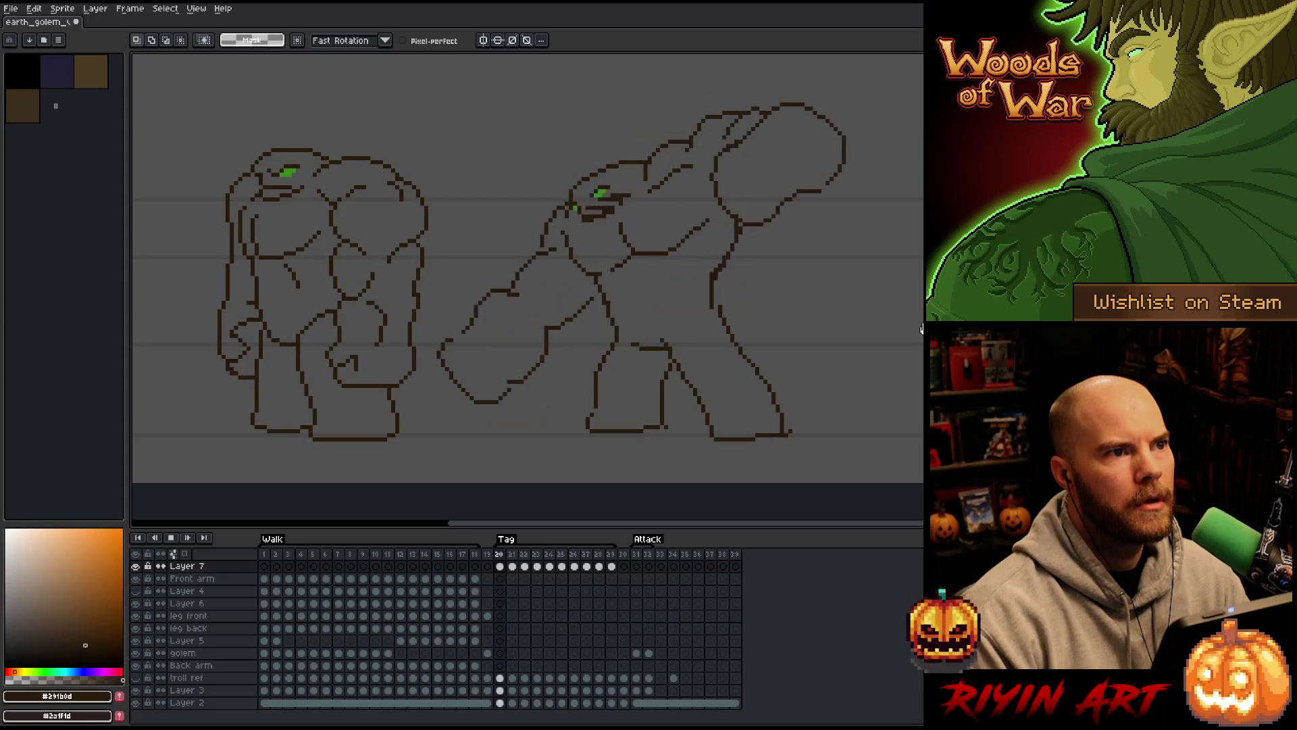
Stop playback and step through the Tag frames to compare the golem's poses
{"action": "key", "text": "Return"}
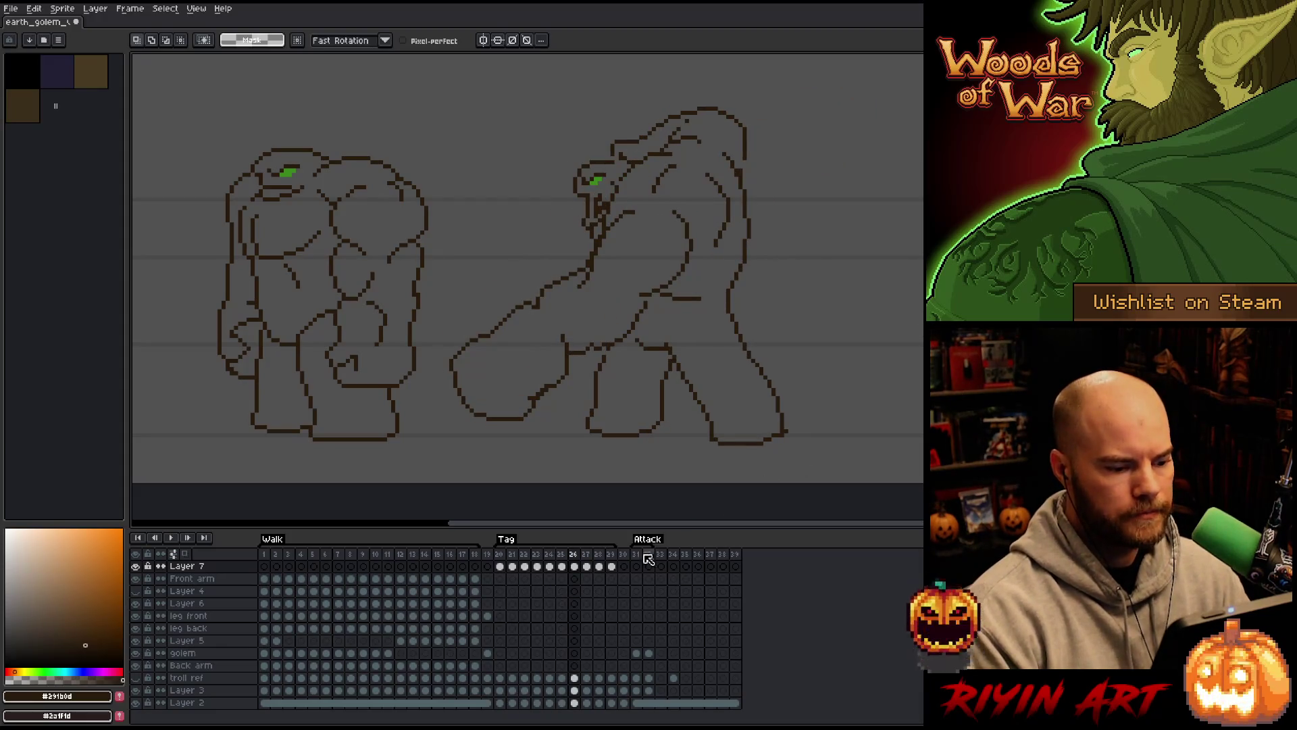
{"action": "left_click", "coordinate": [539, 555]}
{"action": "key", "text": "Right"}
{"action": "key", "text": "Right"}
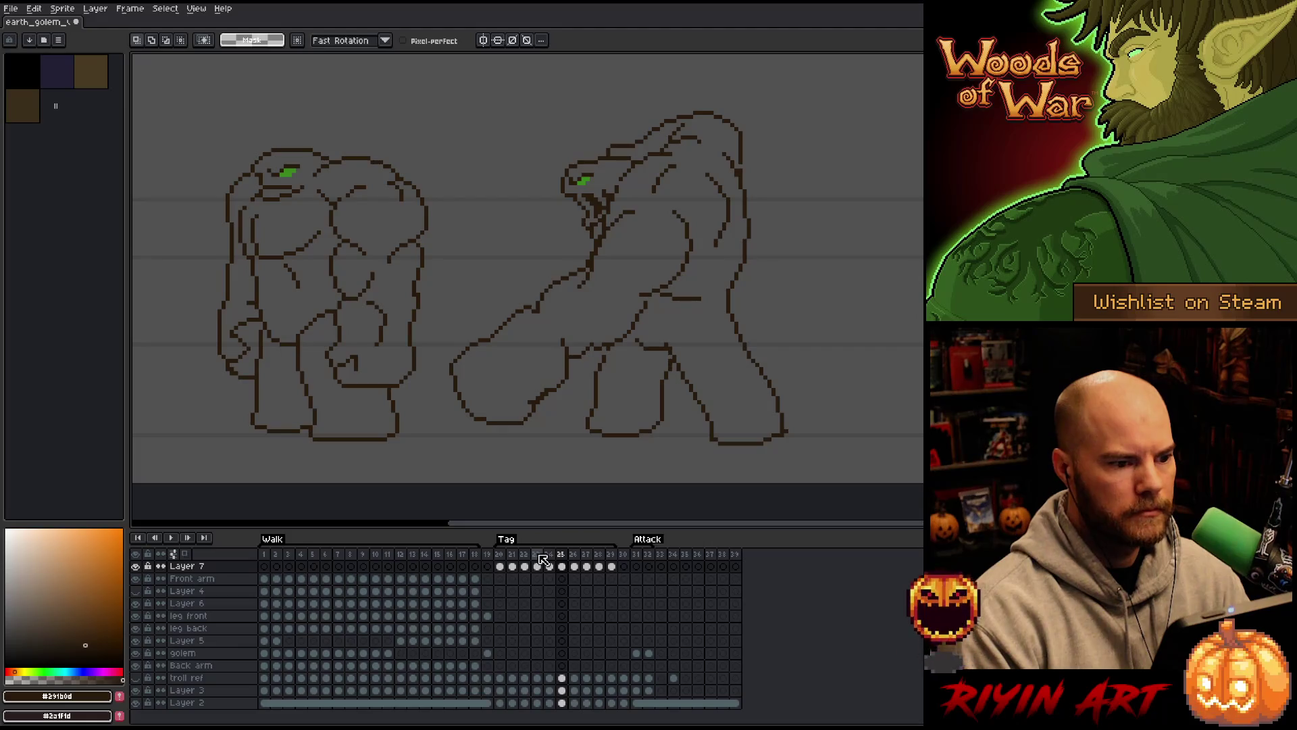
{"action": "key", "text": "Right"}
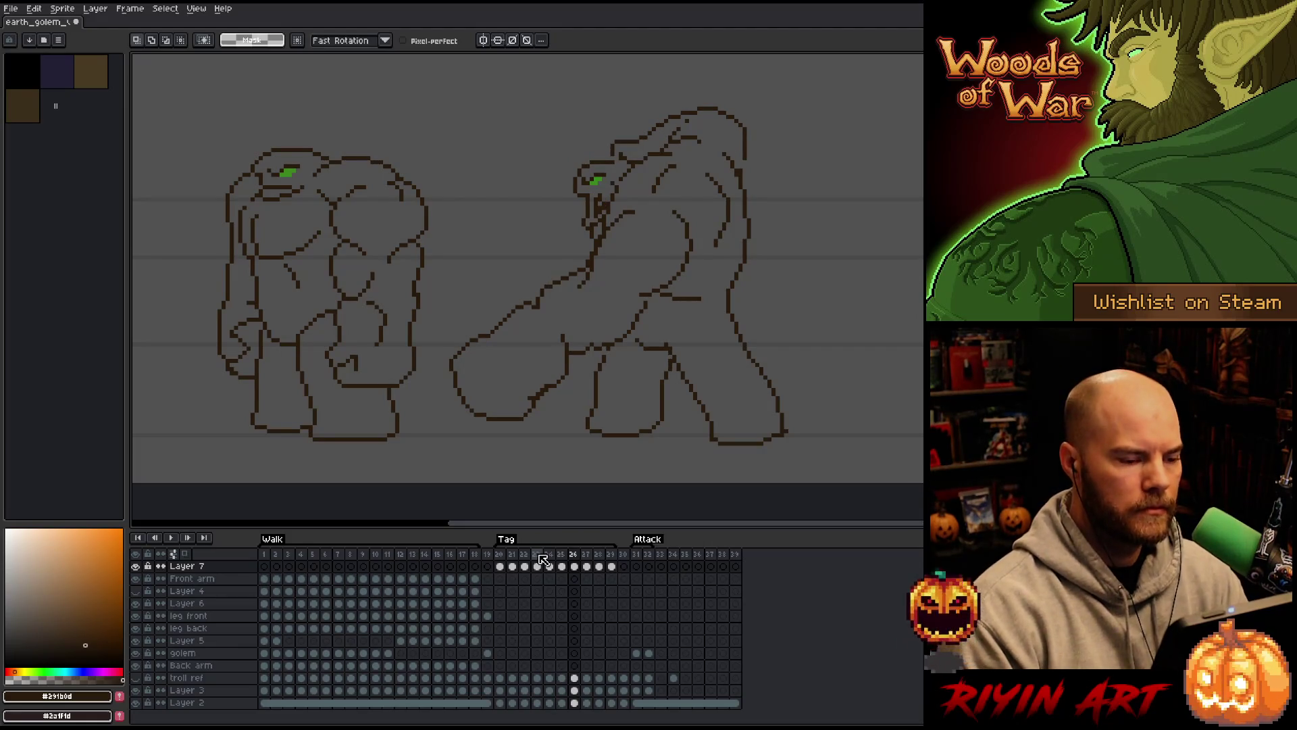
{"action": "key", "text": "Left"}
{"action": "key", "text": "Left"}
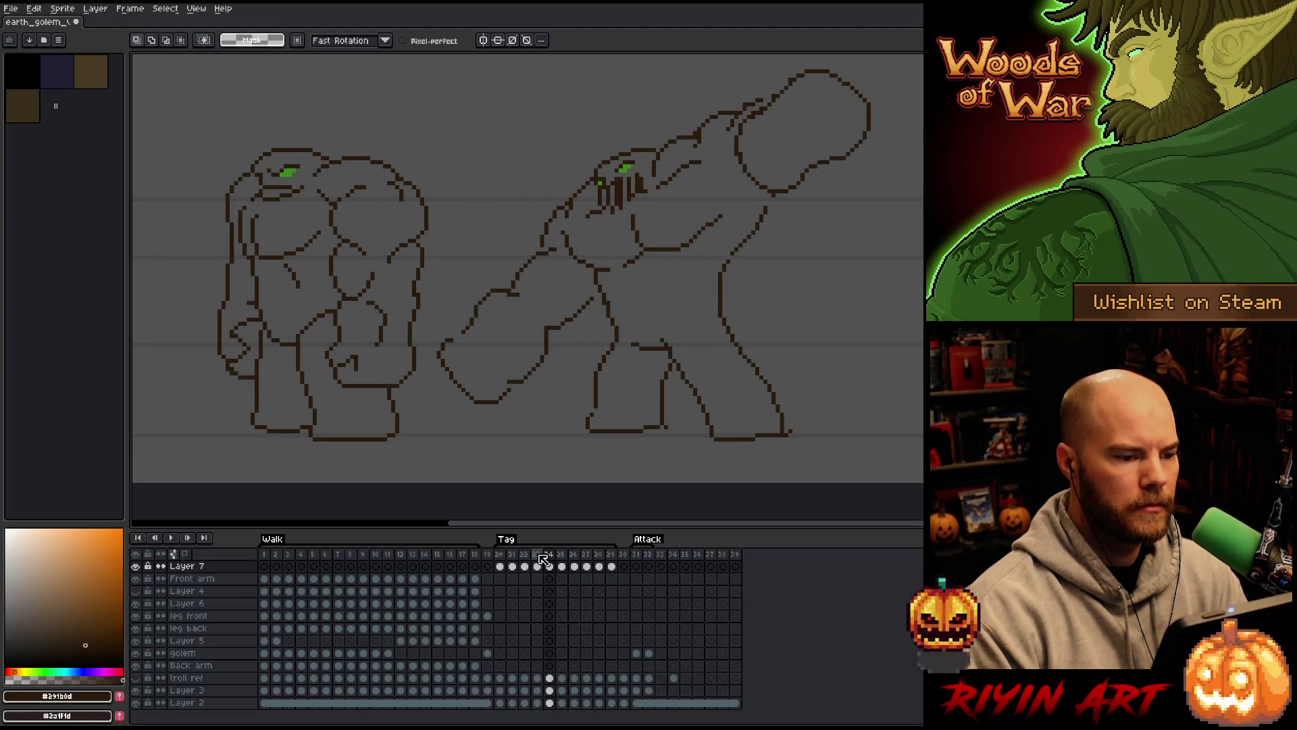
Advance to the swing frame, lasso the second golem's head and nudge it up-right
{"action": "key", "text": "Right"}
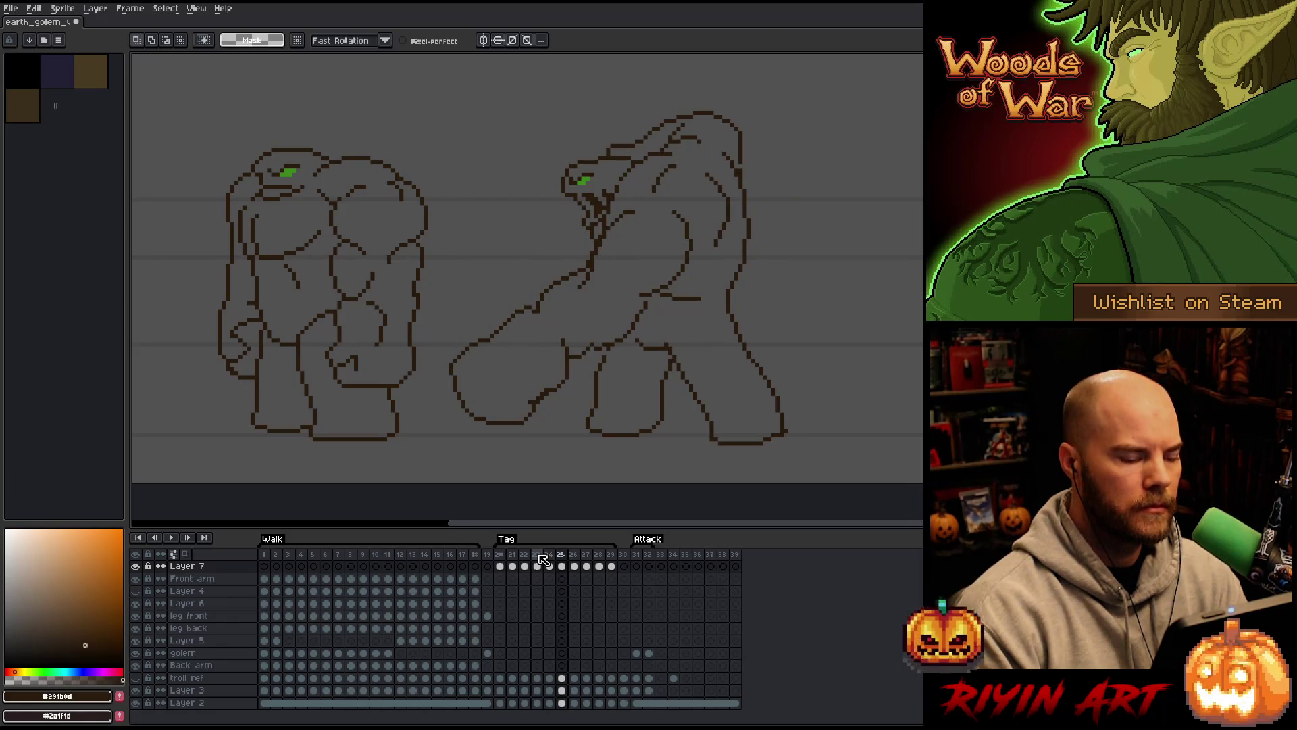
{"action": "key", "text": "Right"}
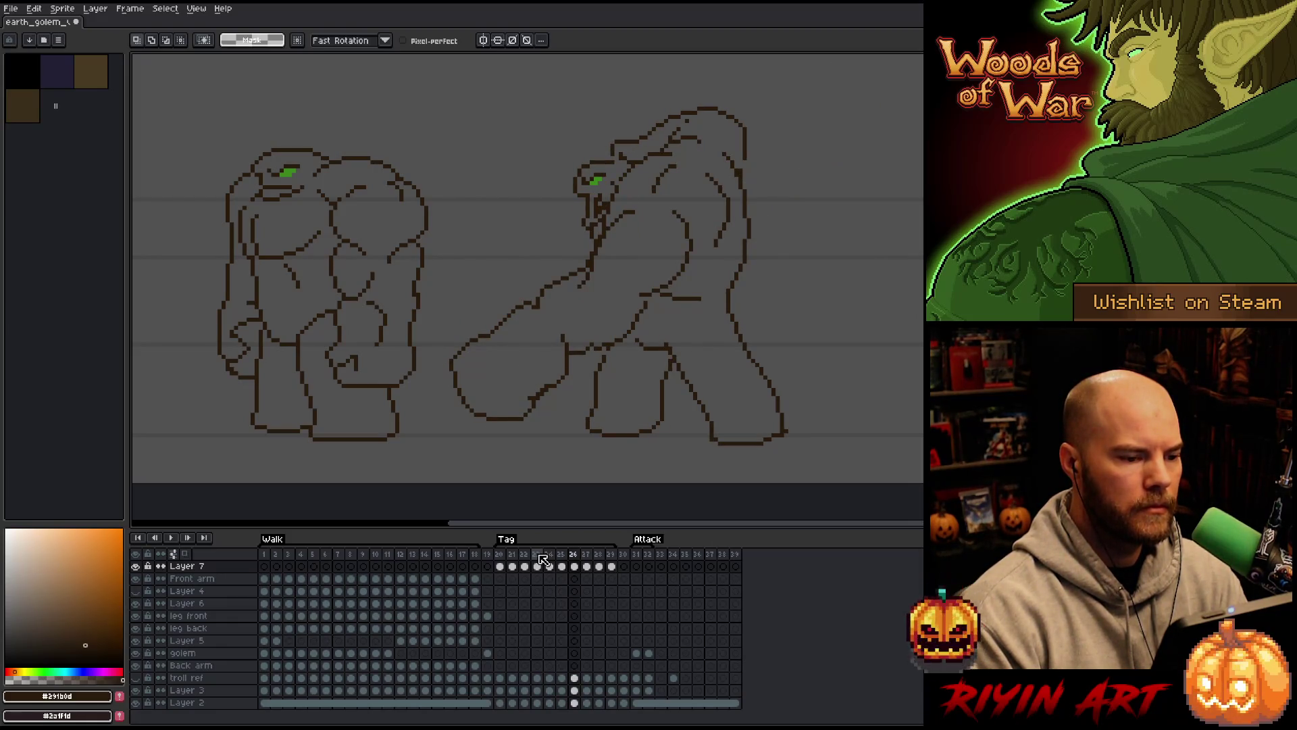
{"action": "mouse_move", "coordinate": [588, 143]}
{"action": "left_mouse_down"}
{"action": "mouse_move", "coordinate": [611, 161]}
{"action": "mouse_move", "coordinate": [582, 194]}
{"action": "mouse_move", "coordinate": [573, 148]}
{"action": "mouse_move", "coordinate": [605, 181]}
{"action": "left_mouse_up"}
{"action": "key", "text": "Return"}
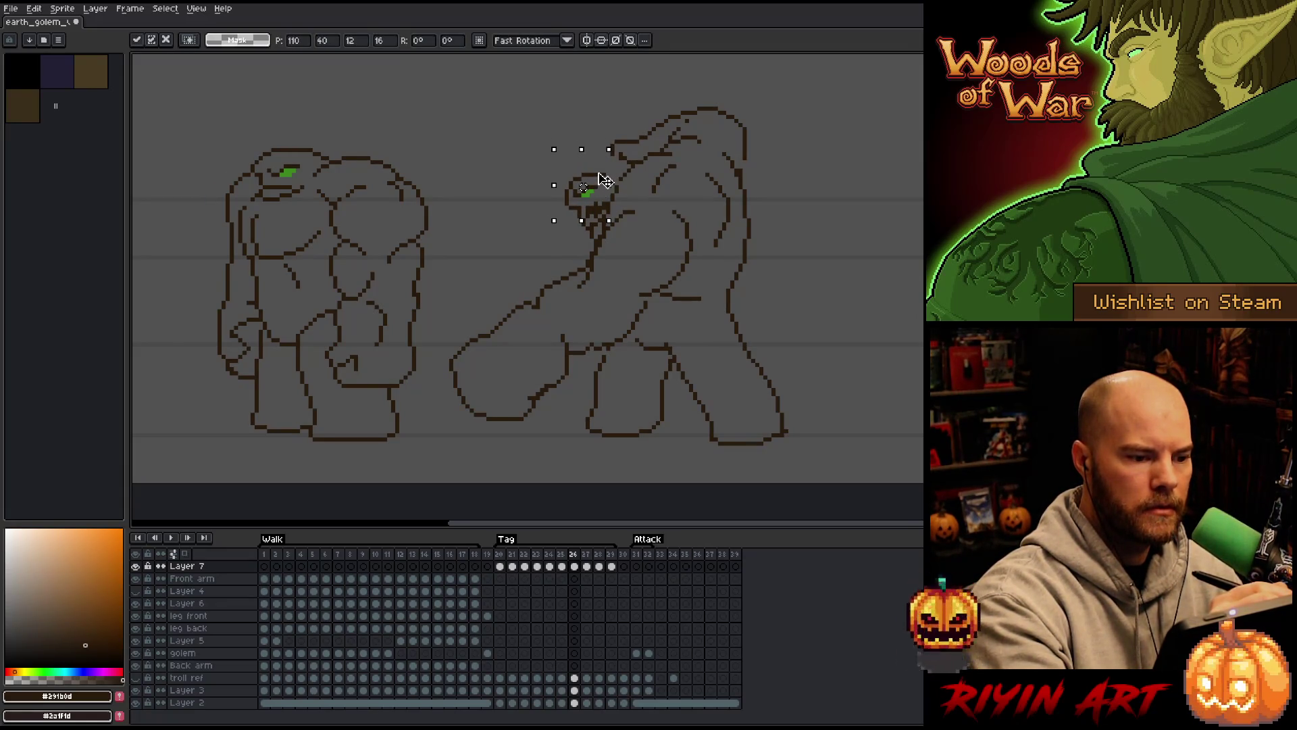
Commit the moved head and clean up its head and jaw outline with pencil and eraser
{"action": "key", "text": "Return"}
{"action": "key", "text": "b"}
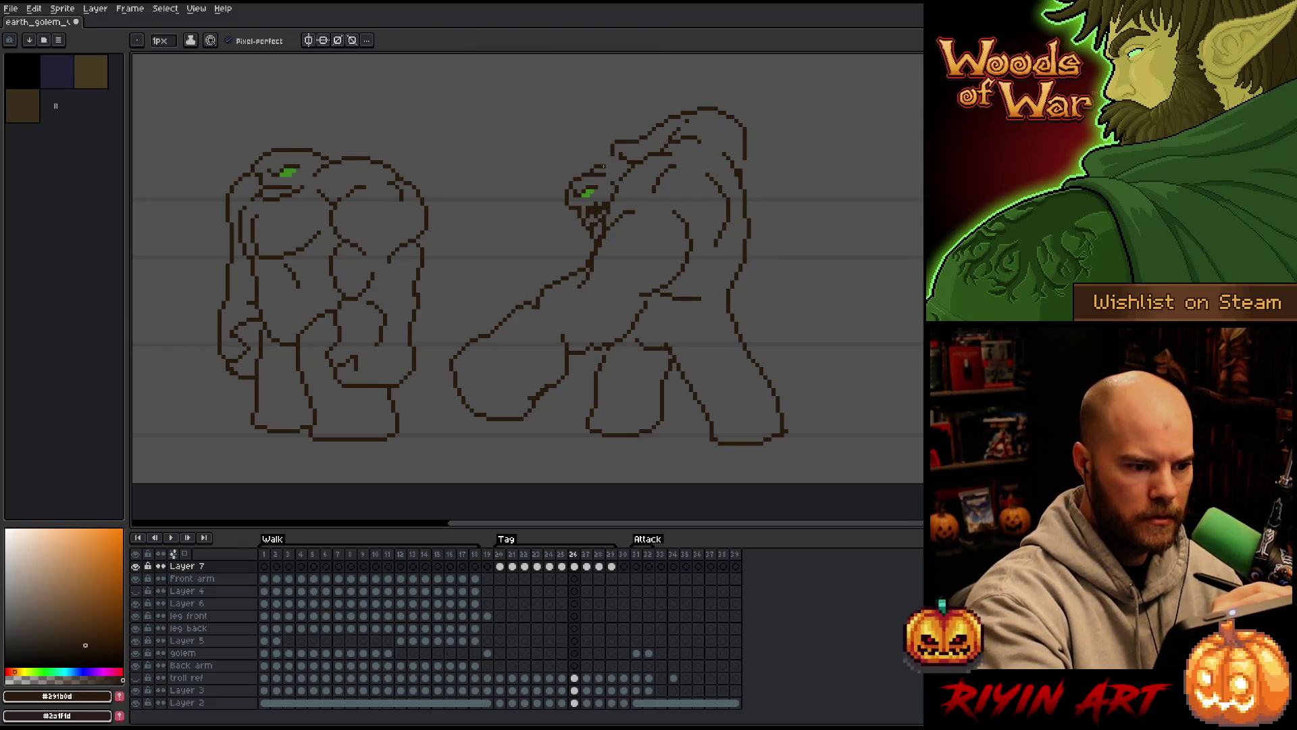
{"action": "key", "text": "e"}
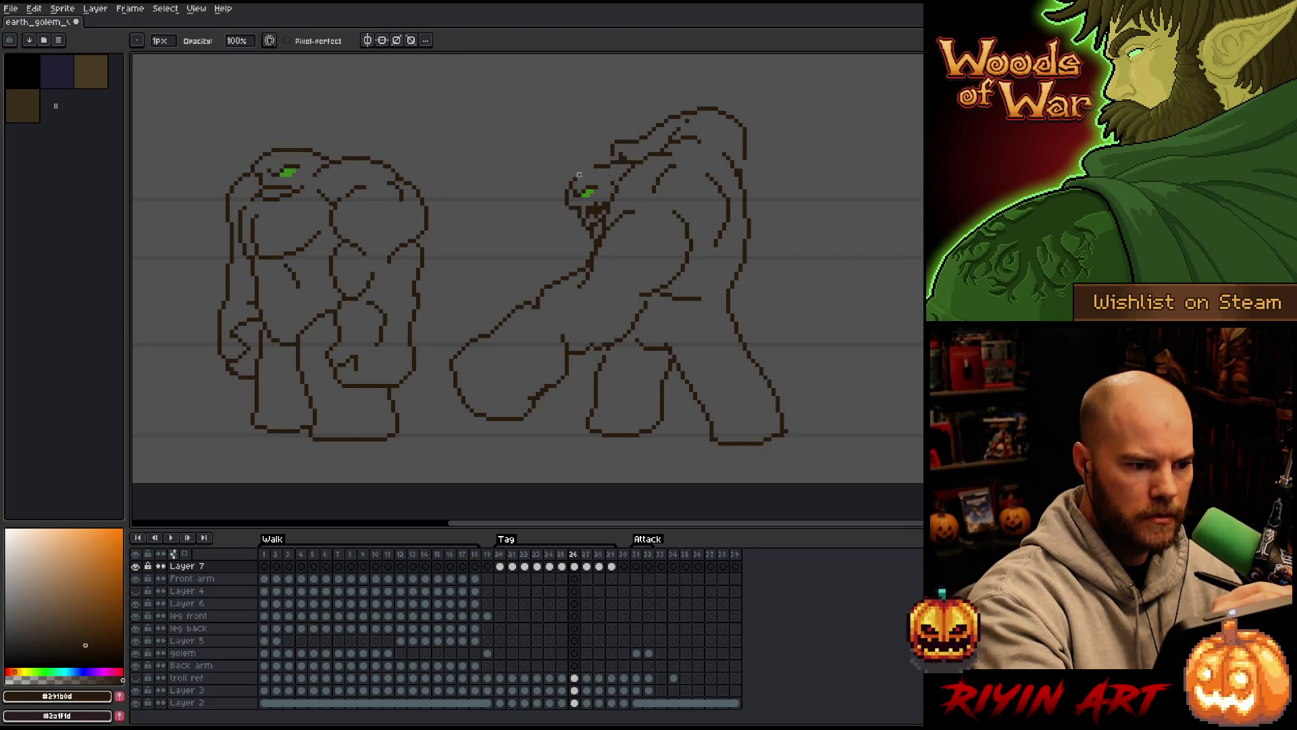
{"action": "key", "text": "b"}
{"action": "key", "text": "e"}
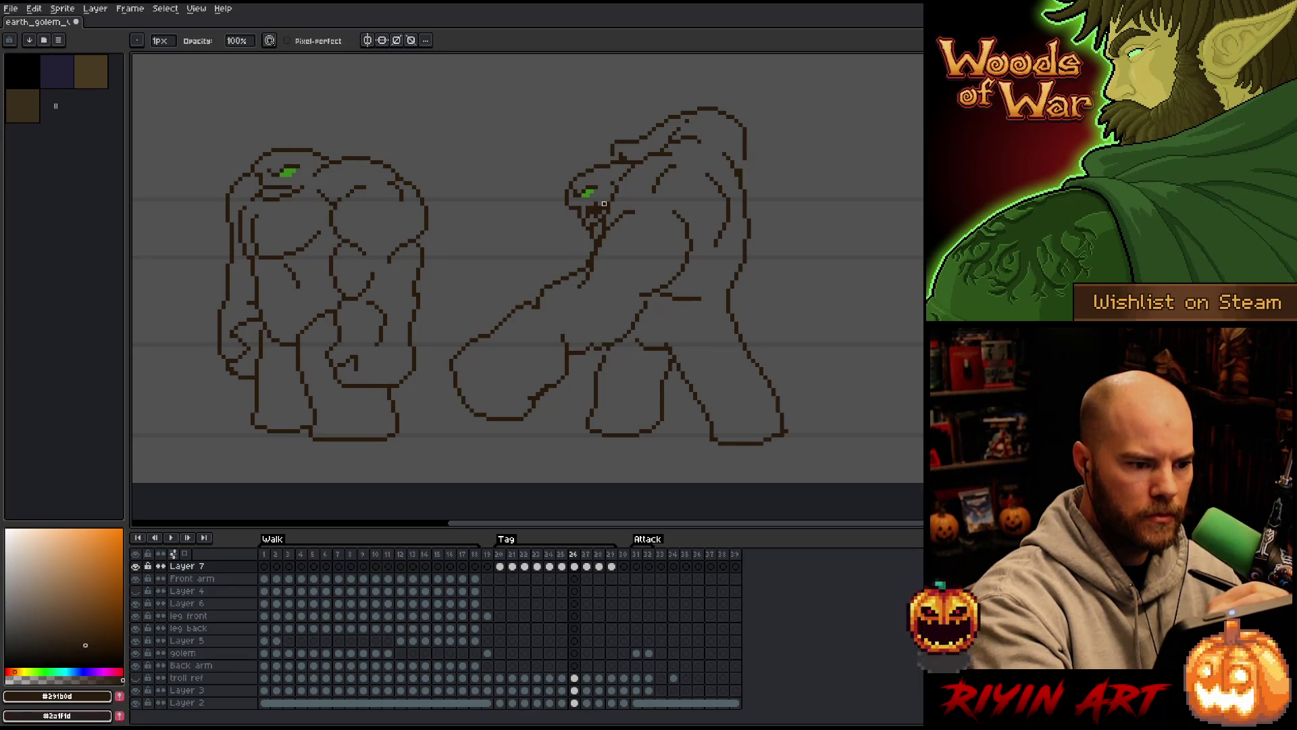
{"action": "key", "text": "b"}
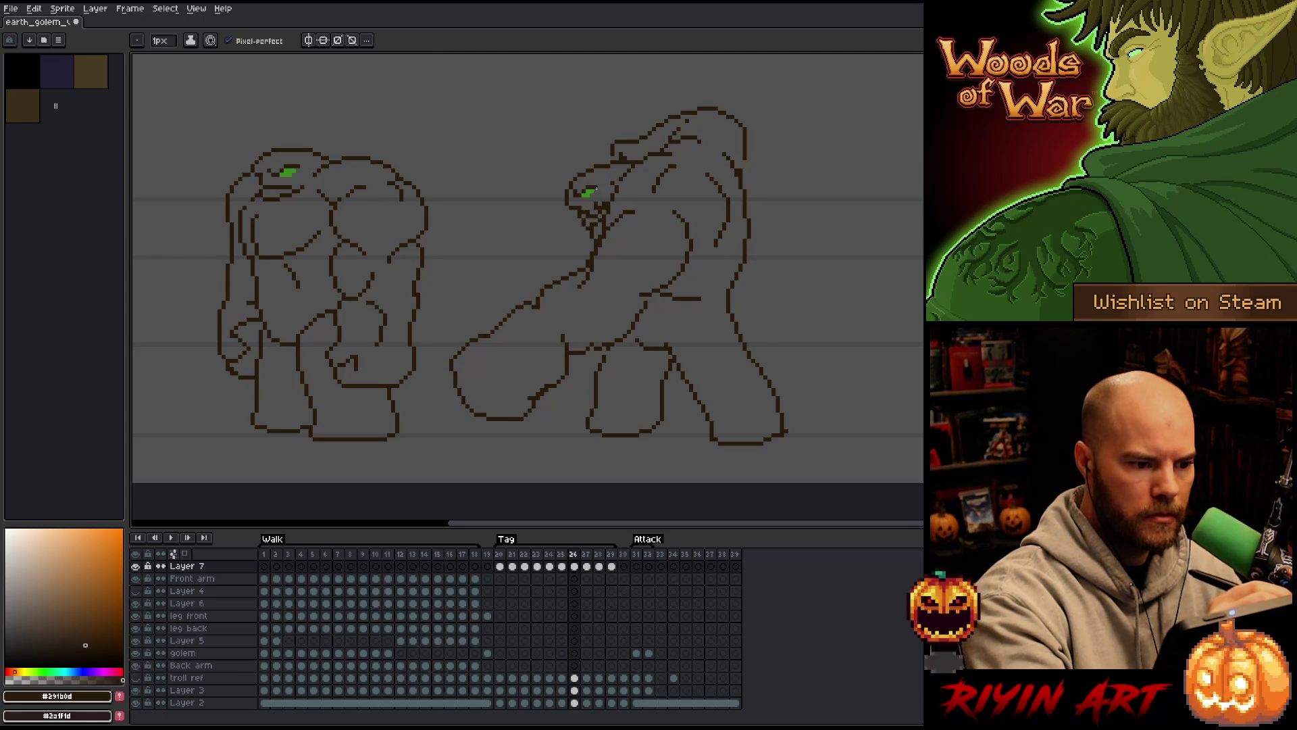
{"action": "key", "text": "e"}
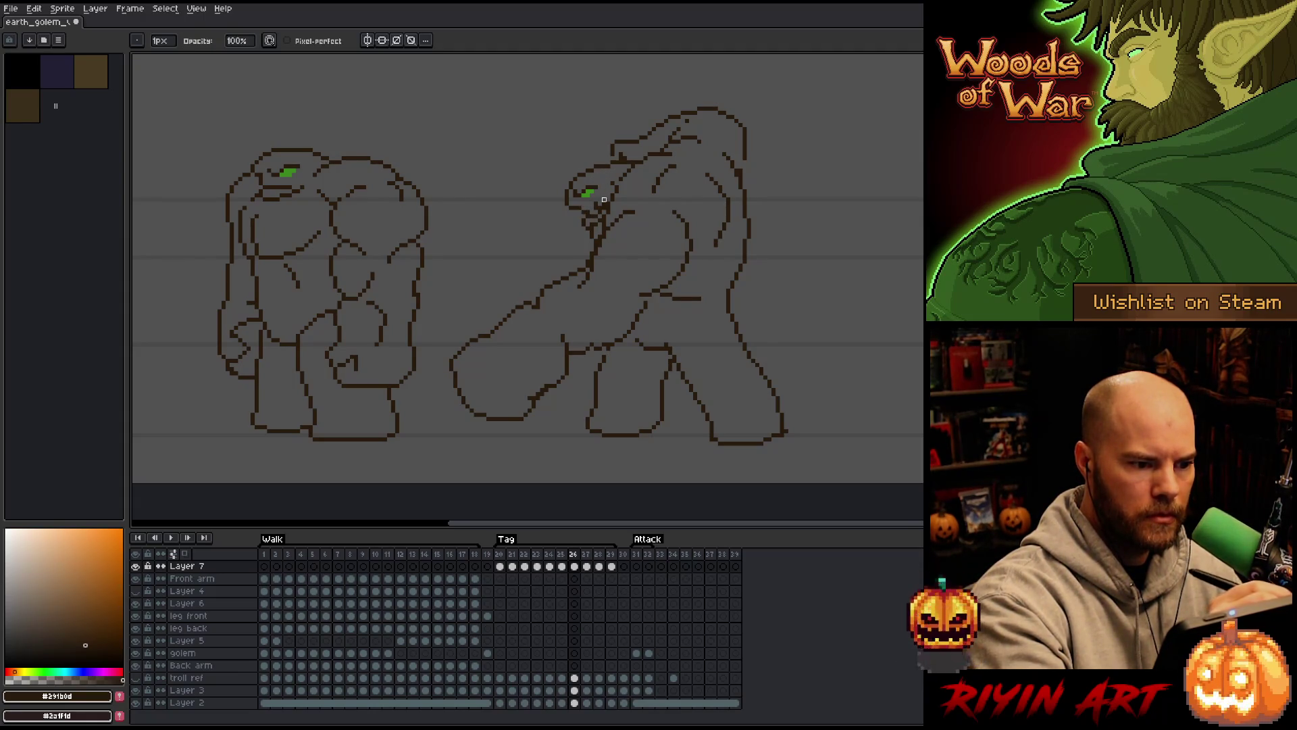
{"action": "key", "text": "b"}
{"action": "key", "text": "e"}
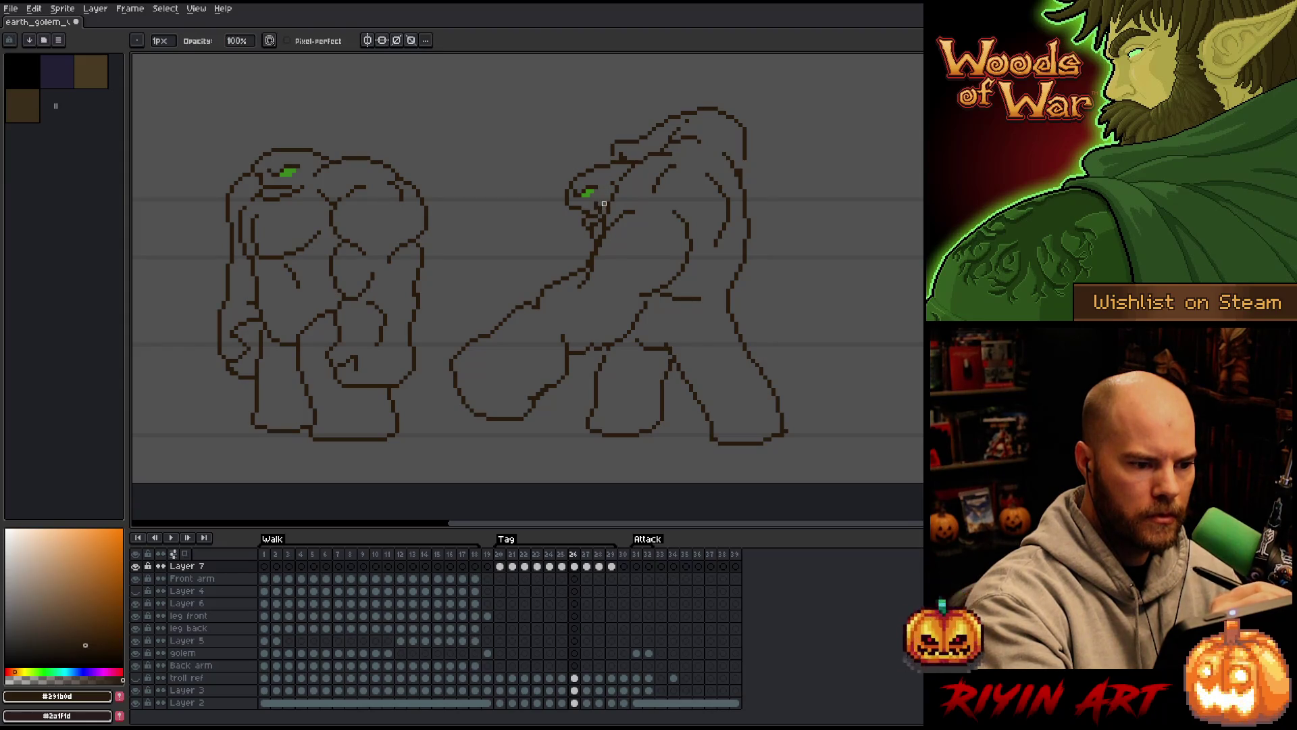
{"action": "key", "text": "b"}
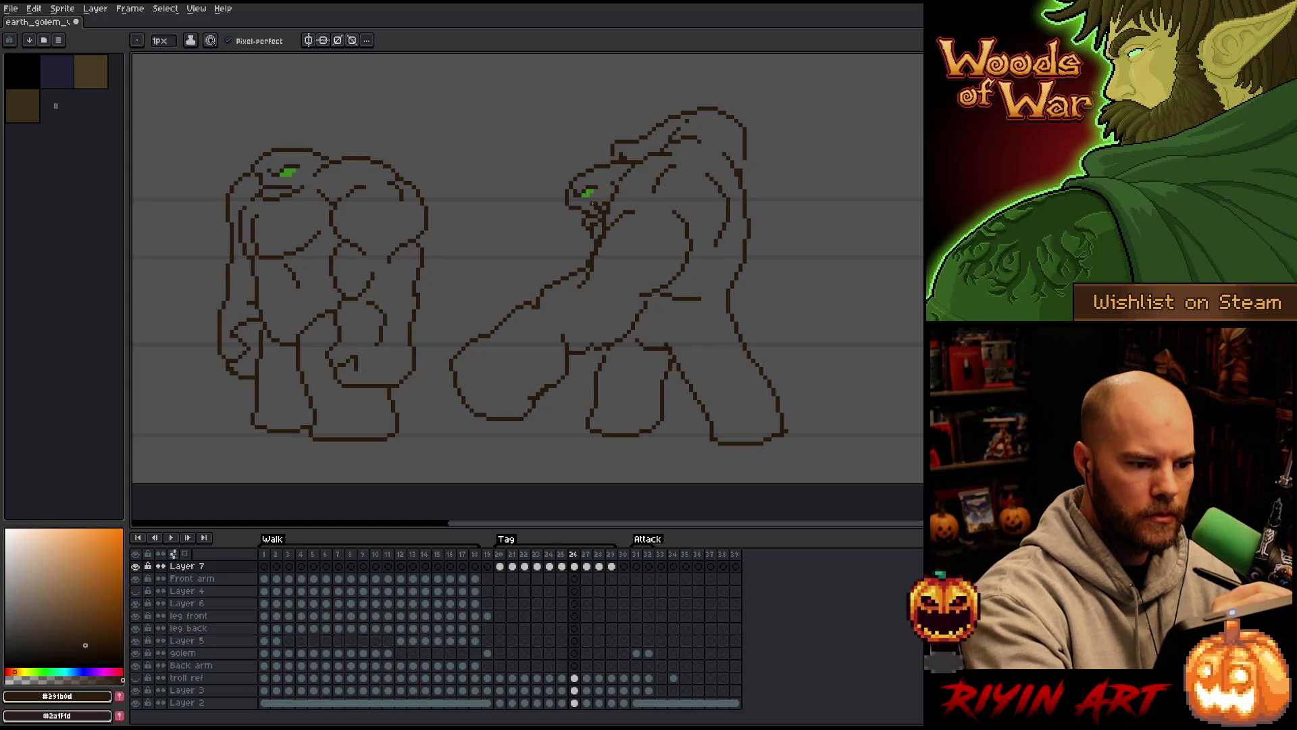
Save the file, touch up a few more pixels, and advance to frame 27
{"action": "key", "text": "ctrl+s"}
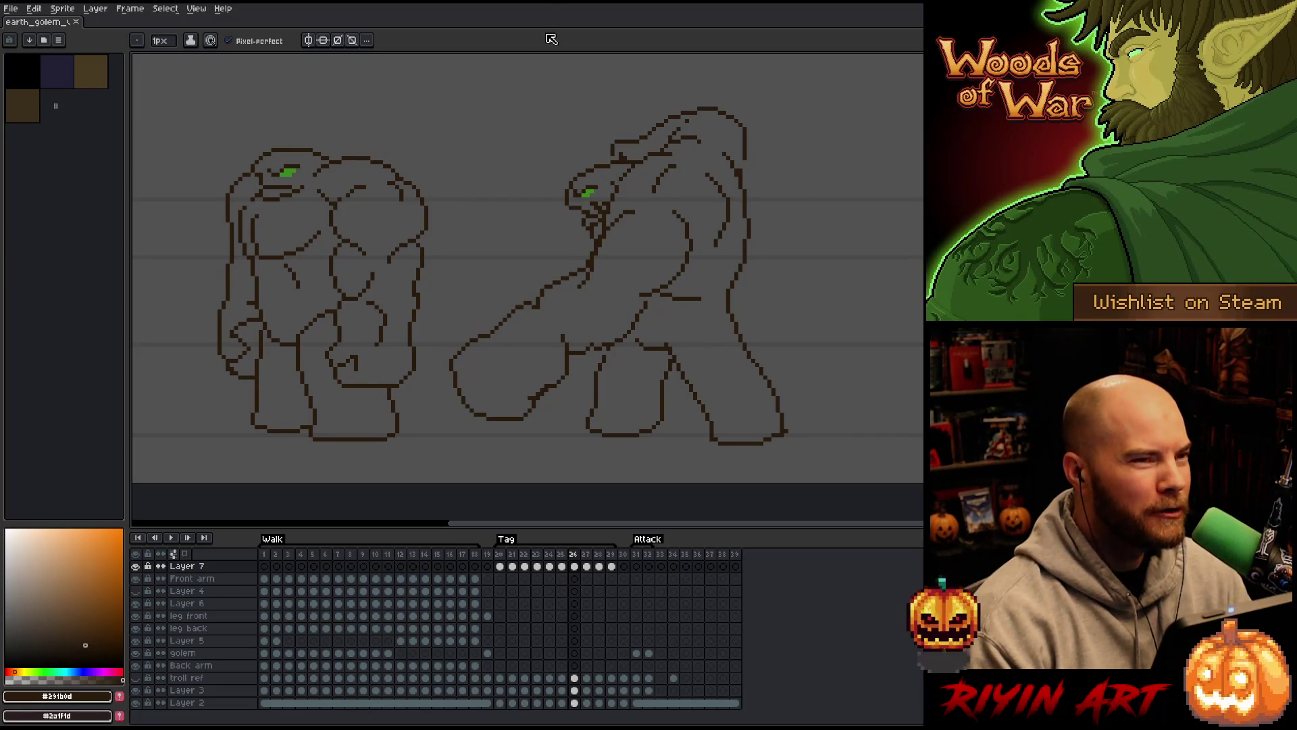
{"action": "key", "text": "b"}
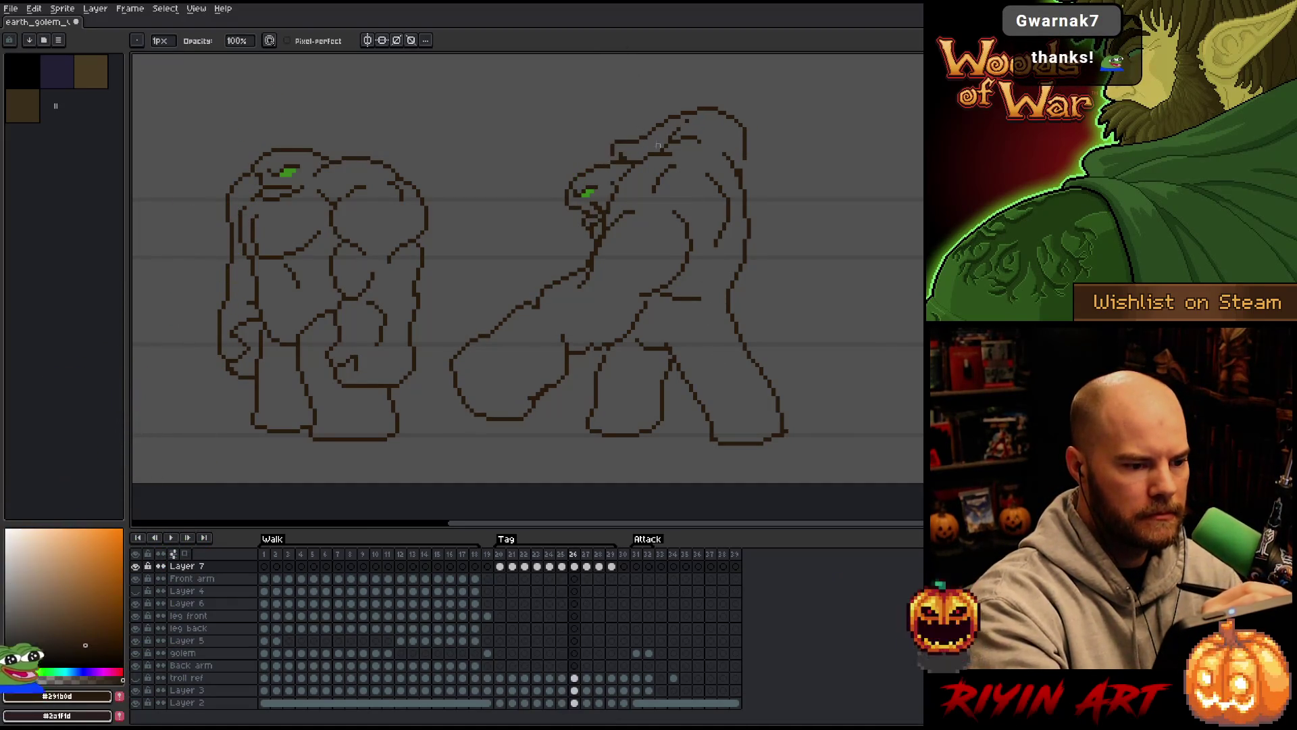
{"action": "key", "text": "comma"}
{"action": "key", "text": "period"}
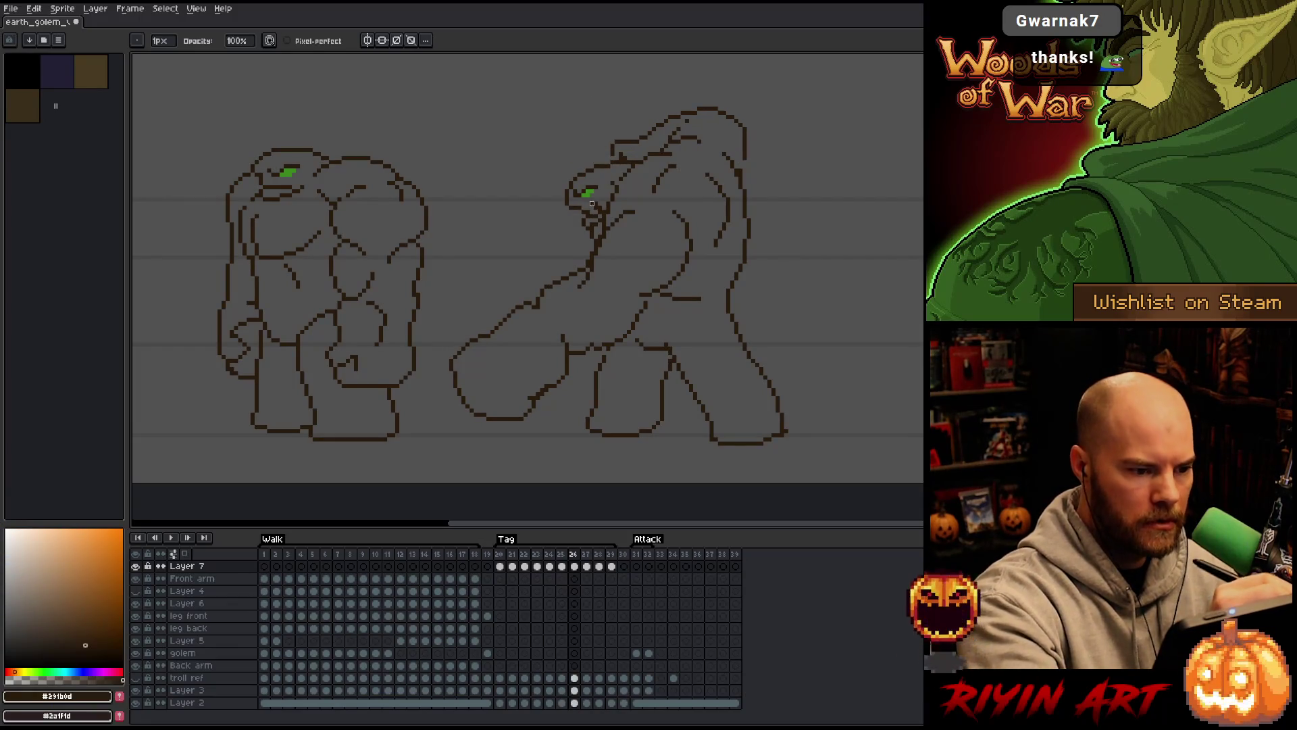
{"action": "key", "text": "e"}
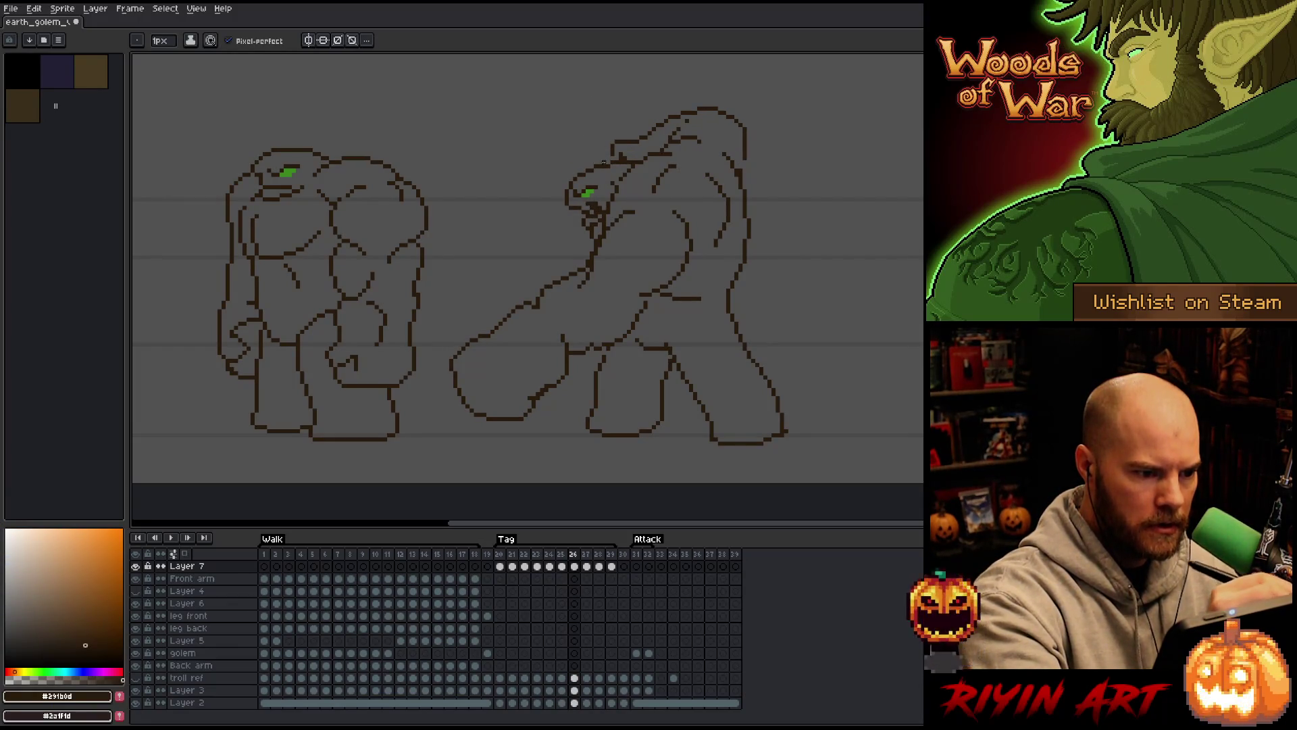
{"action": "key", "text": "b"}
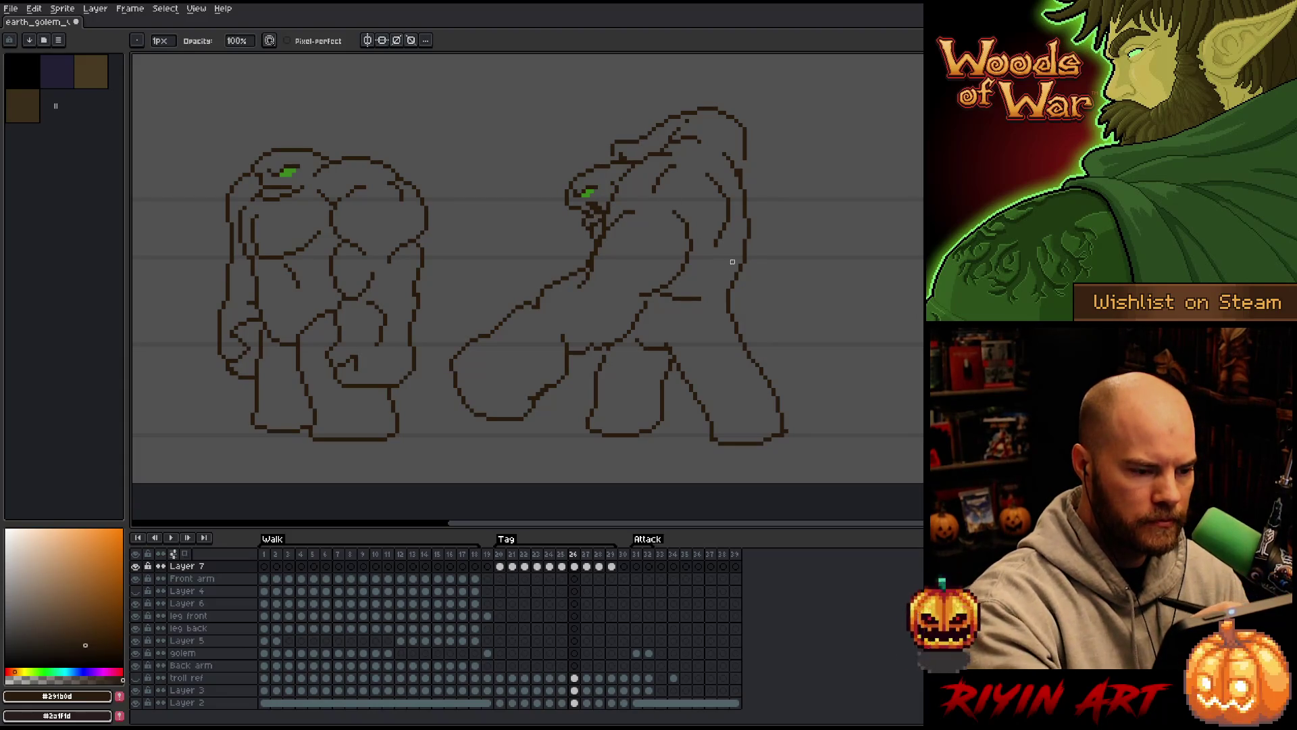
{"action": "key", "text": "period"}
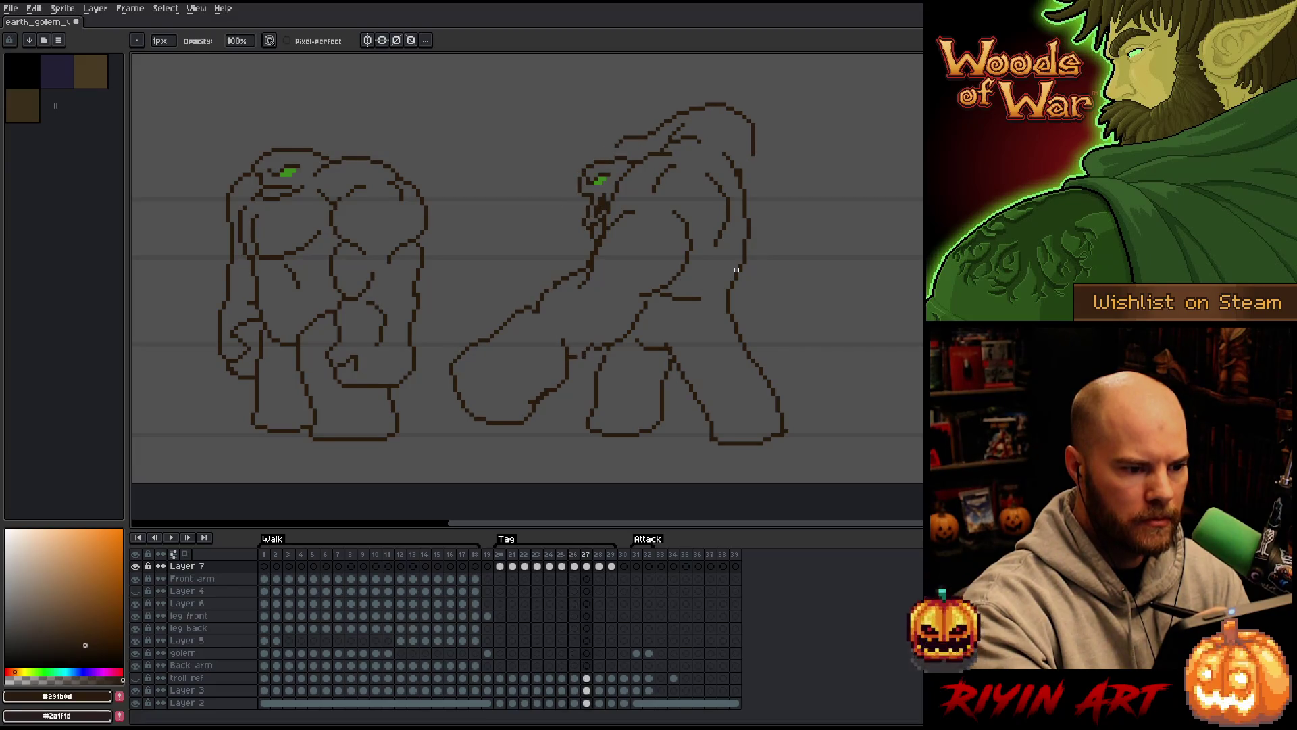
Select around the golem's jaw, then touch up its pixels with pencil and eraser
{"action": "key", "text": "m"}
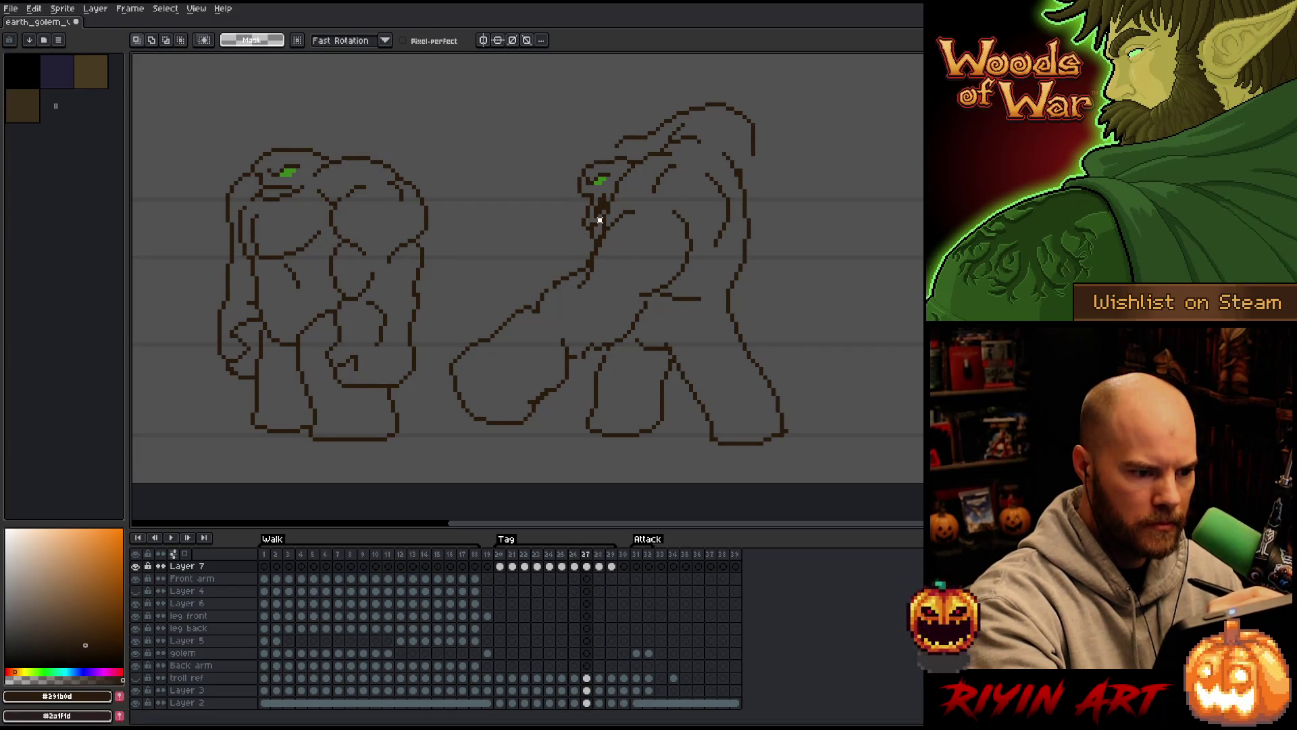
{"action": "left_click_drag", "start_coordinate": [578, 202], "coordinate": [611, 234]}
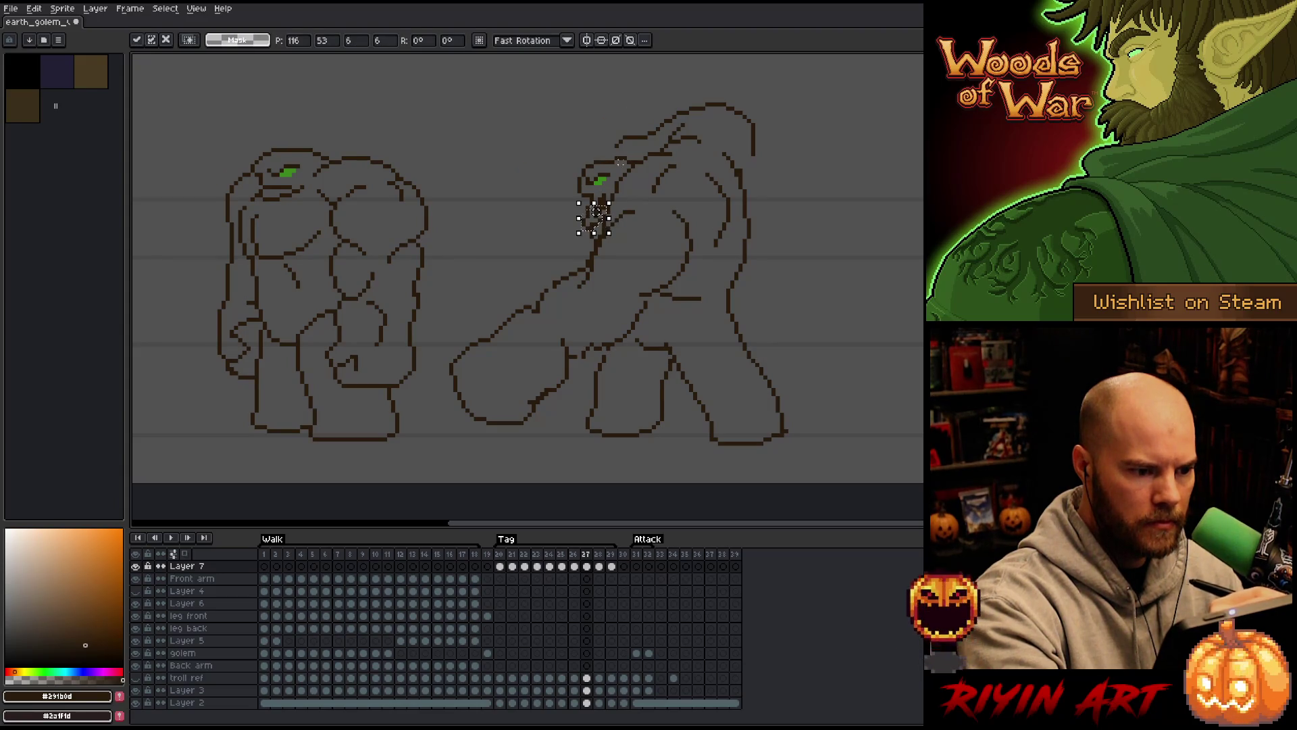
{"action": "key", "text": "ctrl+d"}
{"action": "key", "text": "b"}
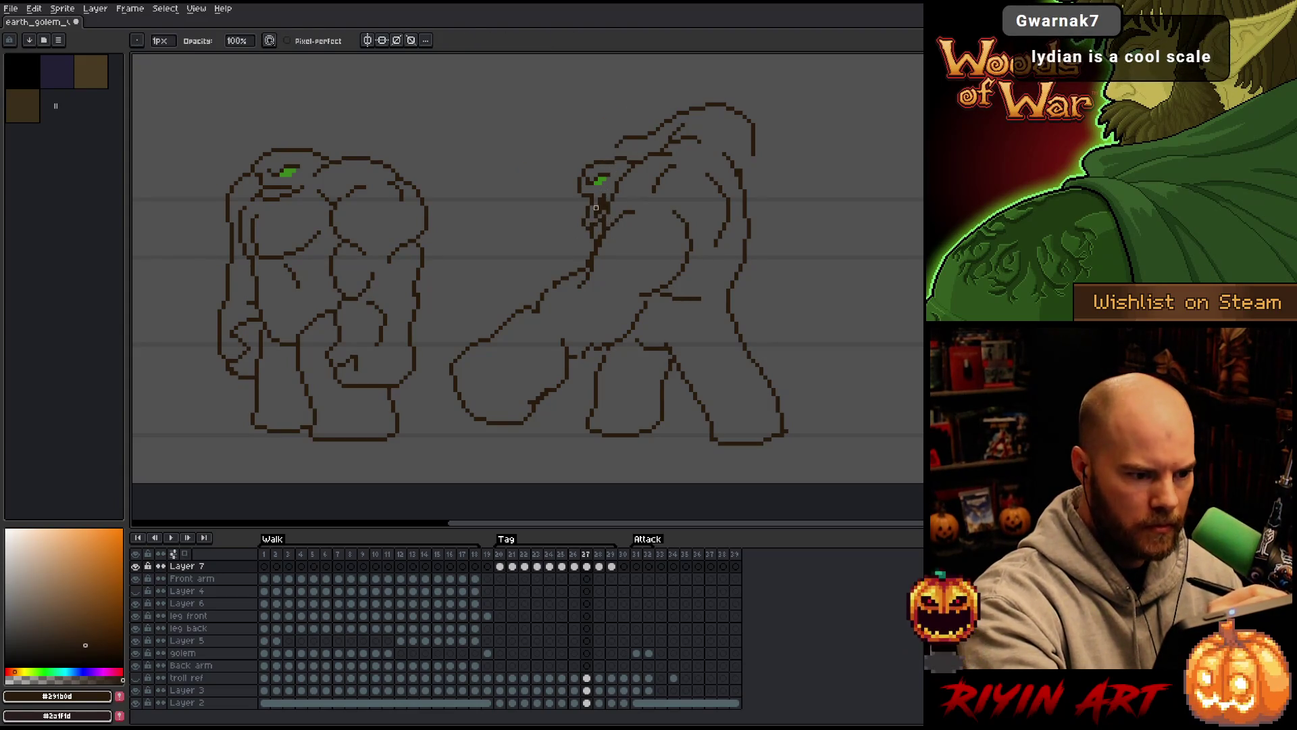
{"action": "key", "text": "e"}
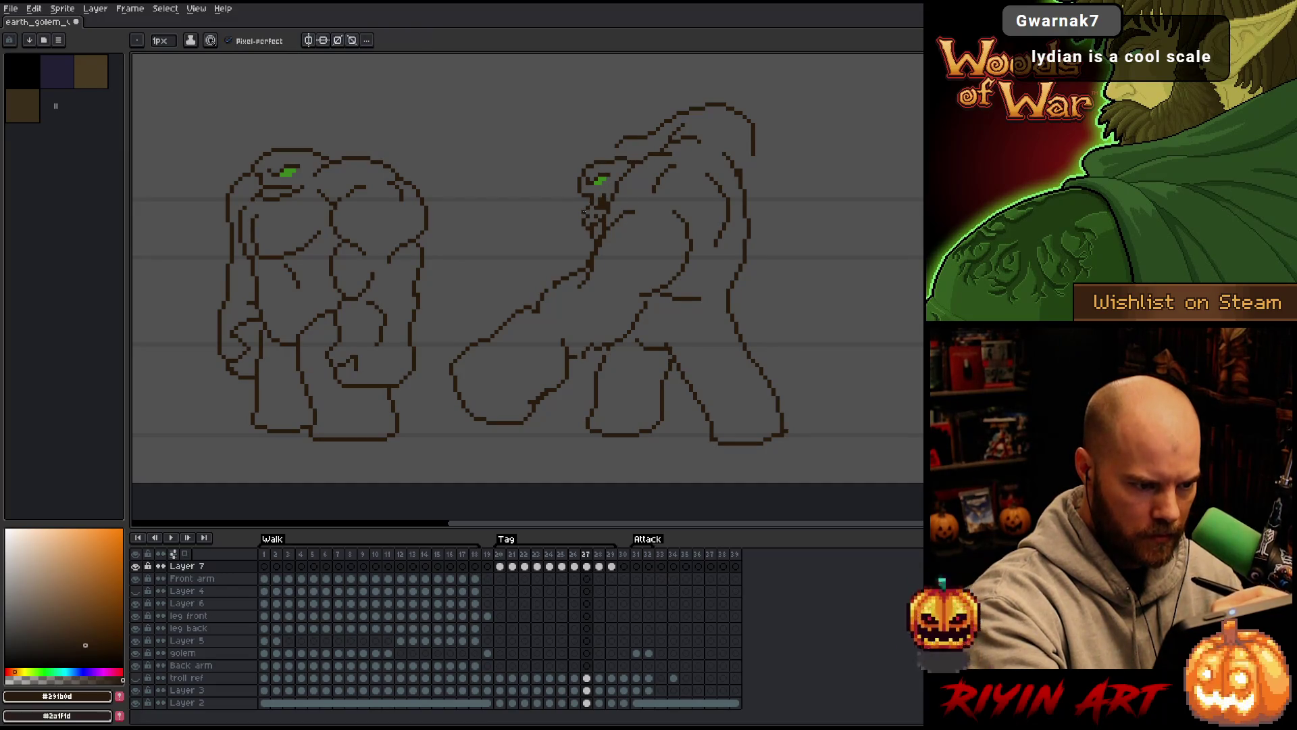
{"action": "key", "text": "b"}
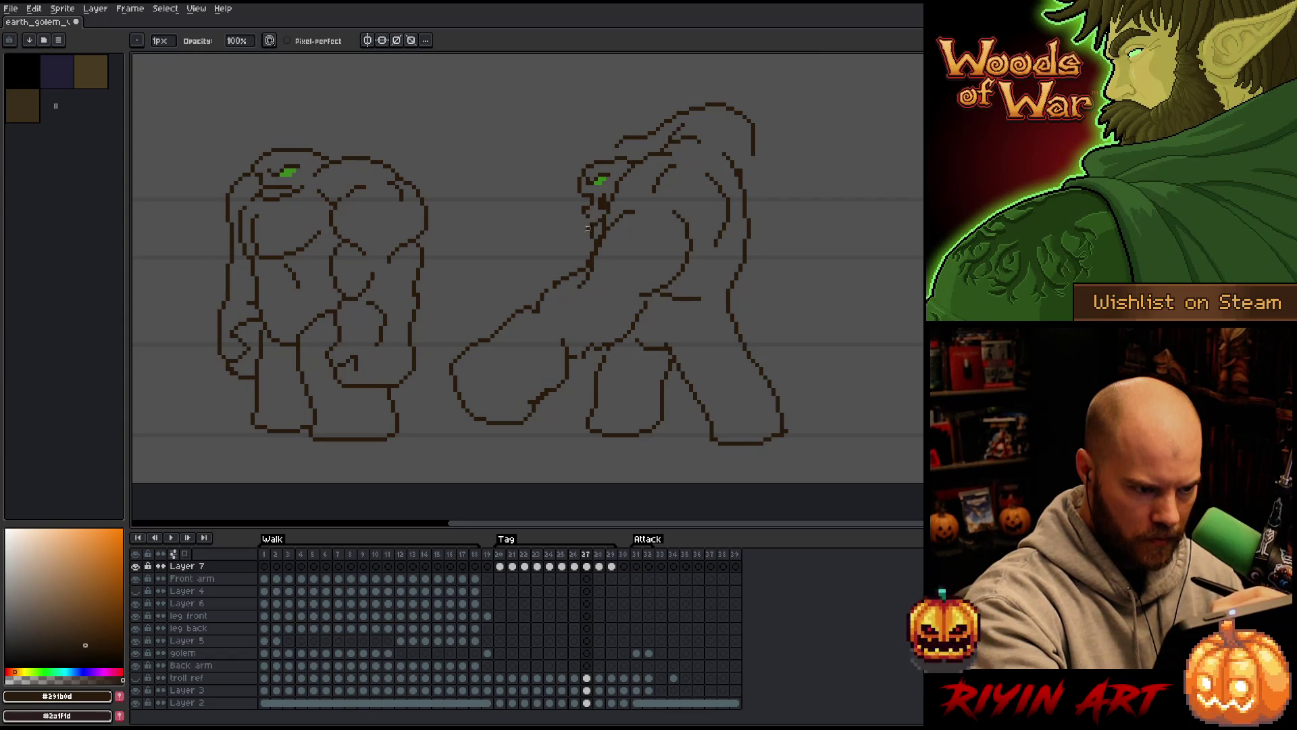
{"action": "key", "text": "e"}
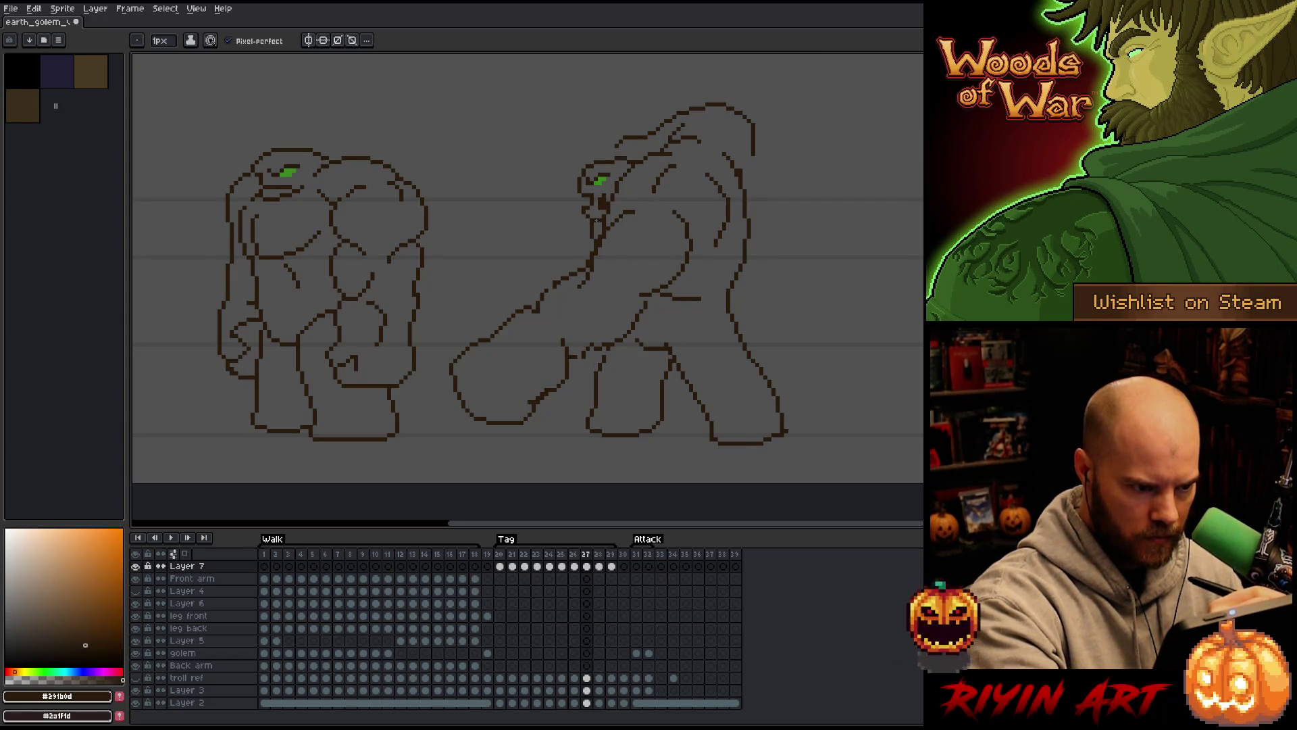
Compare frames 27 and 28, then move the selected mouth area into place on frame 28
{"action": "key", "text": "Right"}
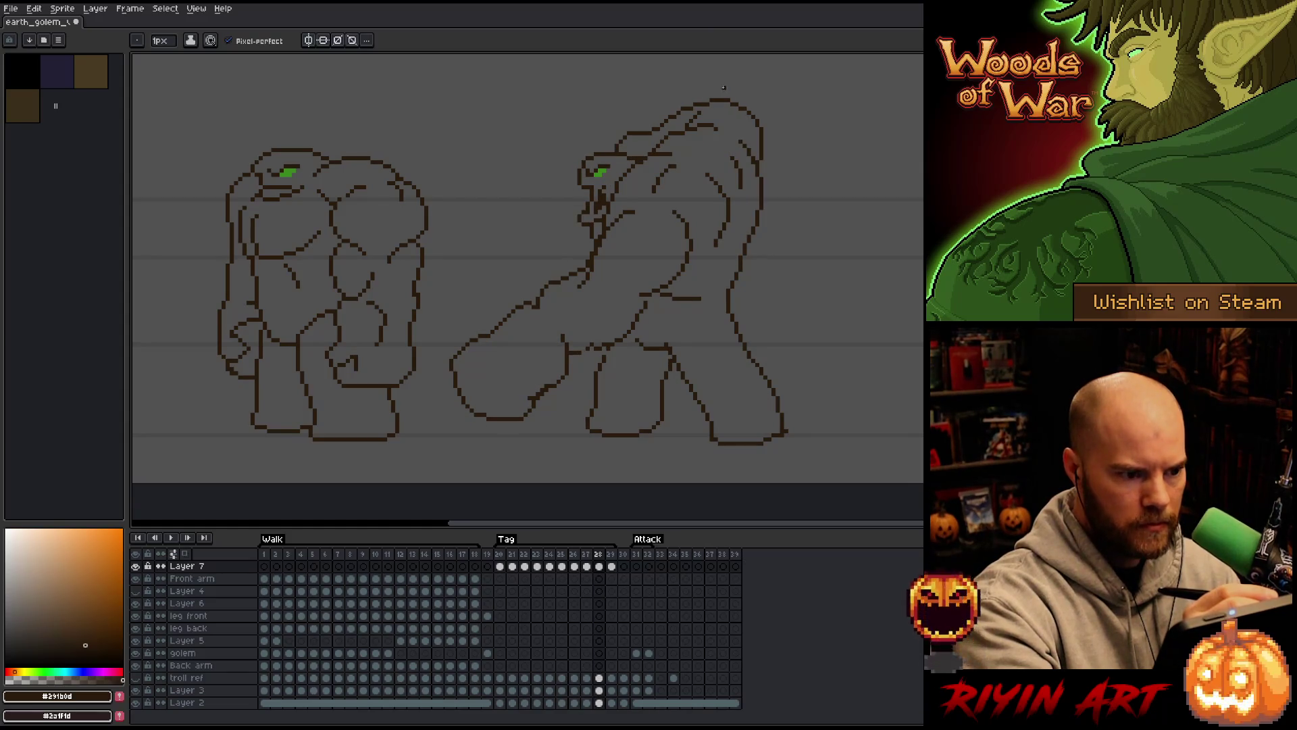
{"action": "key", "text": "Left"}
{"action": "key", "text": "Right"}
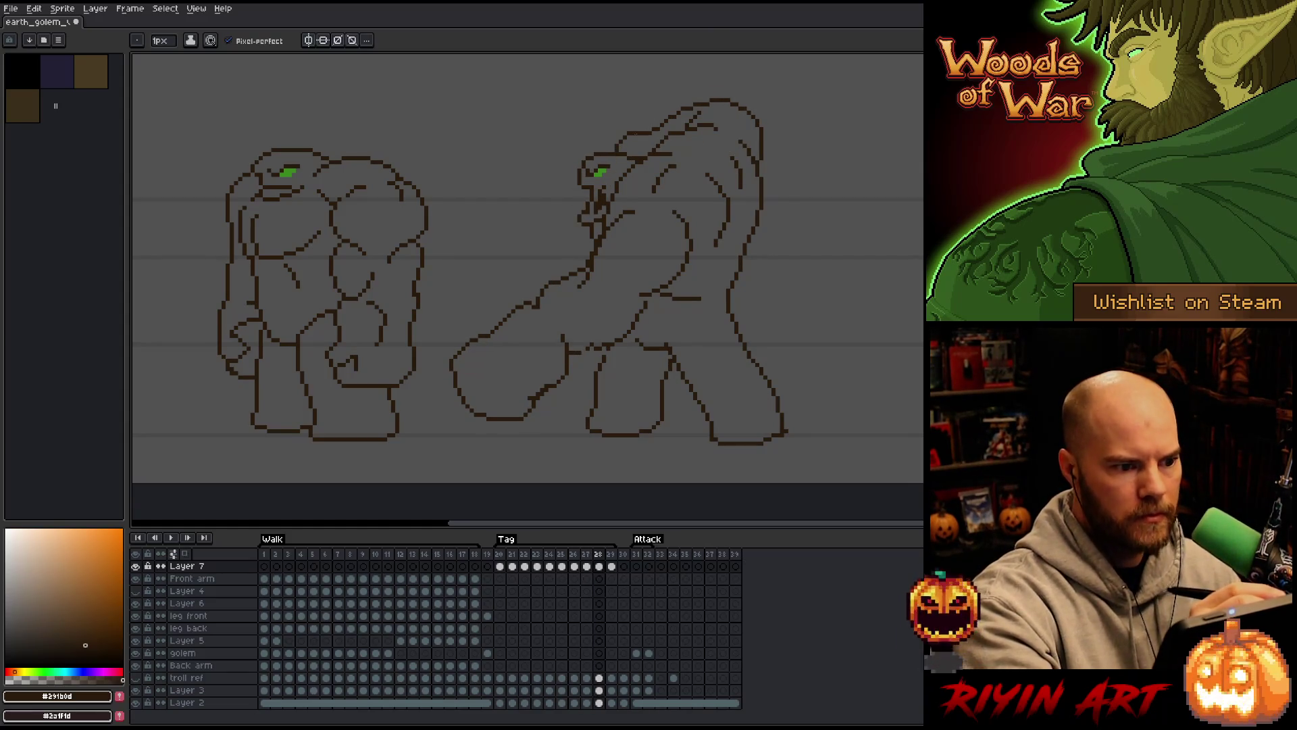
{"action": "key", "text": "Left"}
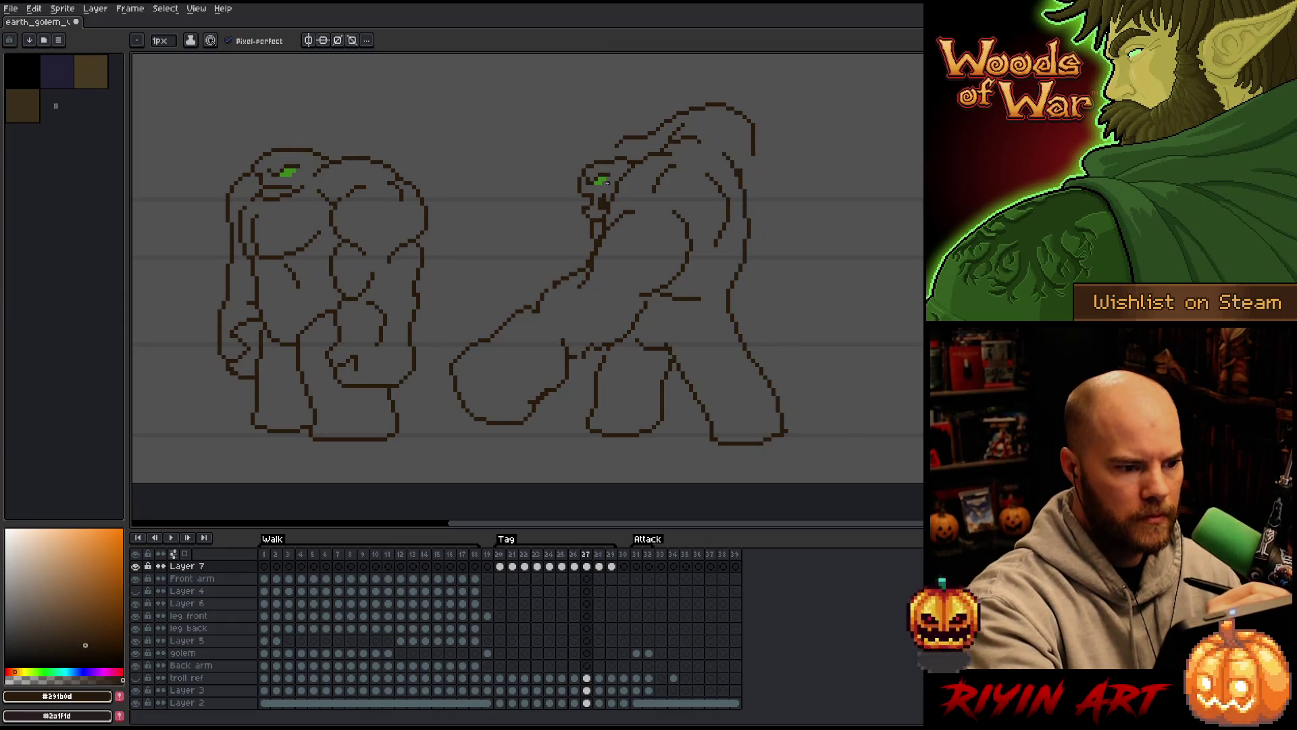
{"action": "key", "text": "m"}
{"action": "left_click_drag", "start_coordinate": [575, 199], "coordinate": [609, 224]}
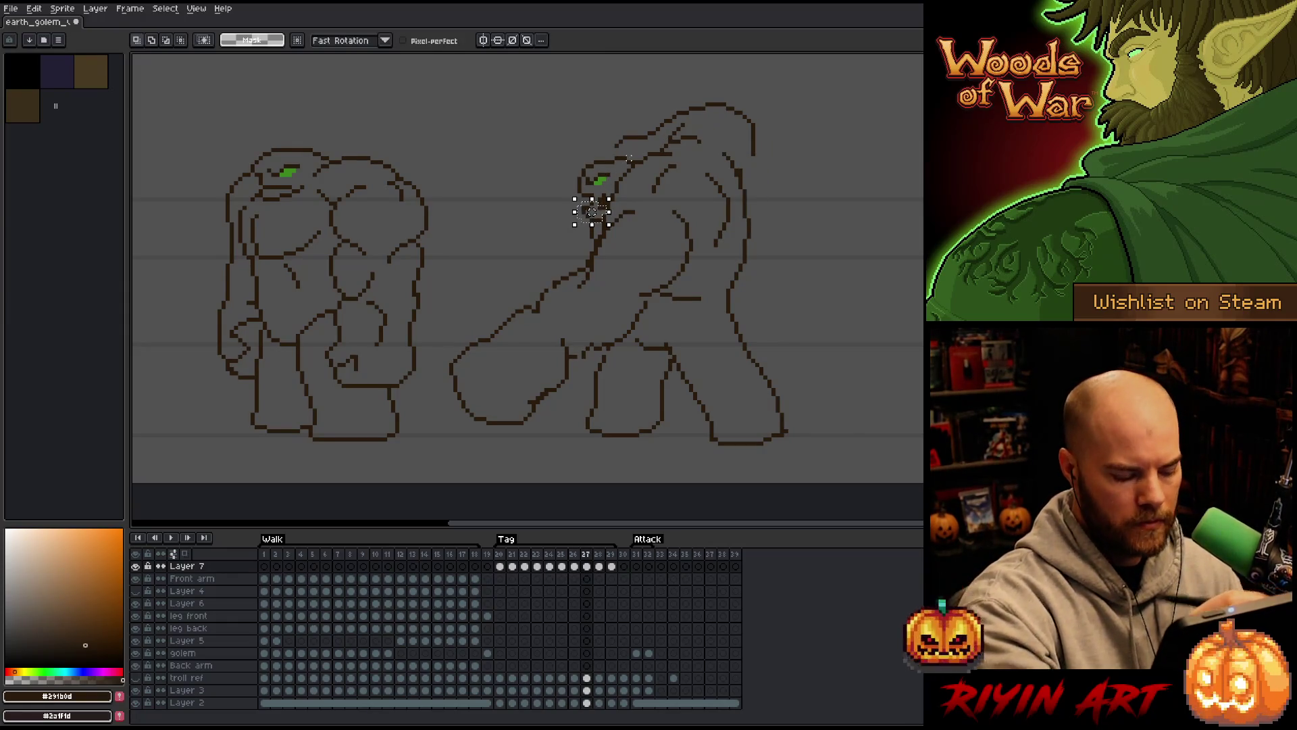
{"action": "key", "text": "Right"}
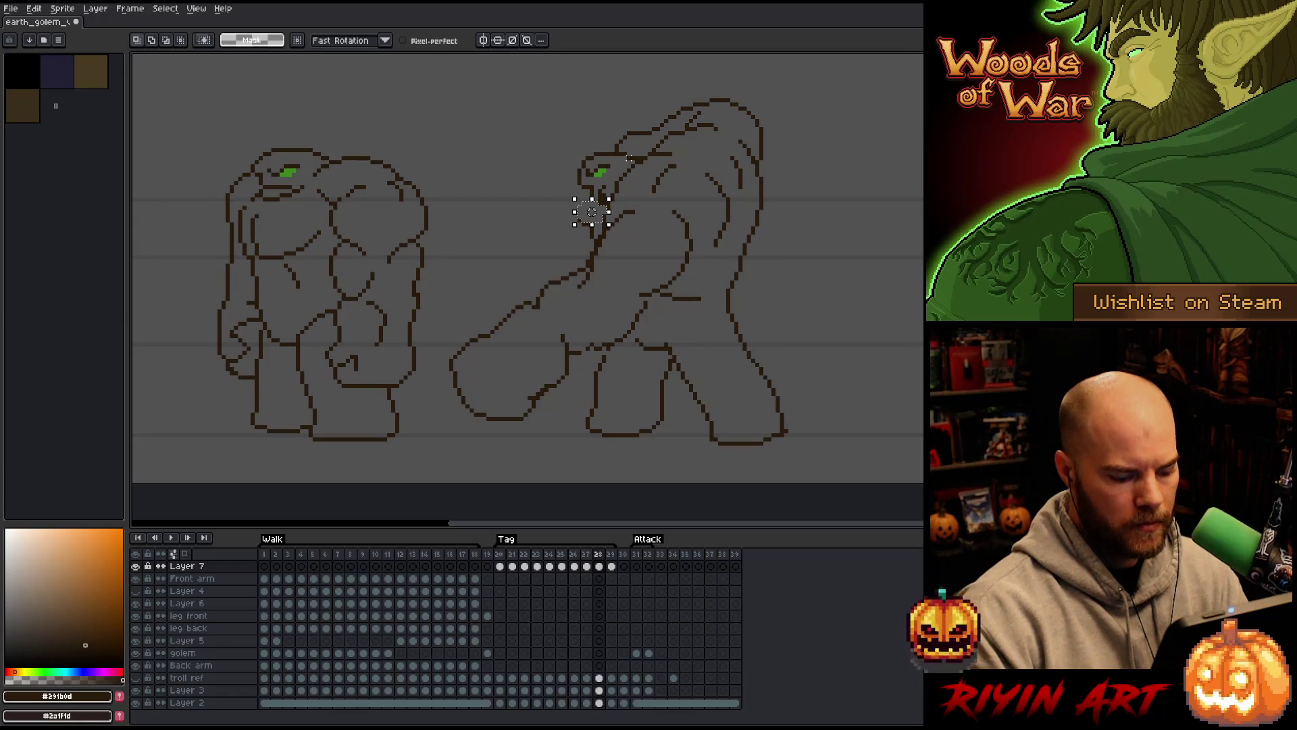
{"action": "left_click", "coordinate": [592, 212]}
{"action": "key", "text": "ctrl+d"}
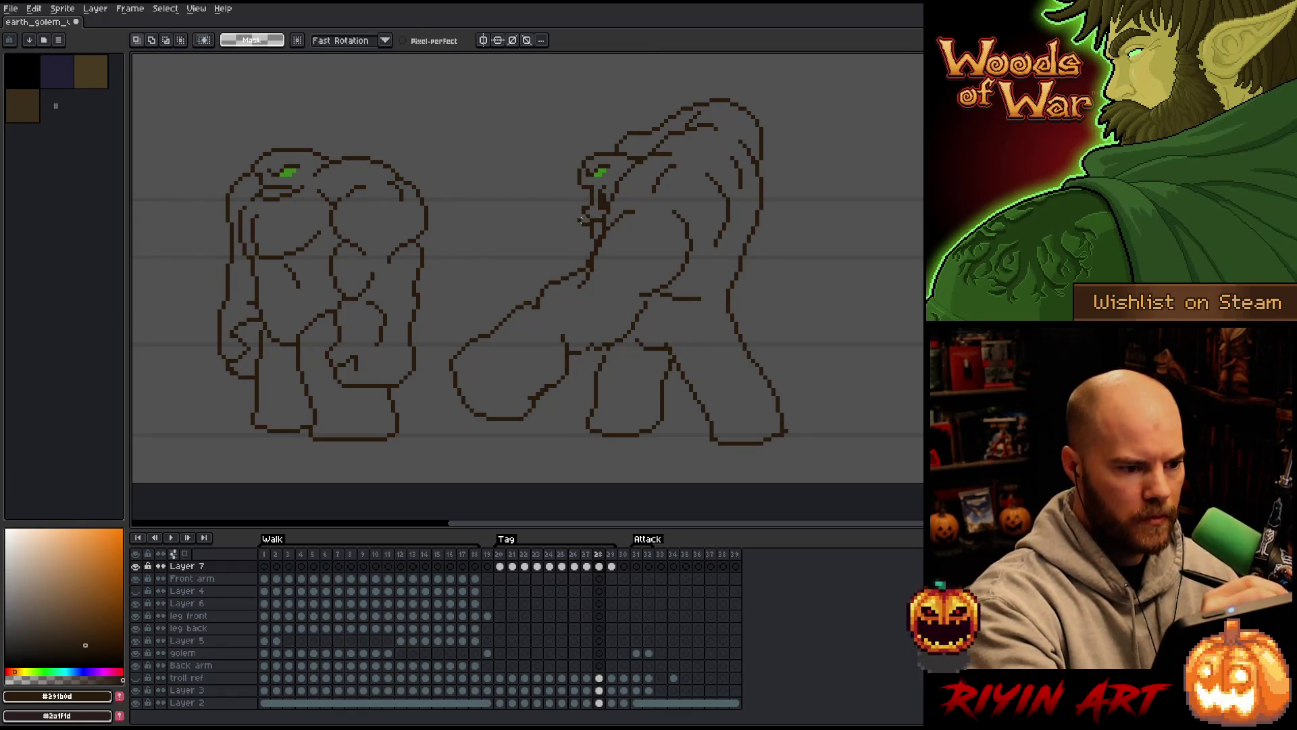
{"action": "key", "text": "b"}
Transform and apply the jaw pixels on the next frame, comparing it with its neighbour
{"action": "key", "text": "period"}
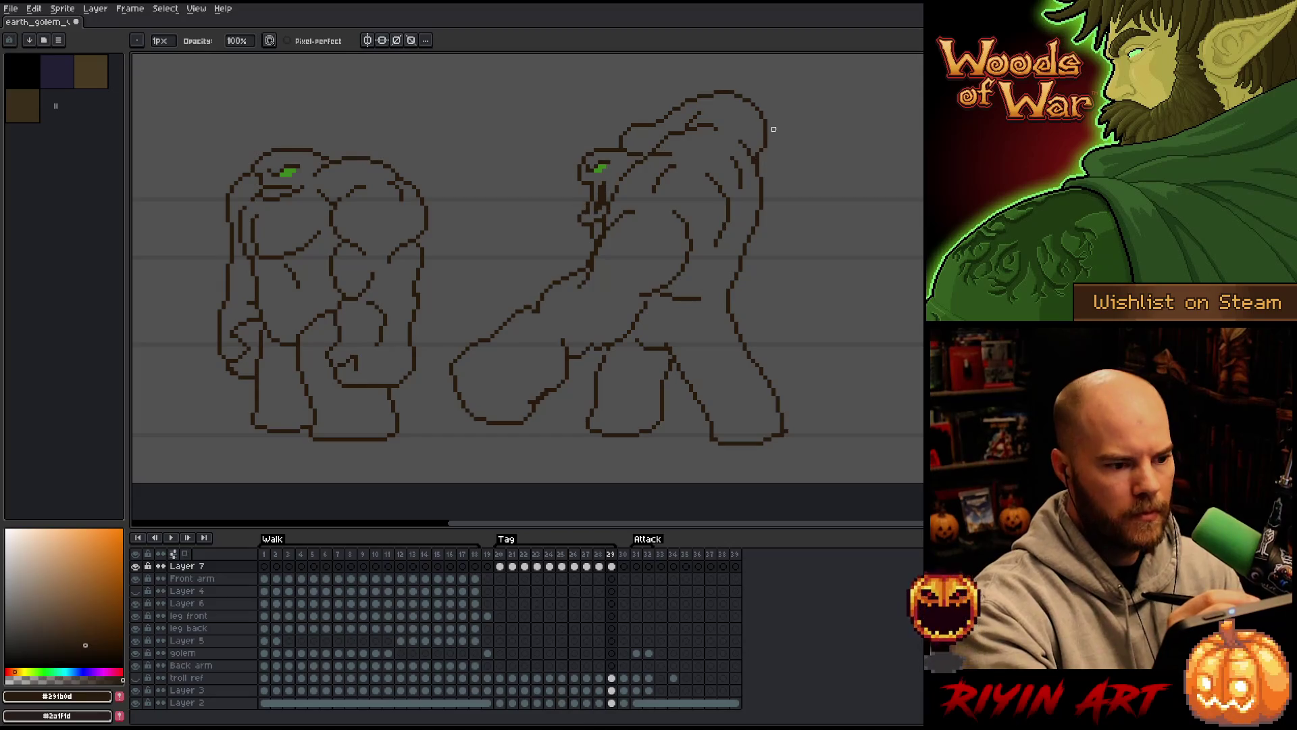
{"action": "key", "text": "comma"}
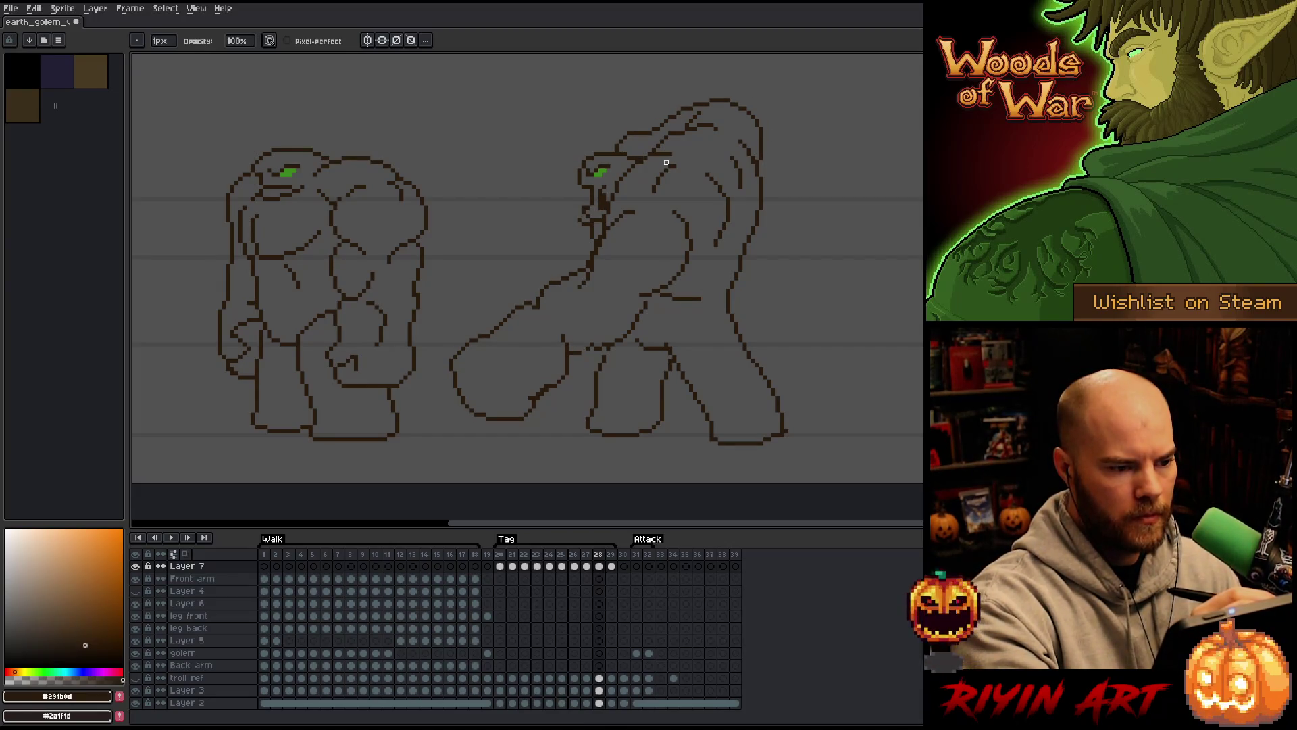
{"action": "key", "text": "period"}
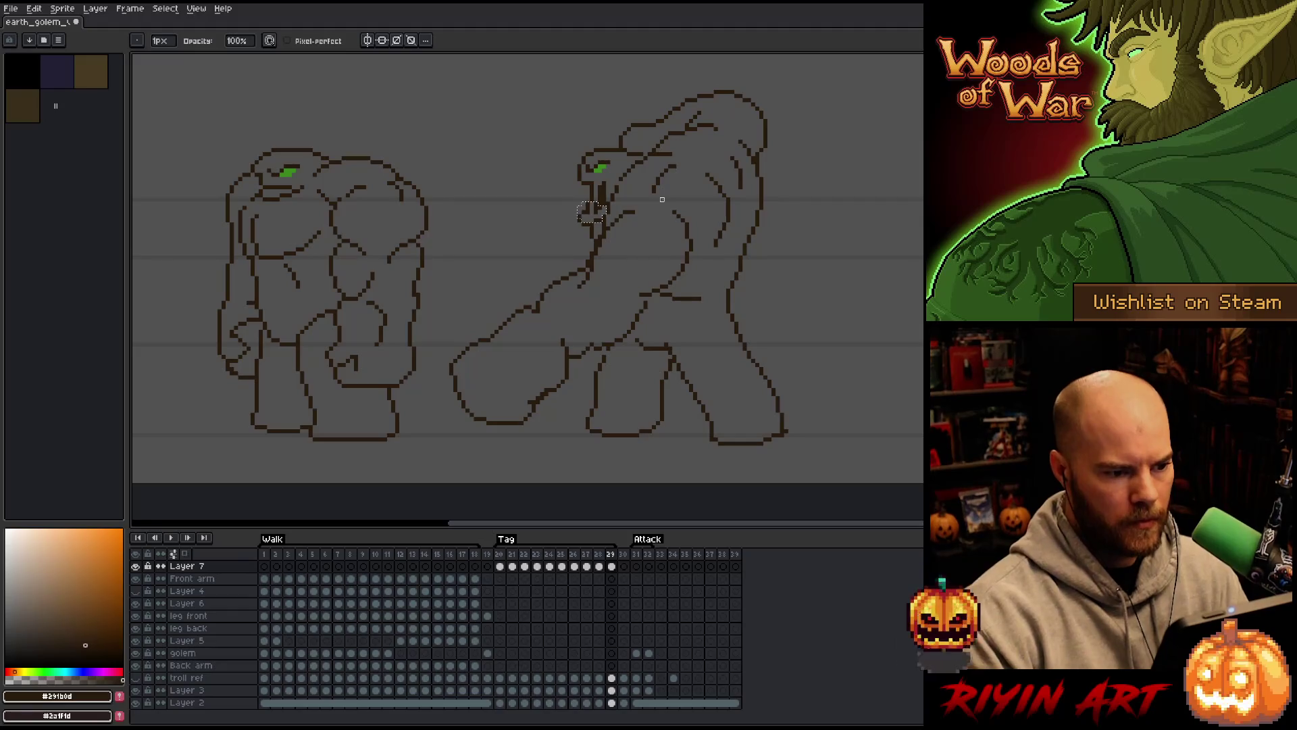
{"action": "key", "text": "ctrl+t"}
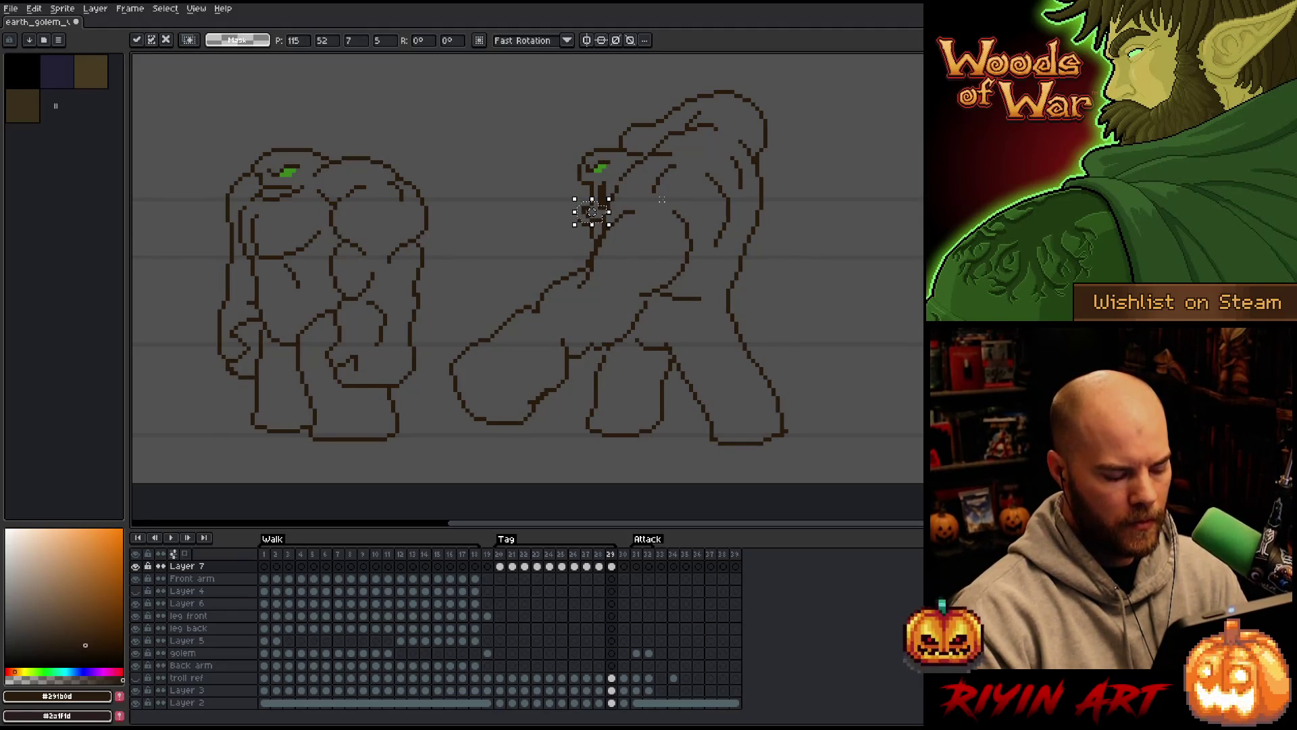
{"action": "key", "text": "Return"}
{"action": "key", "text": "b"}
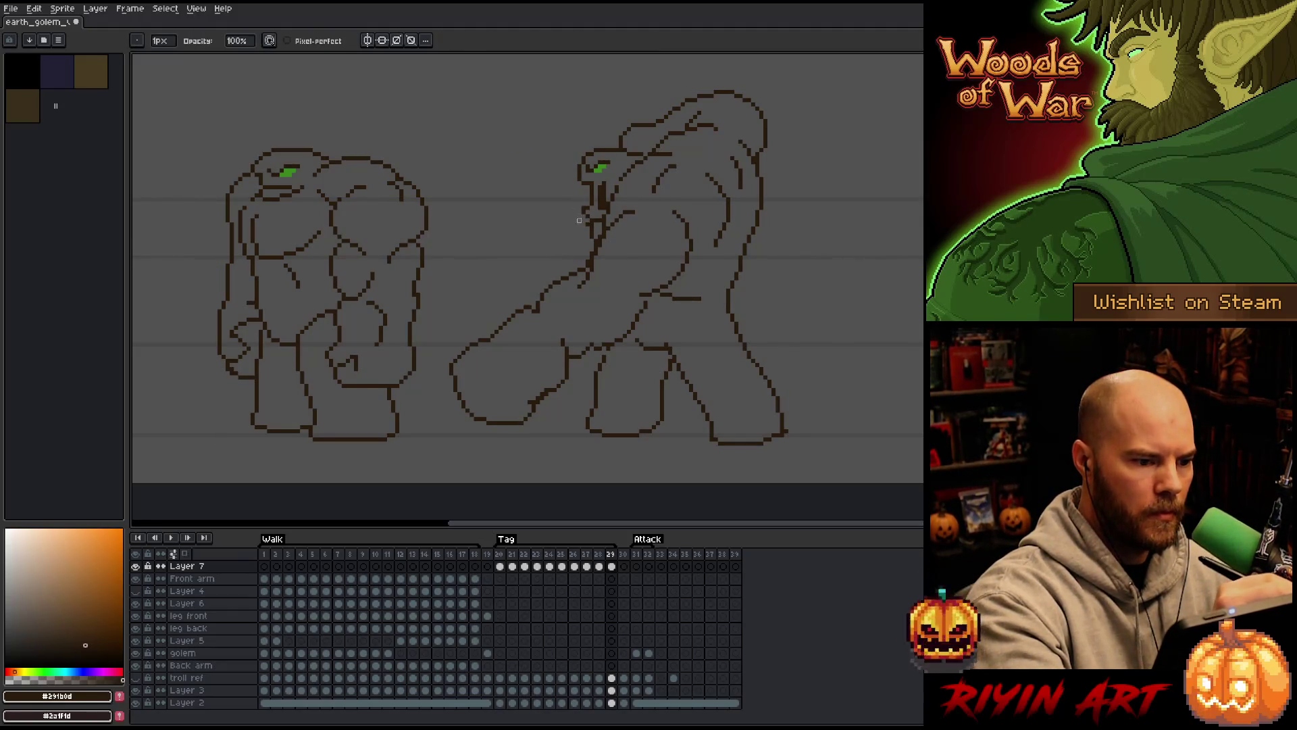
{"action": "key", "text": "comma"}
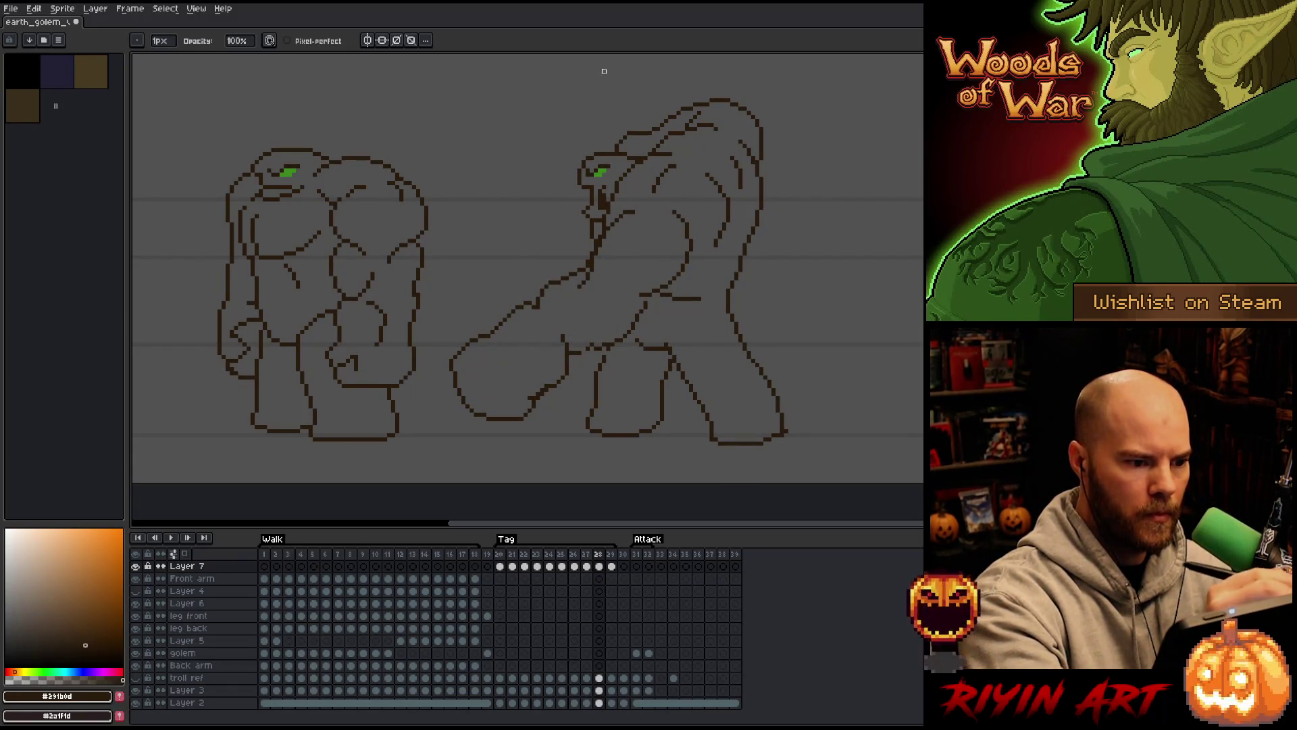
{"action": "key", "text": "e"}
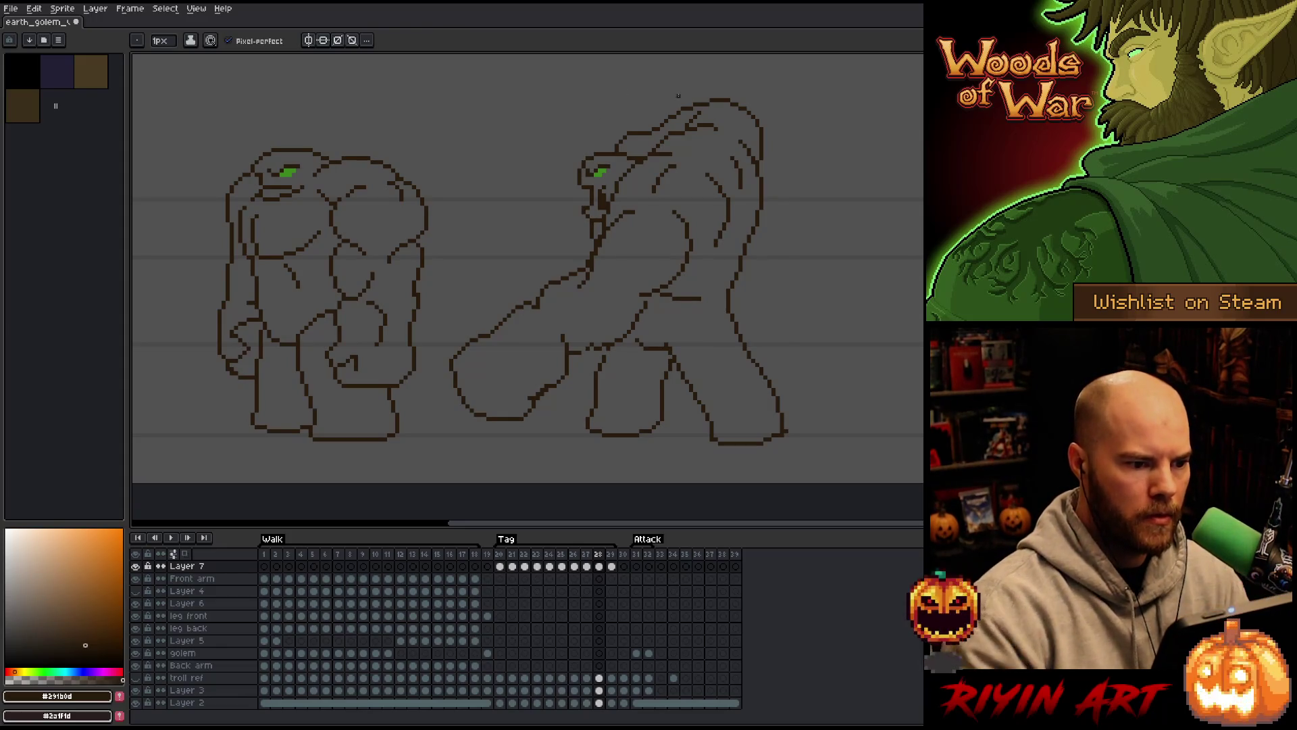
Save the sprite and play back the club-swing animation
{"action": "key", "text": "ctrl+s"}
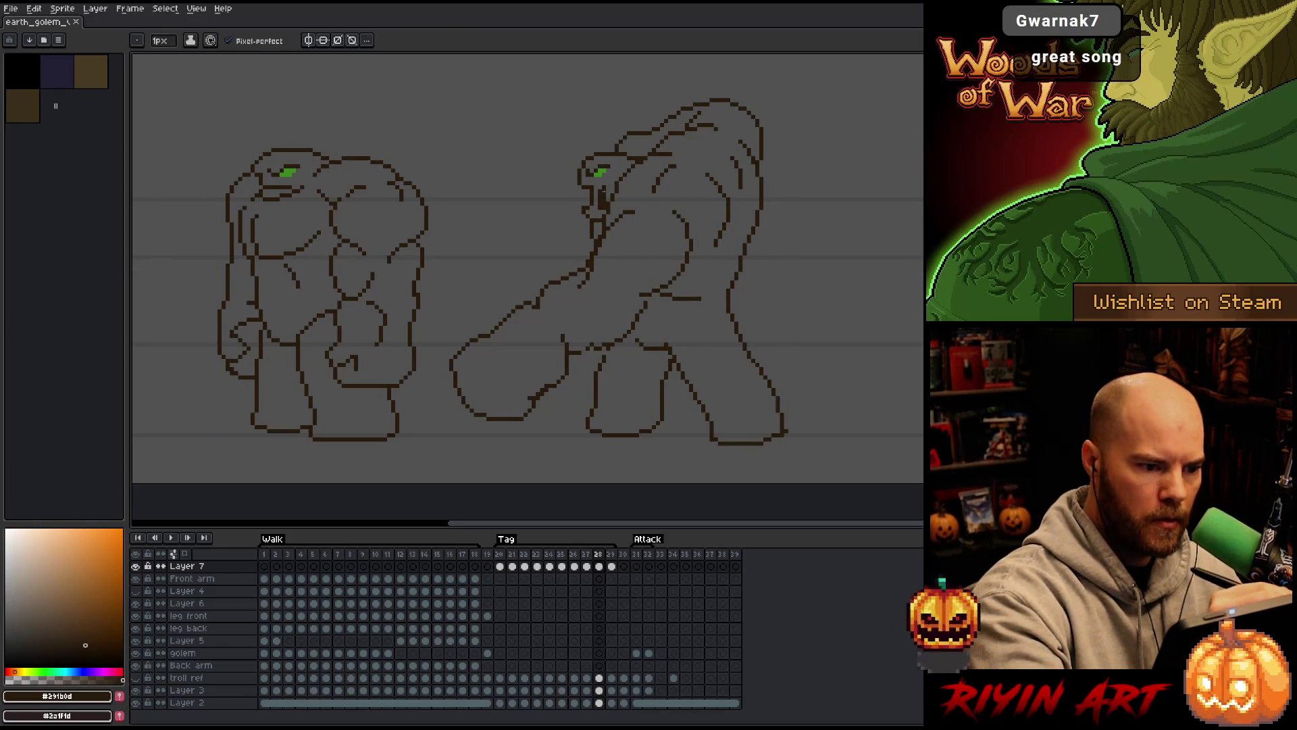
{"action": "key", "text": "Return"}
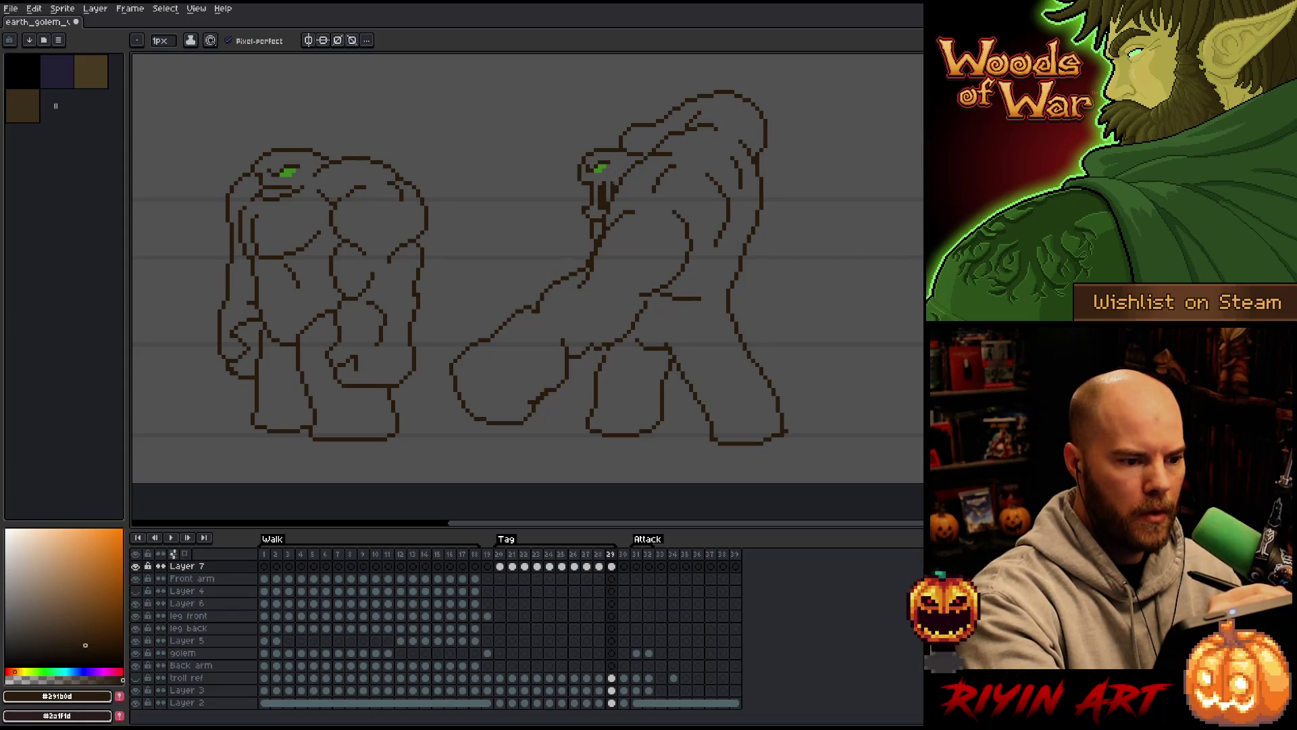
{"action": "key", "text": "Return"}
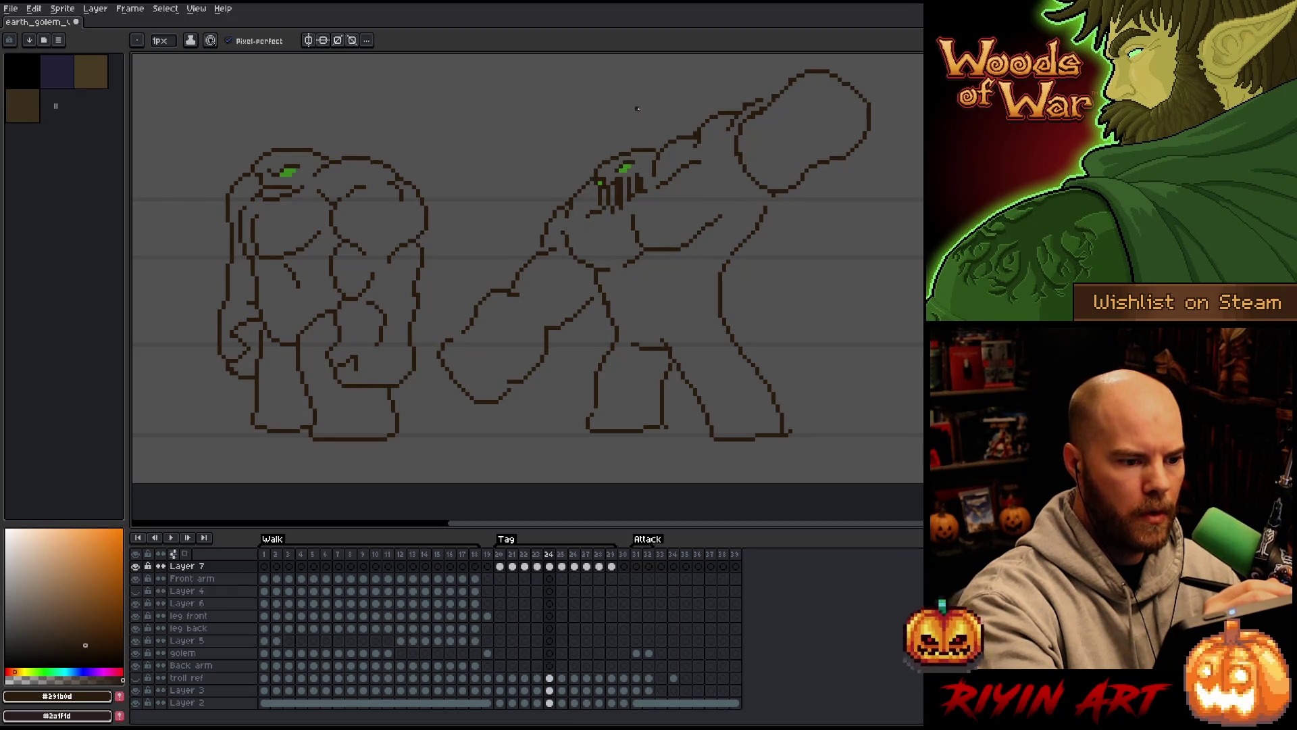
Flip through frames 22 to 27 to compare the club-swing poses, ending on frame 25
{"action": "key", "text": "Left"}
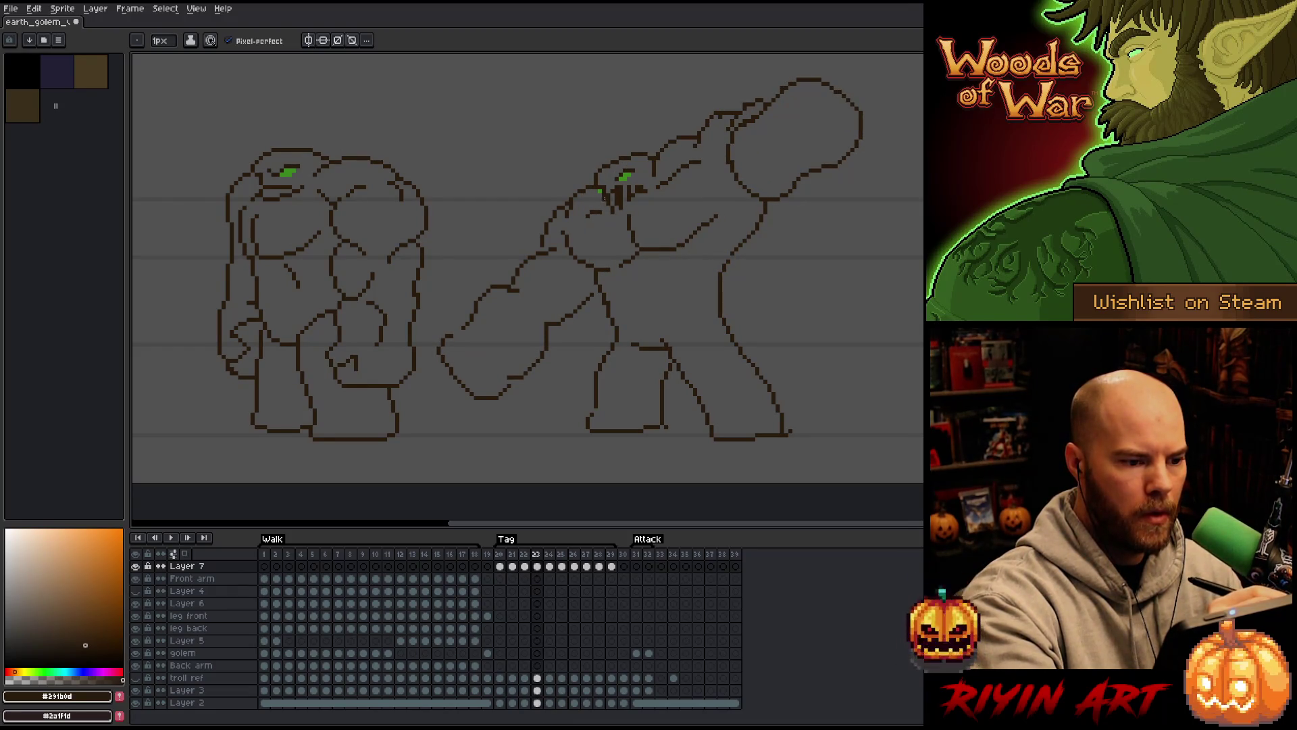
{"action": "key", "text": "Right"}
{"action": "key", "text": "Left"}
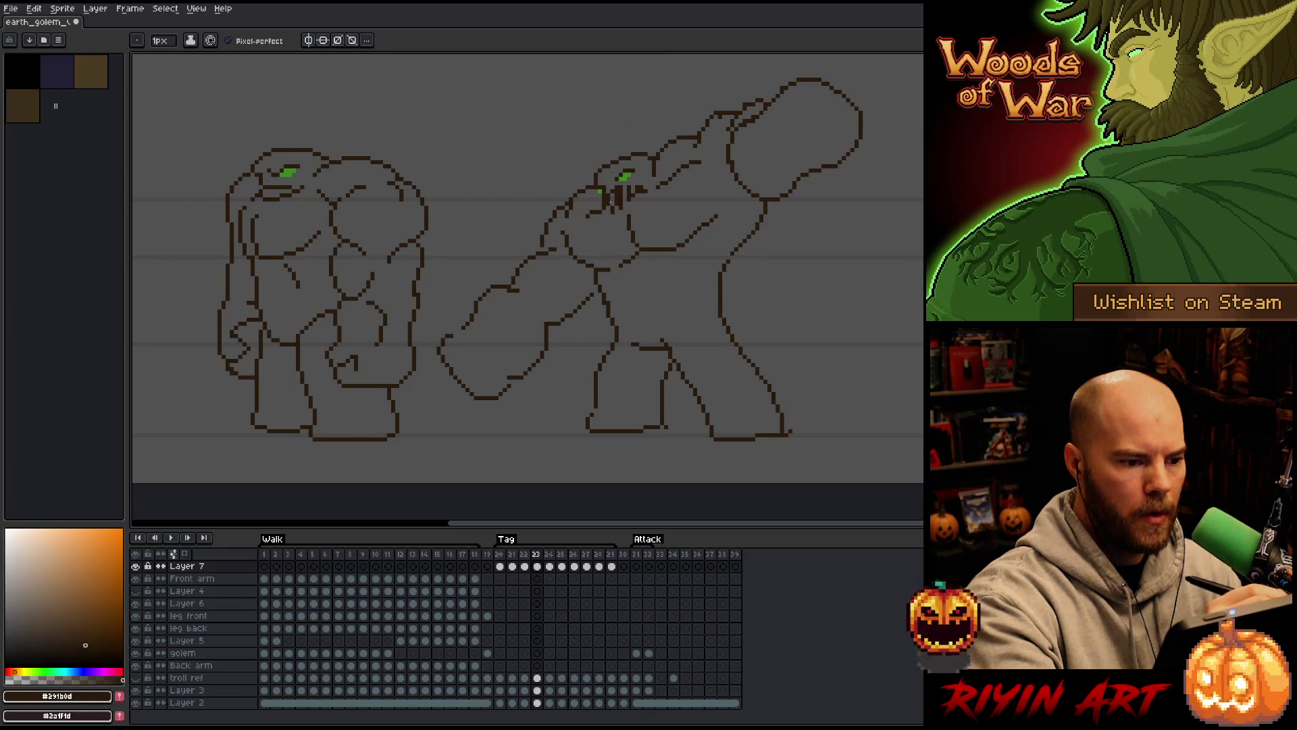
{"action": "key", "text": "Left"}
{"action": "key", "text": "Right"}
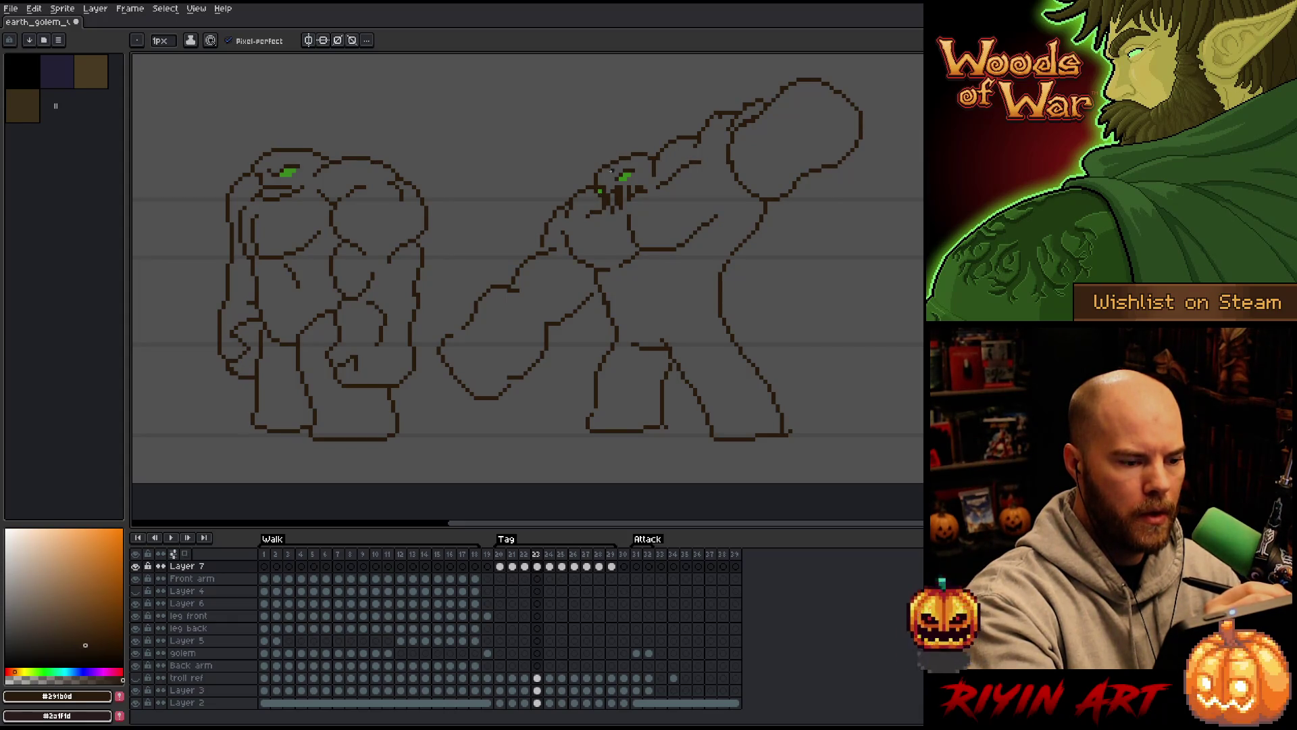
{"action": "key", "text": "Right"}
{"action": "key", "text": "Left"}
{"action": "key", "text": "Right"}
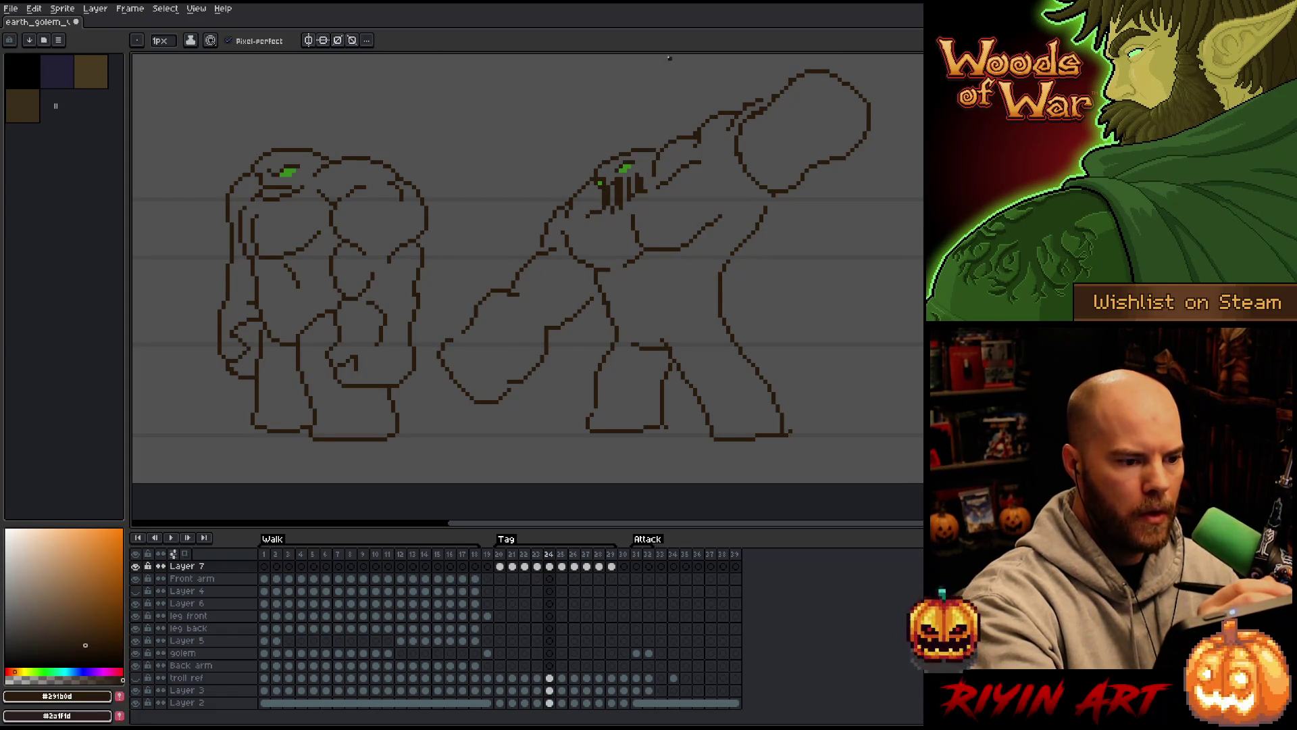
{"action": "key", "text": "Right"}
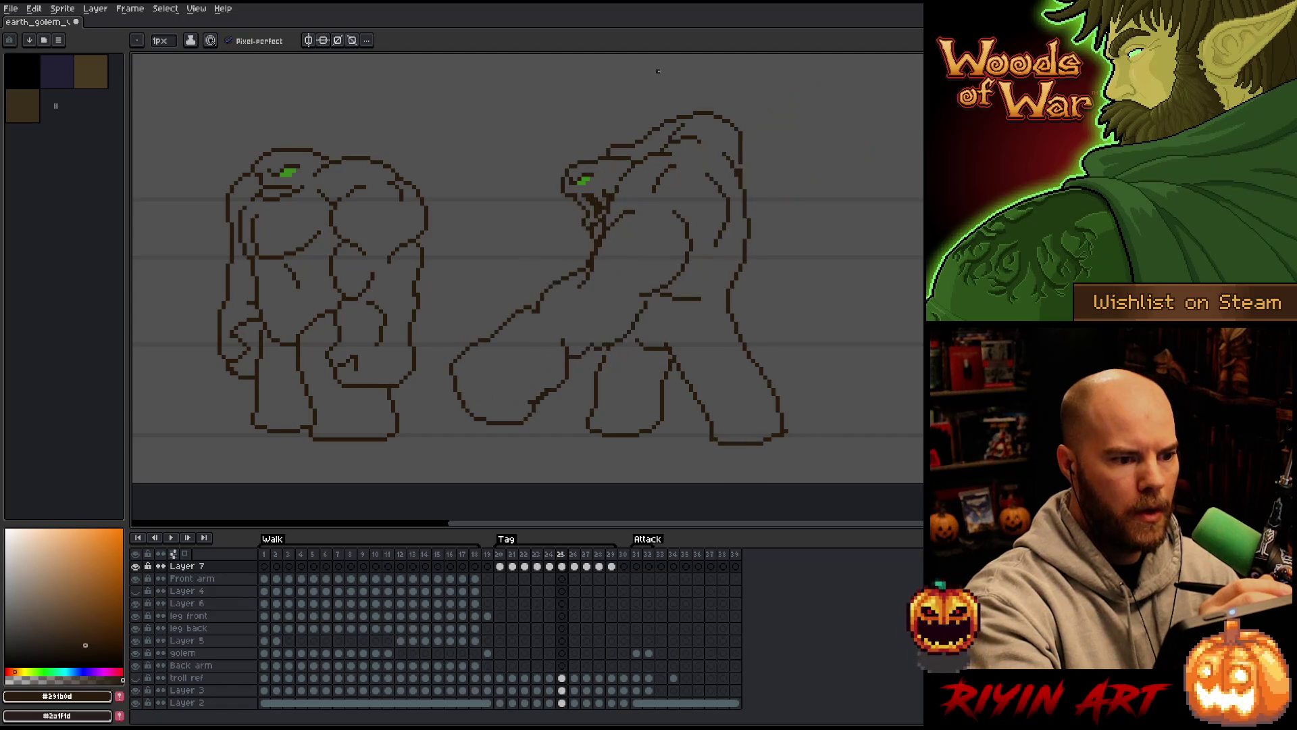
{"action": "key", "text": "Right"}
{"action": "key", "text": "Right"}
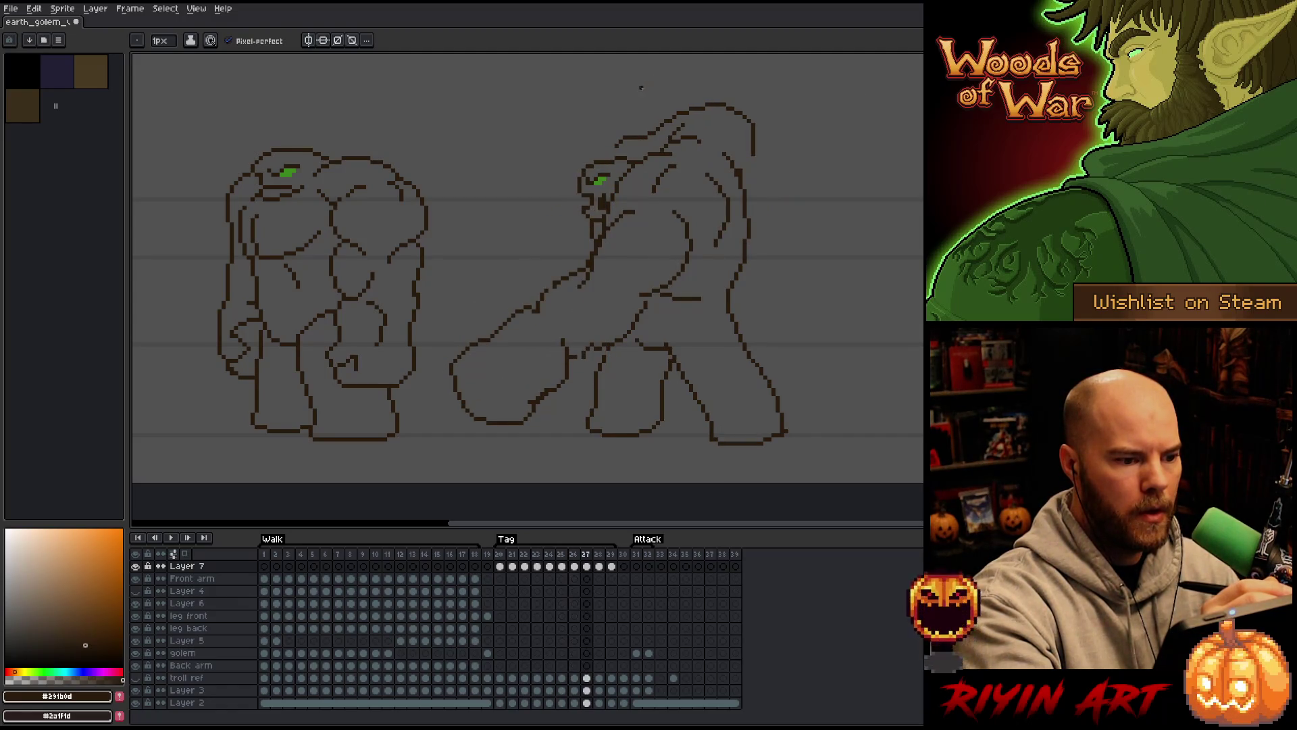
{"action": "key", "text": "Left"}
{"action": "key", "text": "Left"}
{"action": "key", "text": "Left"}
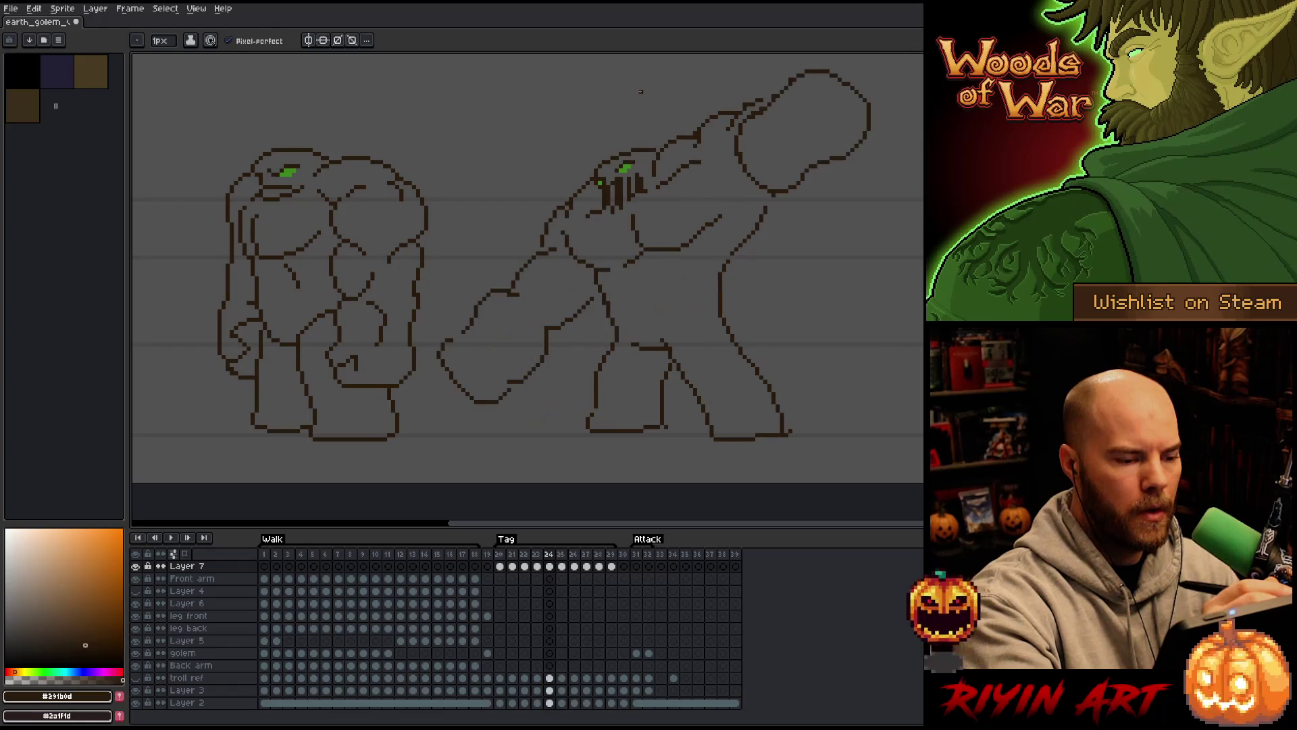
{"action": "key", "text": "Right"}
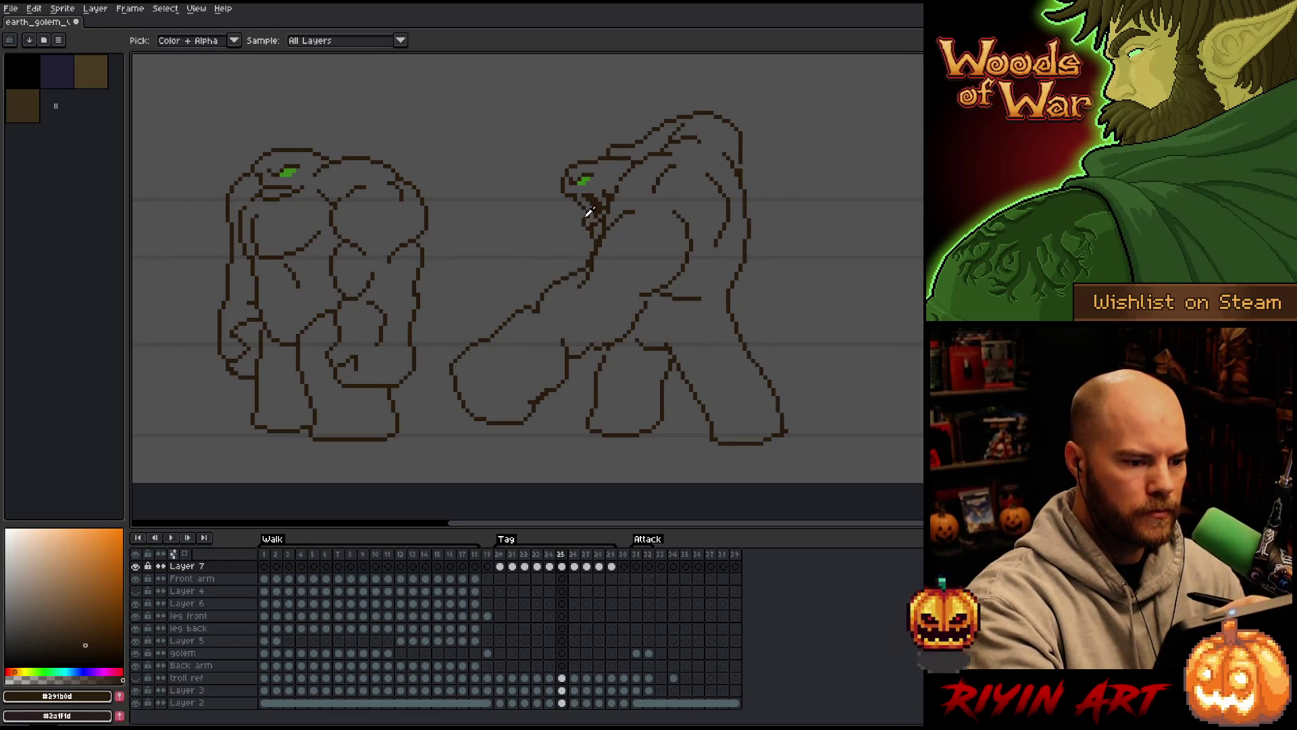
Insert a new frame after frame 25 and draw the golem's jaw line in dark brown
{"action": "left_click", "coordinate": [560, 248], "text": "alt"}
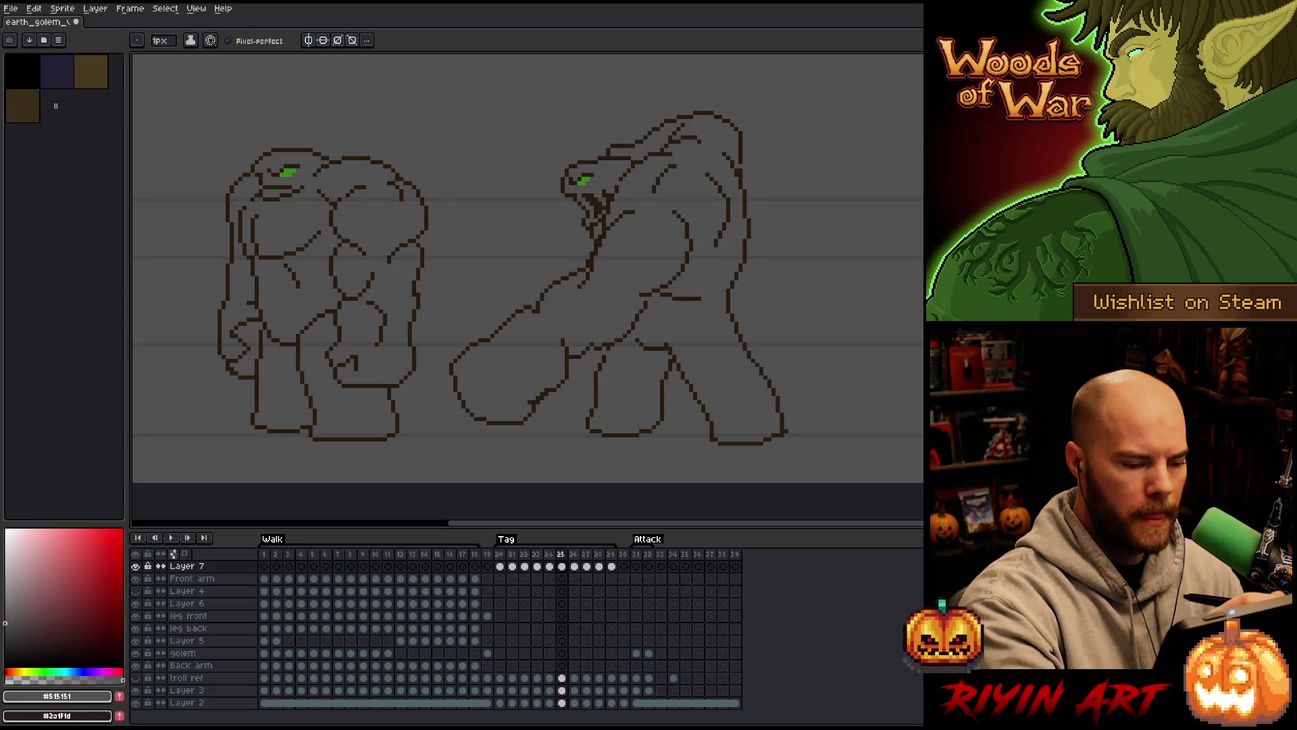
{"action": "key", "text": "alt+n"}
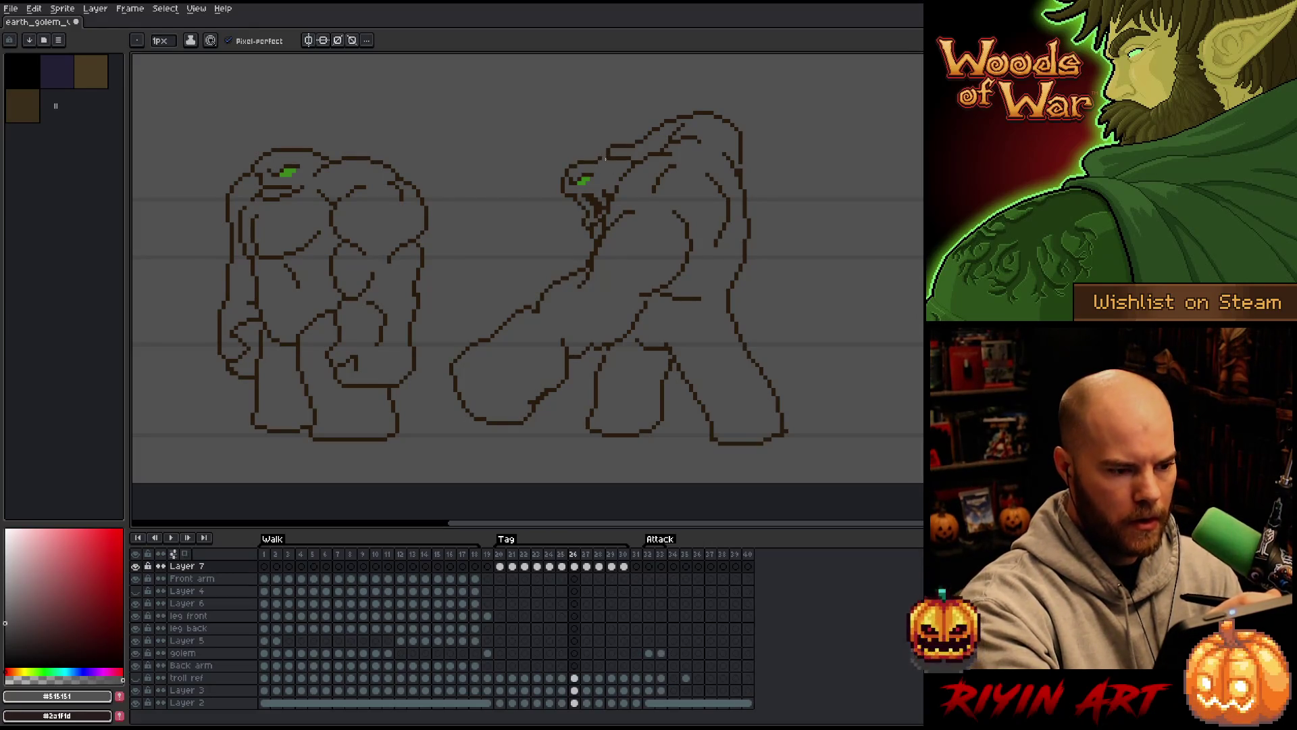
{"action": "left_click", "coordinate": [576, 203], "text": "alt"}
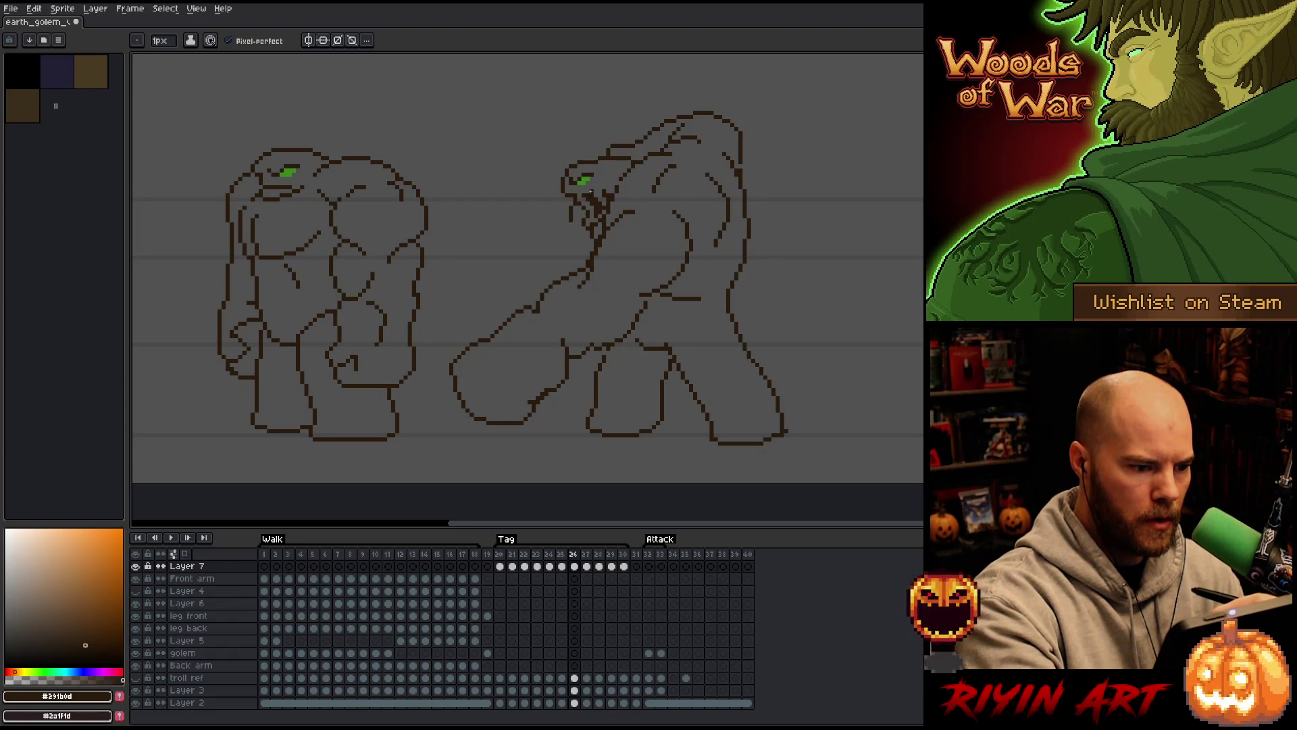
{"action": "mouse_move", "coordinate": [584, 205]}
{"action": "left_mouse_down"}
{"action": "mouse_move", "coordinate": [571, 230]}
{"action": "mouse_move", "coordinate": [586, 232]}
{"action": "left_mouse_up"}
Refine the golem's mouth and teeth pixels, alternating between pencil and eraser
{"action": "key", "text": "e"}
{"action": "key", "text": "b"}
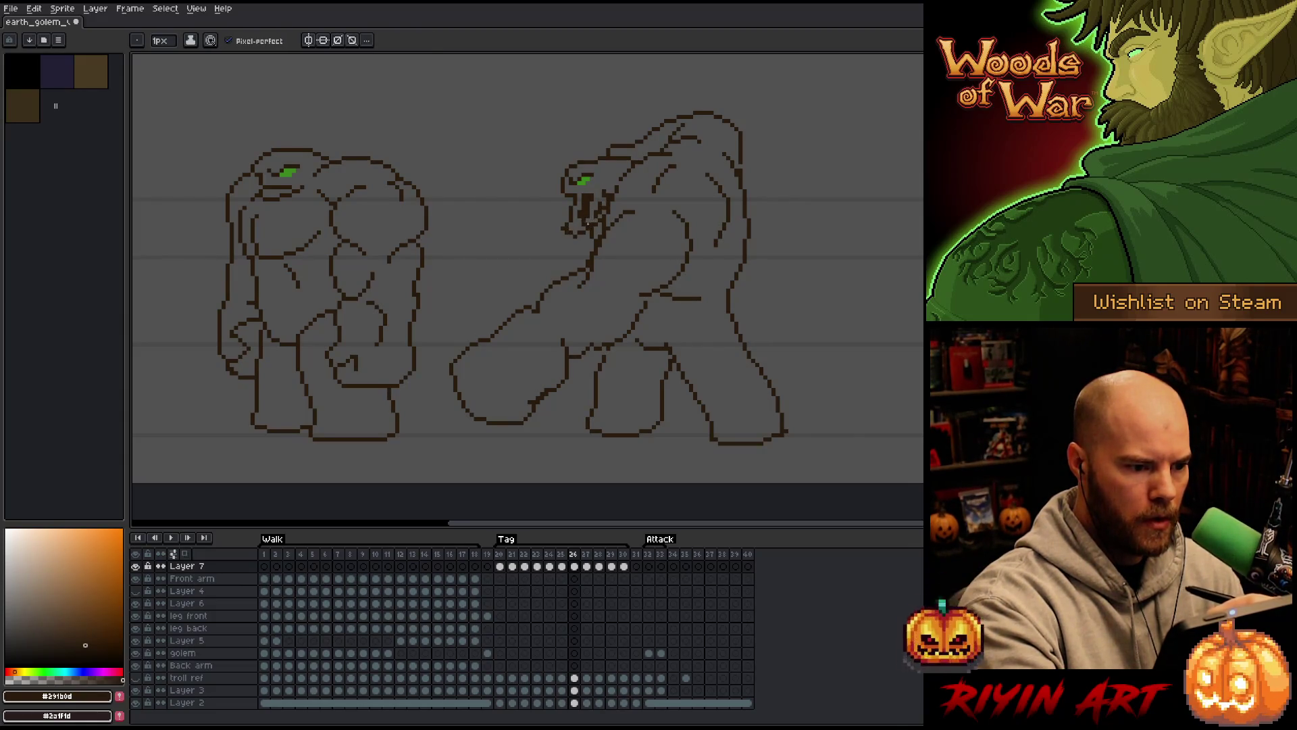
{"action": "key", "text": "e"}
{"action": "key", "text": "b"}
{"action": "key", "text": "e"}
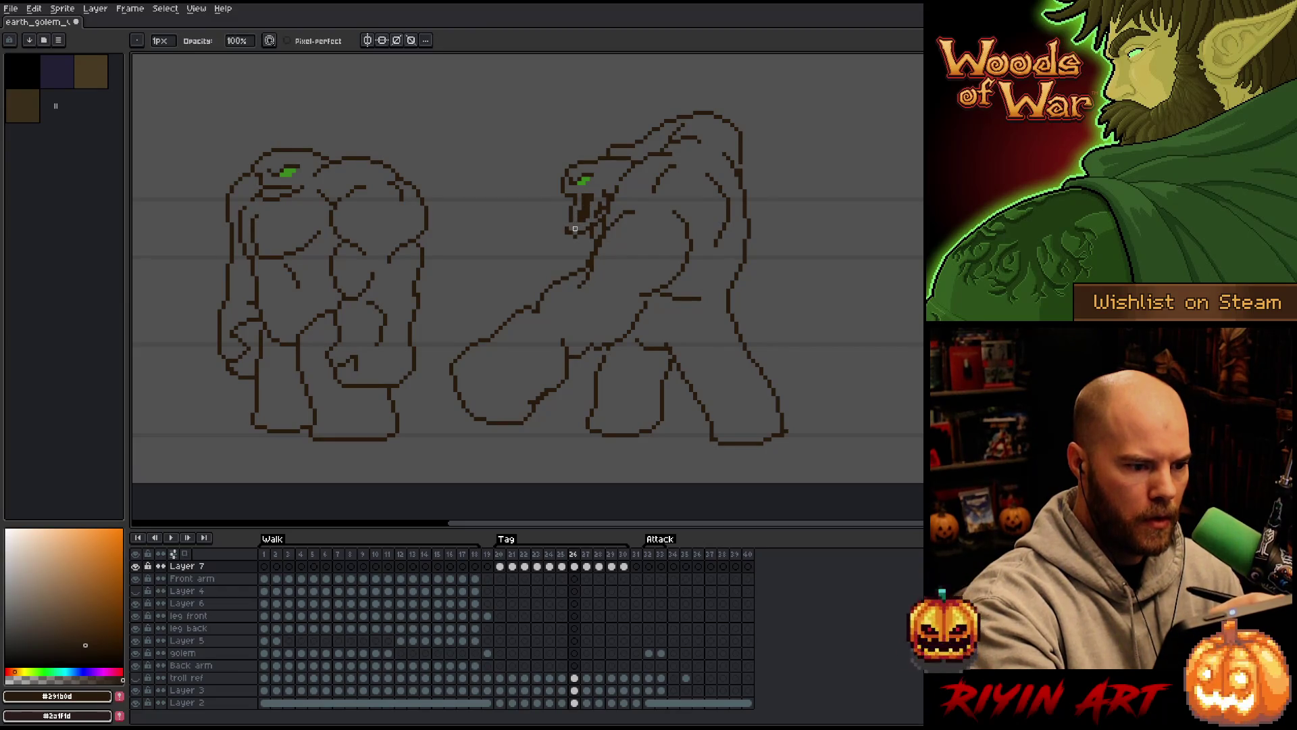
{"action": "key", "text": "b"}
{"action": "key", "text": "e"}
{"action": "key", "text": "b"}
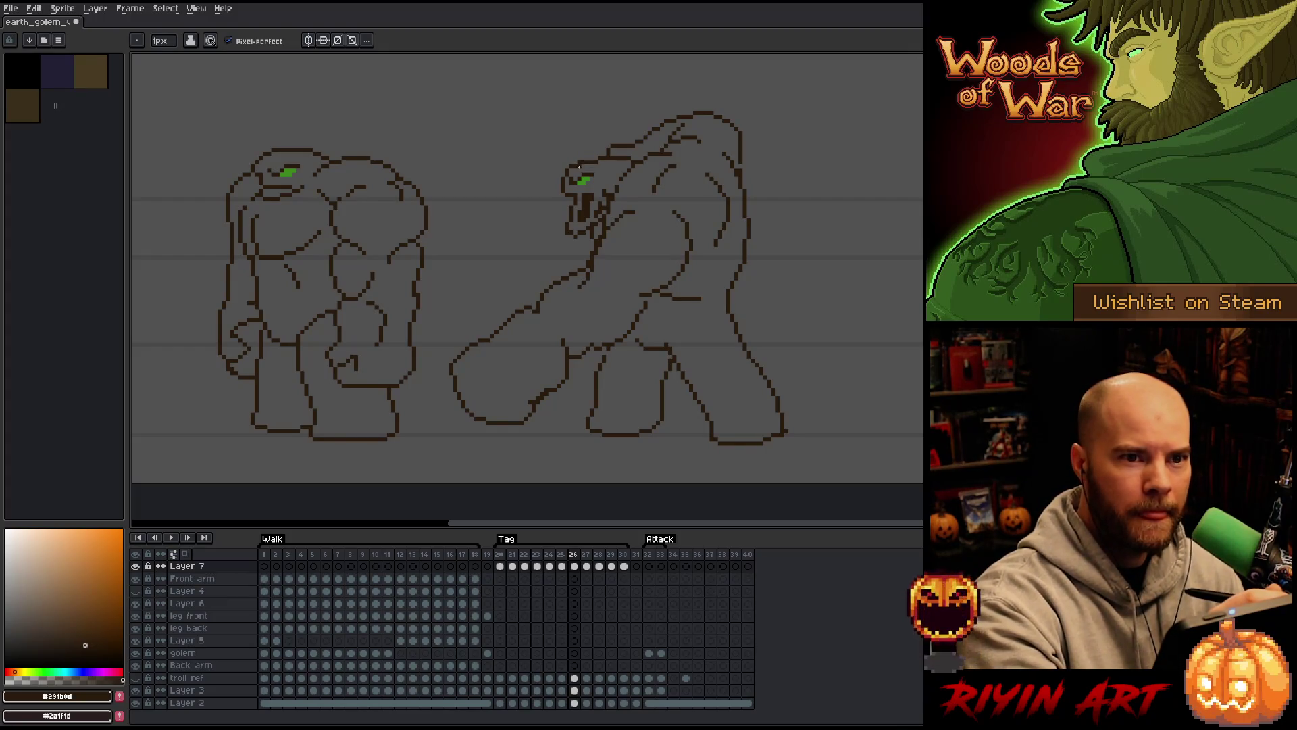
{"action": "key", "text": "e"}
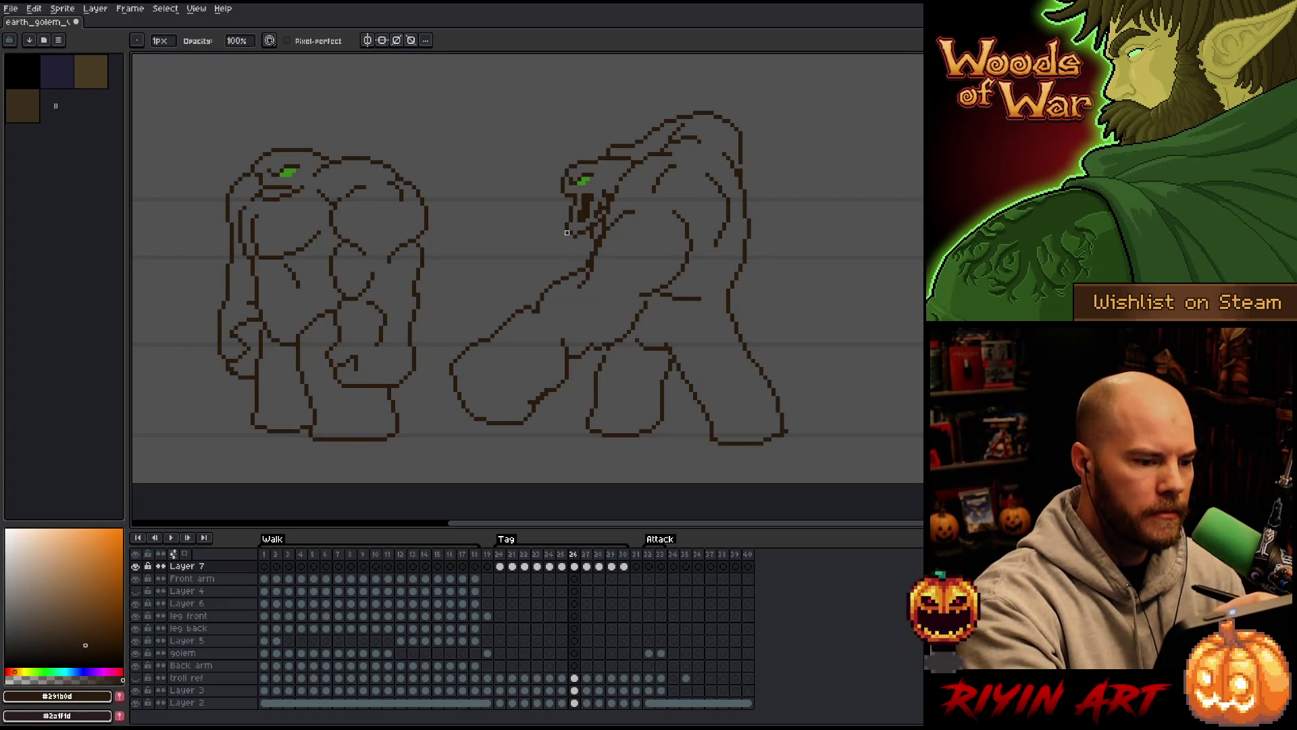
{"action": "key", "text": "b"}
{"action": "key", "text": "e"}
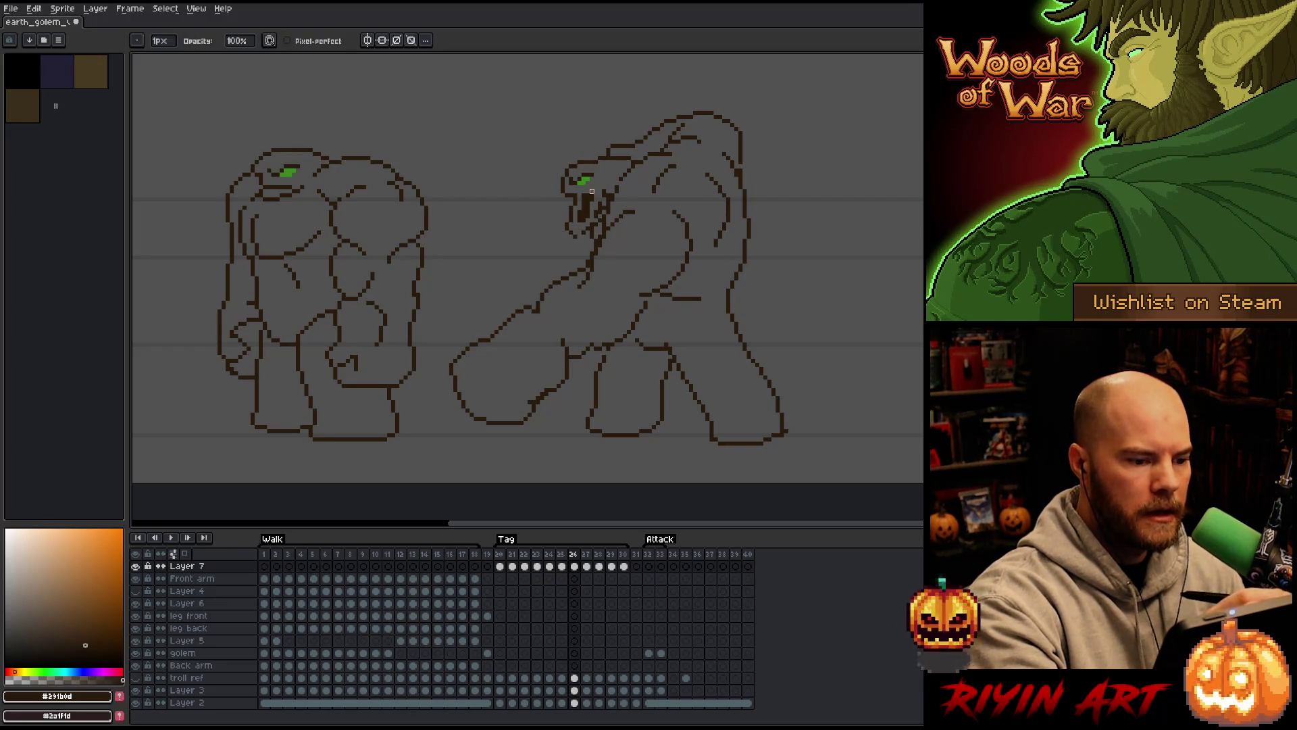
{"action": "key", "text": "b"}
{"action": "key", "text": "e"}
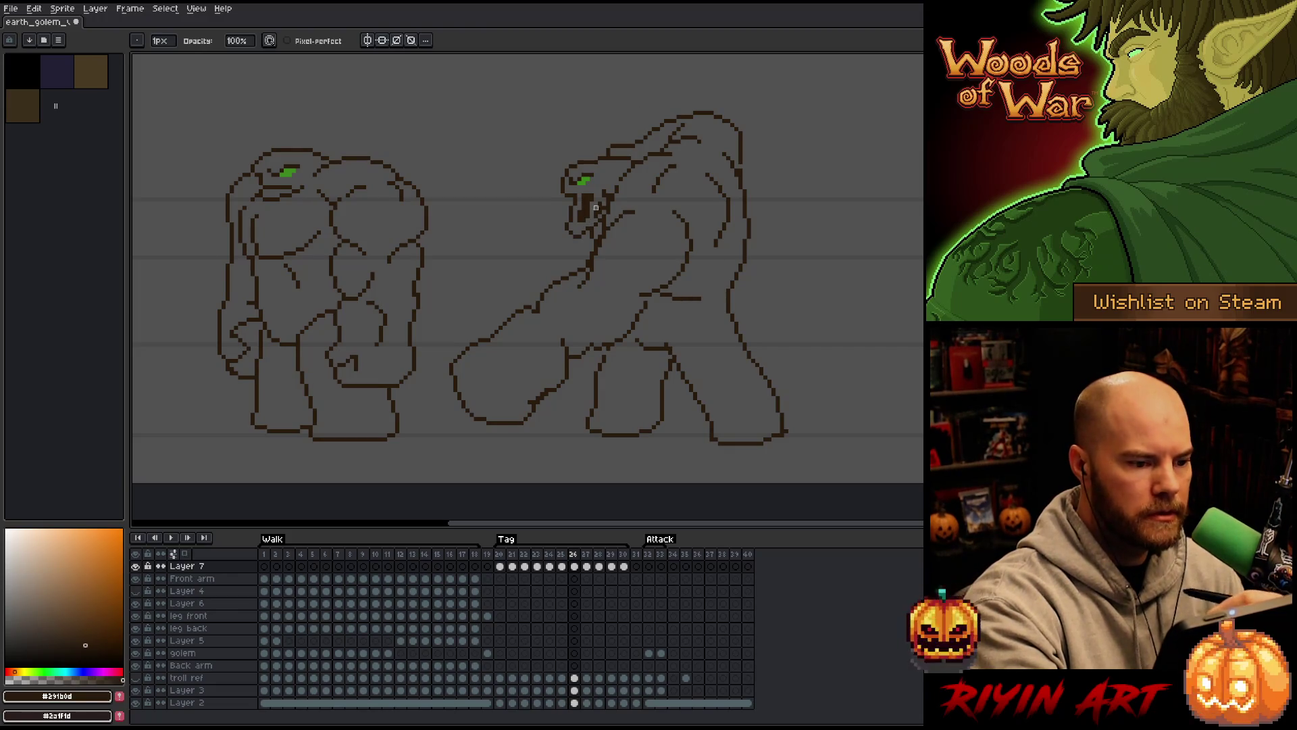
{"action": "key", "text": "b"}
{"action": "key", "text": "e"}
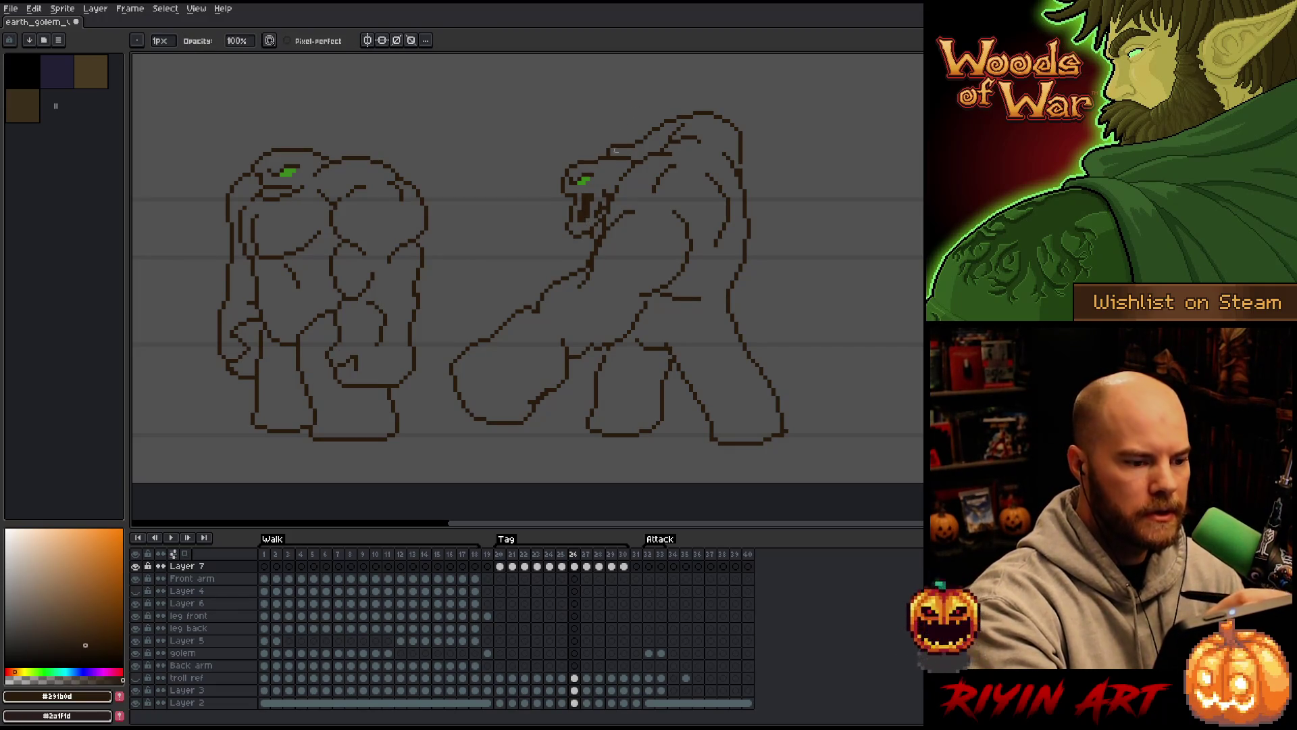
{"action": "key", "text": "b"}
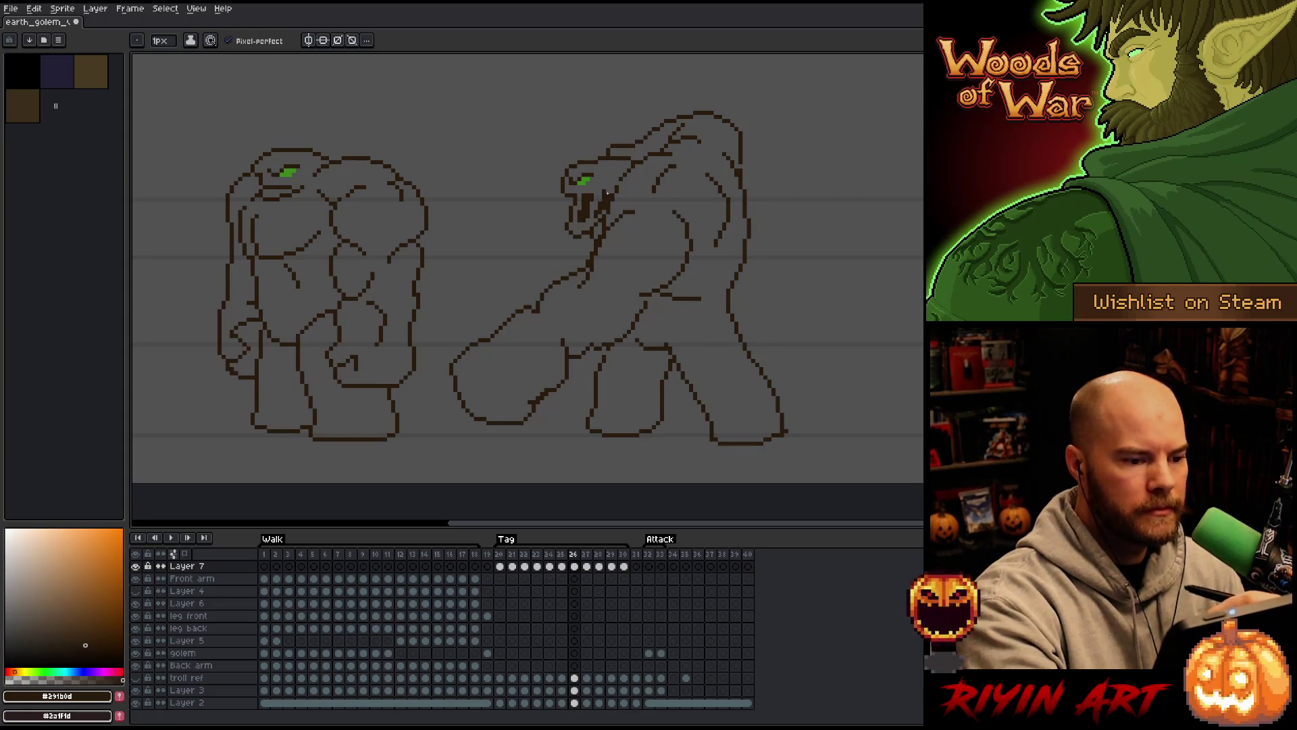
Play the Tag animation and compare frames 25 and 26, ending on frame 26
{"action": "key", "text": "Right"}
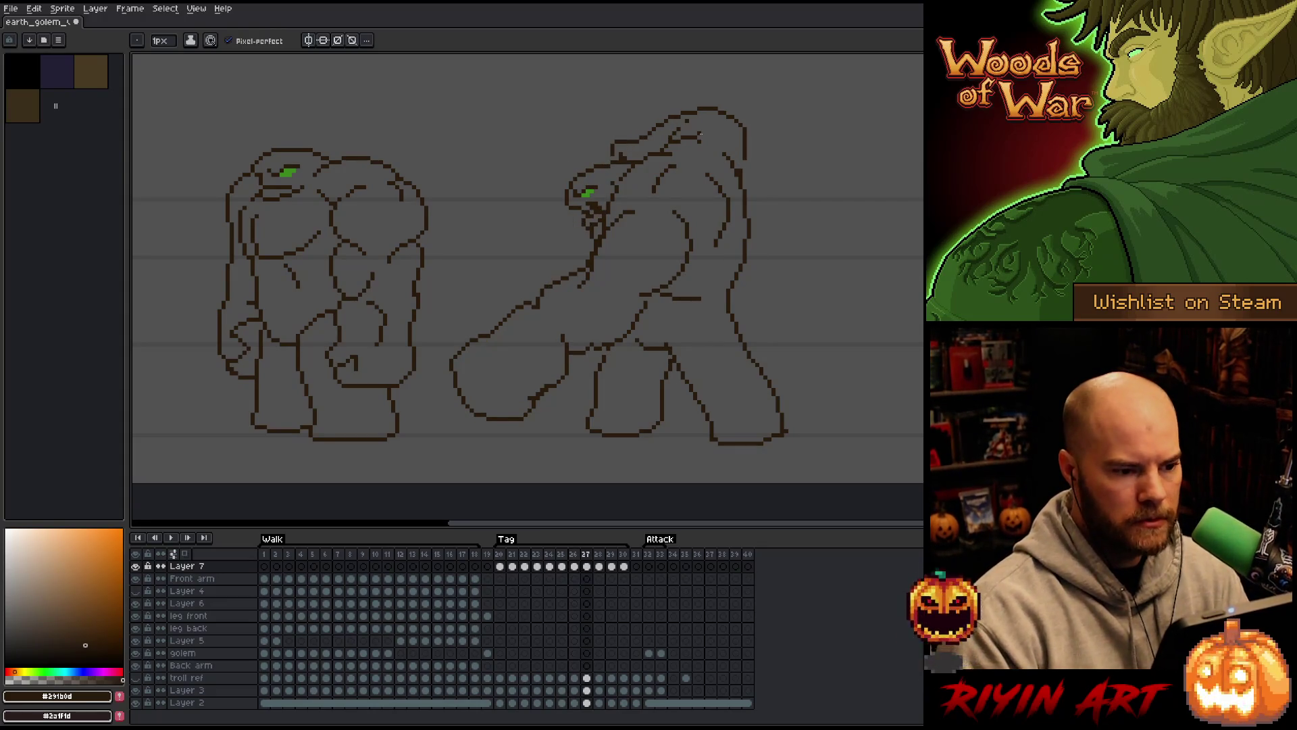
{"action": "key", "text": "Return"}
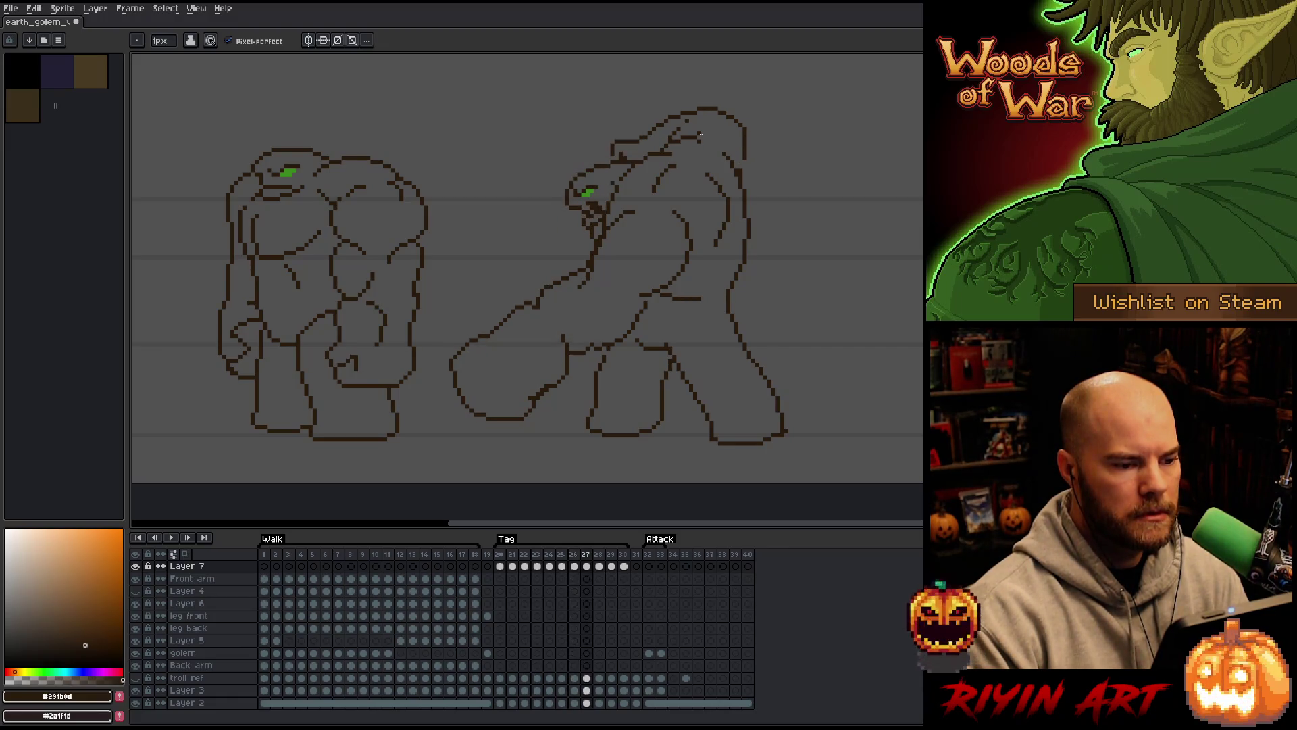
{"action": "key", "text": "Right"}
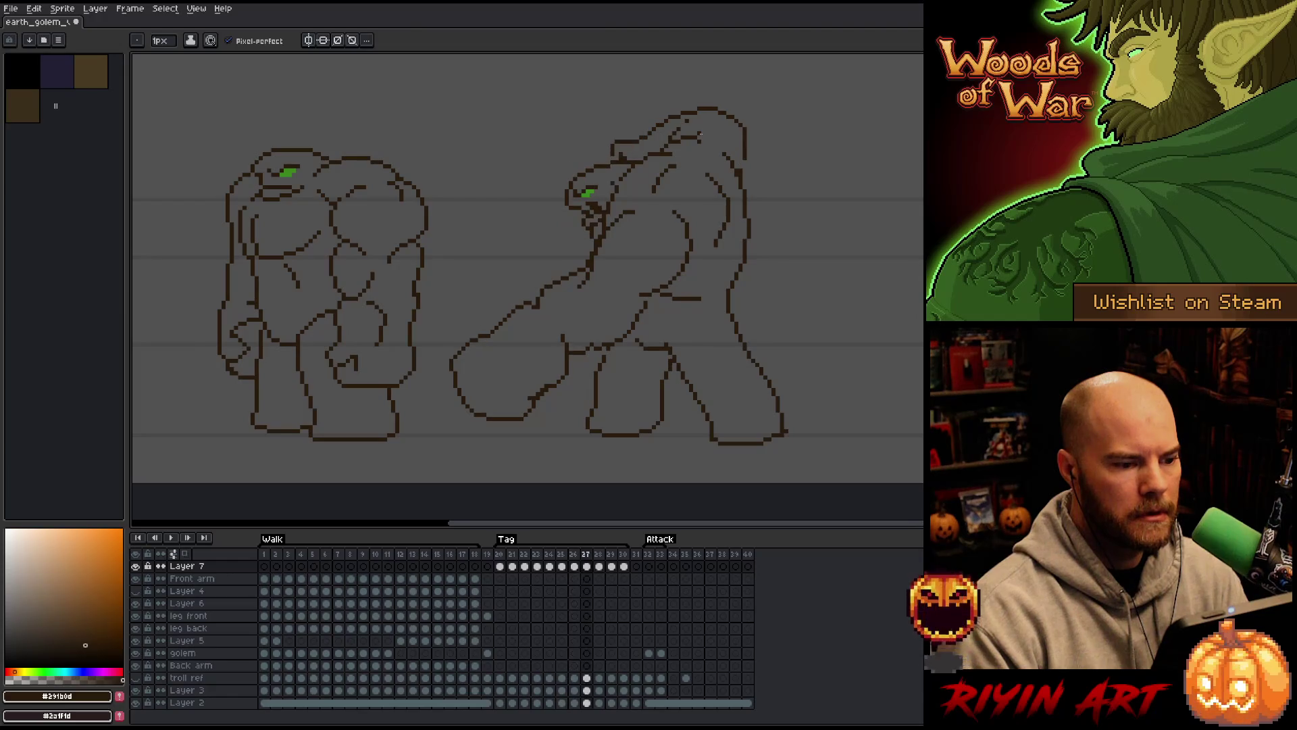
{"action": "key", "text": "Left"}
{"action": "key", "text": "Left"}
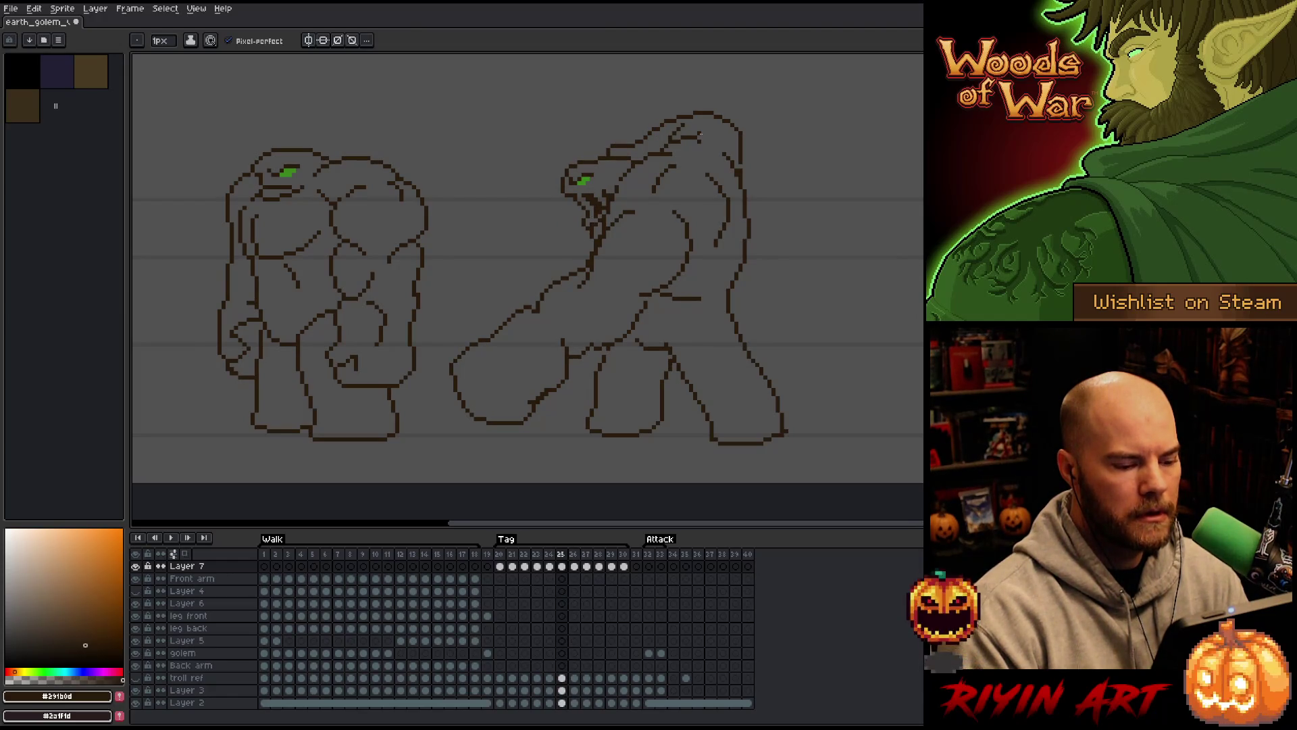
{"action": "left_click", "coordinate": [575, 564]}
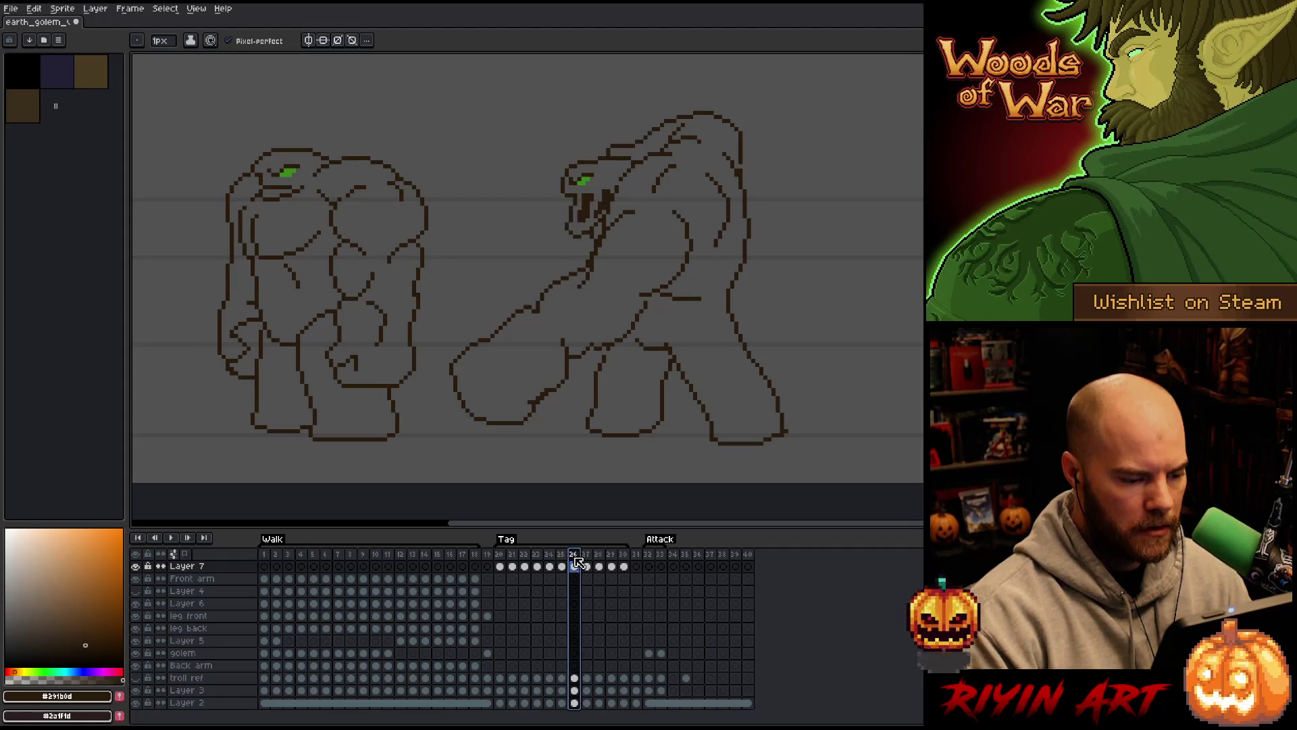
Reverse the order of frames 25 and 26 with Frame > Reverse Frames and review them
{"action": "mouse_move", "coordinate": [575, 557]}
{"action": "left_mouse_down"}
{"action": "mouse_move", "coordinate": [566, 552]}
{"action": "mouse_move", "coordinate": [575, 566]}
{"action": "left_mouse_up"}
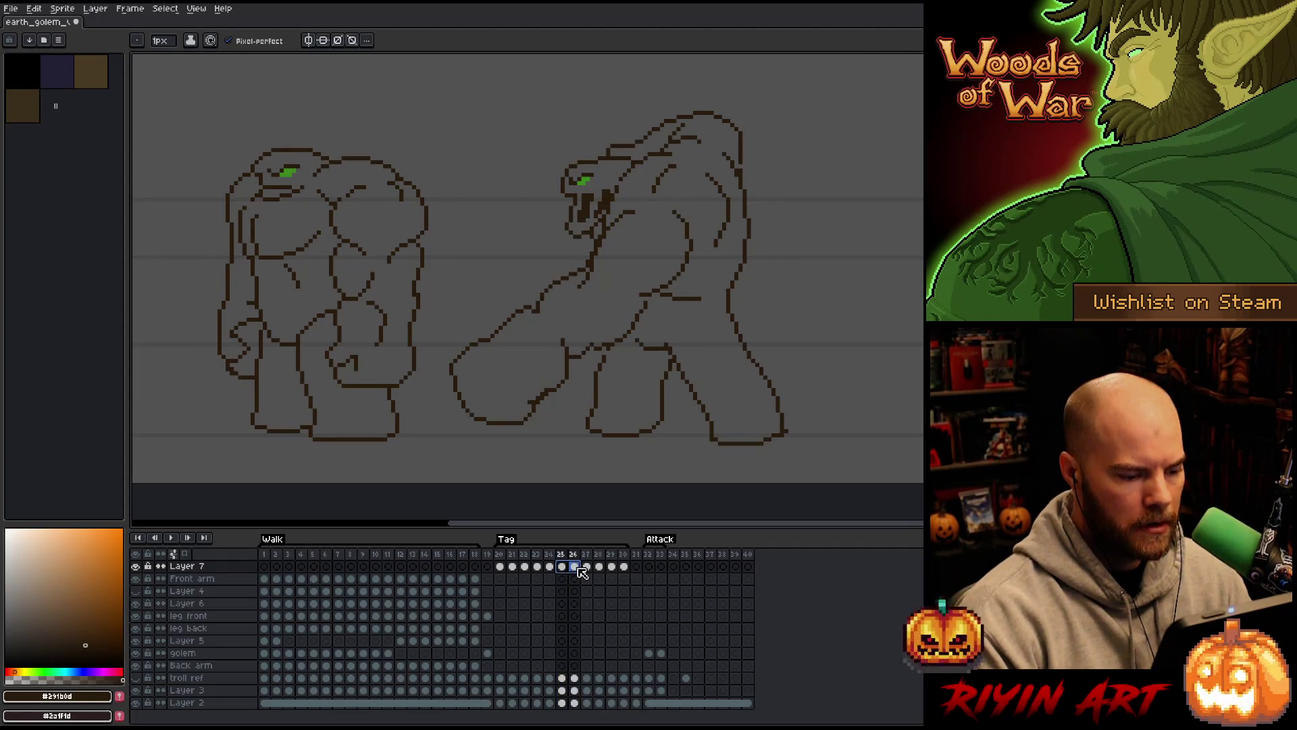
{"action": "left_click", "coordinate": [171, 9]}
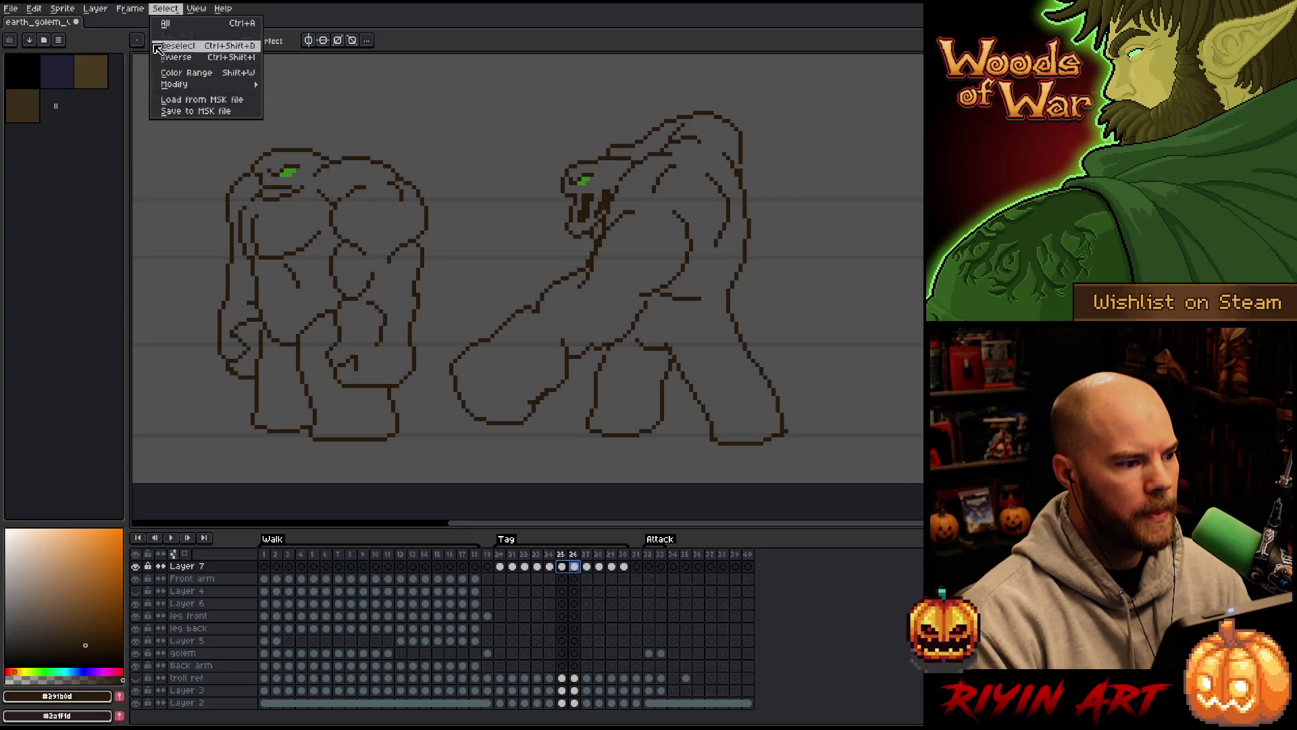
{"action": "mouse_move", "coordinate": [130, 8]}
{"action": "left_click", "coordinate": [162, 162]}
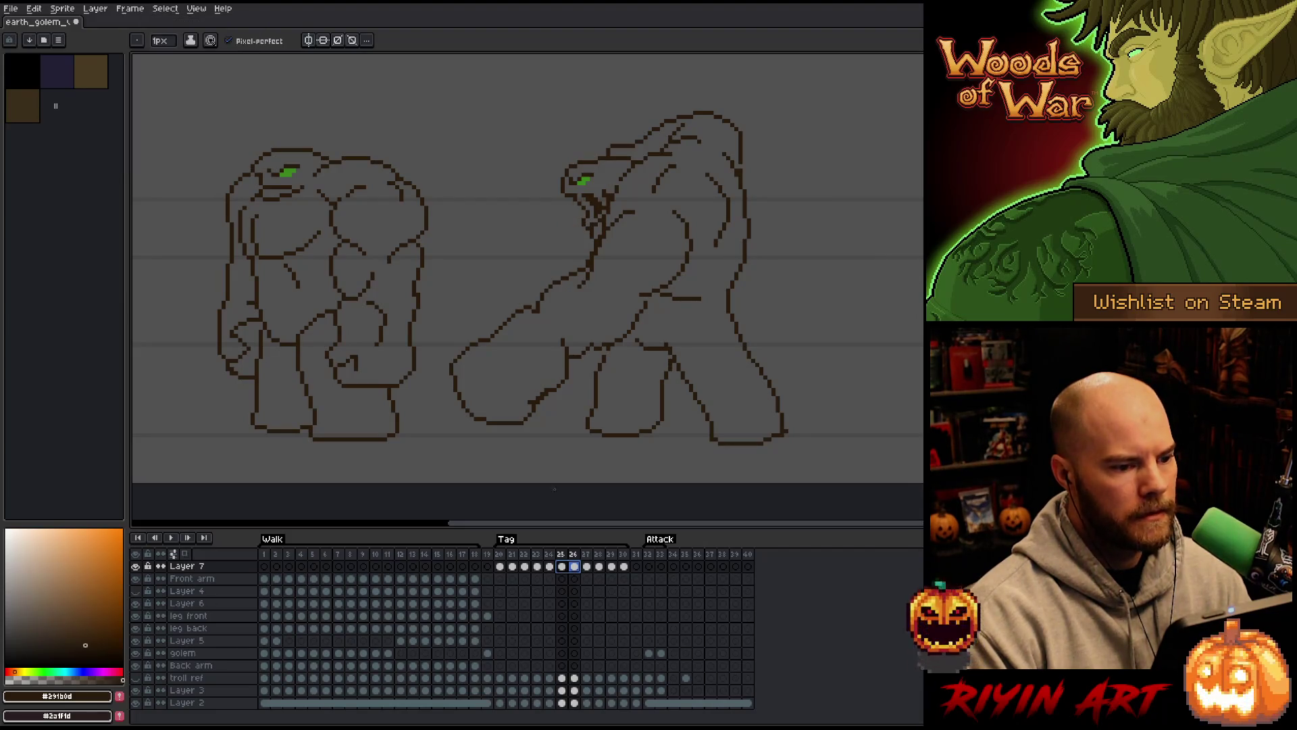
{"action": "left_click", "coordinate": [550, 555]}
{"action": "left_click", "coordinate": [551, 555]}
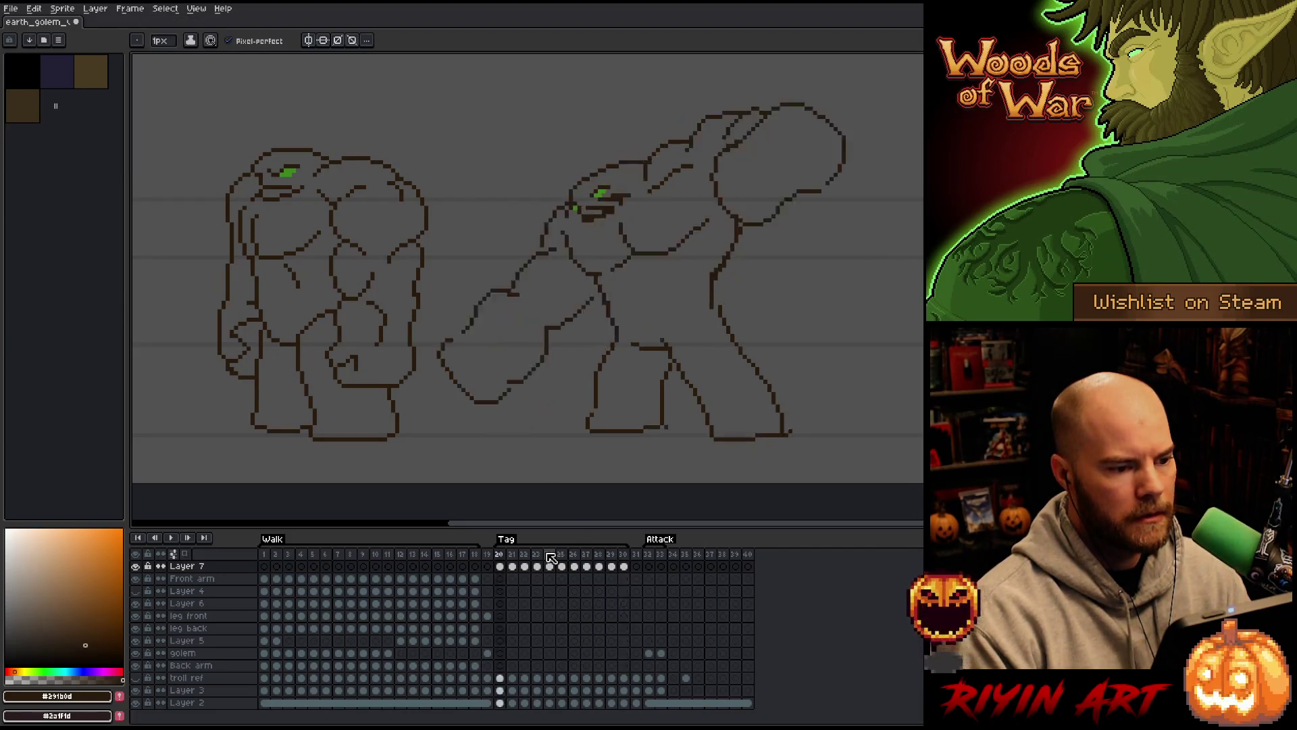
{"action": "left_click", "coordinate": [561, 555]}
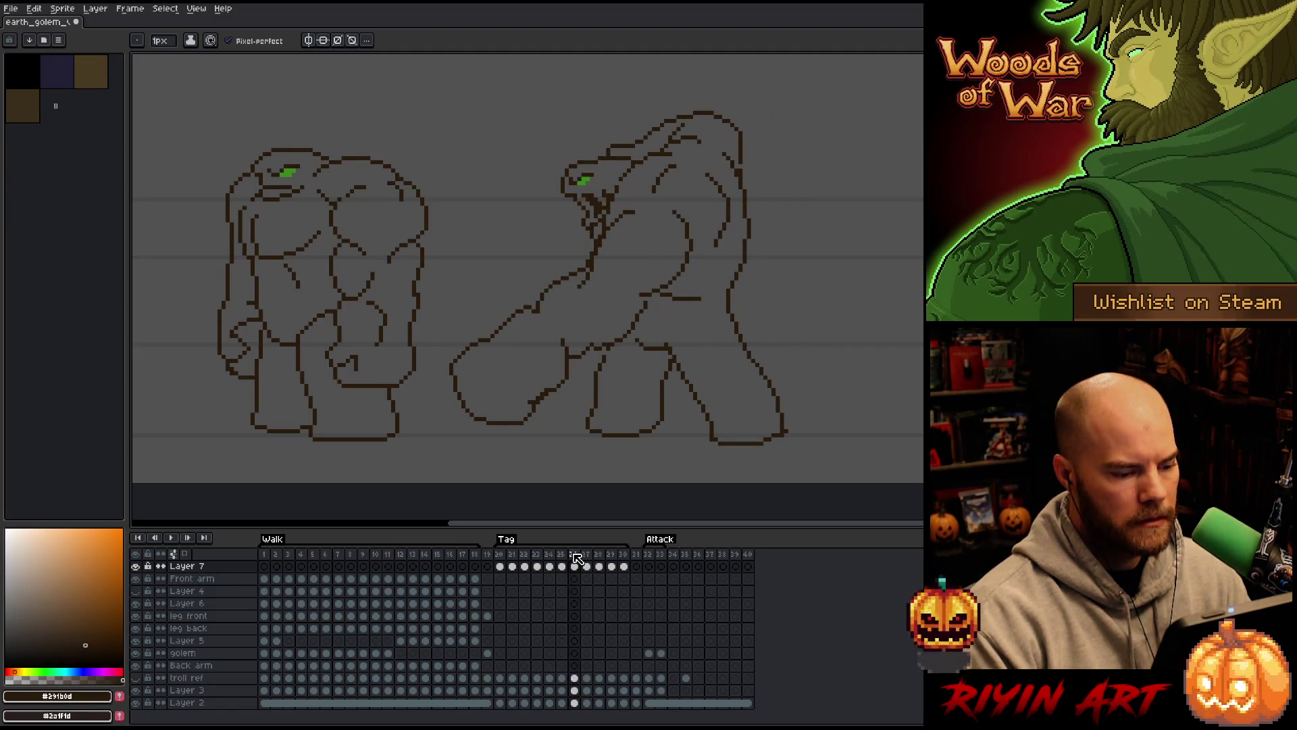
Delete the extra frame, preview the 39-frame swing, and box-select the golem's hanging arm
{"action": "right_click", "coordinate": [572, 557]}
{"action": "left_click", "coordinate": [603, 619]}
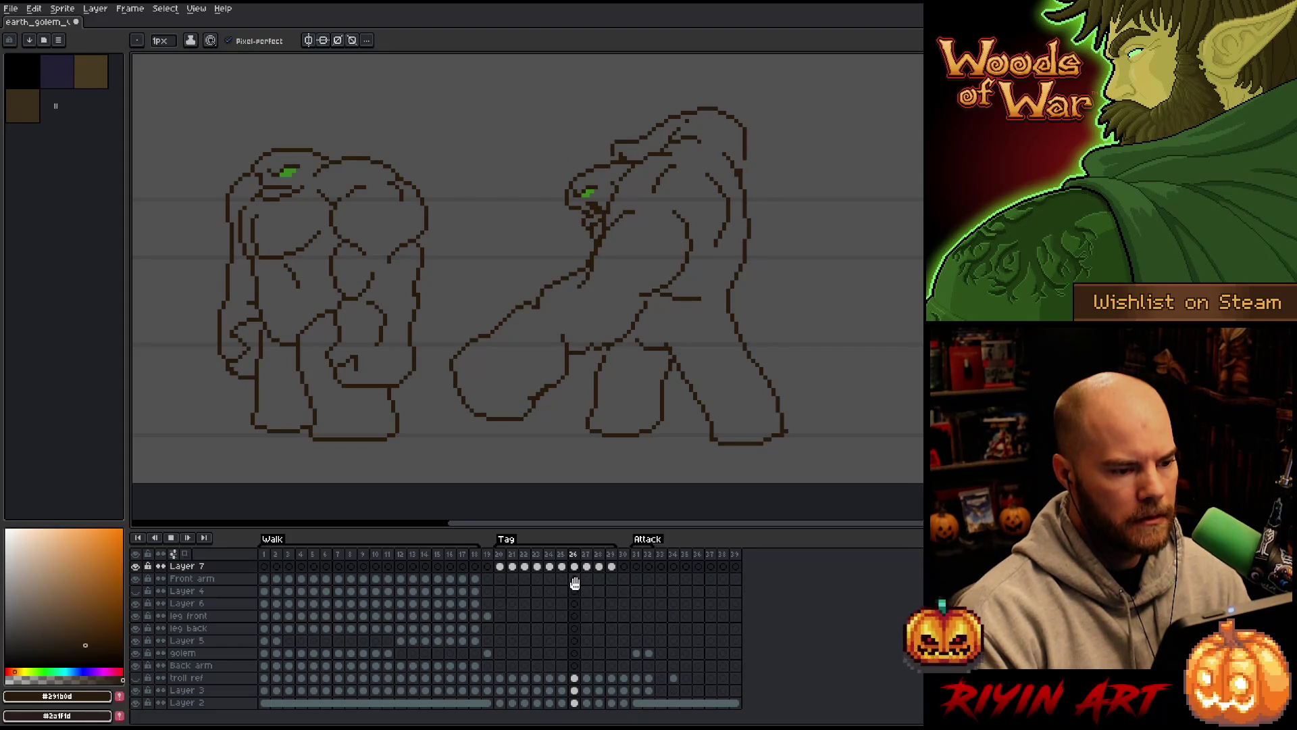
{"action": "key", "text": "Return"}
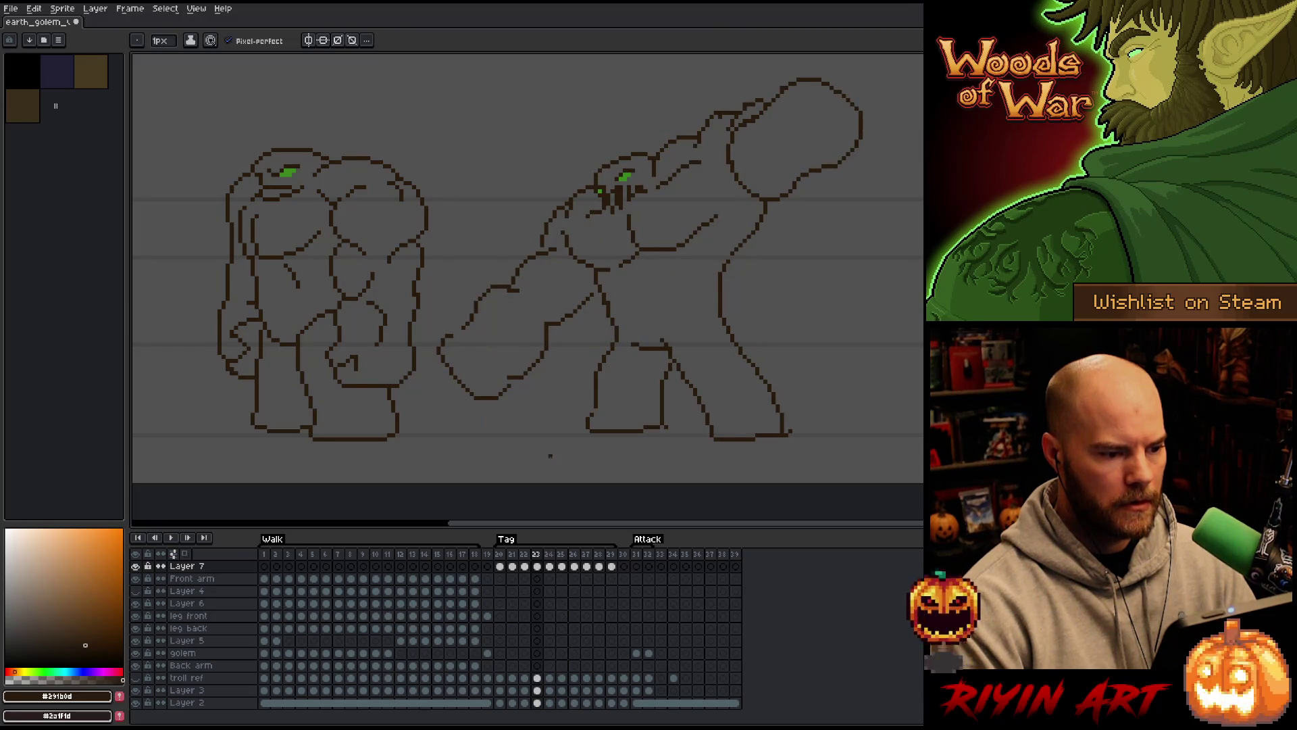
{"action": "left_click", "coordinate": [504, 556]}
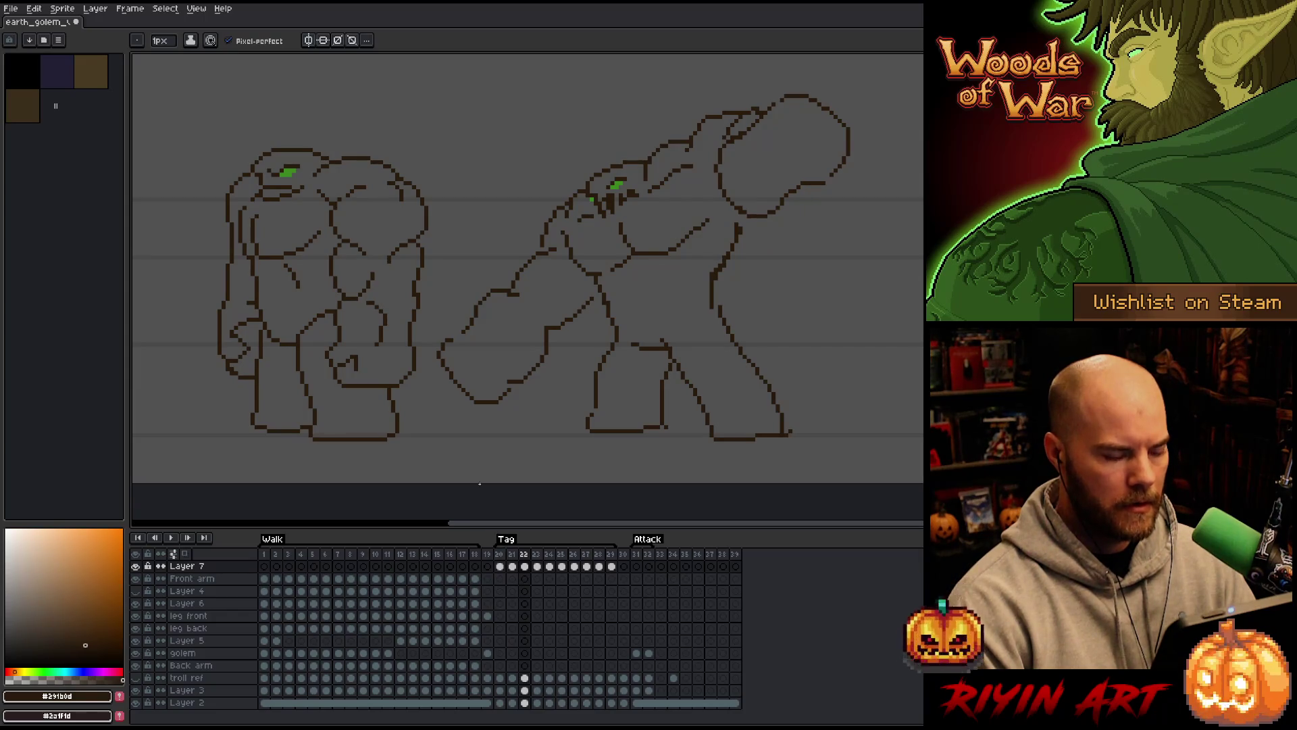
{"action": "key", "text": "m"}
{"action": "mouse_move", "coordinate": [446, 274]}
{"action": "left_mouse_down"}
{"action": "mouse_move", "coordinate": [544, 432]}
{"action": "mouse_move", "coordinate": [564, 427]}
{"action": "left_mouse_up"}
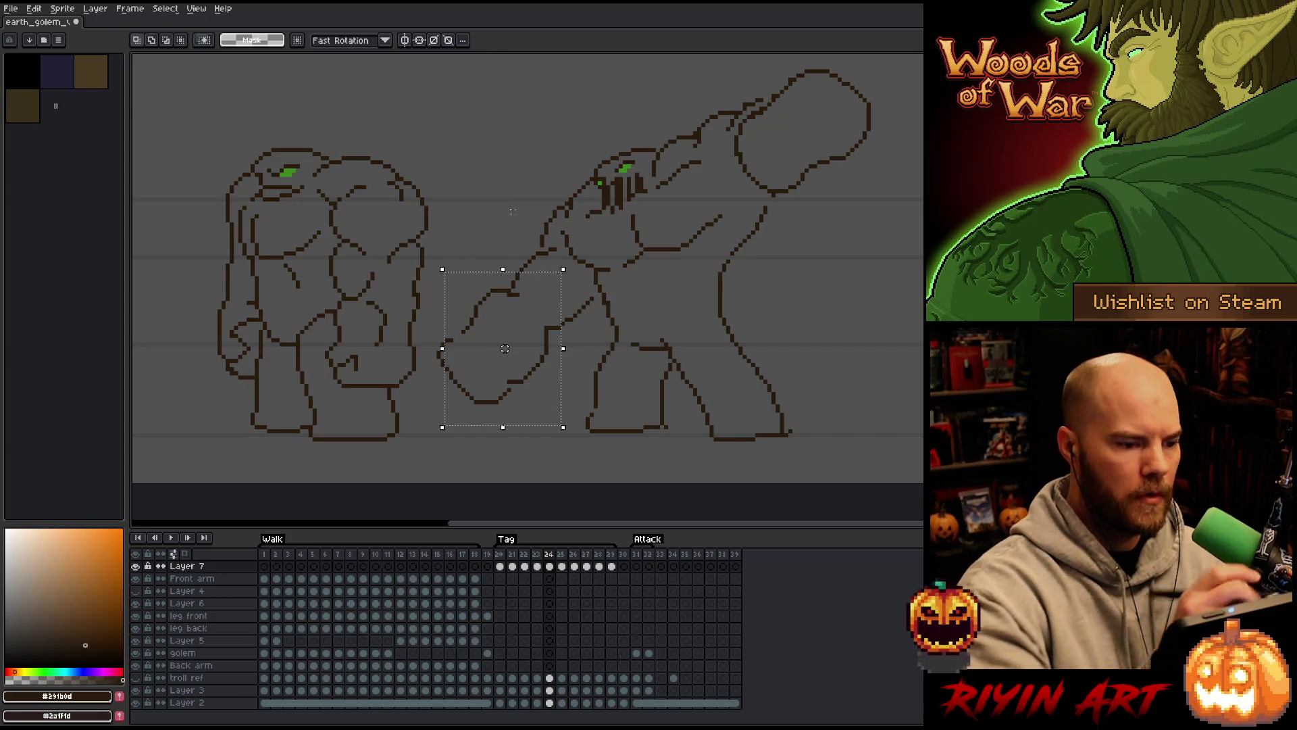
Lasso the golem's arm and club, start a transform, and compare the swing frames
{"action": "key", "text": "b"}
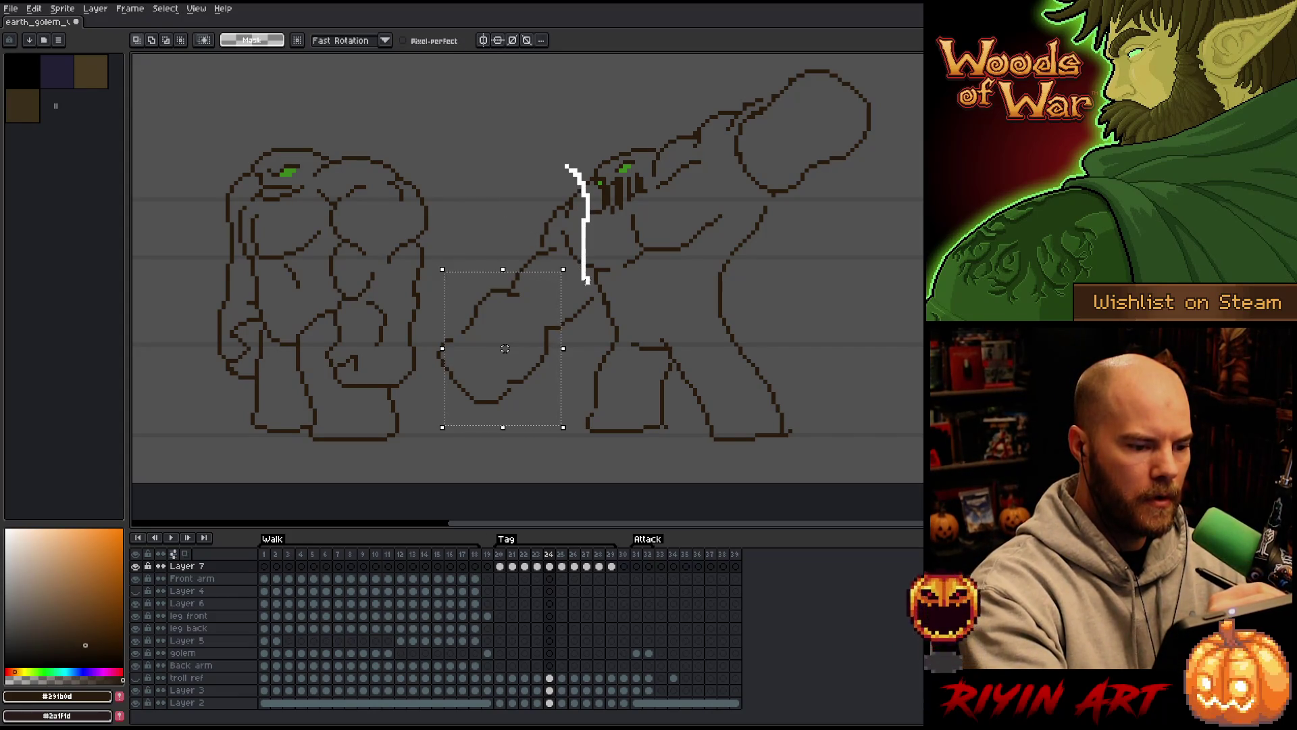
{"action": "left_click_drag", "start_coordinate": [503, 211], "coordinate": [540, 157]}
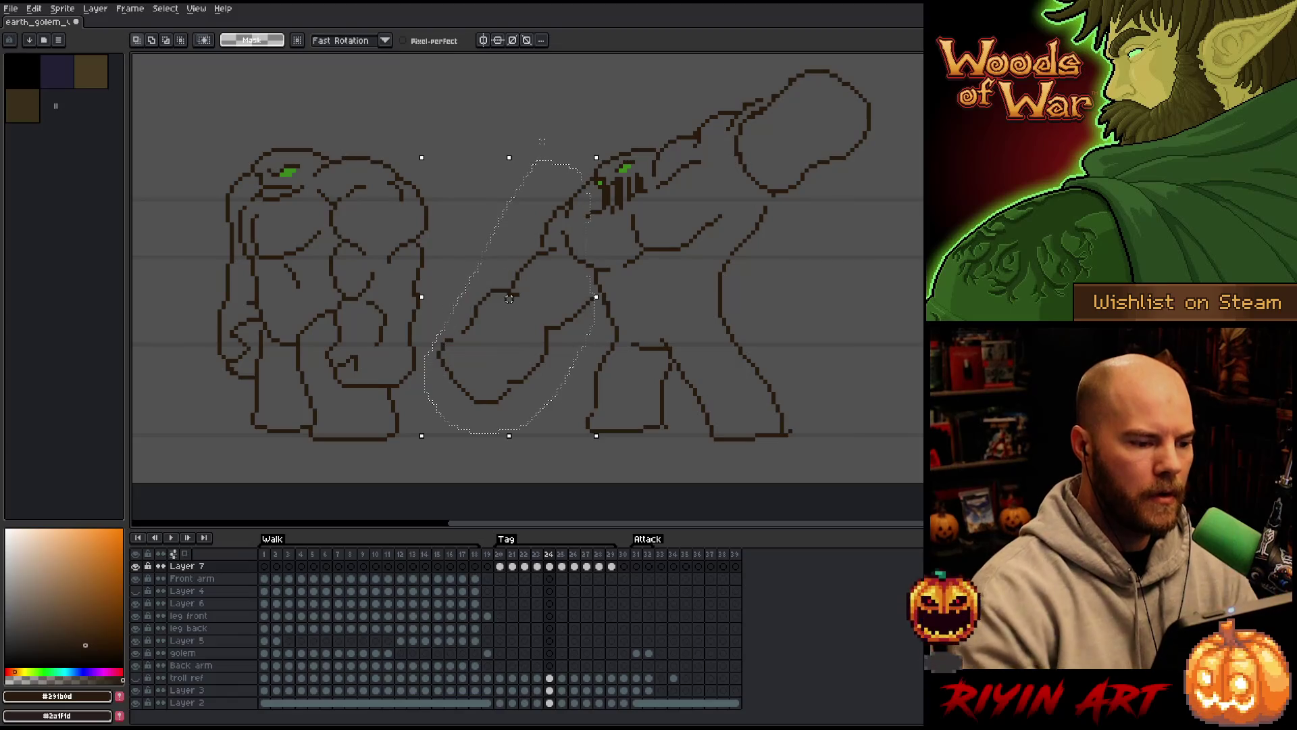
{"action": "key", "text": "ctrl+t"}
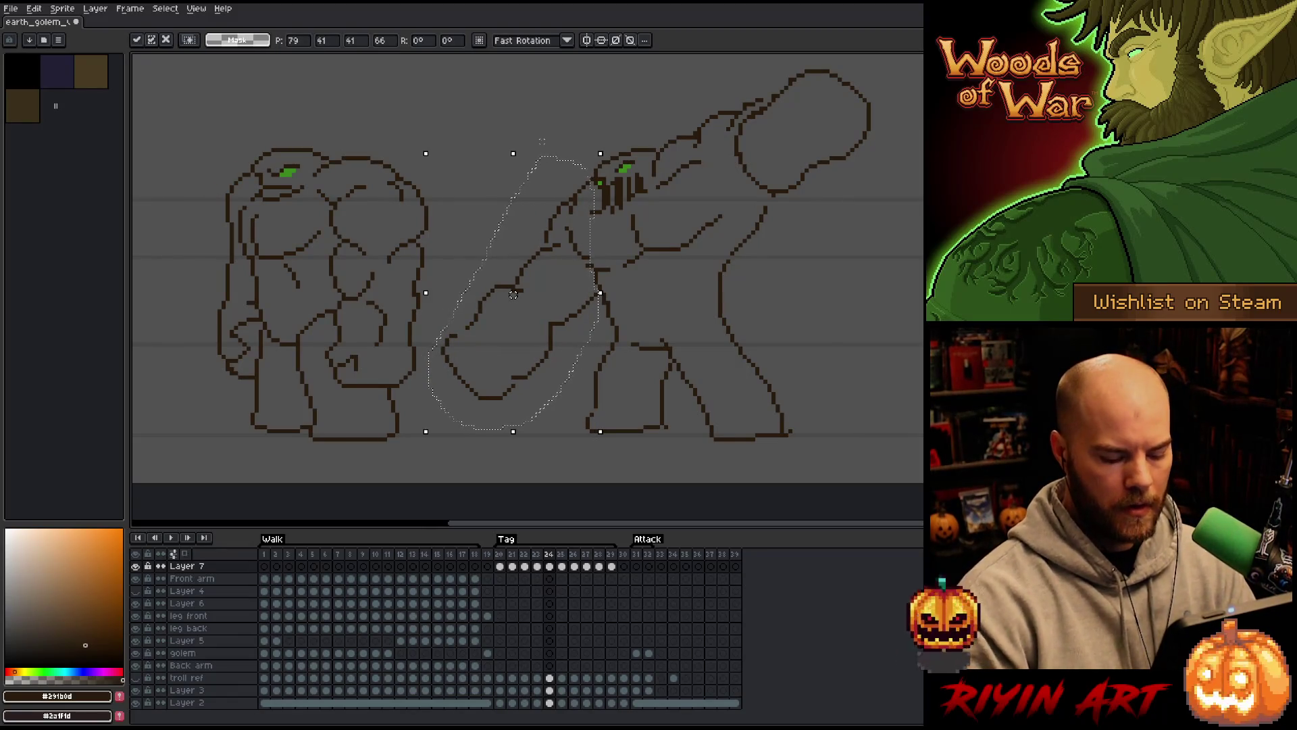
{"action": "key", "text": "period"}
{"action": "key", "text": "comma"}
{"action": "key", "text": "comma"}
{"action": "key", "text": "comma"}
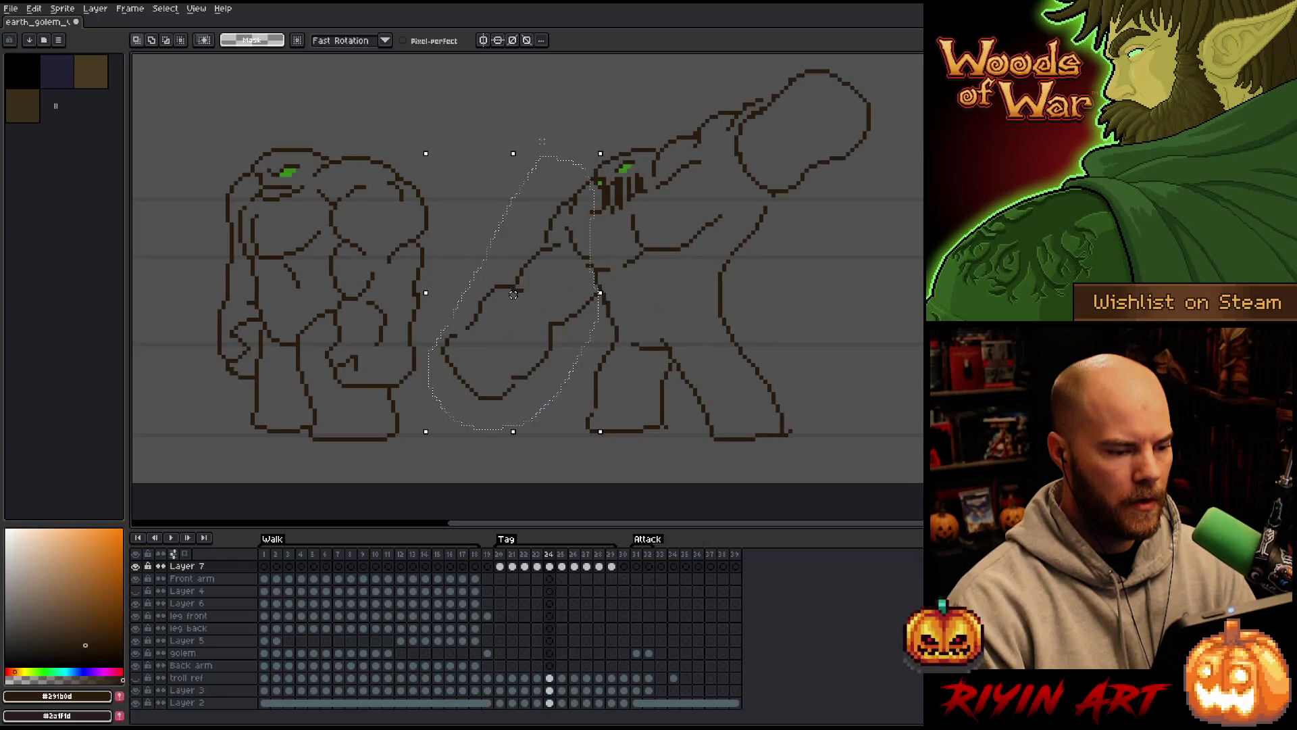
{"action": "key", "text": "period"}
{"action": "key", "text": "period"}
{"action": "key", "text": "period"}
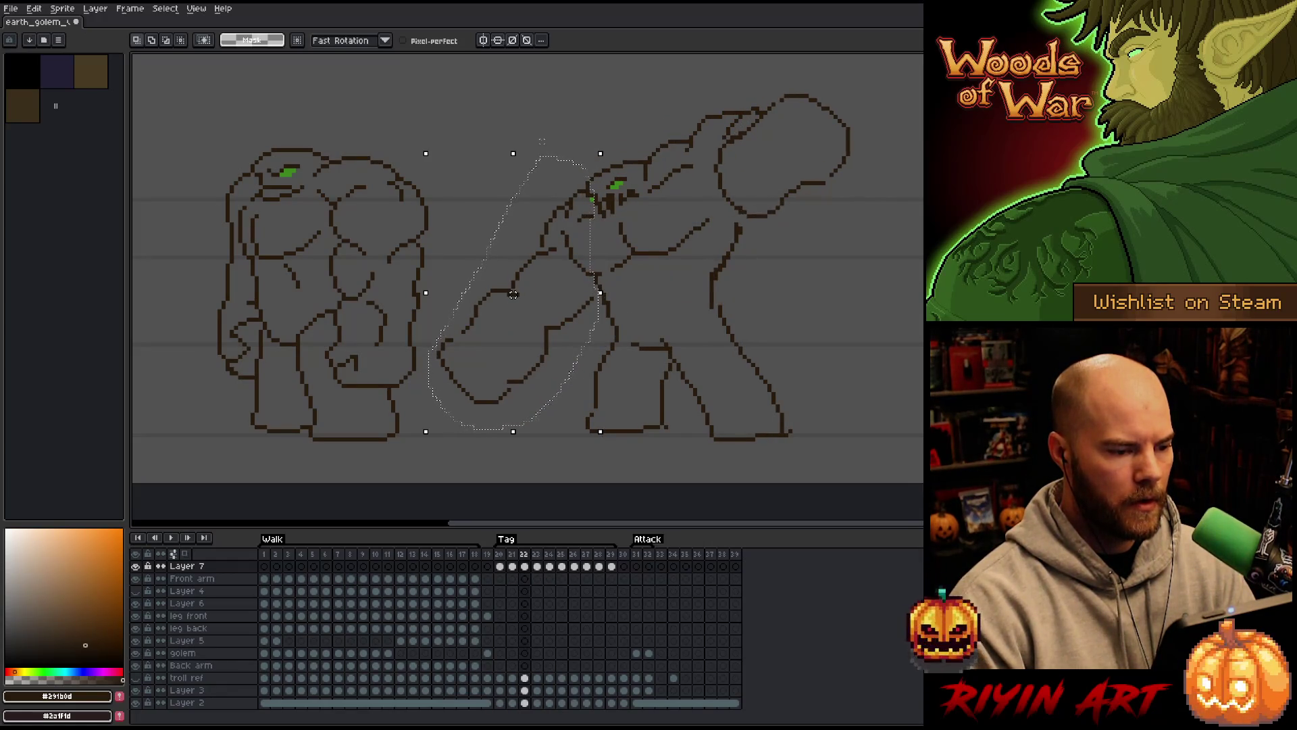
{"action": "key", "text": "period"}
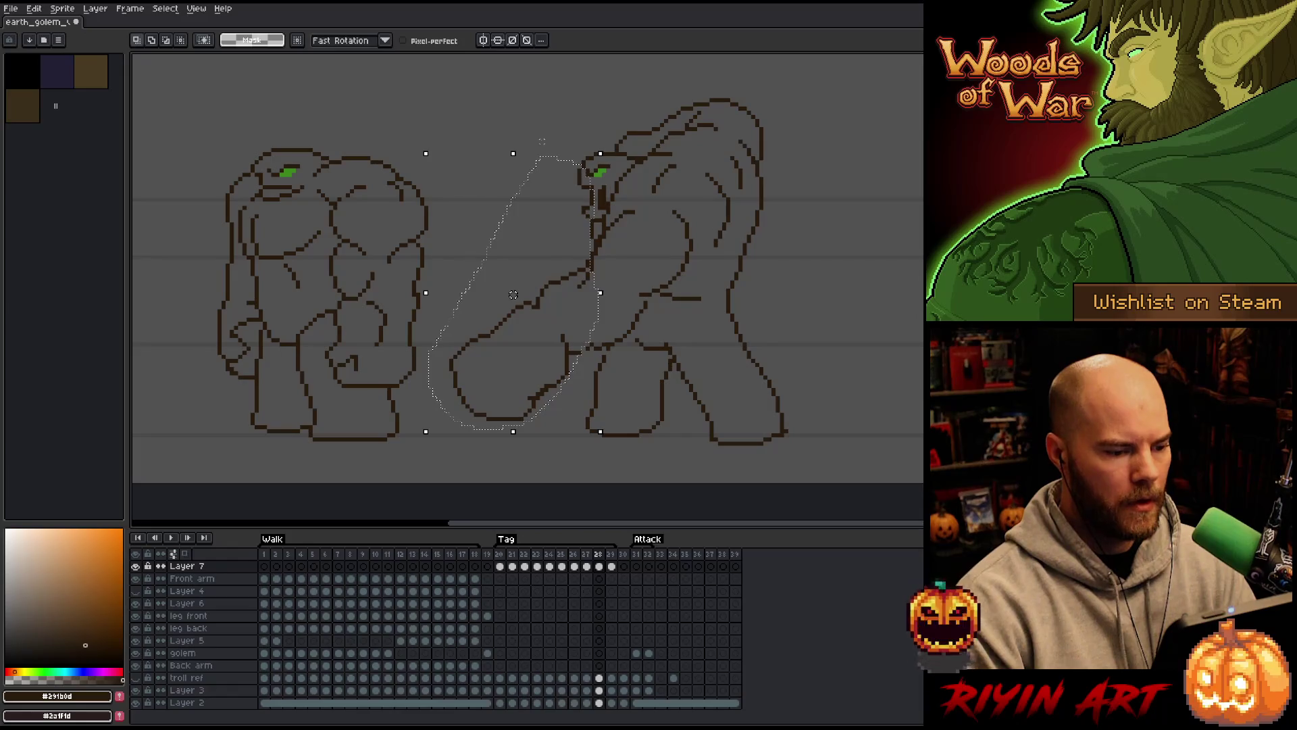
{"action": "key", "text": "period"}
{"action": "key", "text": "comma"}
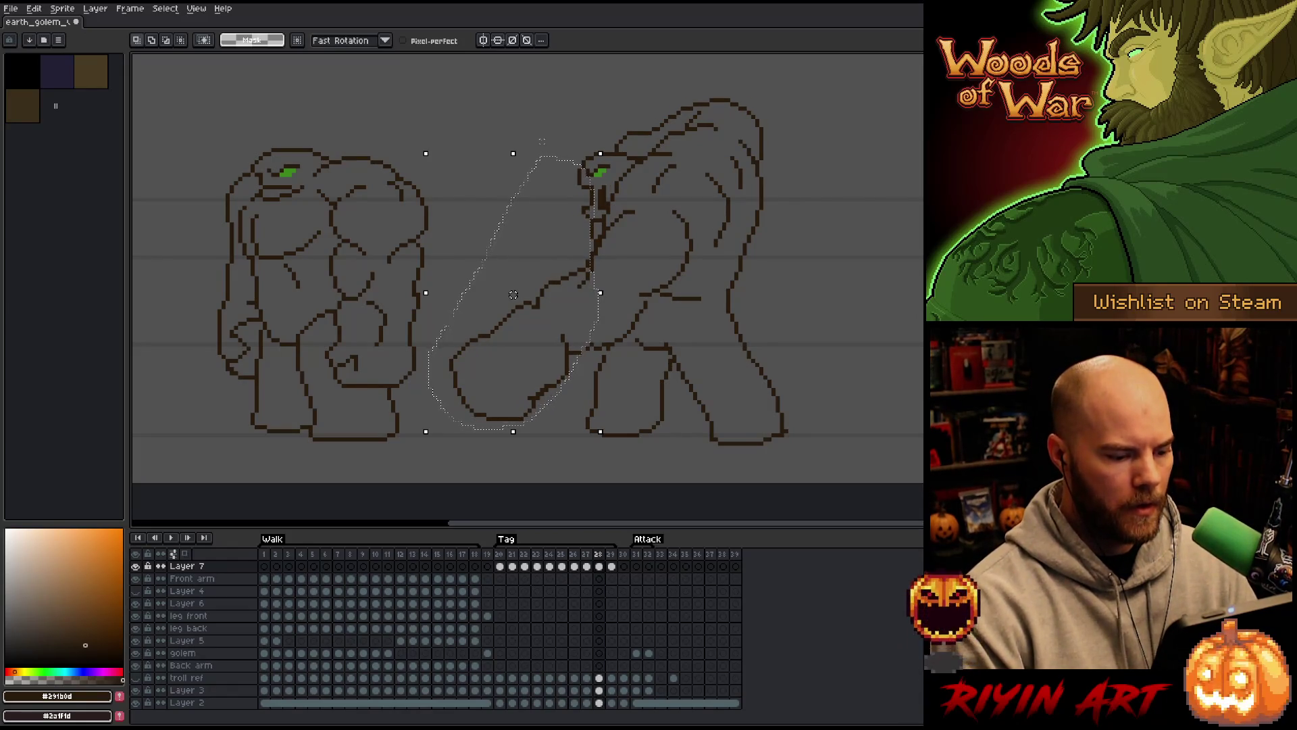
{"action": "key", "text": "period"}
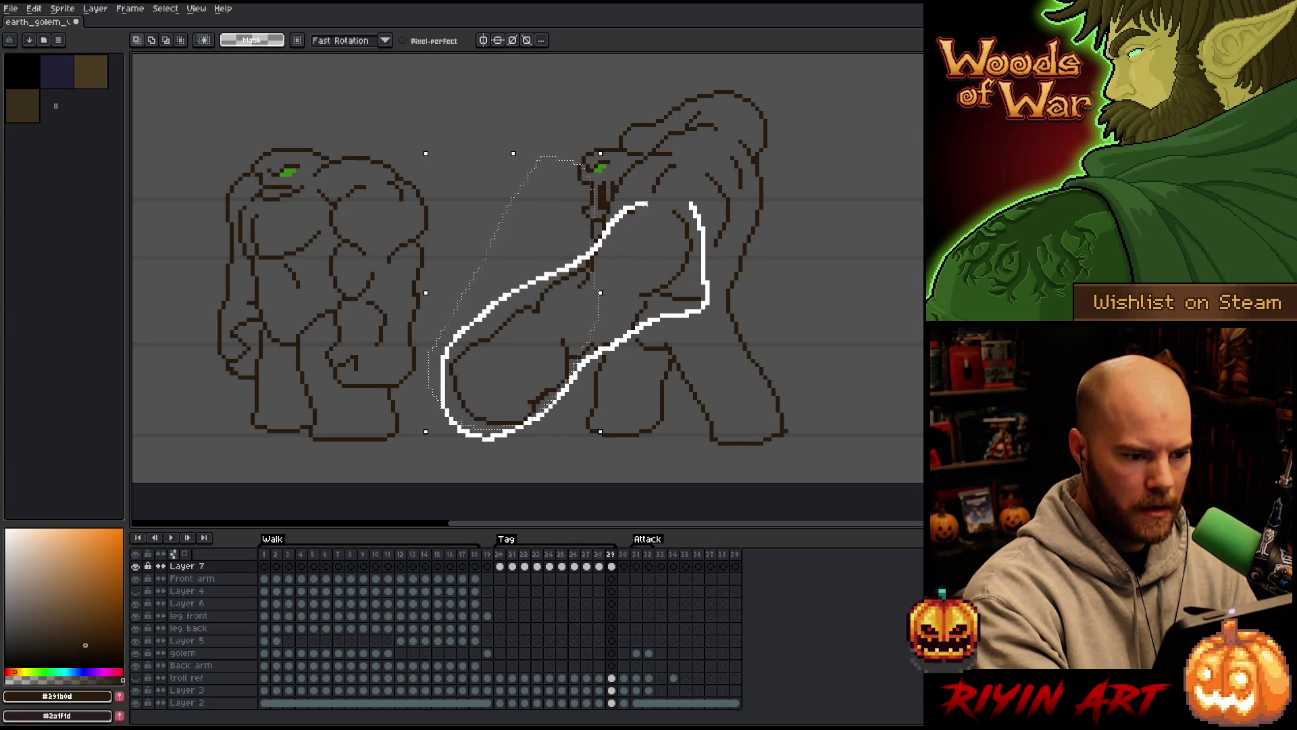
Apply the rotated arm, nudge it and the club up-right, and play the animation
{"action": "key", "text": "Return"}
{"action": "left_click_drag", "start_coordinate": [685, 205], "coordinate": [689, 200]}
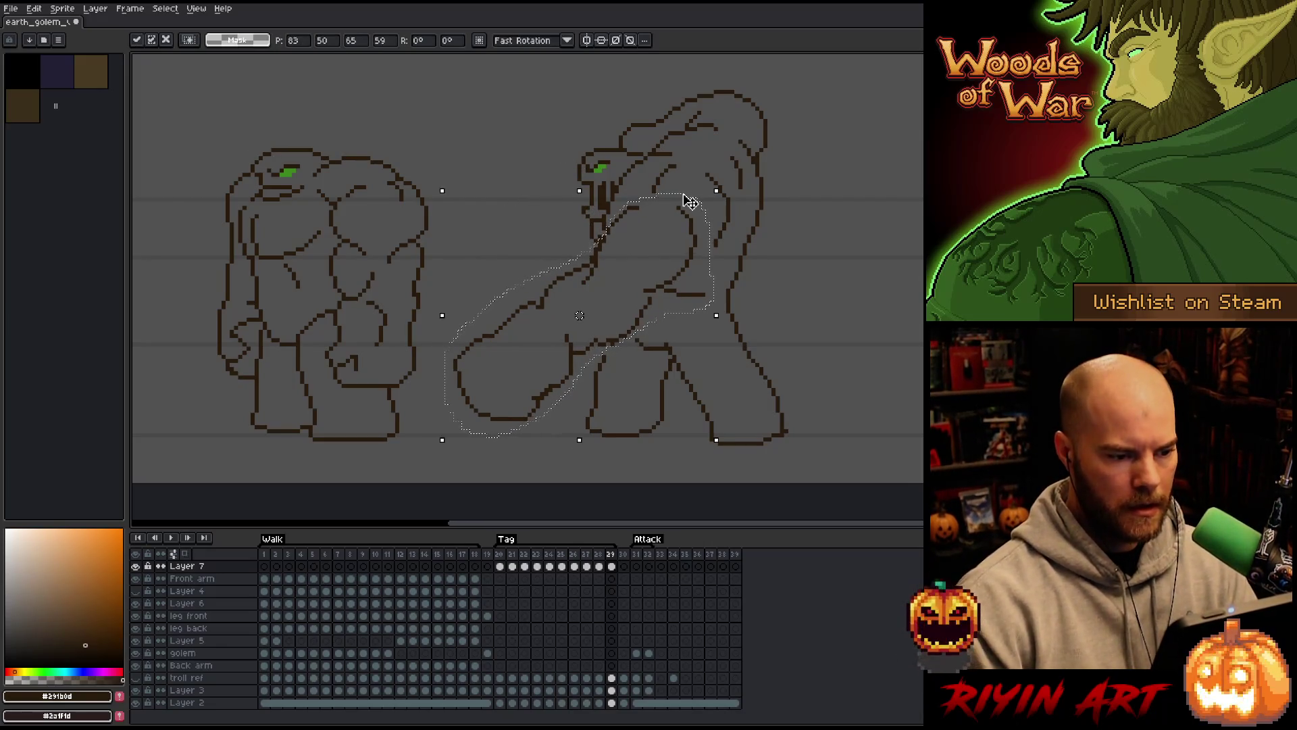
{"action": "key", "text": "Return"}
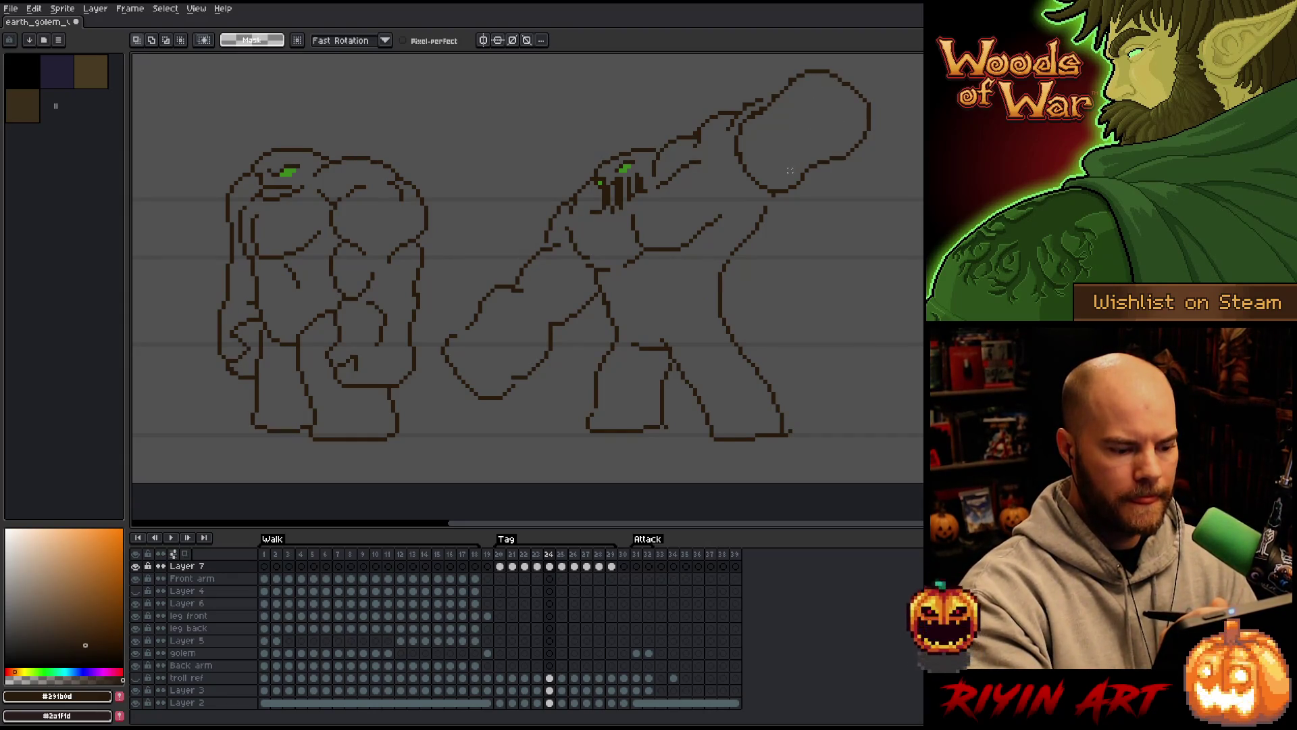
{"action": "left_click", "coordinate": [536, 554]}
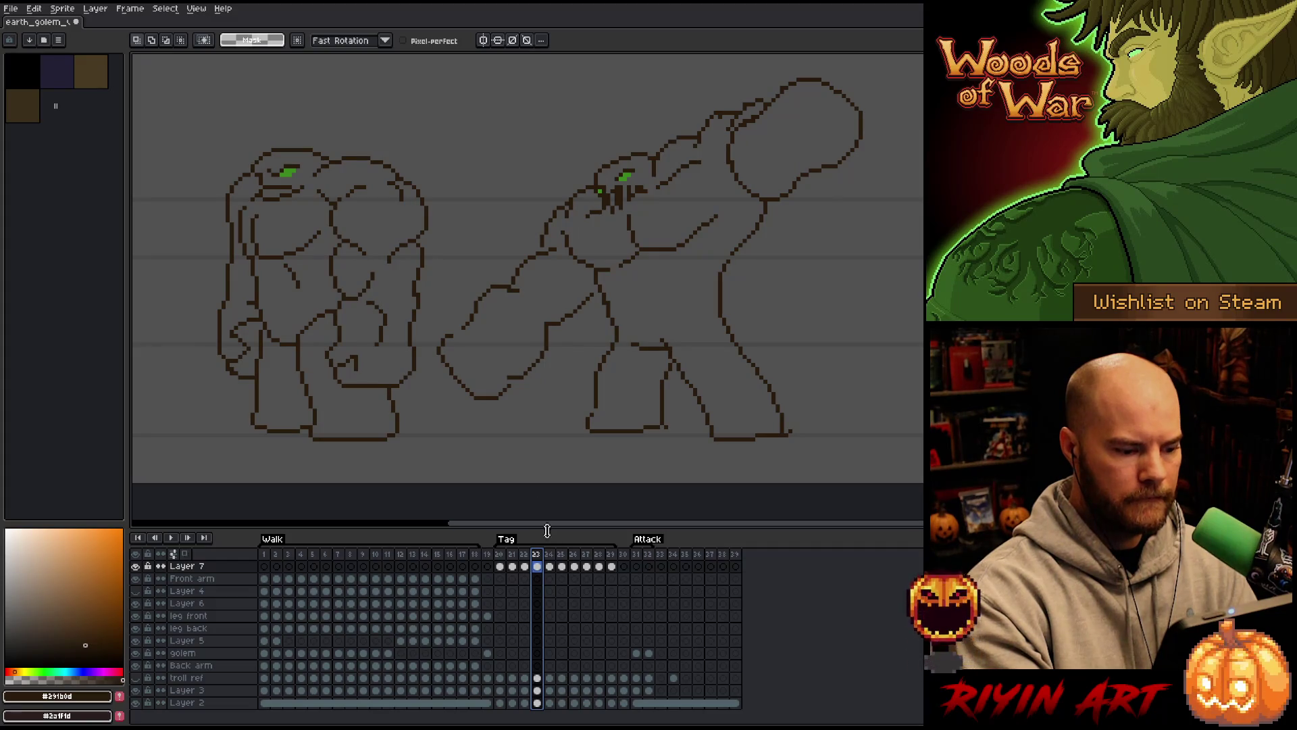
Create Layer 8 above Layer 7, select its frame 25 cel, and compare frames 25 and 26
{"action": "left_click", "coordinate": [549, 554]}
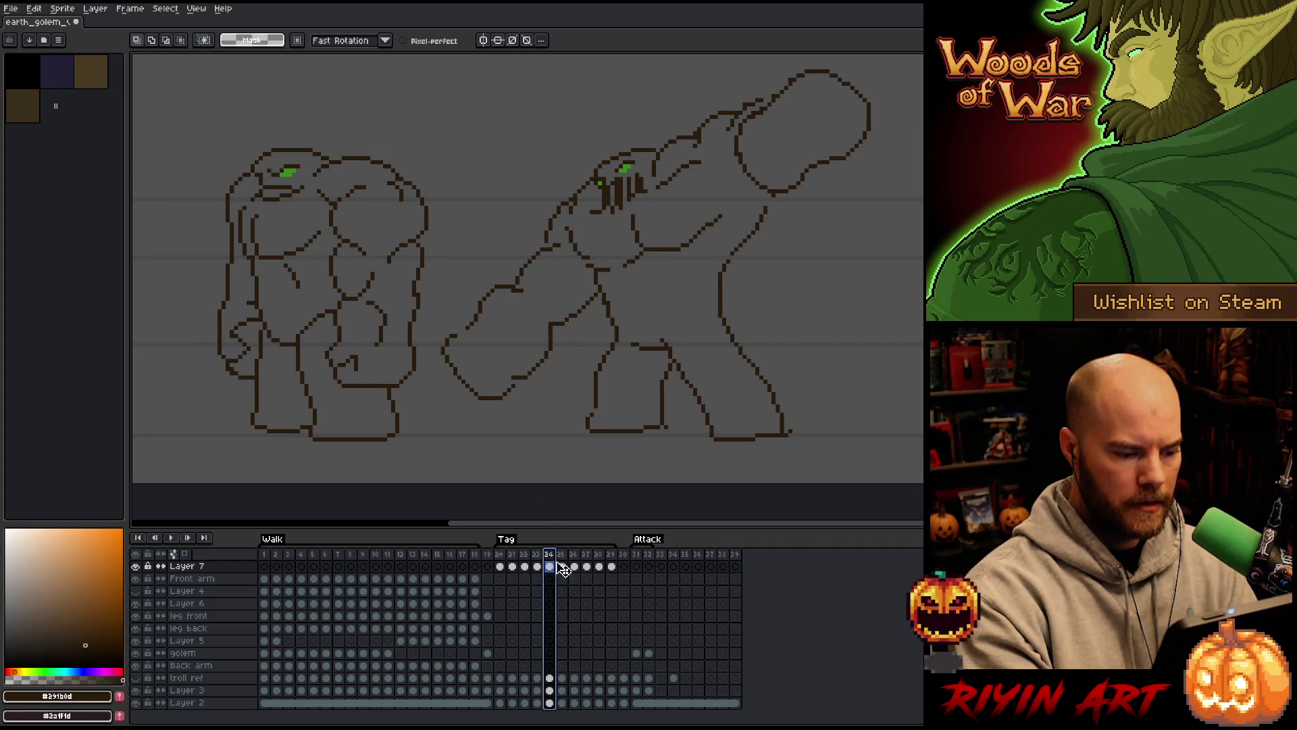
{"action": "key", "text": "shift+n"}
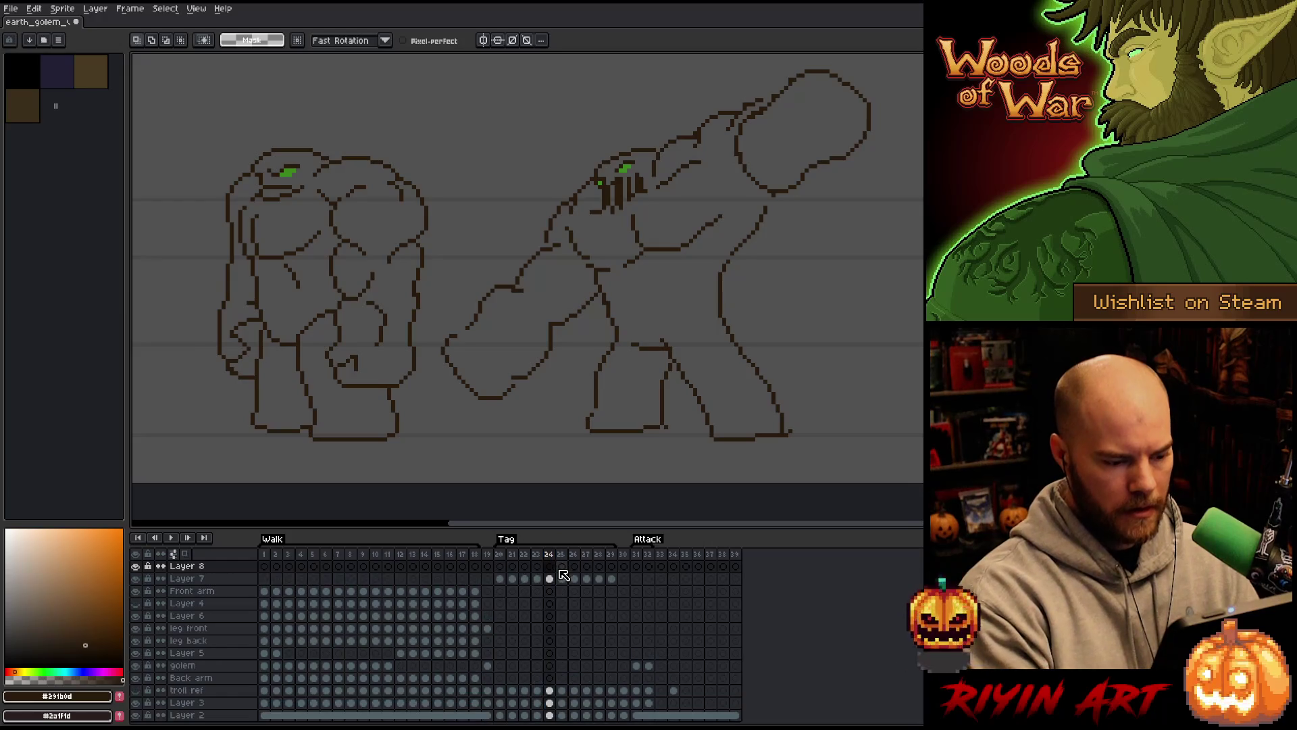
{"action": "left_click", "coordinate": [551, 580]}
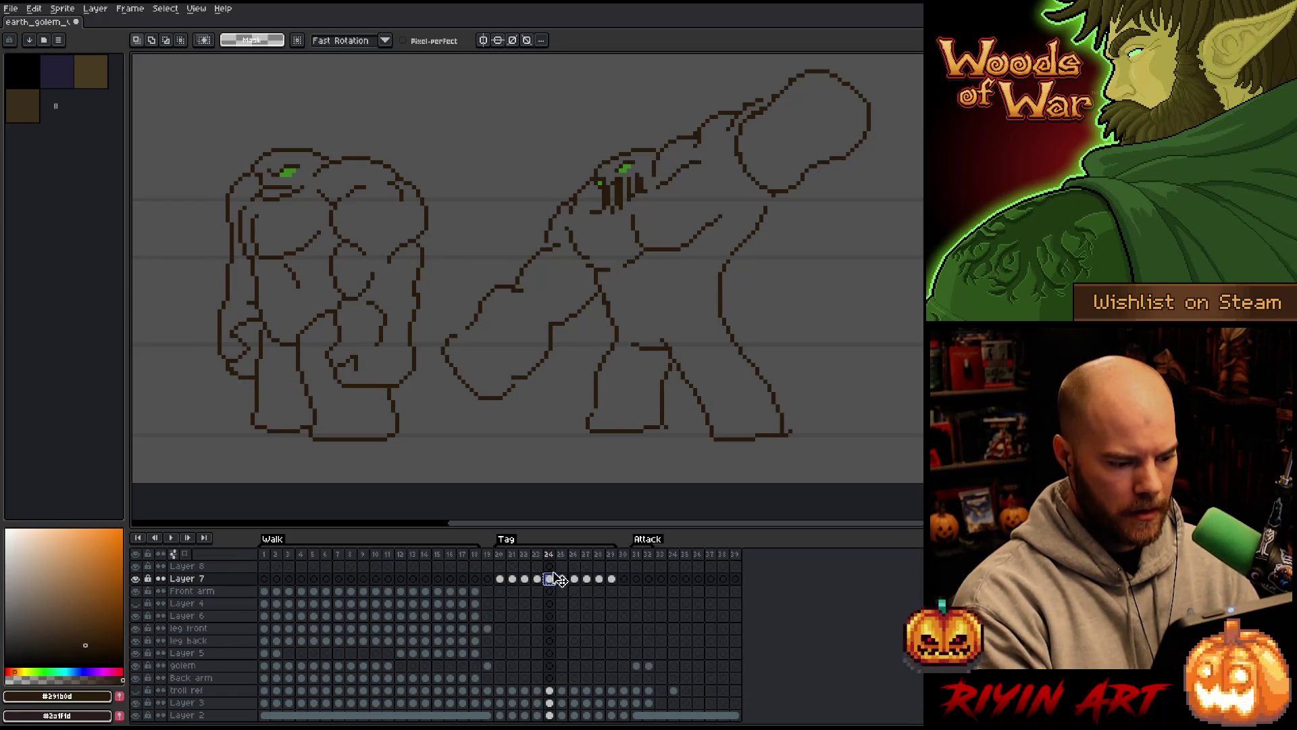
{"action": "left_click", "coordinate": [561, 567]}
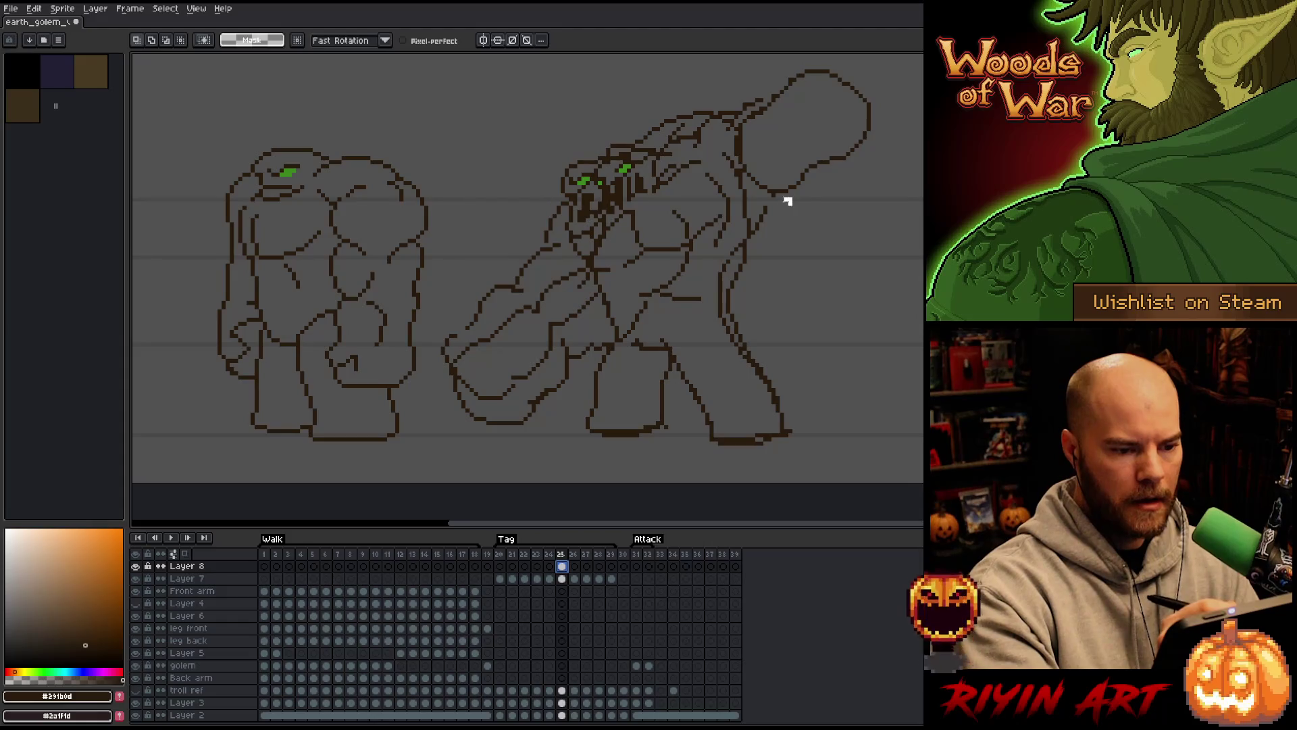
{"action": "mouse_move", "coordinate": [787, 201]}
{"action": "left_mouse_down"}
{"action": "mouse_move", "coordinate": [743, 176]}
{"action": "mouse_move", "coordinate": [748, 115]}
{"action": "mouse_move", "coordinate": [811, 67]}
{"action": "mouse_move", "coordinate": [850, 181]}
{"action": "mouse_move", "coordinate": [790, 203]}
{"action": "left_mouse_up"}
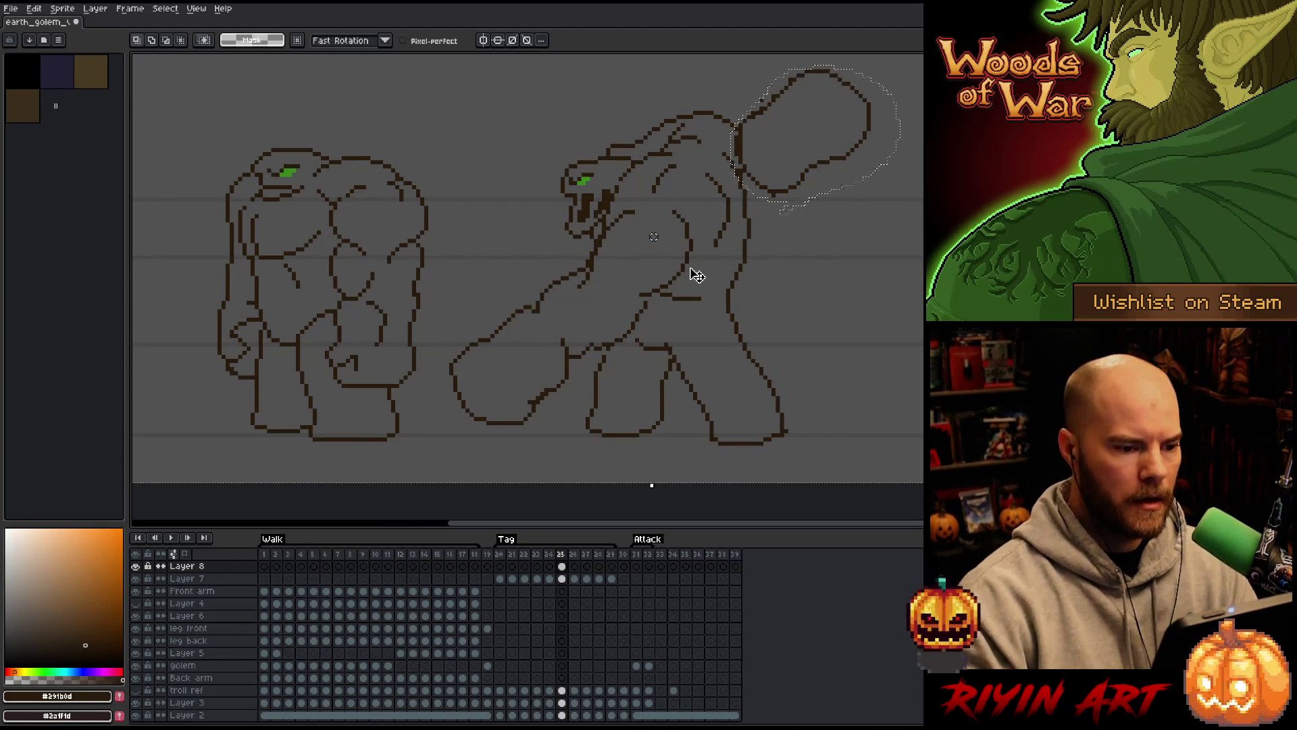
{"action": "key", "text": "ctrl+d"}
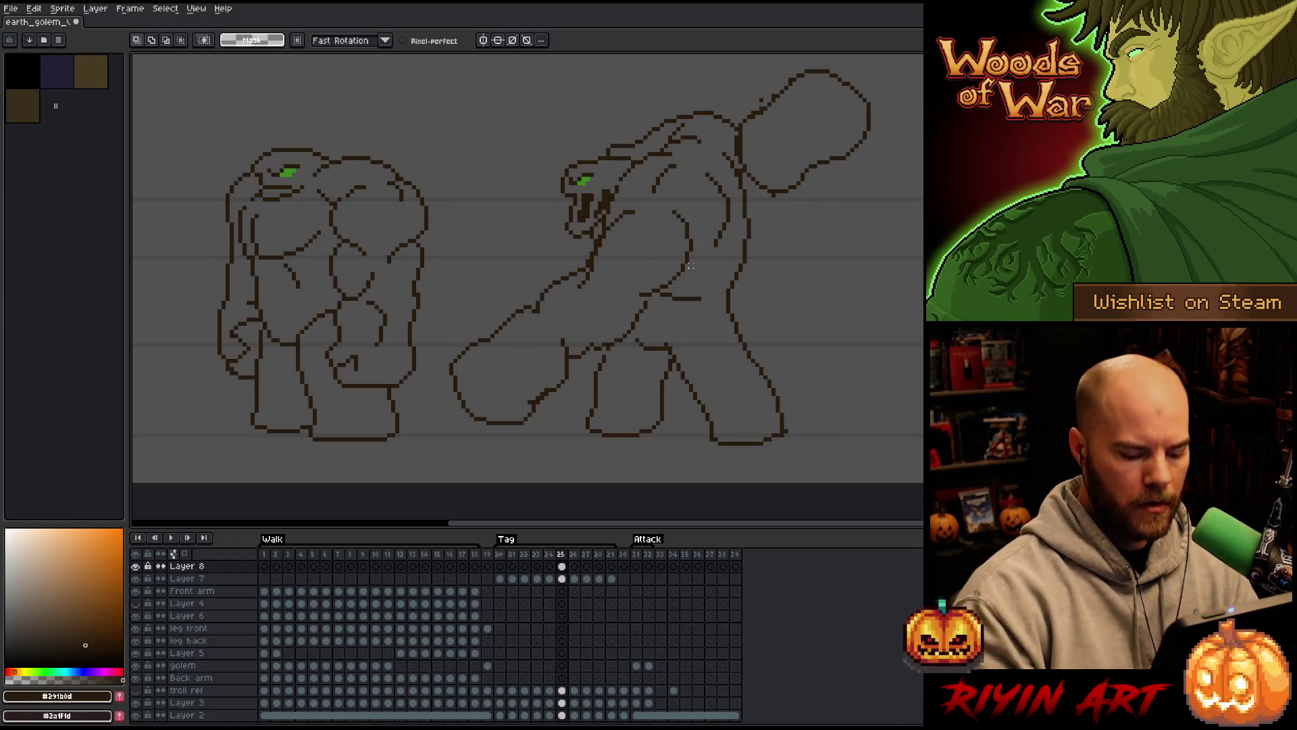
{"action": "key", "text": "Right"}
{"action": "key", "text": "Left"}
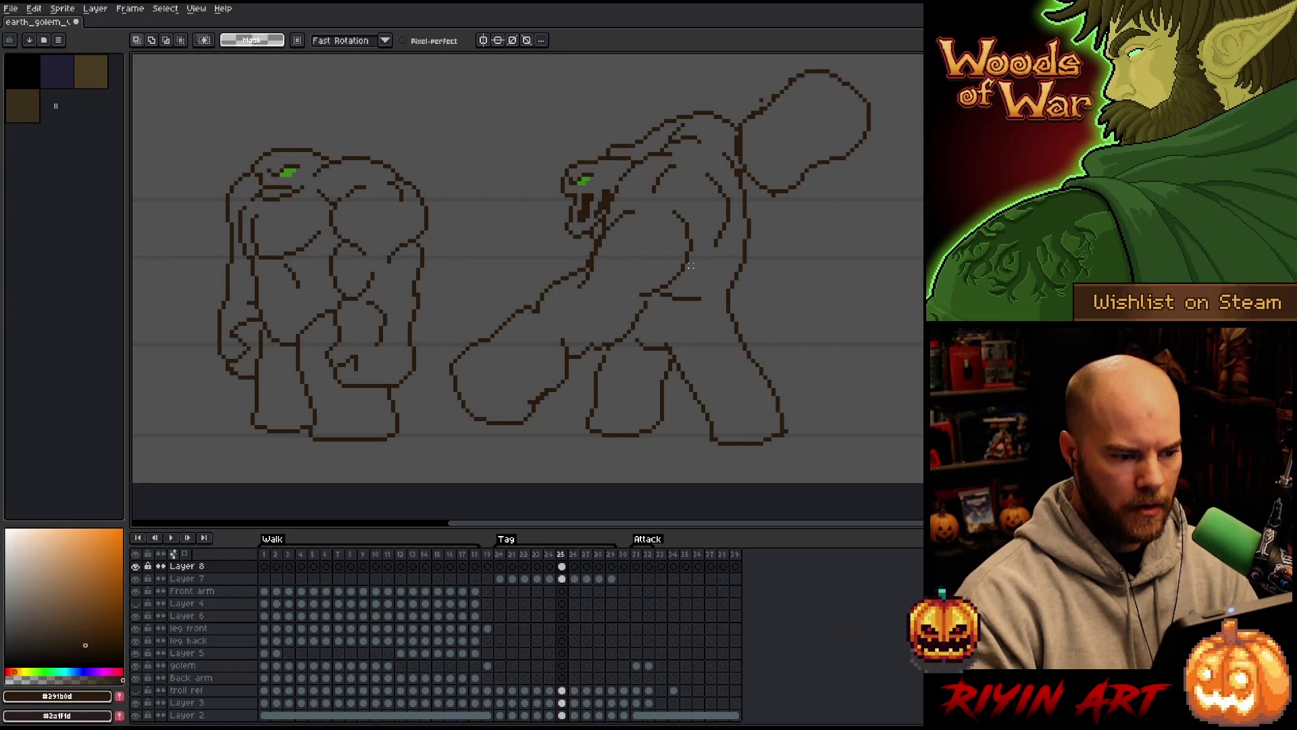
{"action": "key", "text": "Right"}
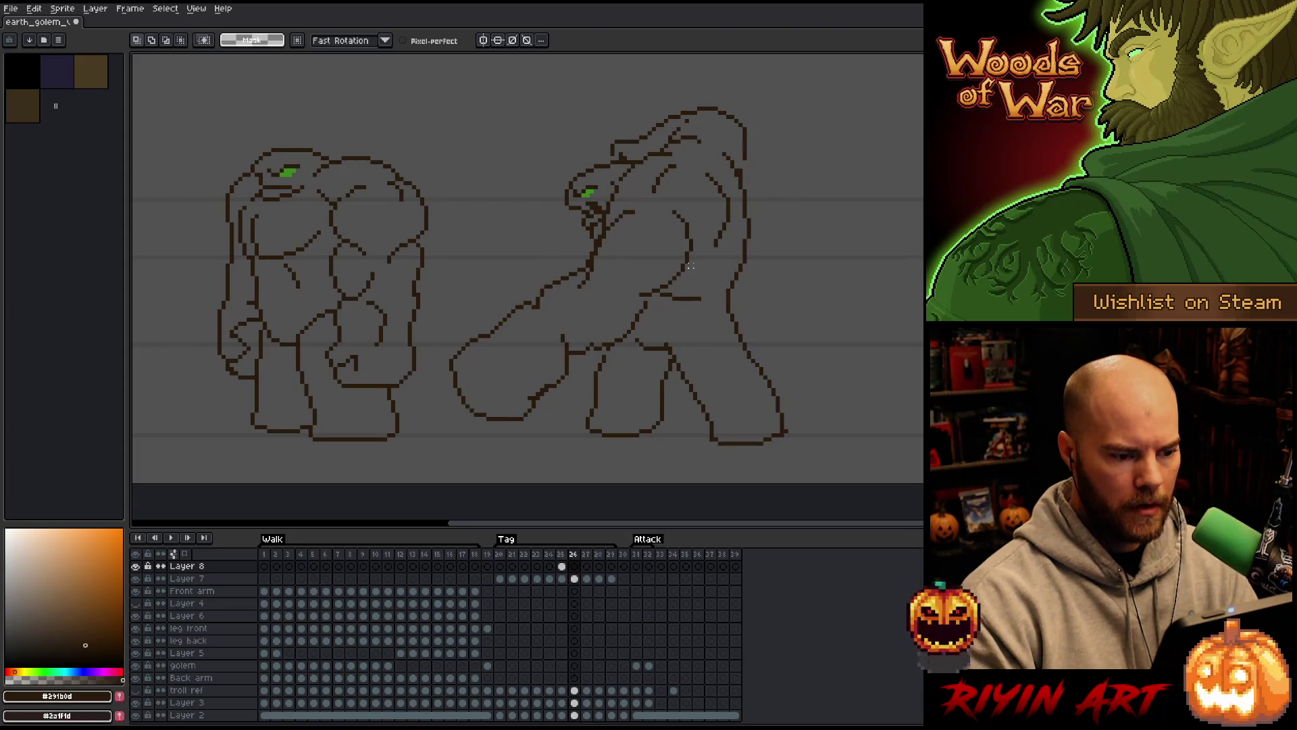
With the pencil active, insert a new frame after frame 25, then return to frame 25
{"action": "key", "text": "Left"}
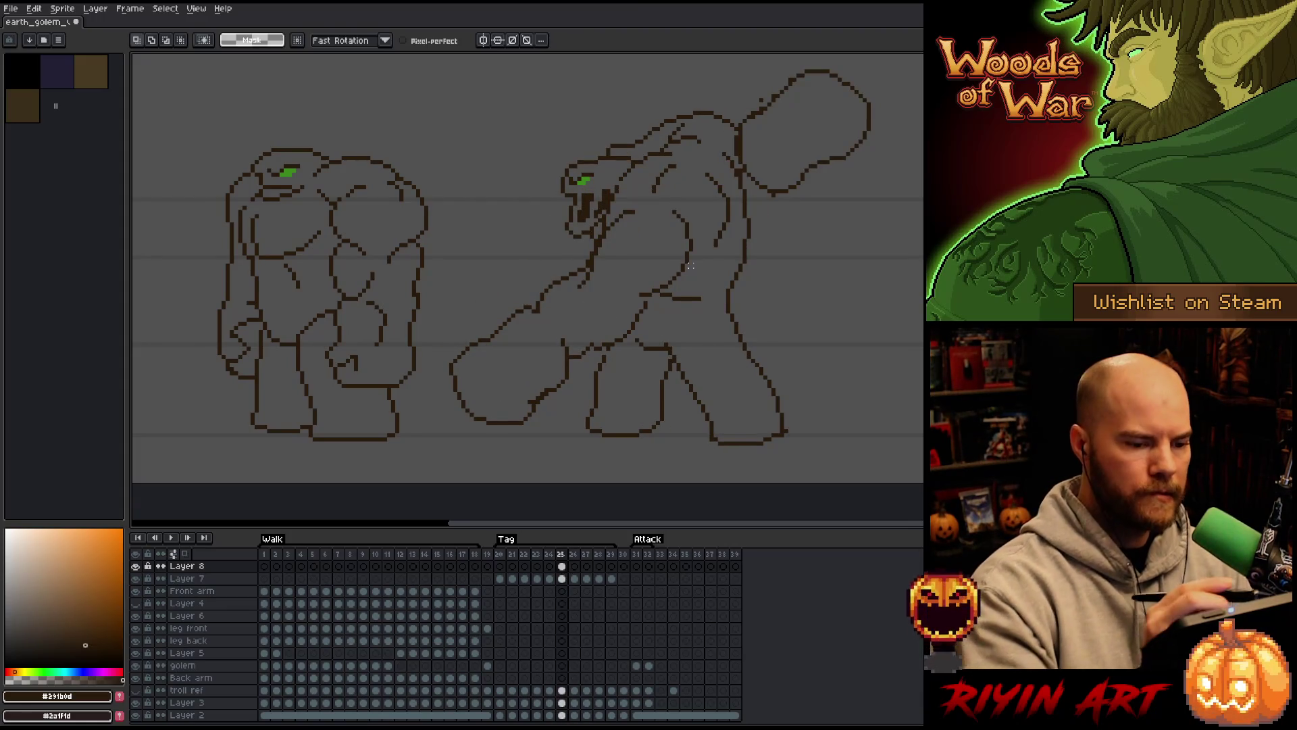
{"action": "key", "text": "b"}
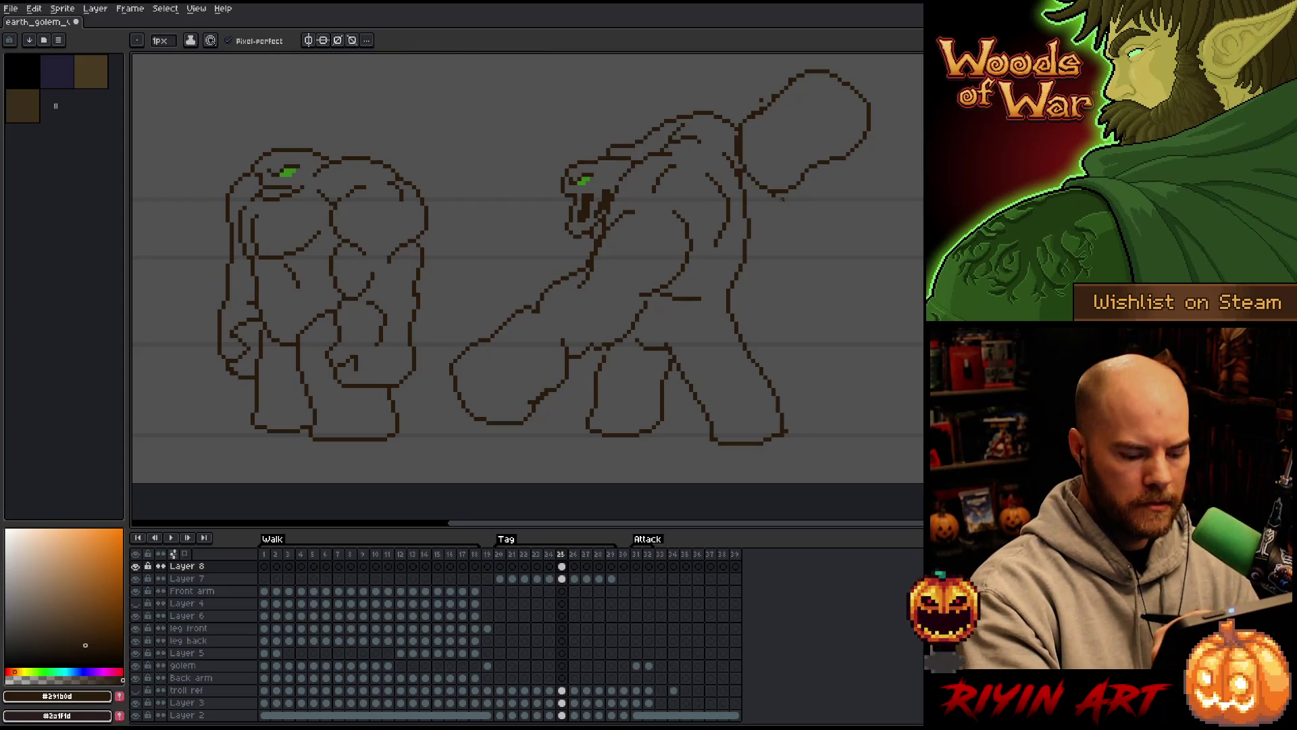
{"action": "key", "text": "alt+n"}
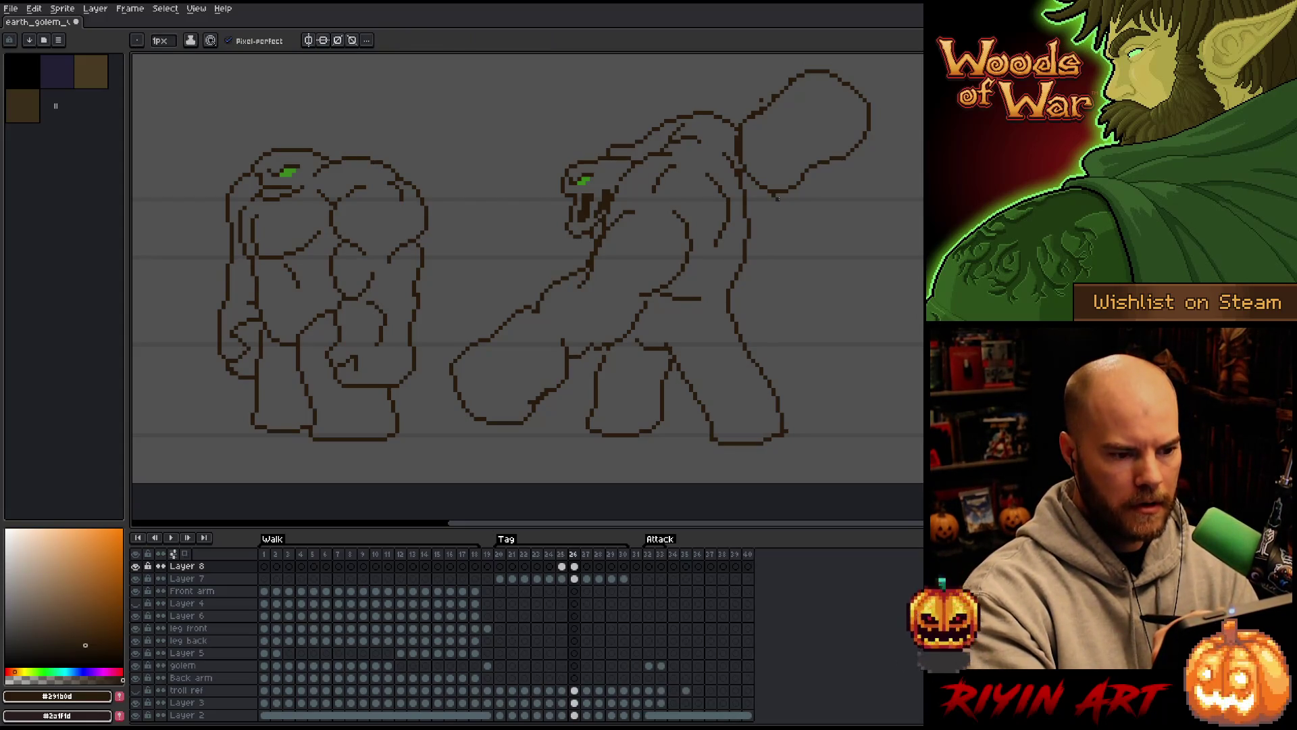
{"action": "left_click", "coordinate": [575, 566]}
{"action": "key", "text": "Delete"}
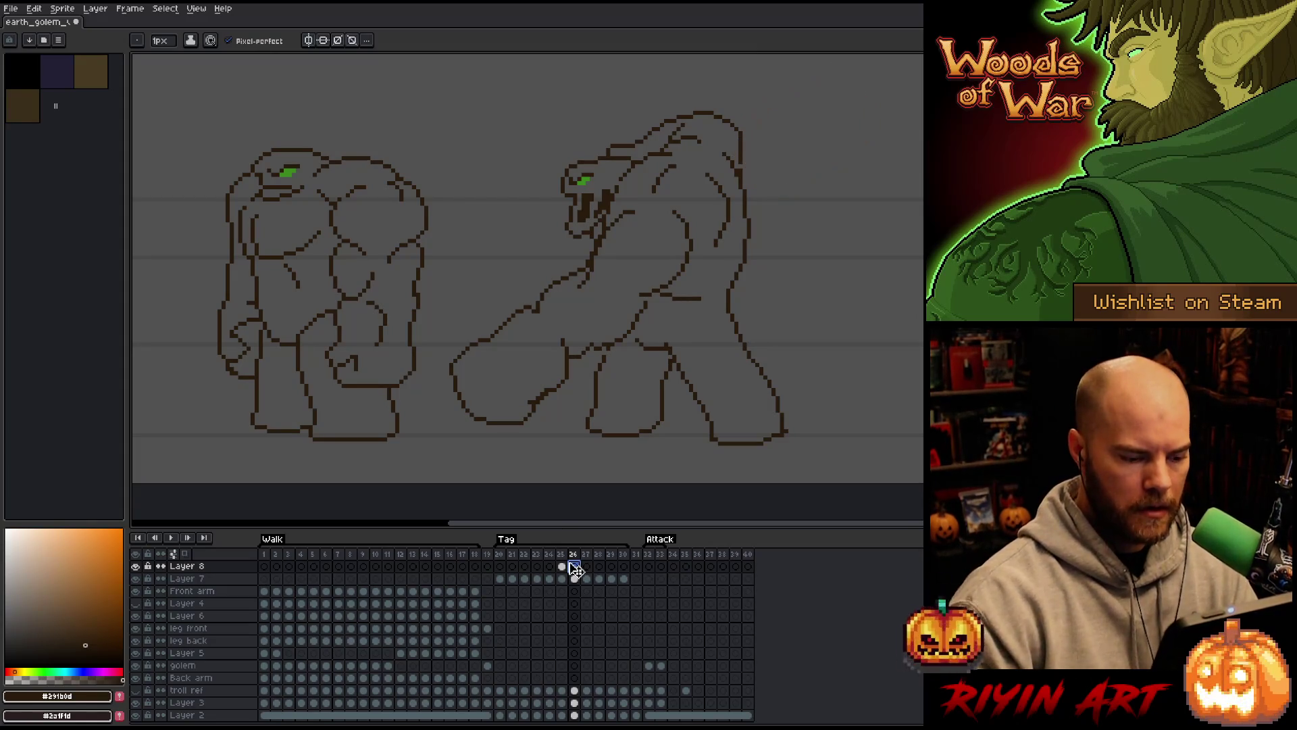
{"action": "left_click", "coordinate": [562, 566]}
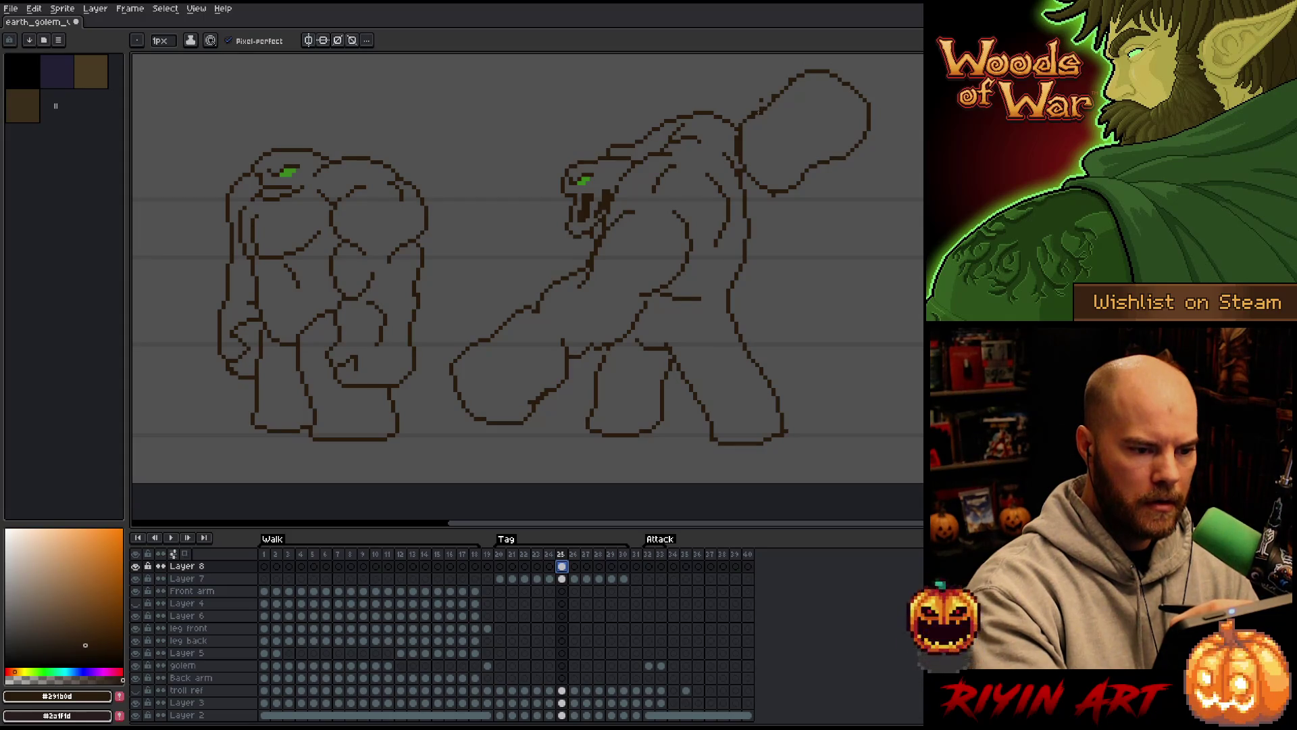
Sketch long diagonal club lines across the golem's back on Layer 8, undoing stray strokes
{"action": "left_click_drag", "start_coordinate": [736, 133], "coordinate": [526, 309]}
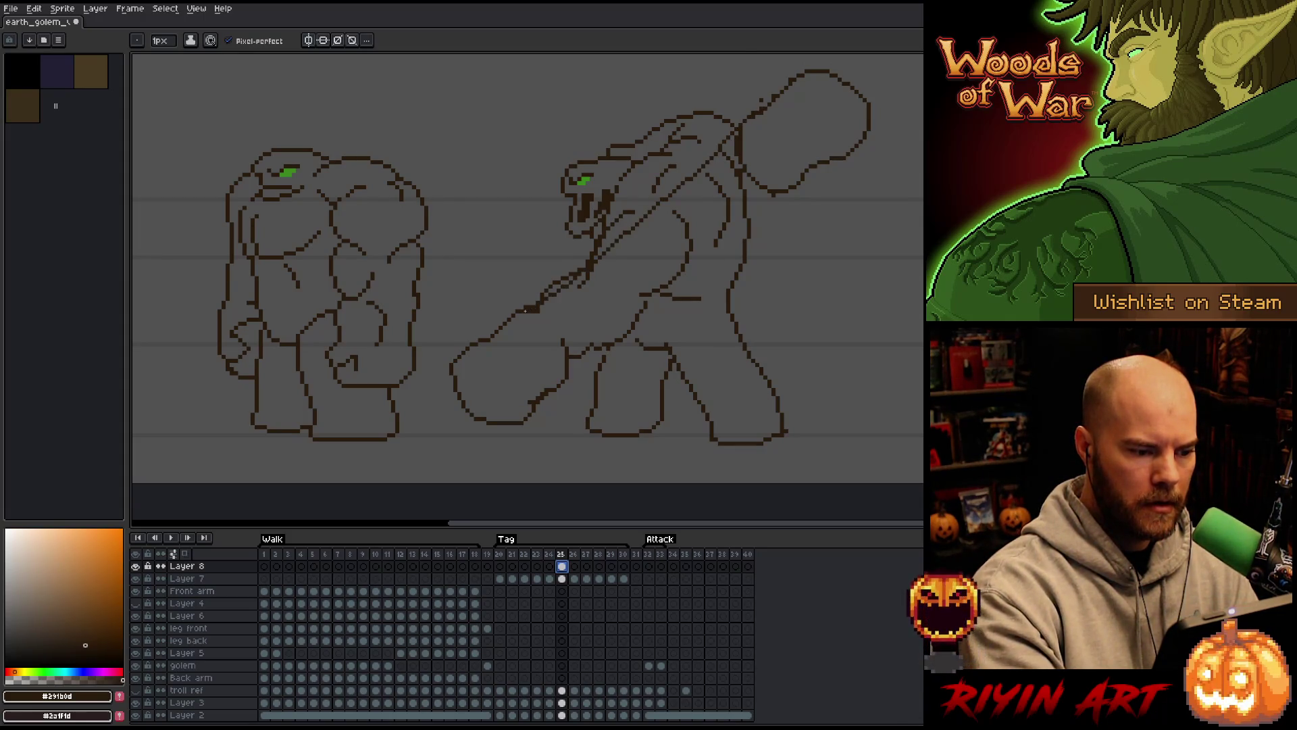
{"action": "key", "text": "ctrl+z"}
{"action": "left_click_drag", "start_coordinate": [736, 132], "coordinate": [533, 302]}
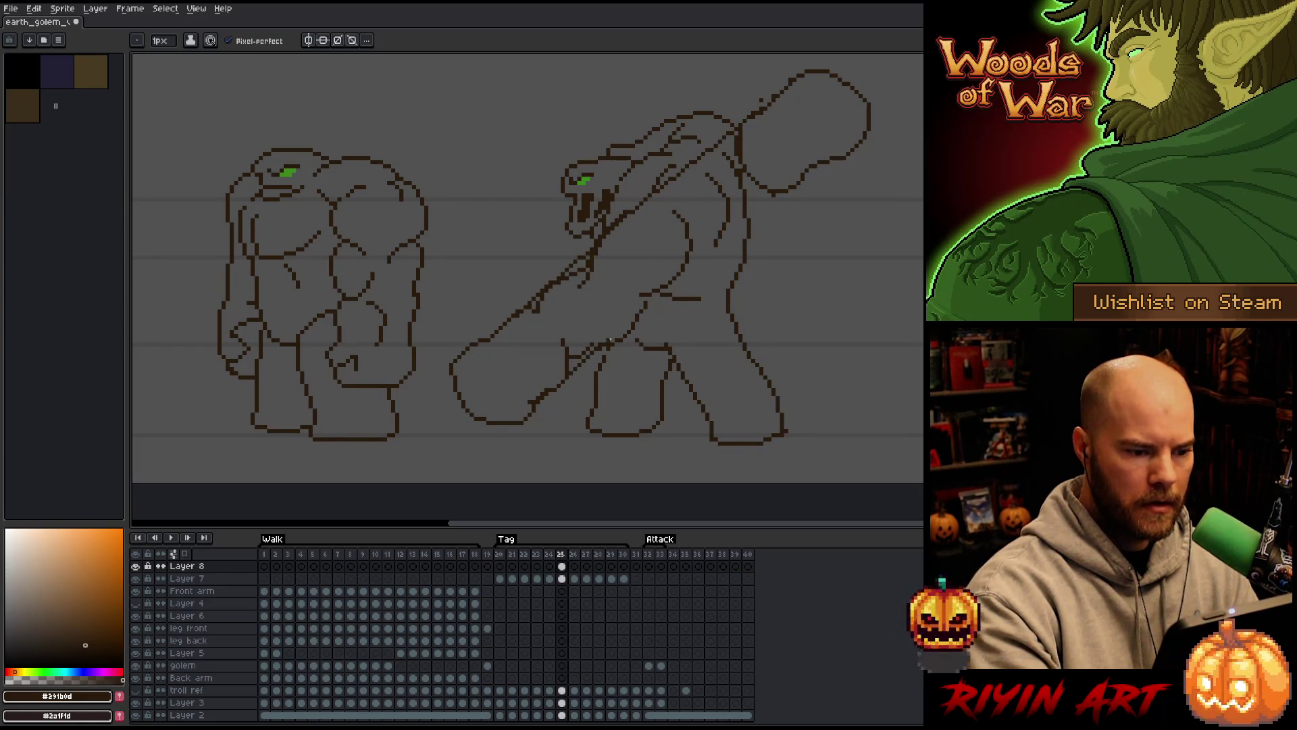
{"action": "mouse_move", "coordinate": [610, 340]}
{"action": "left_mouse_down"}
{"action": "mouse_move", "coordinate": [736, 225]}
{"action": "mouse_move", "coordinate": [594, 341]}
{"action": "mouse_move", "coordinate": [826, 165]}
{"action": "left_mouse_up"}
{"action": "key", "text": "ctrl+z"}
{"action": "key", "text": "ctrl+z"}
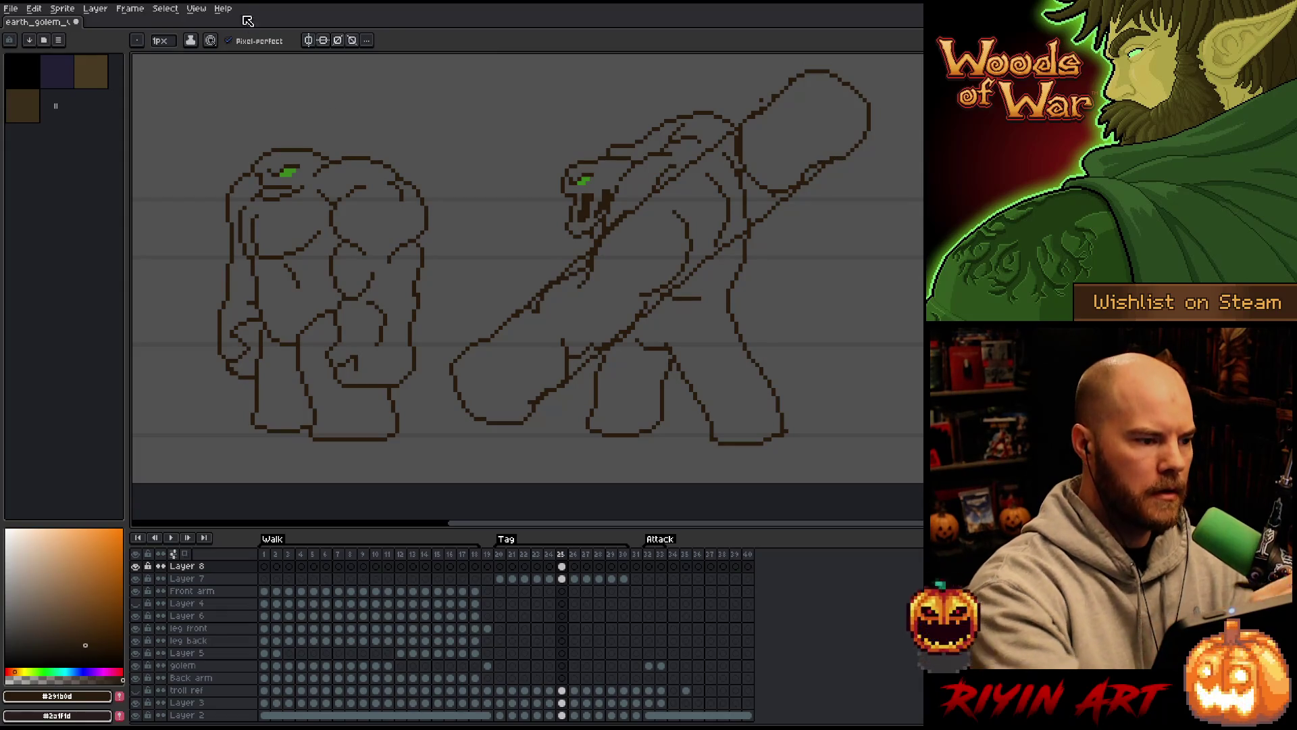
{"action": "left_click", "coordinate": [165, 41]}
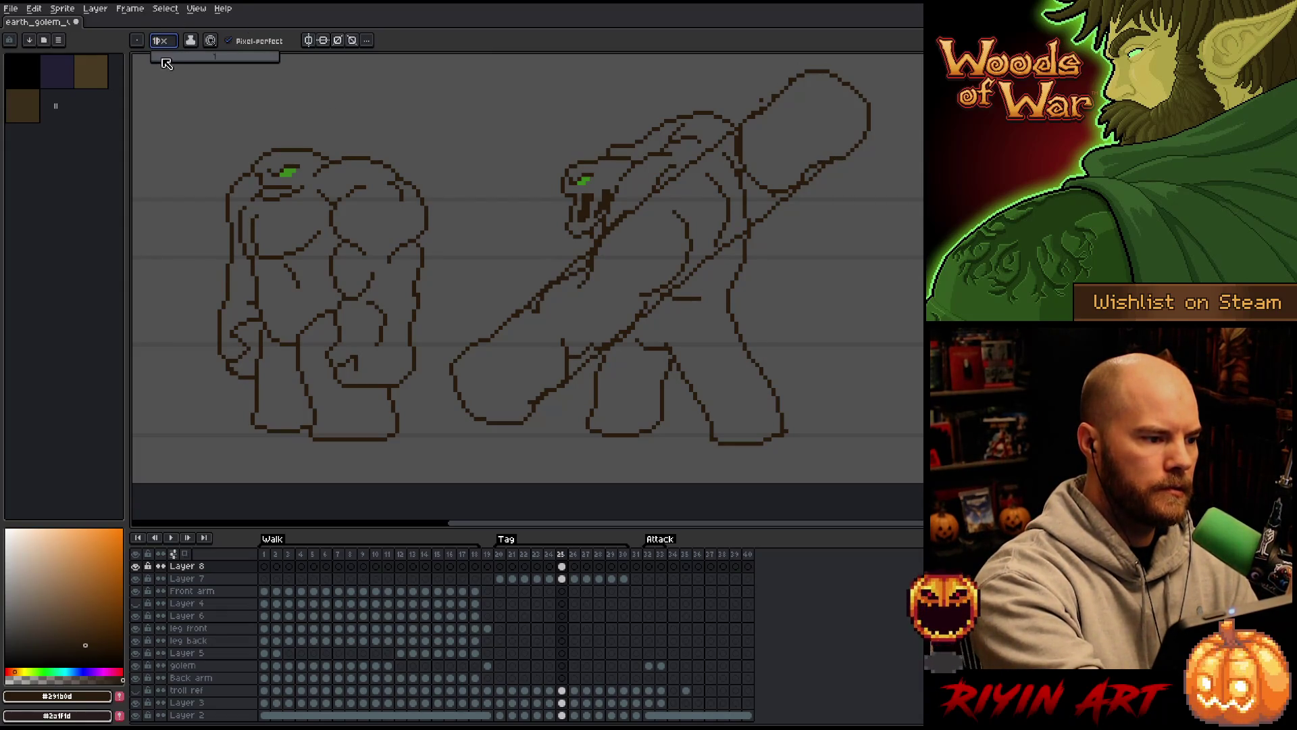
With an 8px eraser, remove the Layer 7 and Layer 8 body lines crossing the diagonal club on frame 25
{"action": "left_click", "coordinate": [164, 57]}
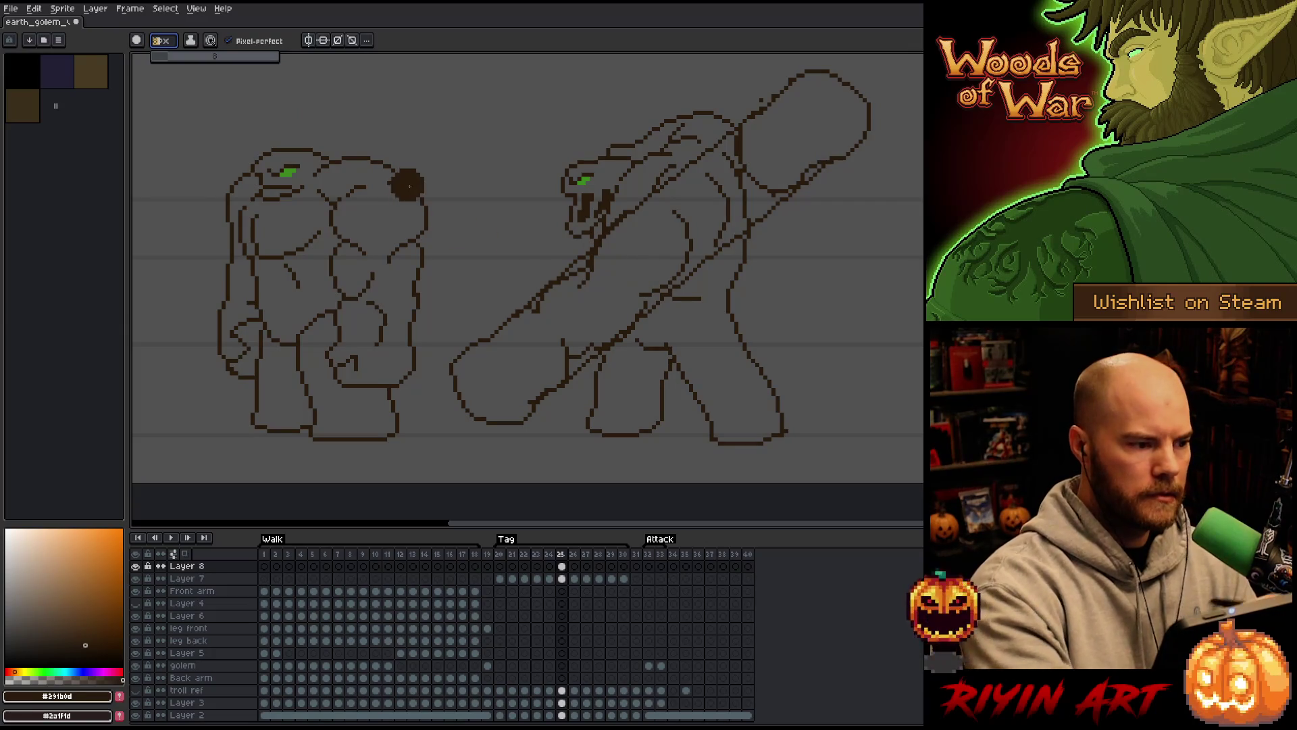
{"action": "key", "text": "e"}
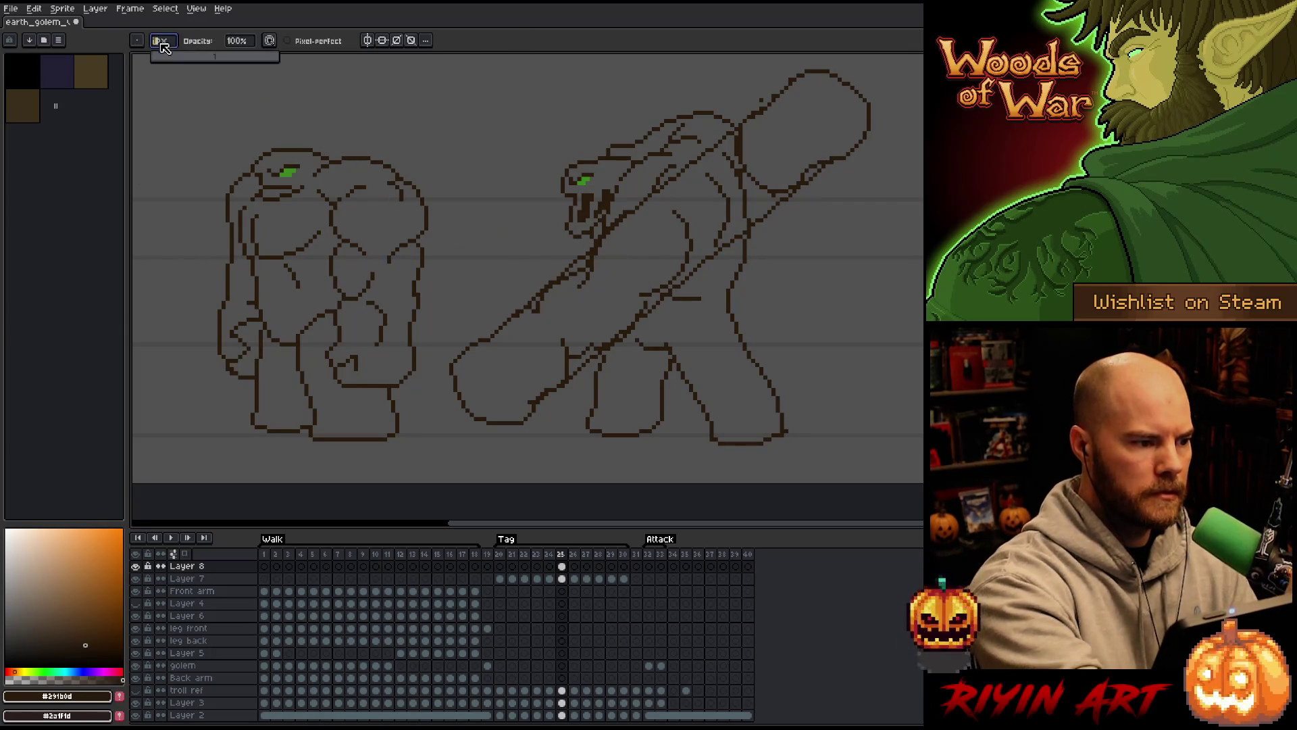
{"action": "key", "text": "b"}
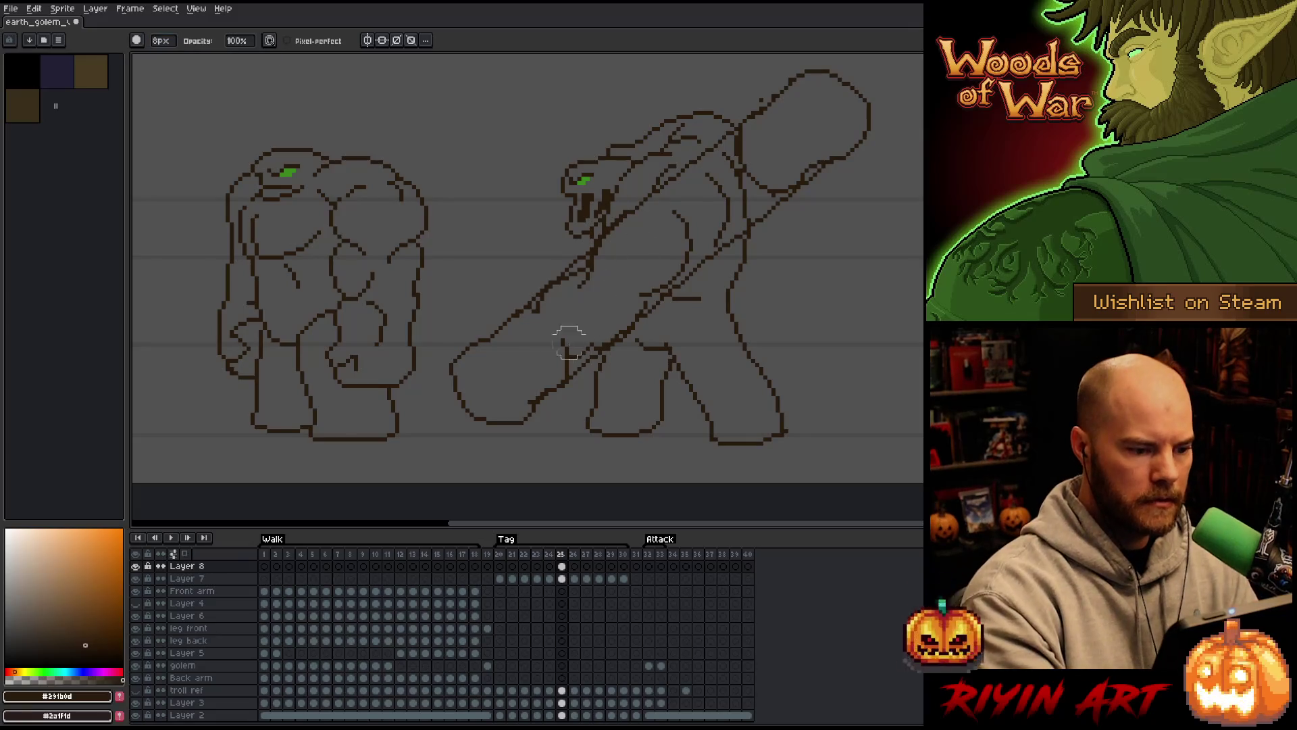
{"action": "key", "text": "Down"}
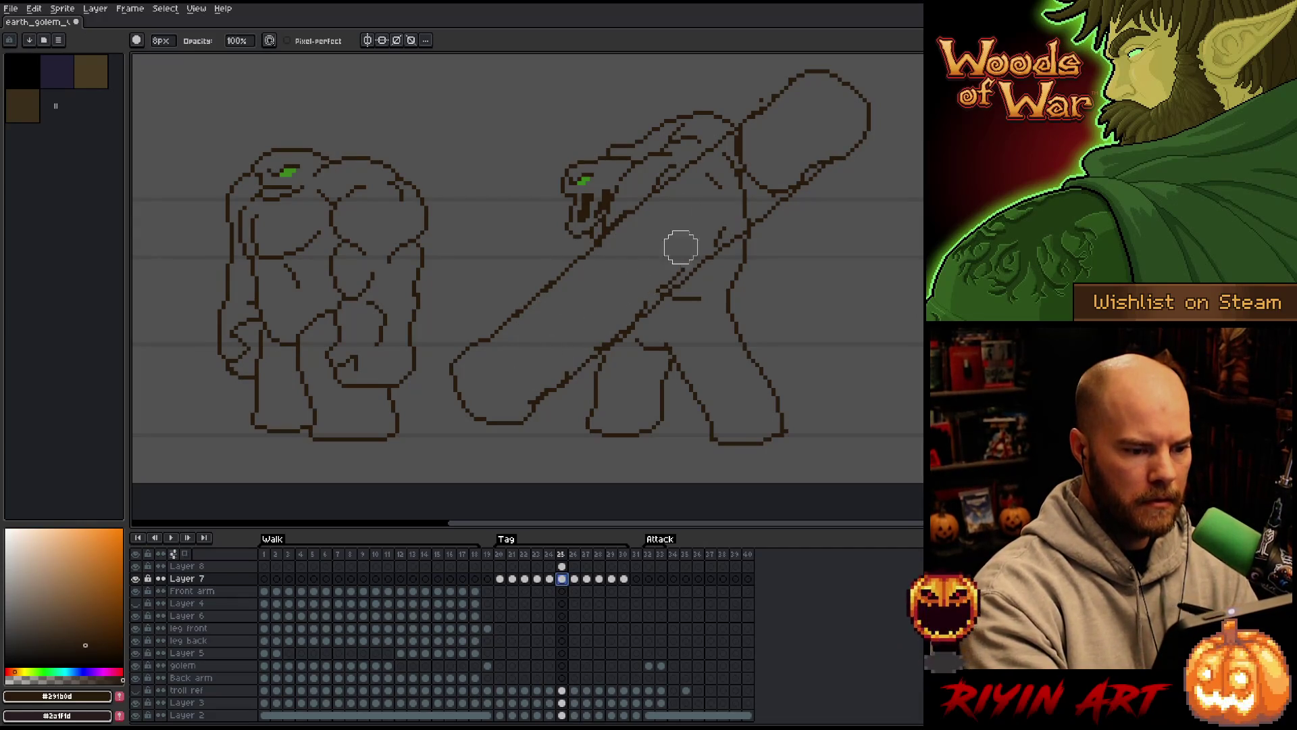
{"action": "left_click", "coordinate": [748, 203]}
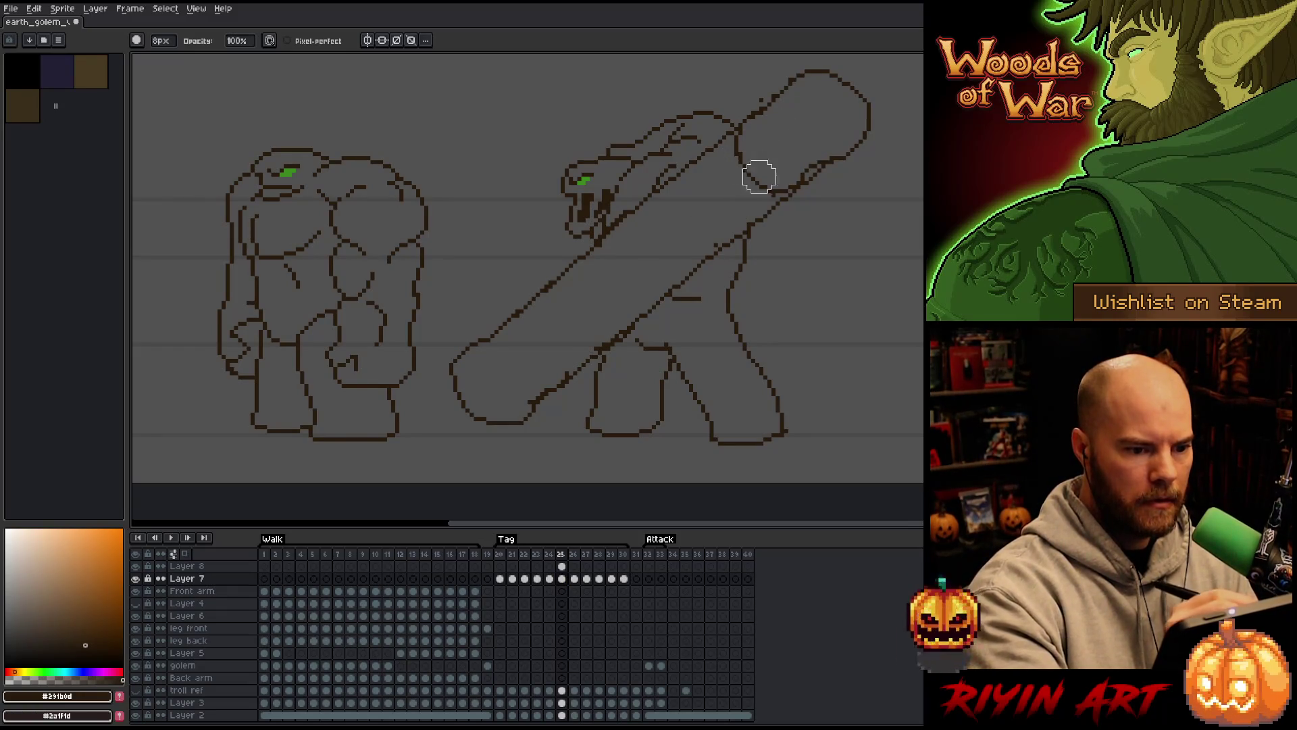
{"action": "left_click", "coordinate": [561, 566]}
{"action": "mouse_move", "coordinate": [777, 173]}
{"action": "left_mouse_down"}
{"action": "mouse_move", "coordinate": [821, 169]}
{"action": "mouse_move", "coordinate": [770, 197]}
{"action": "left_mouse_up"}
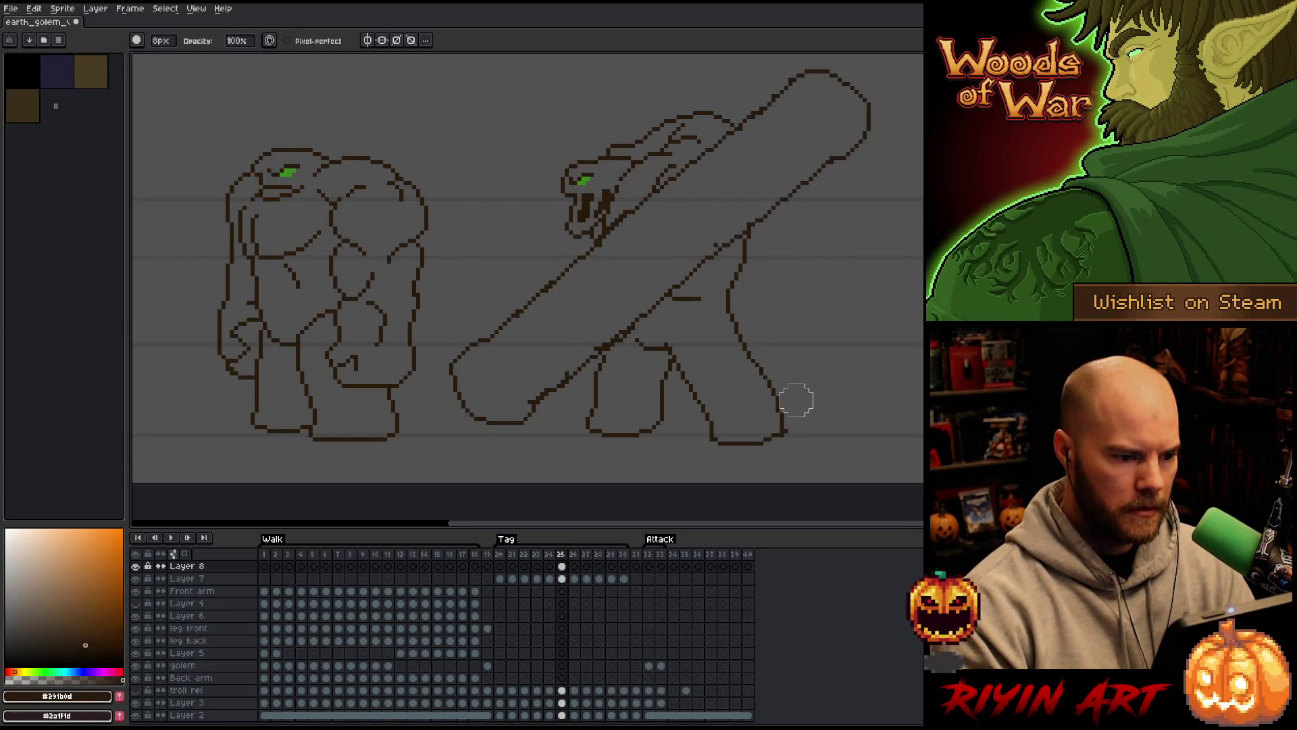
Lasso the club's top end on frame 25, nudge it down-left, then go to the wind-up frame
{"action": "key", "text": "q"}
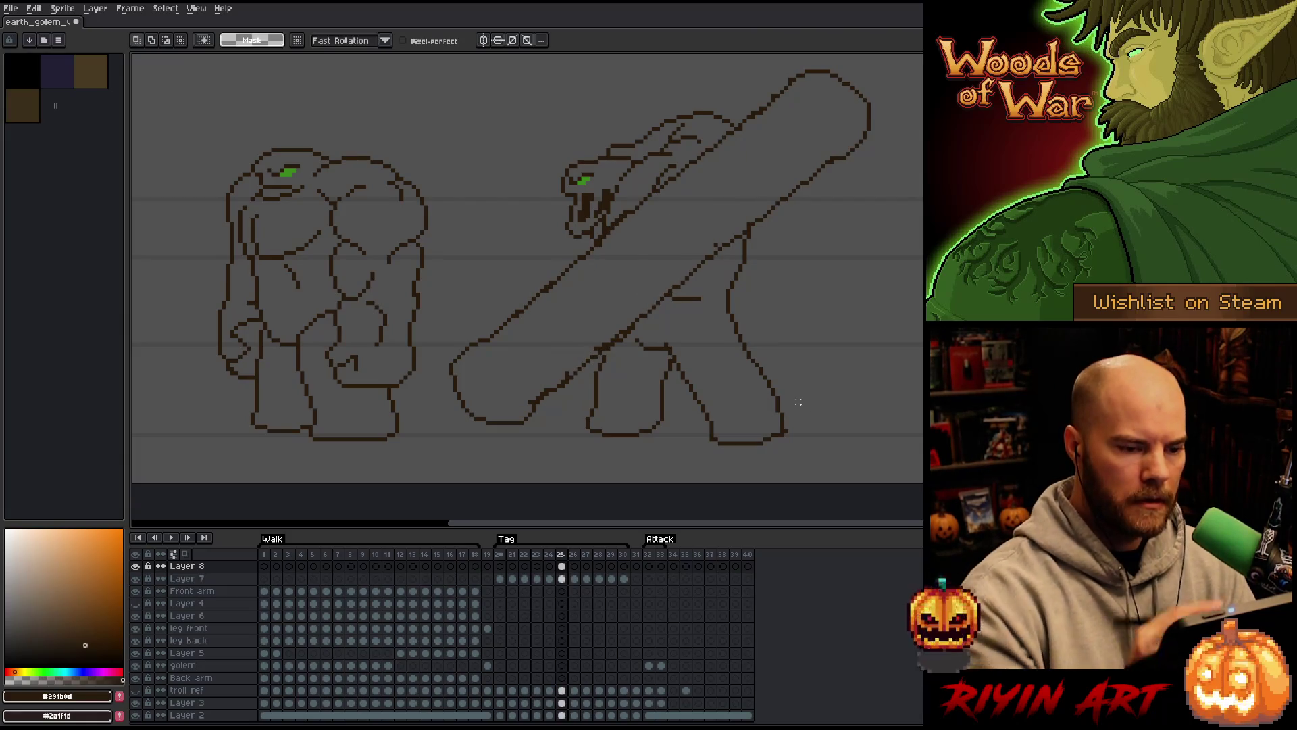
{"action": "mouse_move", "coordinate": [902, 149]}
{"action": "left_mouse_down"}
{"action": "mouse_move", "coordinate": [868, 88]}
{"action": "mouse_move", "coordinate": [851, 194]}
{"action": "mouse_move", "coordinate": [871, 138]}
{"action": "left_mouse_up"}
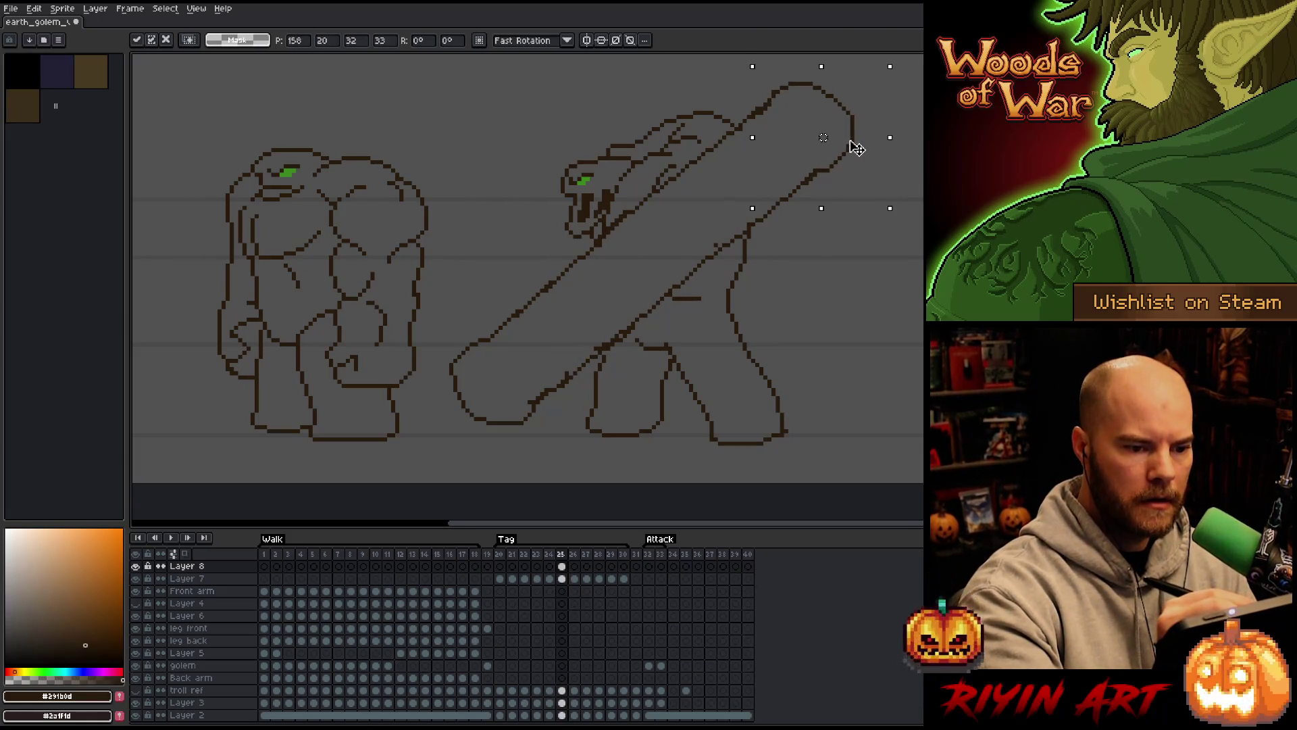
{"action": "key", "text": "Return"}
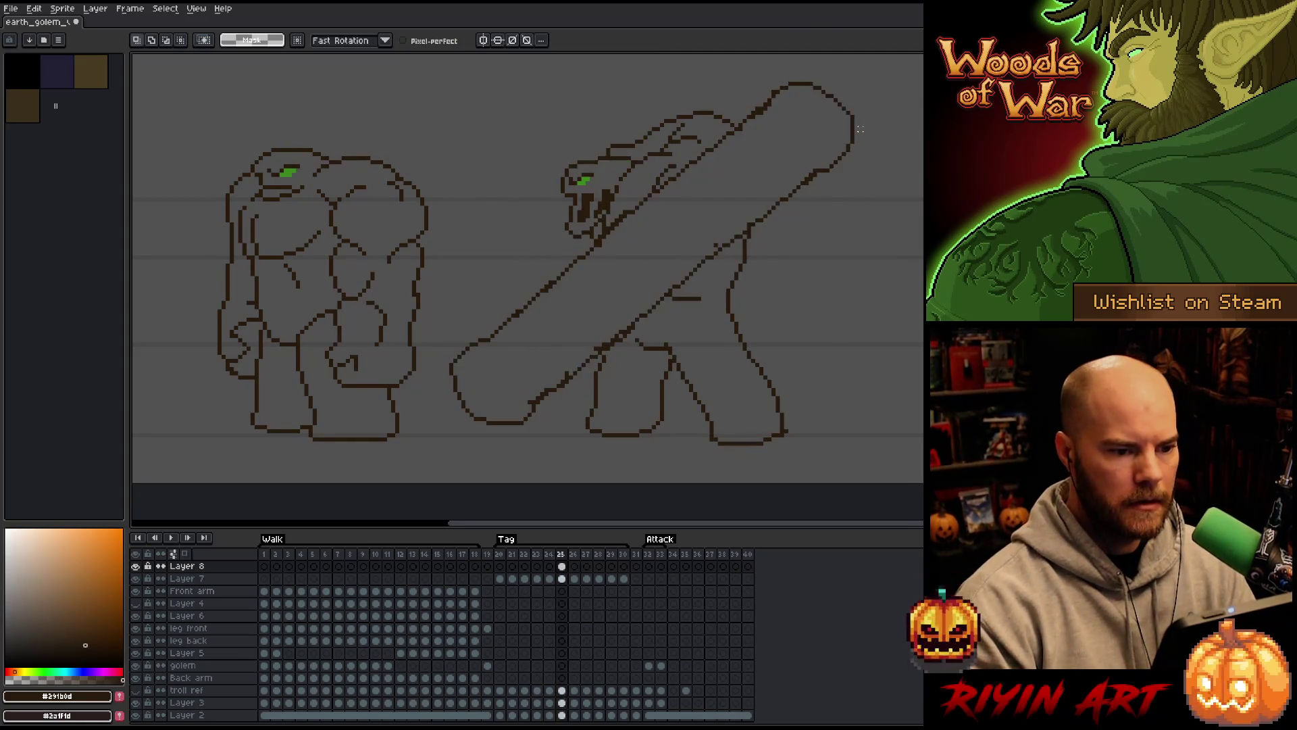
{"action": "key", "text": "Return"}
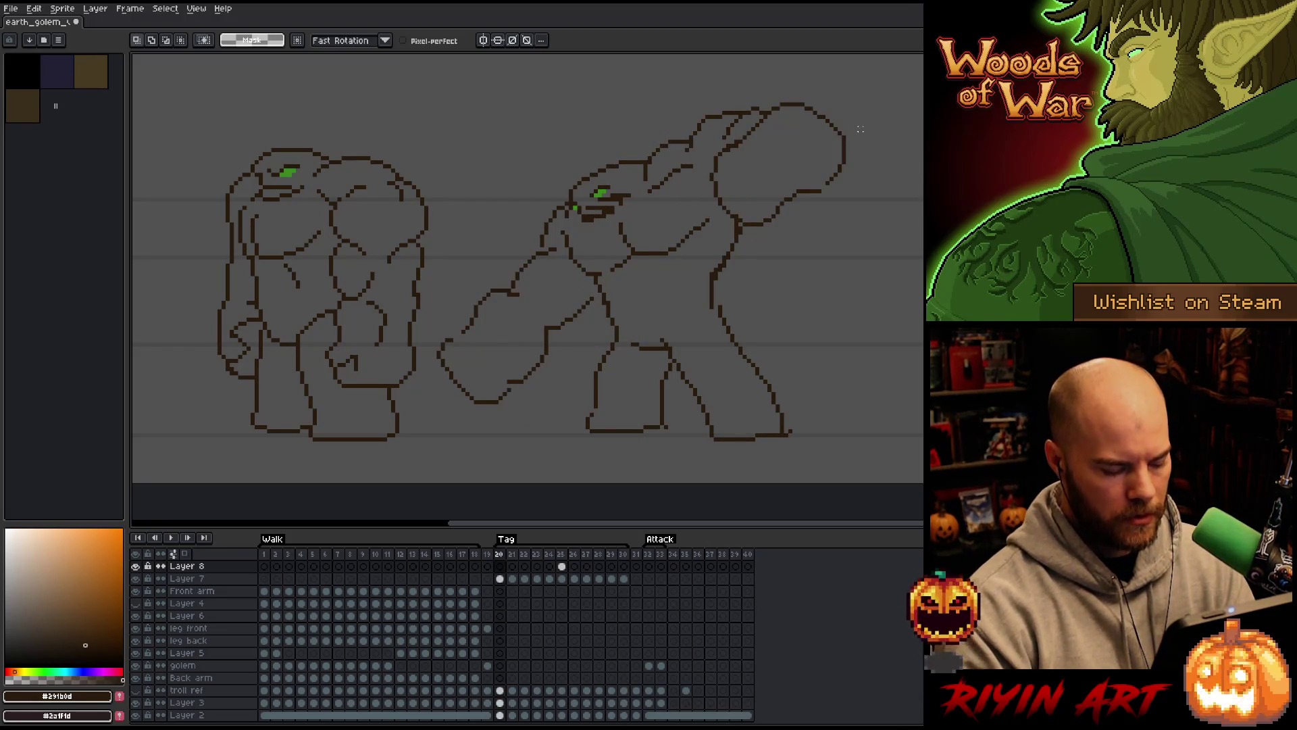
Insert a new frame after frame 20, solo Layer 8, and delete its old golem lines
{"action": "key", "text": "alt+n"}
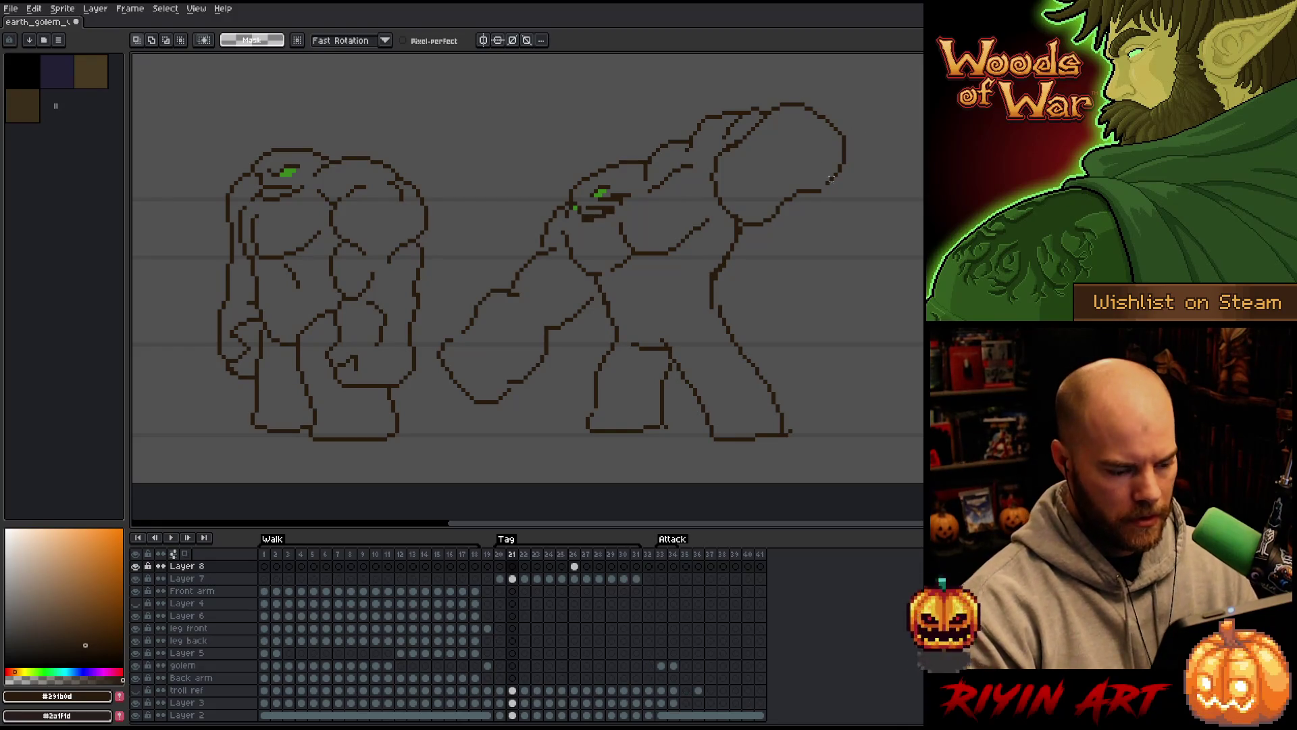
{"action": "left_click", "coordinate": [635, 579]}
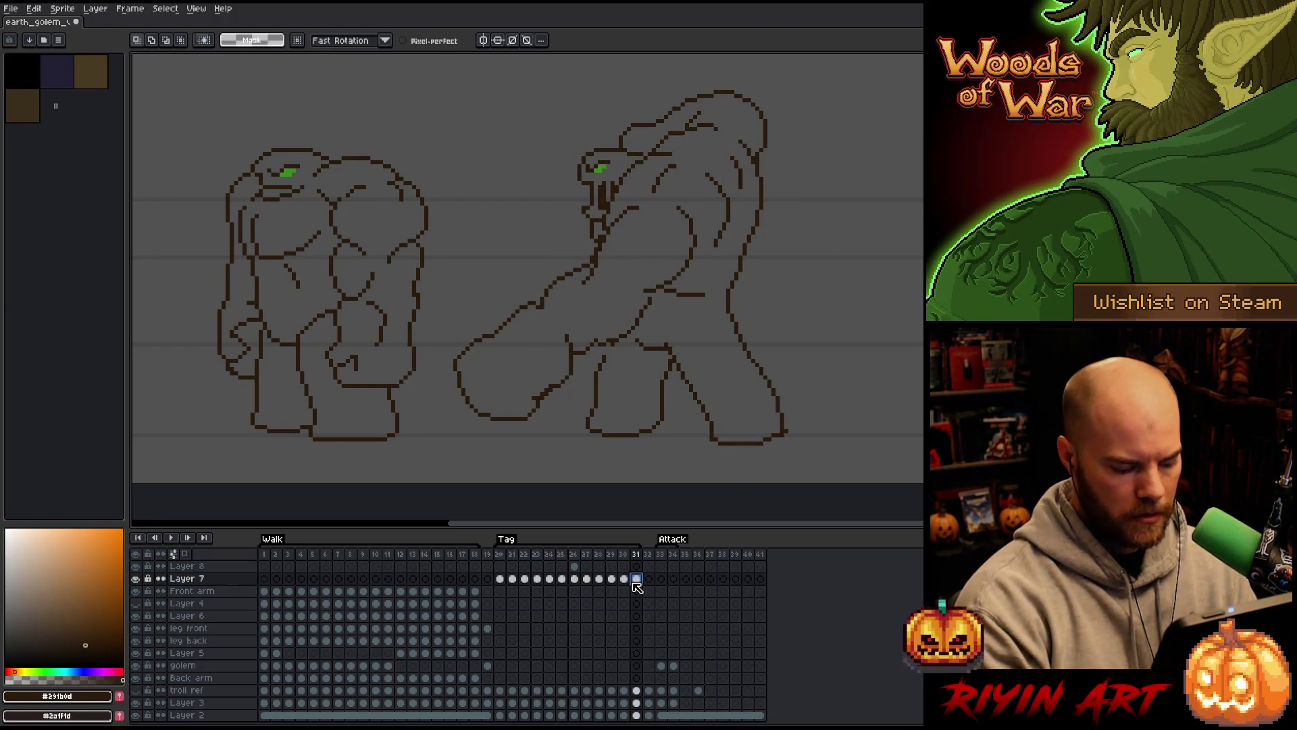
{"action": "left_click", "coordinate": [500, 566]}
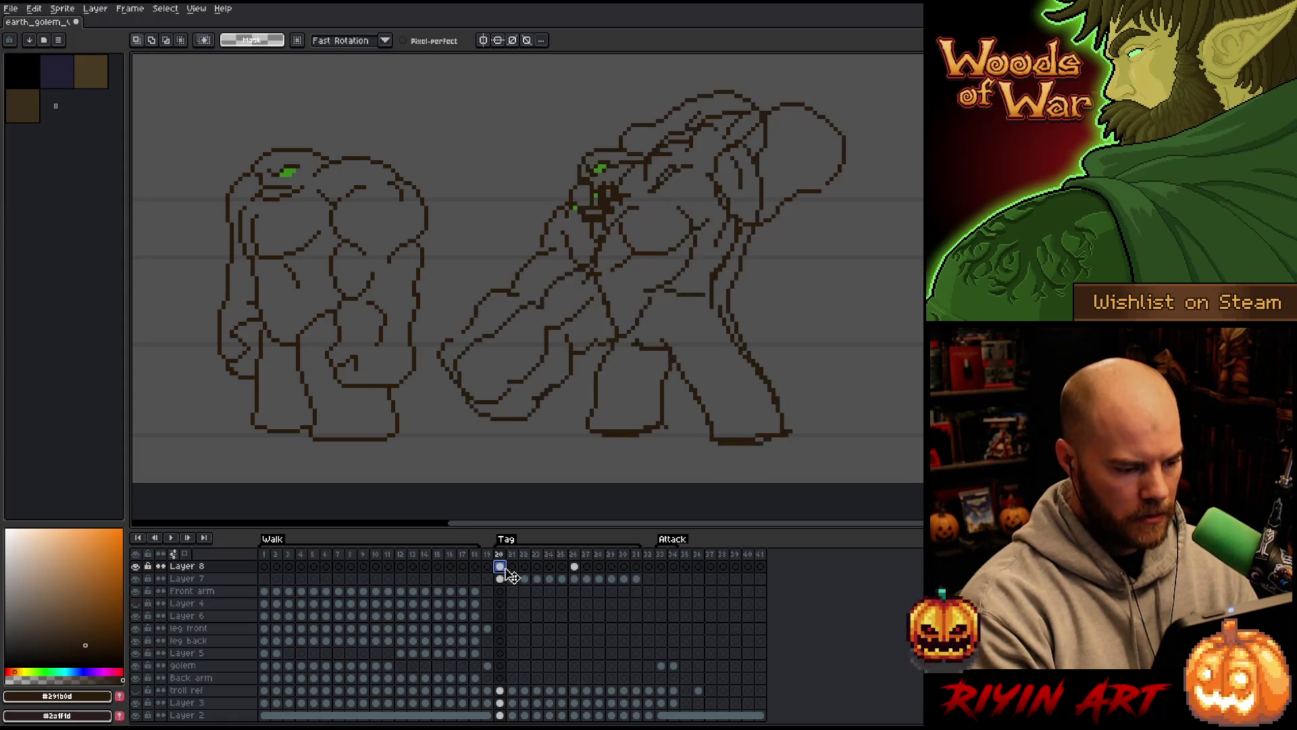
{"action": "left_click", "coordinate": [137, 567], "text": "alt"}
{"action": "mouse_move", "coordinate": [777, 179]}
{"action": "left_mouse_down"}
{"action": "mouse_move", "coordinate": [816, 166]}
{"action": "mouse_move", "coordinate": [720, 112]}
{"action": "mouse_move", "coordinate": [545, 177]}
{"action": "left_mouse_up"}
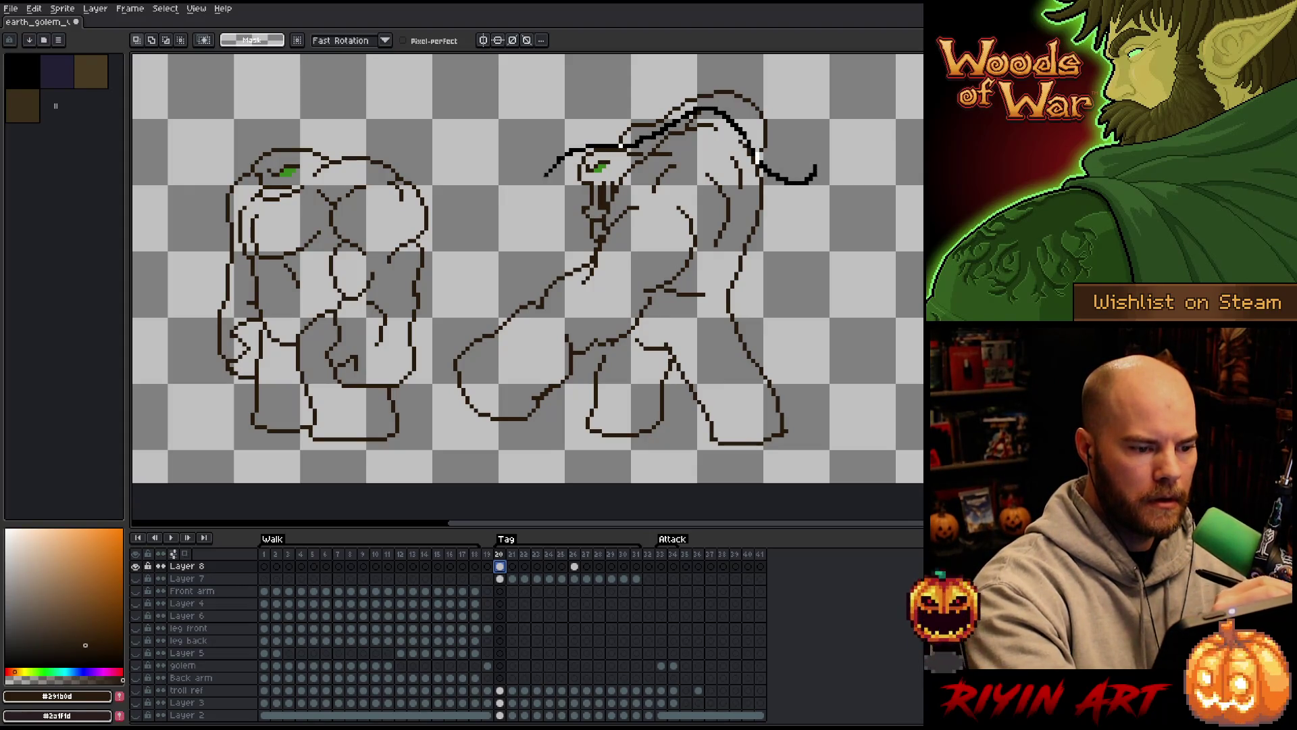
{"action": "mouse_move", "coordinate": [620, 144]}
{"action": "left_mouse_down"}
{"action": "mouse_move", "coordinate": [439, 406]}
{"action": "mouse_move", "coordinate": [902, 287]}
{"action": "mouse_move", "coordinate": [764, 157]}
{"action": "left_mouse_up"}
{"action": "key", "text": "Delete"}
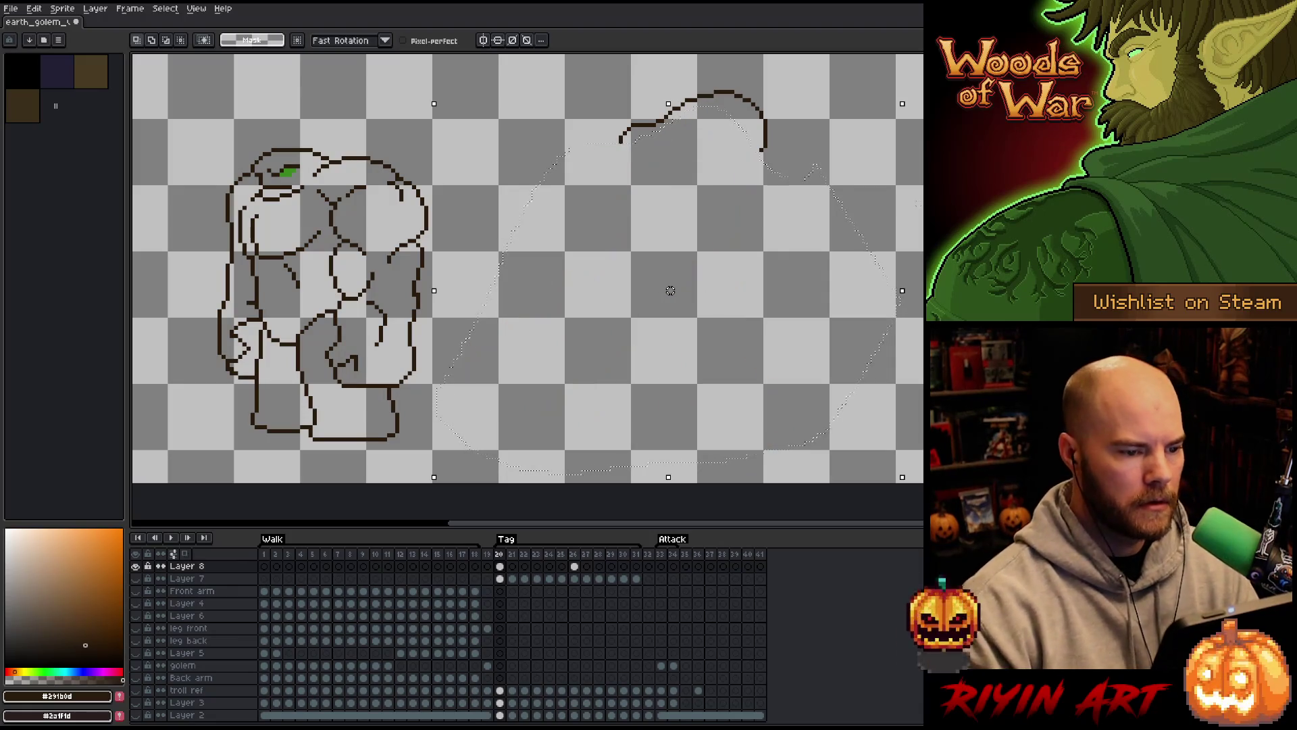
Unhide the other layers, then lasso the golem's head and back area and move it into place
{"action": "left_click", "coordinate": [136, 566], "text": "alt"}
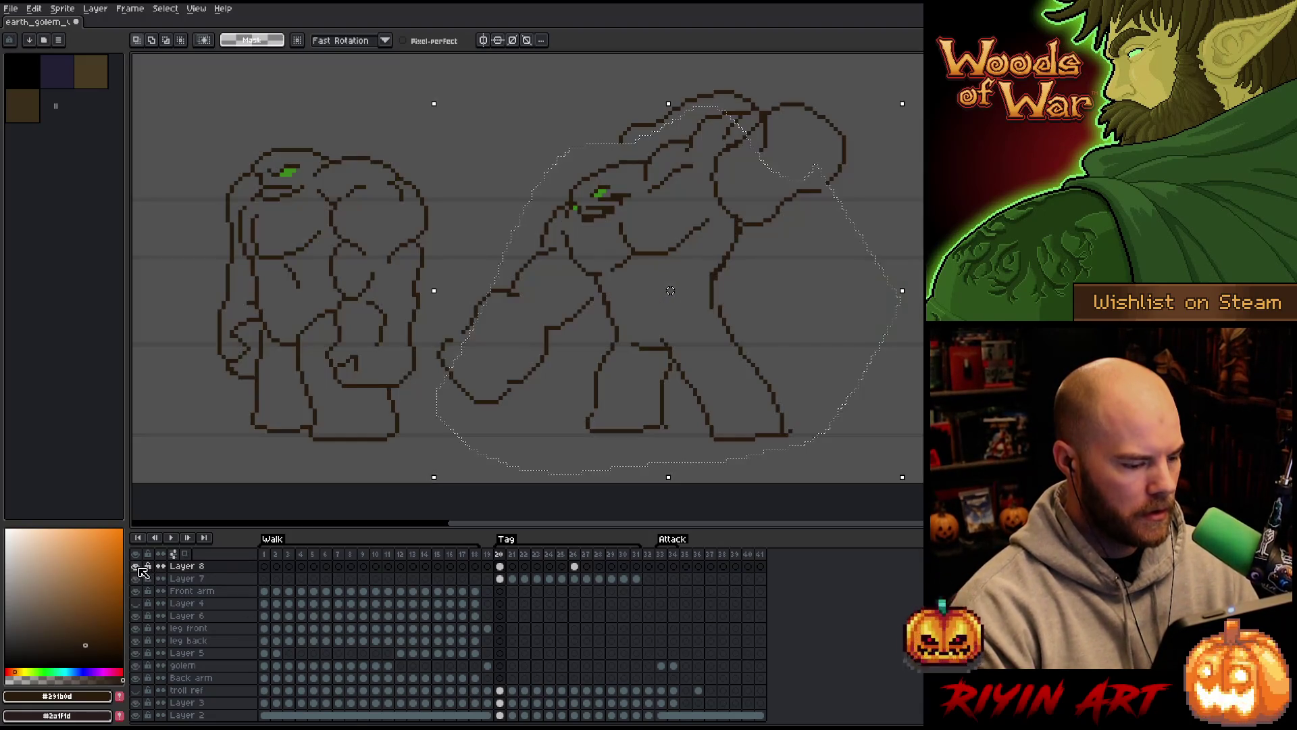
{"action": "key", "text": "ctrl+d"}
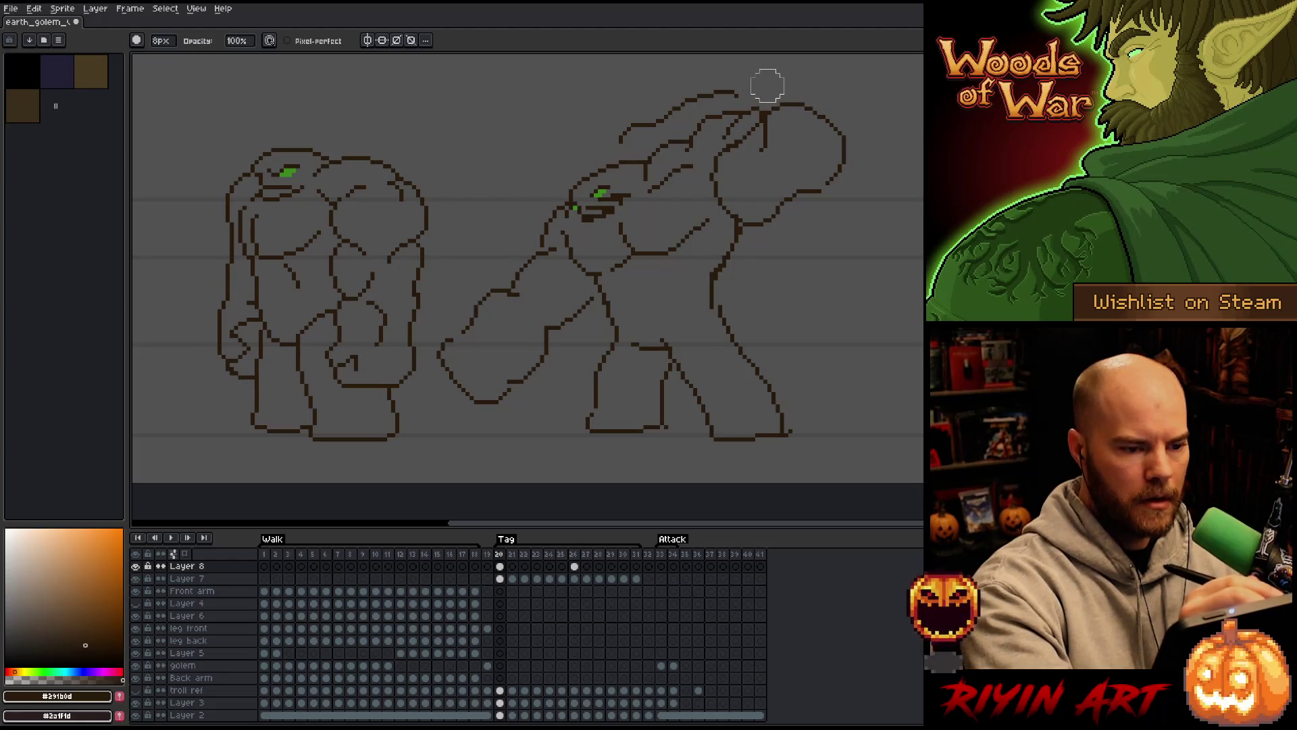
{"action": "mouse_move", "coordinate": [796, 100]}
{"action": "left_mouse_down"}
{"action": "mouse_move", "coordinate": [702, 86]}
{"action": "mouse_move", "coordinate": [776, 127]}
{"action": "mouse_move", "coordinate": [752, 144]}
{"action": "left_mouse_up"}
{"action": "key", "text": "Return"}
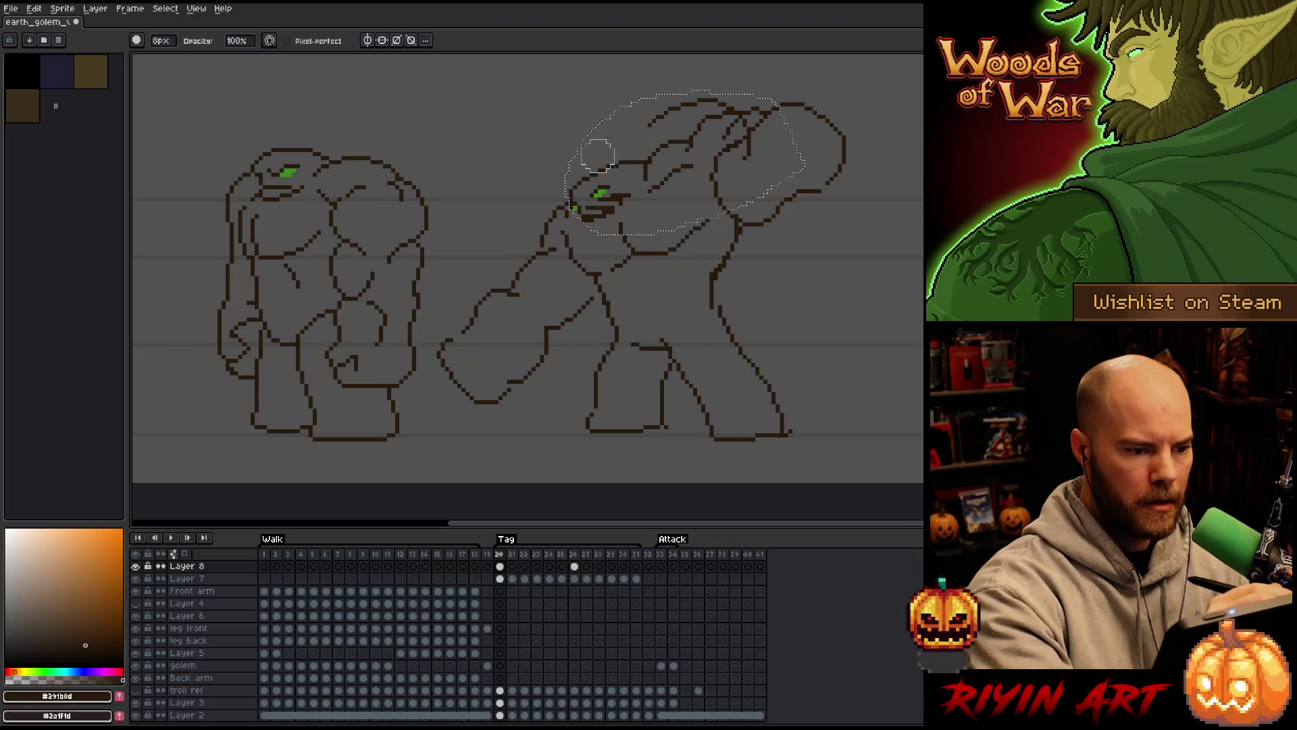
Draw the arm's top line from head to fist, and erase the short stroke on Layer 7's arm
{"action": "key", "text": "b"}
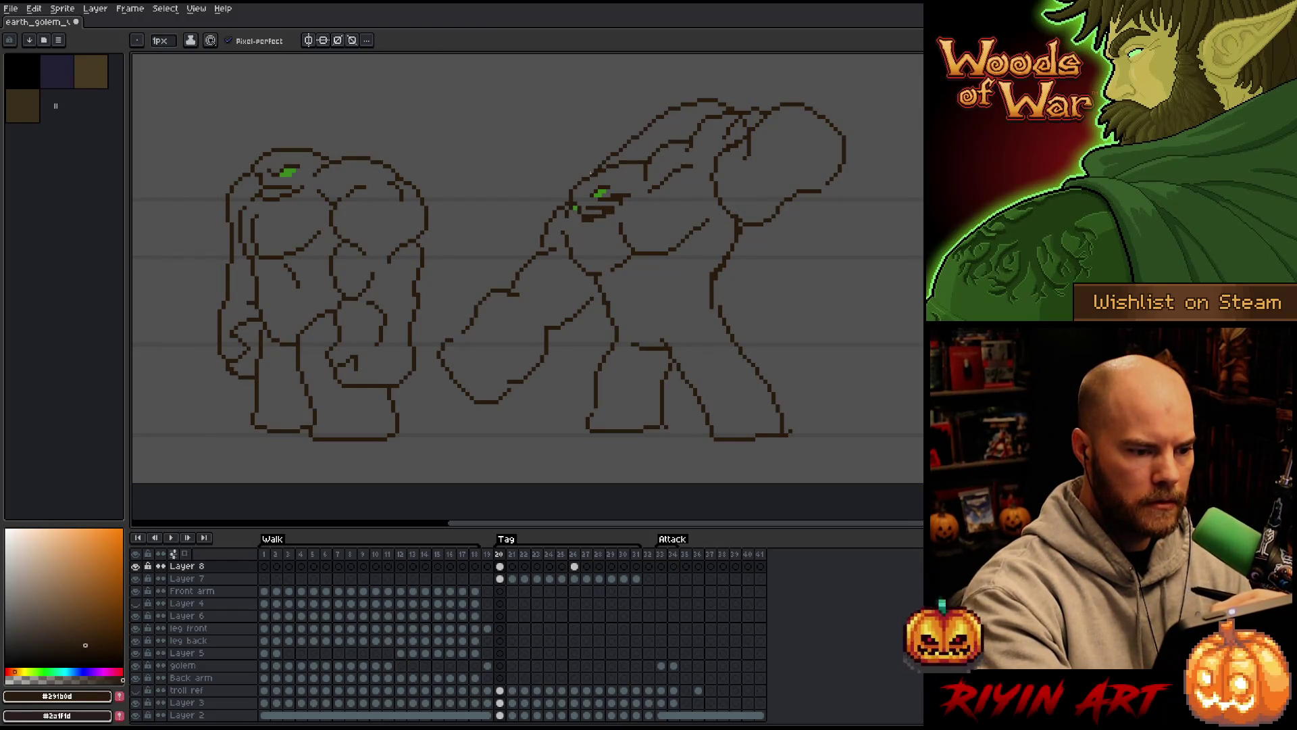
{"action": "left_click_drag", "start_coordinate": [591, 174], "coordinate": [487, 295]}
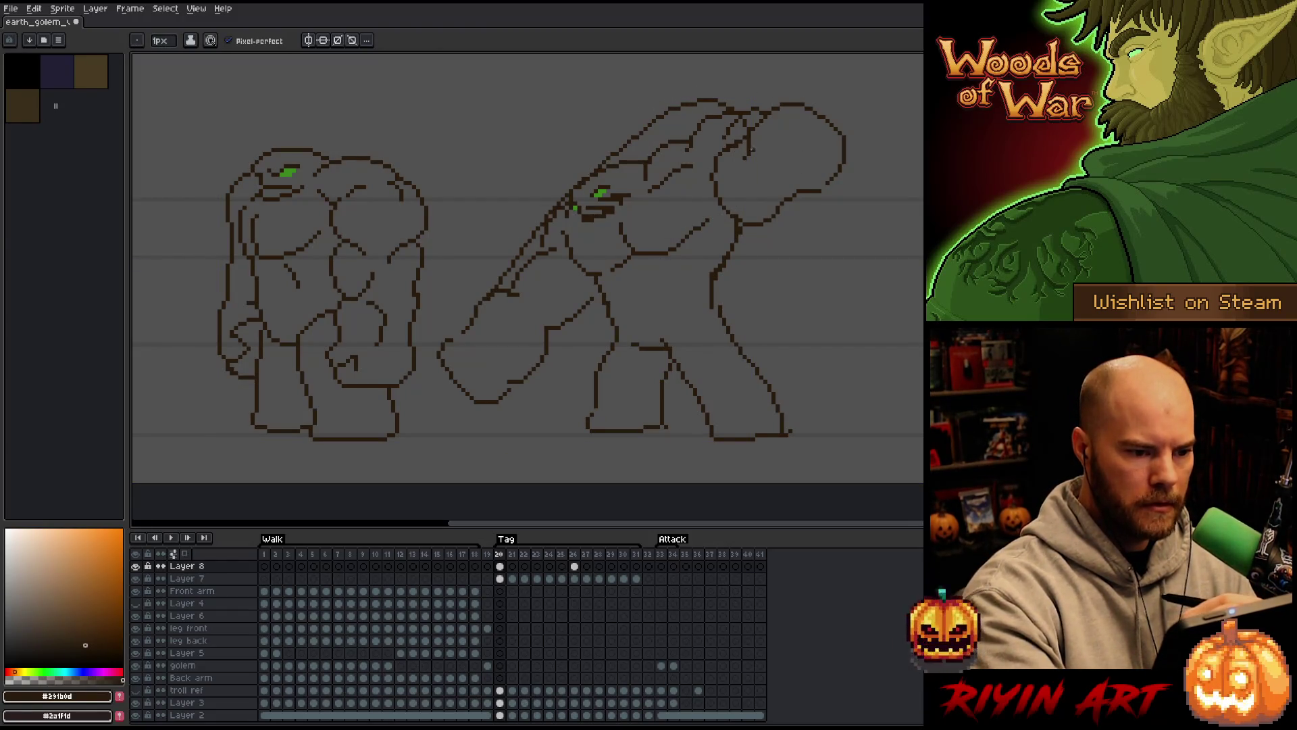
{"action": "left_click_drag", "start_coordinate": [550, 347], "coordinate": [588, 304]}
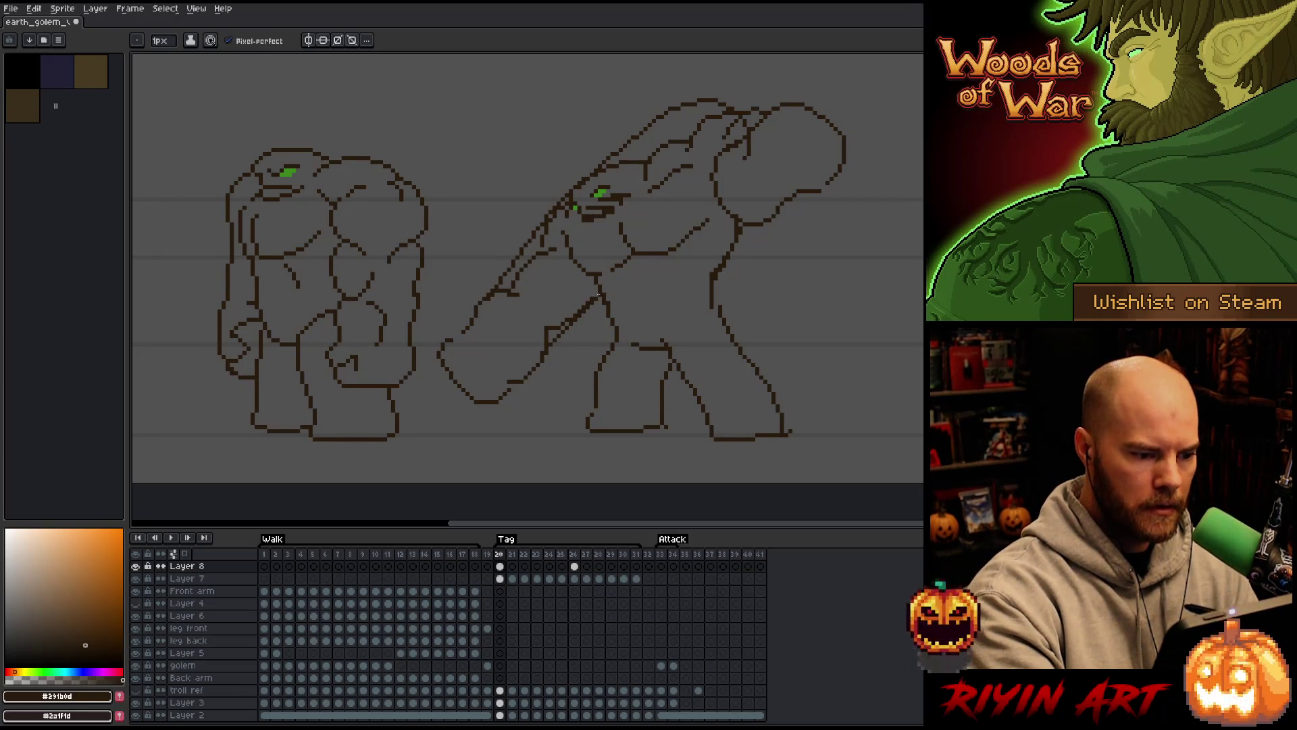
{"action": "key", "text": "ctrl+z"}
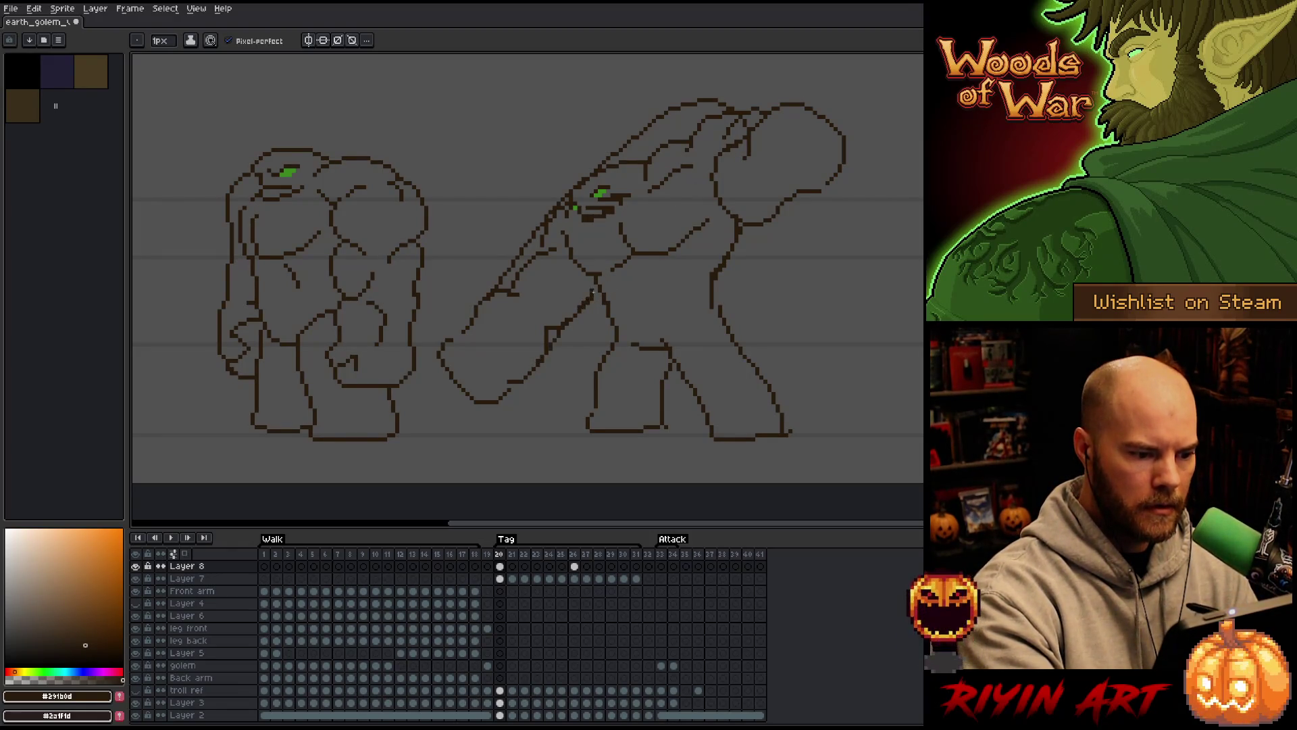
{"action": "left_click", "coordinate": [500, 578]}
{"action": "key", "text": "e"}
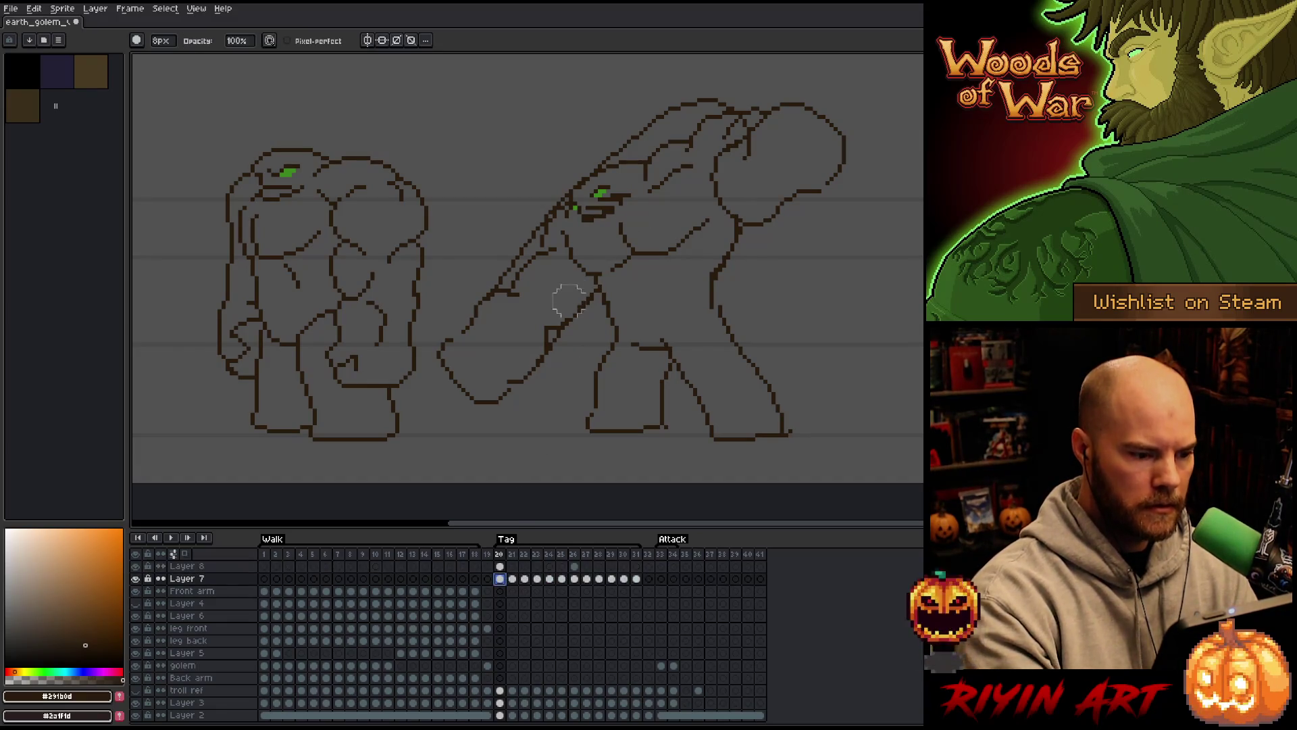
{"action": "left_click_drag", "start_coordinate": [511, 346], "coordinate": [547, 252]}
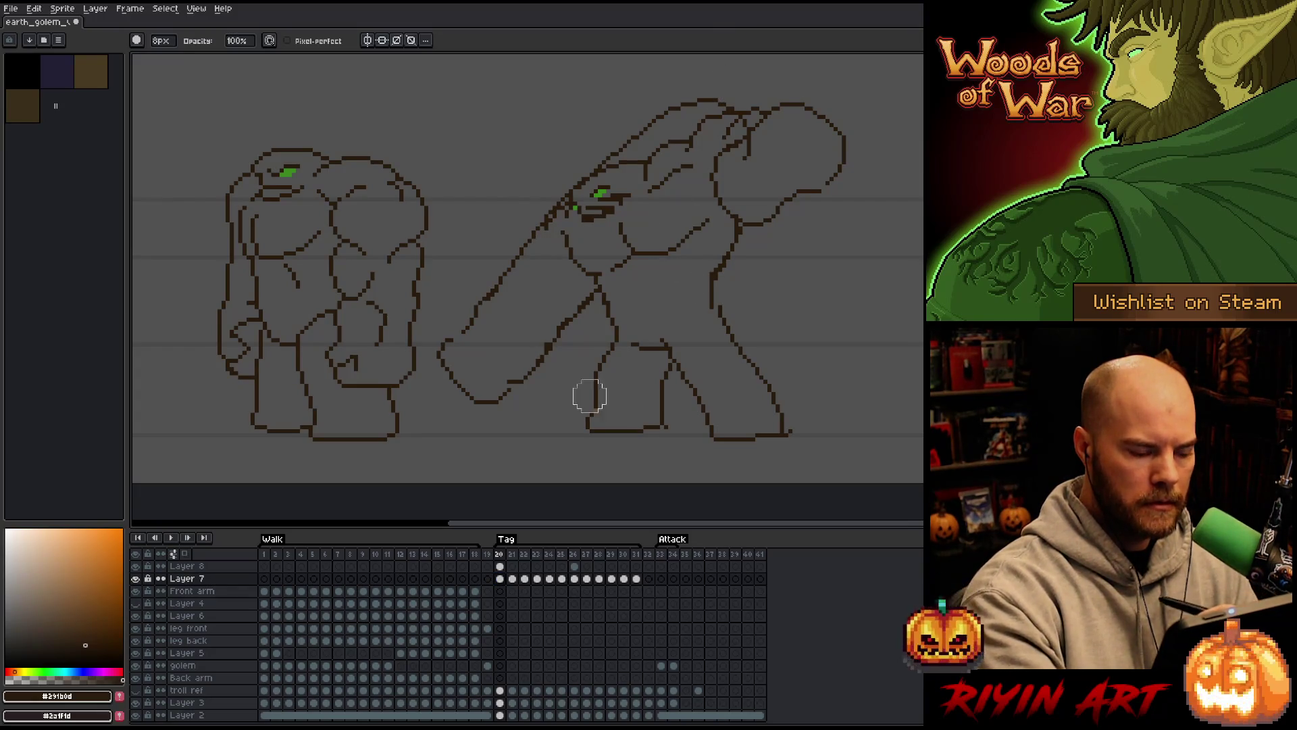
{"action": "left_click", "coordinate": [500, 566]}
{"action": "left_click", "coordinate": [740, 135]}
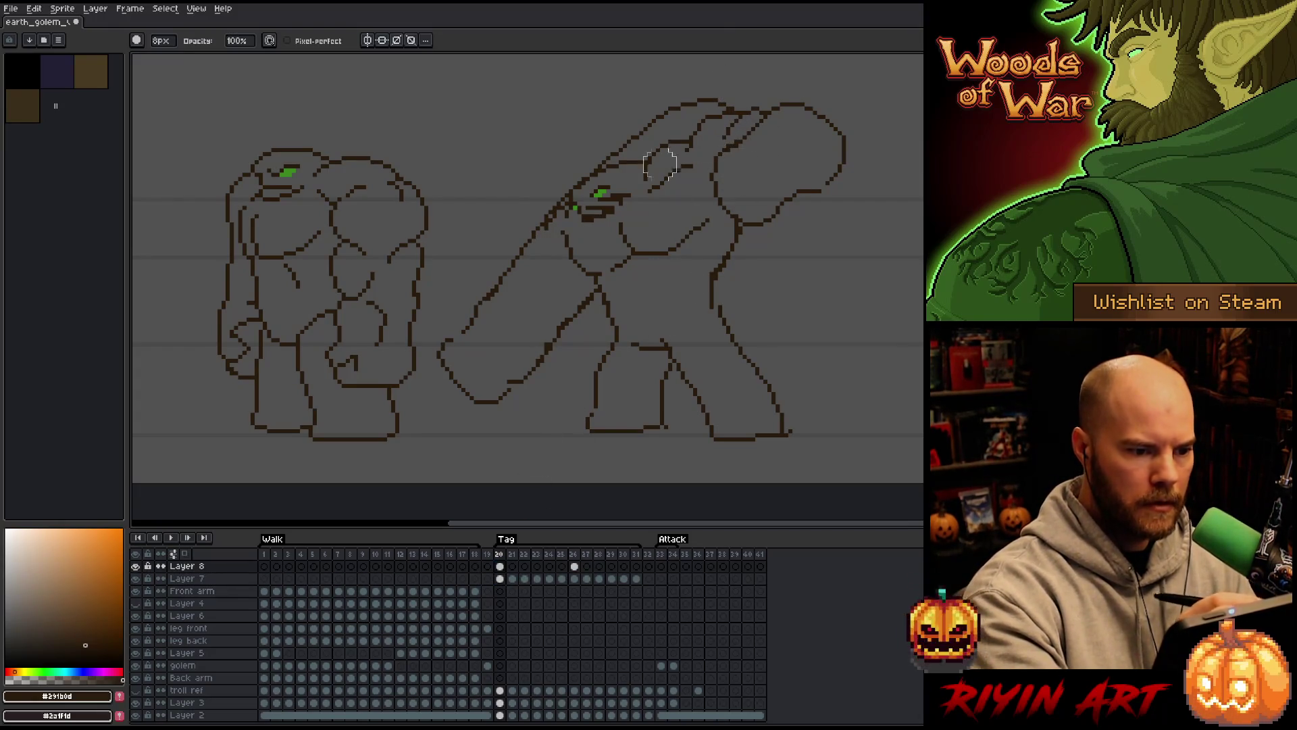
Set the pencil brush size to 1, select Layer 7's frame-20 cel, and play the swing
{"action": "left_click", "coordinate": [162, 44]}
{"action": "type", "text": "1"}
{"action": "key", "text": "Return"}
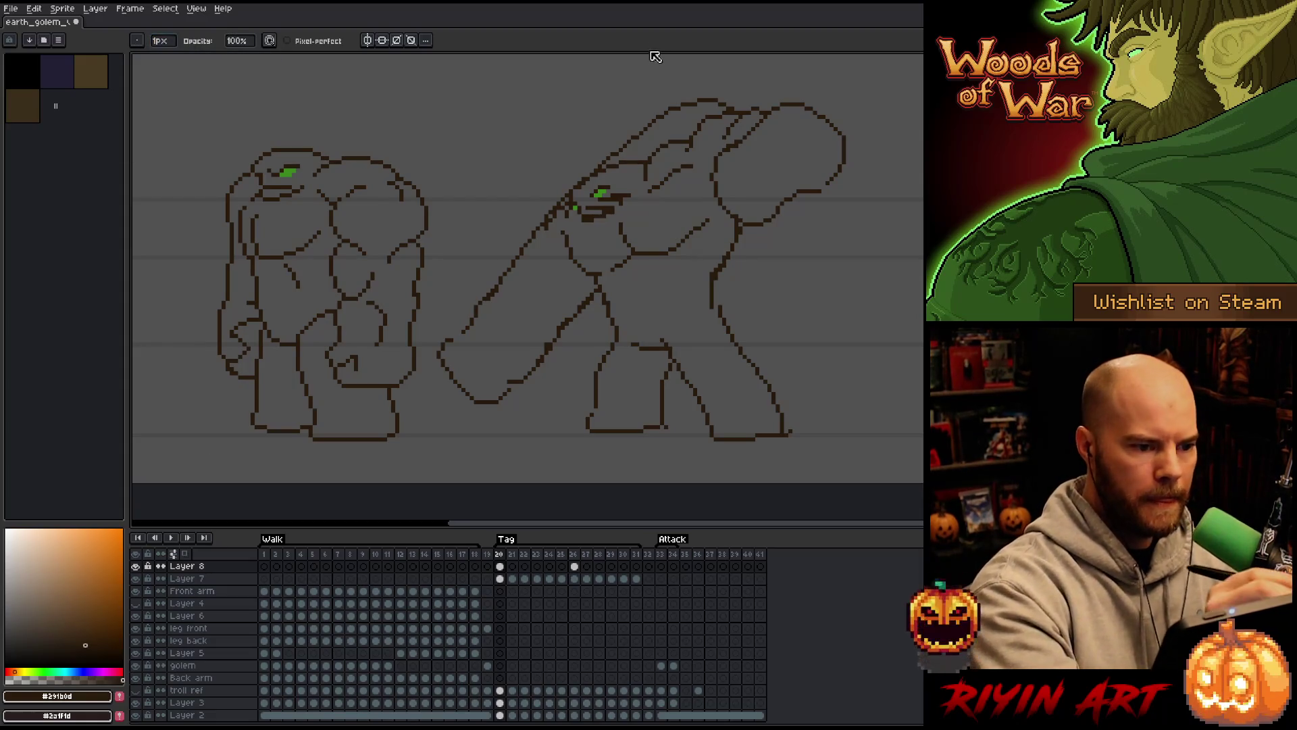
{"action": "left_click", "coordinate": [500, 579]}
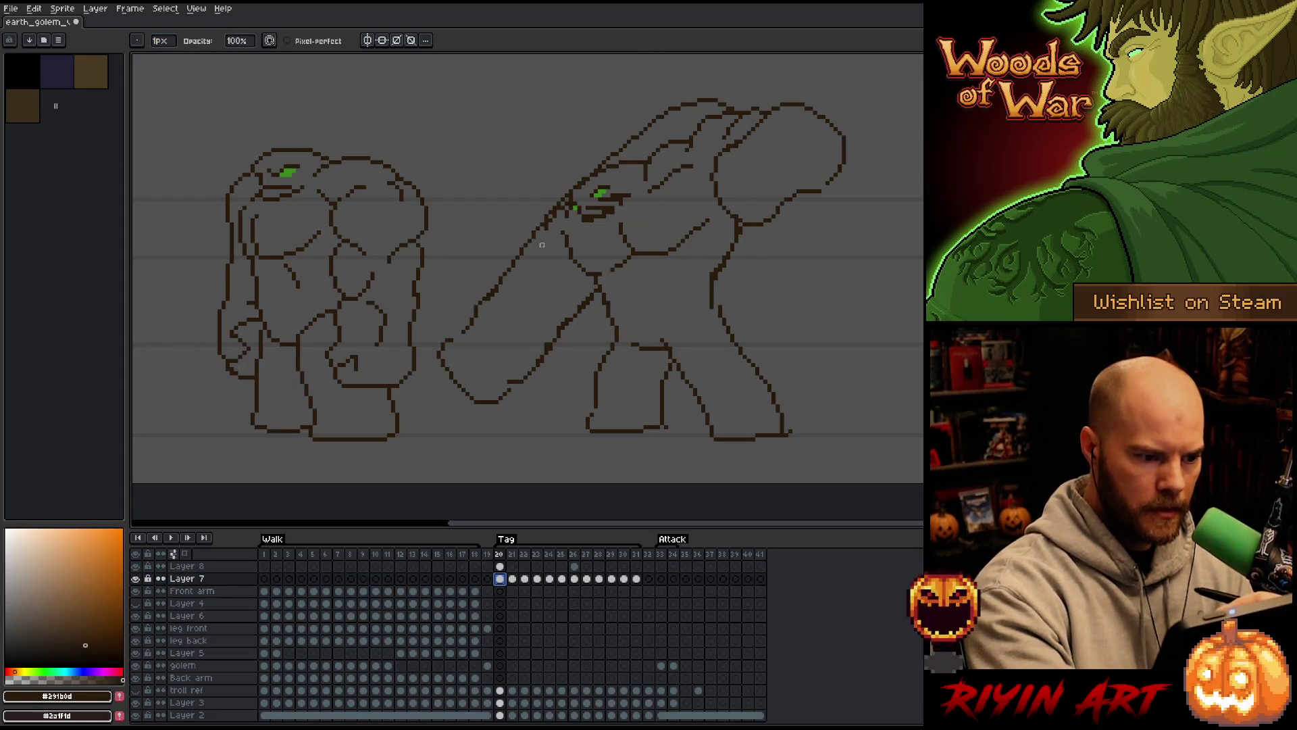
{"action": "left_click", "coordinate": [554, 221]}
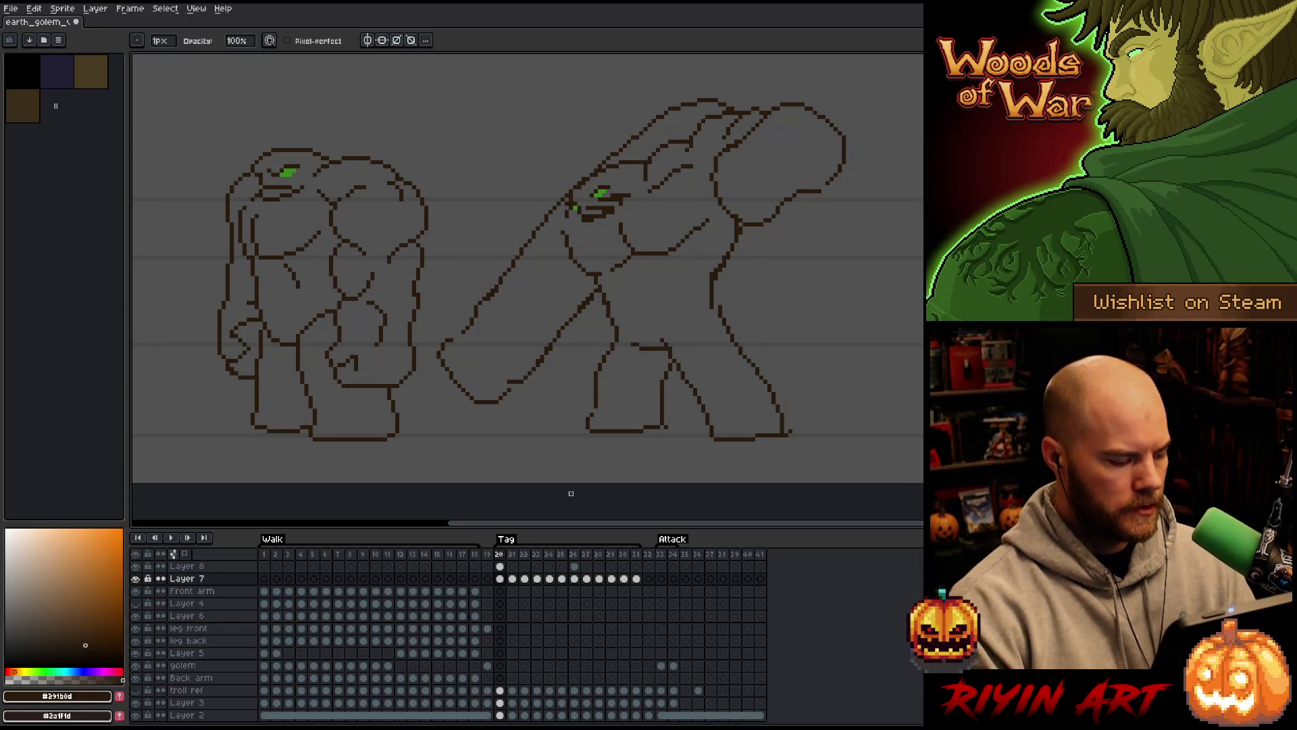
{"action": "key", "text": "Return"}
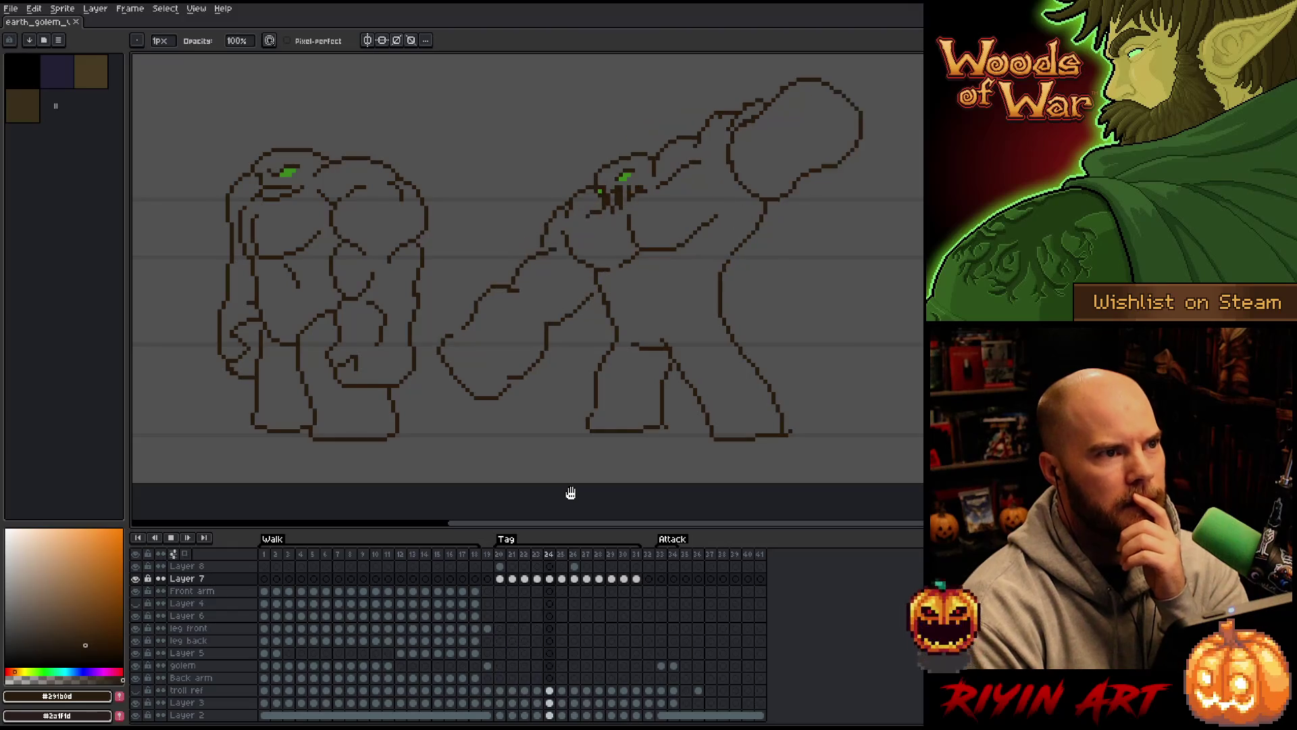
{"action": "key", "text": "Return"}
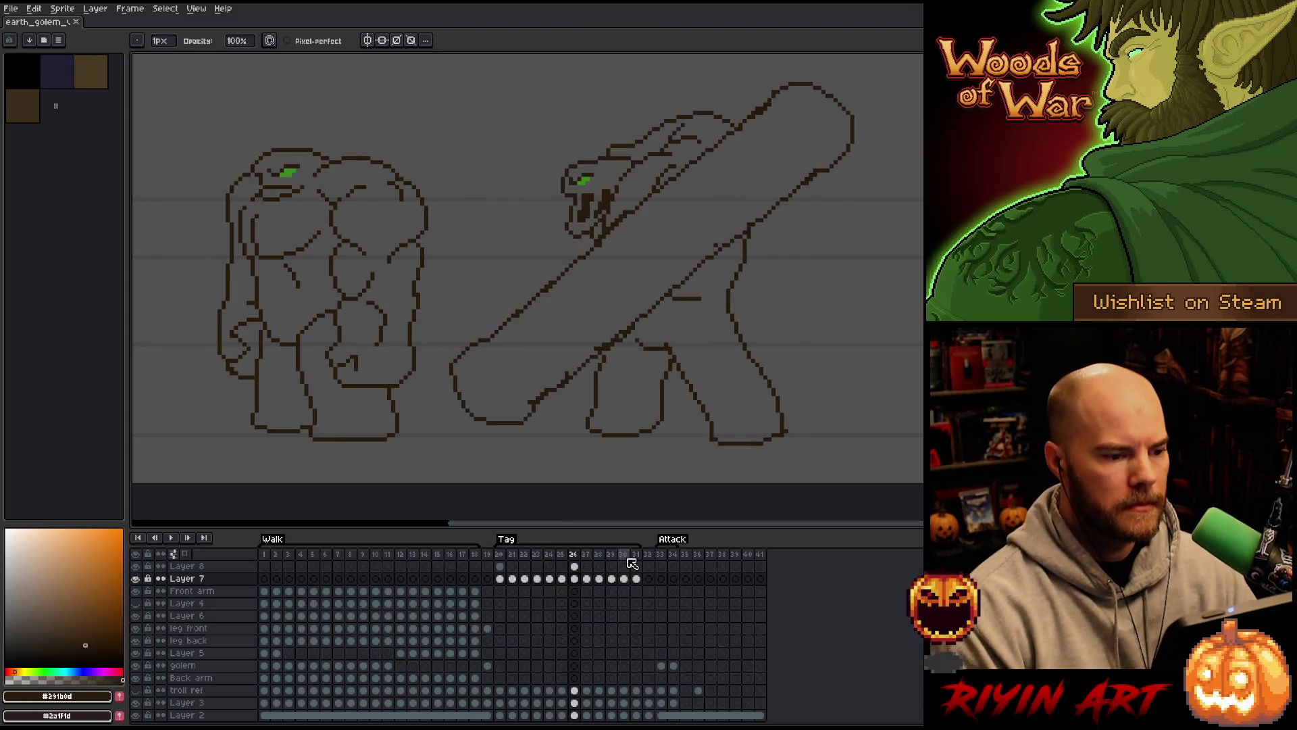
{"action": "left_click", "coordinate": [501, 562]}
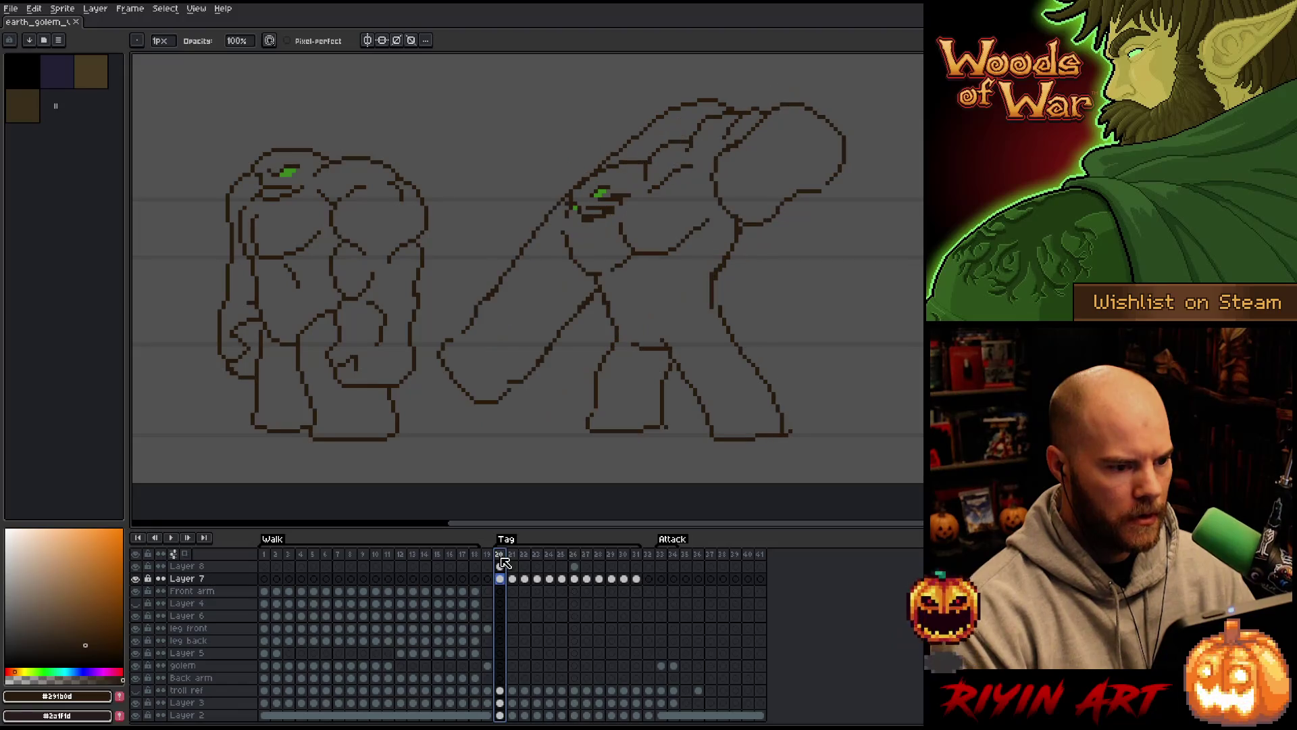
{"action": "key", "text": "Return"}
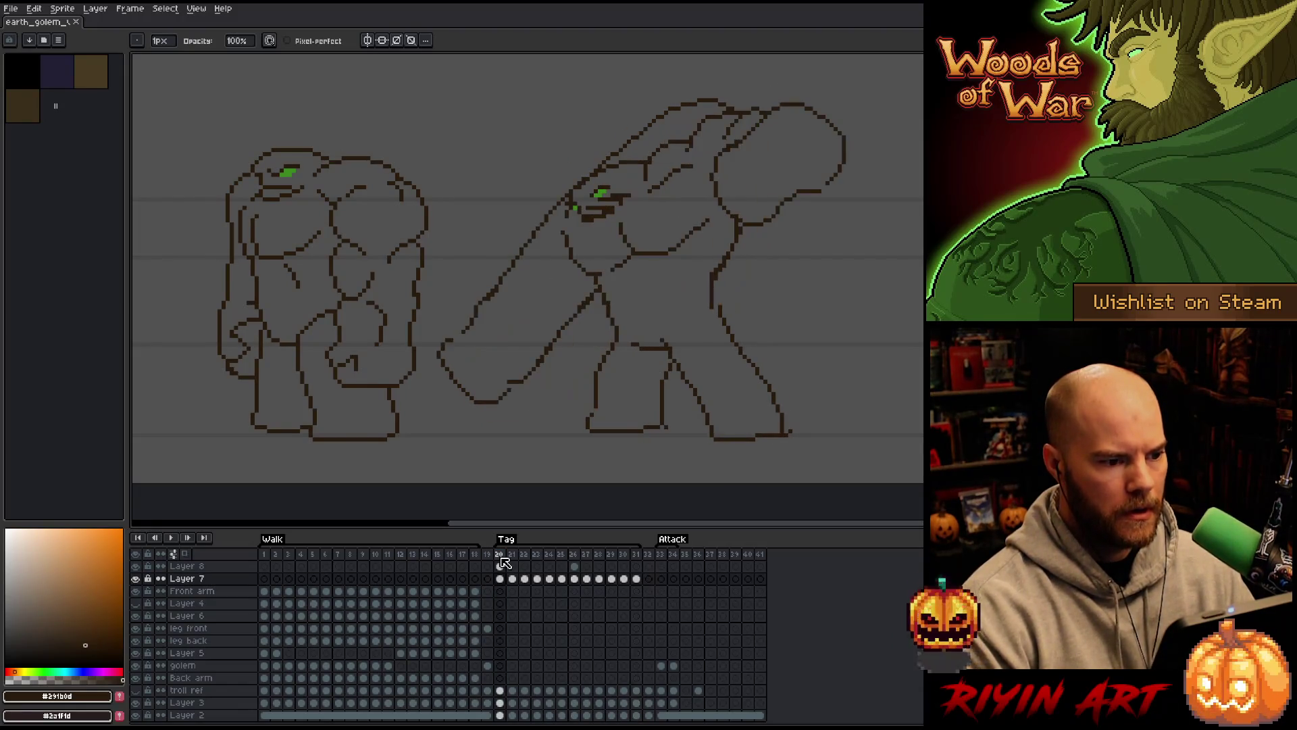
{"action": "left_click", "coordinate": [638, 580]}
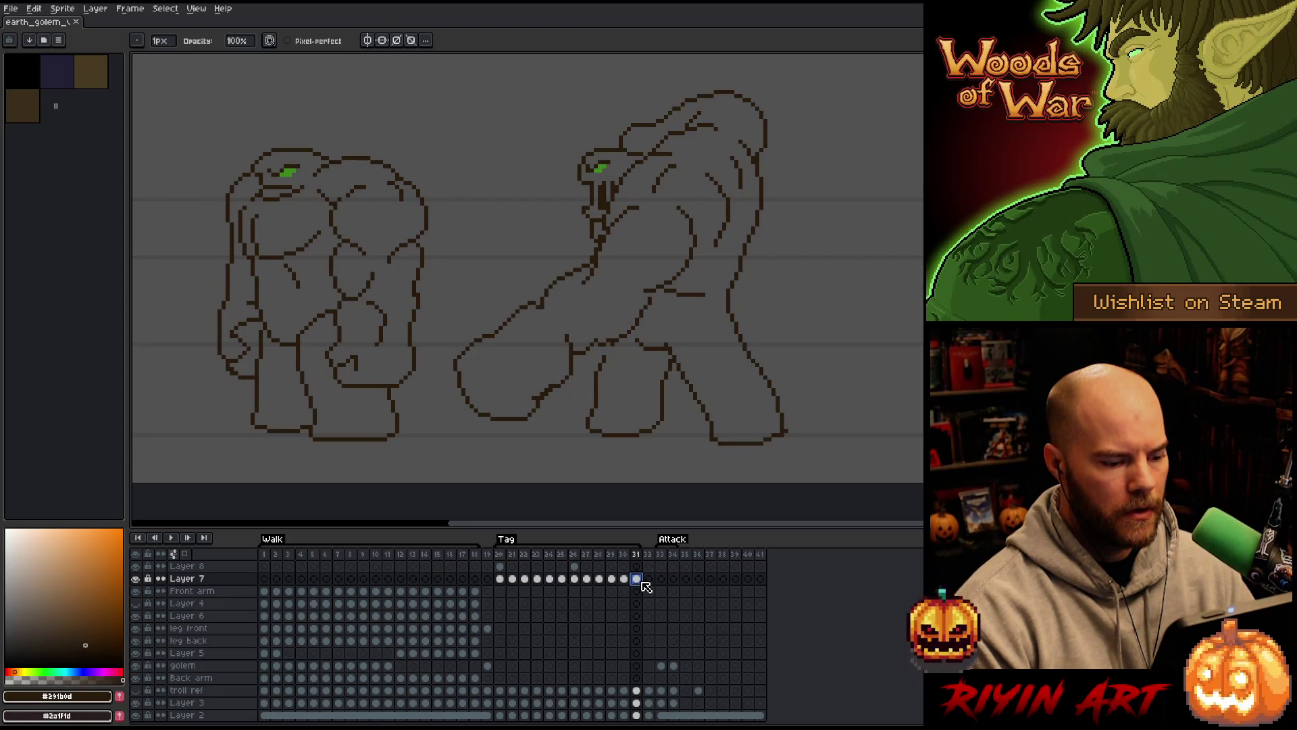
{"action": "key", "text": "Left"}
{"action": "key", "text": "Right"}
{"action": "key", "text": "Left"}
{"action": "key", "text": "Right"}
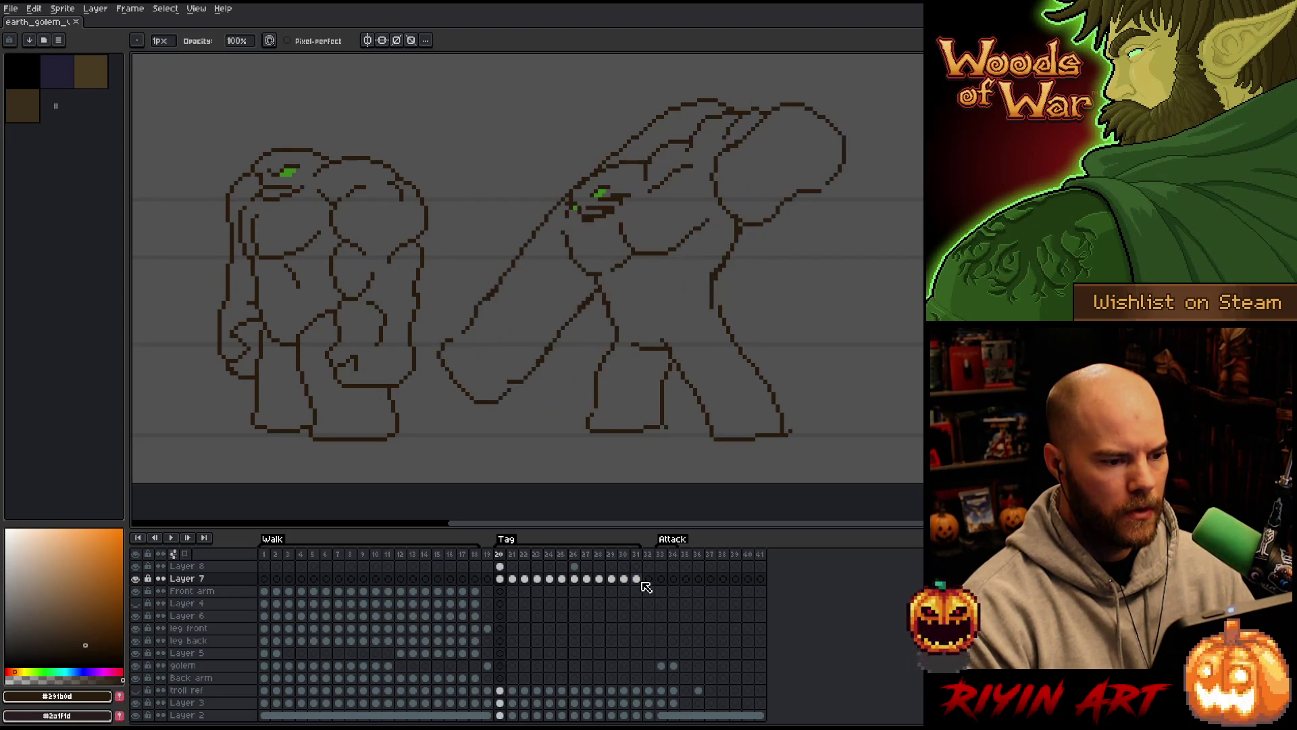
{"action": "key", "text": "Left"}
{"action": "key", "text": "Left"}
{"action": "key", "text": "Right"}
{"action": "key", "text": "Left"}
{"action": "key", "text": "Right"}
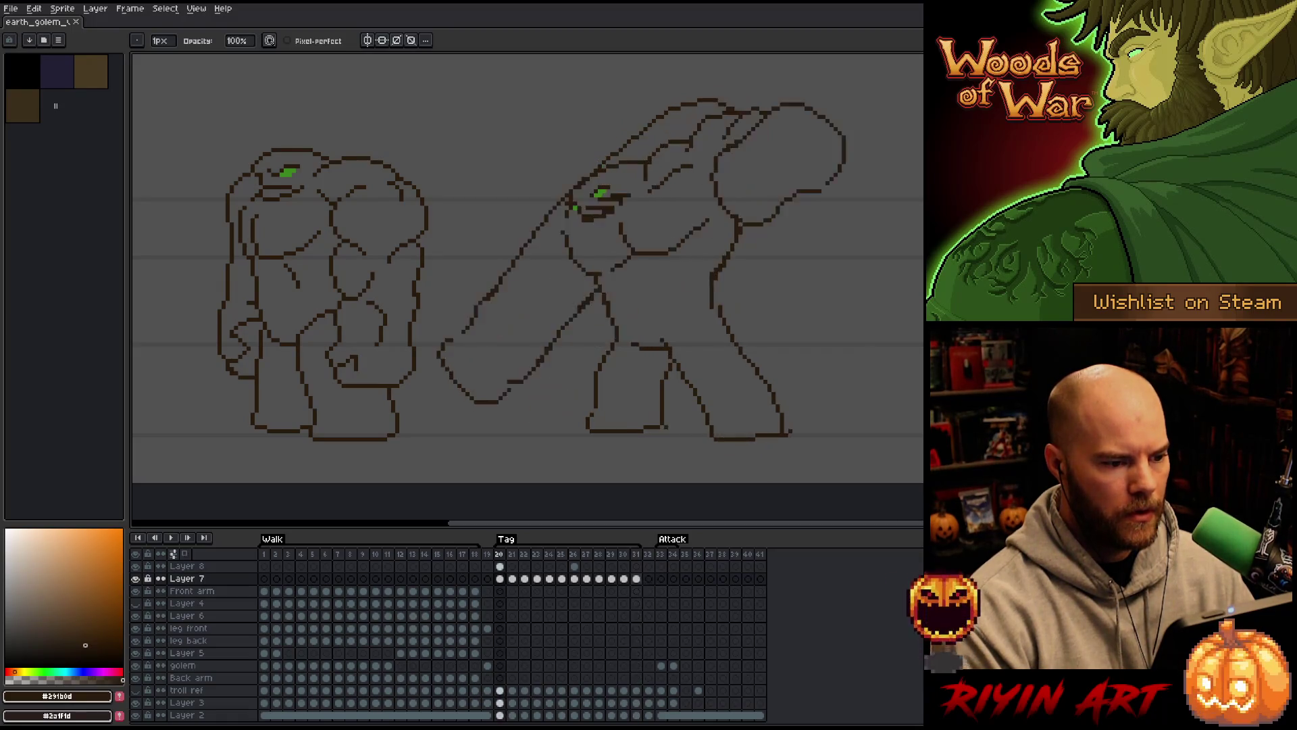
{"action": "key", "text": "Right"}
{"action": "key", "text": "Left"}
{"action": "key", "text": "Right"}
{"action": "key", "text": "Left"}
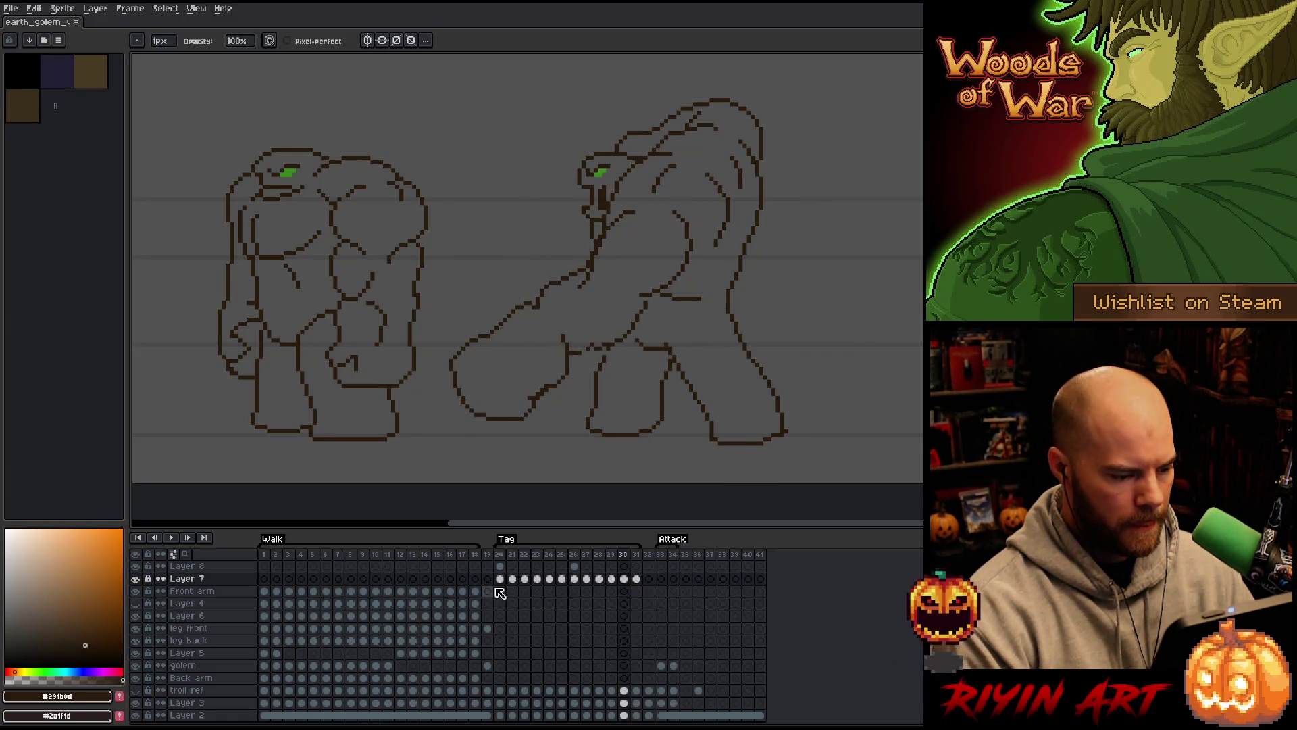
{"action": "key", "text": "Right"}
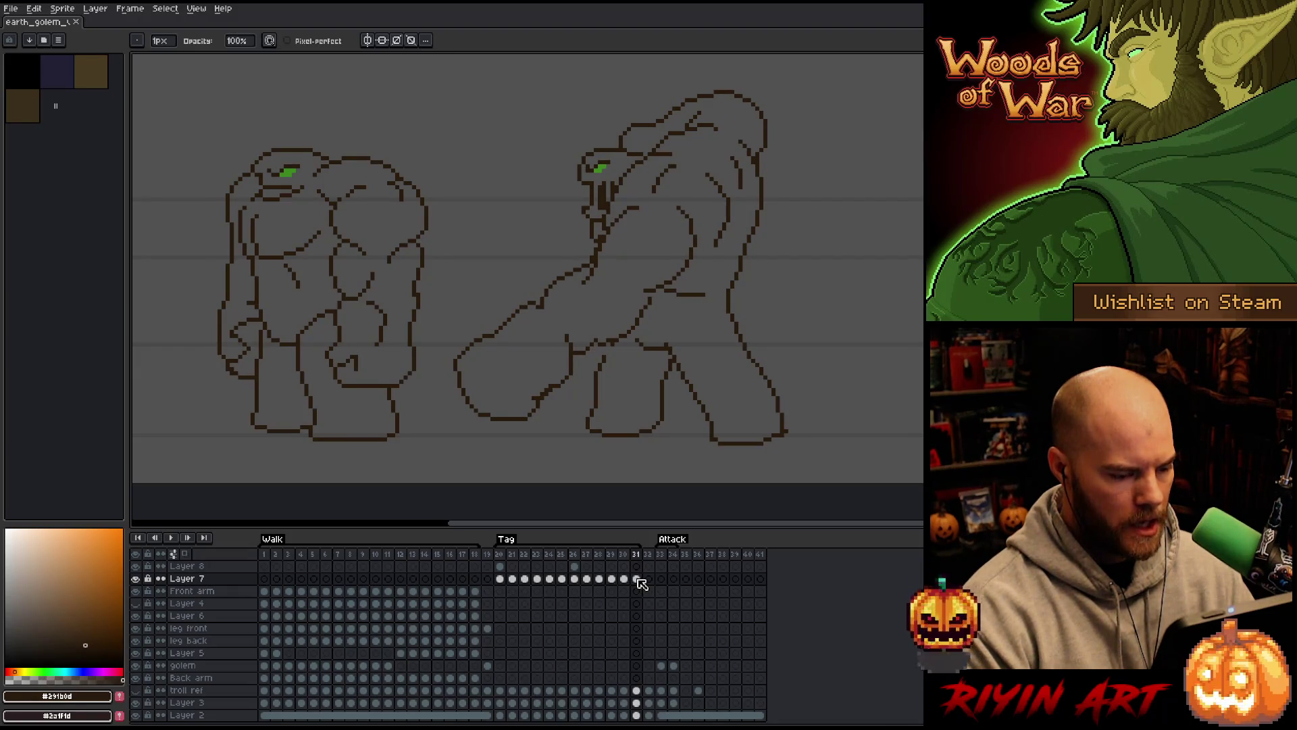
{"action": "left_click", "coordinate": [500, 578]}
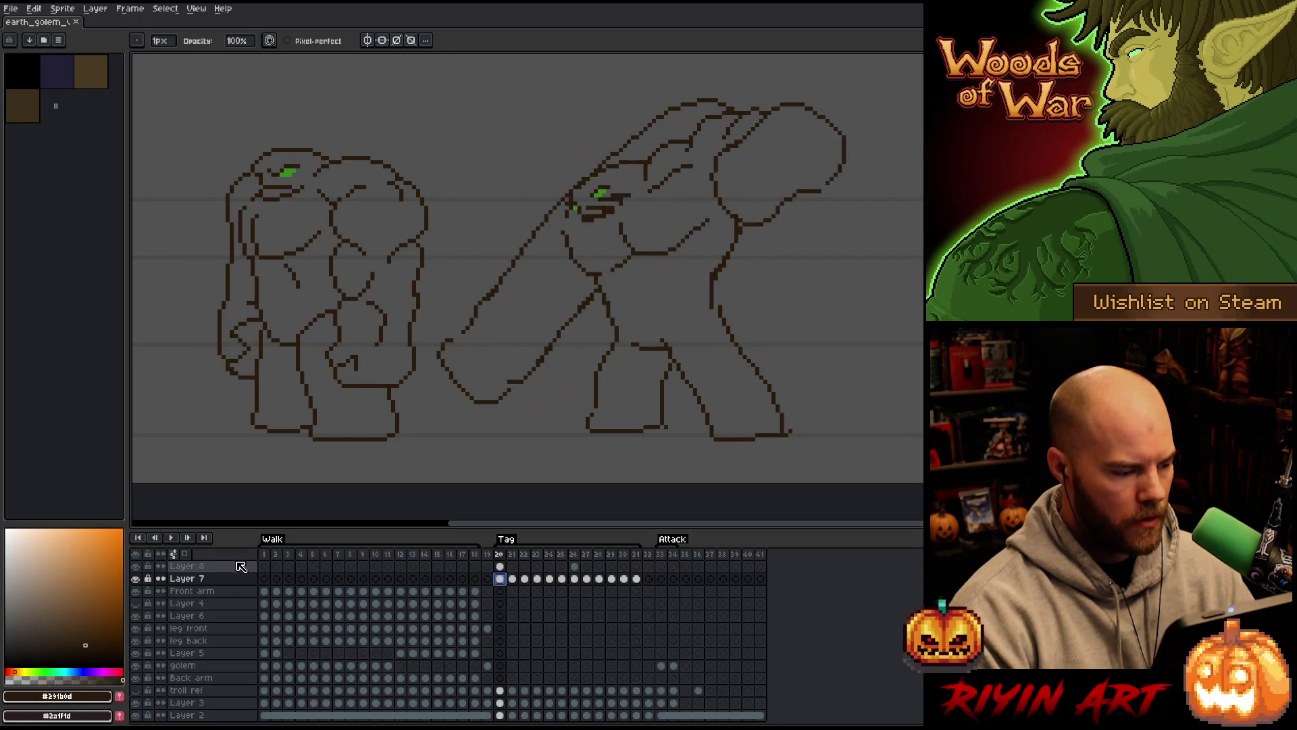
Hide Layers 2 and 3, turn on onion skinning, zoom in, and sketch rough head marks
{"action": "left_click", "coordinate": [135, 715]}
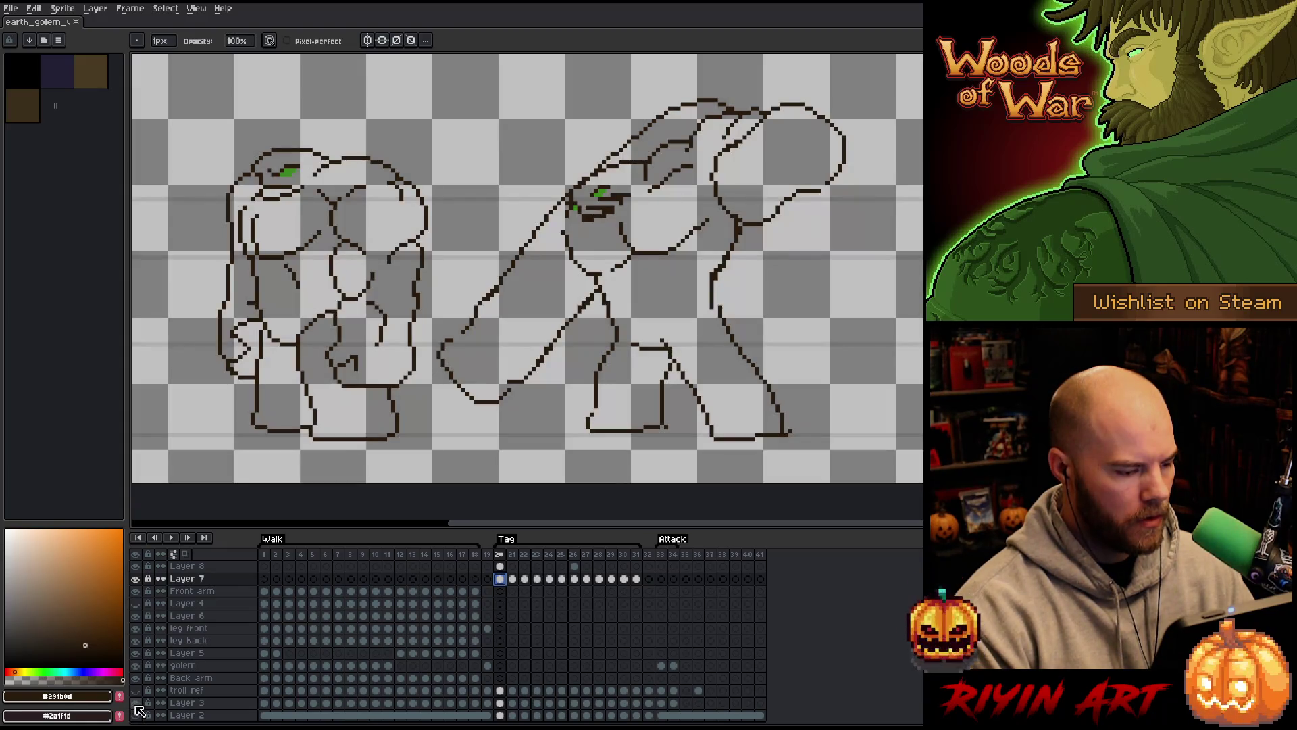
{"action": "left_click", "coordinate": [135, 703]}
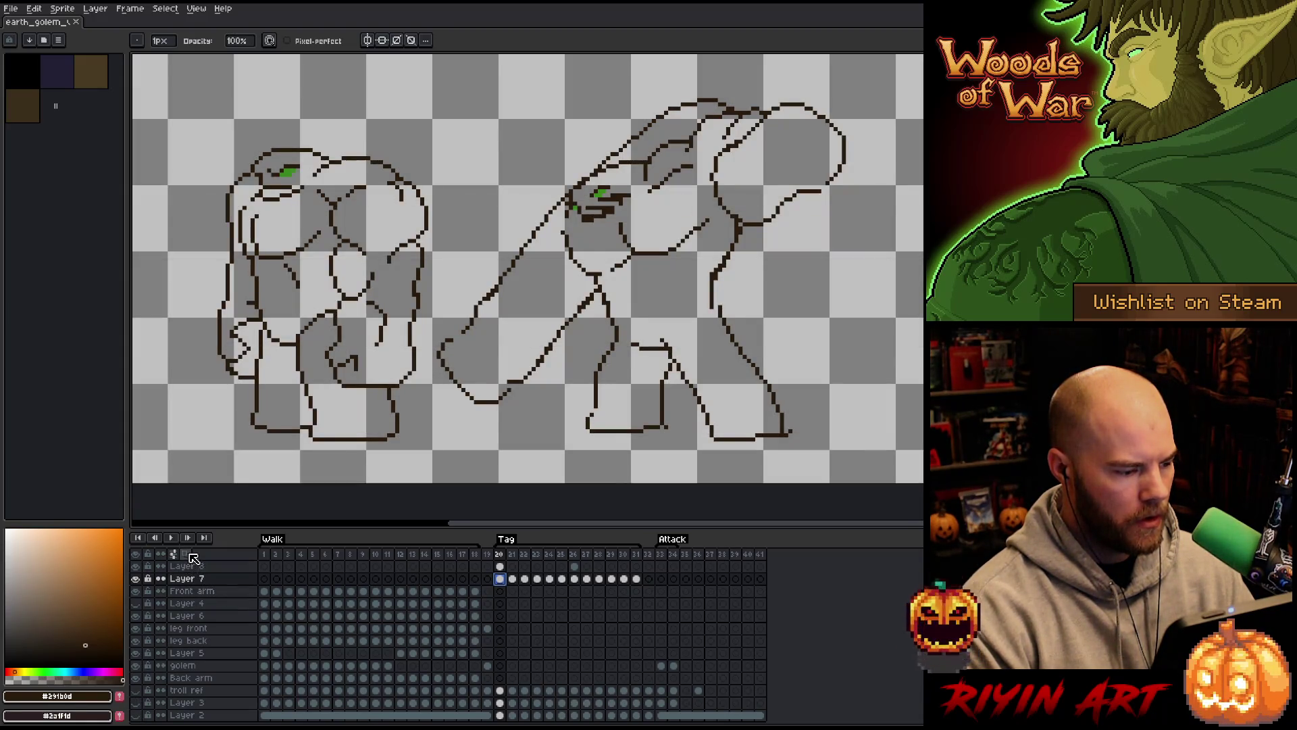
{"action": "left_click", "coordinate": [191, 554]}
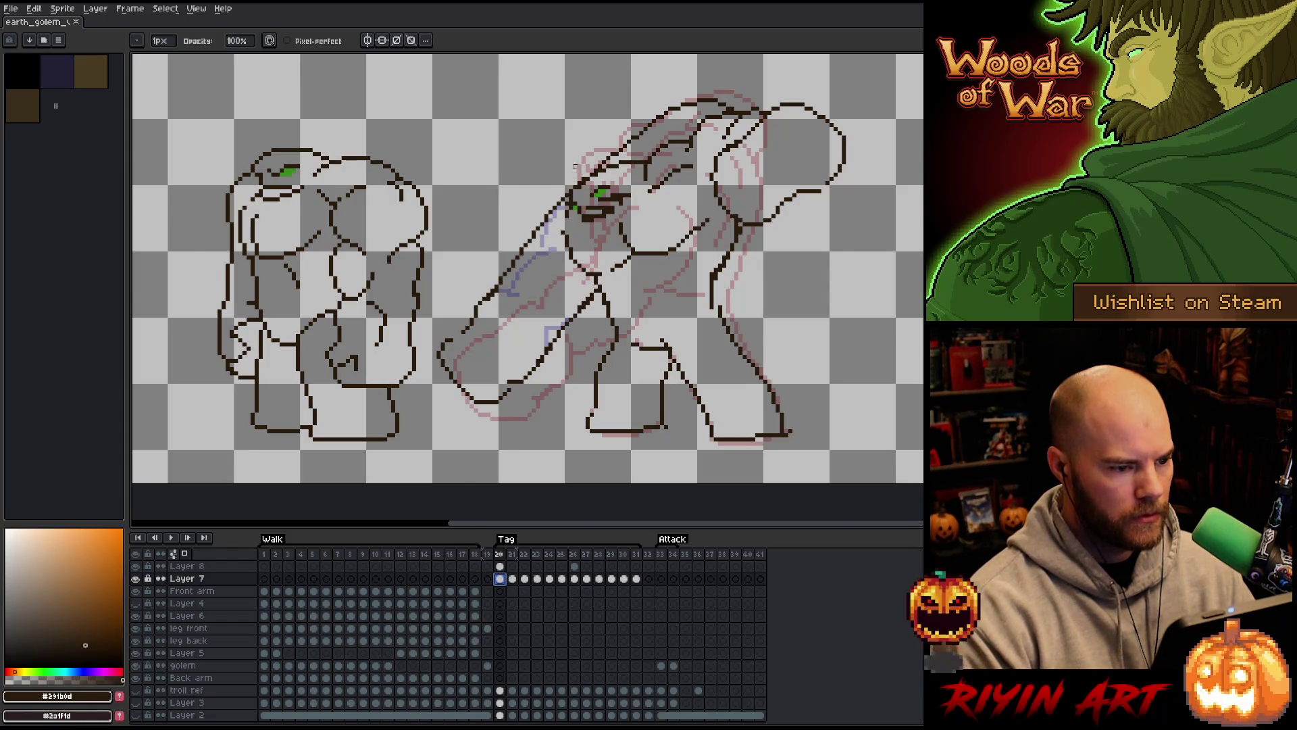
{"action": "scroll", "coordinate": [575, 166], "scroll_direction": "up", "scroll_amount": 2}
{"action": "key", "text": "m"}
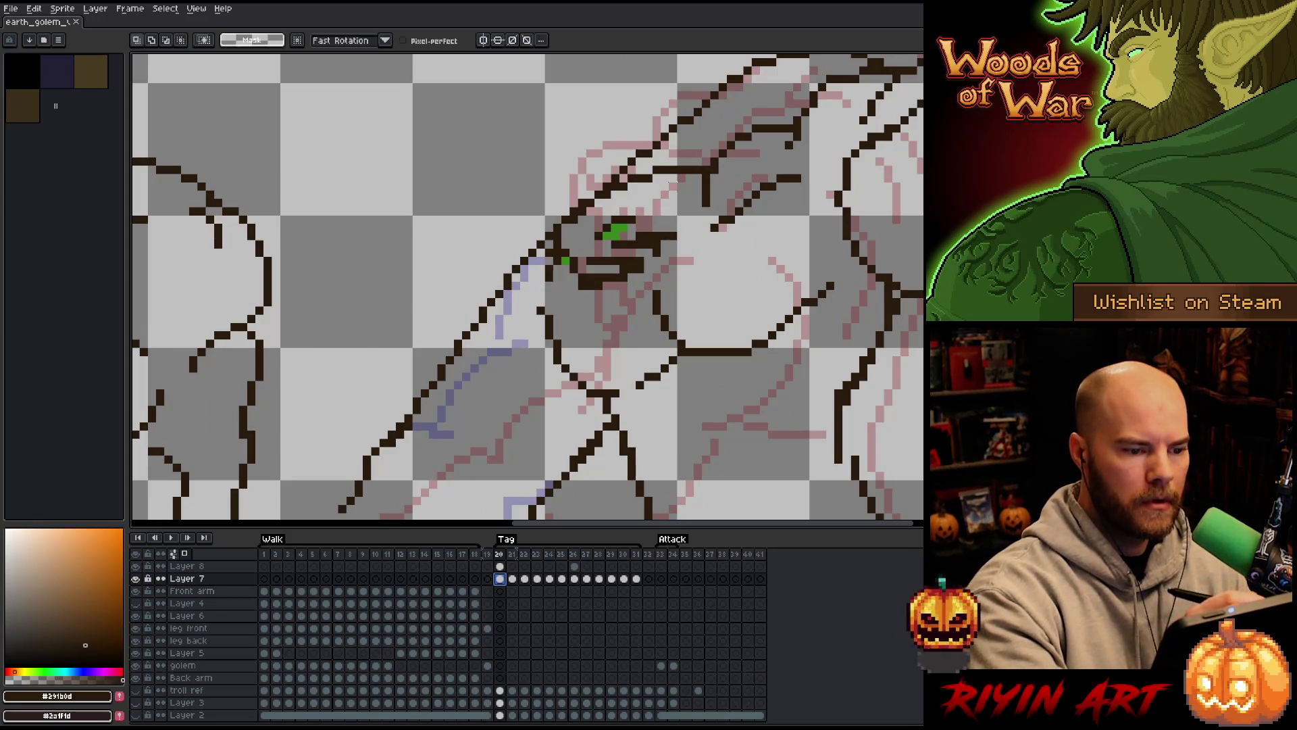
{"action": "key", "text": "b"}
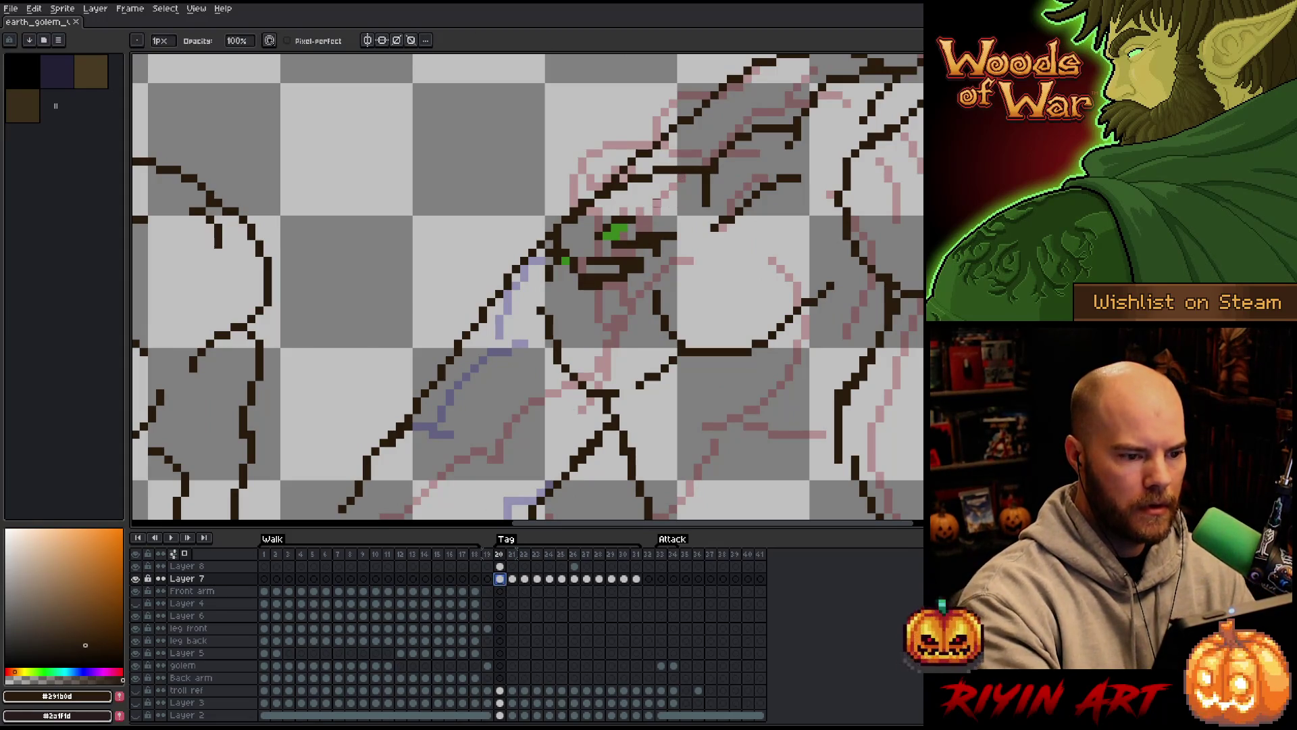
{"action": "left_click_drag", "start_coordinate": [693, 173], "coordinate": [703, 167]}
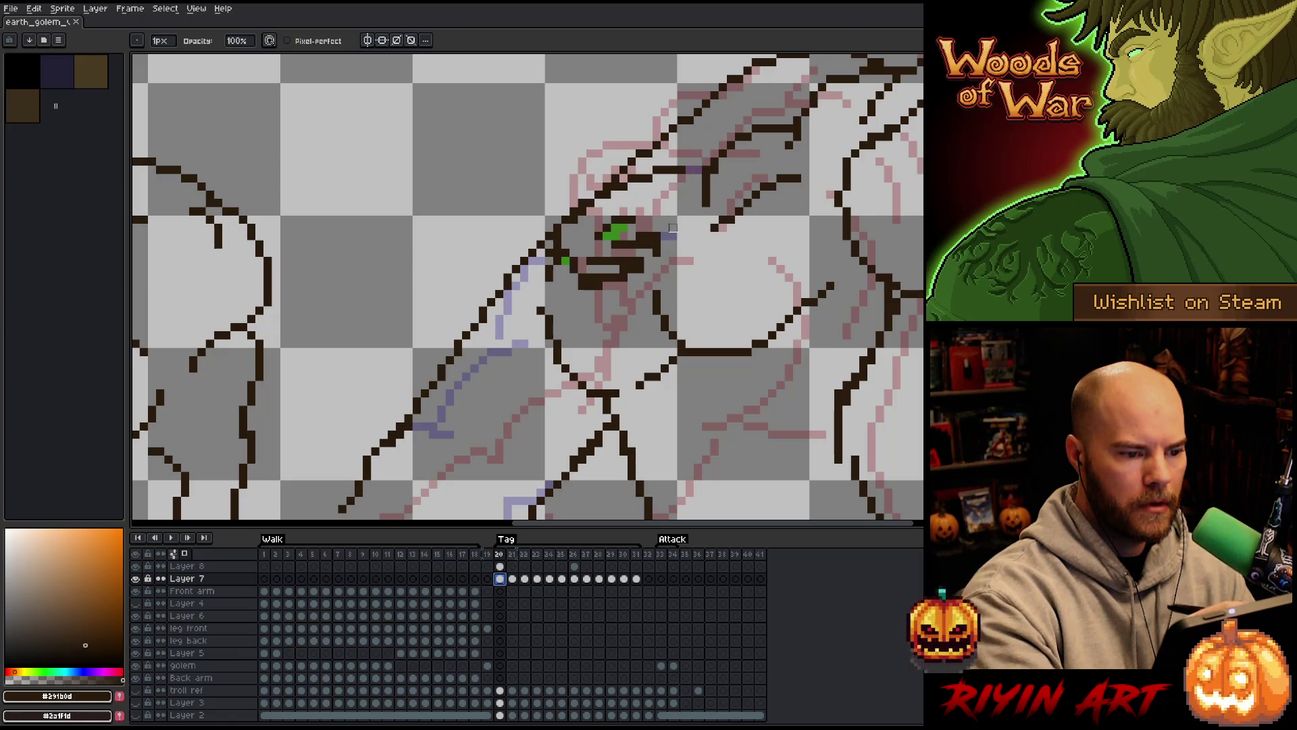
{"action": "mouse_move", "coordinate": [676, 236]}
{"action": "left_mouse_down"}
{"action": "mouse_move", "coordinate": [636, 265]}
{"action": "mouse_move", "coordinate": [628, 223]}
{"action": "mouse_move", "coordinate": [586, 280]}
{"action": "mouse_move", "coordinate": [565, 252]}
{"action": "left_mouse_up"}
Draw a new 1px contour along the golem's head, extending it further down
{"action": "key", "text": "m"}
{"action": "mouse_move", "coordinate": [678, 208]}
{"action": "left_mouse_down"}
{"action": "mouse_move", "coordinate": [561, 199]}
{"action": "mouse_move", "coordinate": [602, 306]}
{"action": "mouse_move", "coordinate": [619, 304]}
{"action": "left_mouse_up"}
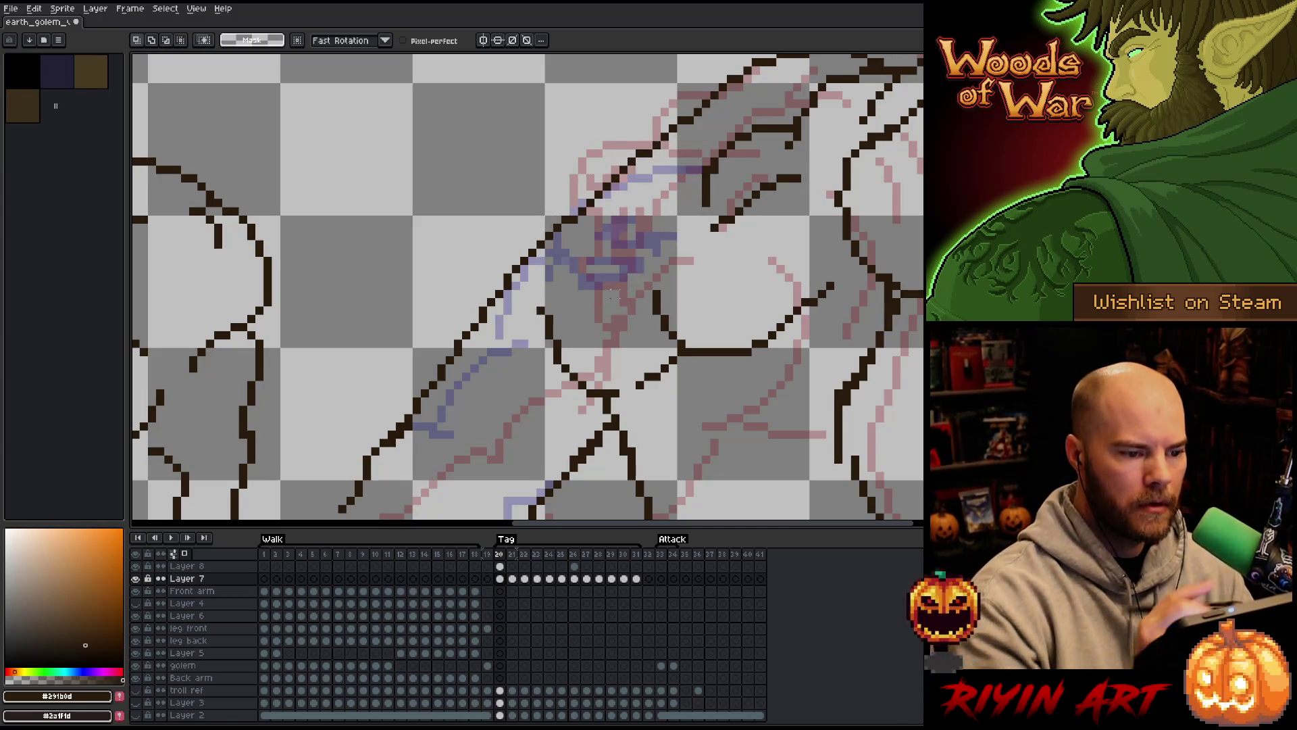
{"action": "key", "text": "ctrl+d"}
{"action": "key", "text": "b"}
{"action": "mouse_move", "coordinate": [686, 161]}
{"action": "left_mouse_down"}
{"action": "mouse_move", "coordinate": [618, 163]}
{"action": "mouse_move", "coordinate": [580, 180]}
{"action": "mouse_move", "coordinate": [557, 206]}
{"action": "mouse_move", "coordinate": [583, 277]}
{"action": "left_mouse_up"}
{"action": "left_click", "coordinate": [615, 252]}
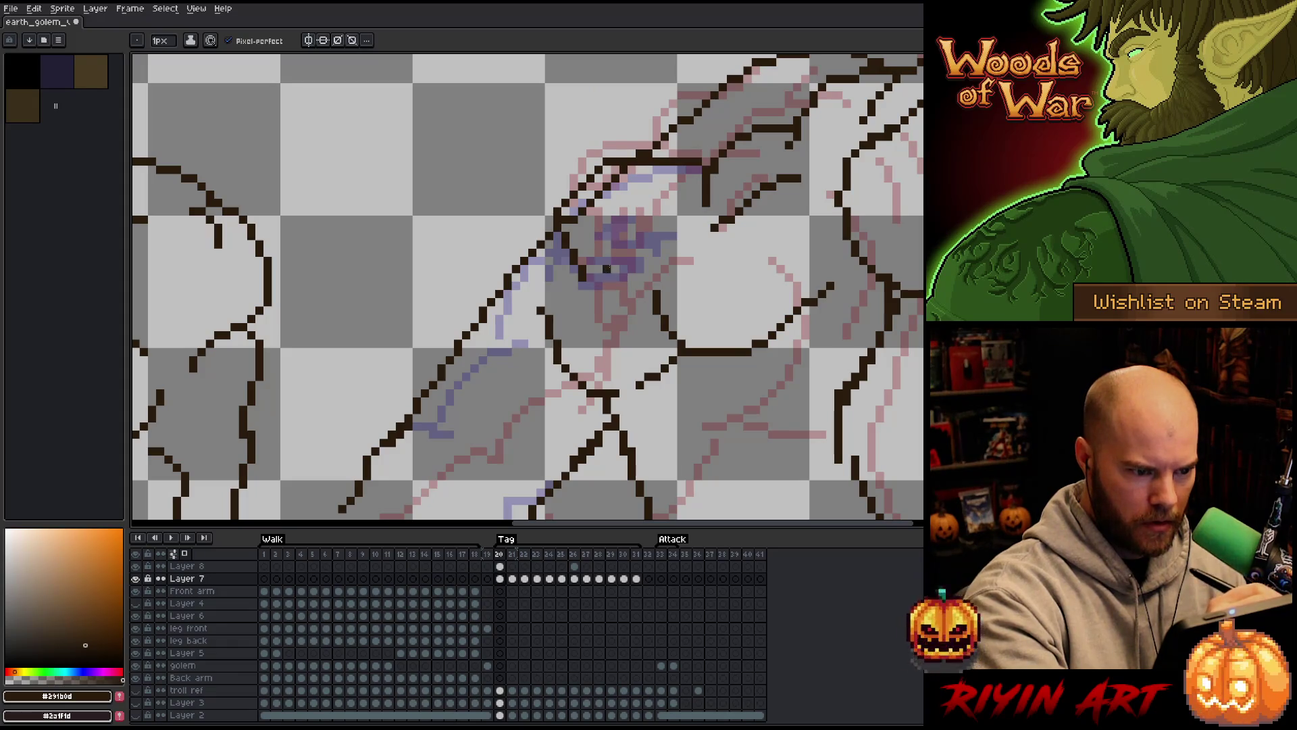
Add a shorter vertical line on the head and ink over the sketch at its top
{"action": "left_click_drag", "start_coordinate": [600, 263], "coordinate": [594, 243]}
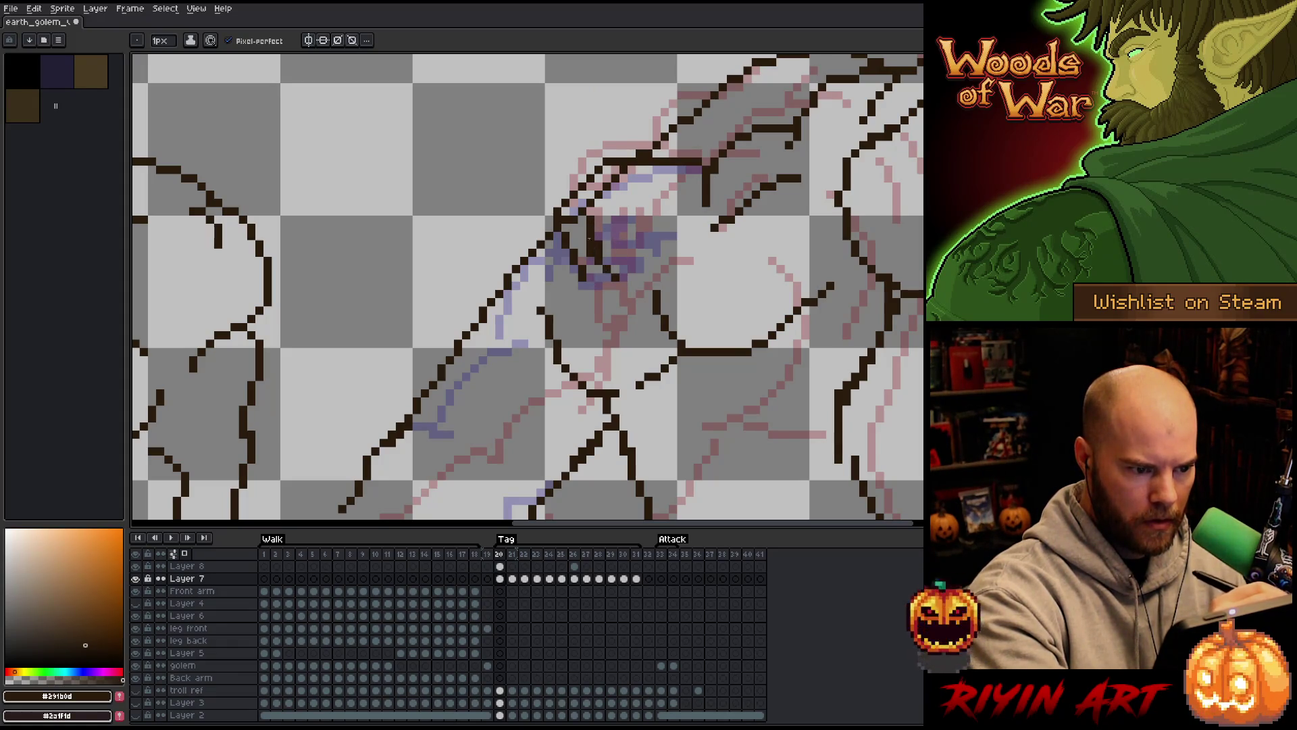
{"action": "key", "text": "ctrl+z"}
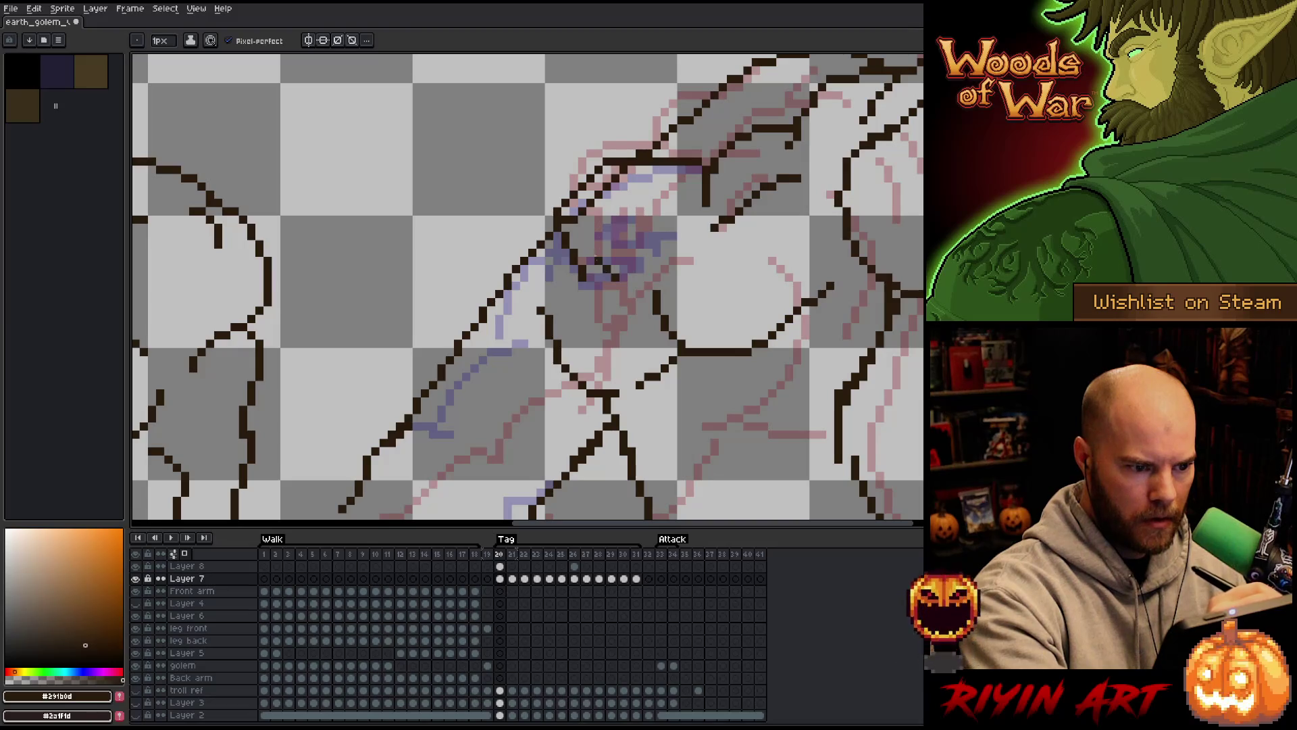
{"action": "mouse_move", "coordinate": [597, 261]}
{"action": "left_mouse_down"}
{"action": "mouse_move", "coordinate": [590, 235]}
{"action": "mouse_move", "coordinate": [665, 218]}
{"action": "left_mouse_up"}
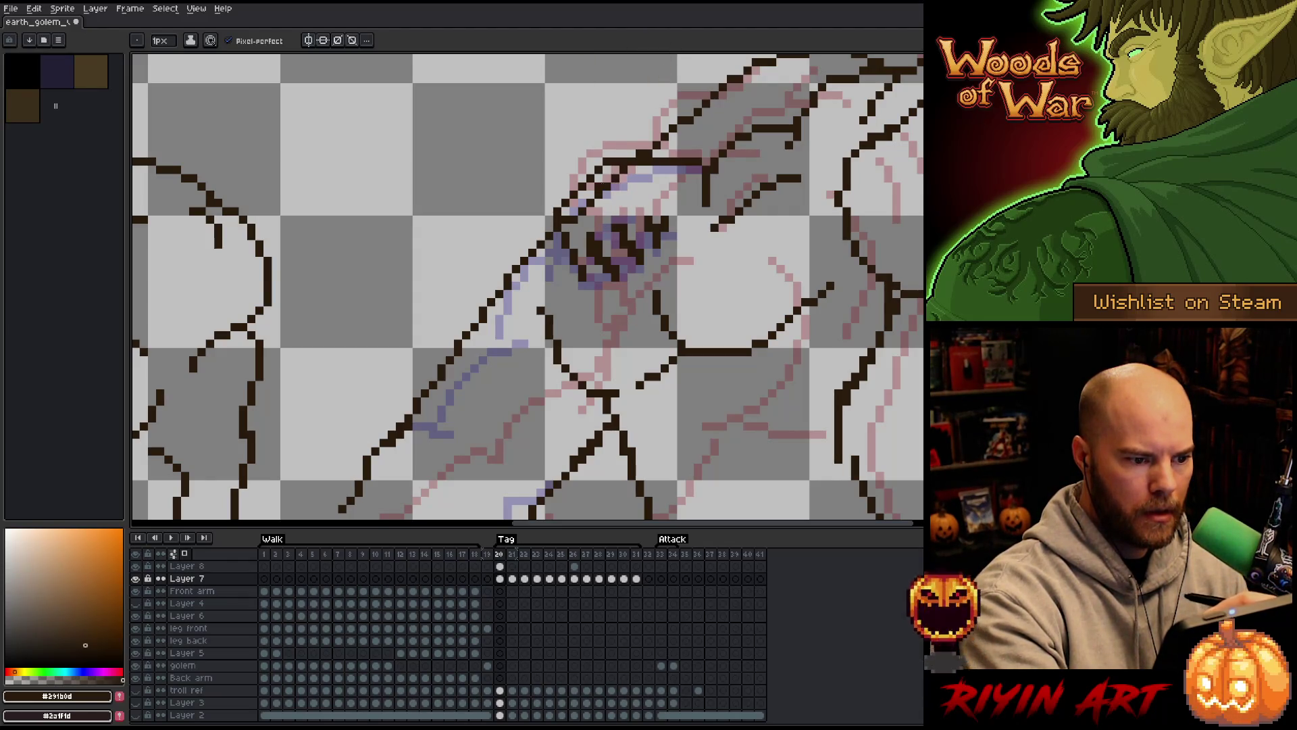
{"action": "left_click_drag", "start_coordinate": [612, 196], "coordinate": [643, 192]}
{"action": "key", "text": "ctrl+z"}
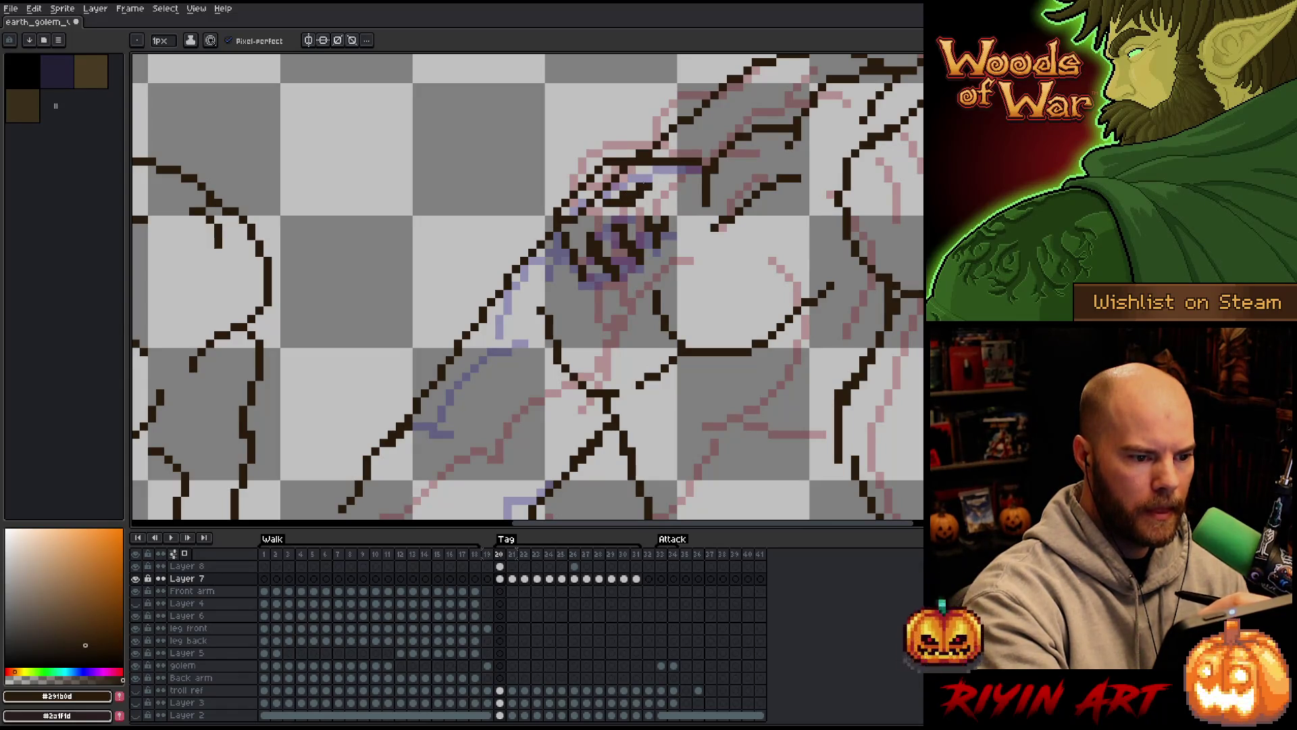
{"action": "key", "text": "e"}
{"action": "mouse_move", "coordinate": [635, 203]}
{"action": "left_mouse_down"}
{"action": "mouse_move", "coordinate": [755, 248]}
{"action": "mouse_move", "coordinate": [581, 258]}
{"action": "left_mouse_up"}
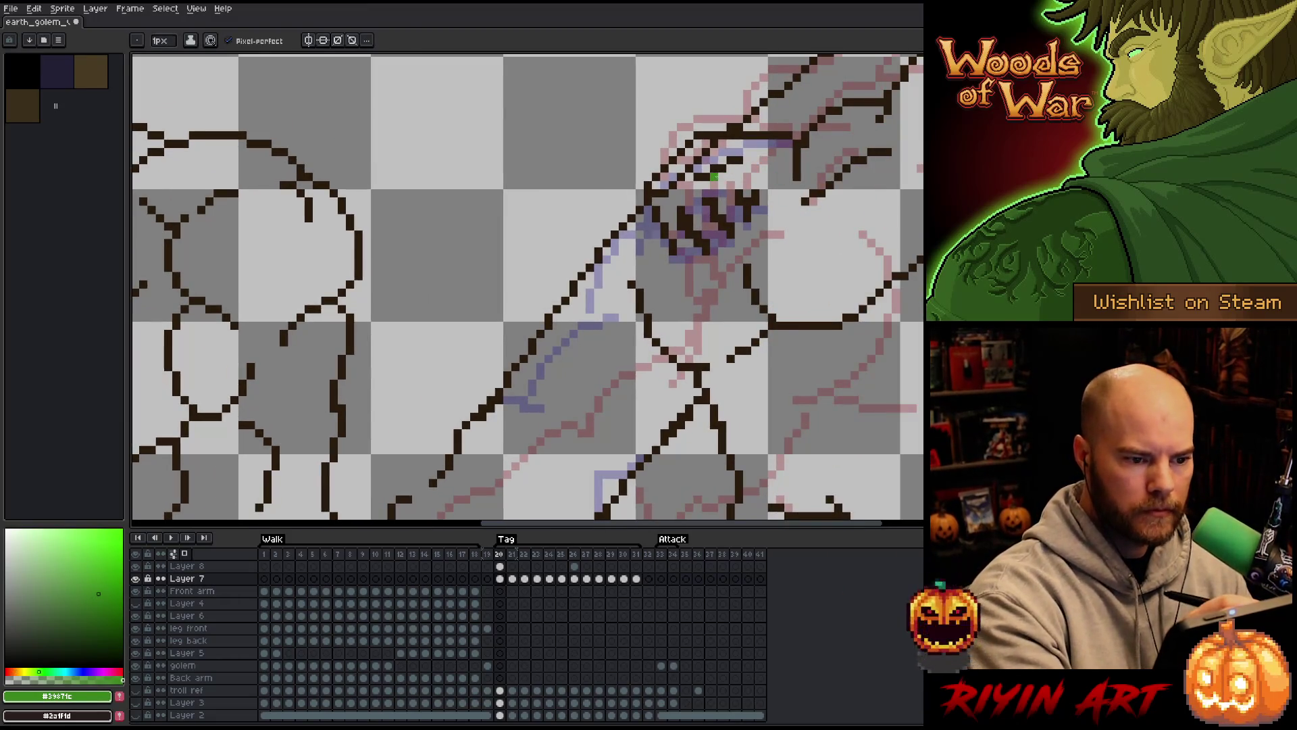
Add green eye pixels to the second golem's head and cover a stray pixel with dark brown
{"action": "left_click_drag", "start_coordinate": [716, 175], "coordinate": [740, 166]}
{"action": "left_click", "coordinate": [730, 177]}
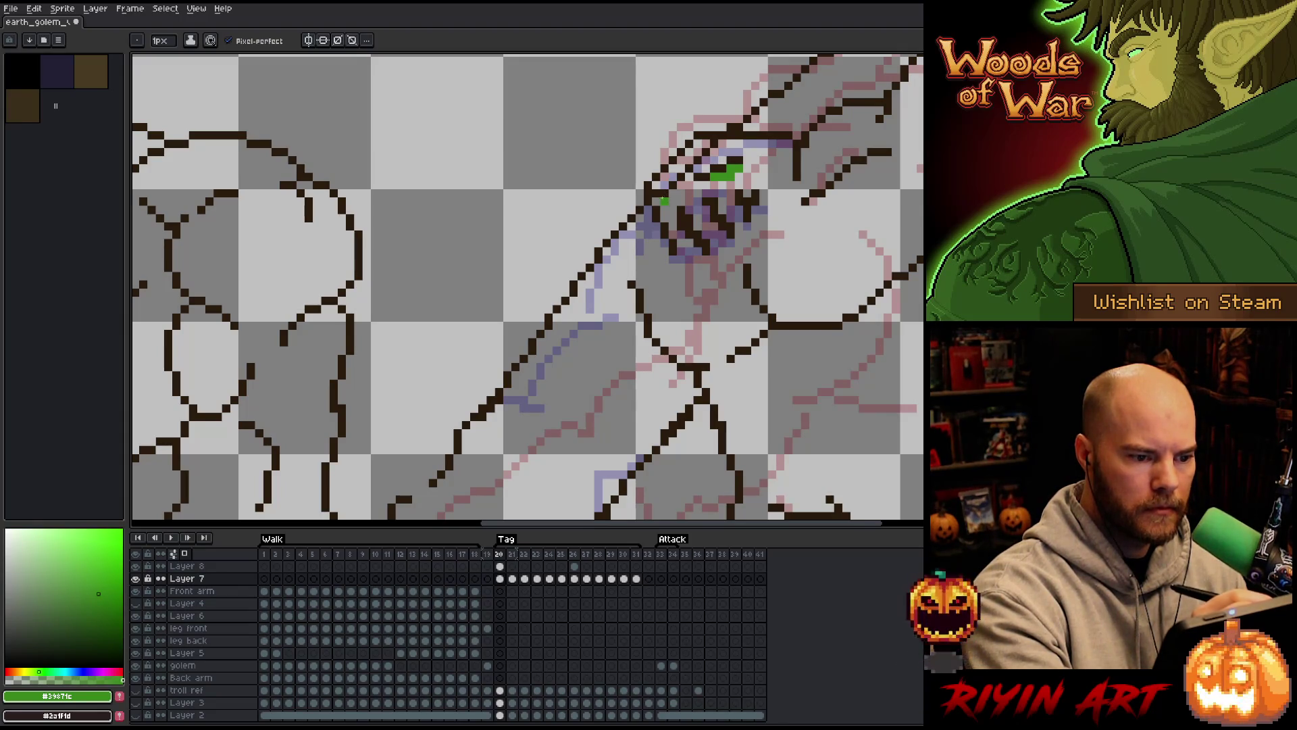
{"action": "key", "text": "ctrl+z"}
{"action": "left_click", "coordinate": [706, 136], "text": "alt"}
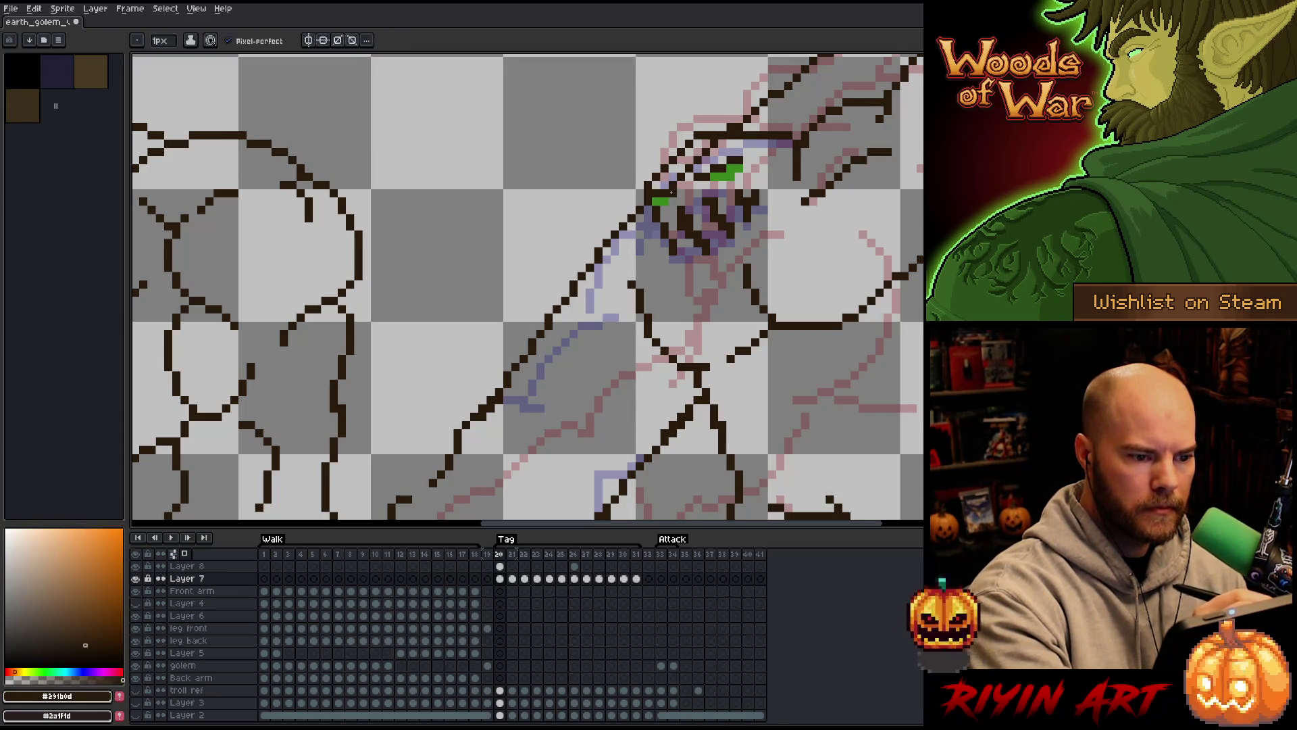
Return to Layer 7 at frame 20, show Layer 3's grey background, and zoom out
{"action": "left_click", "coordinate": [500, 566]}
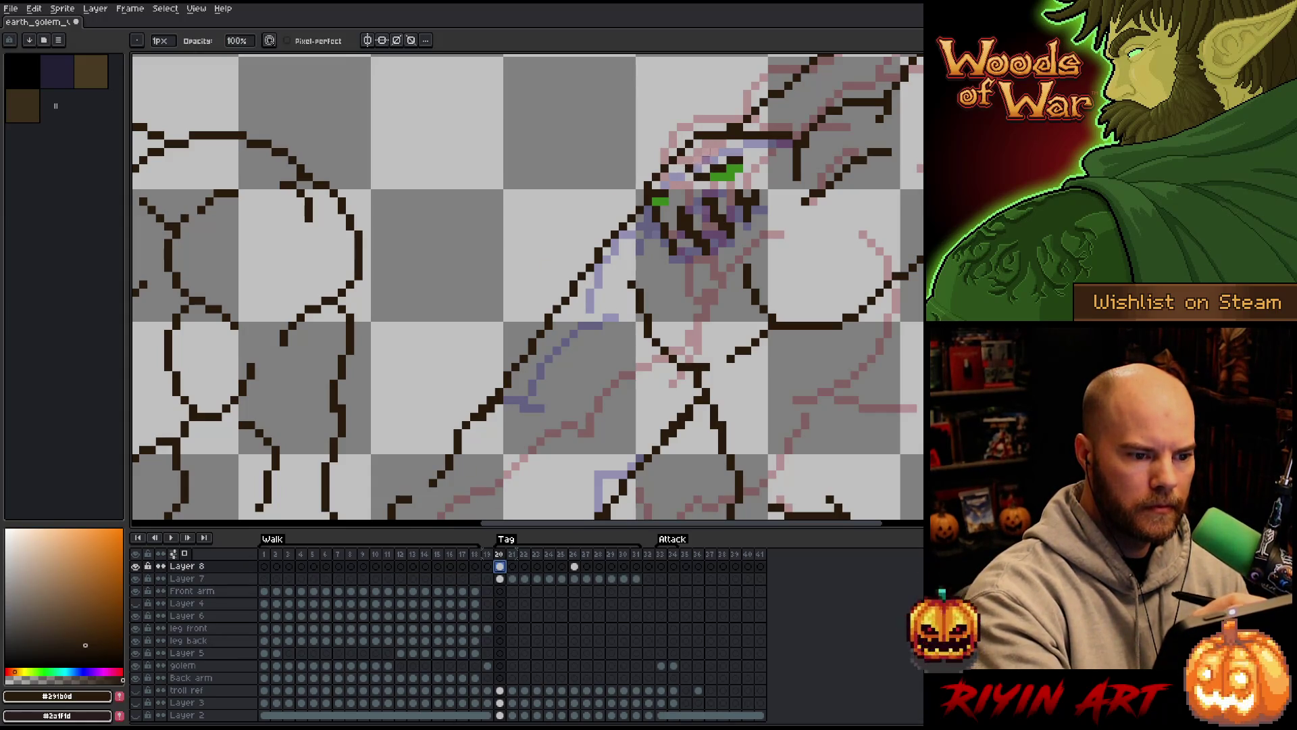
{"action": "left_click", "coordinate": [500, 579]}
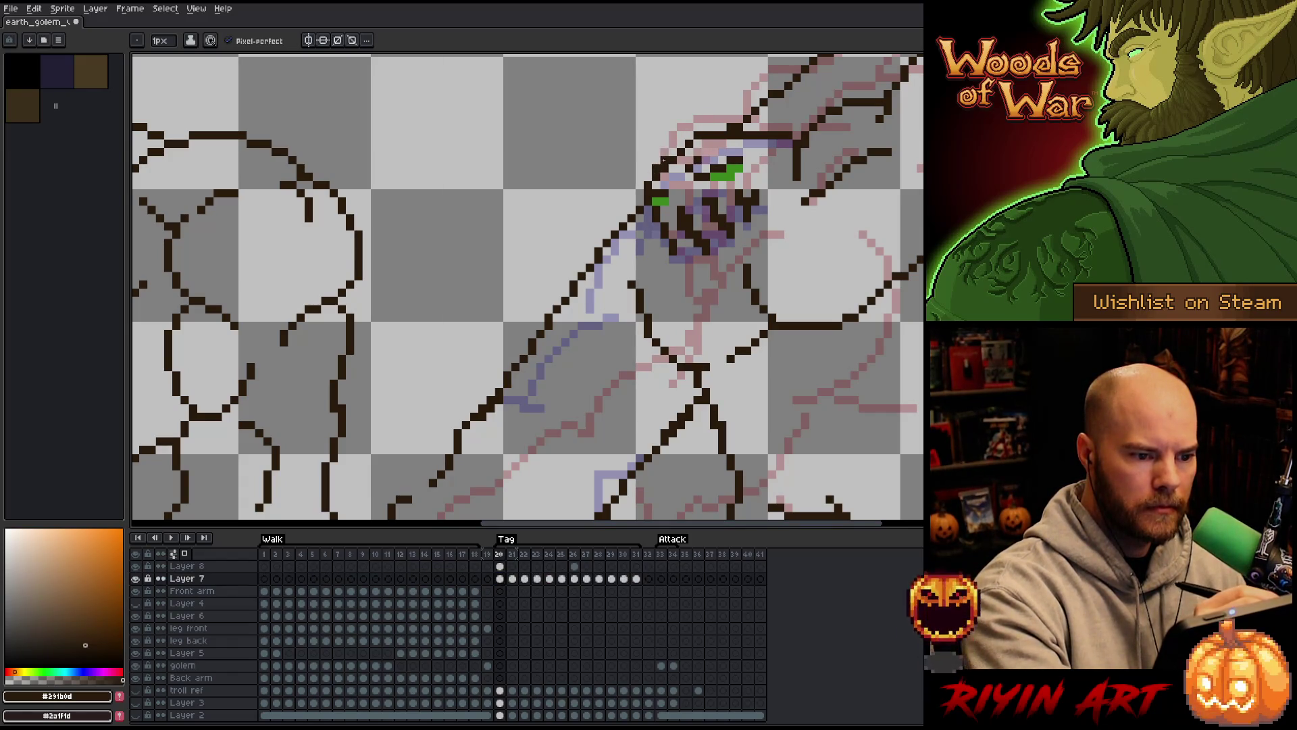
{"action": "key", "text": "e"}
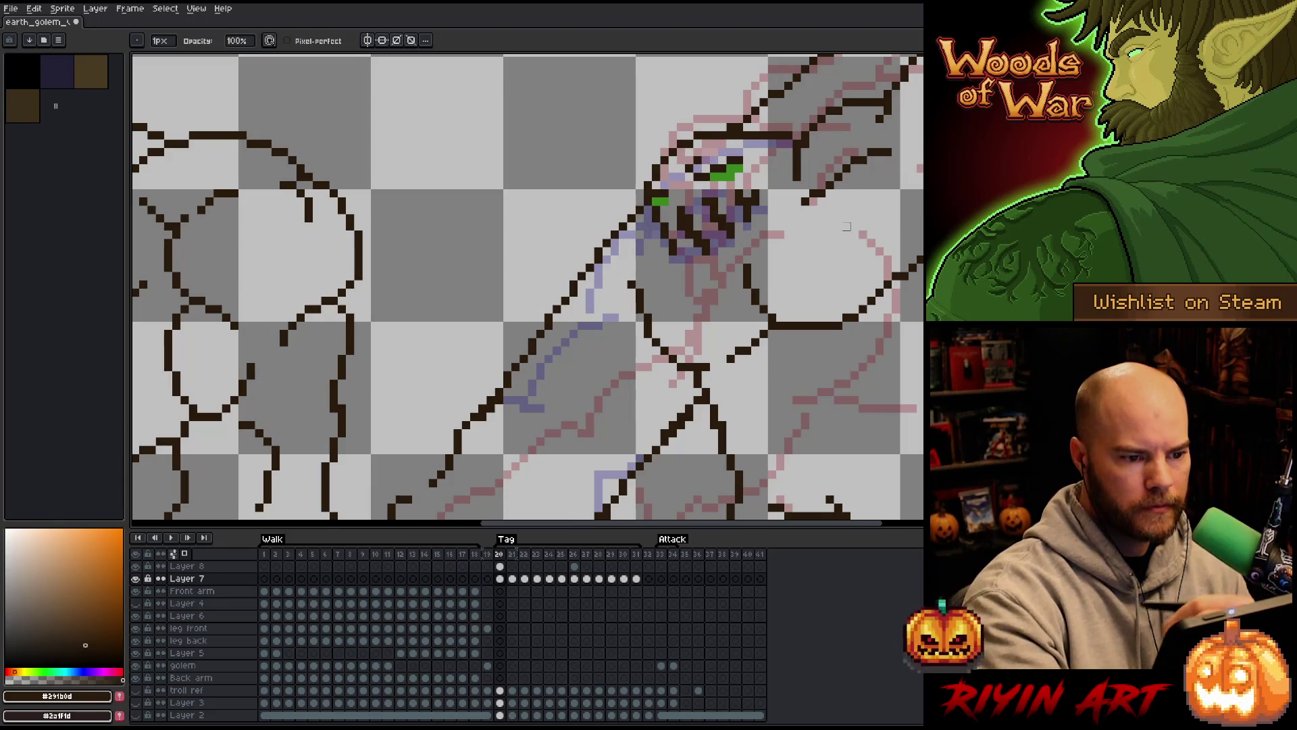
{"action": "scroll", "coordinate": [847, 226], "scroll_direction": "right", "scroll_amount": 3}
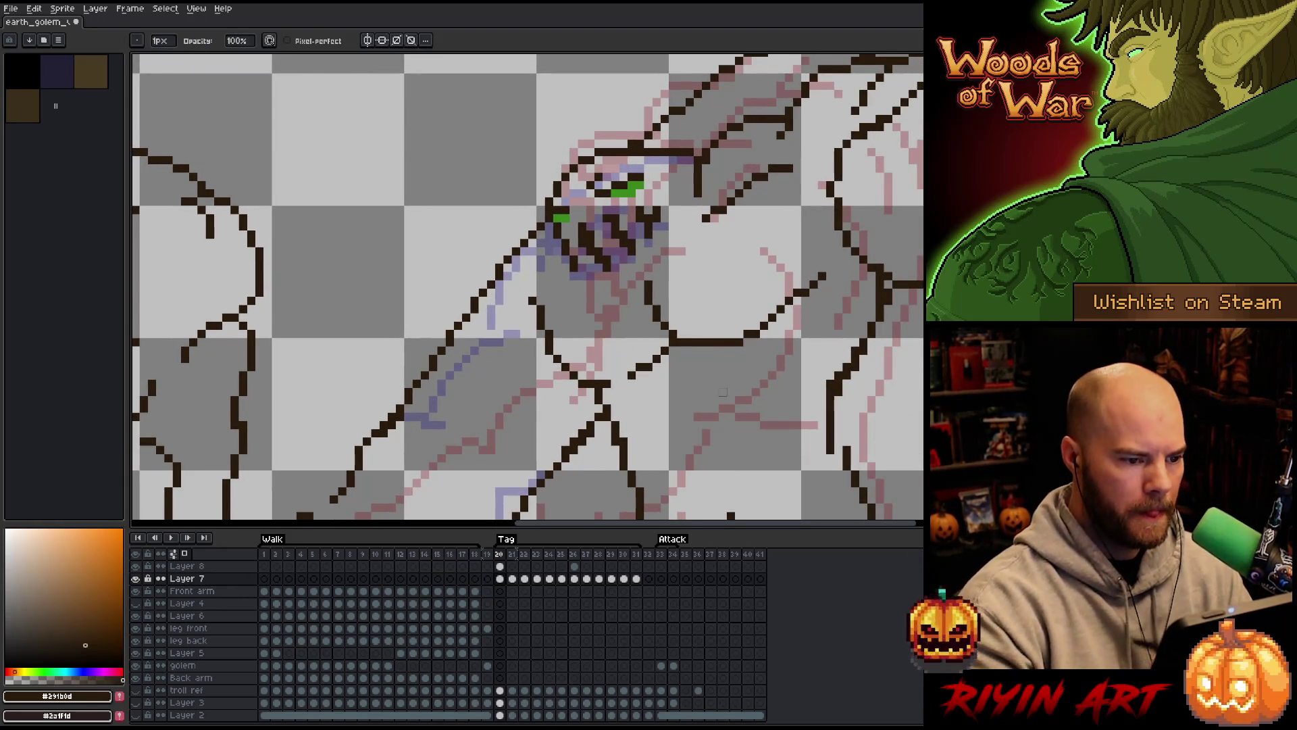
{"action": "key", "text": "b"}
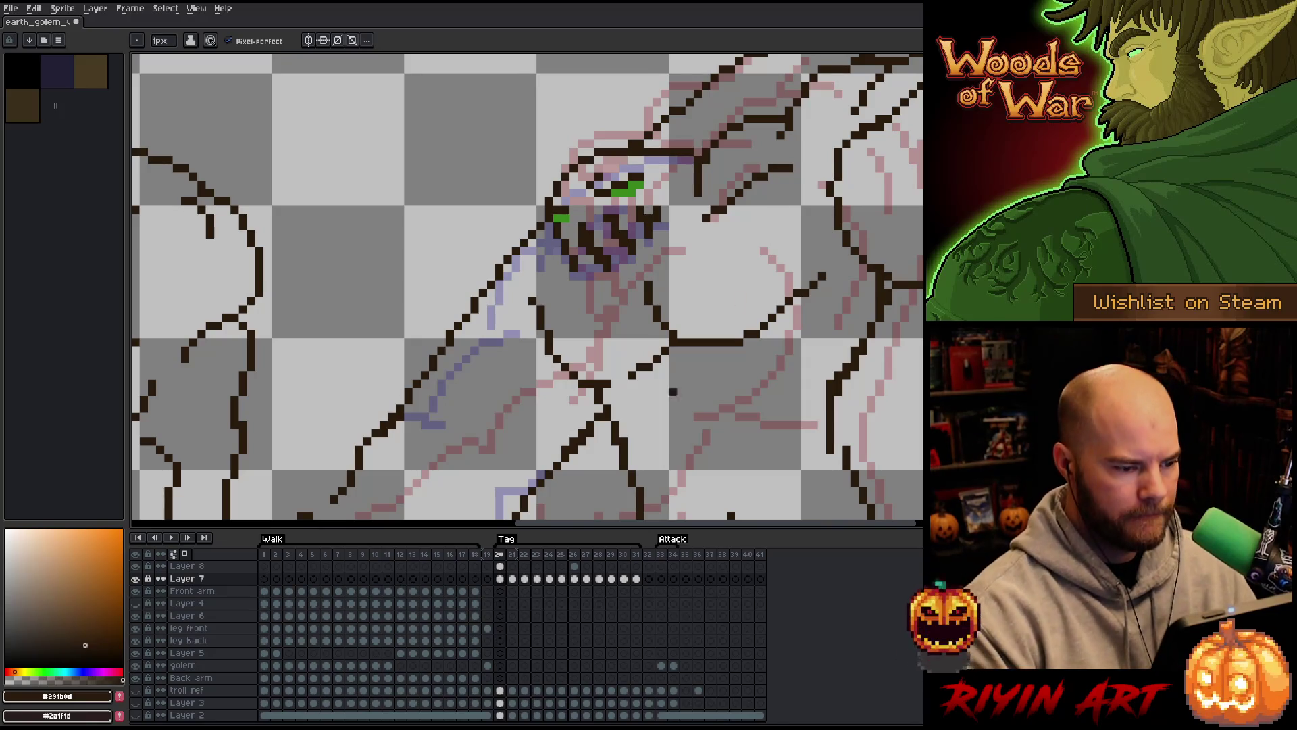
{"action": "left_click", "coordinate": [136, 704]}
{"action": "scroll", "coordinate": [481, 231], "scroll_direction": "down", "scroll_amount": 3}
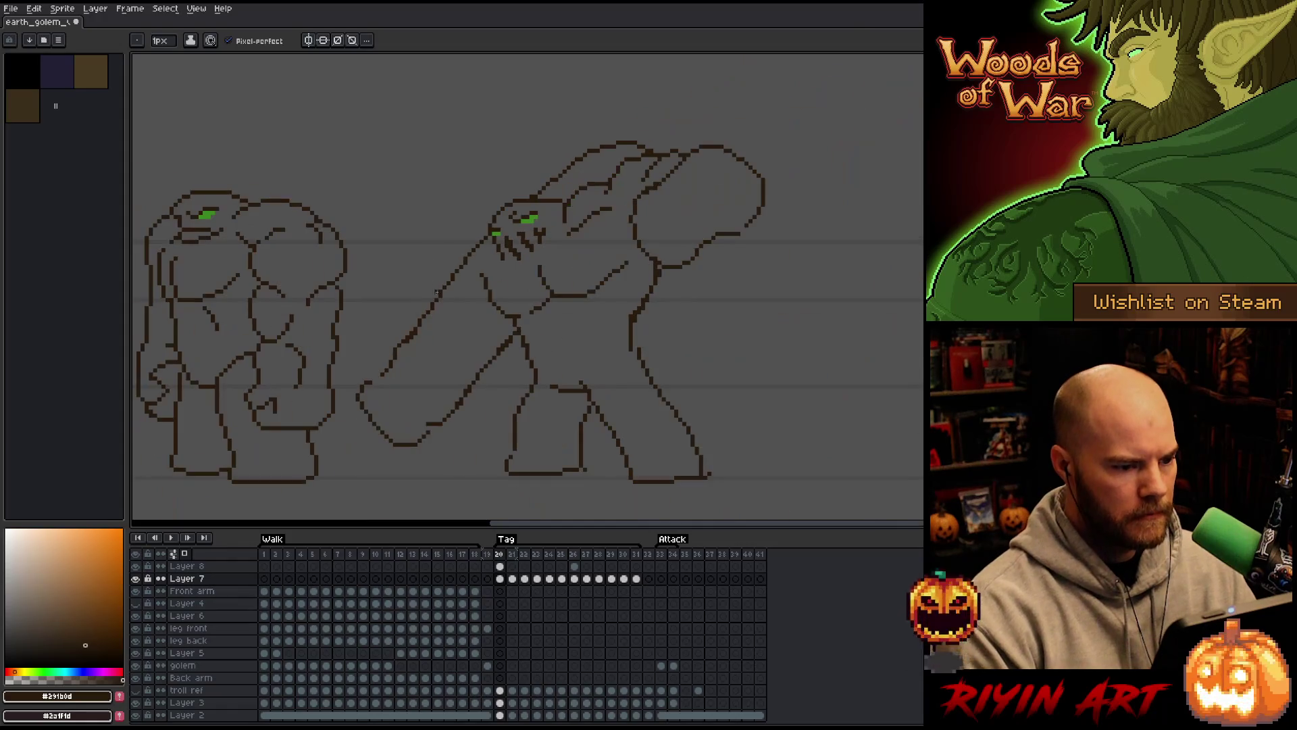
Play the Tag swing, stop on frame 26, and hide the grey background and reference outlines
{"action": "key", "text": "Return"}
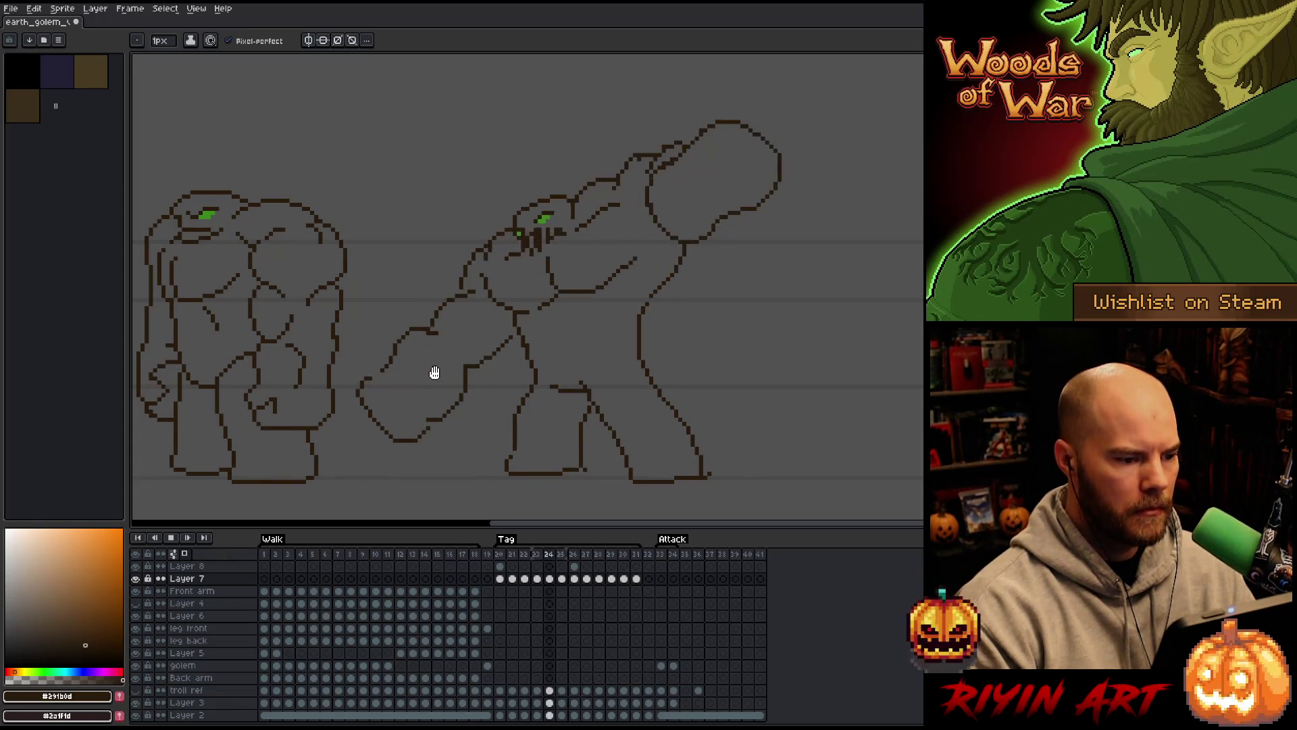
{"action": "key", "text": "Return"}
{"action": "key", "text": "Return"}
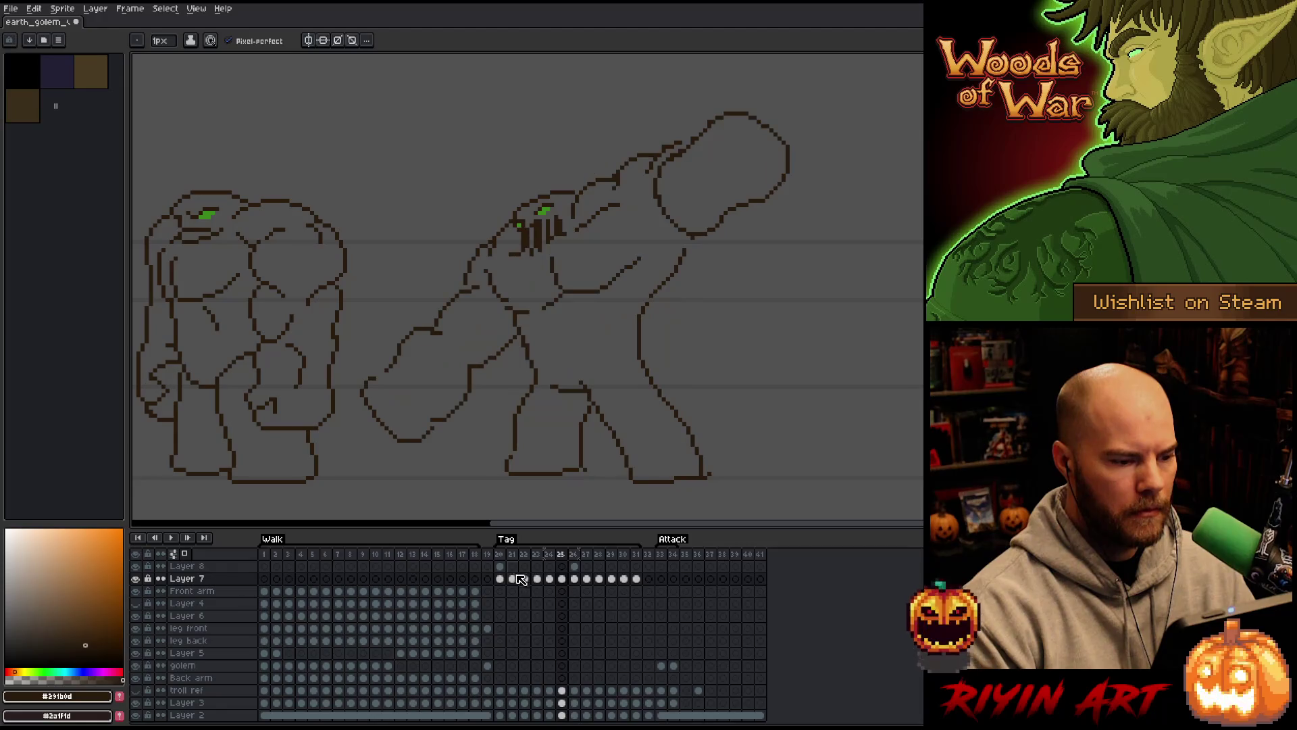
{"action": "key", "text": "Return"}
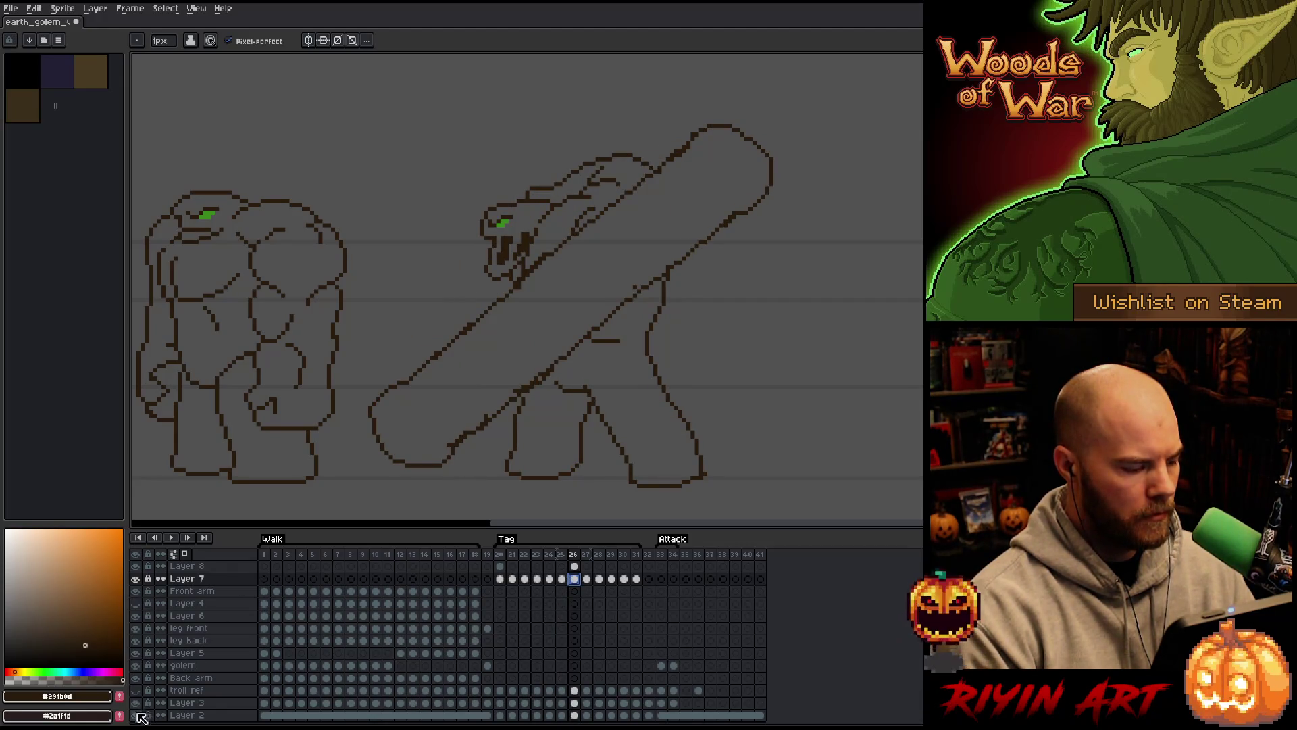
{"action": "left_click", "coordinate": [135, 715]}
{"action": "left_click", "coordinate": [186, 554]}
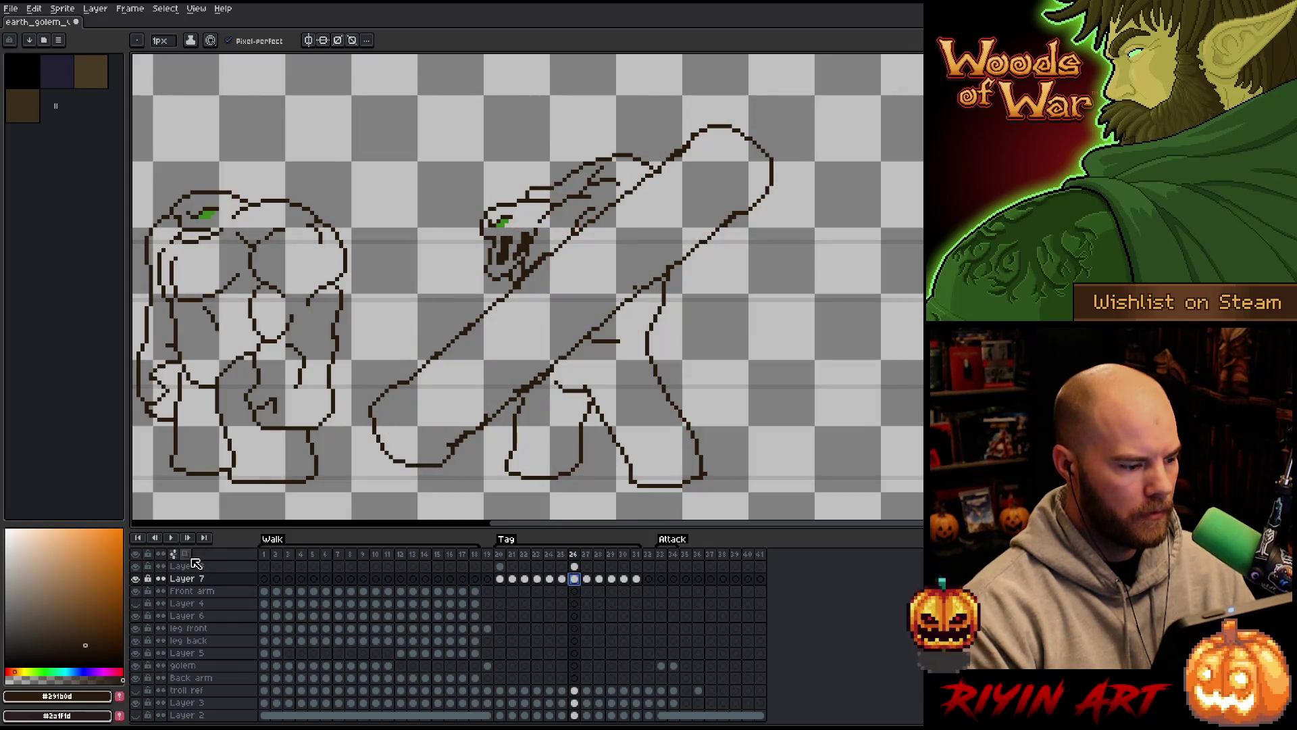
Lasso the golem's head on frame 26 and delete it
{"action": "left_click", "coordinate": [186, 554]}
{"action": "scroll", "coordinate": [510, 205], "scroll_direction": "up", "scroll_amount": 5}
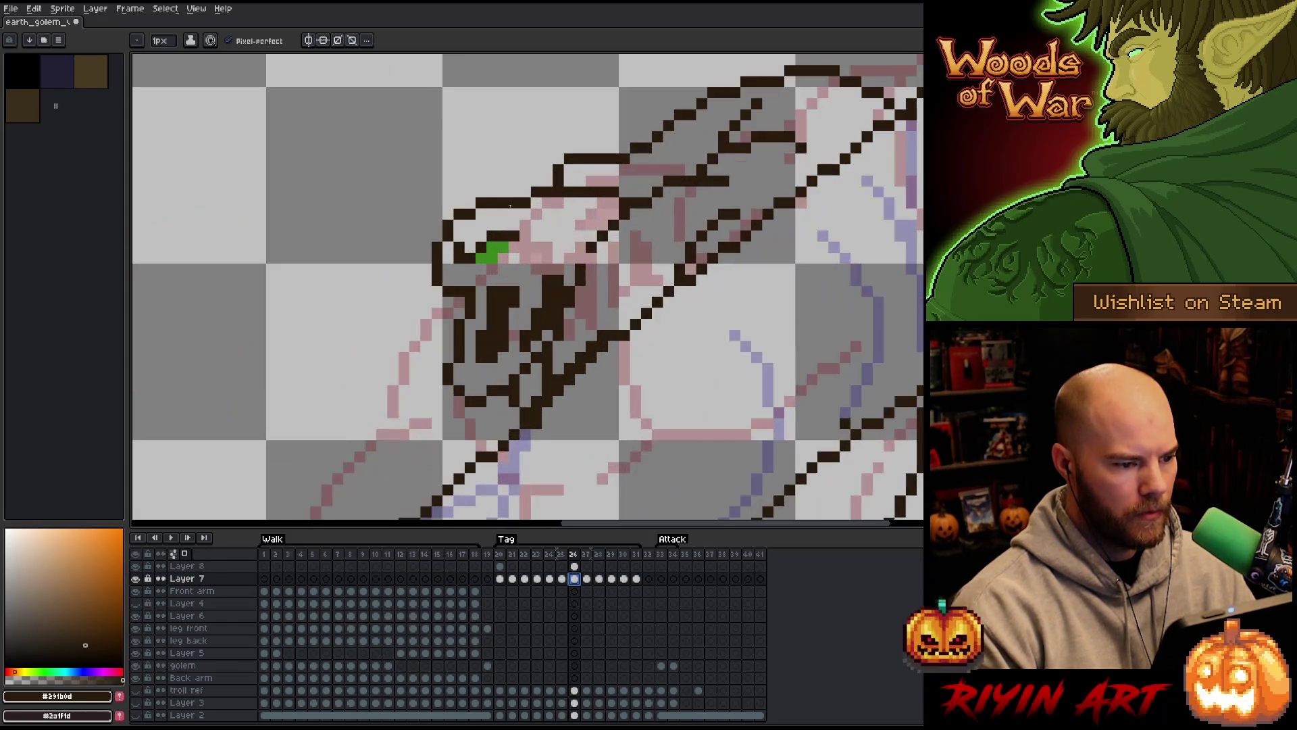
{"action": "scroll", "coordinate": [465, 219], "scroll_direction": "down", "scroll_amount": 1}
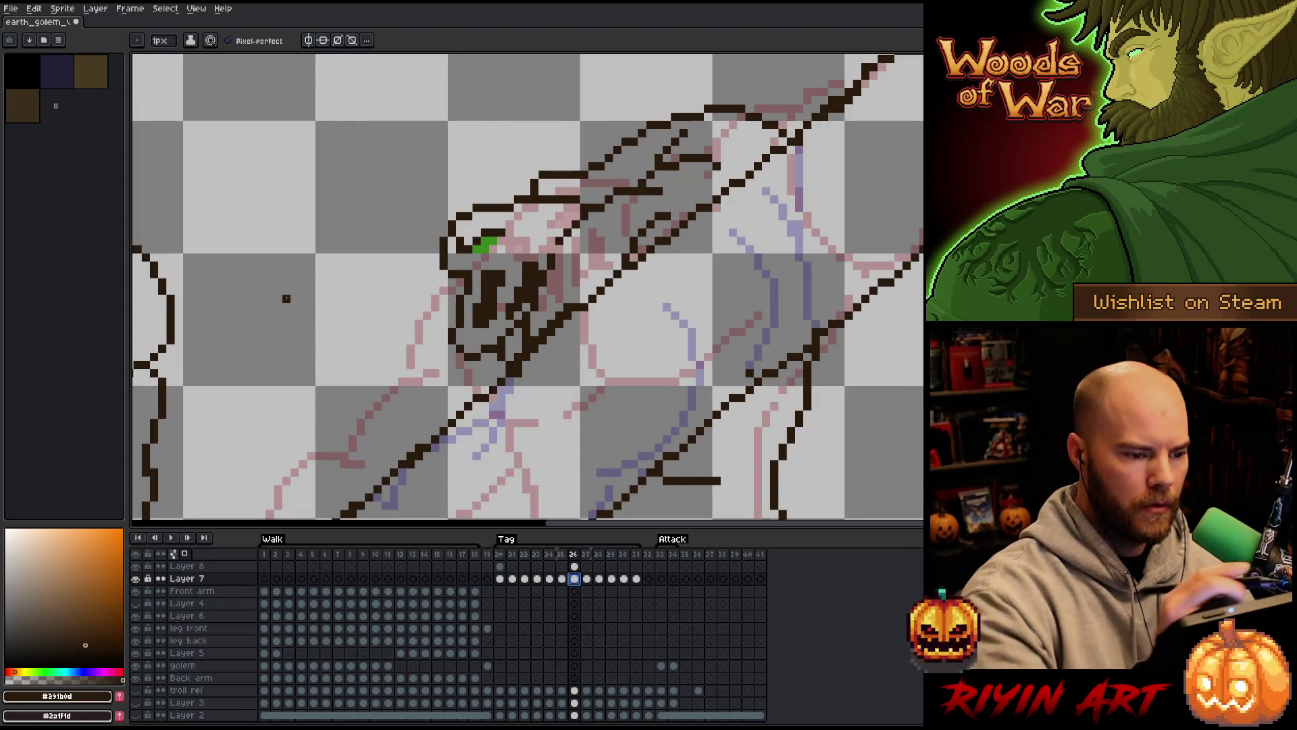
{"action": "key", "text": "m"}
{"action": "mouse_move", "coordinate": [583, 196]}
{"action": "left_mouse_down"}
{"action": "mouse_move", "coordinate": [515, 336]}
{"action": "mouse_move", "coordinate": [482, 362]}
{"action": "mouse_move", "coordinate": [449, 331]}
{"action": "mouse_move", "coordinate": [487, 193]}
{"action": "mouse_move", "coordinate": [574, 194]}
{"action": "left_mouse_up"}
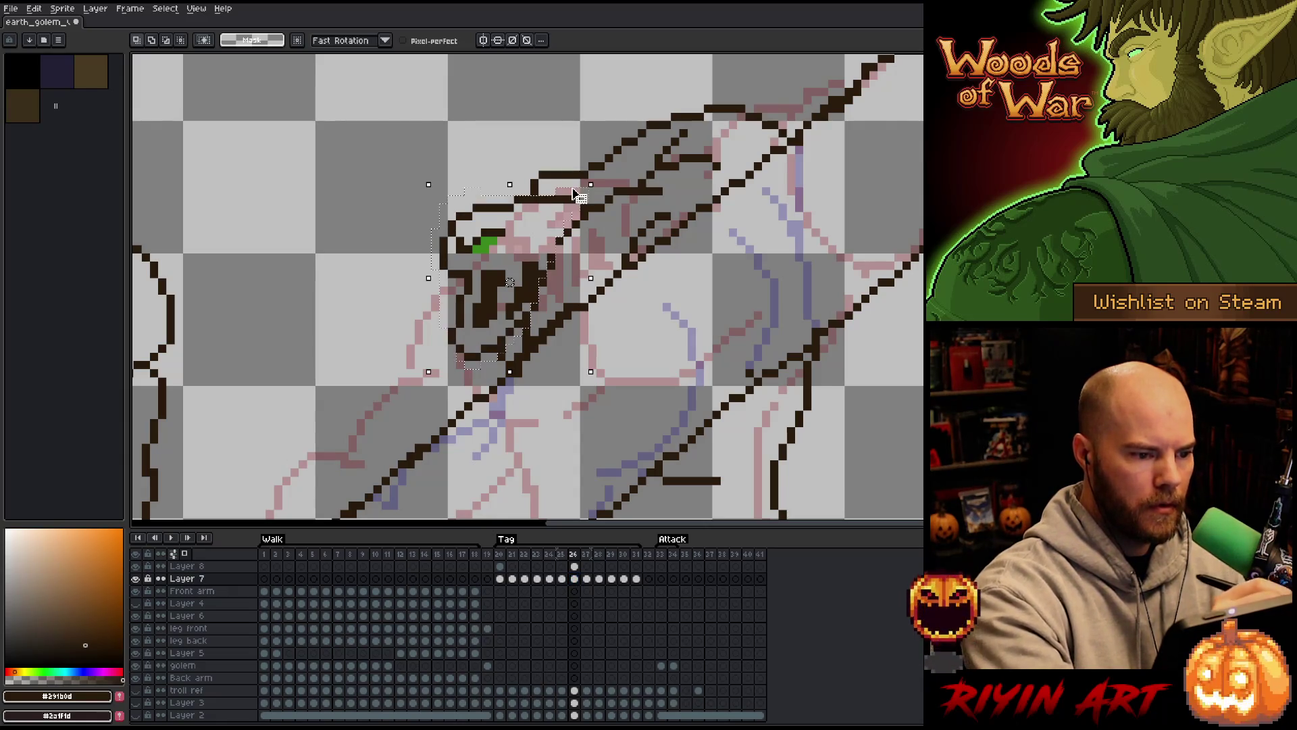
{"action": "key", "text": "Delete"}
{"action": "key", "text": "ctrl+d"}
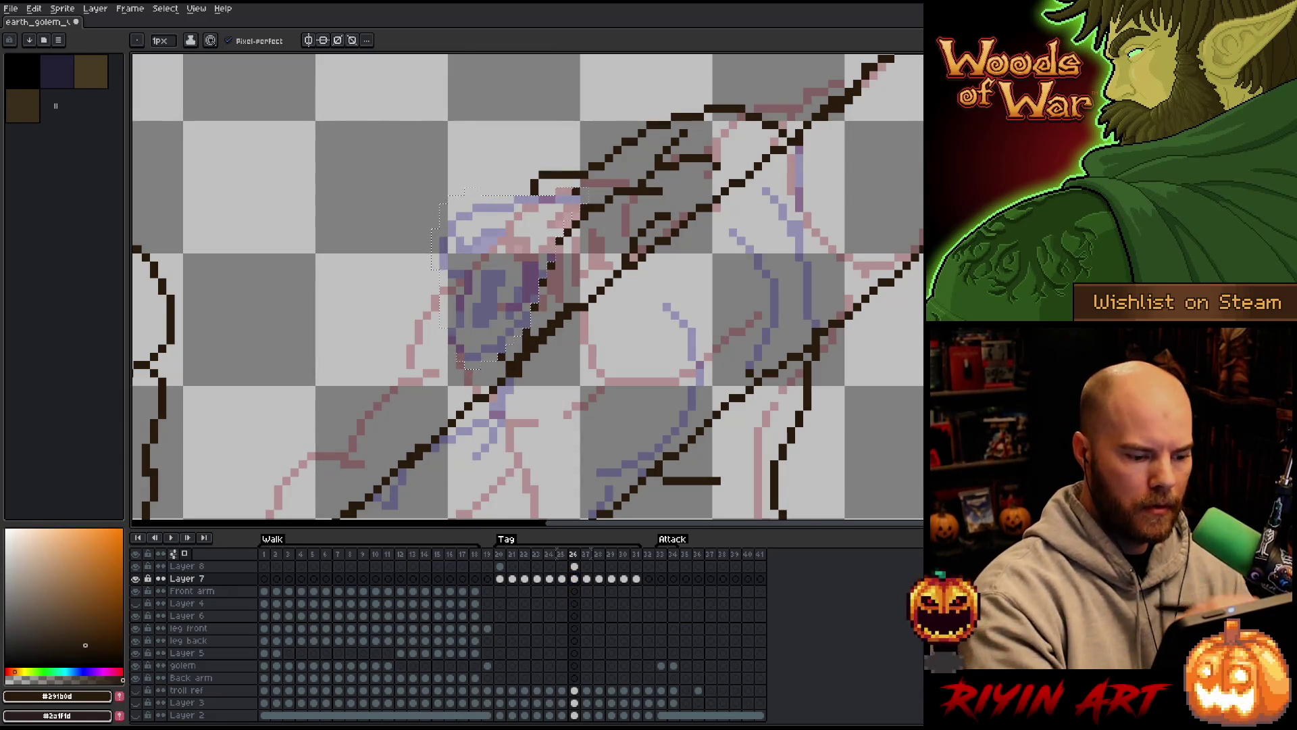
{"action": "left_click", "coordinate": [574, 579]}
Redraw the head with new dark top contour, face line and brow pixels
{"action": "key", "text": "b"}
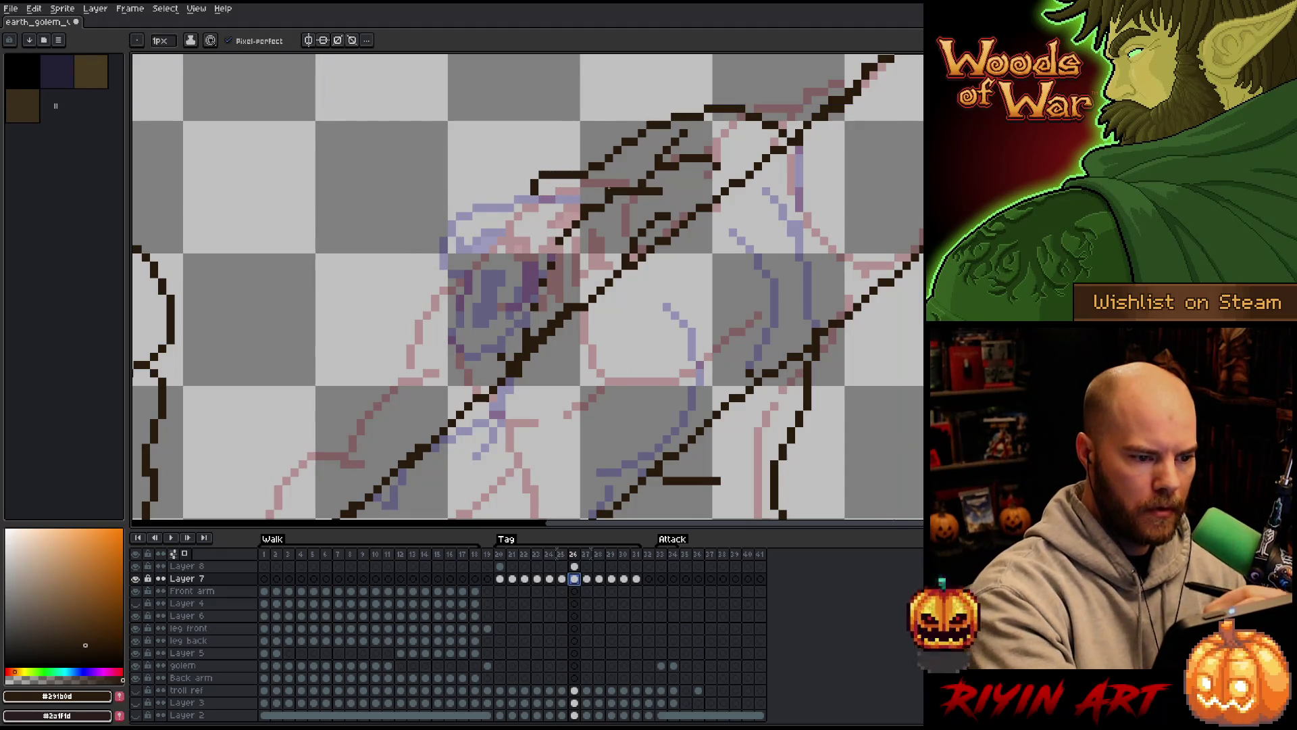
{"action": "mouse_move", "coordinate": [605, 193]}
{"action": "left_mouse_down"}
{"action": "mouse_move", "coordinate": [481, 218]}
{"action": "mouse_move", "coordinate": [488, 304]}
{"action": "mouse_move", "coordinate": [511, 339]}
{"action": "mouse_move", "coordinate": [477, 342]}
{"action": "mouse_move", "coordinate": [537, 314]}
{"action": "left_mouse_up"}
{"action": "key", "text": "e"}
{"action": "key", "text": "b"}
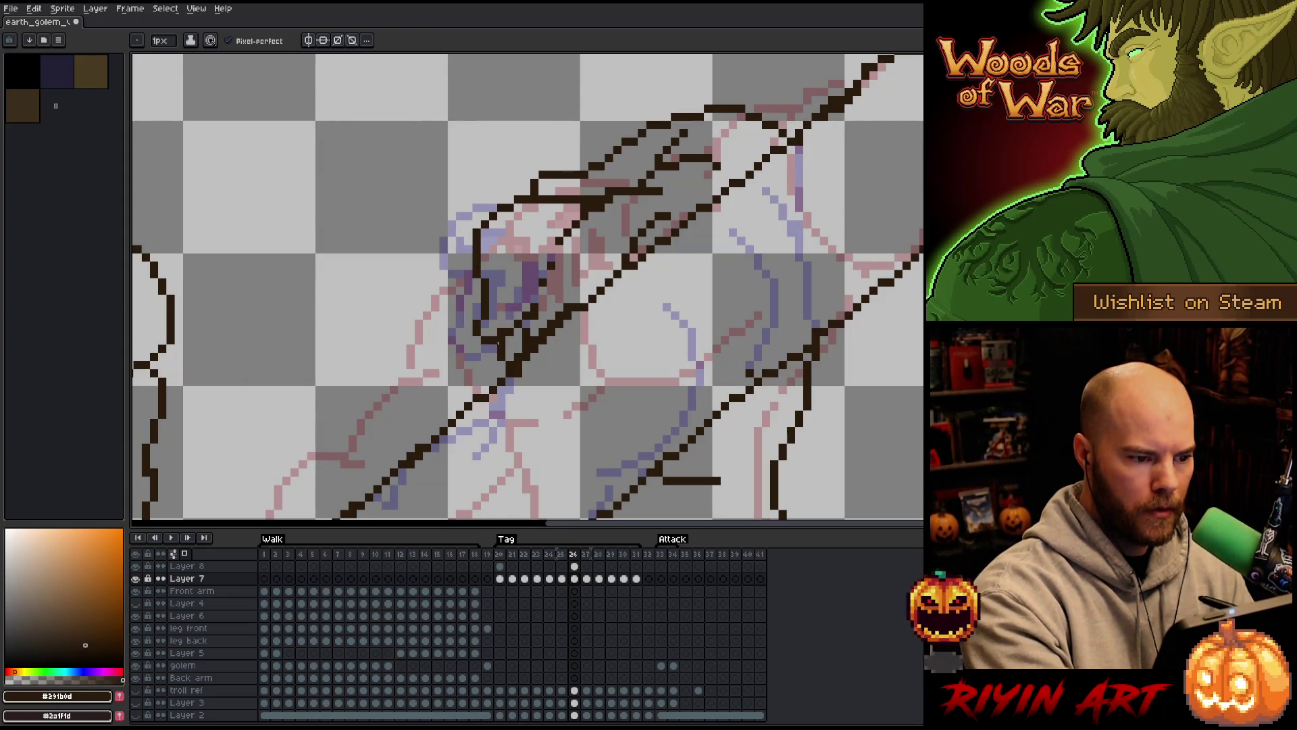
{"action": "left_click_drag", "start_coordinate": [507, 273], "coordinate": [506, 280]}
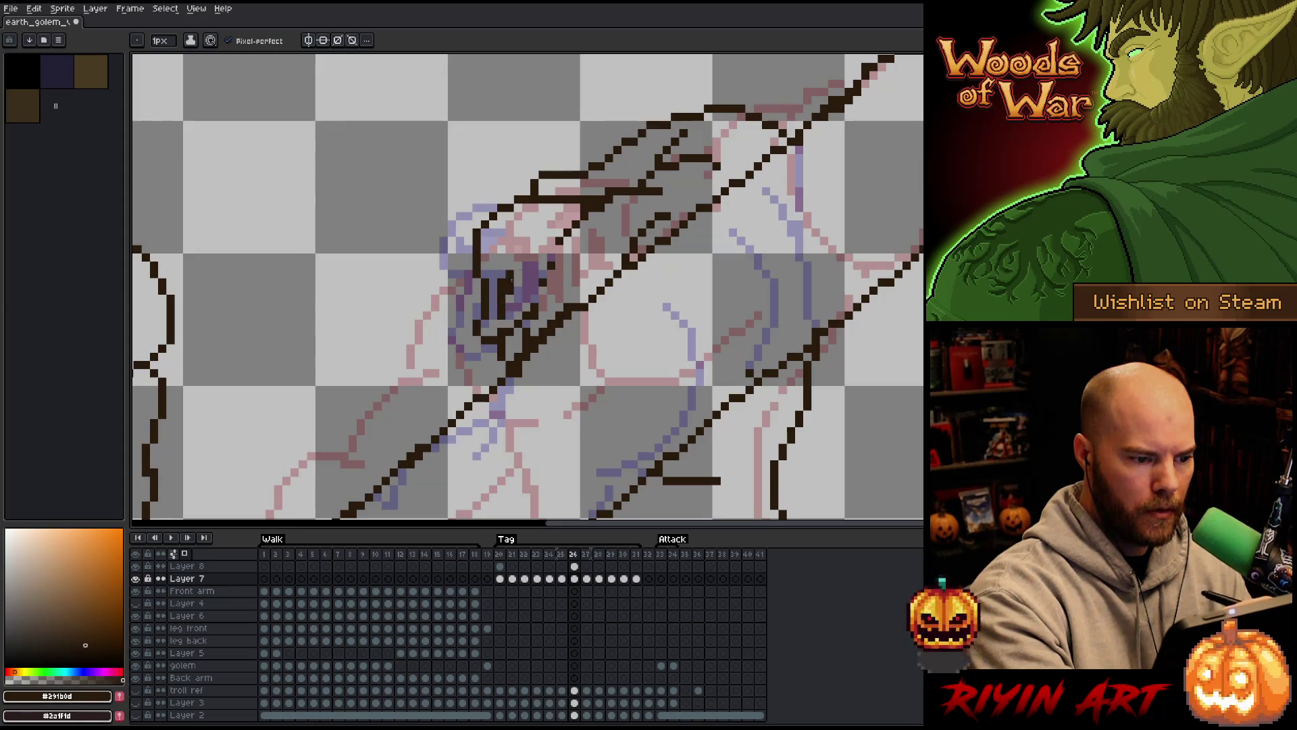
{"action": "key", "text": "ctrl+z"}
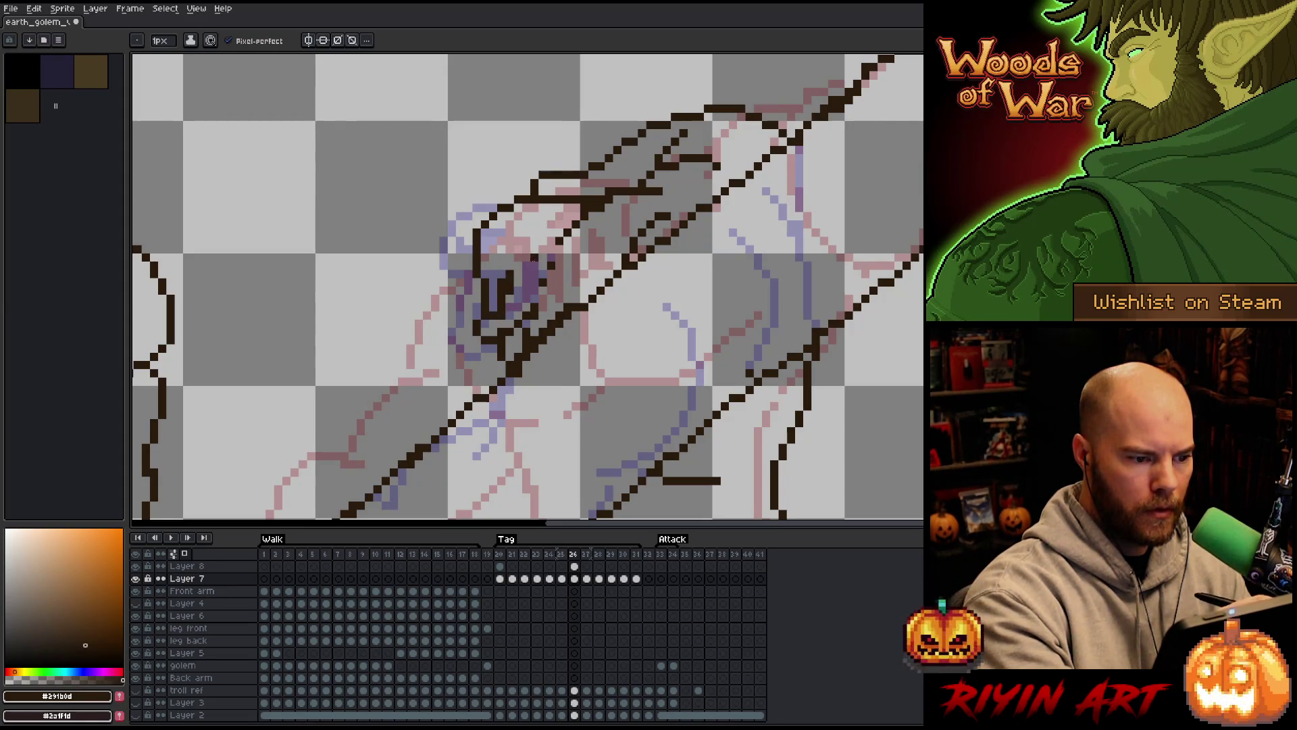
{"action": "mouse_move", "coordinate": [535, 257]}
{"action": "left_mouse_down"}
{"action": "mouse_move", "coordinate": [530, 312]}
{"action": "mouse_move", "coordinate": [552, 264]}
{"action": "left_mouse_up"}
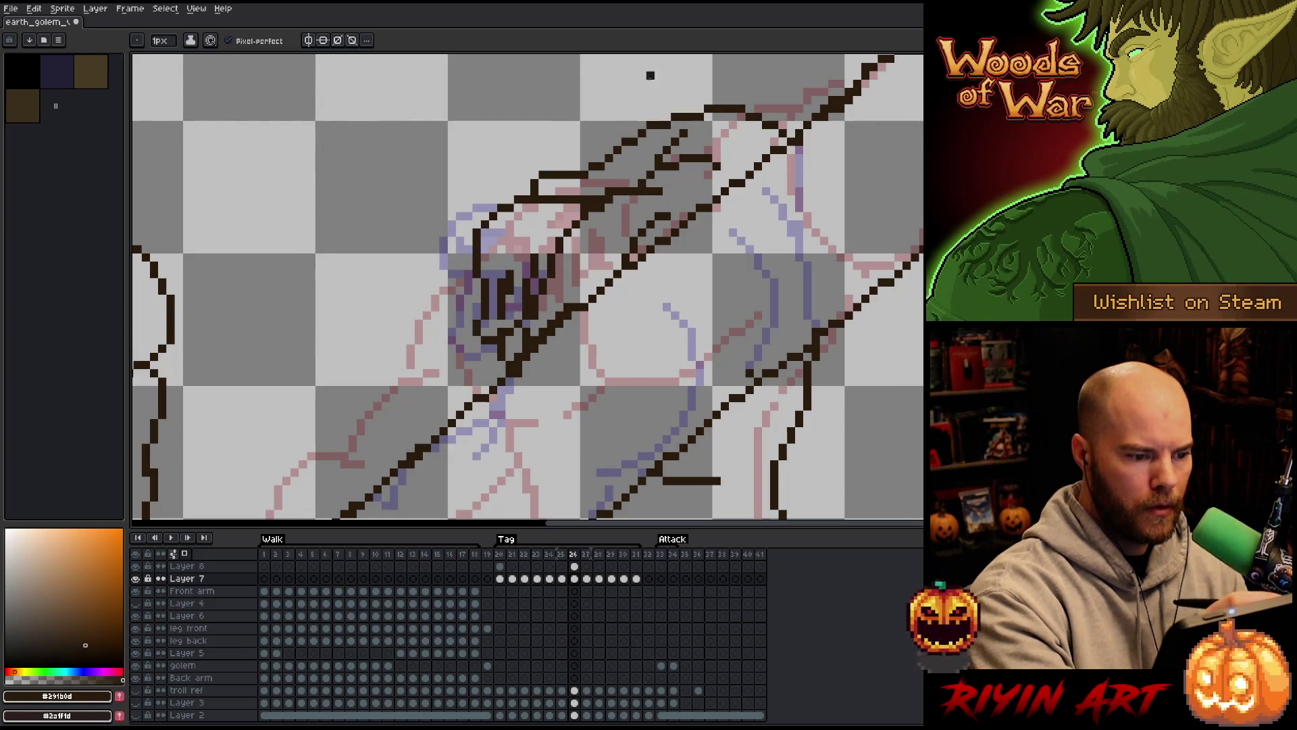
{"action": "mouse_move", "coordinate": [508, 223]}
{"action": "left_mouse_down"}
{"action": "mouse_move", "coordinate": [592, 200]}
{"action": "mouse_move", "coordinate": [750, 200]}
{"action": "mouse_move", "coordinate": [782, 227]}
{"action": "left_mouse_up"}
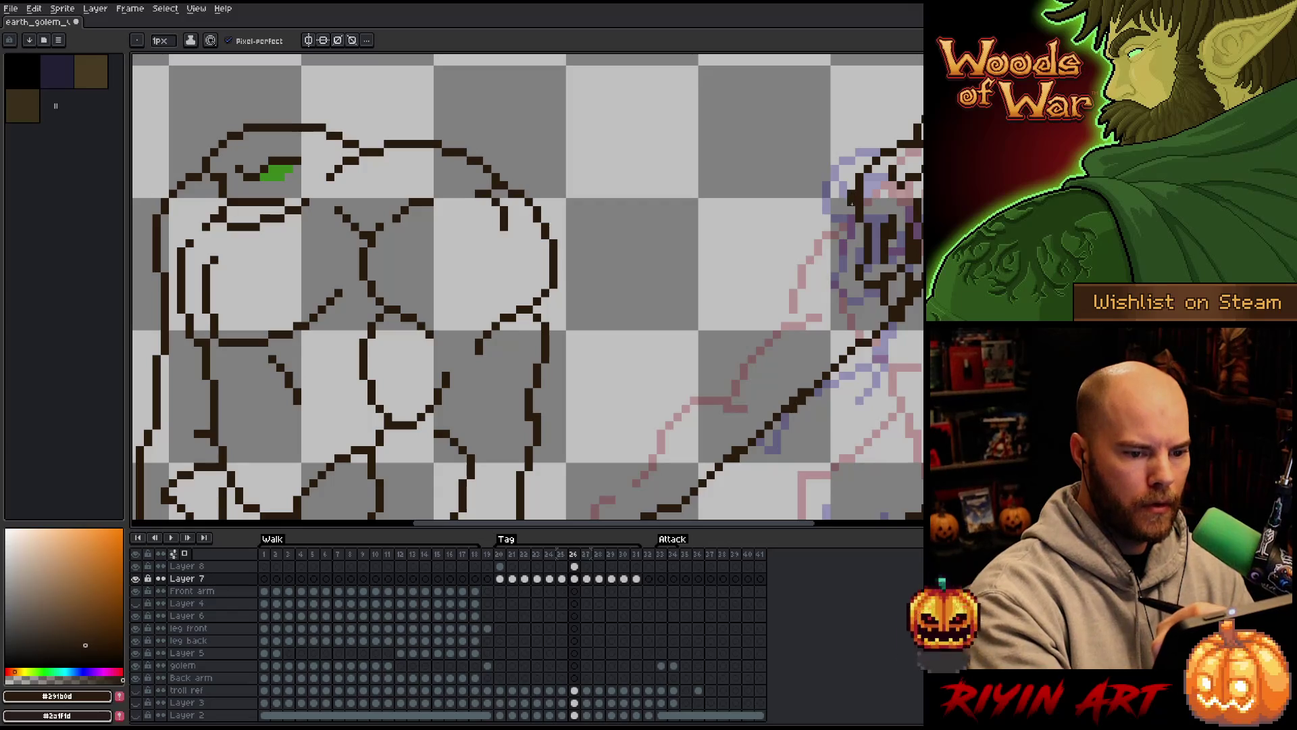
Add green eye pixels to the new head, then show the grey background over the references
{"action": "key", "text": "e"}
{"action": "key", "text": "b"}
{"action": "left_click", "coordinate": [277, 172], "text": "alt"}
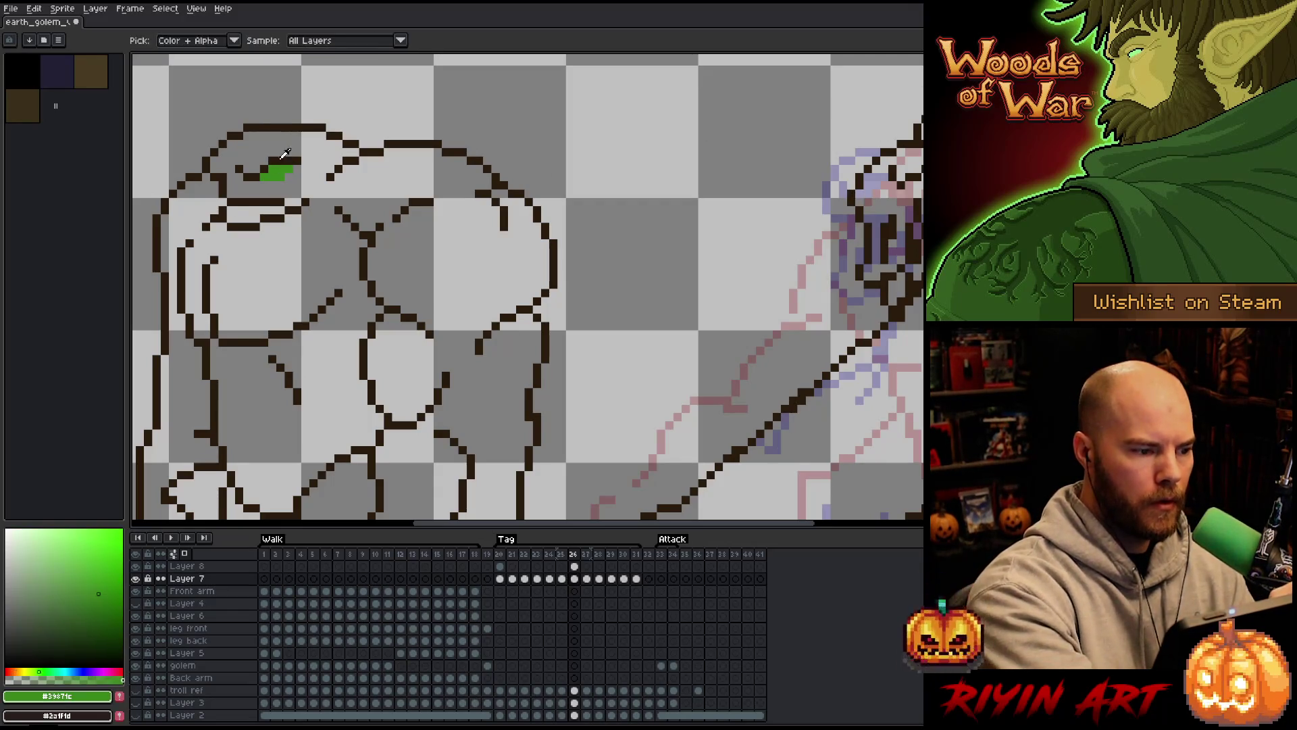
{"action": "left_click", "coordinate": [917, 184]}
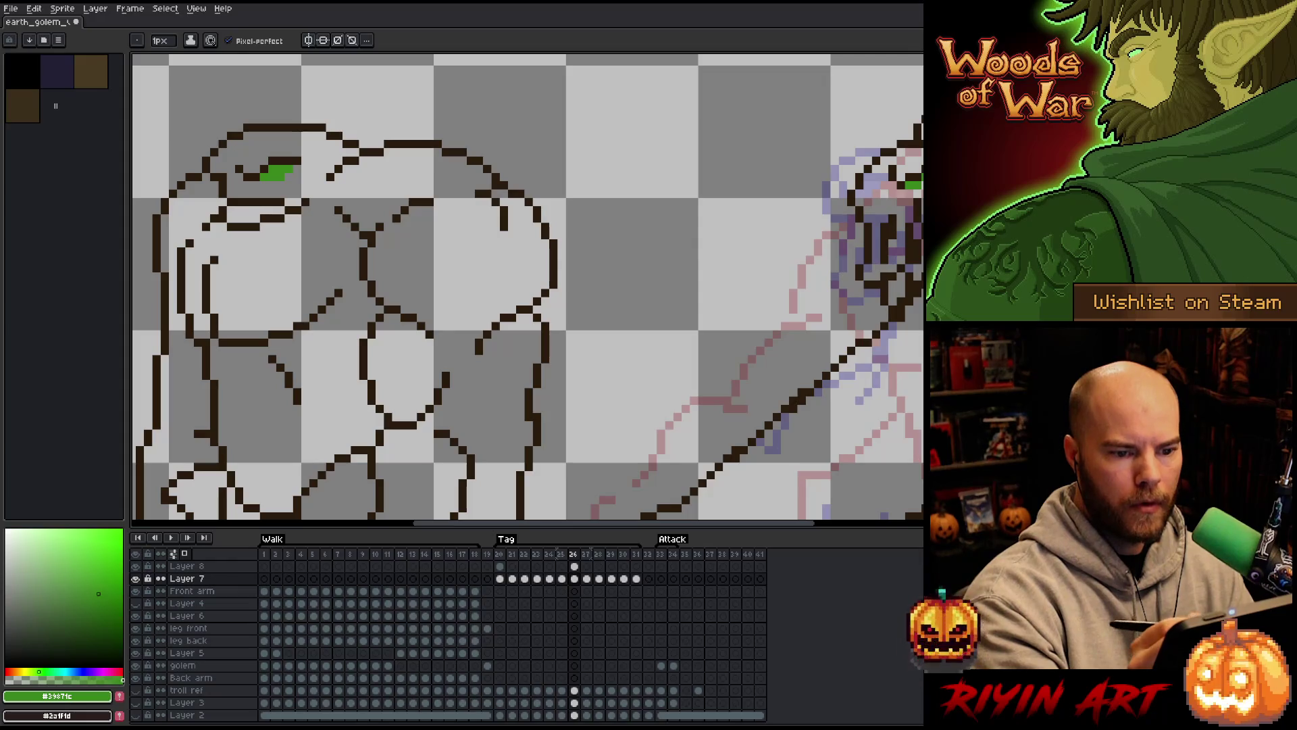
{"action": "left_click", "coordinate": [917, 169], "text": "alt"}
{"action": "key", "text": "e"}
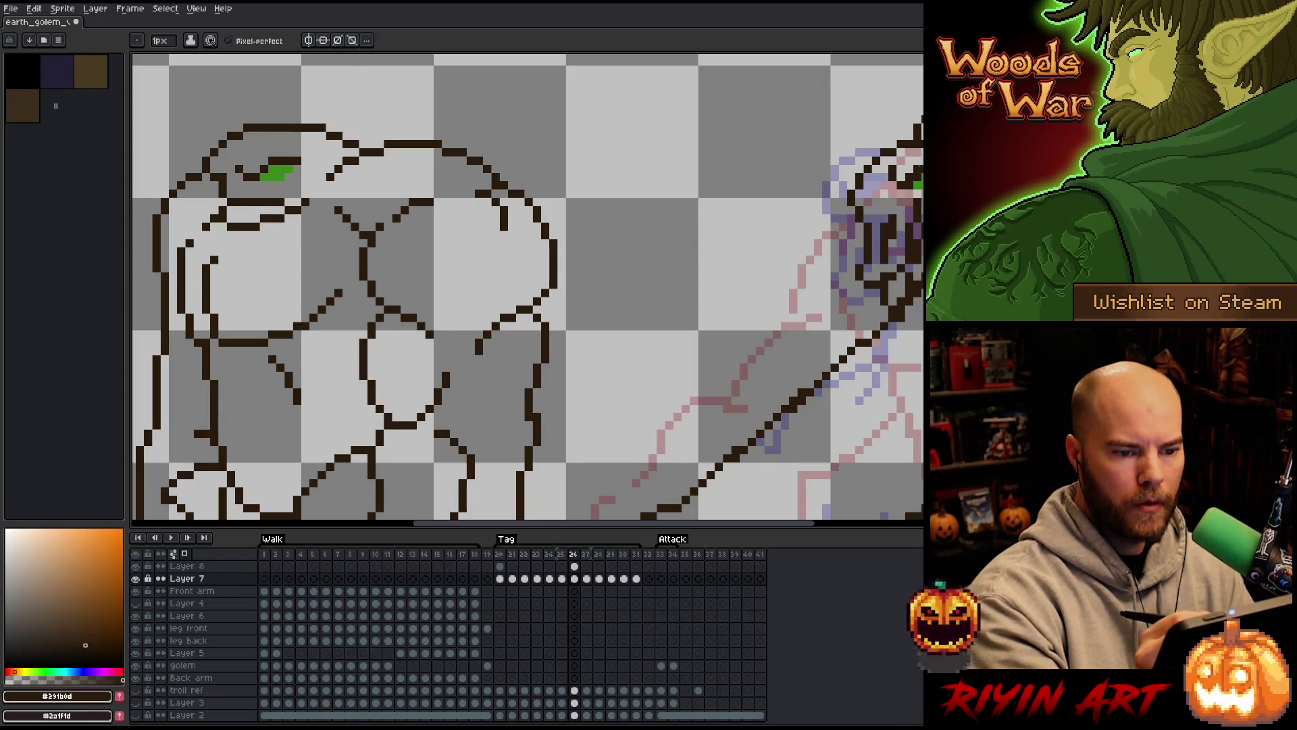
{"action": "left_click_drag", "start_coordinate": [608, 305], "coordinate": [346, 292]}
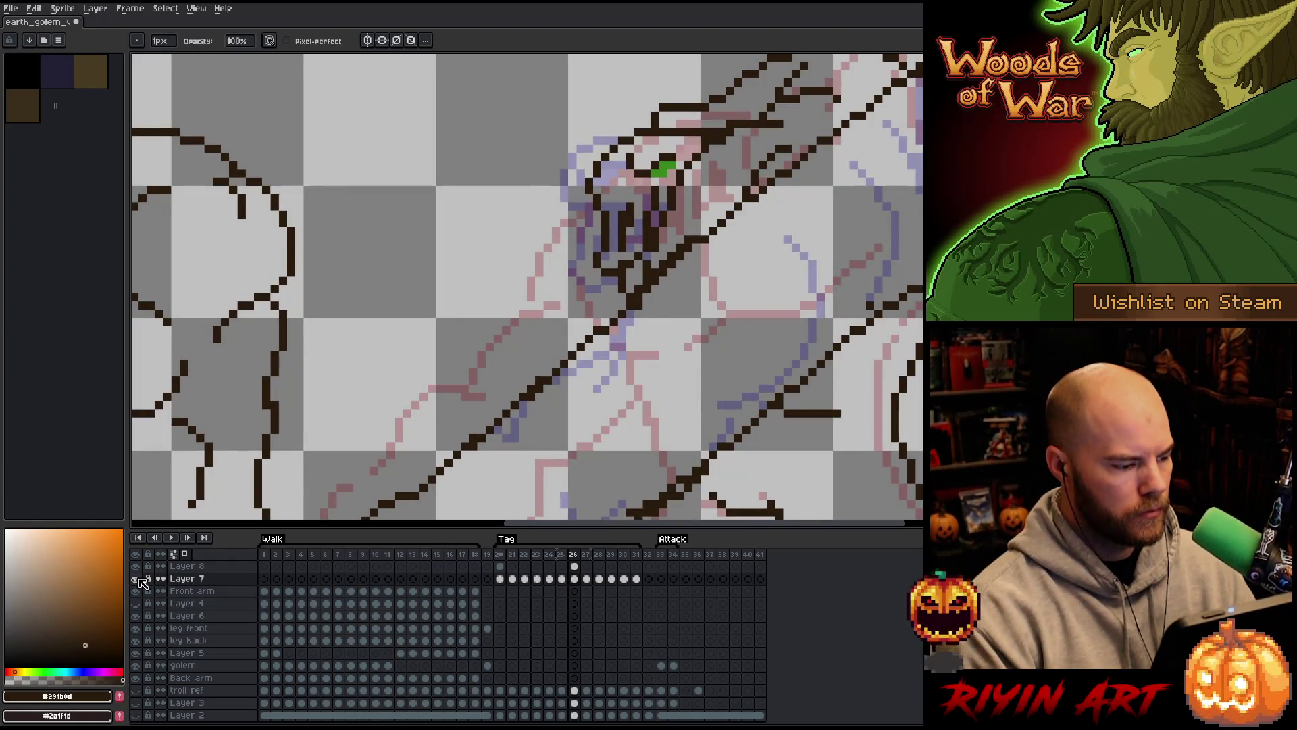
{"action": "left_click", "coordinate": [138, 716]}
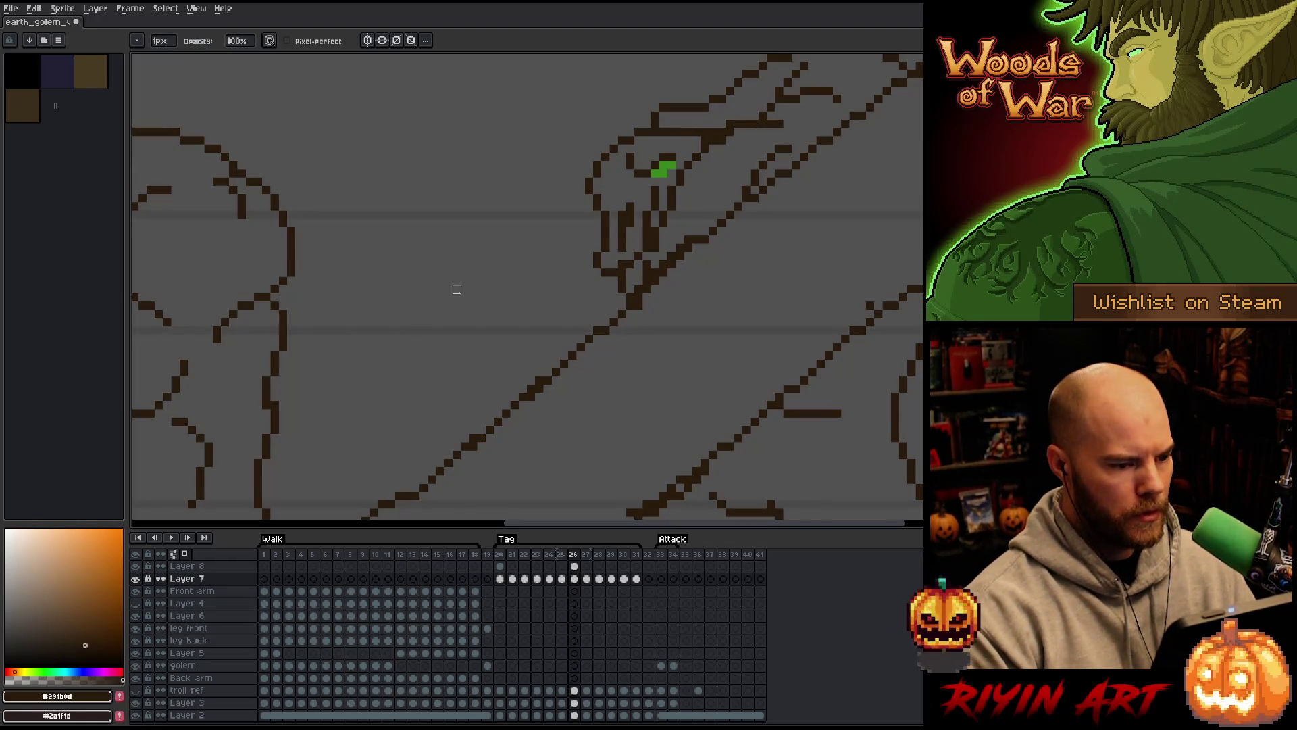
Play the Tag animation to review the club swing, then stop it
{"action": "scroll", "coordinate": [455, 286], "scroll_direction": "down", "scroll_amount": 3}
{"action": "scroll", "coordinate": [481, 327], "scroll_direction": "up", "scroll_amount": 1}
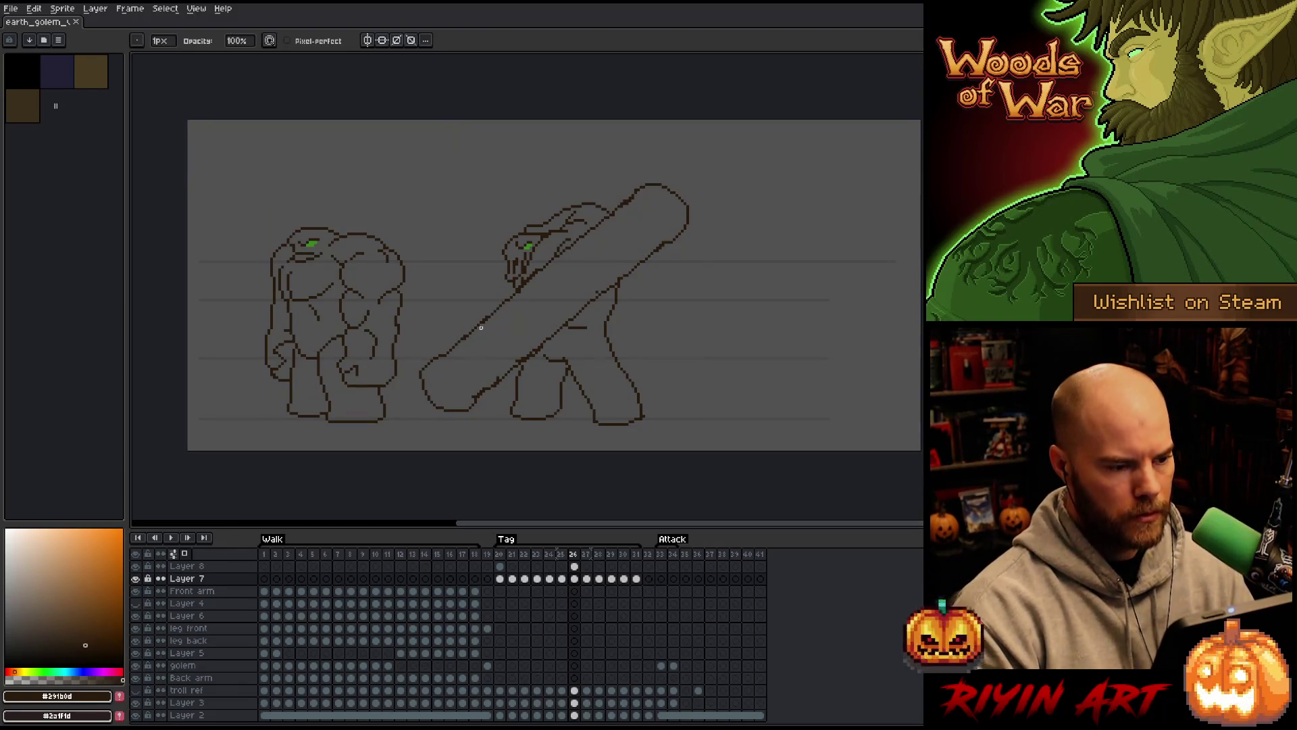
{"action": "key", "text": "Return"}
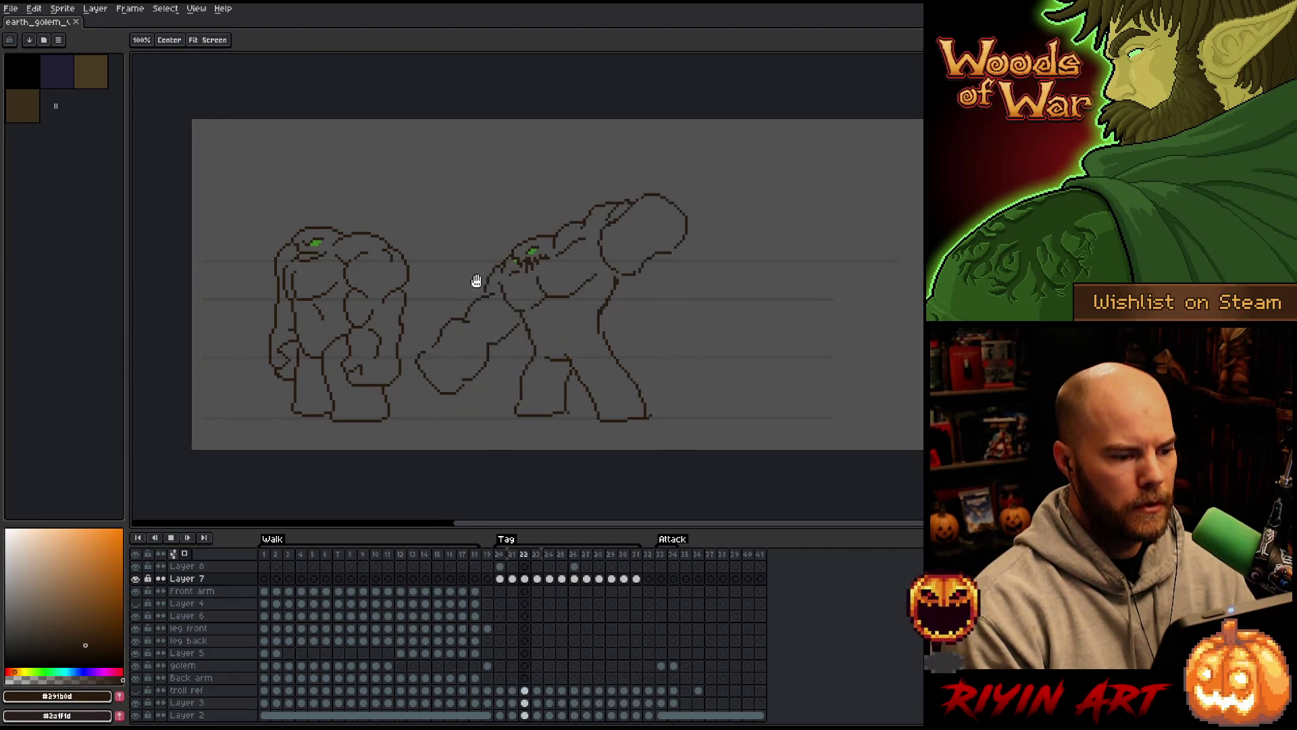
{"action": "left_click_drag", "start_coordinate": [475, 281], "coordinate": [518, 313]}
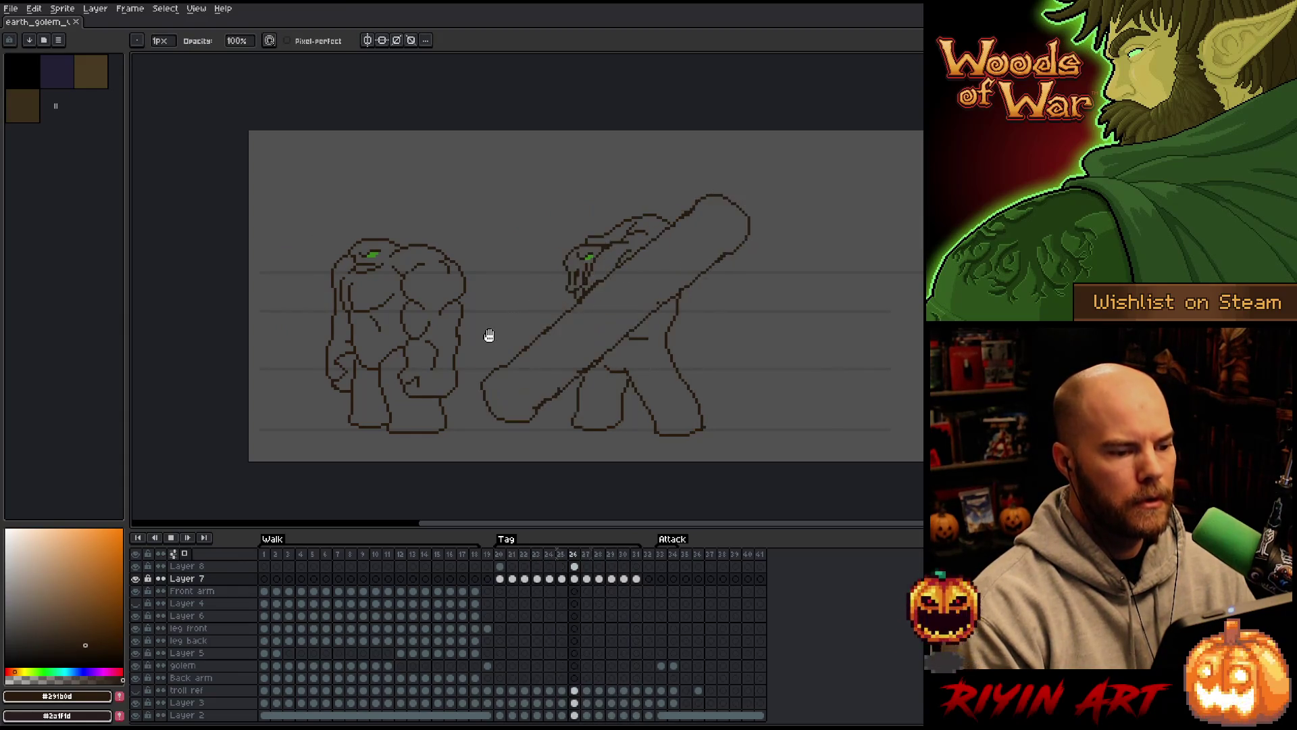
{"action": "scroll", "coordinate": [511, 313], "scroll_direction": "up", "scroll_amount": 1}
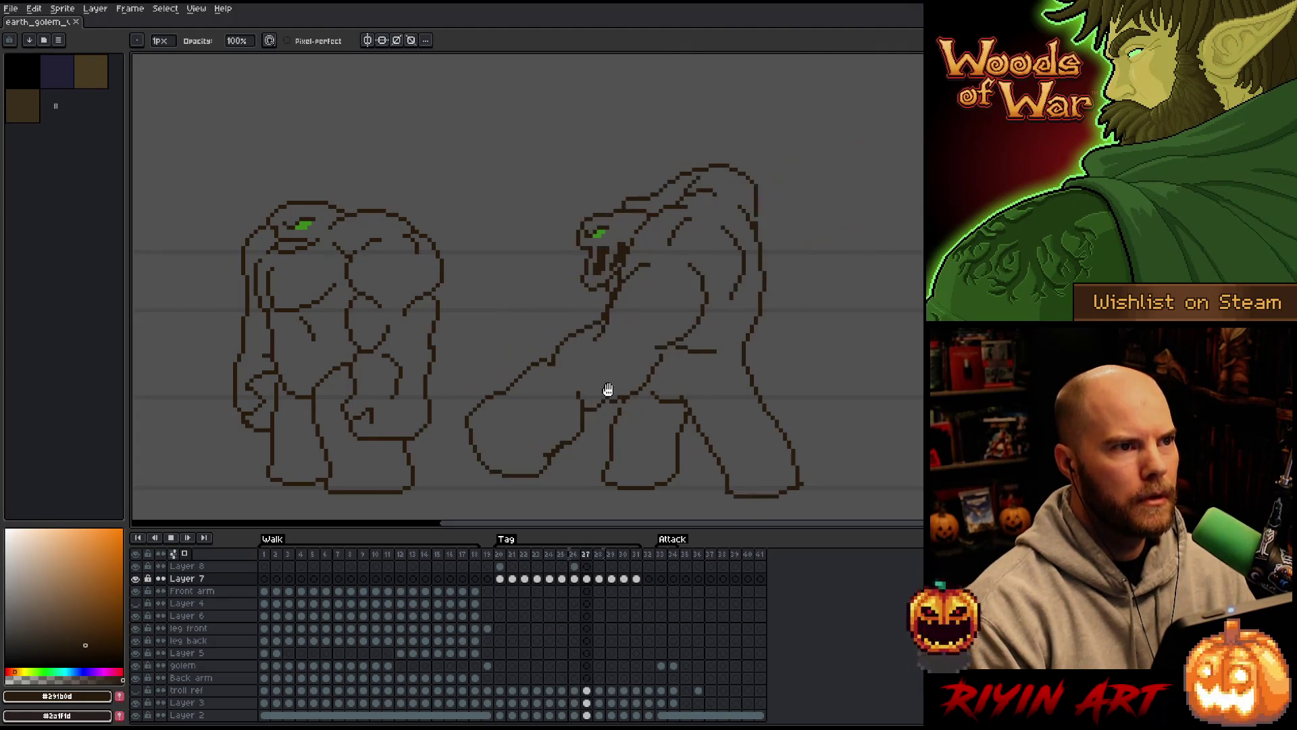
{"action": "key", "text": "Return"}
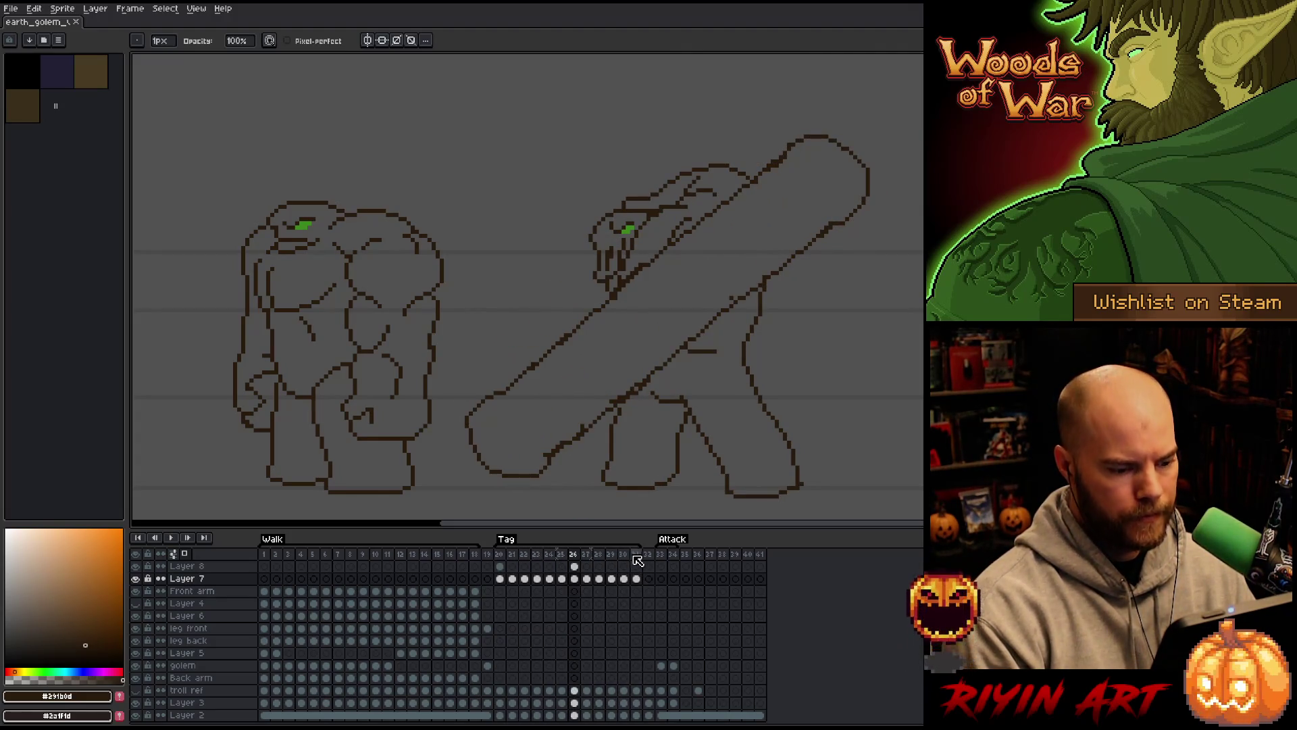
Set the duration of Tag frames 20 to 31 to 50 ms
{"action": "left_click_drag", "start_coordinate": [636, 554], "coordinate": [502, 555]}
{"action": "right_click", "coordinate": [504, 556]}
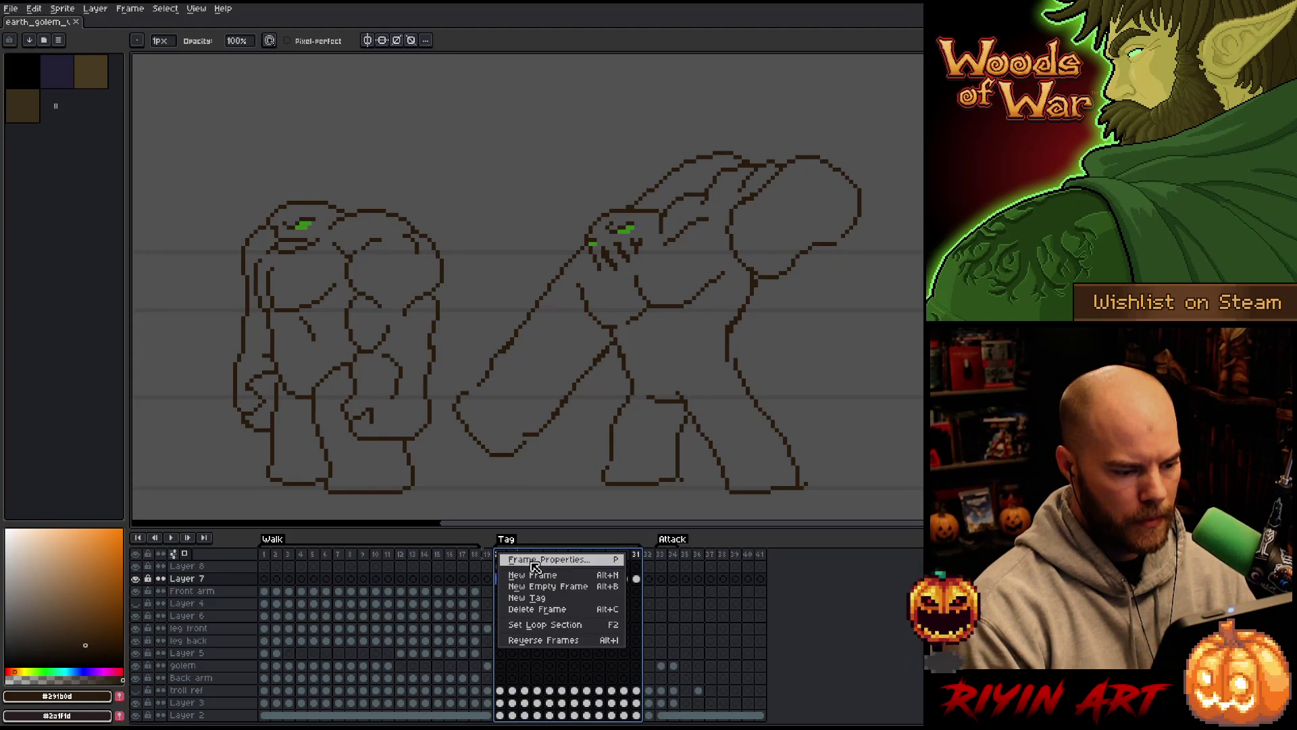
{"action": "left_click", "coordinate": [512, 560]}
{"action": "type", "text": "50"}
{"action": "key", "text": "Return"}
{"action": "key", "text": "Return"}
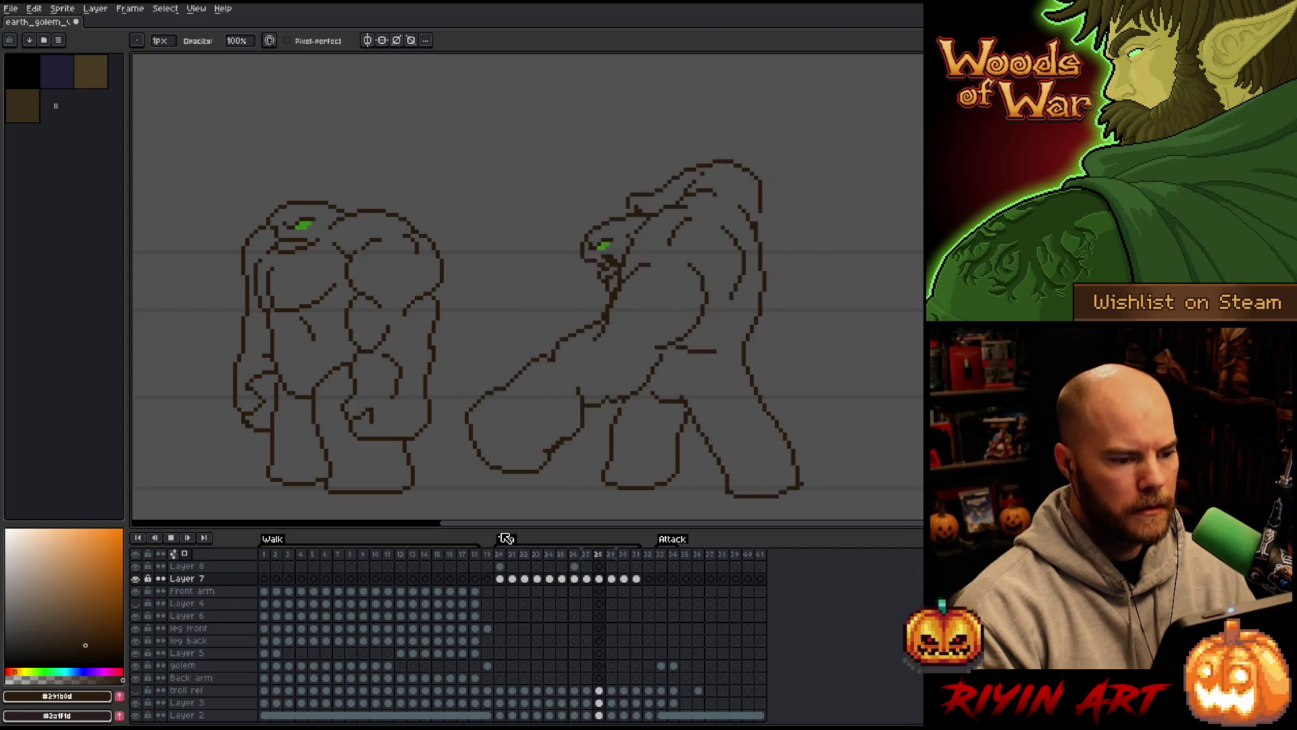
Step from frame 20 to frame 22 and lasso the golem's lowered front fist
{"action": "key", "text": "Return"}
{"action": "left_click", "coordinate": [498, 556]}
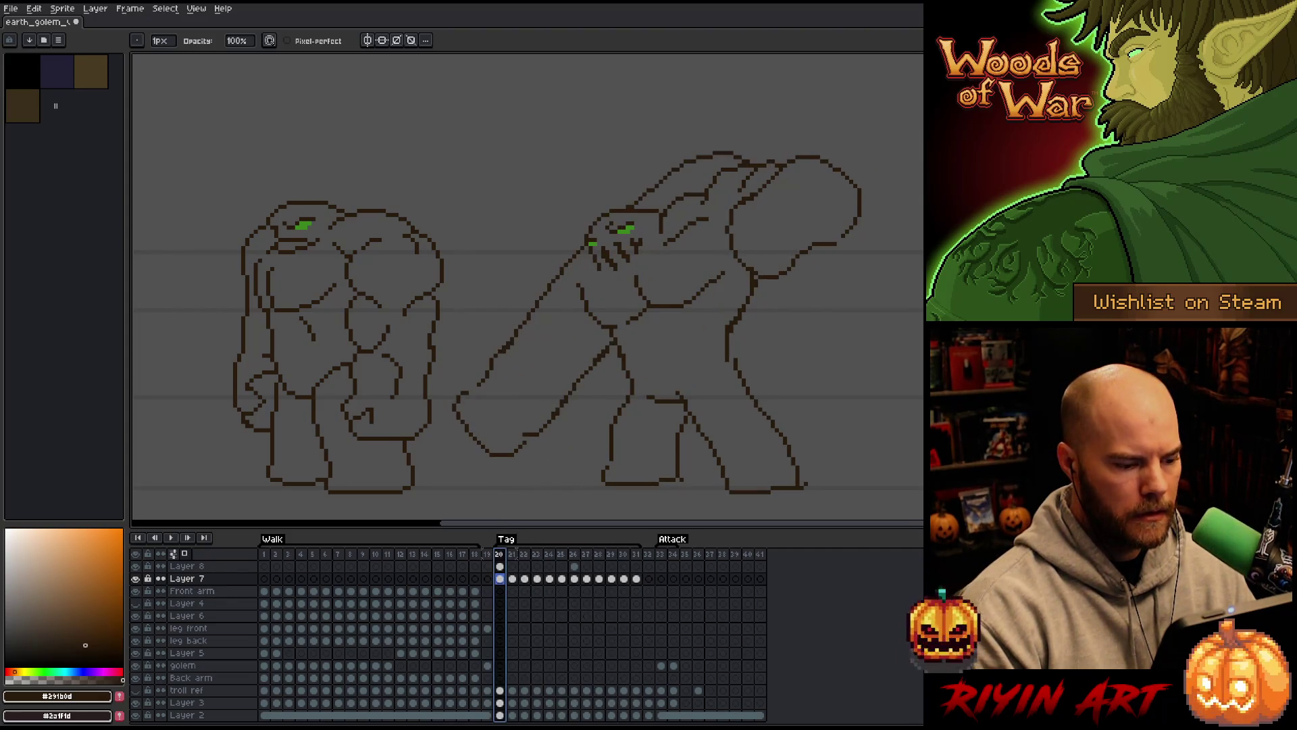
{"action": "key", "text": "Right"}
{"action": "key", "text": "Right"}
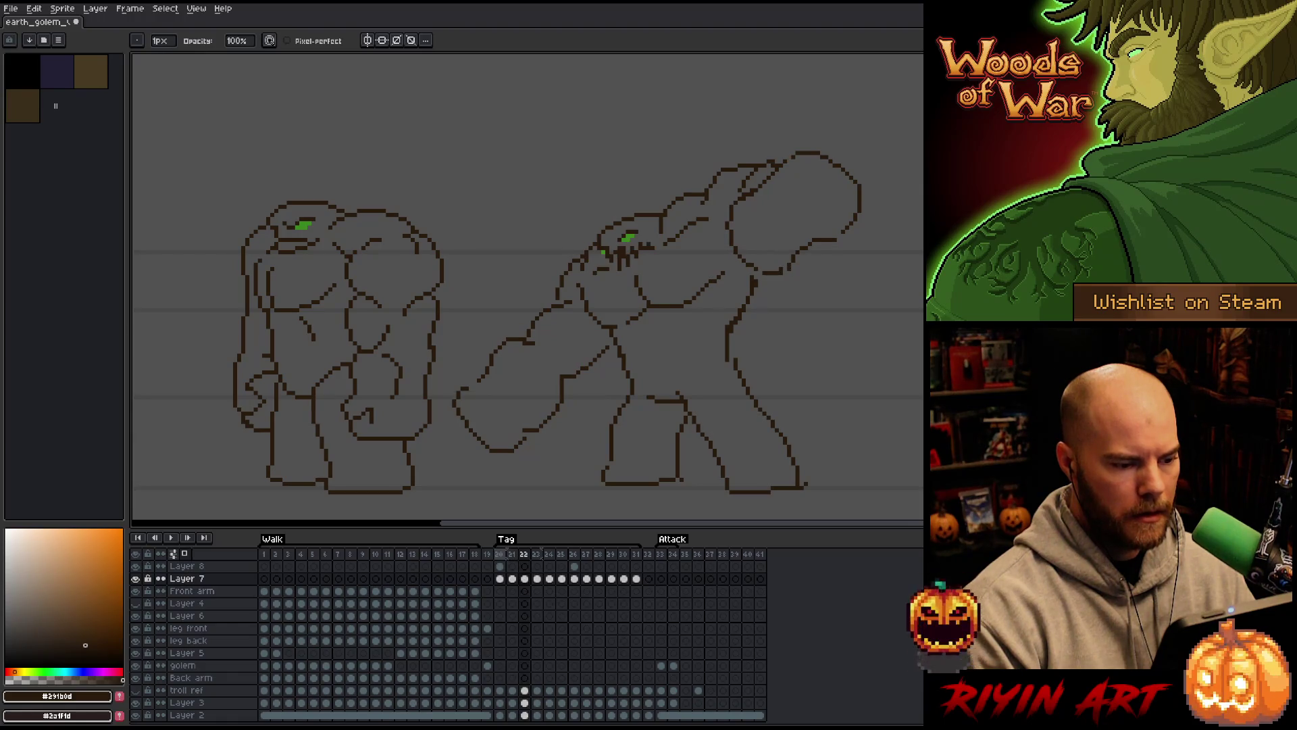
{"action": "key", "text": "Left"}
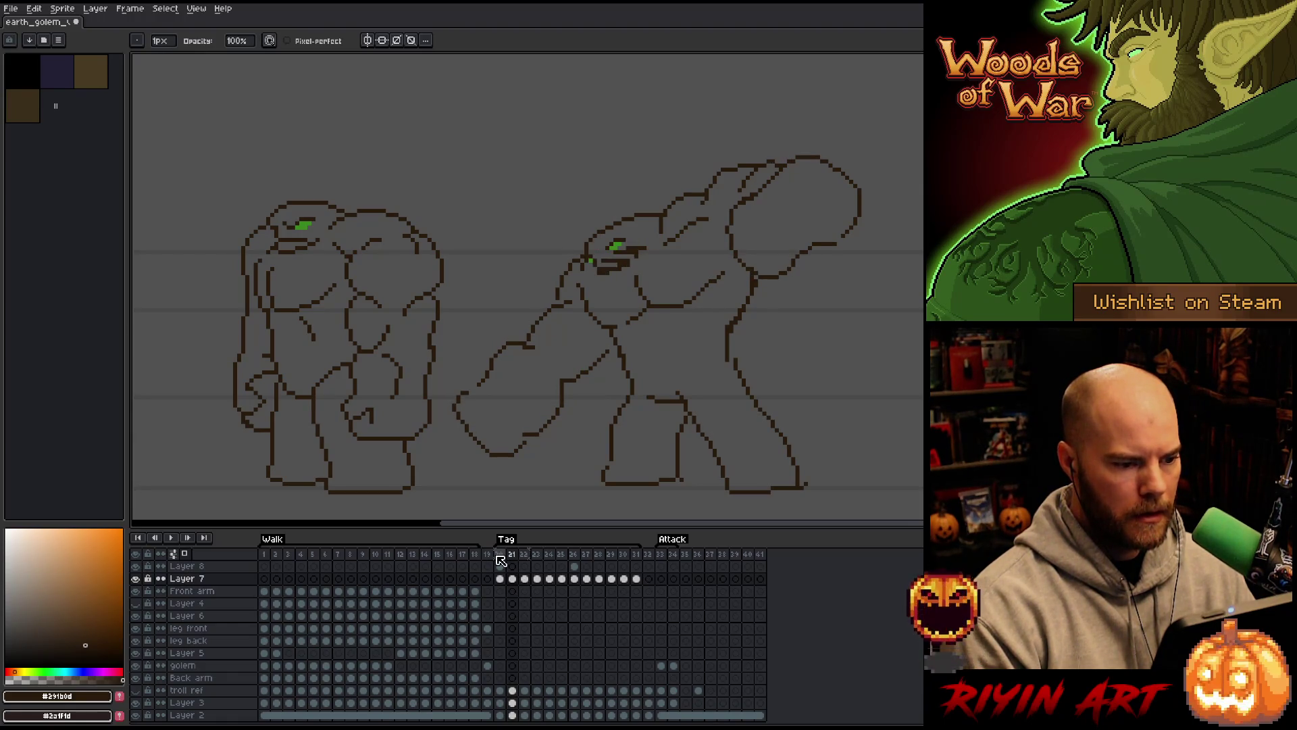
{"action": "key", "text": "Right"}
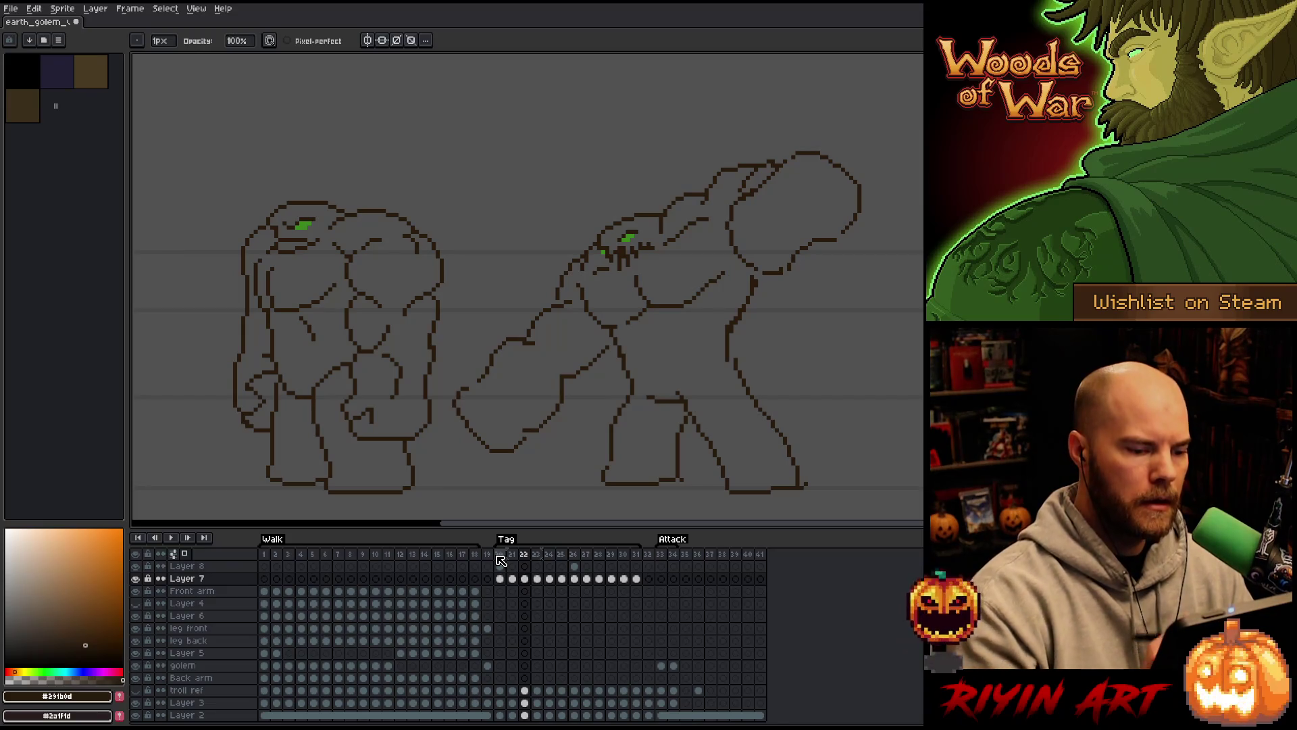
{"action": "key", "text": "q"}
{"action": "mouse_move", "coordinate": [605, 371]}
{"action": "left_mouse_down"}
{"action": "mouse_move", "coordinate": [601, 336]}
{"action": "mouse_move", "coordinate": [572, 297]}
{"action": "mouse_move", "coordinate": [502, 326]}
{"action": "mouse_move", "coordinate": [549, 481]}
{"action": "left_mouse_up"}
Drop the fist and shoulder selections on frame 22 and compare it with frame 21
{"action": "left_click", "coordinate": [580, 452]}
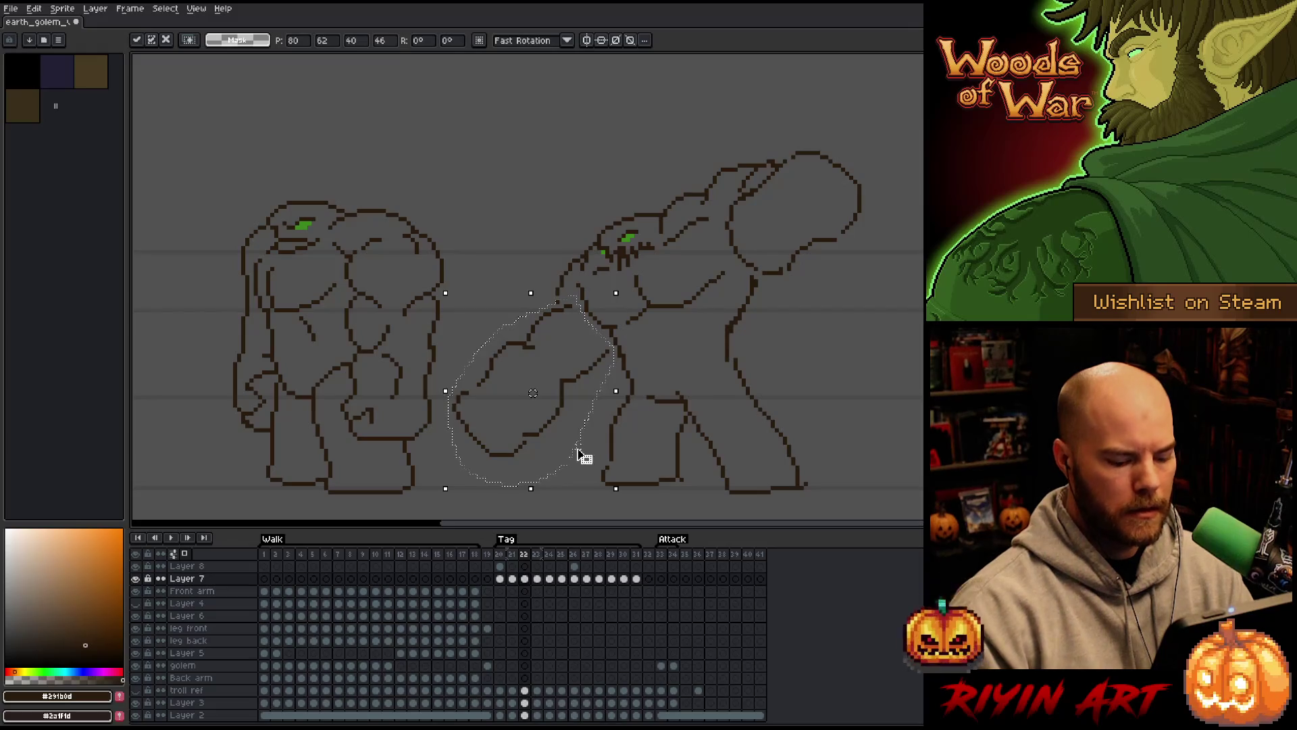
{"action": "key", "text": "ctrl+d"}
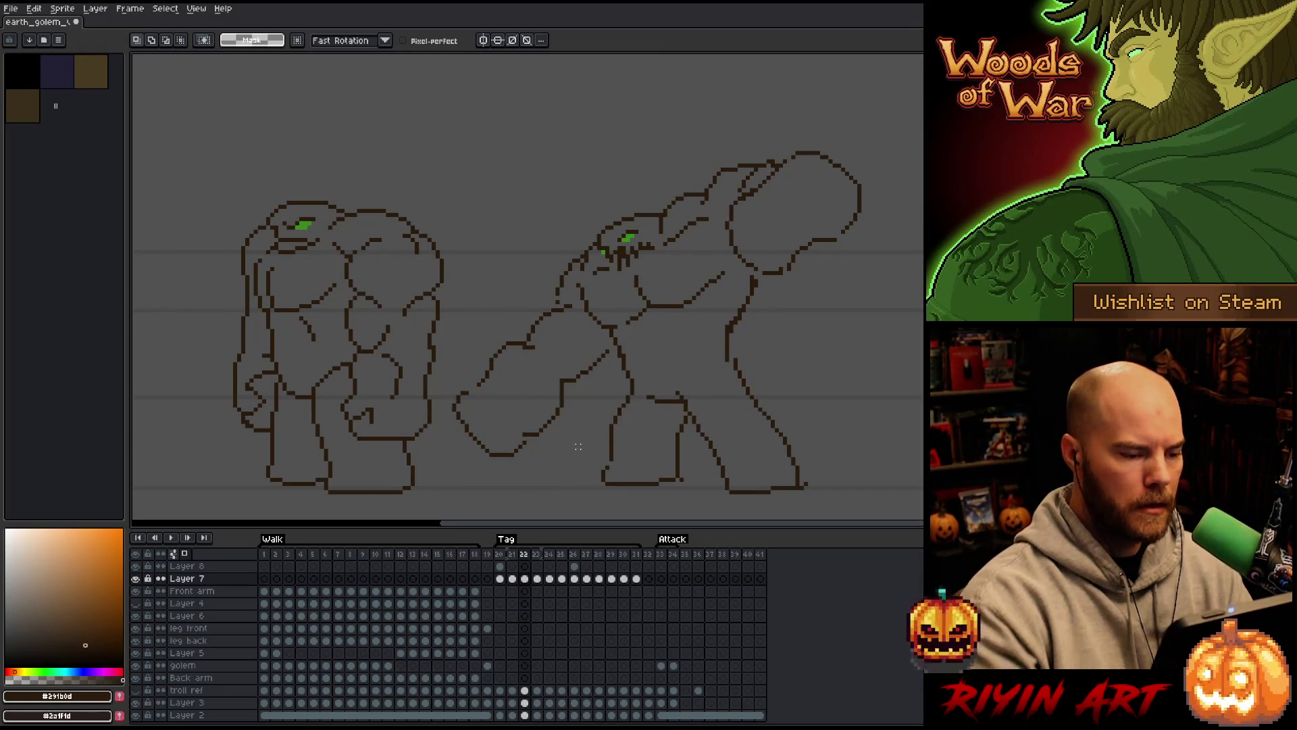
{"action": "mouse_move", "coordinate": [580, 330]}
{"action": "left_mouse_down"}
{"action": "mouse_move", "coordinate": [568, 307]}
{"action": "mouse_move", "coordinate": [567, 324]}
{"action": "left_mouse_up"}
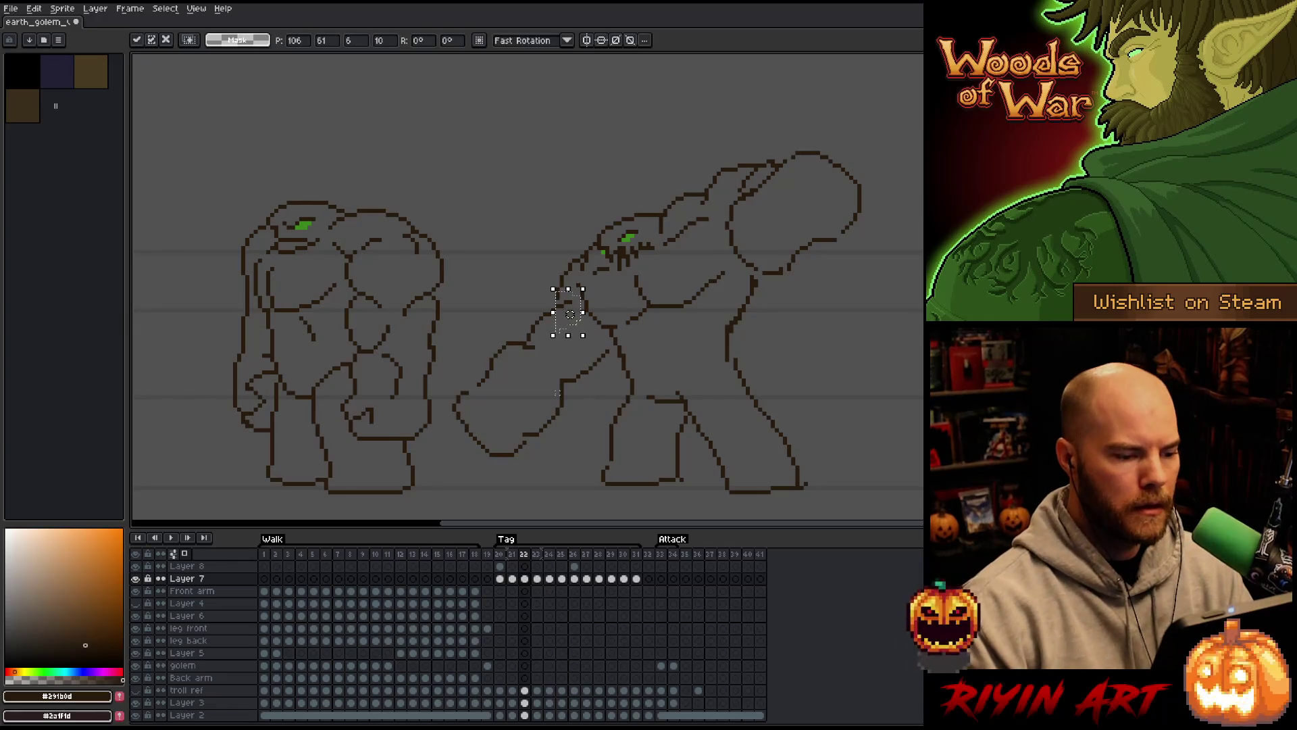
{"action": "key", "text": "ctrl+d"}
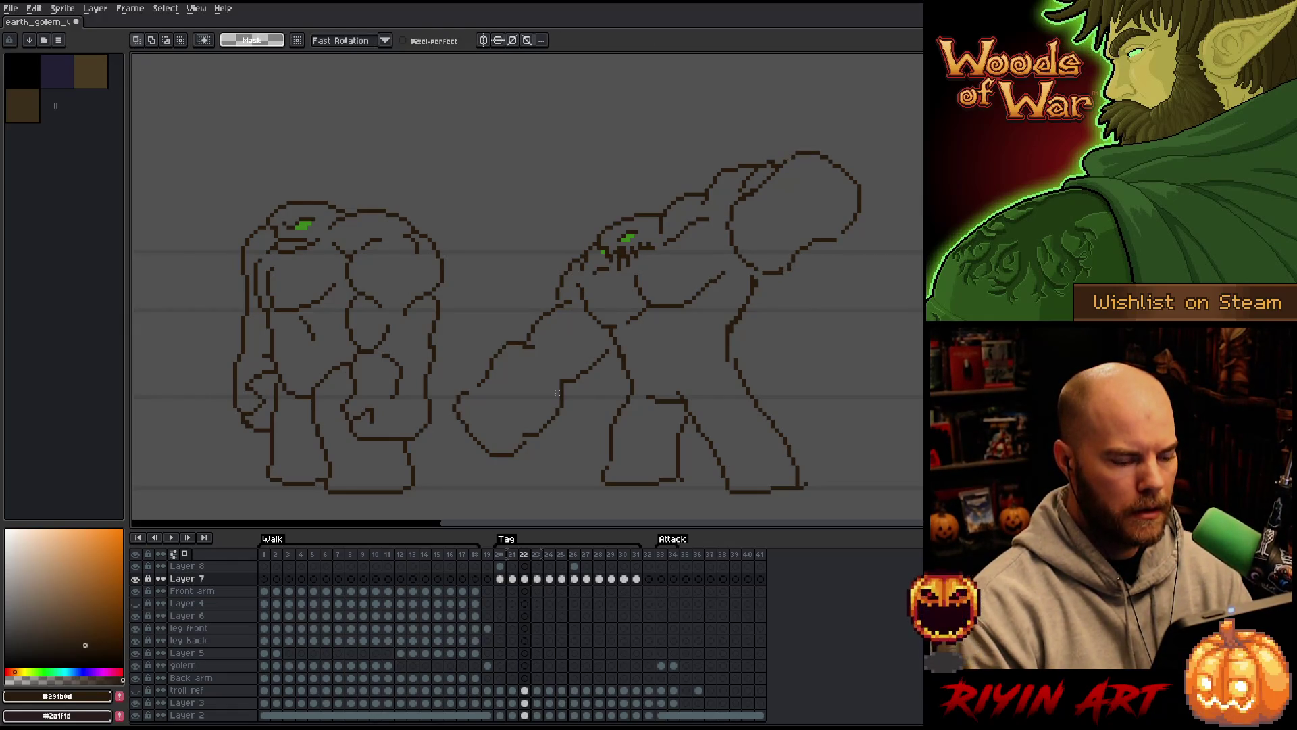
{"action": "key", "text": "Left"}
{"action": "key", "text": "Right"}
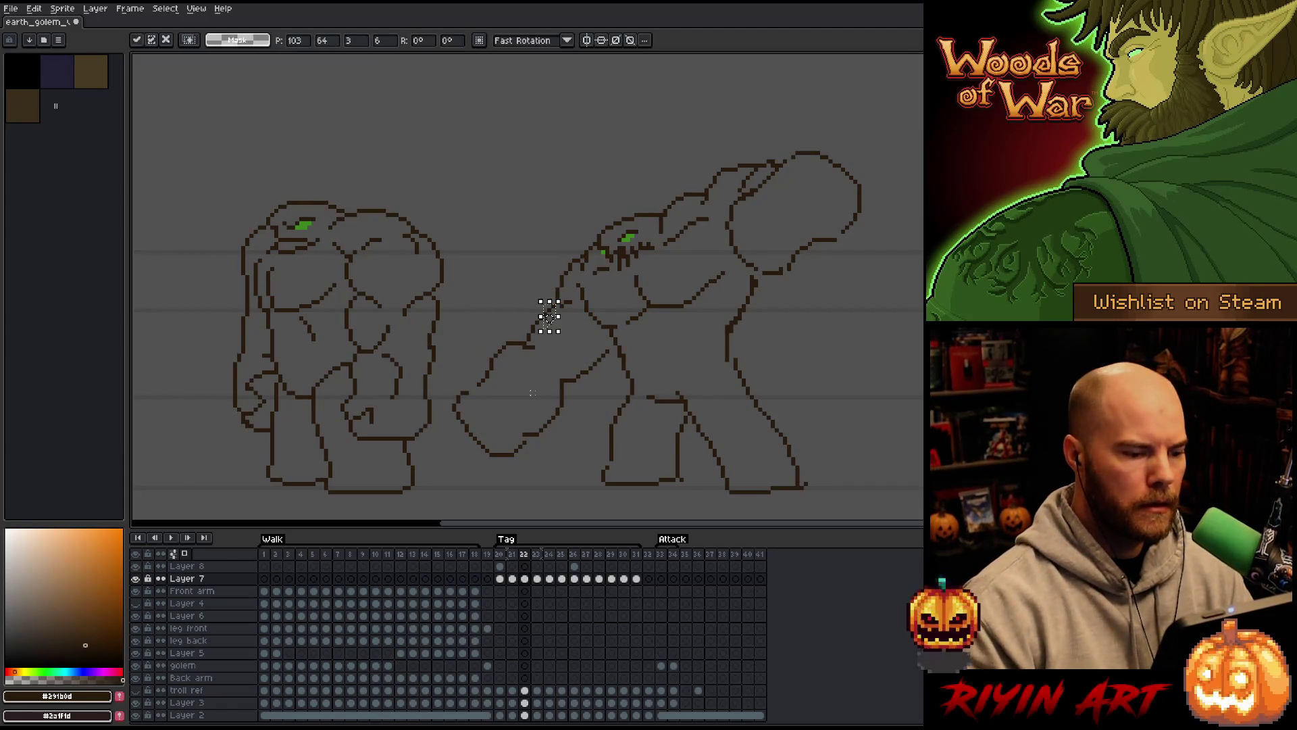
Step through the swing frames, lasso the front arm, and settle on frame 30
{"action": "key", "text": "b"}
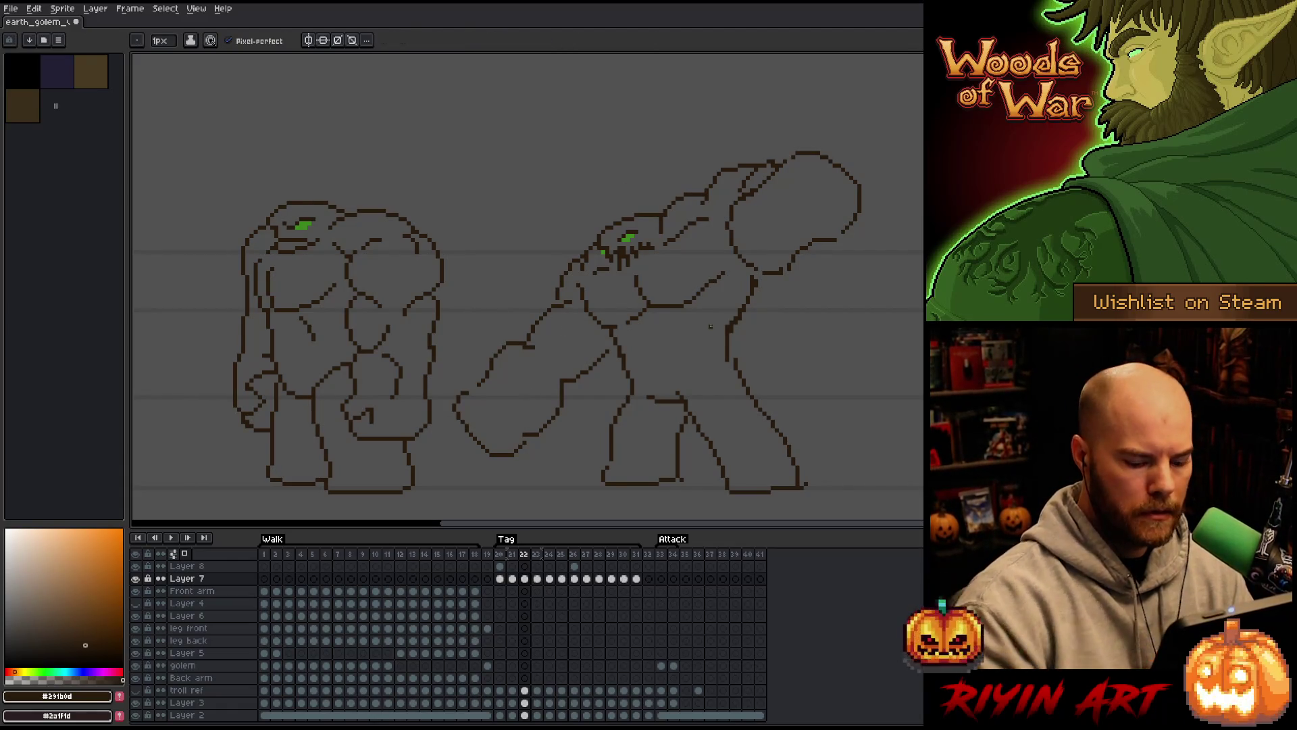
{"action": "key", "text": "Right"}
{"action": "key", "text": "Right"}
{"action": "key", "text": "Right"}
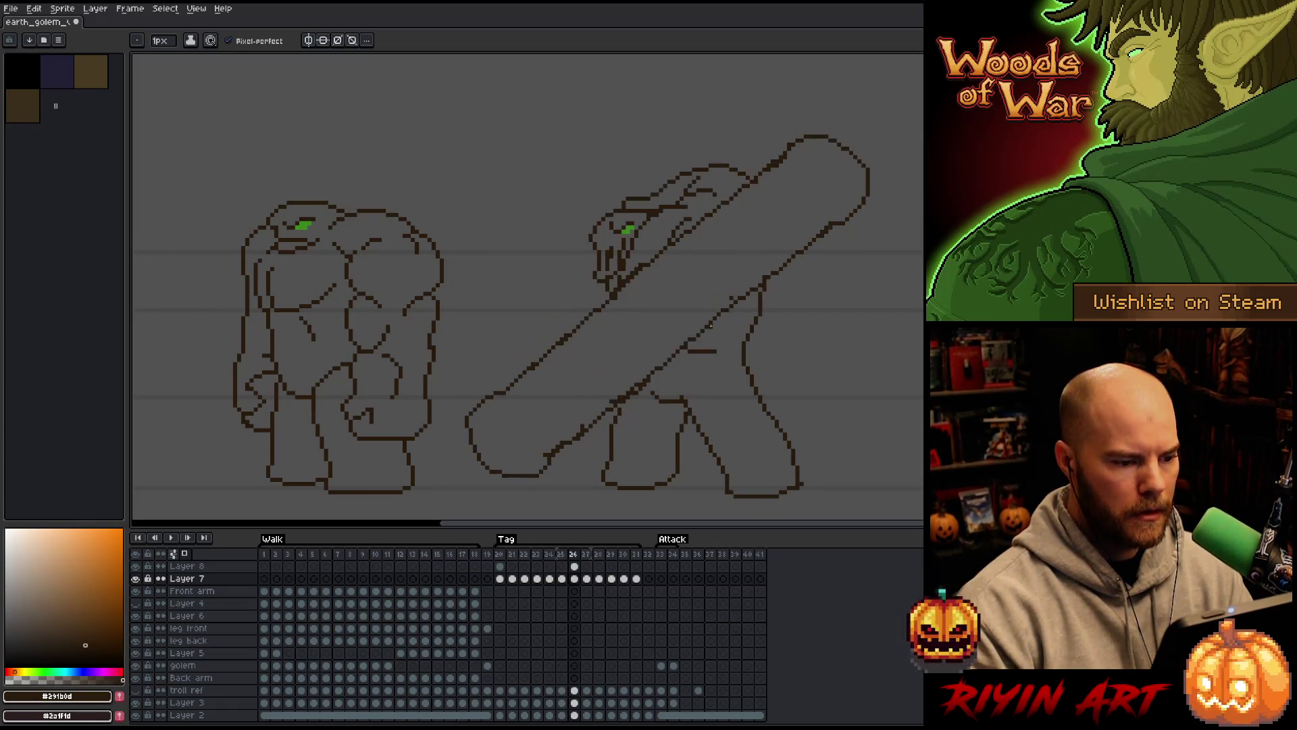
{"action": "key", "text": "Right"}
{"action": "key", "text": "Right"}
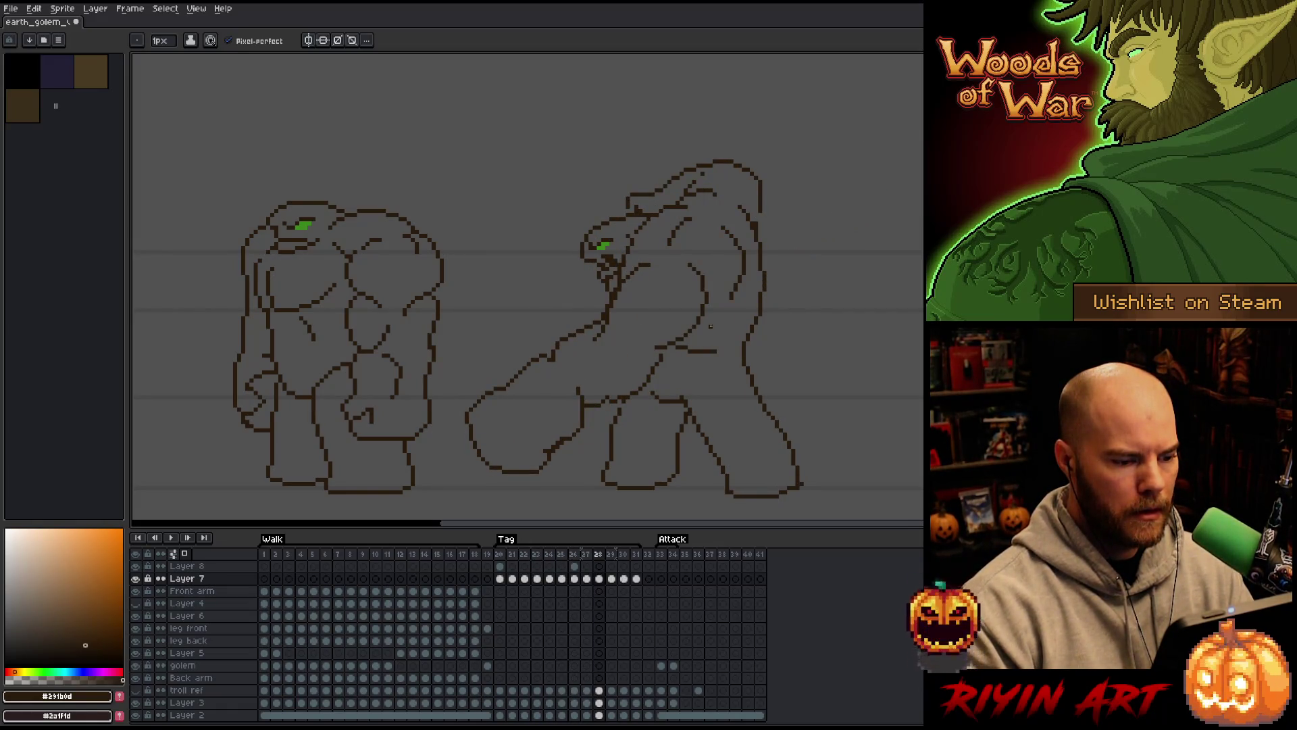
{"action": "key", "text": "Left"}
{"action": "key", "text": "Right"}
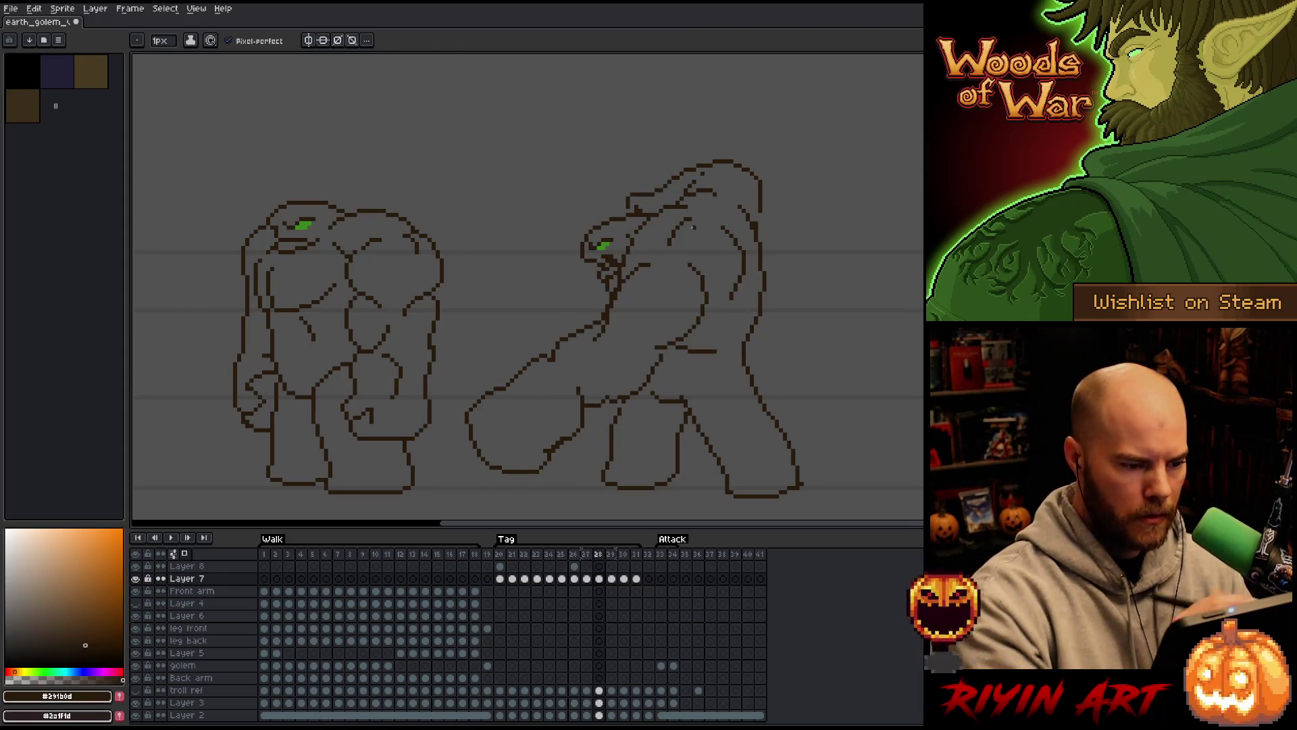
{"action": "key", "text": "m"}
{"action": "mouse_move", "coordinate": [560, 331]}
{"action": "left_mouse_down"}
{"action": "mouse_move", "coordinate": [588, 400]}
{"action": "mouse_move", "coordinate": [525, 503]}
{"action": "mouse_move", "coordinate": [493, 326]}
{"action": "left_mouse_up"}
{"action": "key", "text": "Right"}
{"action": "key", "text": "ctrl+d"}
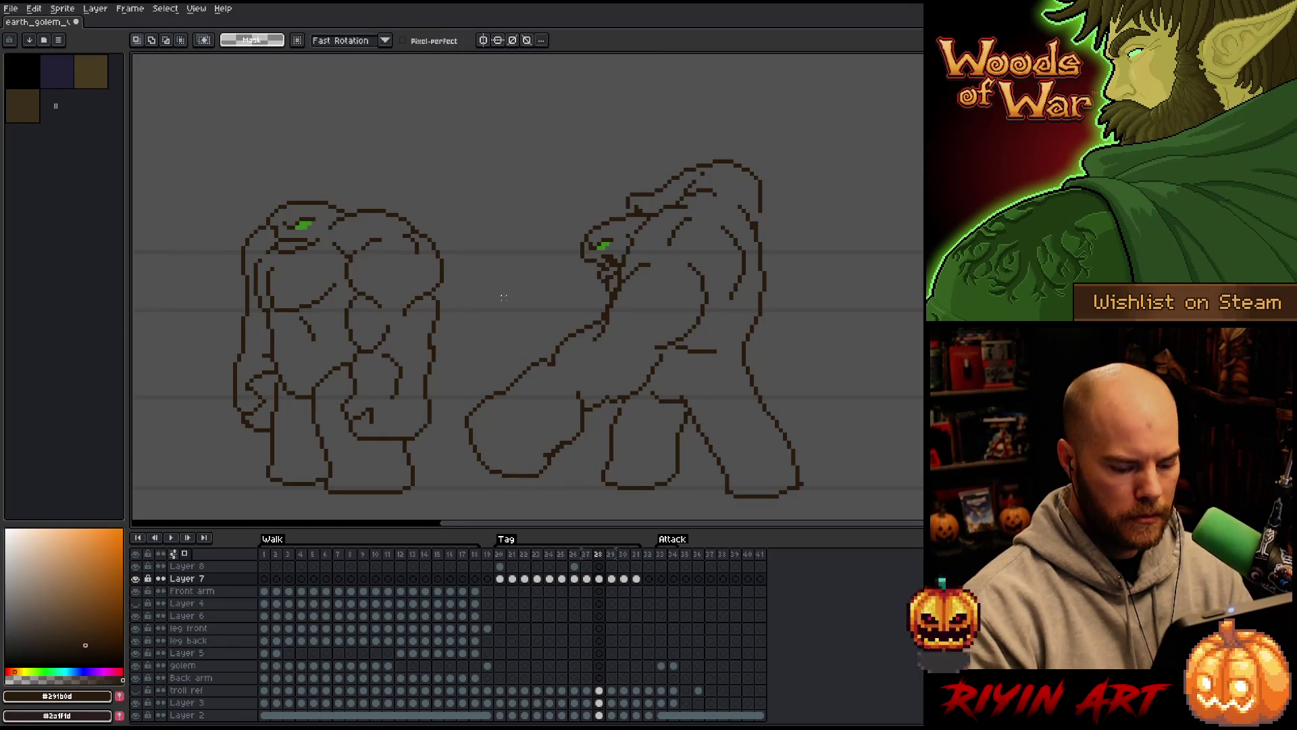
{"action": "key", "text": "Right"}
{"action": "key", "text": "Right"}
{"action": "key", "text": "Left"}
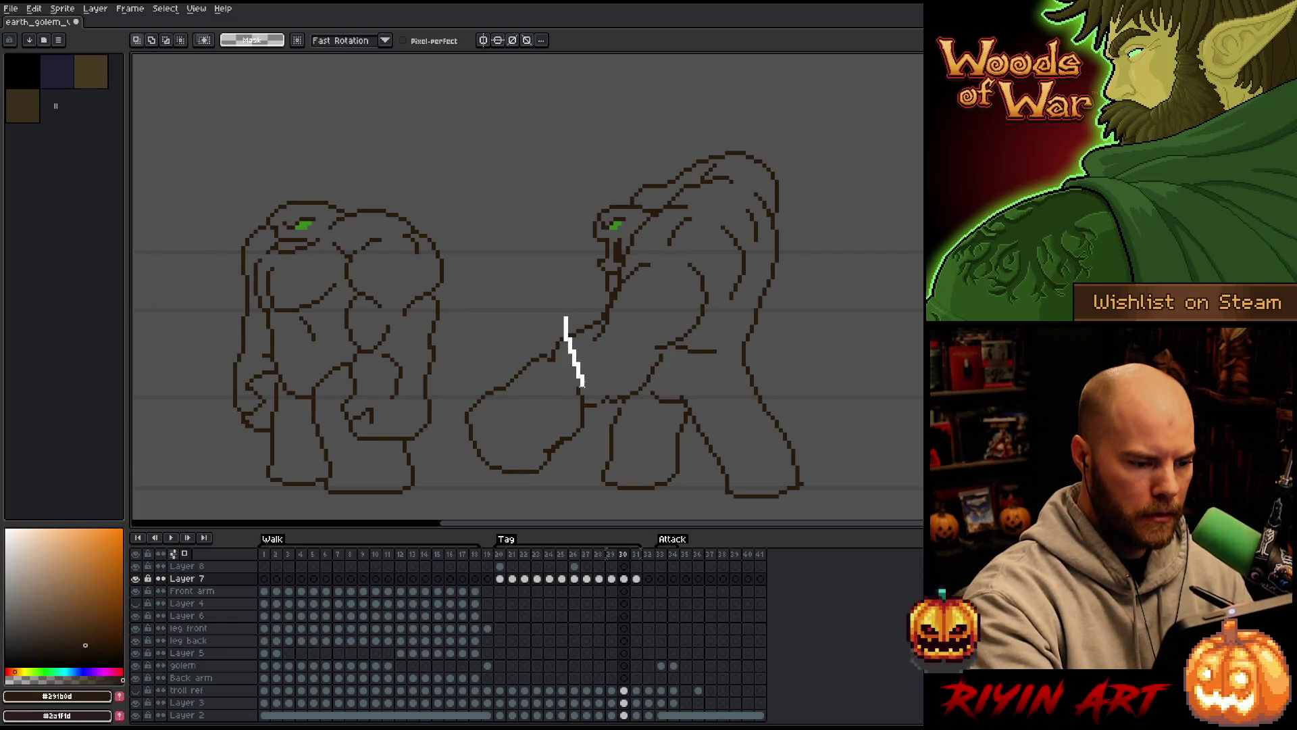
Move the golem's front arm a few pixels right on frame 30 and up-right on frame 31
{"action": "left_click_drag", "start_coordinate": [557, 479], "coordinate": [565, 318]}
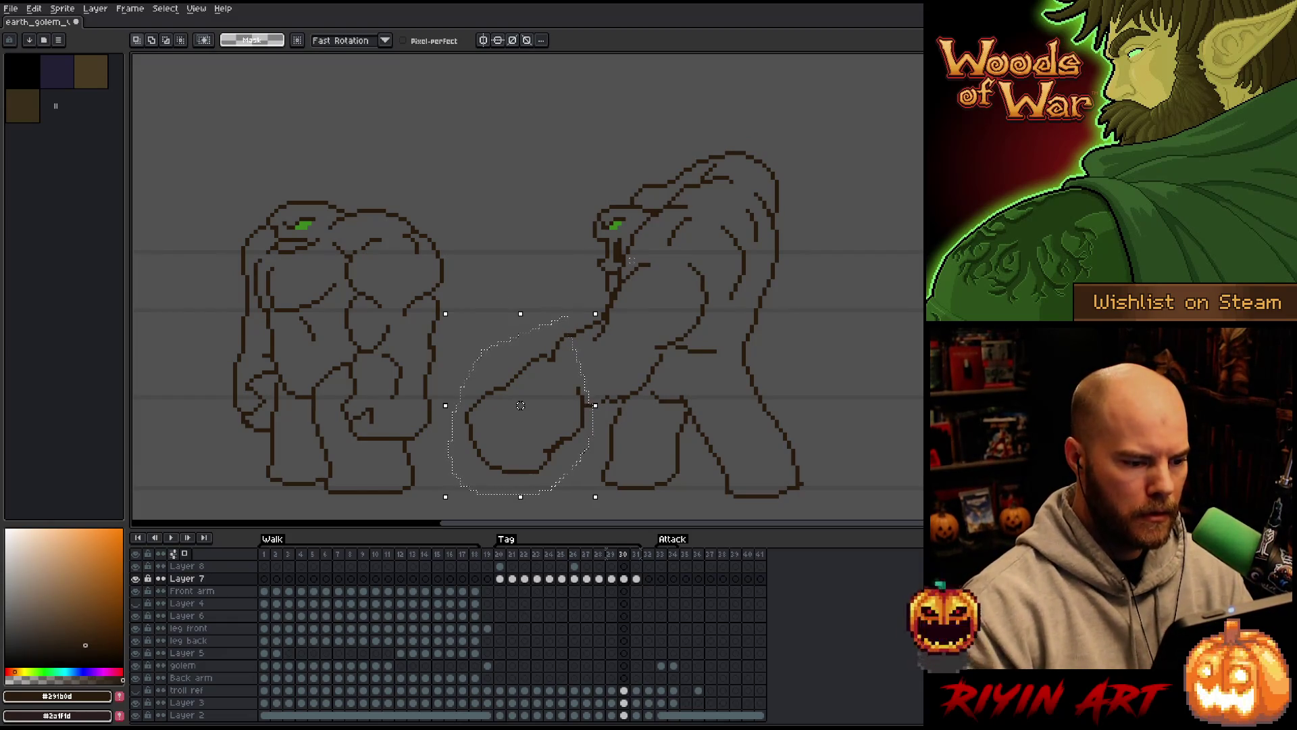
{"action": "left_click_drag", "start_coordinate": [520, 405], "coordinate": [525, 406]}
{"action": "key", "text": "Right"}
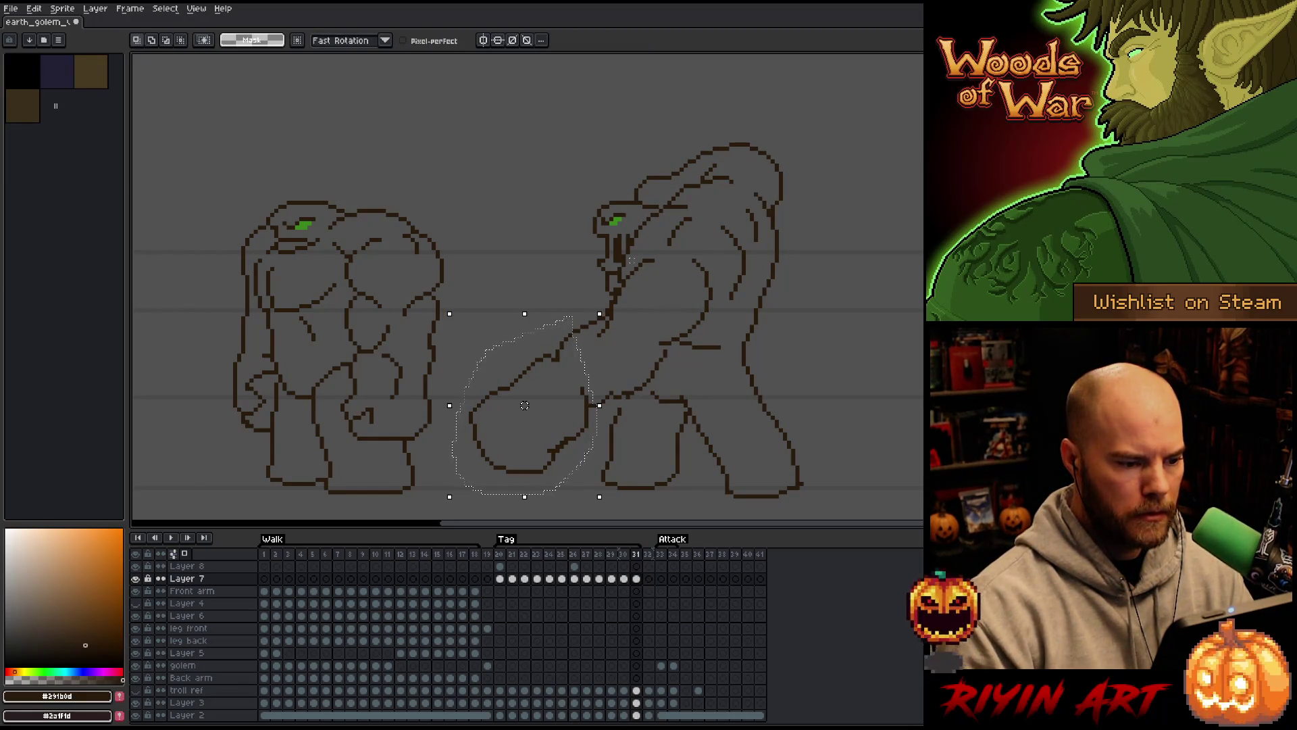
{"action": "left_click_drag", "start_coordinate": [525, 405], "coordinate": [528, 401]}
Play the Tag animation to preview the club swing, then stop it
{"action": "key", "text": "Left"}
{"action": "key", "text": "Left"}
{"action": "key", "text": "Left"}
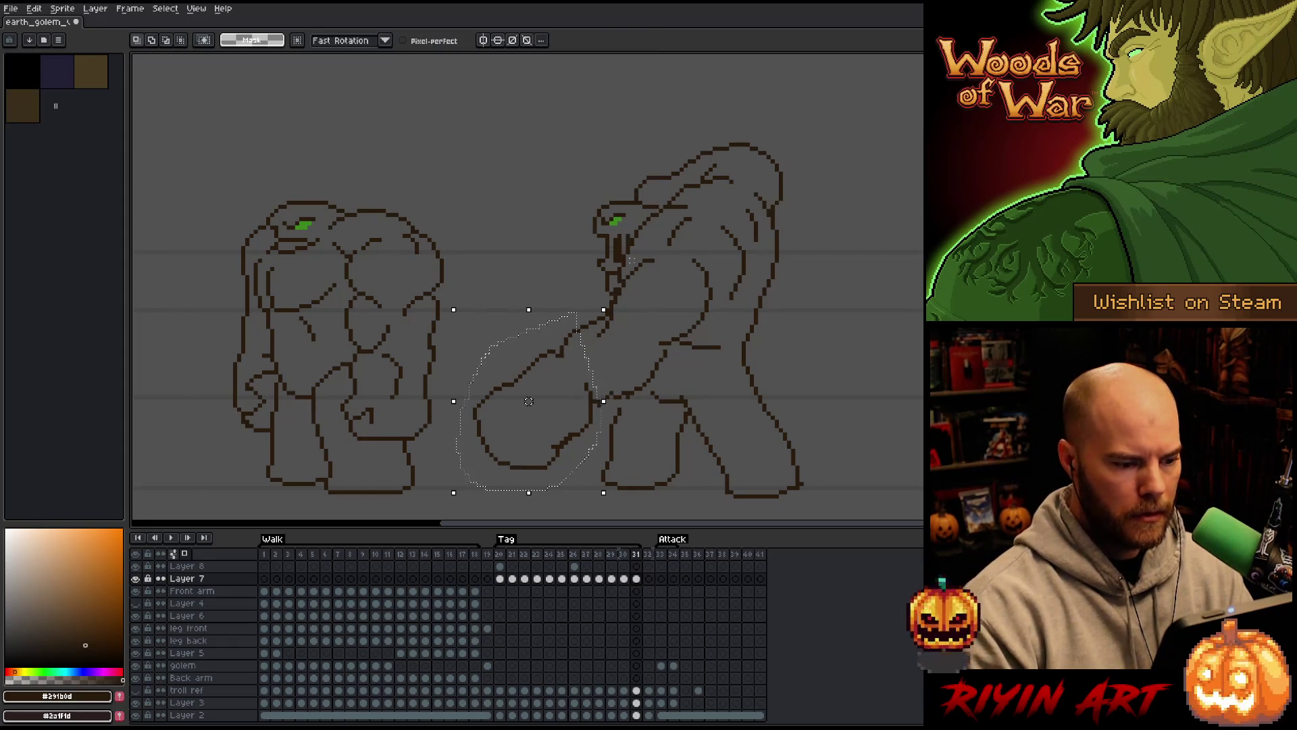
{"action": "key", "text": "Return"}
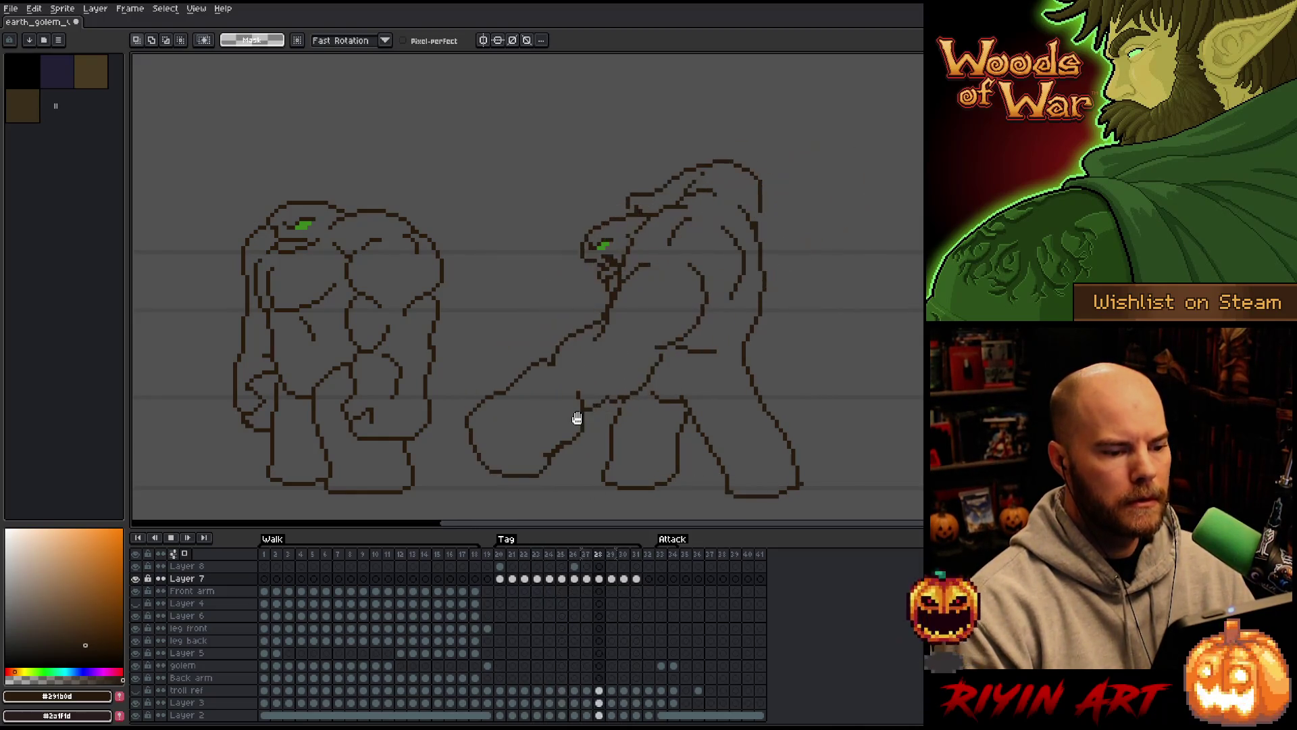
{"action": "key", "text": "Return"}
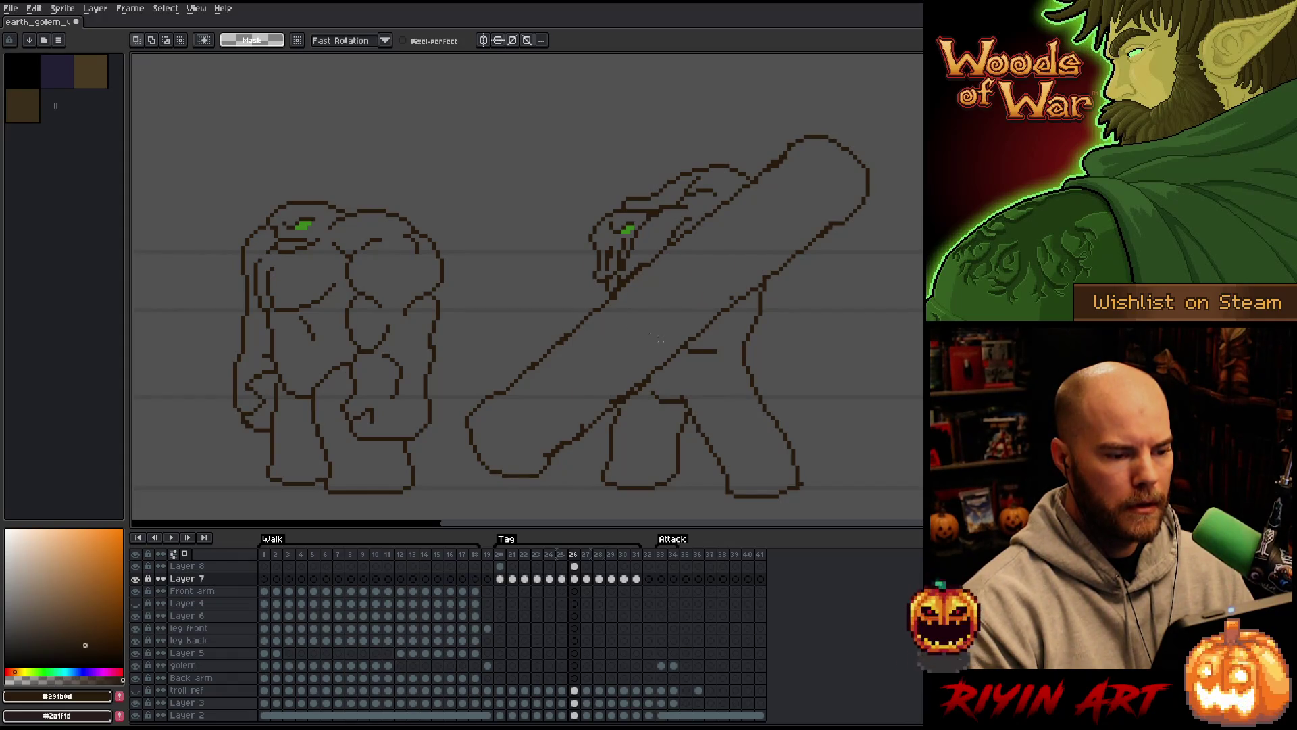
On frame 27, lasso the golem's head and shift it one pixel left
{"action": "key", "text": "Right"}
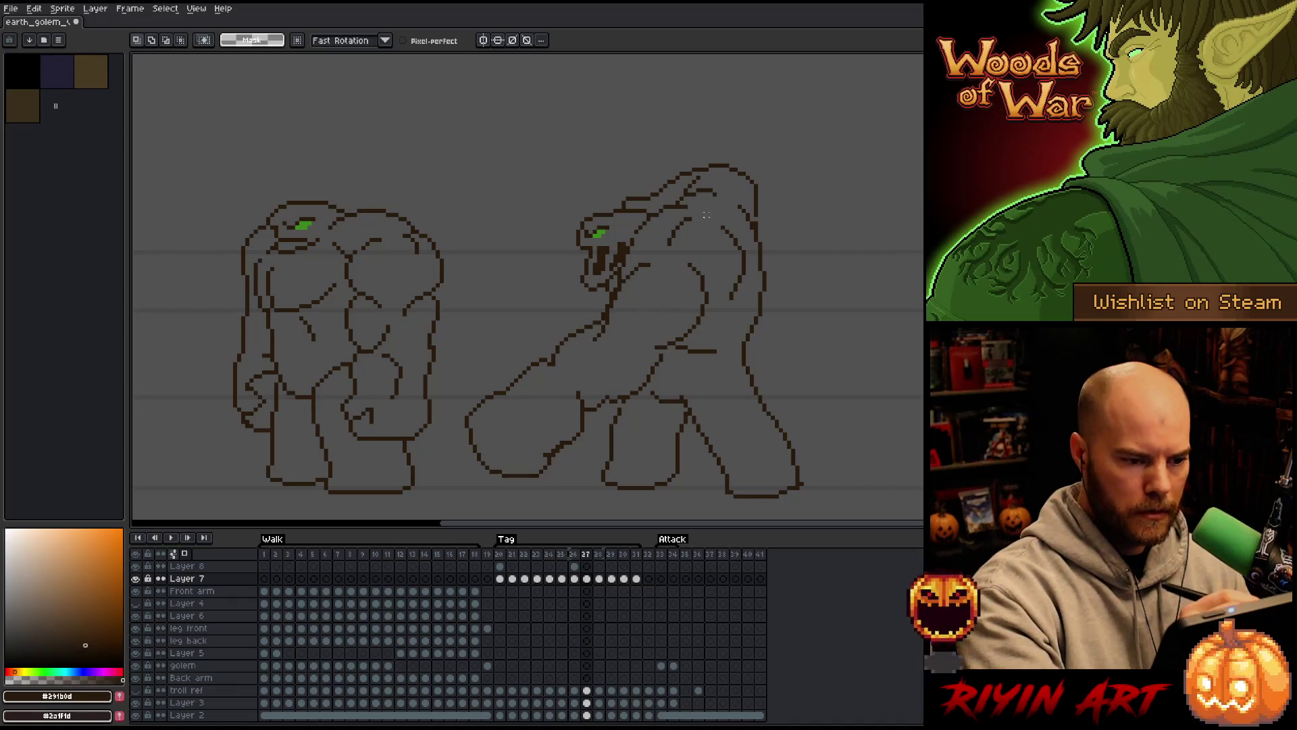
{"action": "mouse_move", "coordinate": [723, 202]}
{"action": "left_mouse_down"}
{"action": "mouse_move", "coordinate": [706, 185]}
{"action": "mouse_move", "coordinate": [729, 199]}
{"action": "mouse_move", "coordinate": [656, 208]}
{"action": "mouse_move", "coordinate": [628, 246]}
{"action": "mouse_move", "coordinate": [623, 325]}
{"action": "left_mouse_up"}
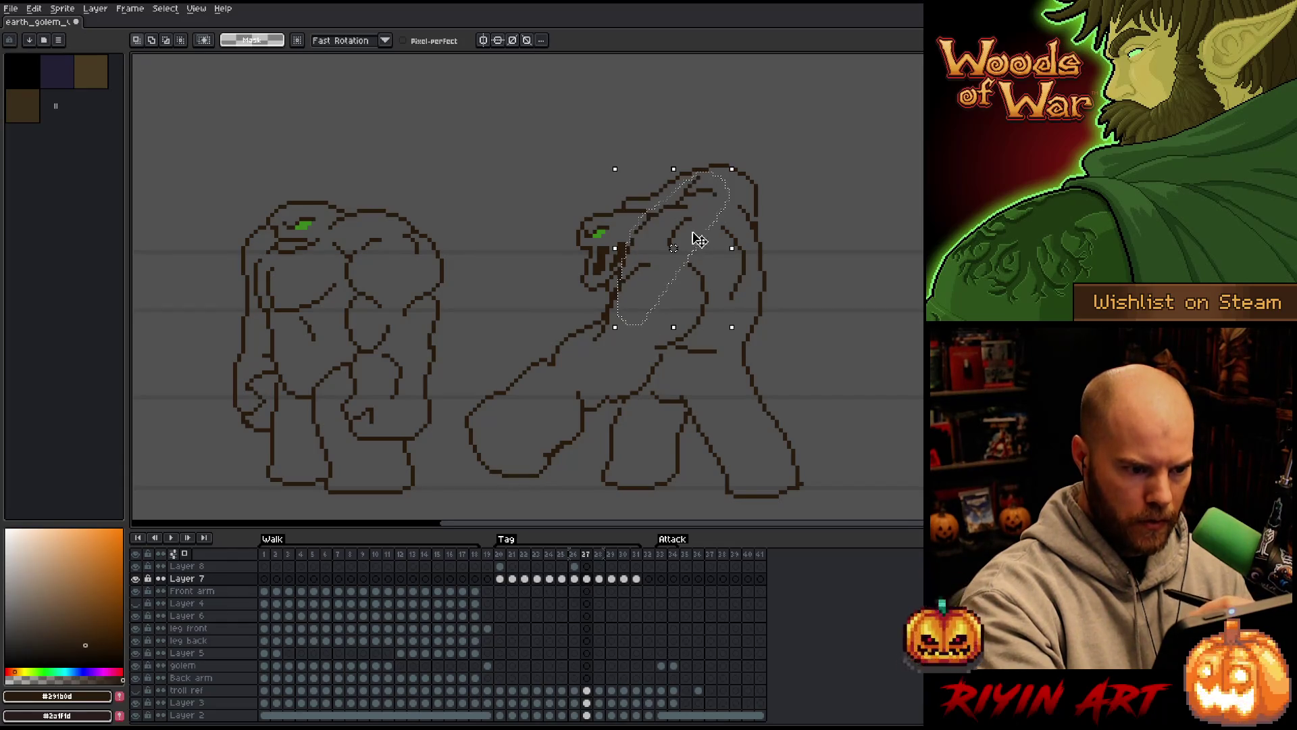
{"action": "key", "text": "Left"}
{"action": "key", "text": "Left"}
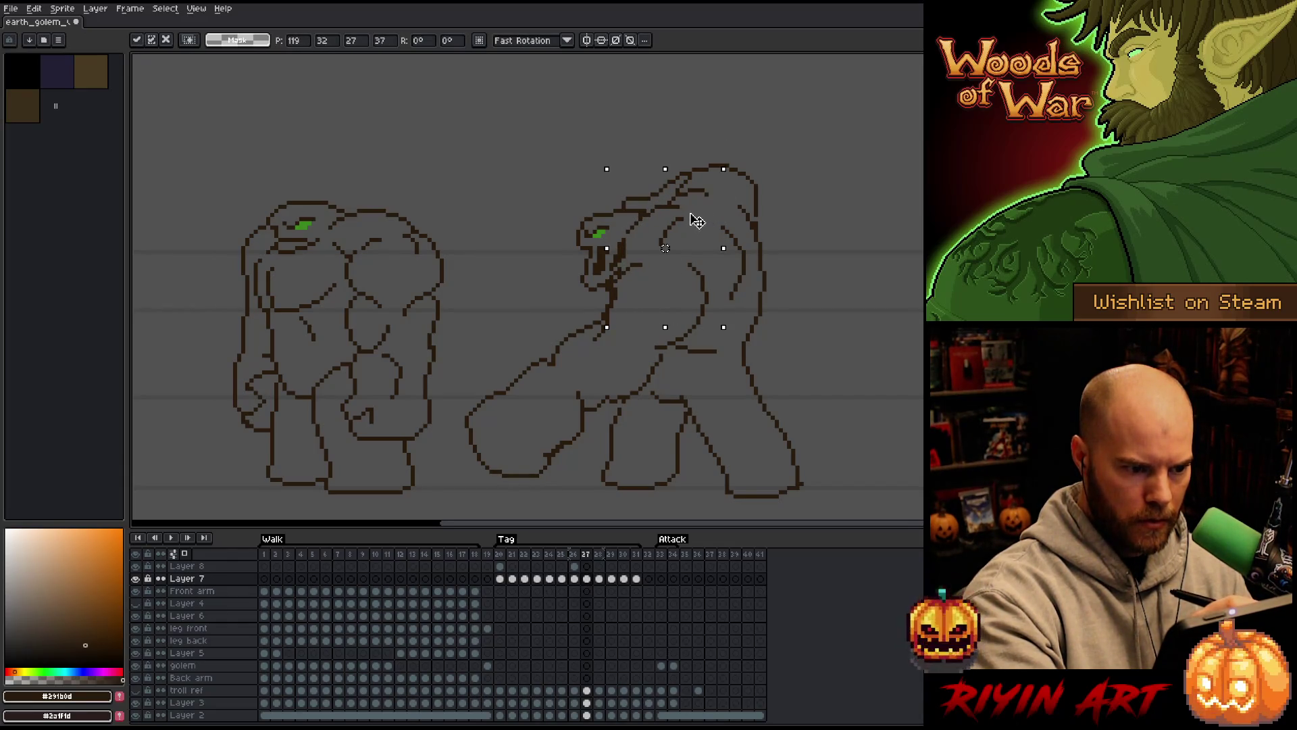
{"action": "key", "text": "b"}
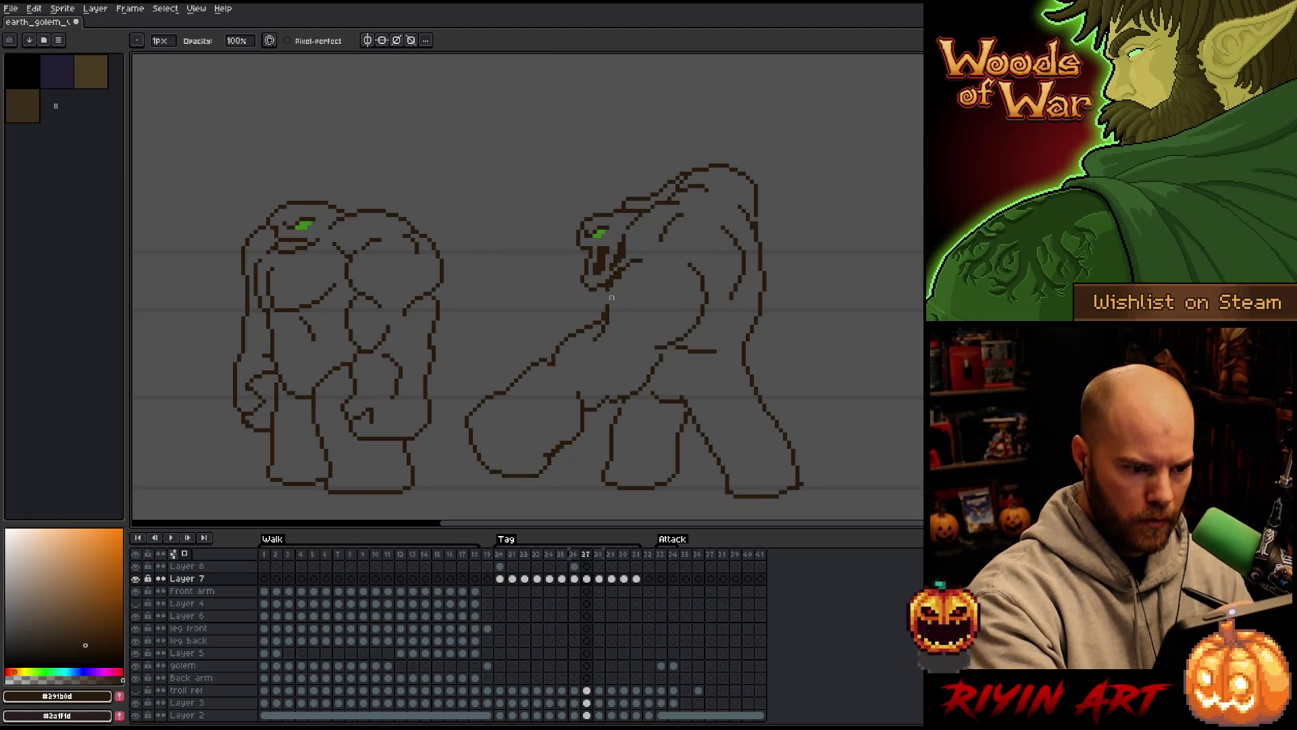
{"action": "key", "text": "e"}
{"action": "key", "text": "b"}
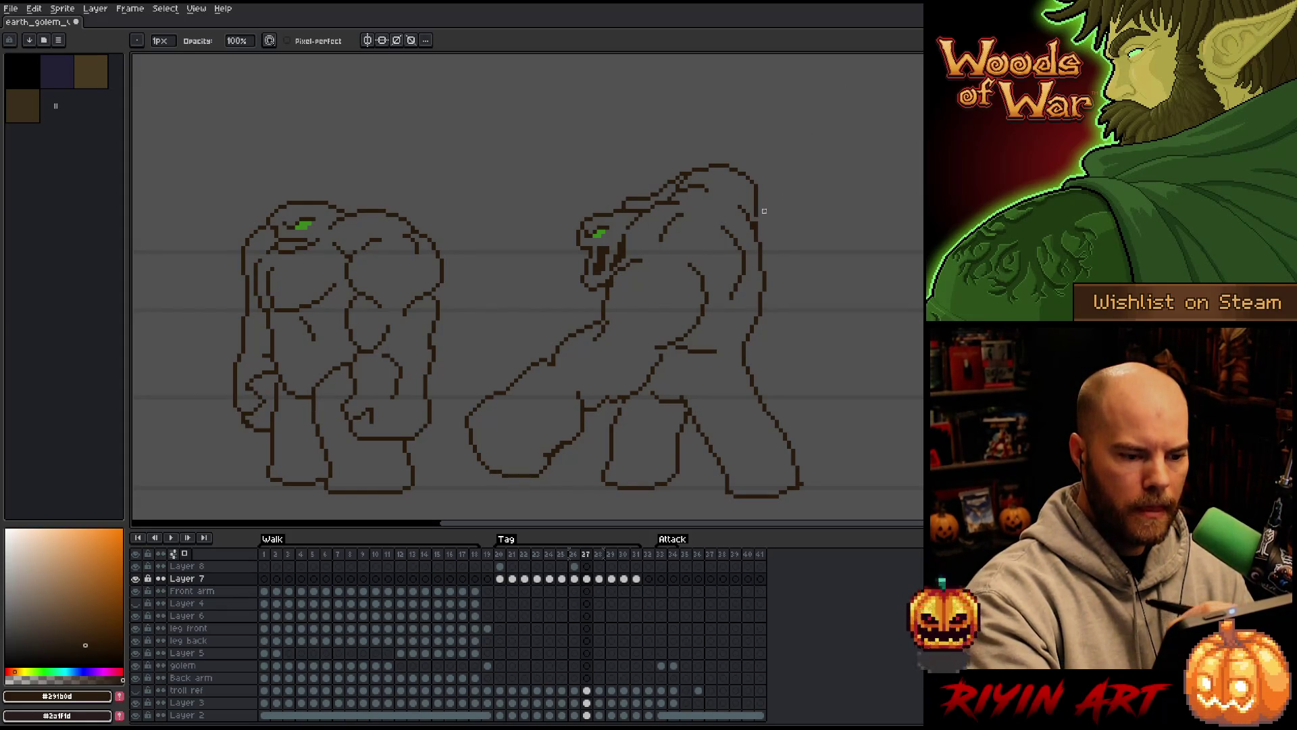
Push the golem's back contour slightly right on frames 27 and 28
{"action": "key", "text": "q"}
{"action": "mouse_move", "coordinate": [739, 194]}
{"action": "left_mouse_down"}
{"action": "mouse_move", "coordinate": [771, 320]}
{"action": "mouse_move", "coordinate": [740, 350]}
{"action": "mouse_move", "coordinate": [761, 252]}
{"action": "left_mouse_up"}
{"action": "key", "text": "ctrl+d"}
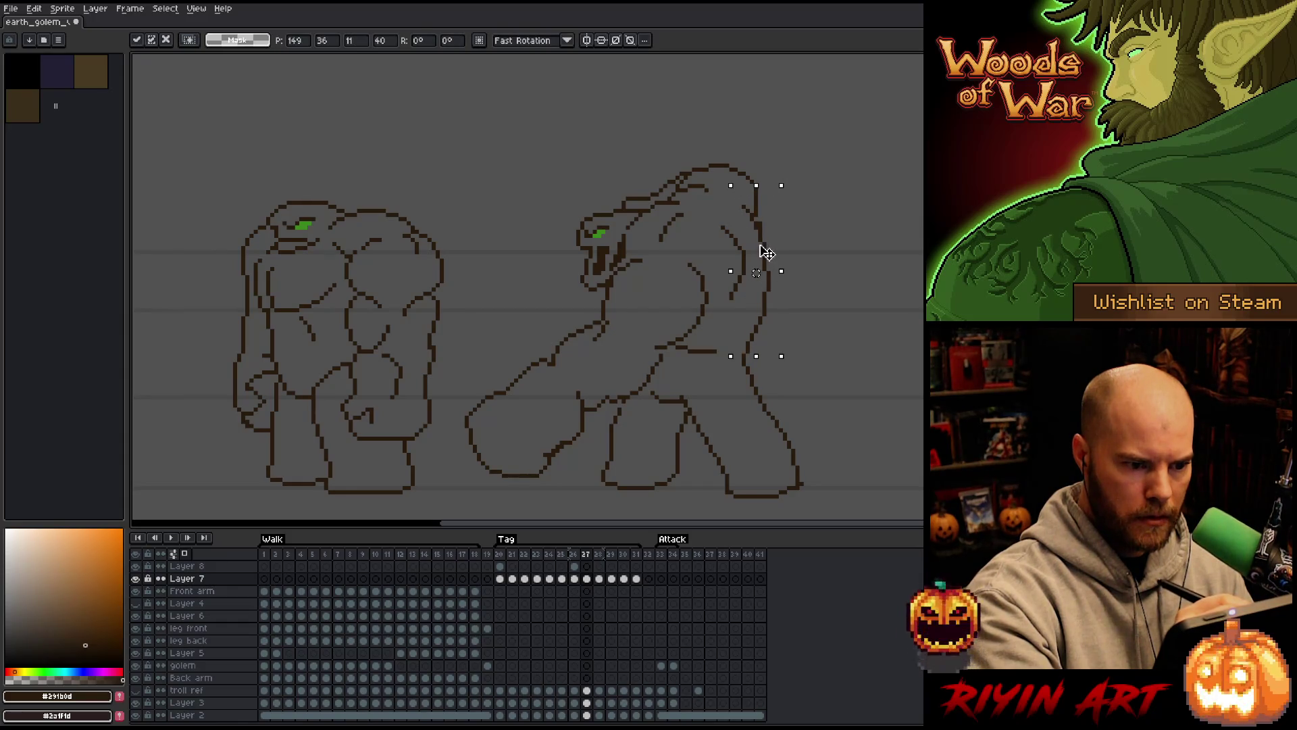
{"action": "key", "text": "Right"}
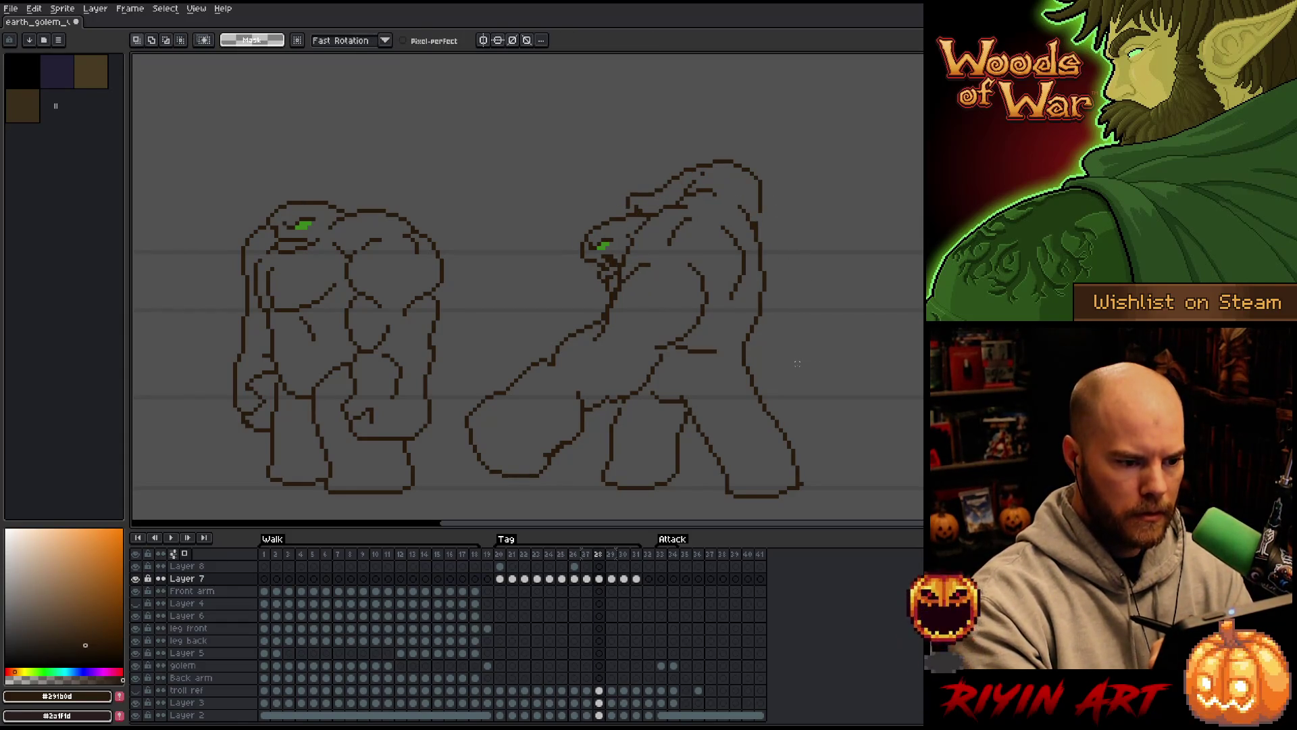
{"action": "mouse_move", "coordinate": [742, 198]}
{"action": "left_mouse_down"}
{"action": "mouse_move", "coordinate": [773, 328]}
{"action": "mouse_move", "coordinate": [733, 350]}
{"action": "mouse_move", "coordinate": [760, 215]}
{"action": "mouse_move", "coordinate": [704, 175]}
{"action": "mouse_move", "coordinate": [627, 236]}
{"action": "mouse_move", "coordinate": [606, 333]}
{"action": "left_mouse_up"}
{"action": "key", "text": "ctrl+d"}
Nudge the selected head up-left by a pixel and readjust its position on frame 28
{"action": "key", "text": "Left"}
{"action": "key", "text": "Up"}
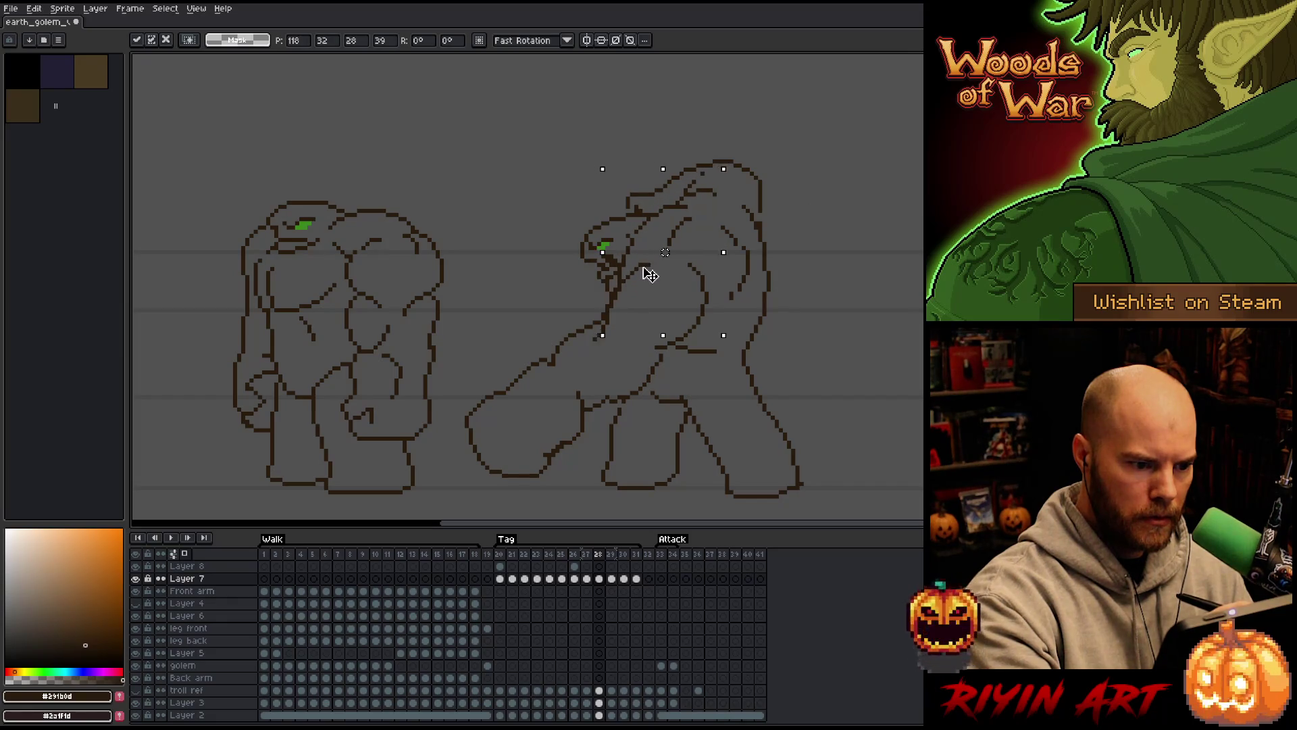
{"action": "key", "text": "Return"}
{"action": "key", "text": "period"}
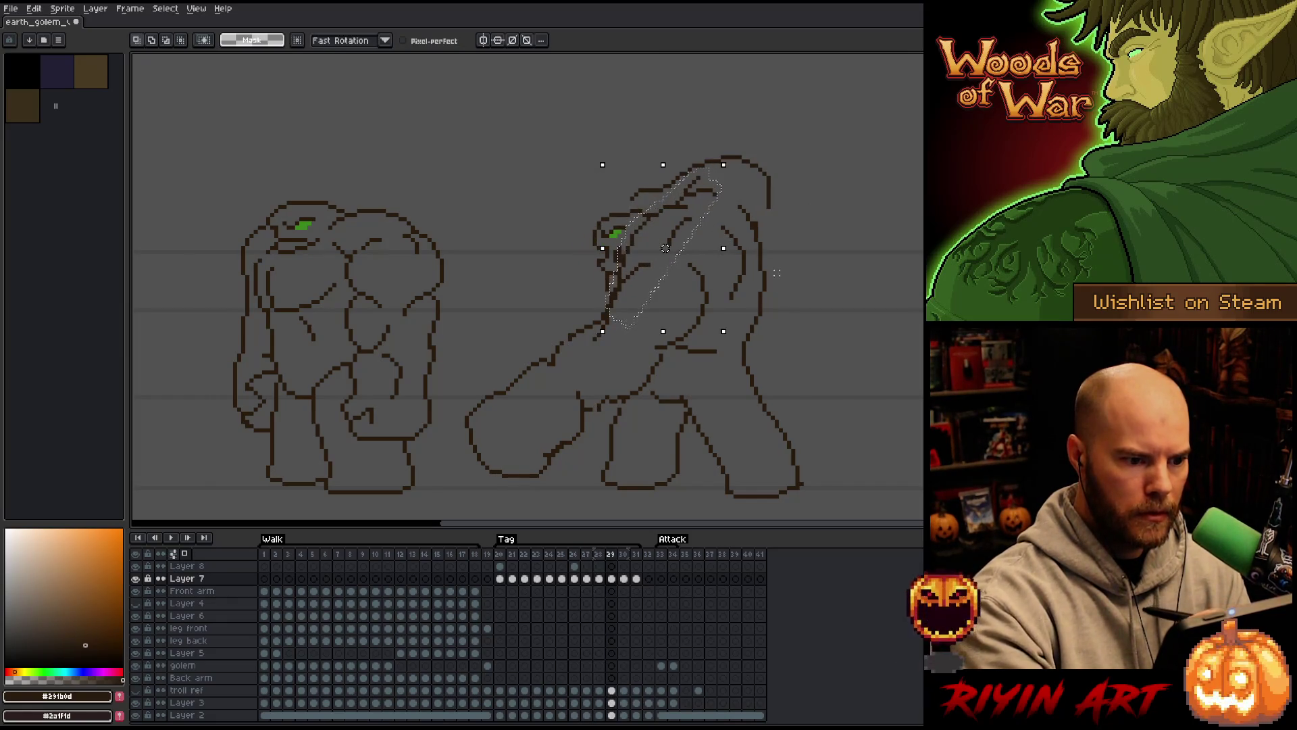
{"action": "key", "text": "comma"}
{"action": "key", "text": "Left"}
{"action": "key", "text": "Down"}
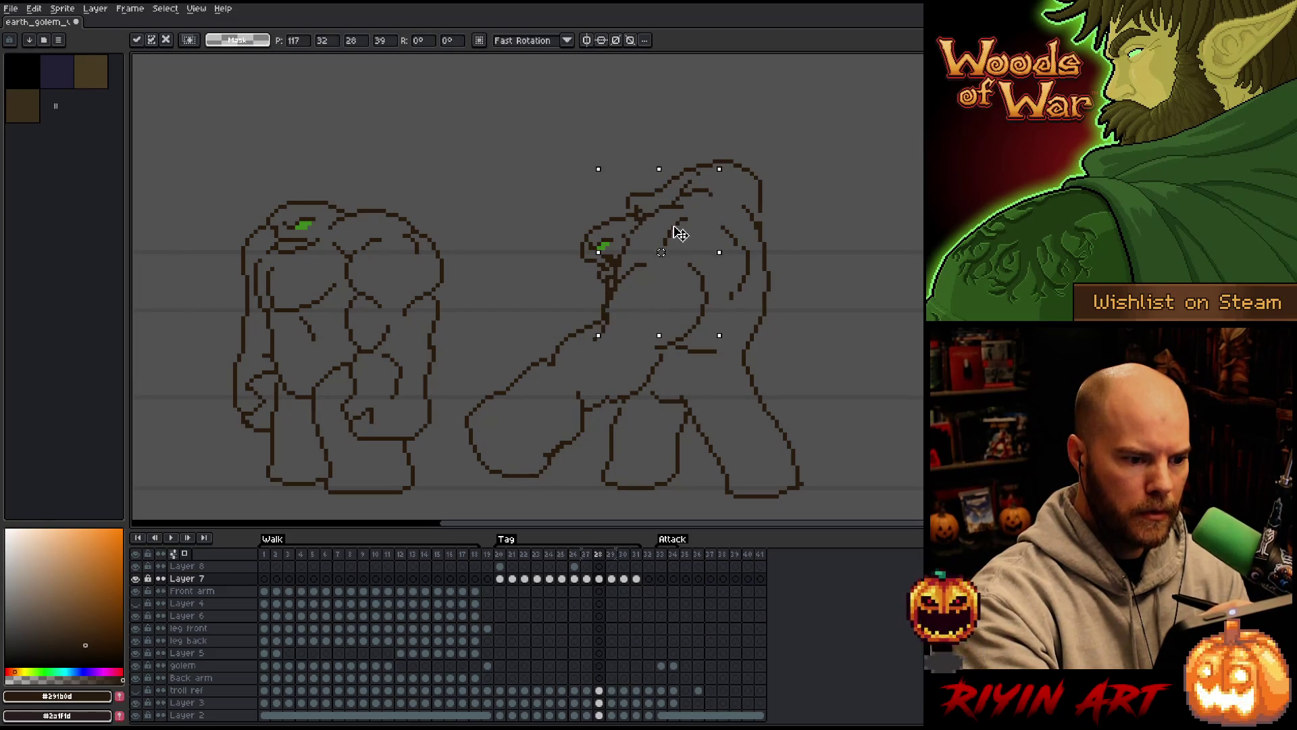
{"action": "key", "text": "Return"}
{"action": "key", "text": "period"}
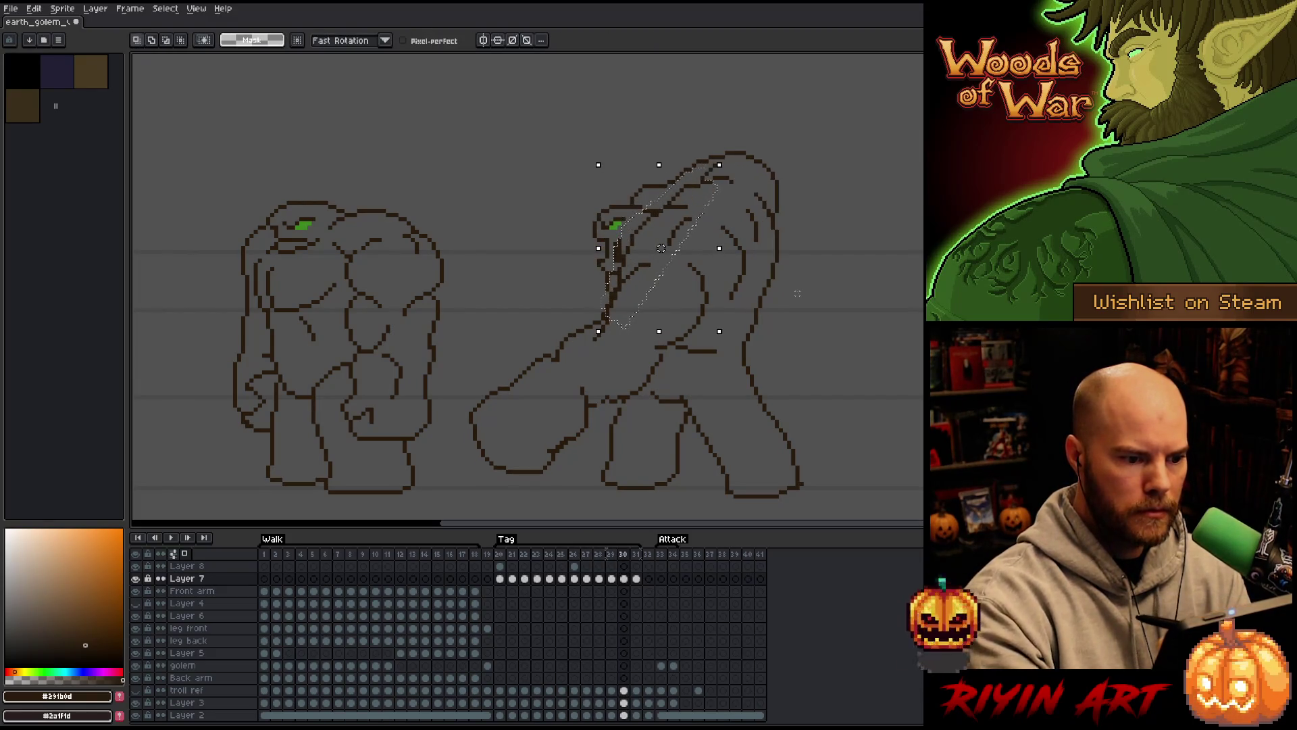
Compare frames 28 and 29, then clear the leftover selection on frame 29 and take the pencil
{"action": "key", "text": "comma"}
{"action": "key", "text": "period"}
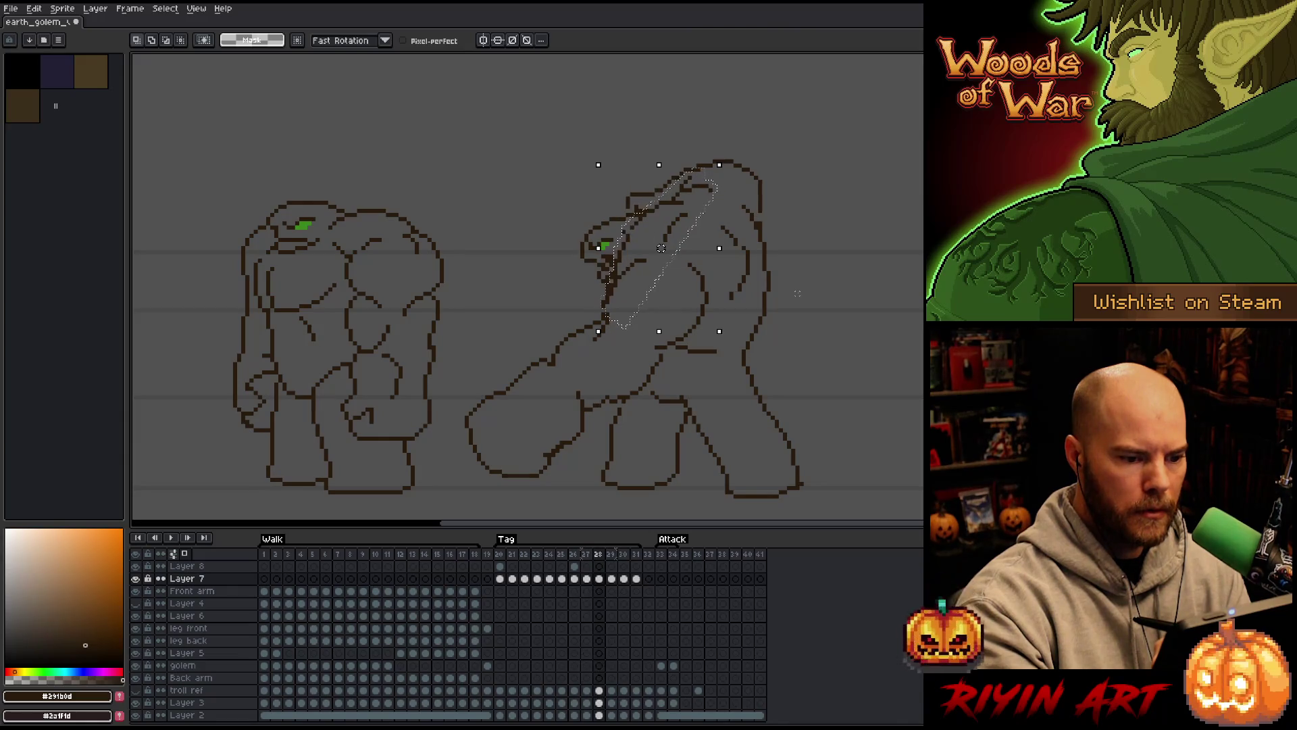
{"action": "key", "text": "period"}
{"action": "key", "text": "comma"}
{"action": "key", "text": "comma"}
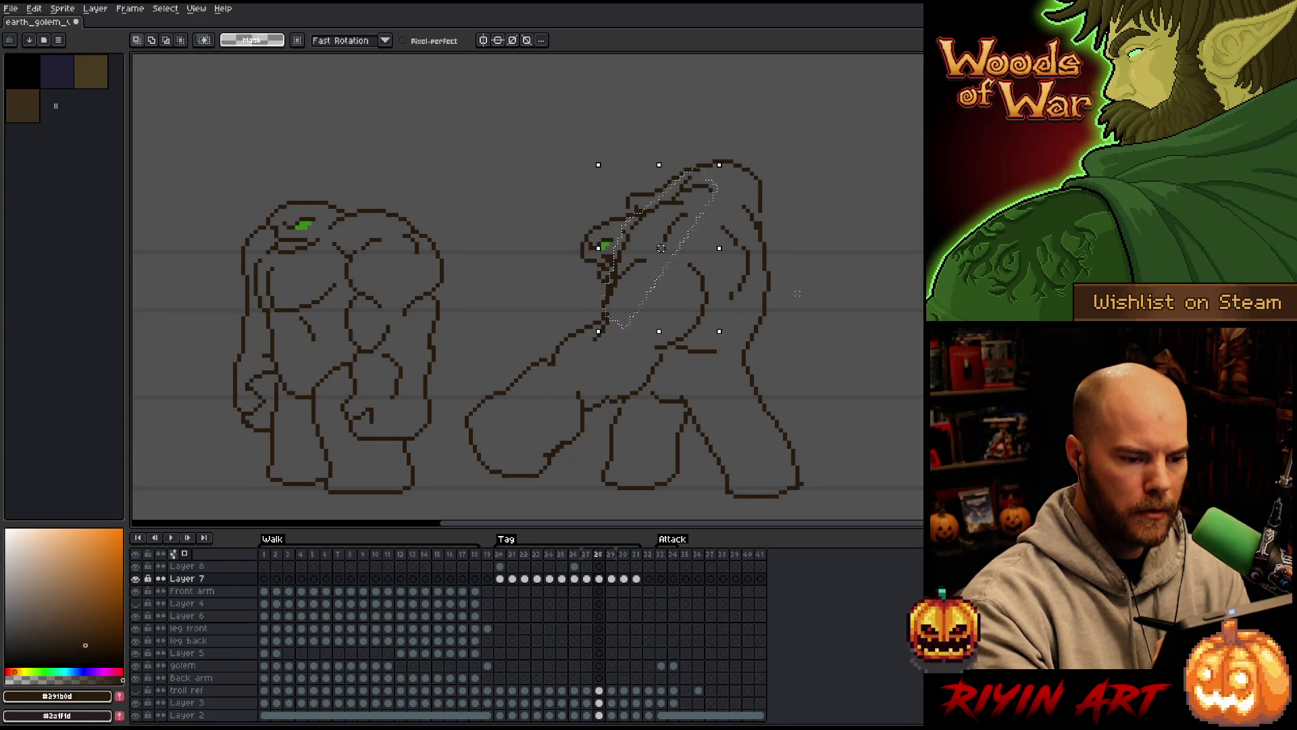
{"action": "key", "text": "period"}
{"action": "mouse_move", "coordinate": [757, 193]}
{"action": "left_mouse_down"}
{"action": "mouse_move", "coordinate": [776, 233]}
{"action": "mouse_move", "coordinate": [750, 287]}
{"action": "mouse_move", "coordinate": [757, 191]}
{"action": "left_mouse_up"}
{"action": "key", "text": "ctrl+z"}
{"action": "key", "text": "b"}
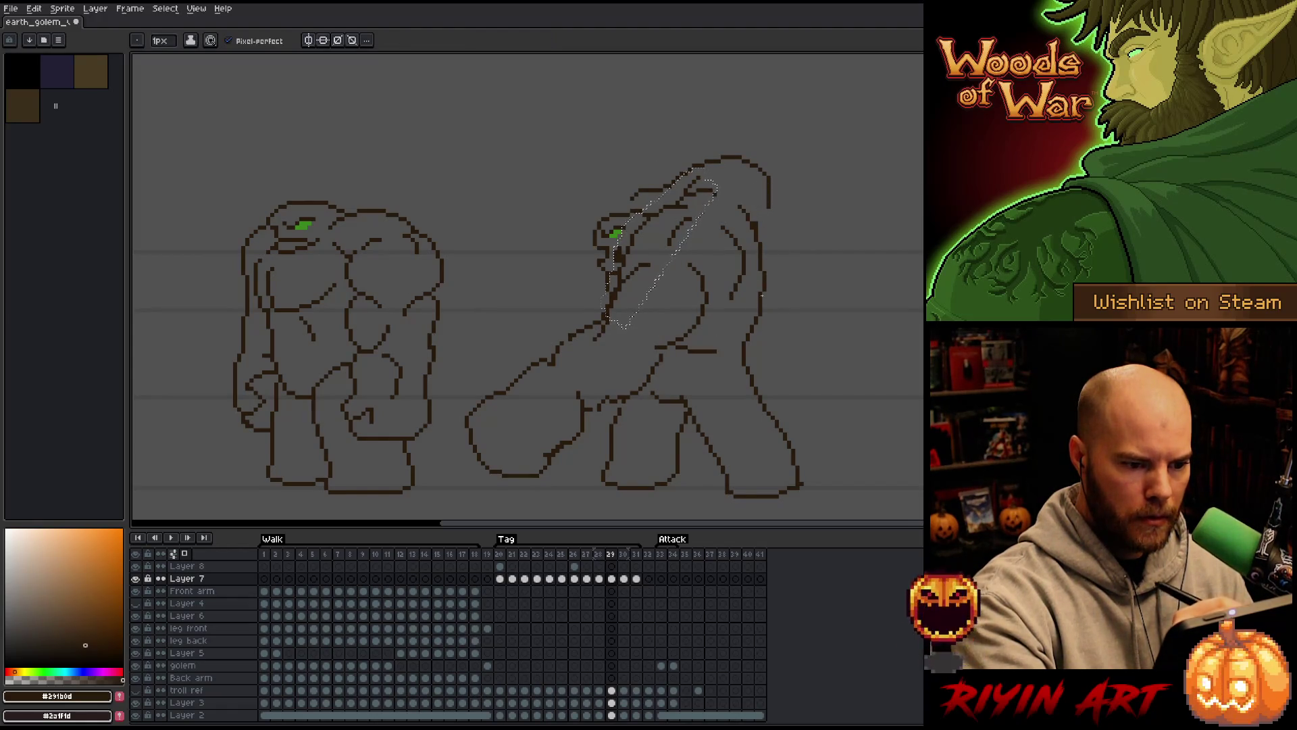
{"action": "key", "text": "ctrl+d"}
Draw a new edge line down the golem's arm on frame 29, checked against frames 28 and 30
{"action": "left_click_drag", "start_coordinate": [760, 196], "coordinate": [760, 273]}
{"action": "key", "text": "e"}
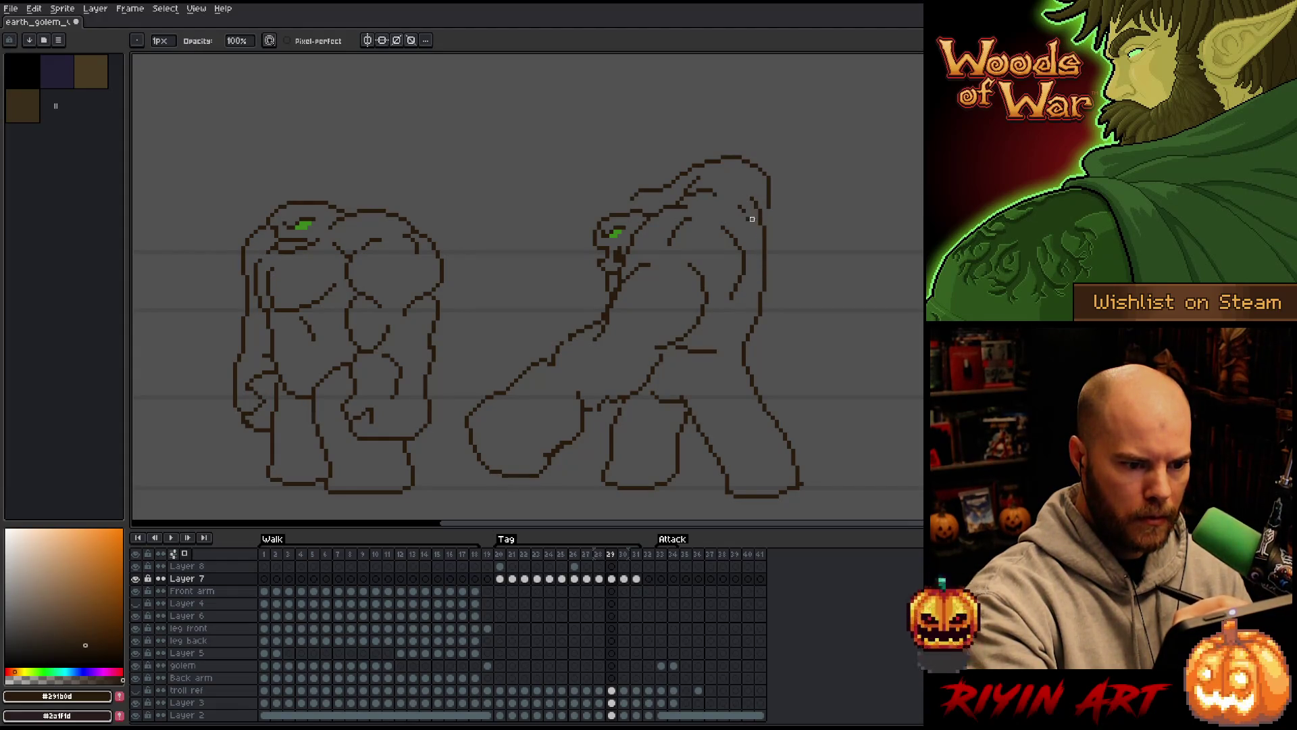
{"action": "key", "text": "comma"}
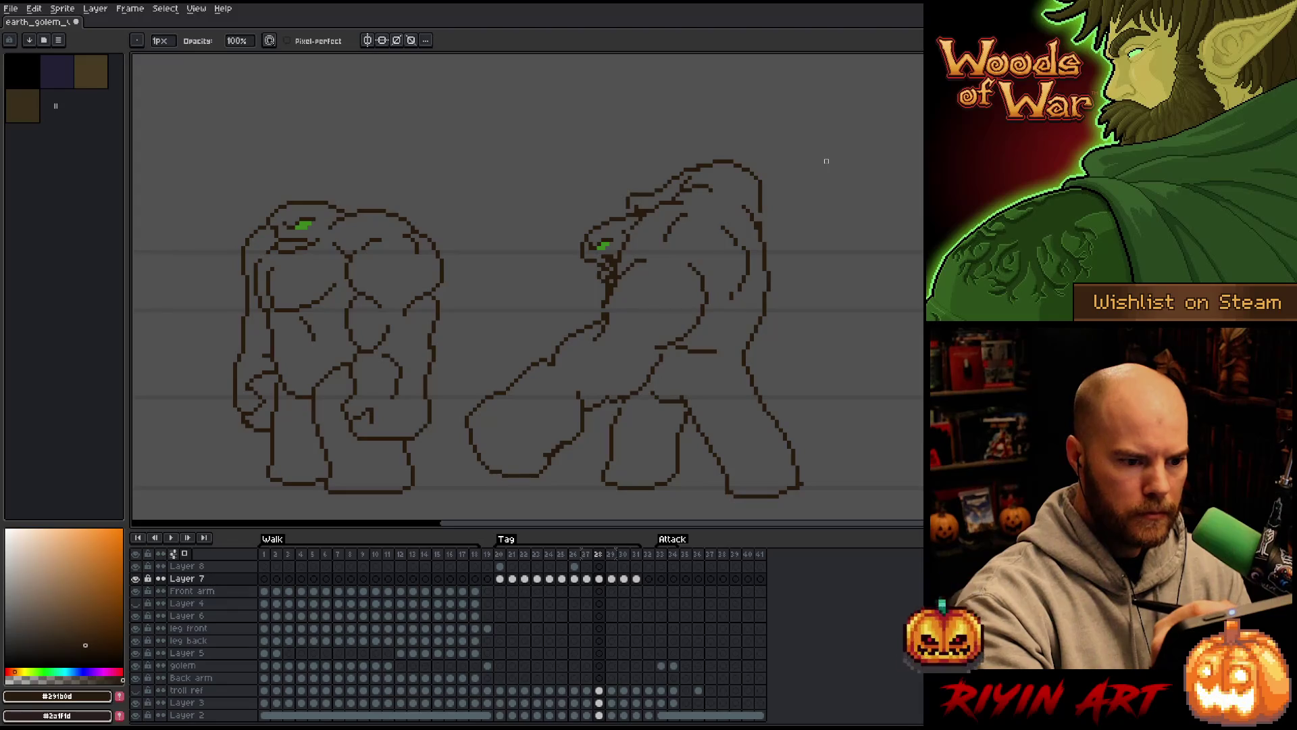
{"action": "key", "text": "period"}
{"action": "key", "text": "period"}
{"action": "key", "text": "comma"}
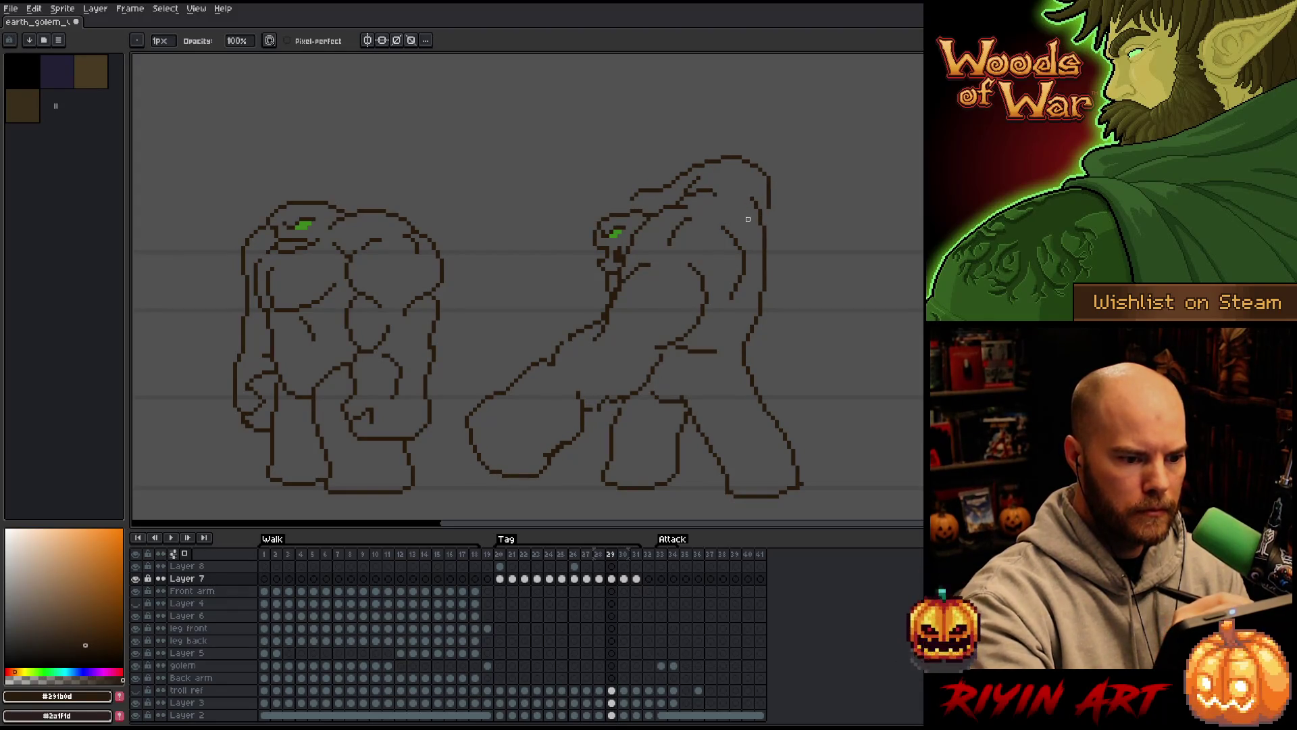
{"action": "key", "text": "b"}
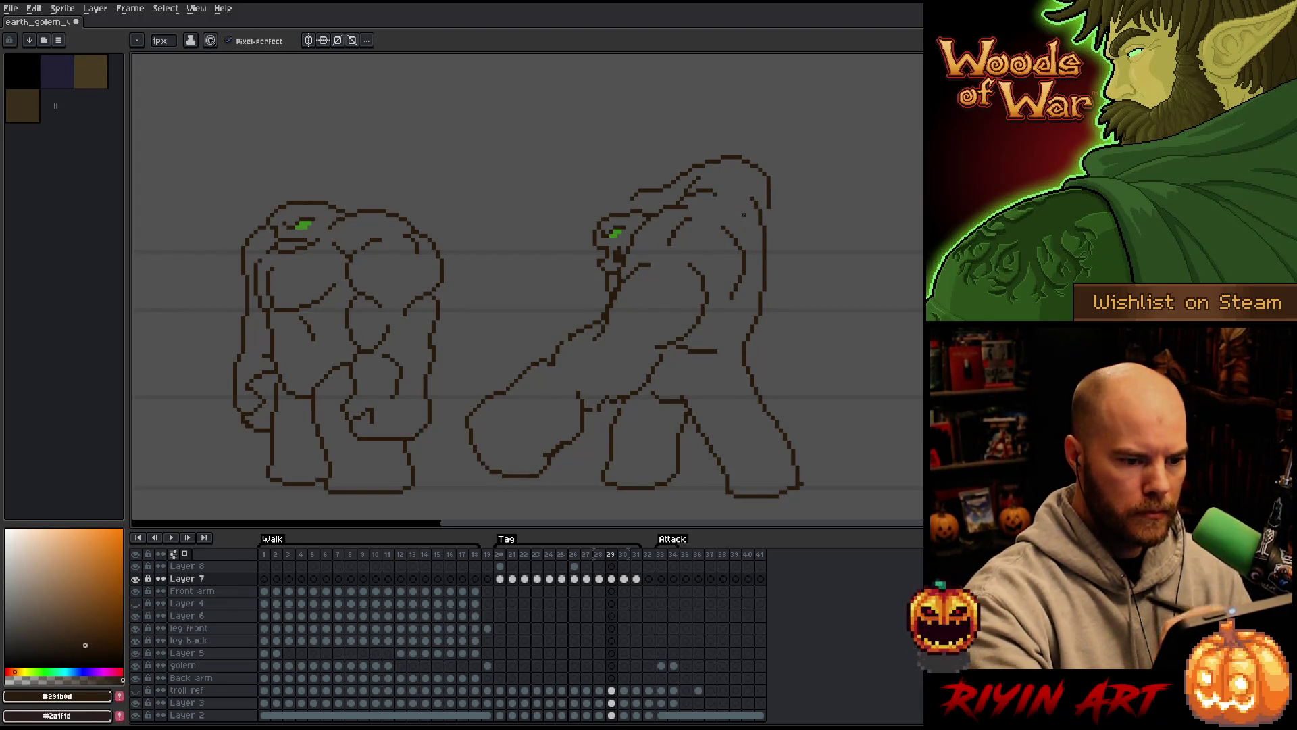
{"action": "key", "text": "period"}
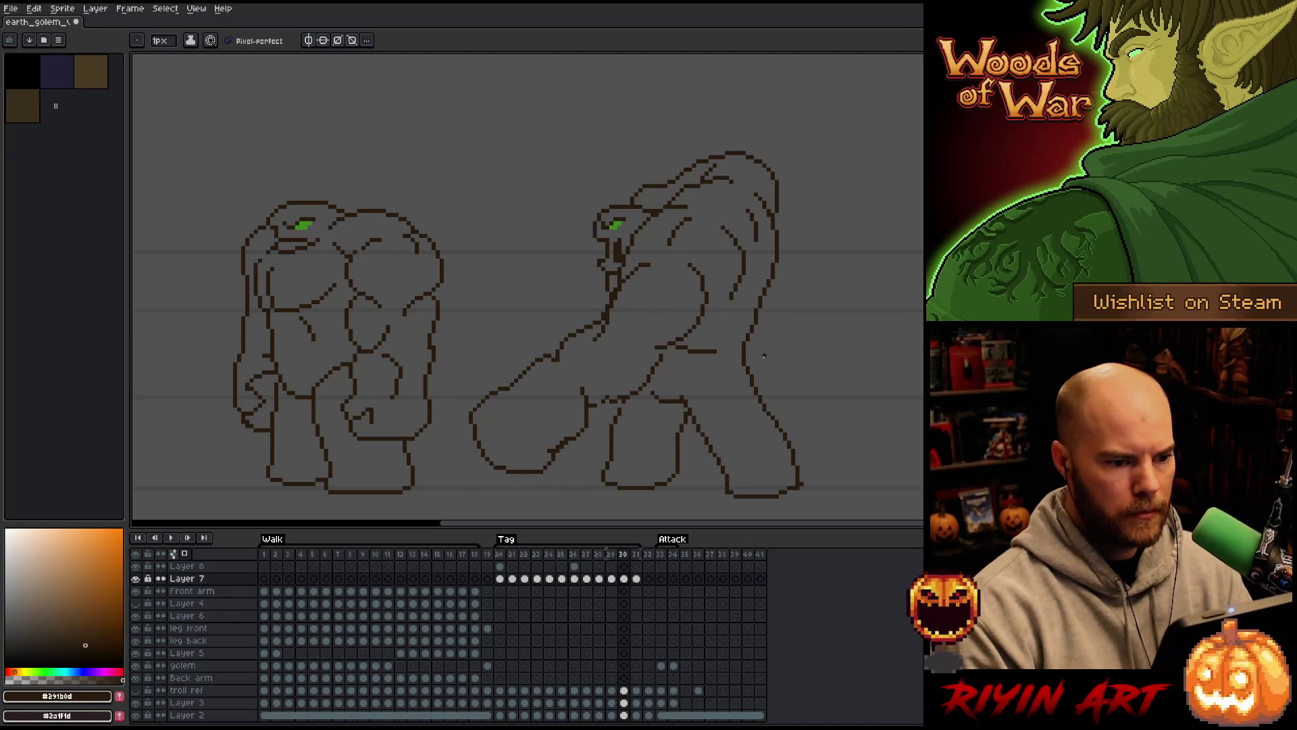
{"action": "key", "text": "comma"}
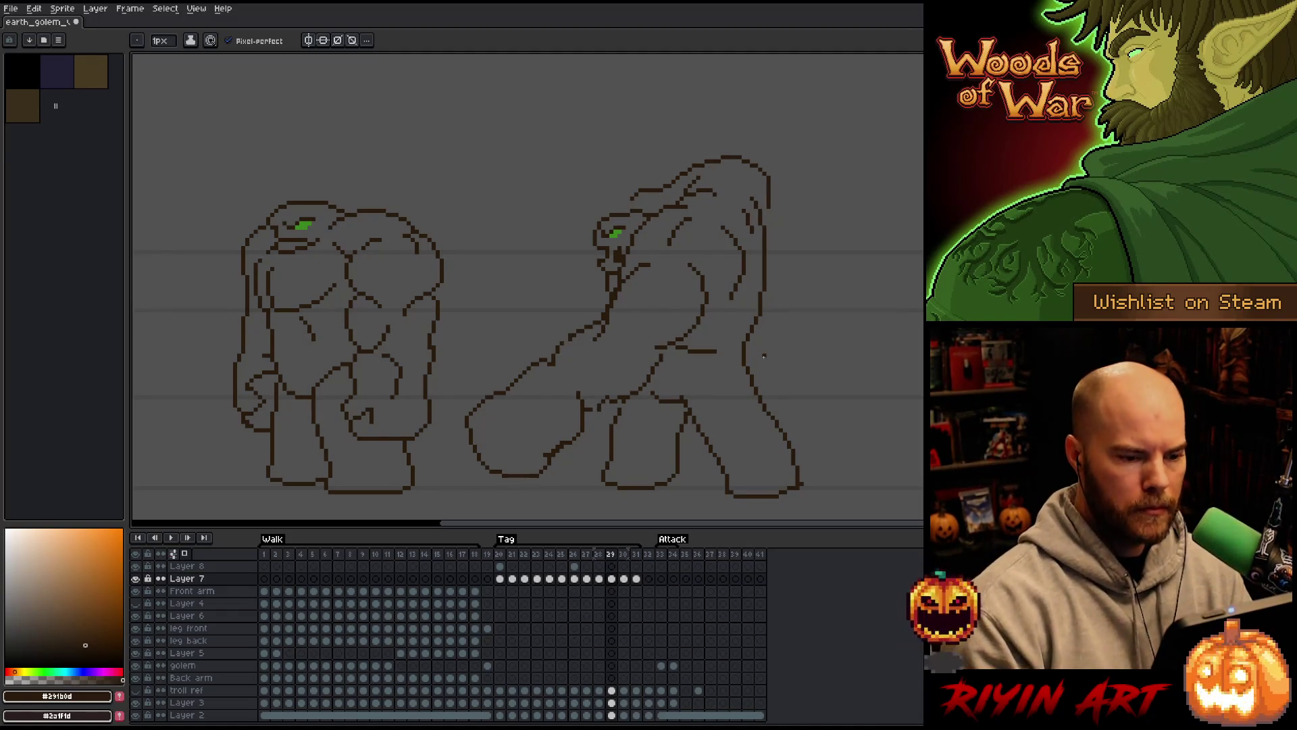
Nudge the upper-back contour stroke up one pixel and check it against frame 30
{"action": "key", "text": "m"}
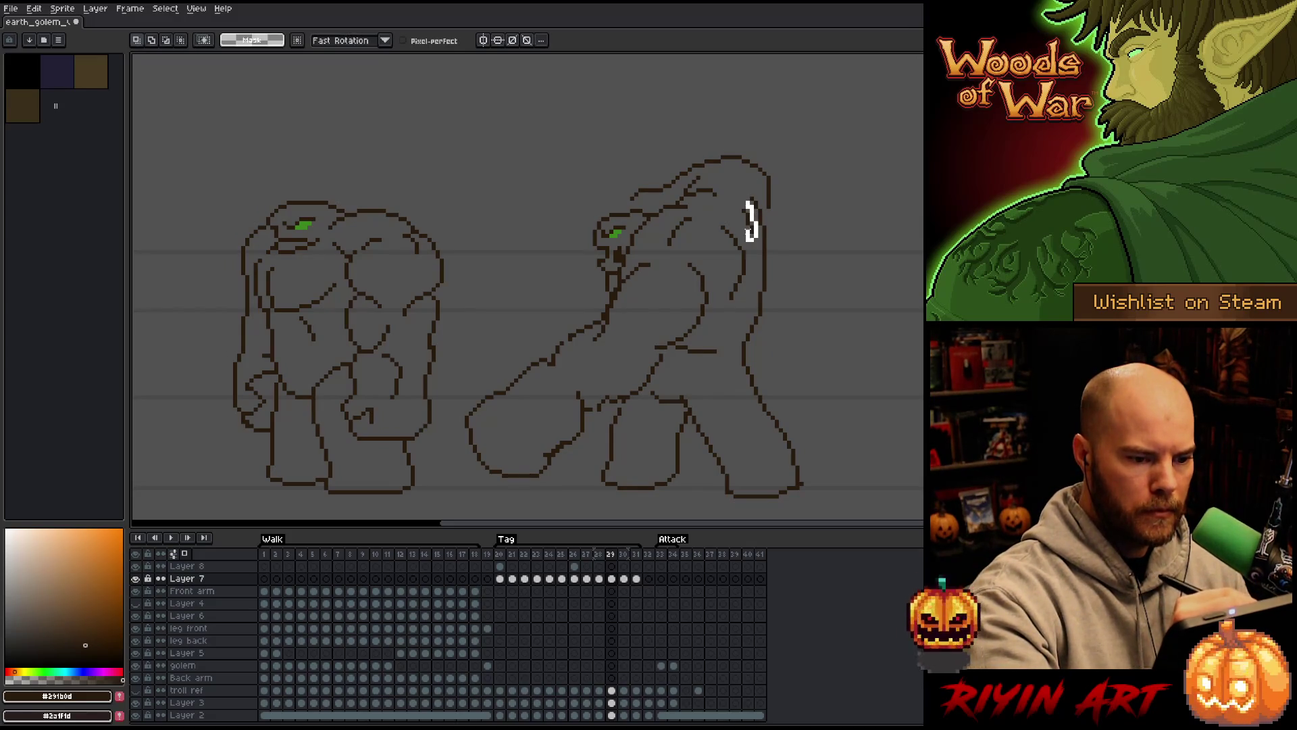
{"action": "key", "text": "Up"}
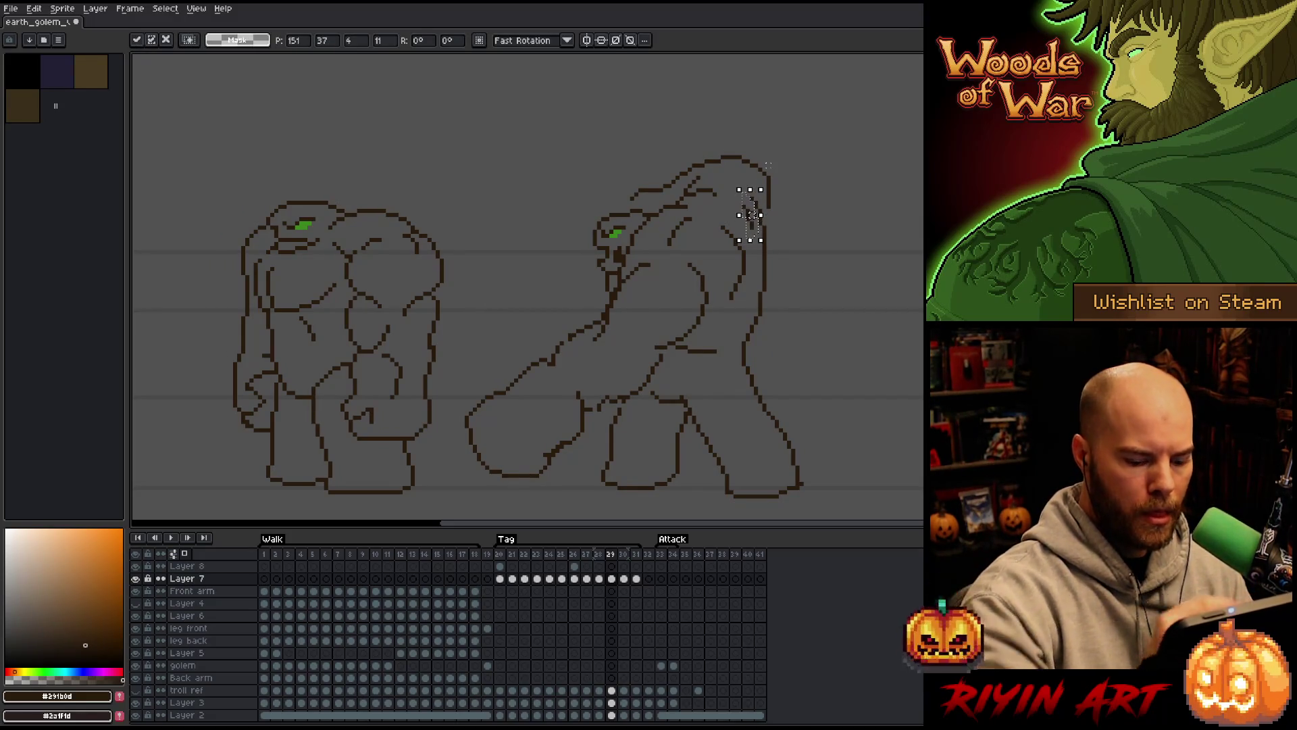
{"action": "key", "text": "Return"}
{"action": "key", "text": "period"}
{"action": "key", "text": "comma"}
{"action": "key", "text": "period"}
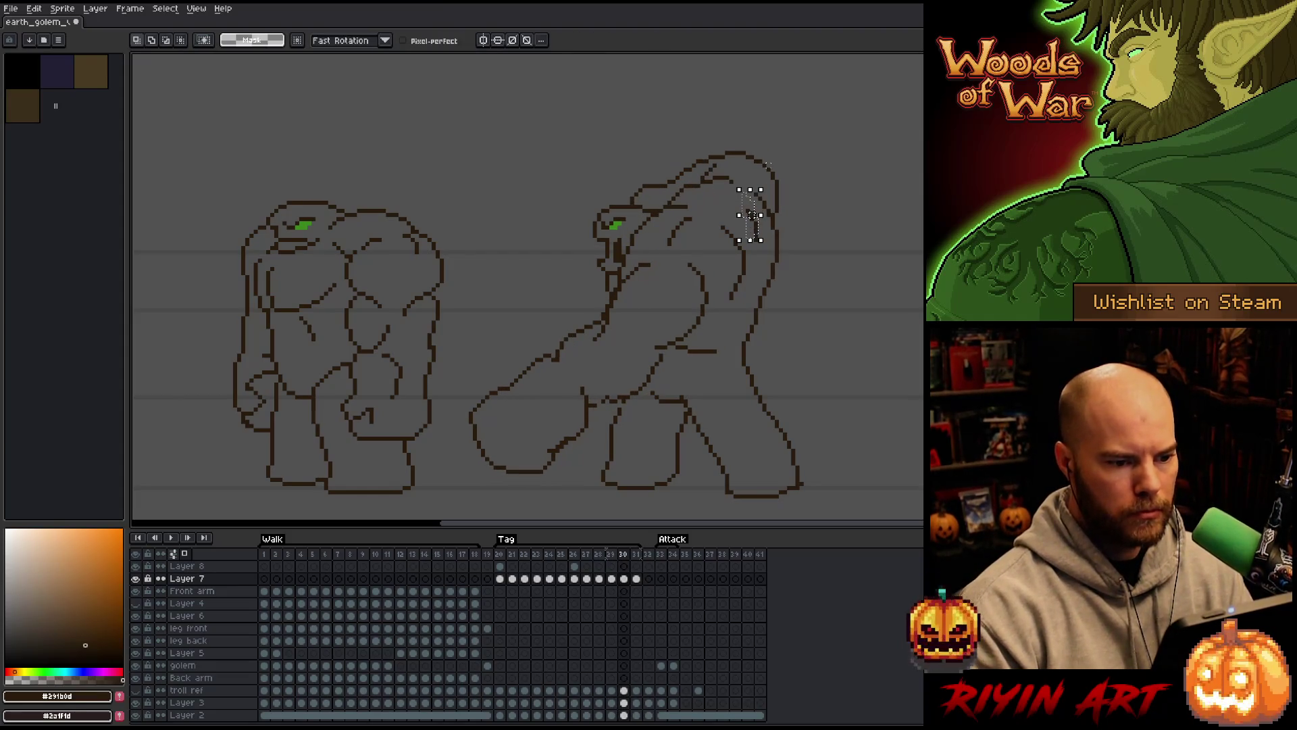
{"action": "key", "text": "comma"}
Nudge the stroke down one pixel on frame 29 and flip between frames 29 and 30
{"action": "key", "text": "Down"}
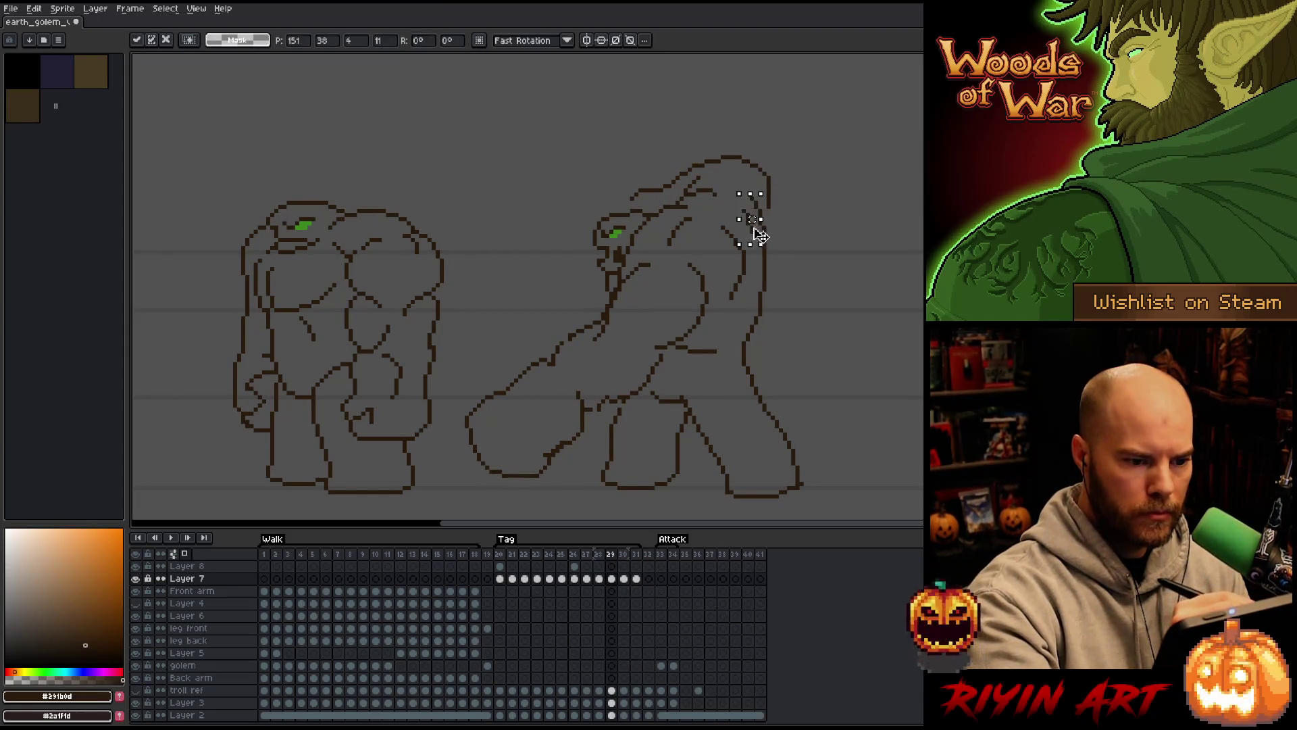
{"action": "key", "text": "Return"}
{"action": "key", "text": "period"}
{"action": "key", "text": "comma"}
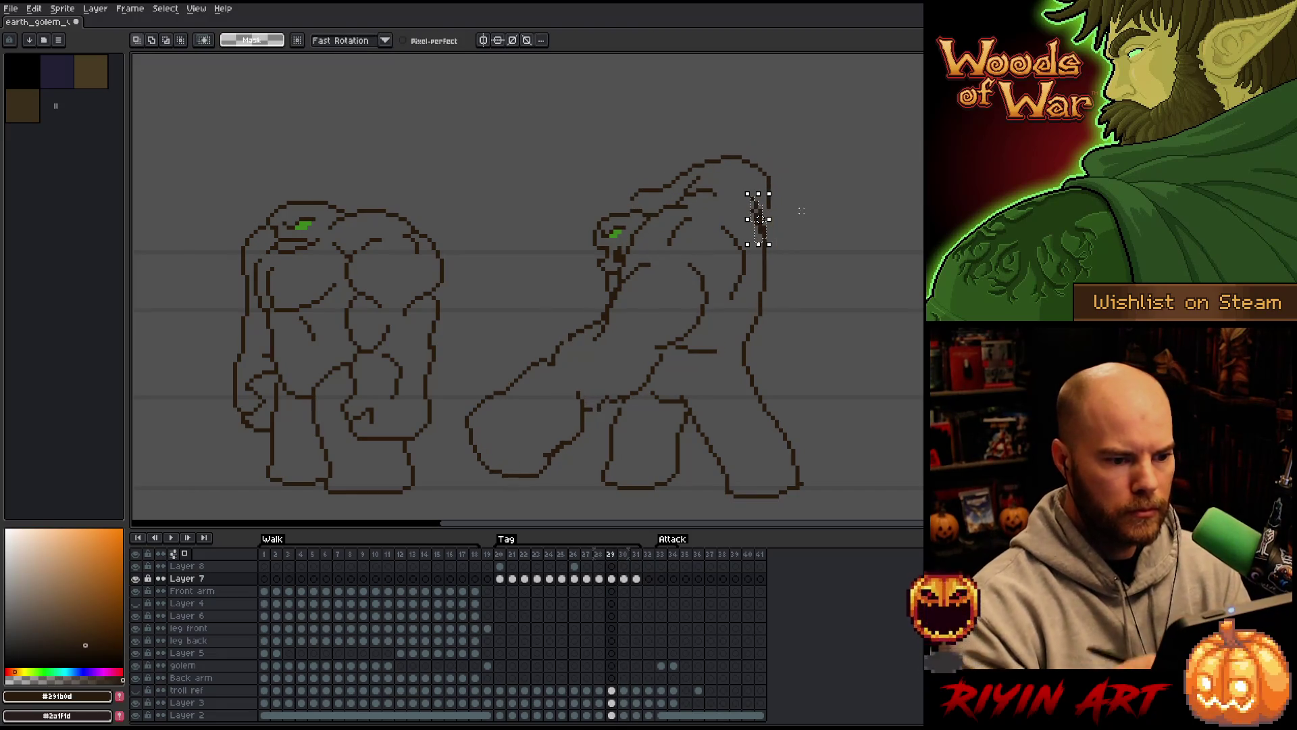
{"action": "key", "text": "period"}
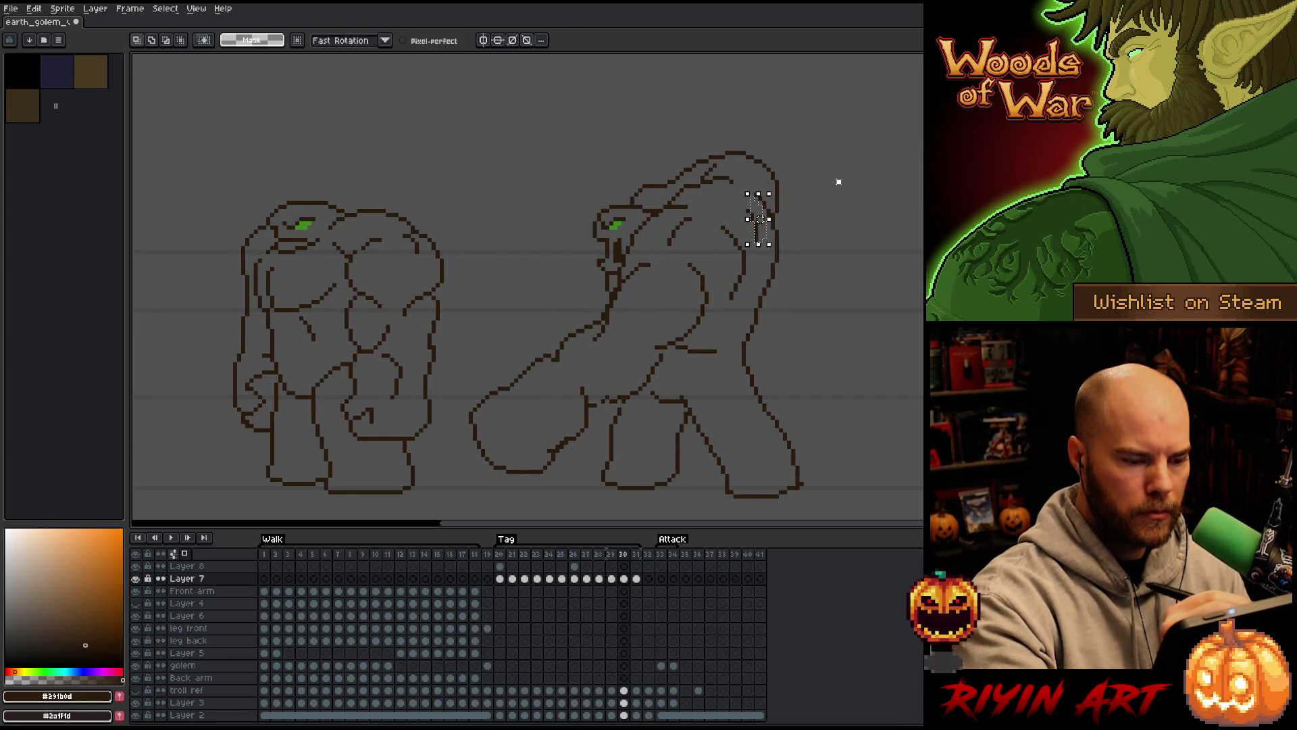
Nudge the stroke one pixel up and right on frame 30
{"action": "key", "text": "comma"}
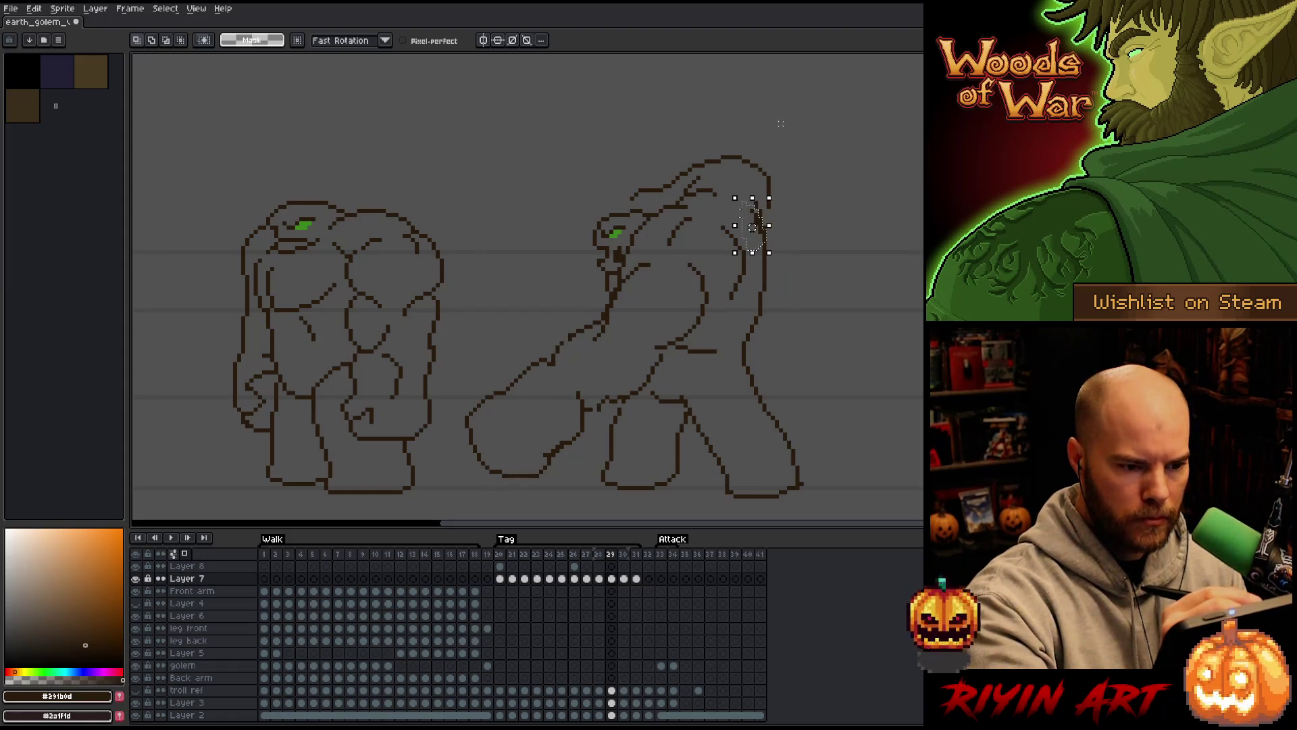
{"action": "key", "text": "period"}
{"action": "key", "text": "Up"}
{"action": "key", "text": "Right"}
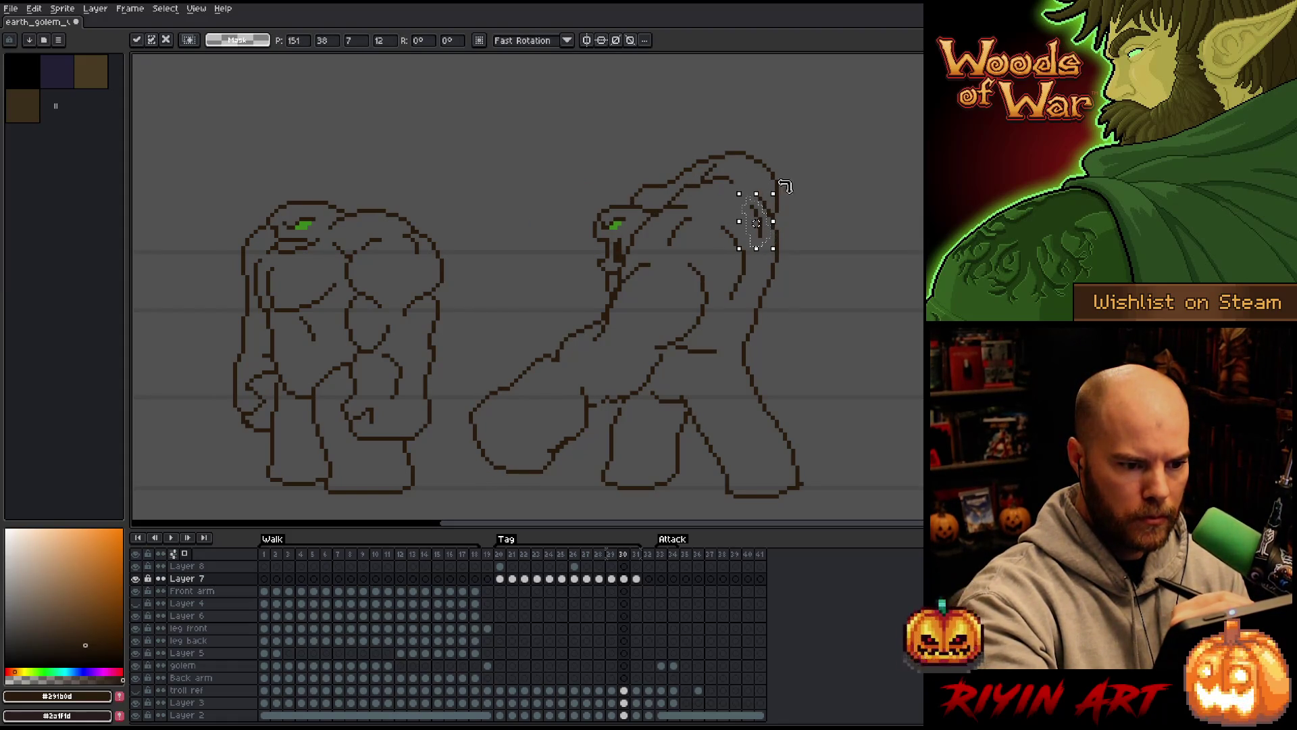
{"action": "key", "text": "Return"}
{"action": "key", "text": "period"}
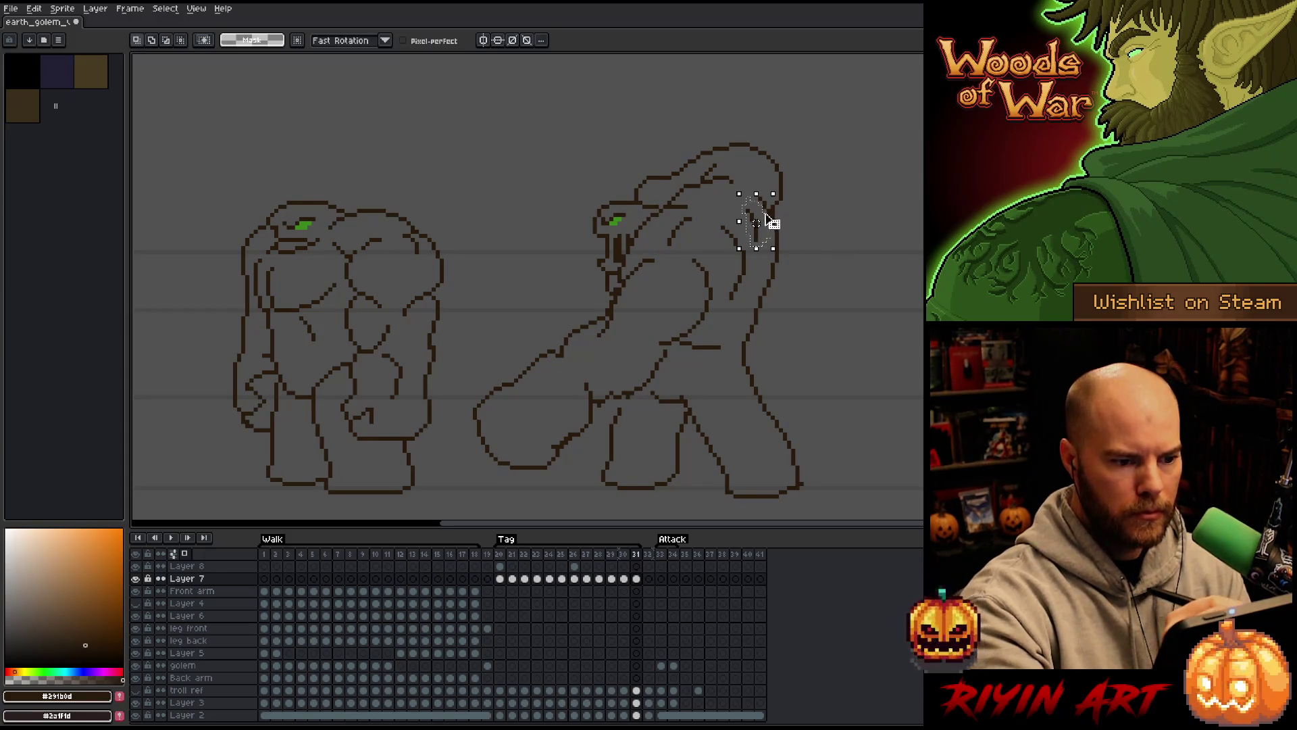
Nudge the stroke one pixel right on frame 31, then move on to frame 21
{"action": "key", "text": "comma"}
{"action": "key", "text": "period"}
{"action": "key", "text": "Right"}
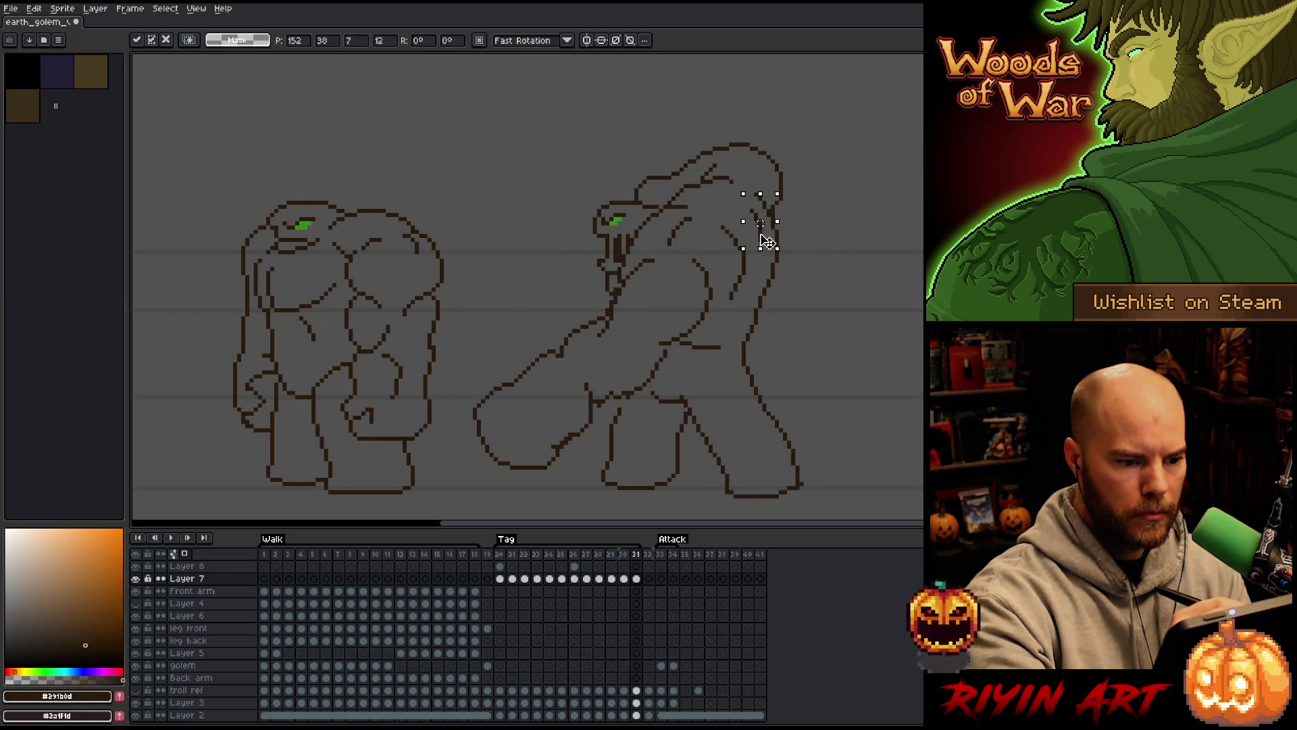
{"action": "key", "text": "Return"}
{"action": "key", "text": "comma"}
{"action": "key", "text": "period"}
{"action": "key", "text": "period"}
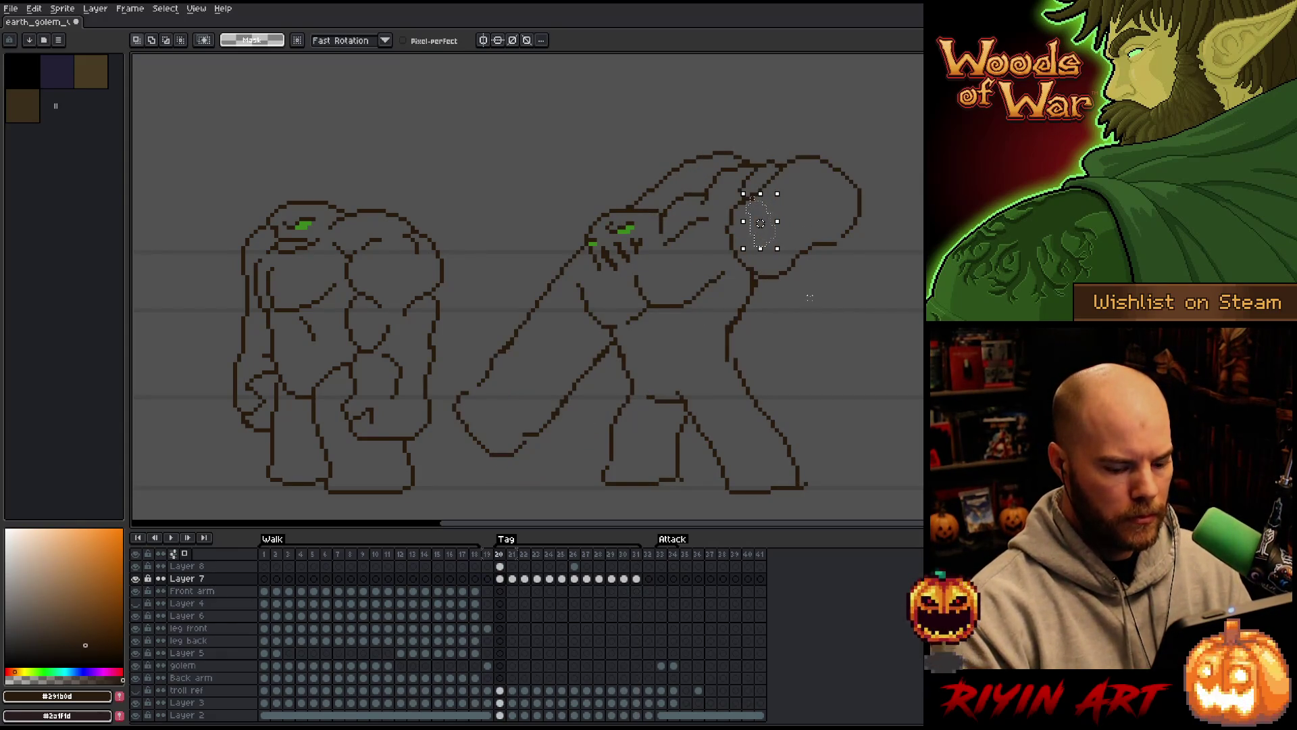
{"action": "key", "text": "period"}
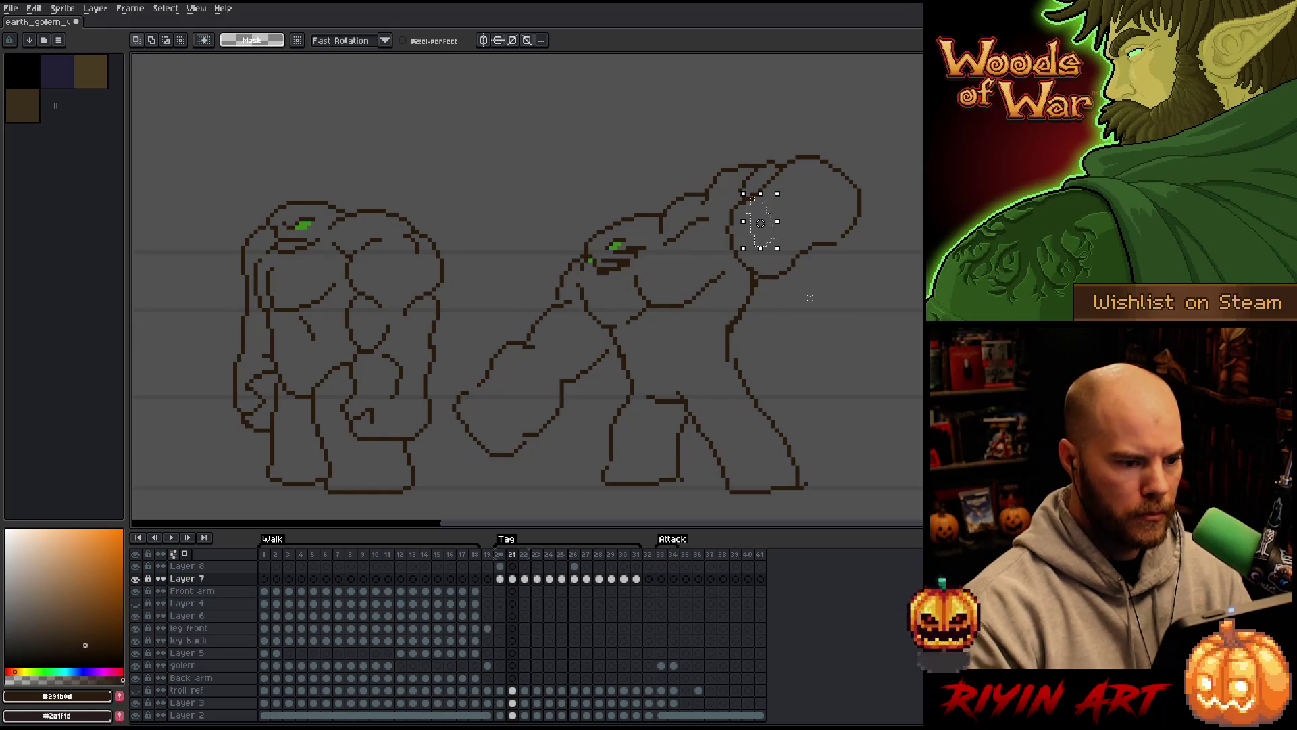
On frame 21, move the raised-arm and face outline up and adjust the chest outline
{"action": "mouse_move", "coordinate": [744, 137]}
{"action": "left_mouse_down"}
{"action": "mouse_move", "coordinate": [735, 179]}
{"action": "mouse_move", "coordinate": [657, 230]}
{"action": "left_mouse_up"}
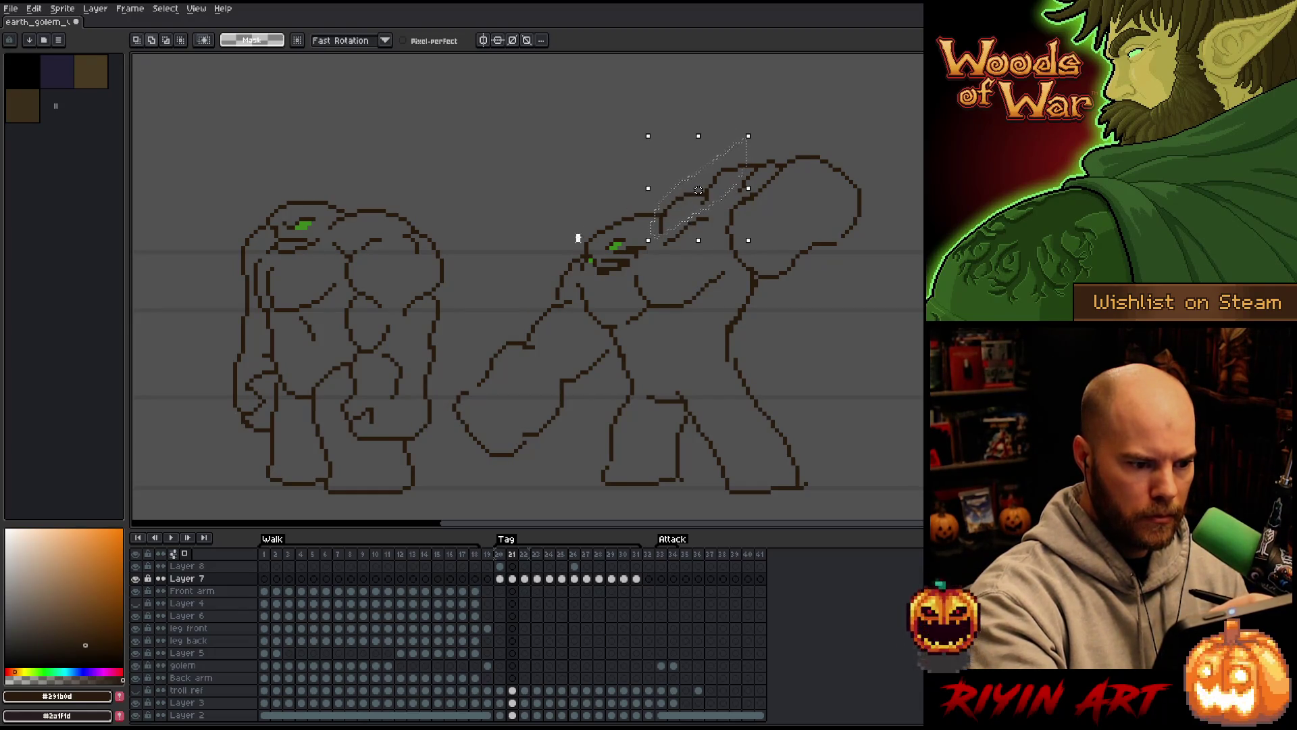
{"action": "mouse_move", "coordinate": [579, 240]}
{"action": "left_mouse_down"}
{"action": "mouse_move", "coordinate": [582, 254]}
{"action": "mouse_move", "coordinate": [585, 235]}
{"action": "left_mouse_up"}
{"action": "left_click_drag", "start_coordinate": [703, 208], "coordinate": [701, 202]}
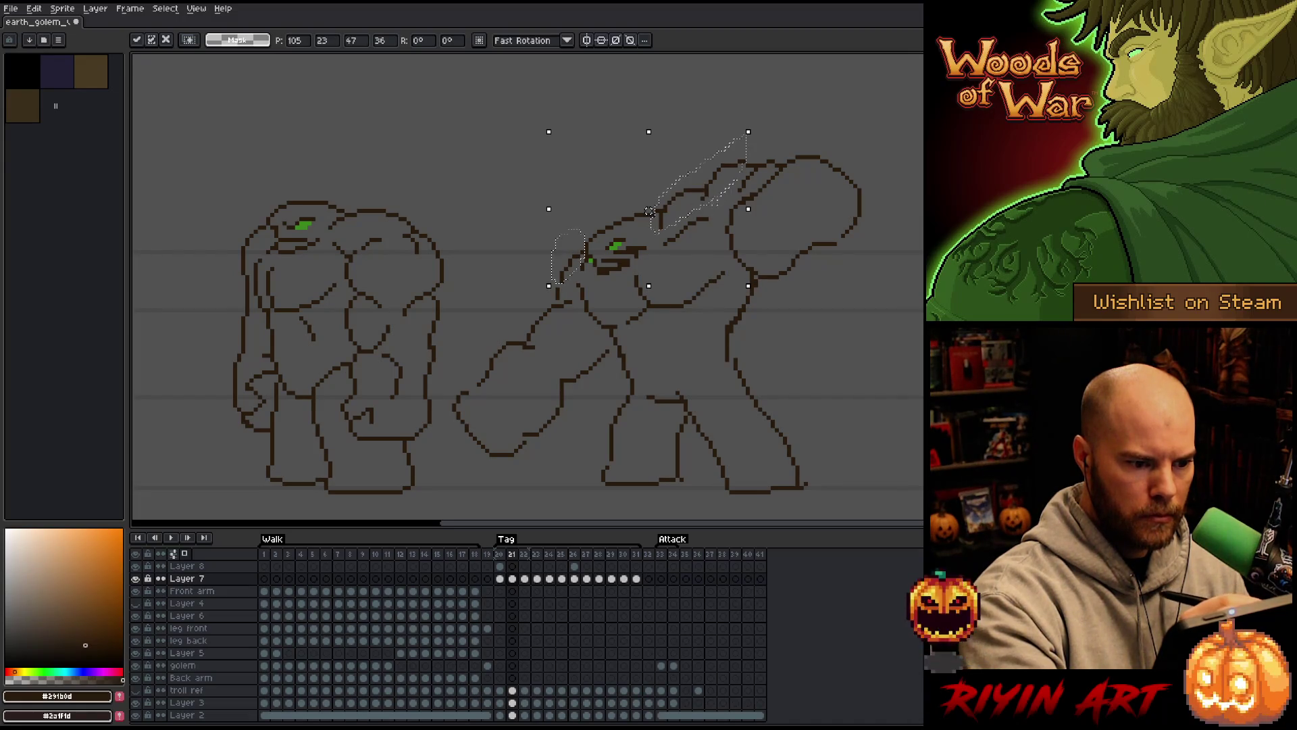
{"action": "left_click", "coordinate": [628, 323]}
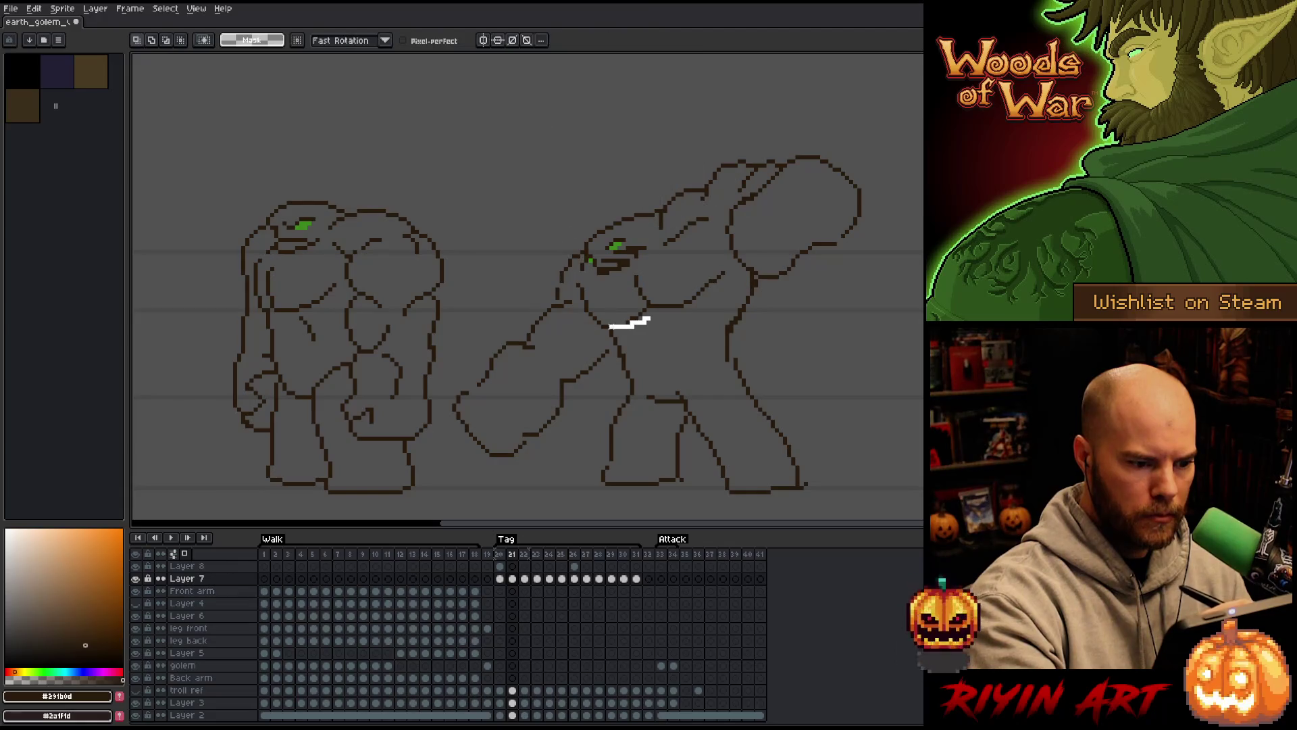
{"action": "left_click_drag", "start_coordinate": [577, 280], "coordinate": [562, 282]}
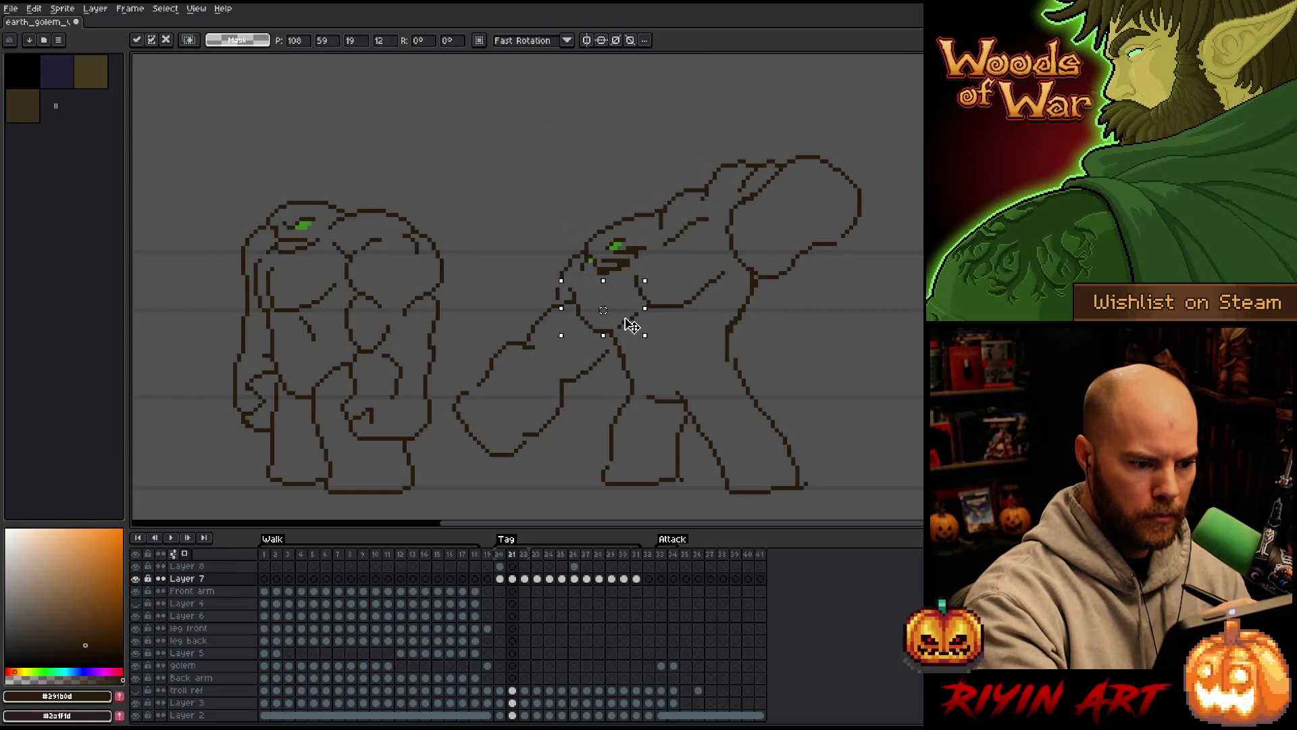
{"action": "left_click", "coordinate": [676, 244]}
On frame 22, adjust the chest outline and the shoulder outline above the head
{"action": "key", "text": "period"}
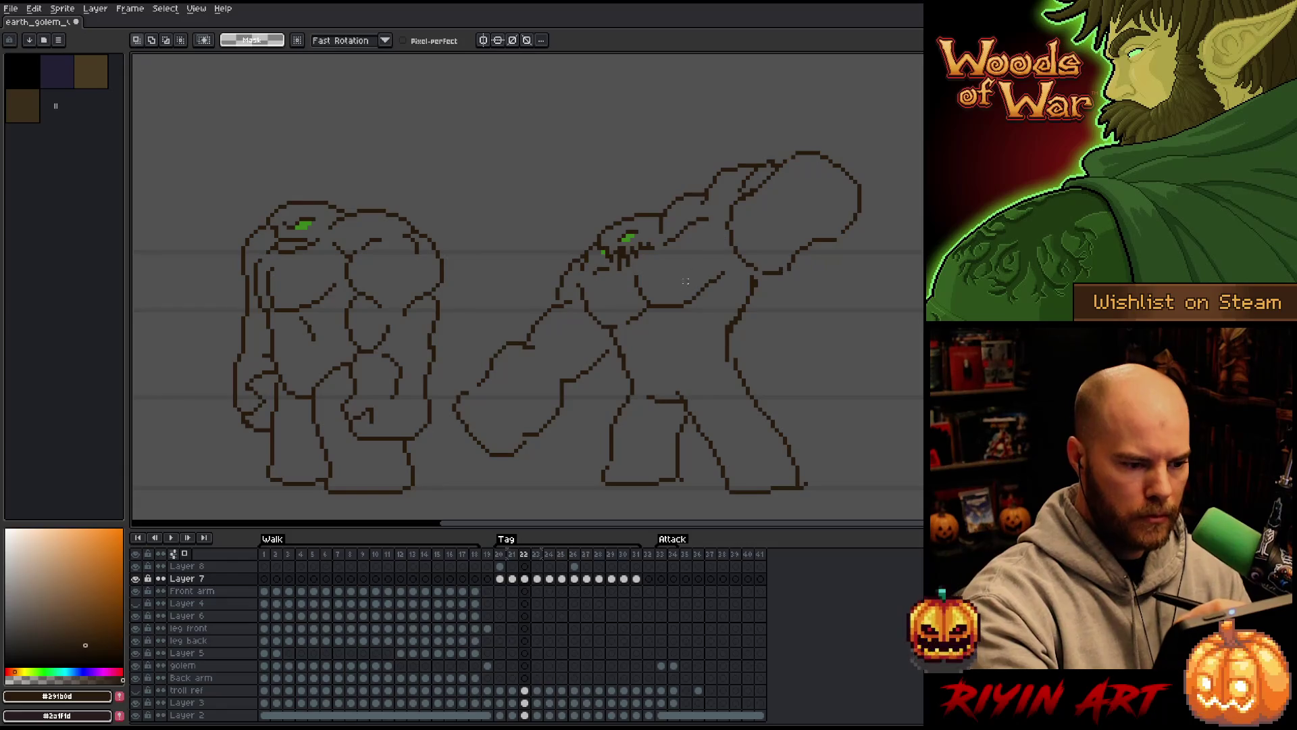
{"action": "mouse_move", "coordinate": [669, 331]}
{"action": "left_mouse_down"}
{"action": "mouse_move", "coordinate": [602, 313]}
{"action": "mouse_move", "coordinate": [607, 325]}
{"action": "left_mouse_up"}
{"action": "key", "text": "ctrl+d"}
{"action": "key", "text": "b"}
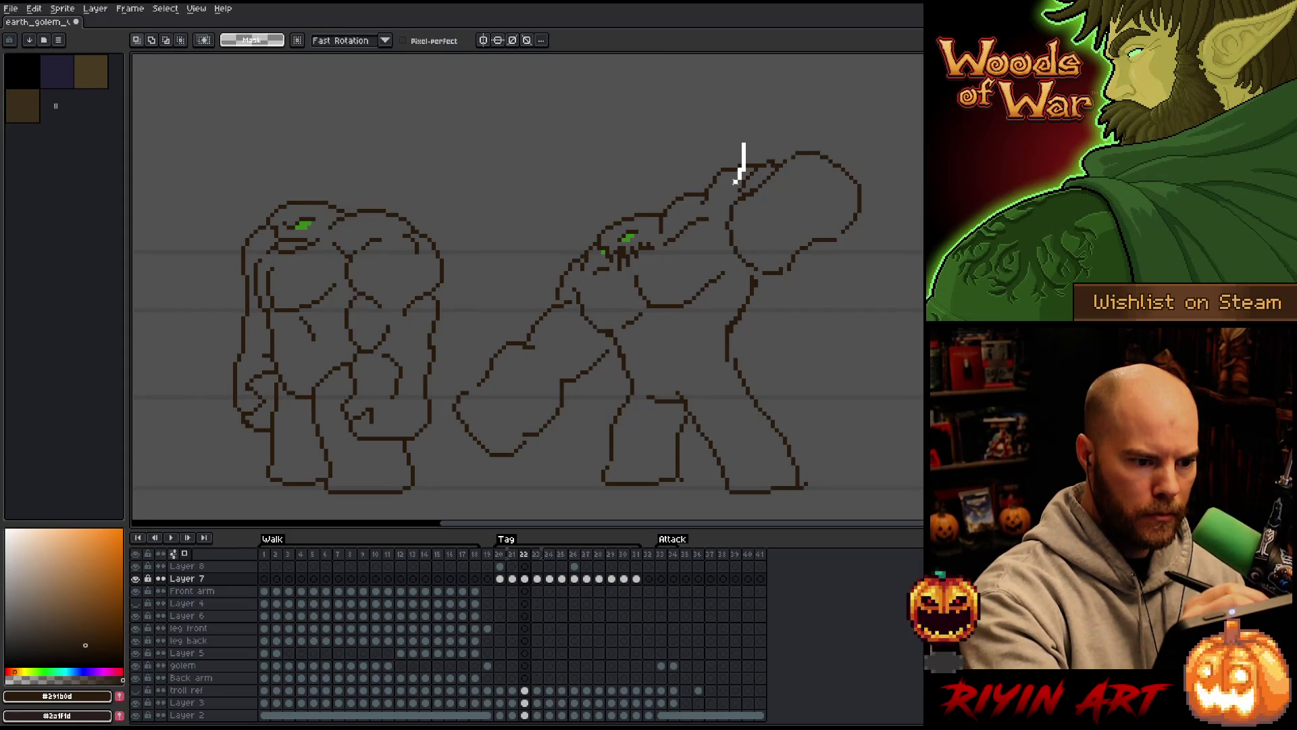
{"action": "left_click_drag", "start_coordinate": [744, 144], "coordinate": [703, 196]}
{"action": "left_click", "coordinate": [701, 198]}
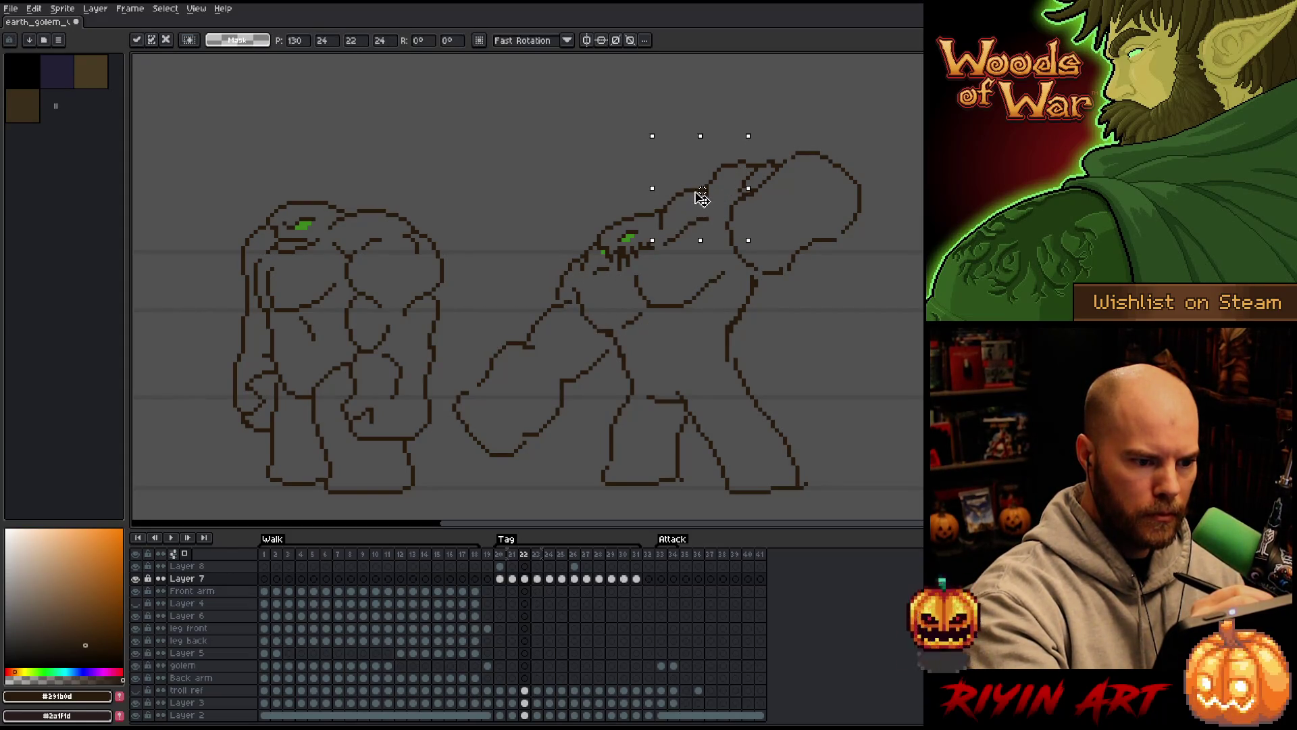
{"action": "key", "text": "ctrl+d"}
{"action": "key", "text": "b"}
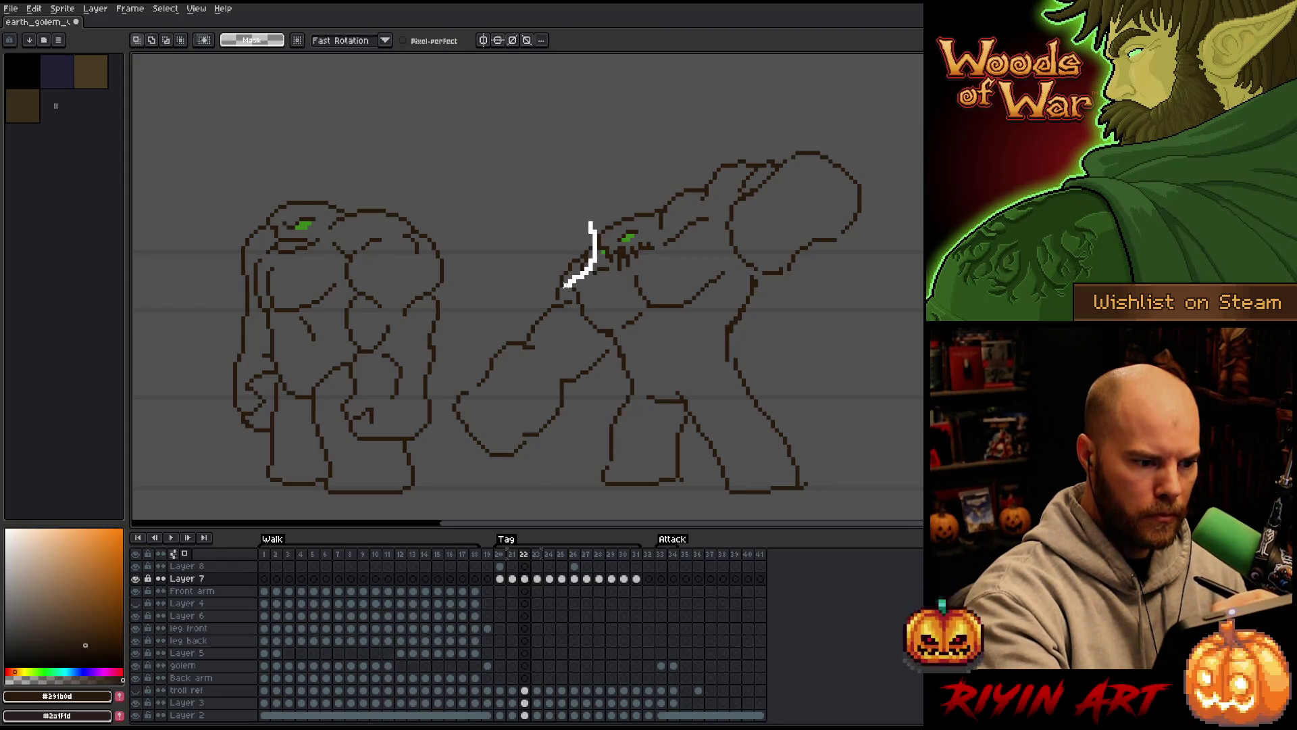
Nudge the outline in front of the golem's face up one pixel on frame 22
{"action": "left_click_drag", "start_coordinate": [566, 285], "coordinate": [578, 257]}
{"action": "left_click", "coordinate": [588, 260]}
{"action": "key", "text": "Up"}
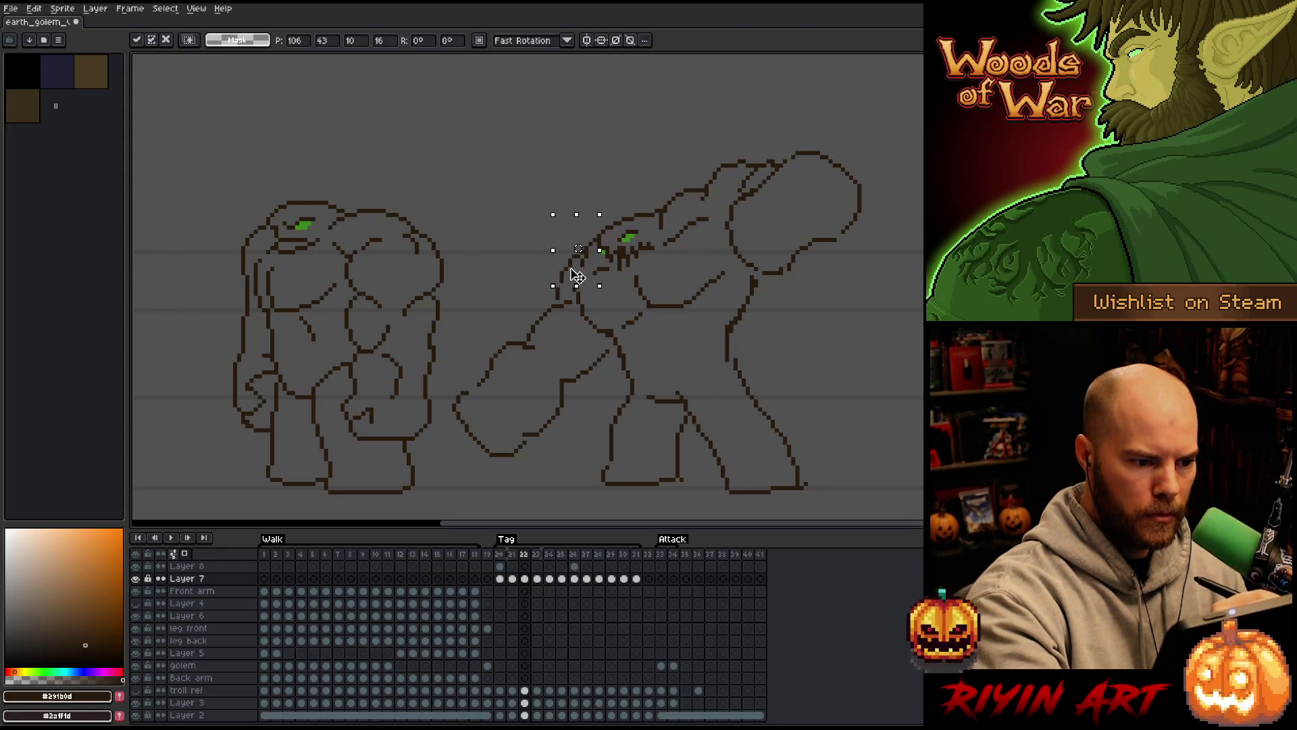
{"action": "key", "text": "ctrl+d"}
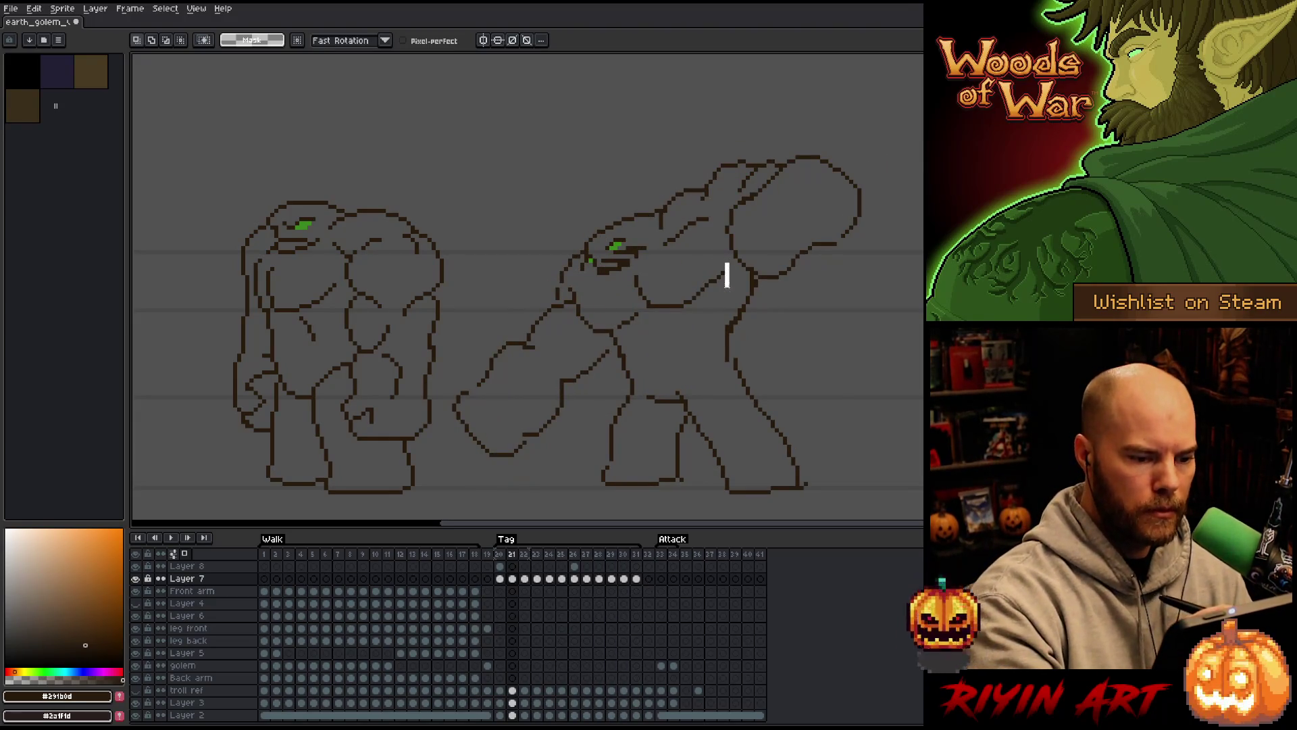
{"action": "left_click", "coordinate": [703, 303]}
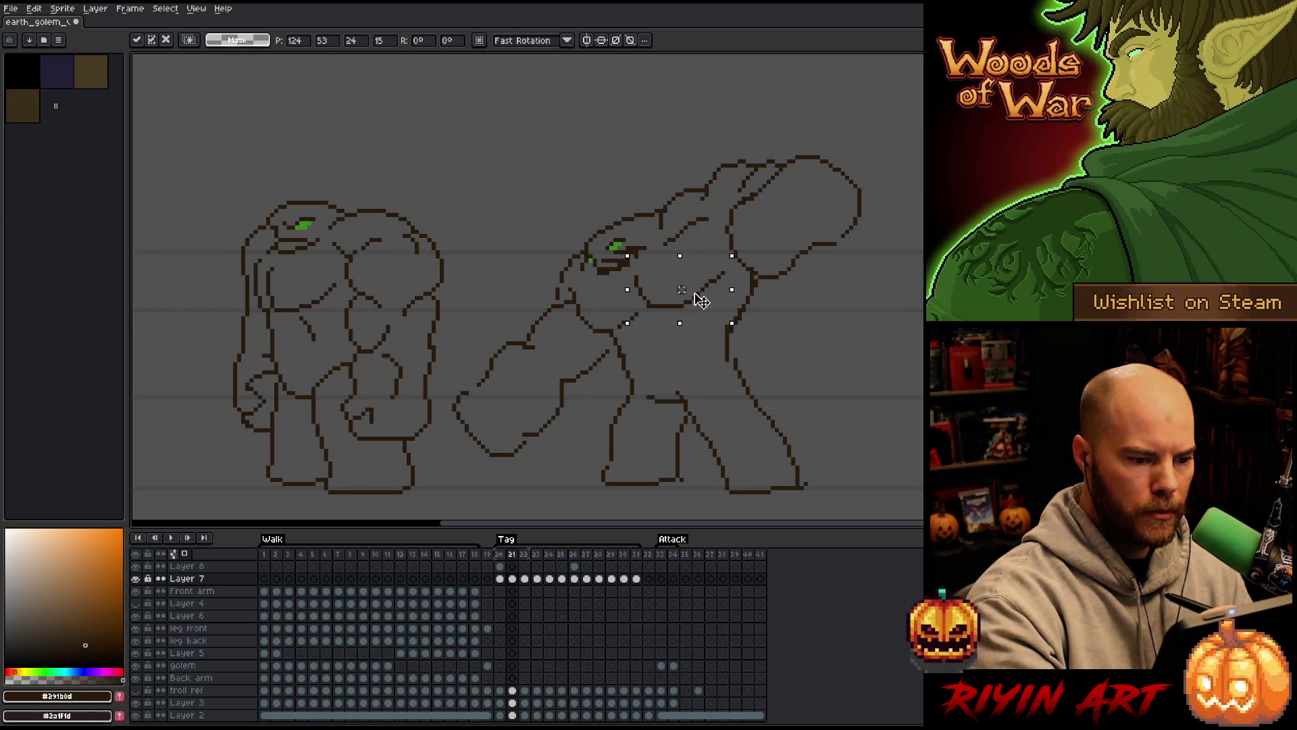
Review the swing poses from frame 21 through 24, then move on to frame 28
{"action": "key", "text": "period"}
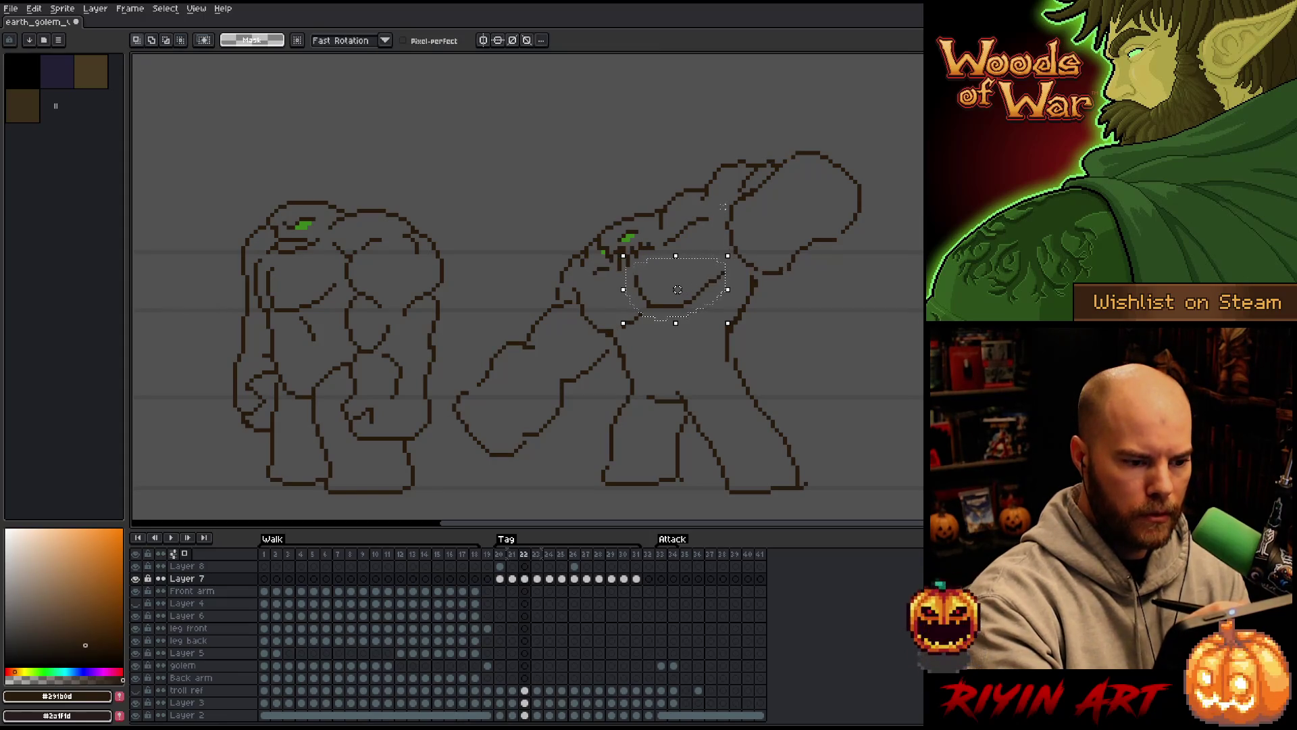
{"action": "key", "text": "comma"}
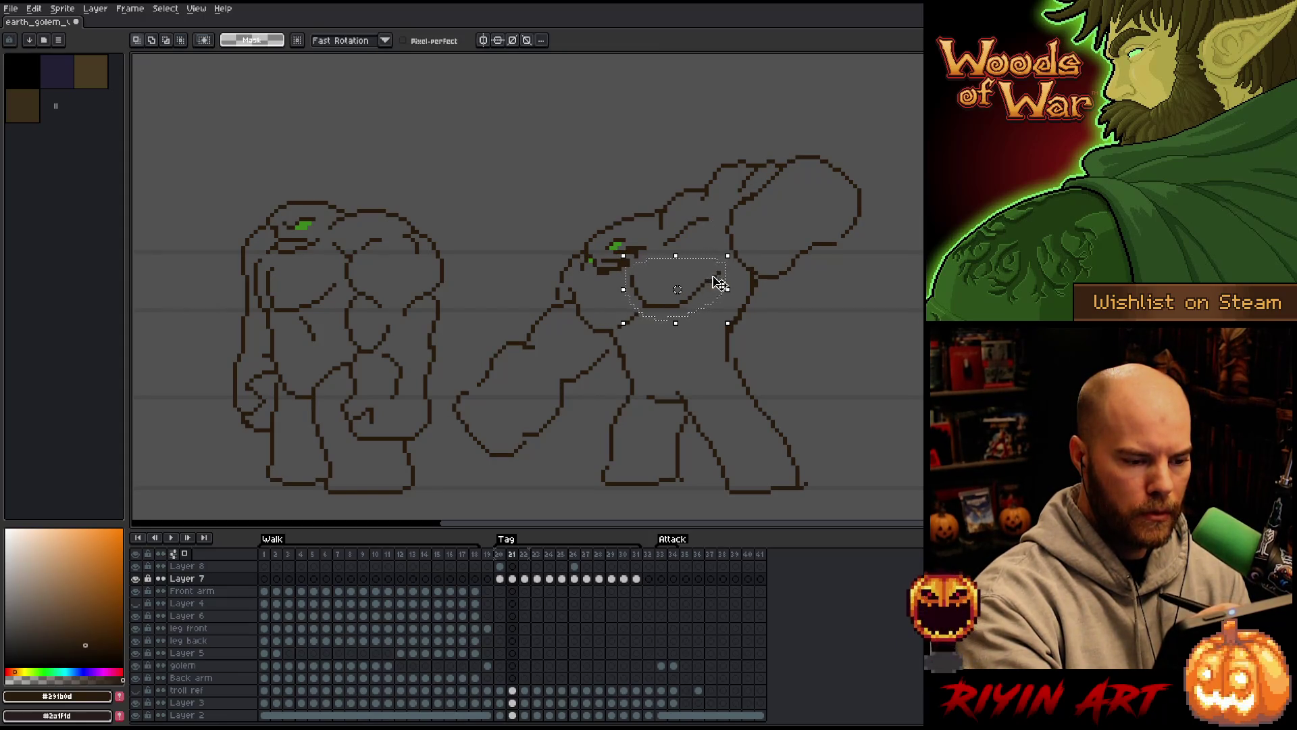
{"action": "key", "text": "period"}
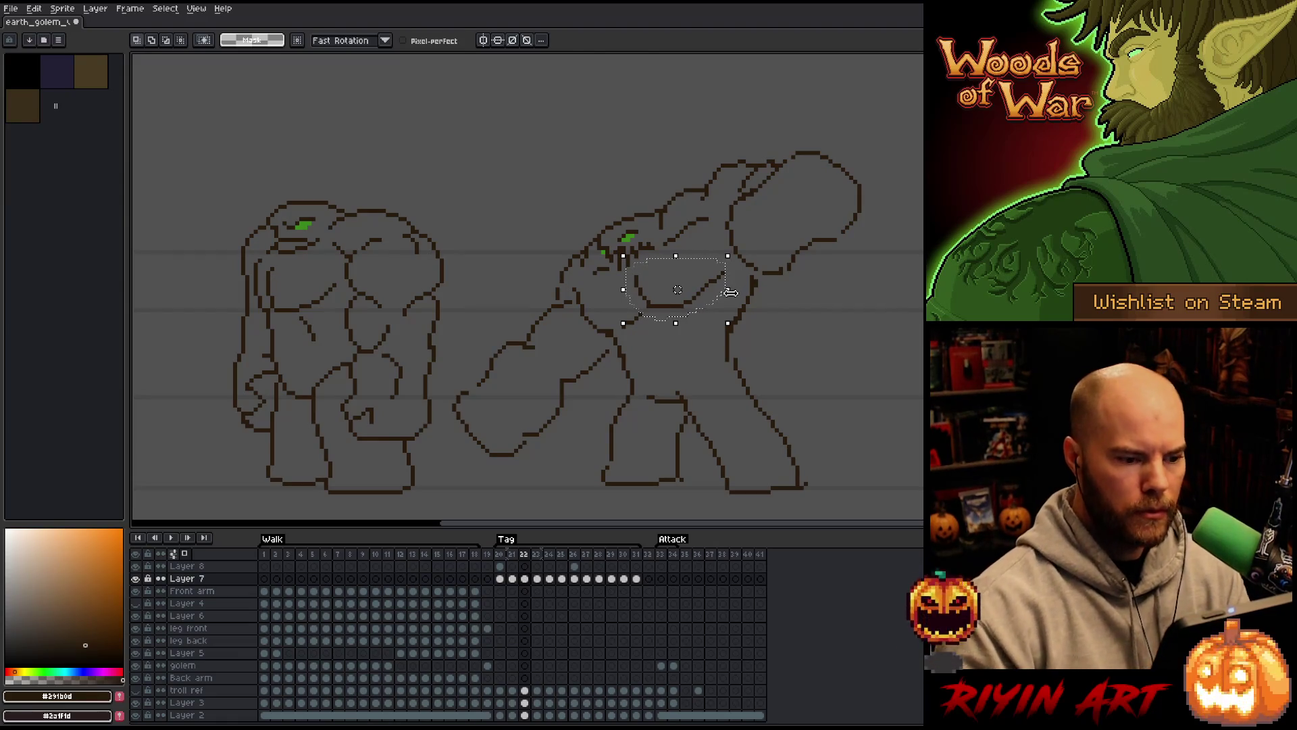
{"action": "key", "text": "period"}
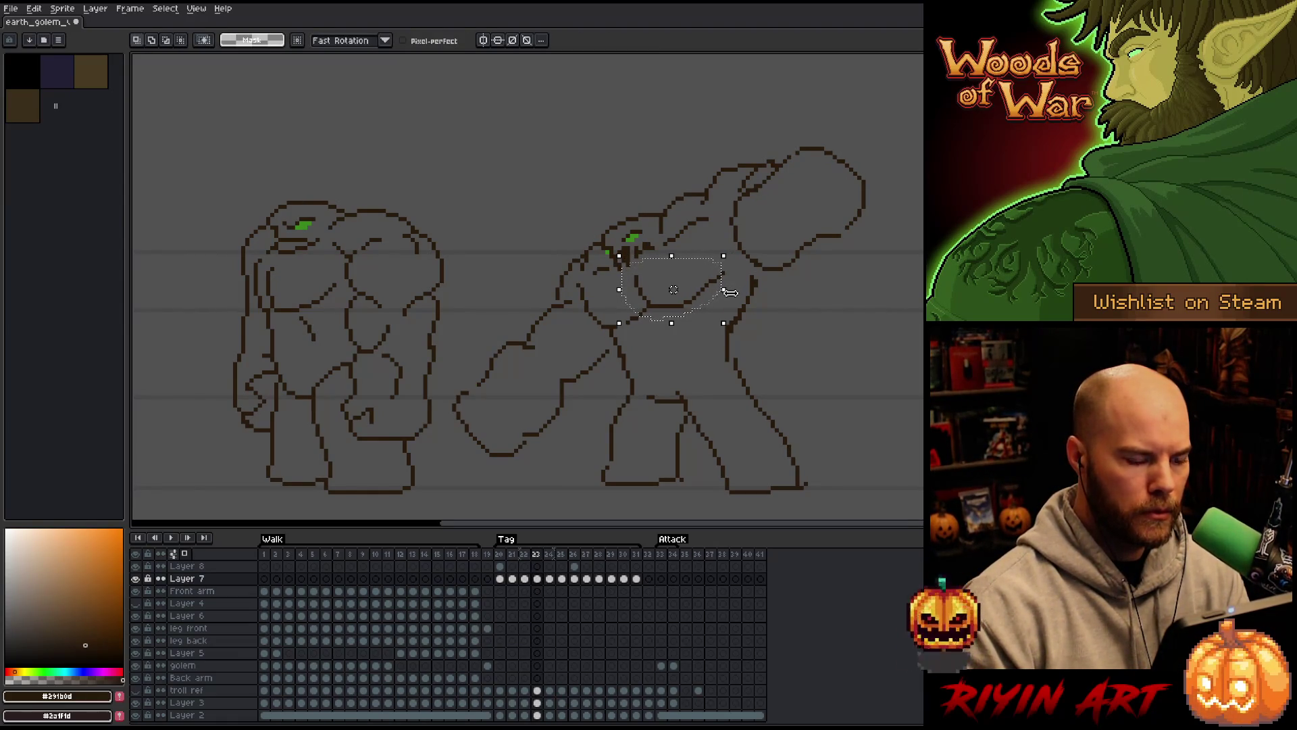
{"action": "key", "text": "period"}
{"action": "key", "text": "comma"}
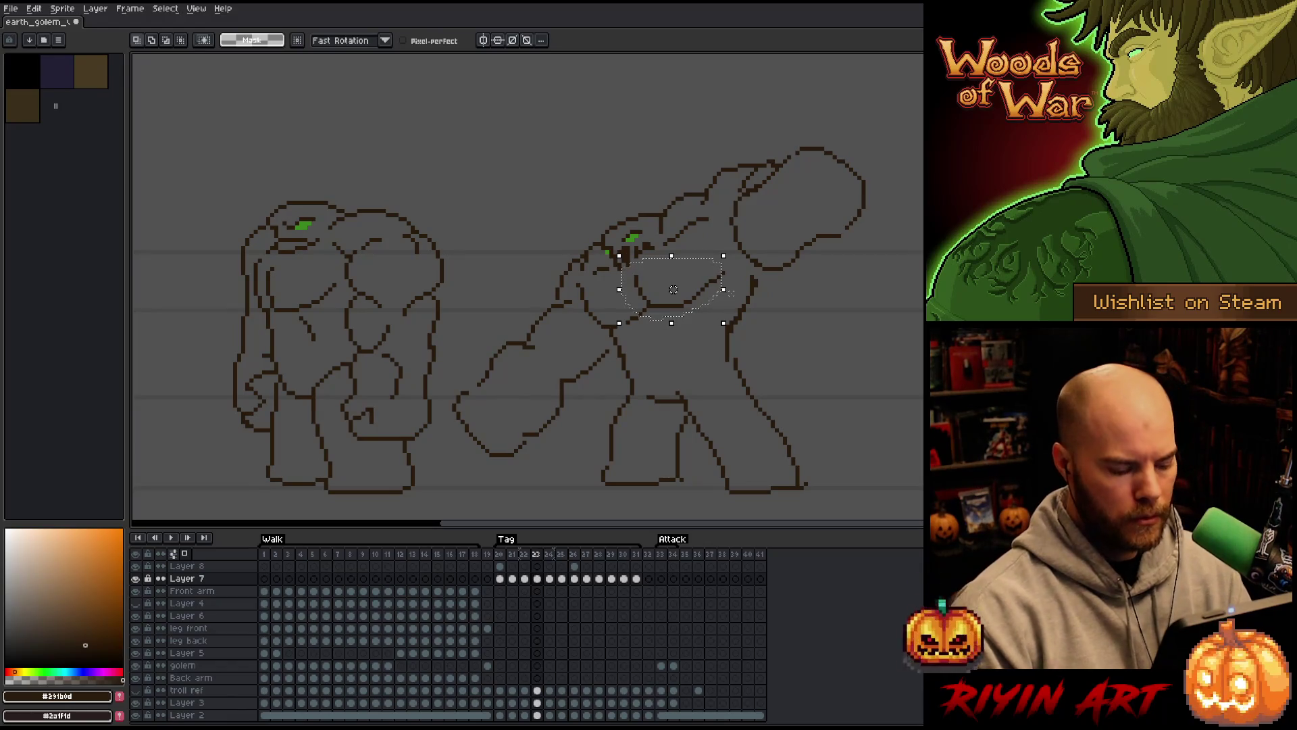
{"action": "key", "text": "Return"}
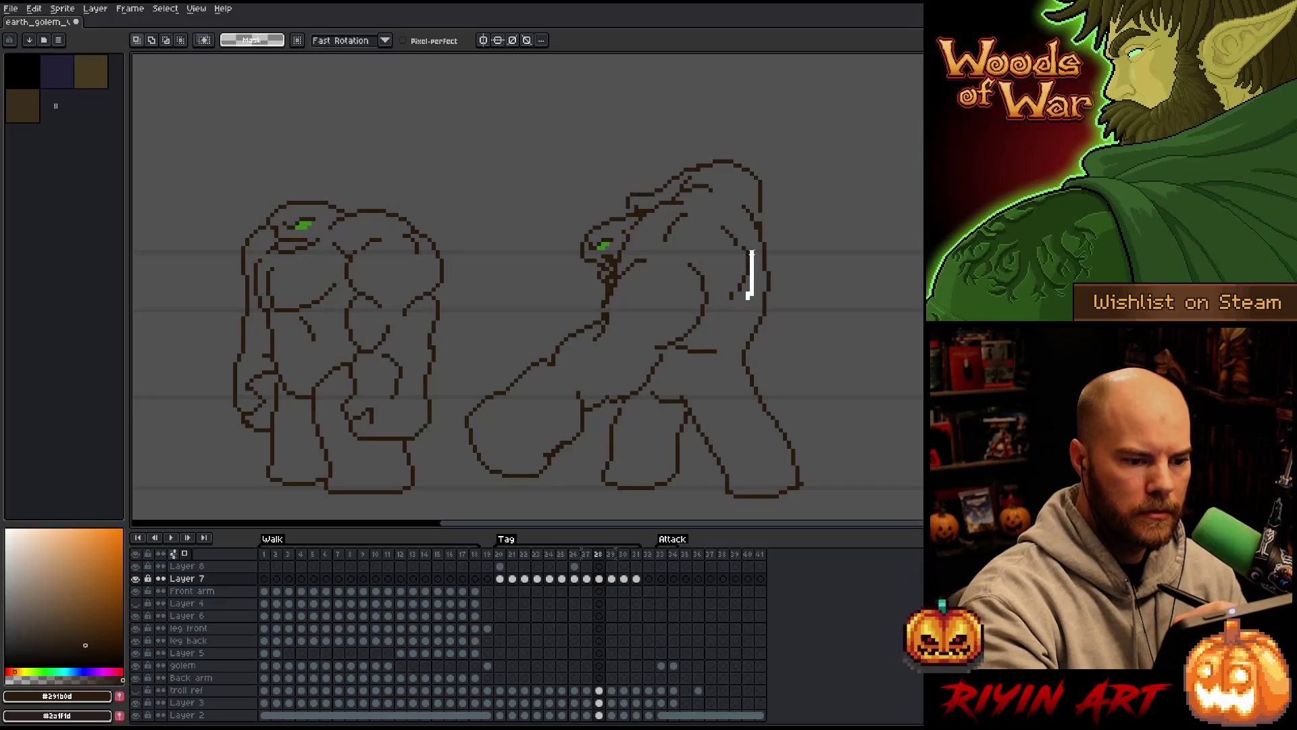
Lasso the golem's inner back line and move it further left, then commit it
{"action": "left_click_drag", "start_coordinate": [748, 296], "coordinate": [745, 327]}
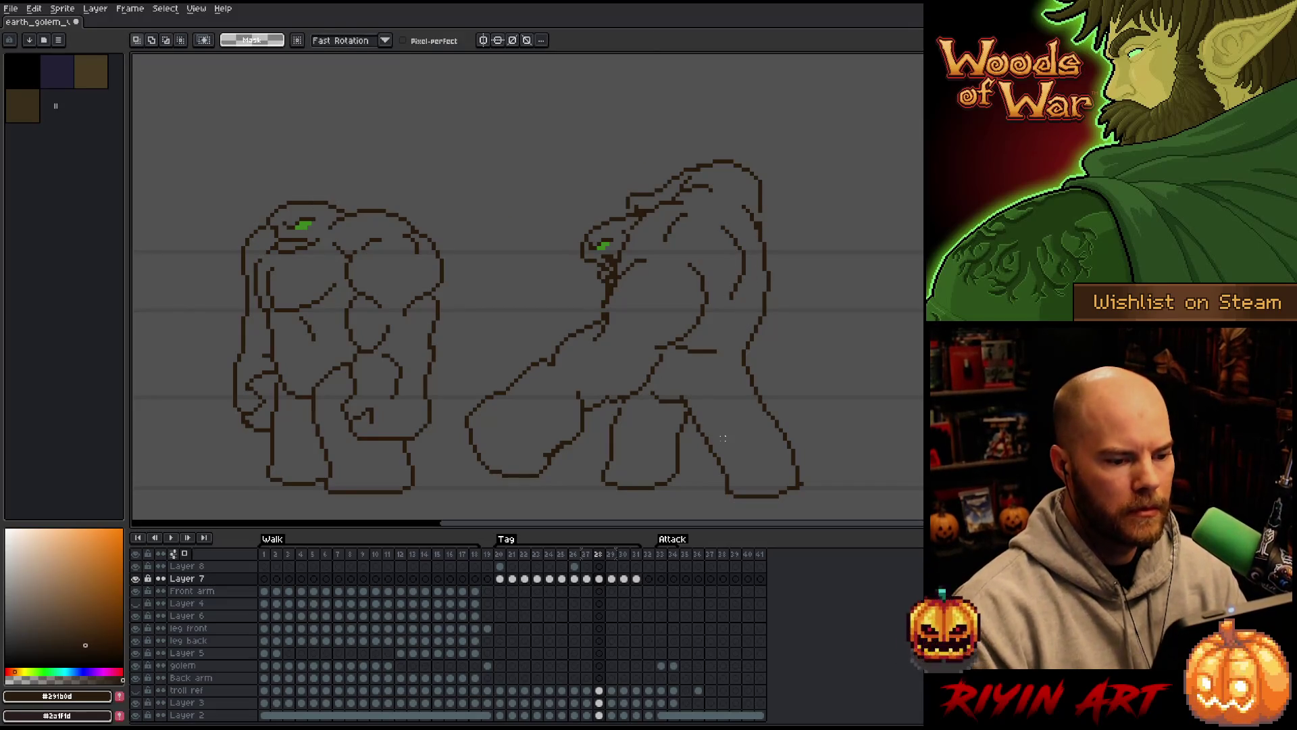
{"action": "key", "text": "Return"}
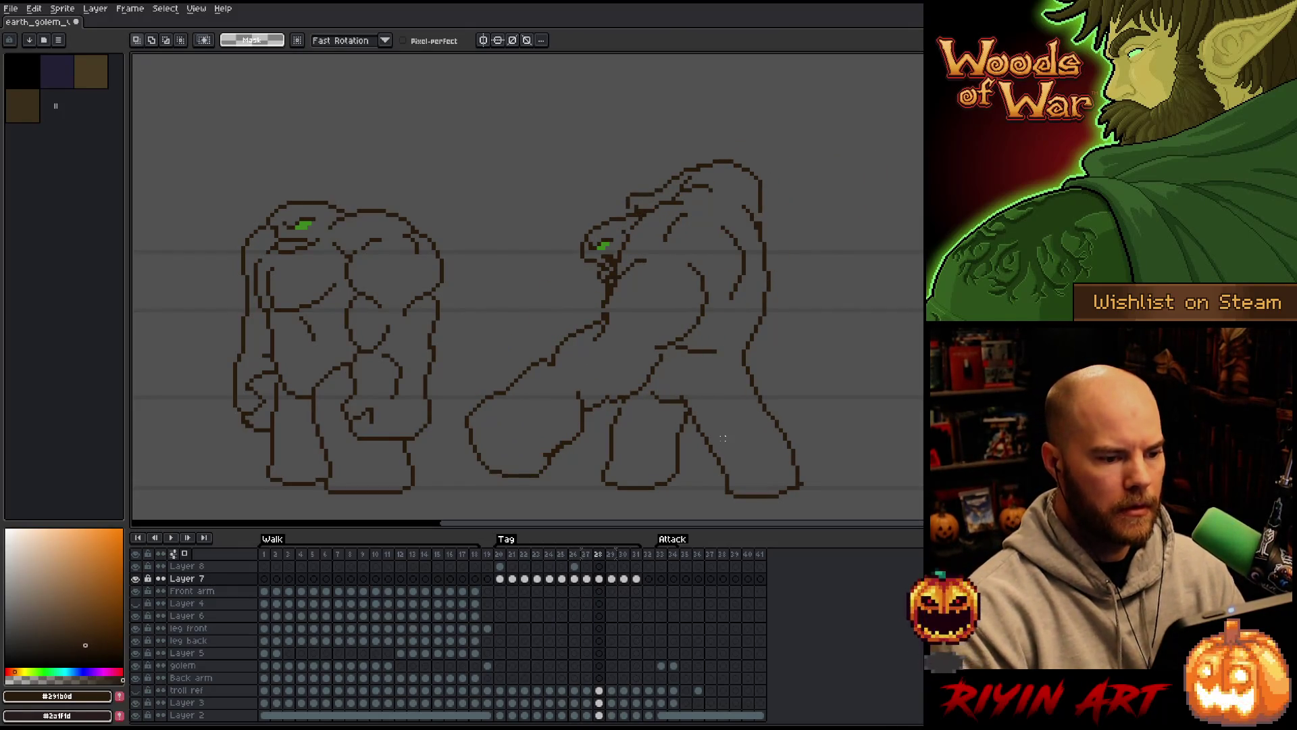
{"action": "left_click_drag", "start_coordinate": [740, 306], "coordinate": [715, 196]}
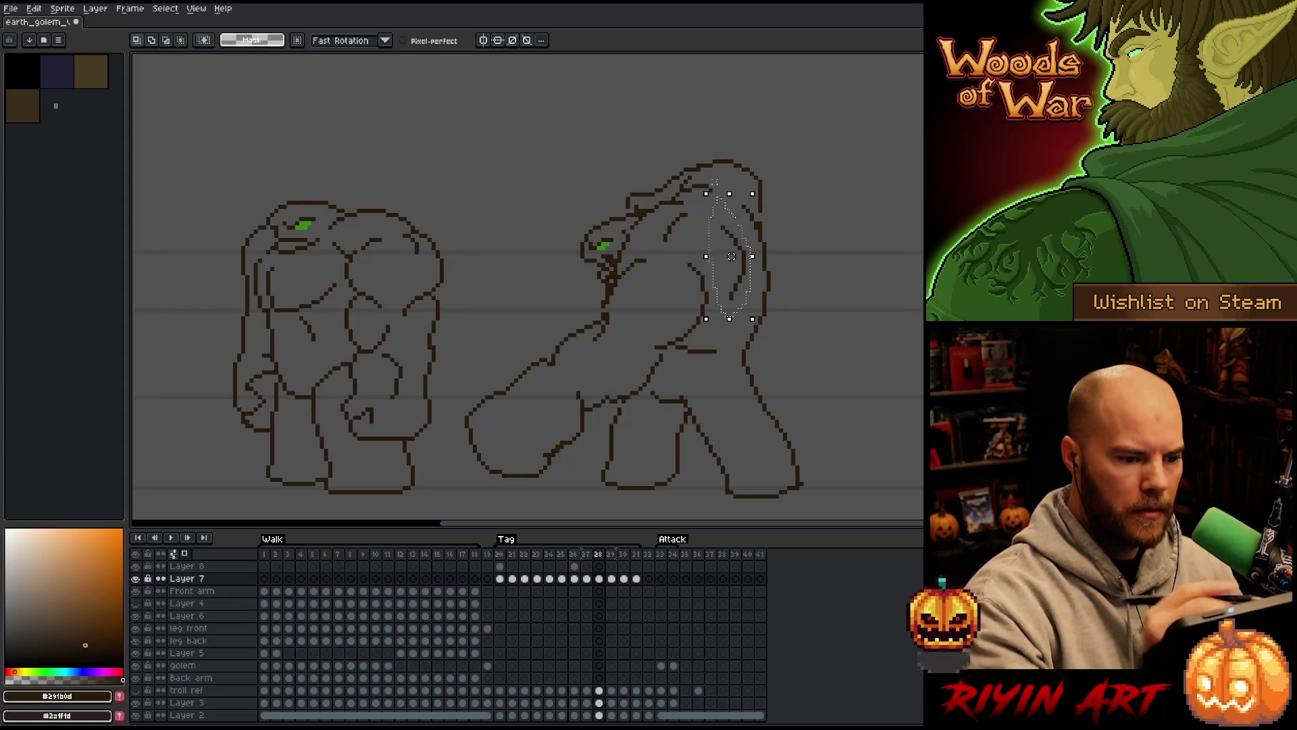
{"action": "left_click_drag", "start_coordinate": [731, 256], "coordinate": [671, 346]}
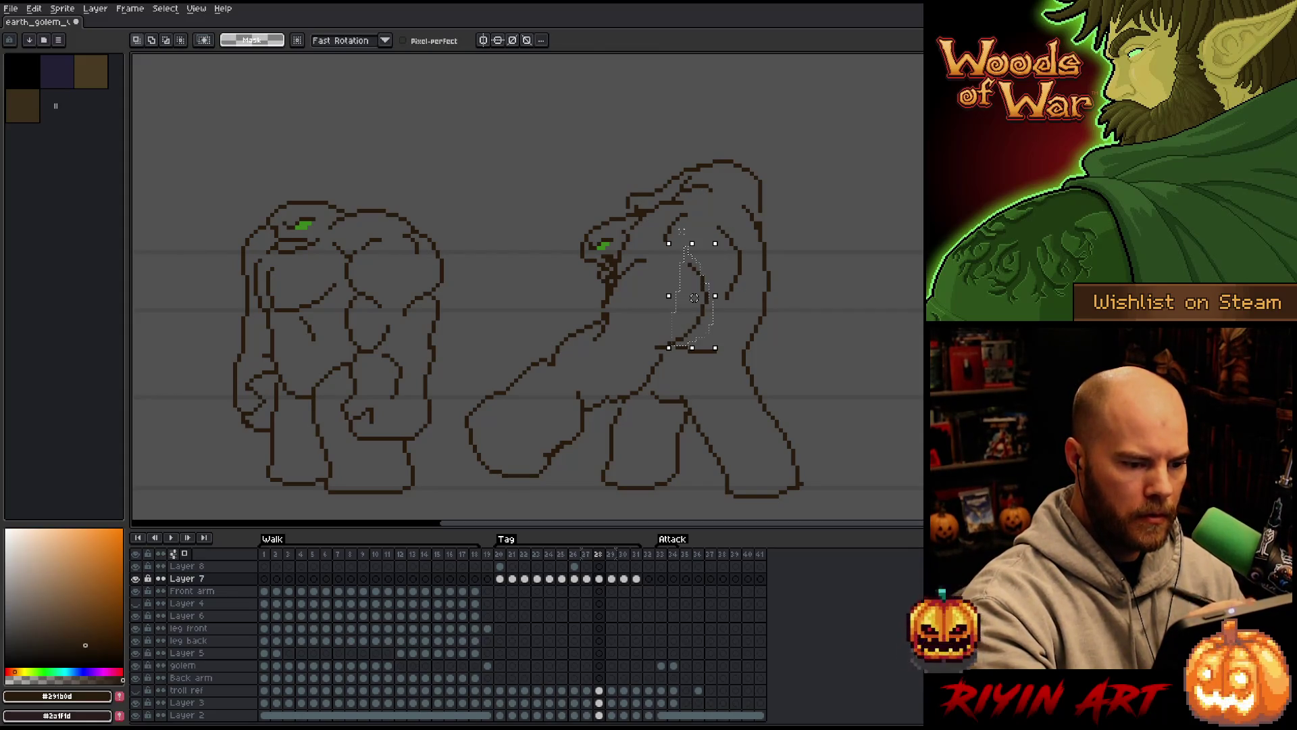
{"action": "key", "text": "Left"}
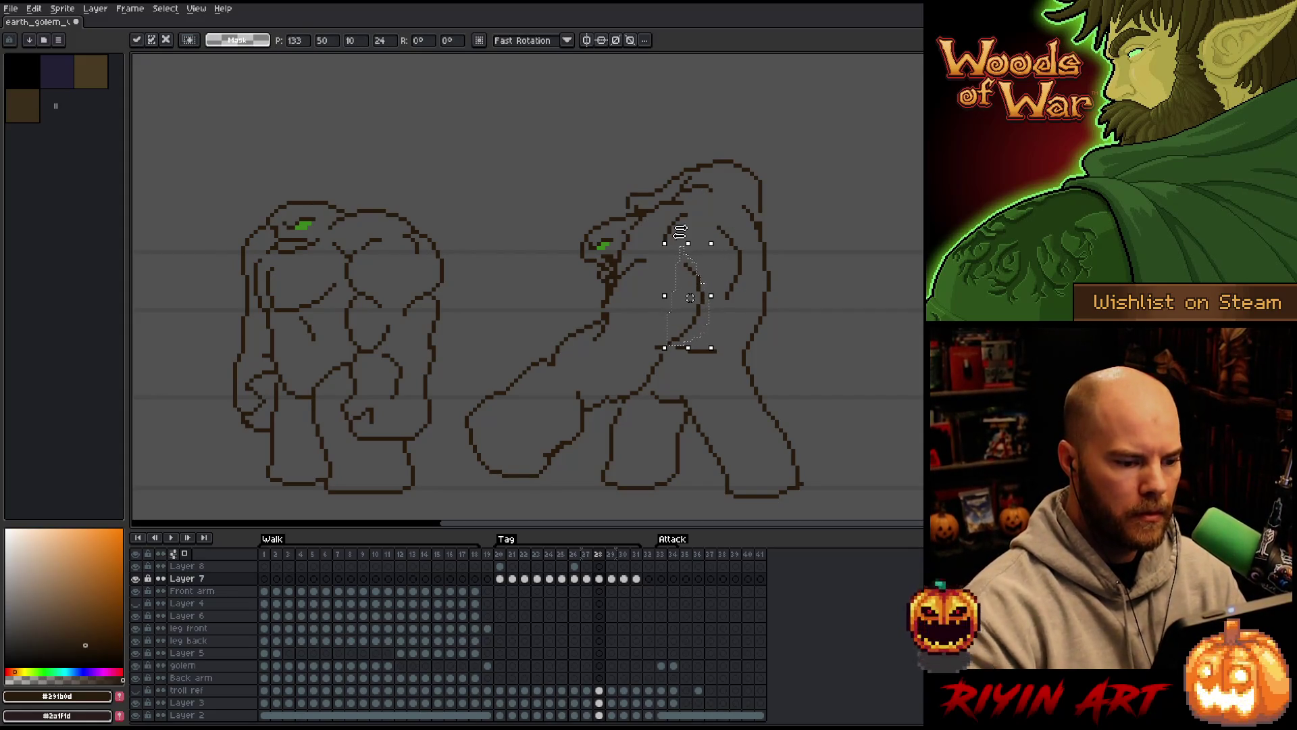
{"action": "key", "text": "Return"}
{"action": "key", "text": "b"}
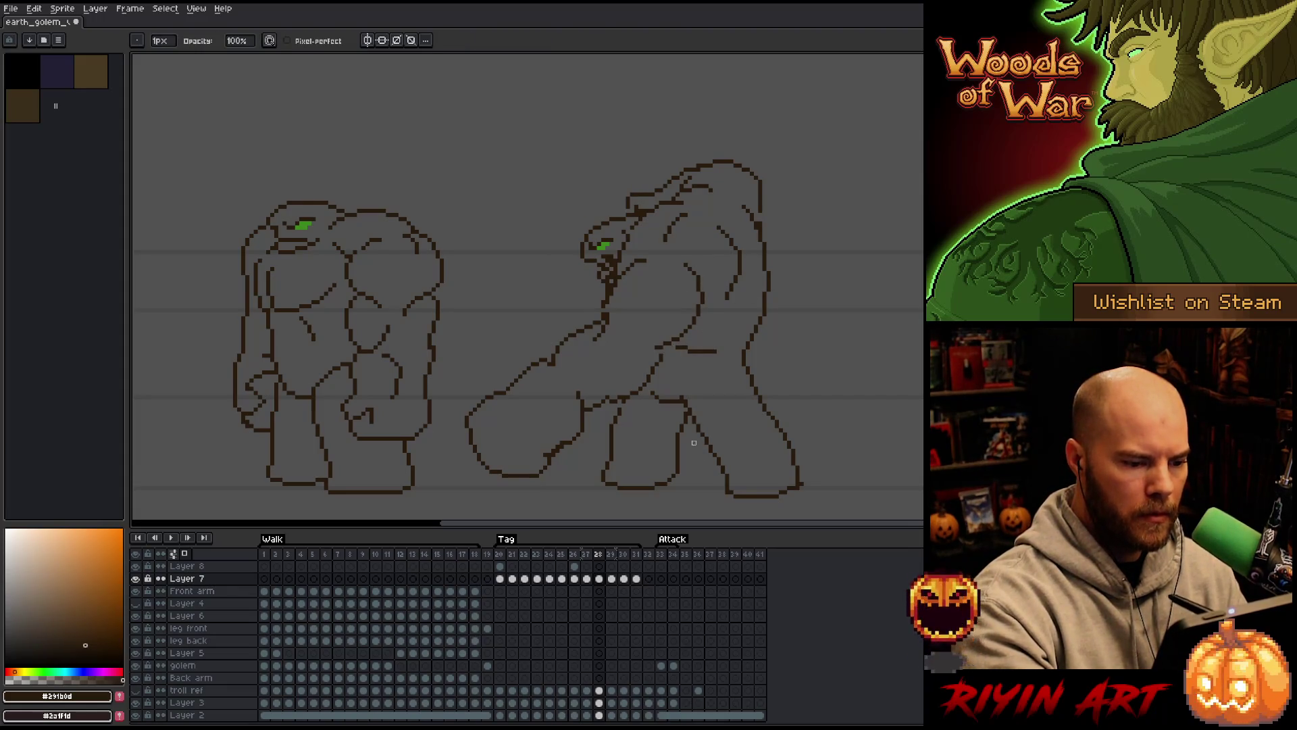
{"action": "key", "text": "Right"}
{"action": "key", "text": "Right"}
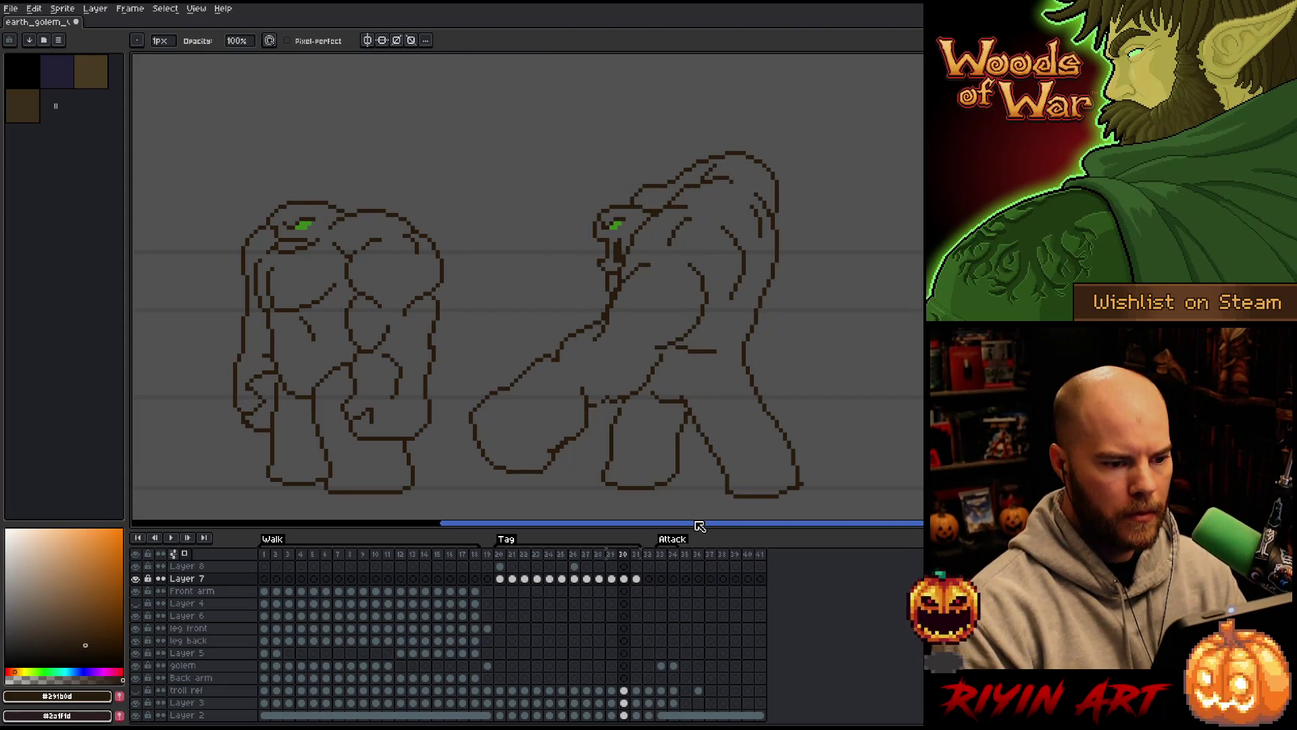
Shift the back-line pixels left on neighbouring frames, moving them back right on frame 30
{"action": "key", "text": "m"}
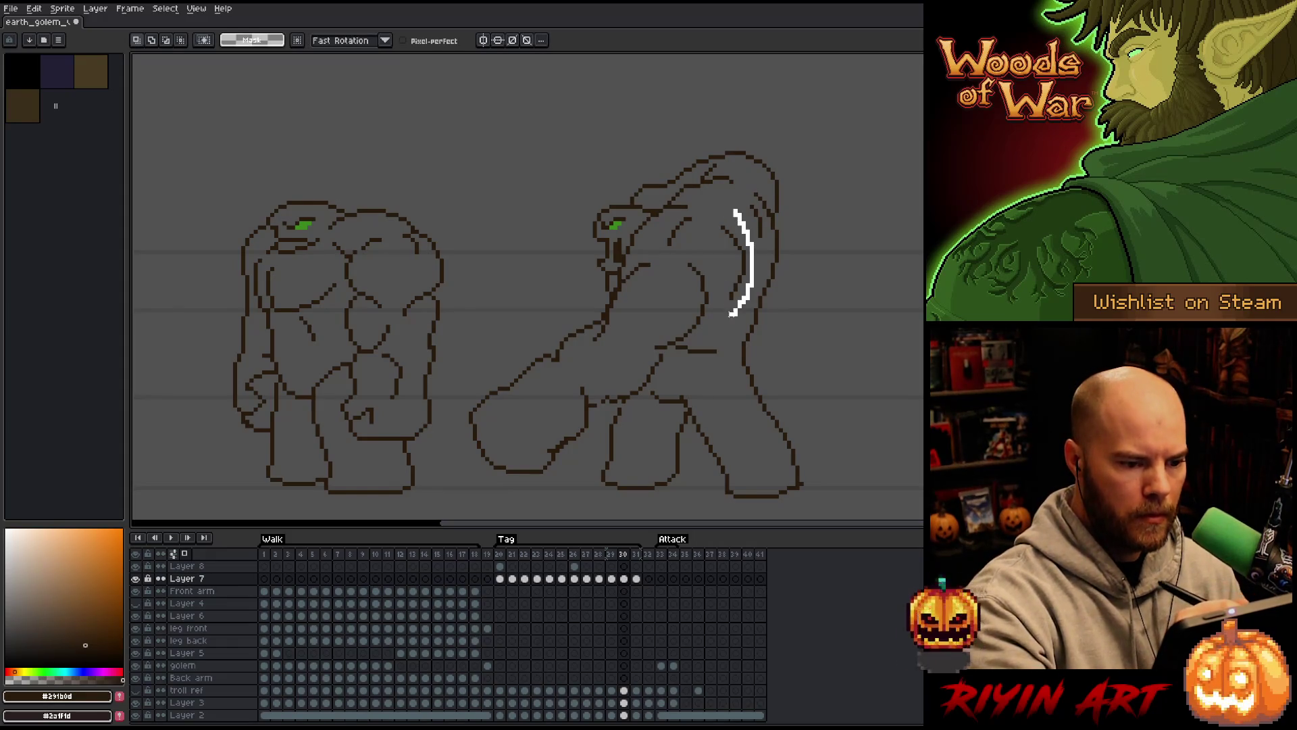
{"action": "left_click_drag", "start_coordinate": [740, 260], "coordinate": [727, 260]}
{"action": "key", "text": "Left"}
{"action": "key", "text": "Right"}
{"action": "key", "text": "Left"}
{"action": "key", "text": "Left"}
{"action": "key", "text": "Left"}
{"action": "key", "text": "Left"}
{"action": "key", "text": "Right"}
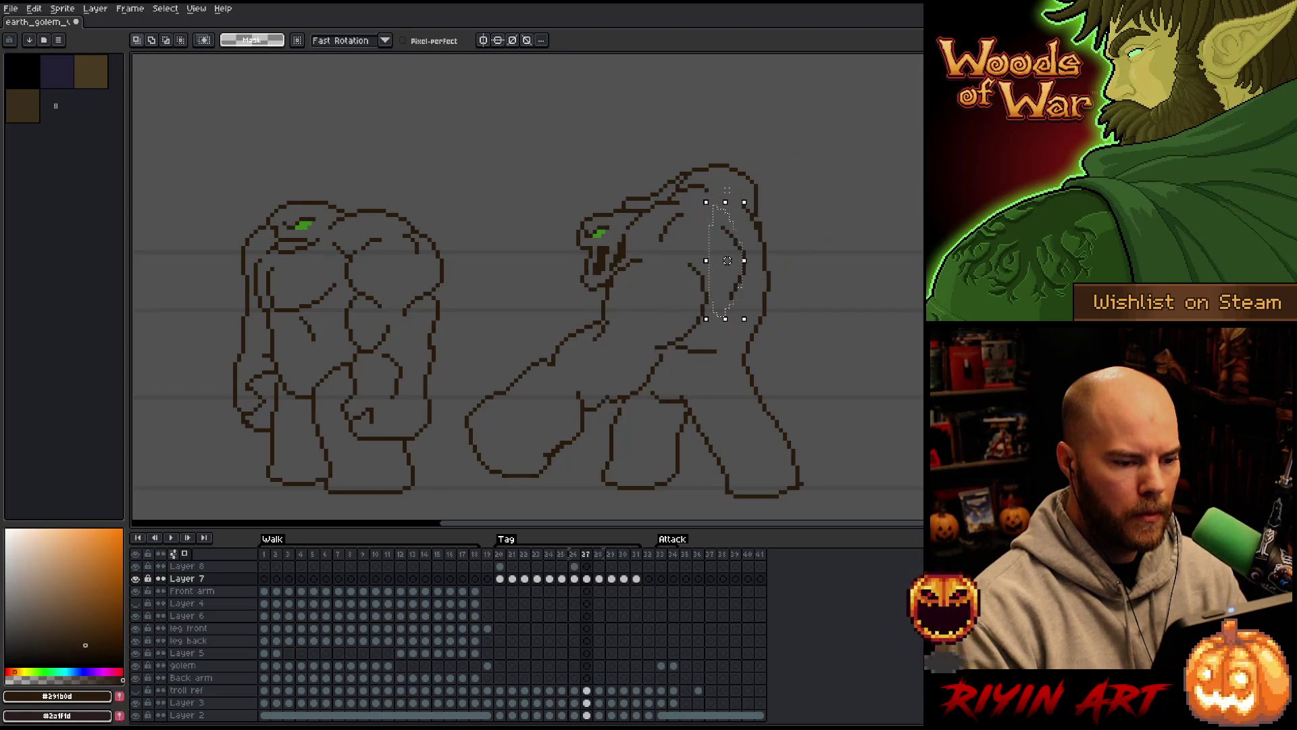
{"action": "key", "text": "Right"}
{"action": "key", "text": "Right"}
{"action": "key", "text": "Right"}
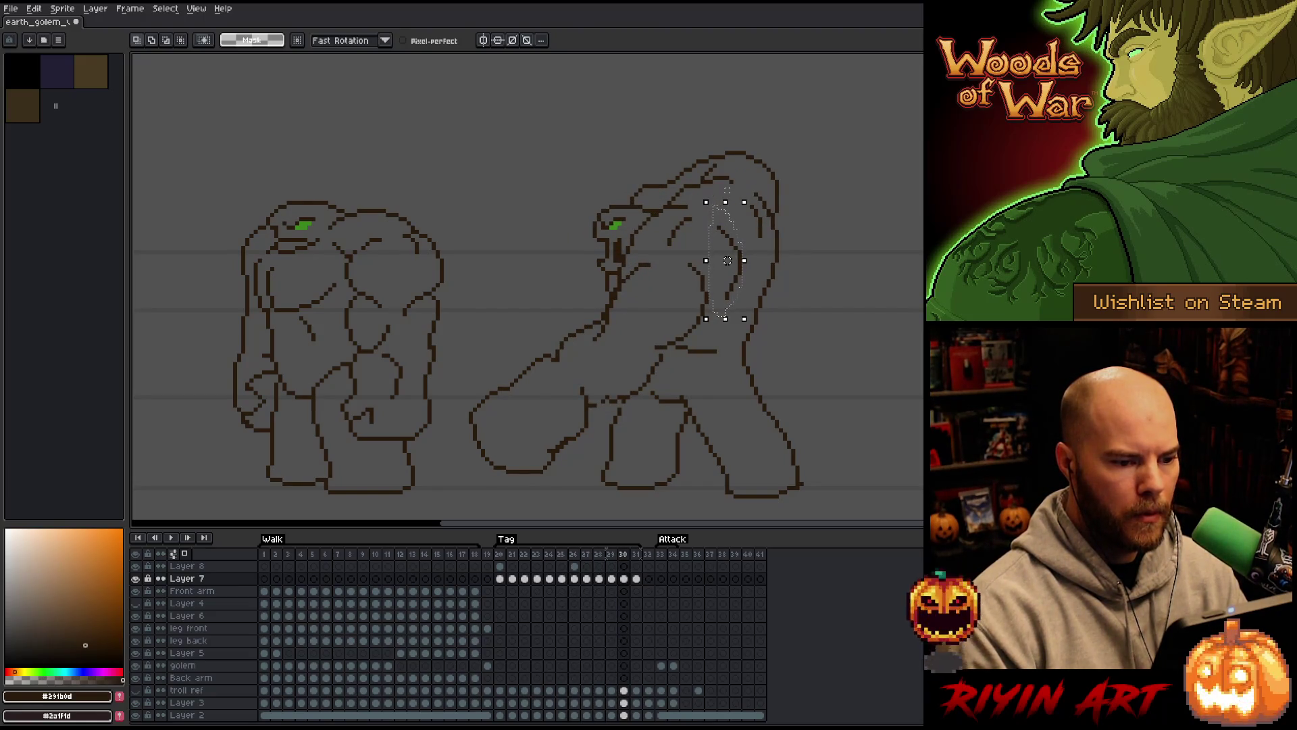
{"action": "left_click_drag", "start_coordinate": [727, 260], "coordinate": [735, 260]}
{"action": "key", "text": "Return"}
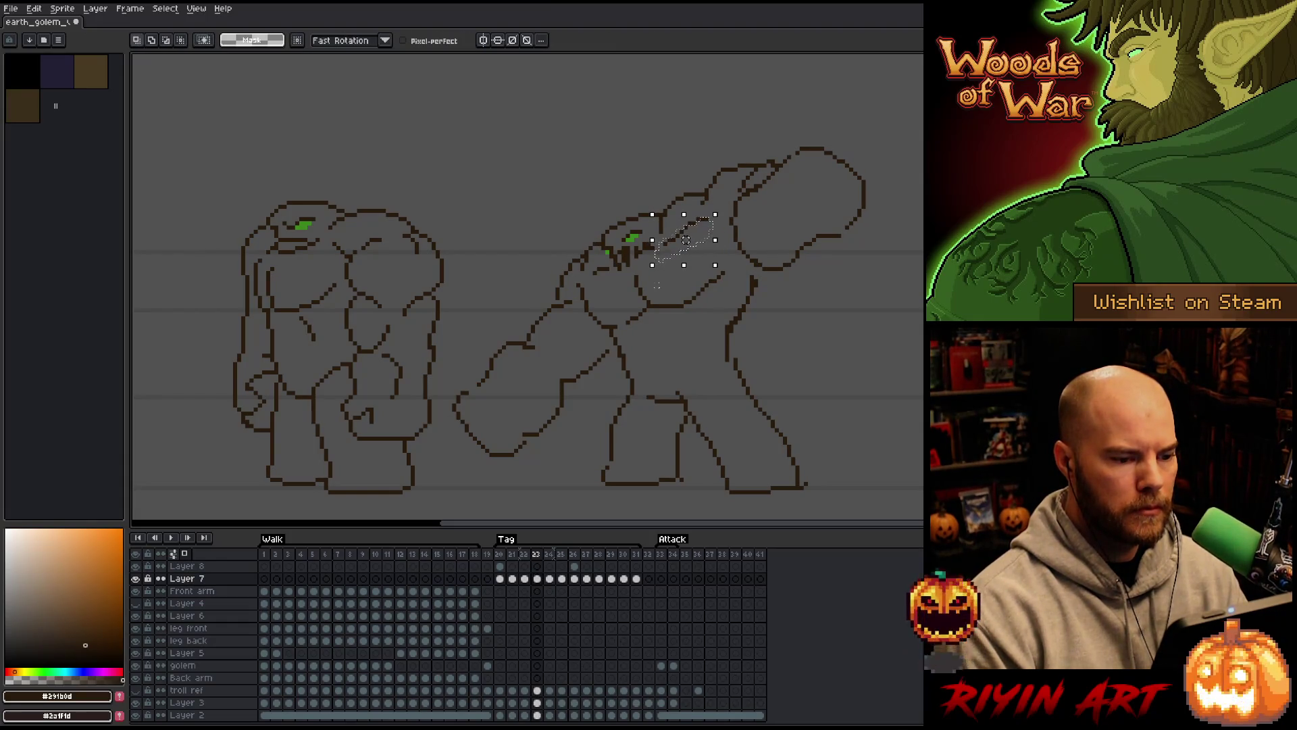
Nudge the shoulder contour one pixel right on frame 23, then adjust it up-left on frame 25
{"action": "key", "text": "Right"}
{"action": "key", "text": "Left"}
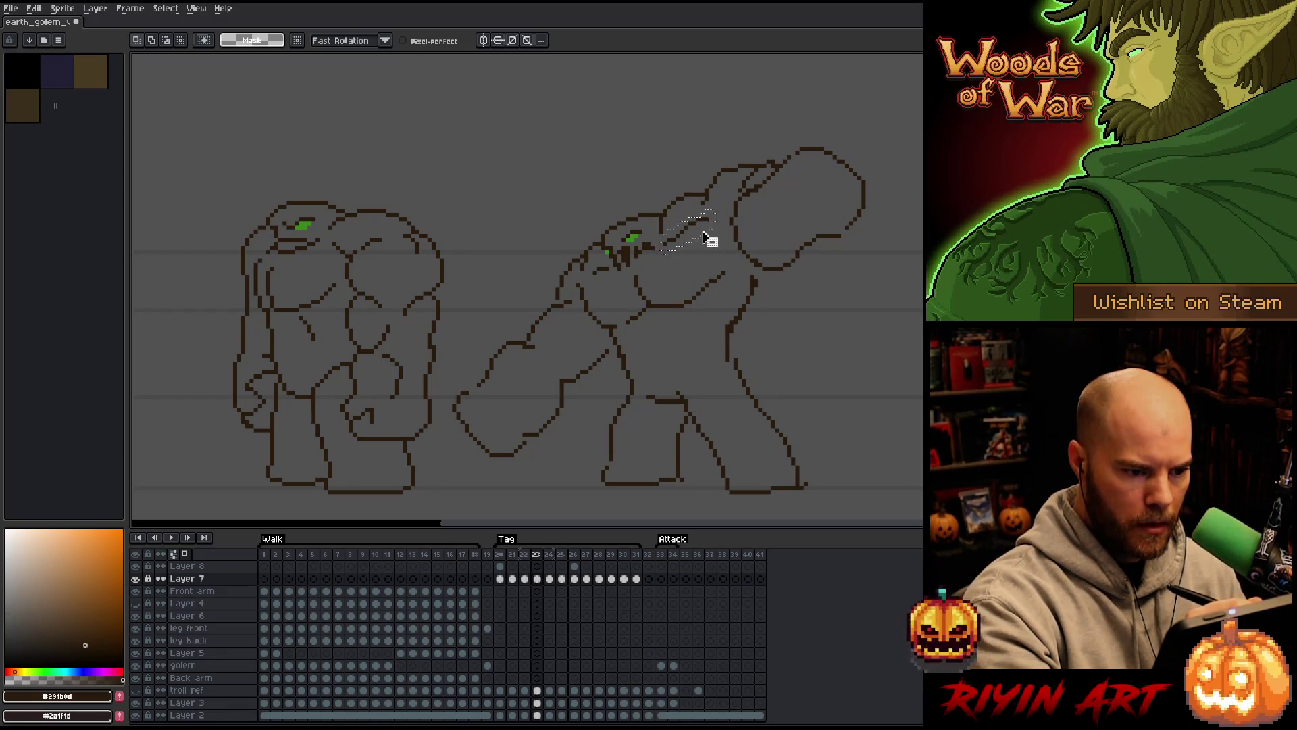
{"action": "key", "text": "Right"}
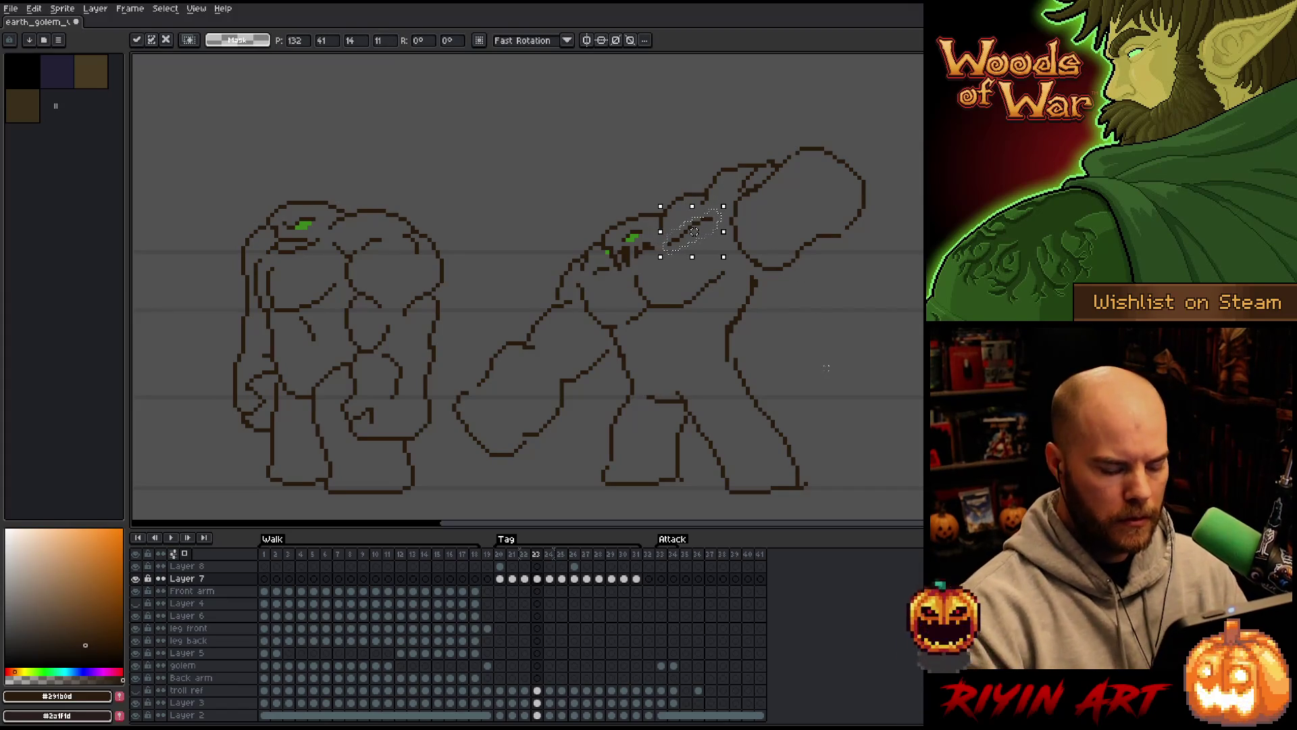
{"action": "key", "text": "Return"}
{"action": "key", "text": "Right"}
{"action": "key", "text": "Right"}
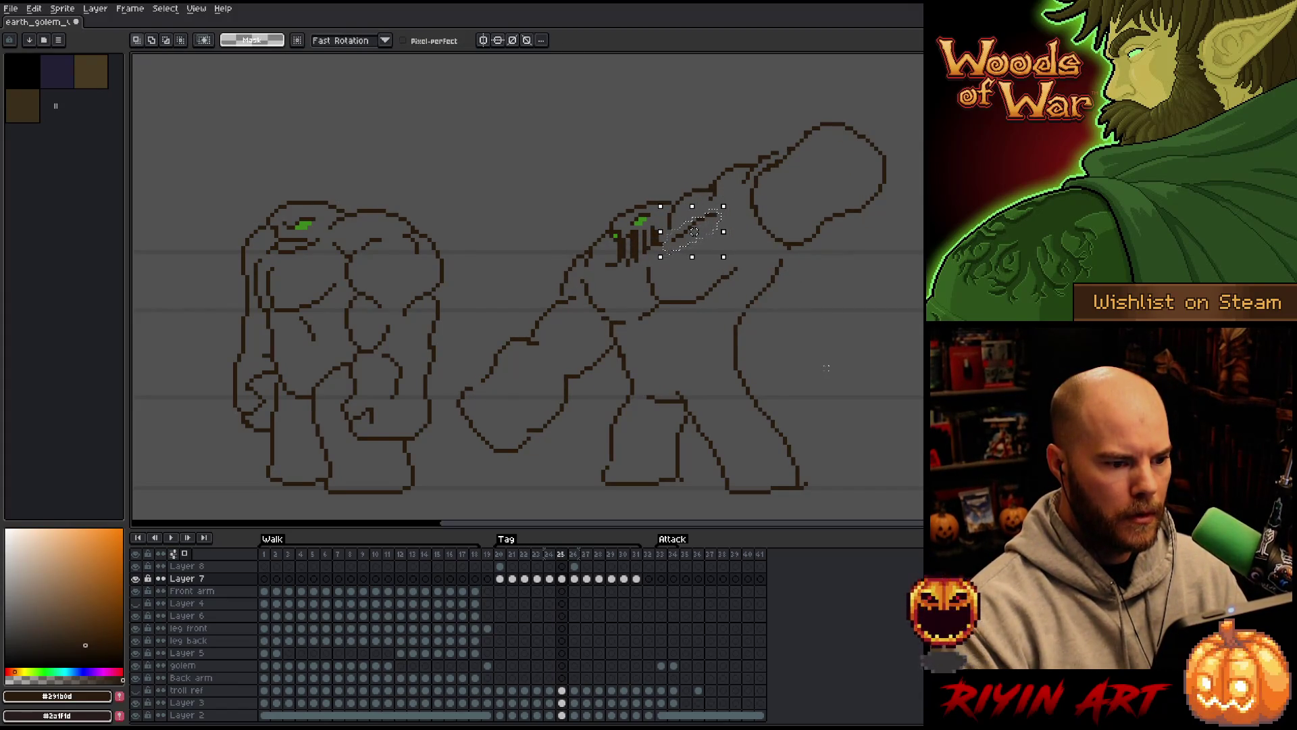
{"action": "key", "text": "Right"}
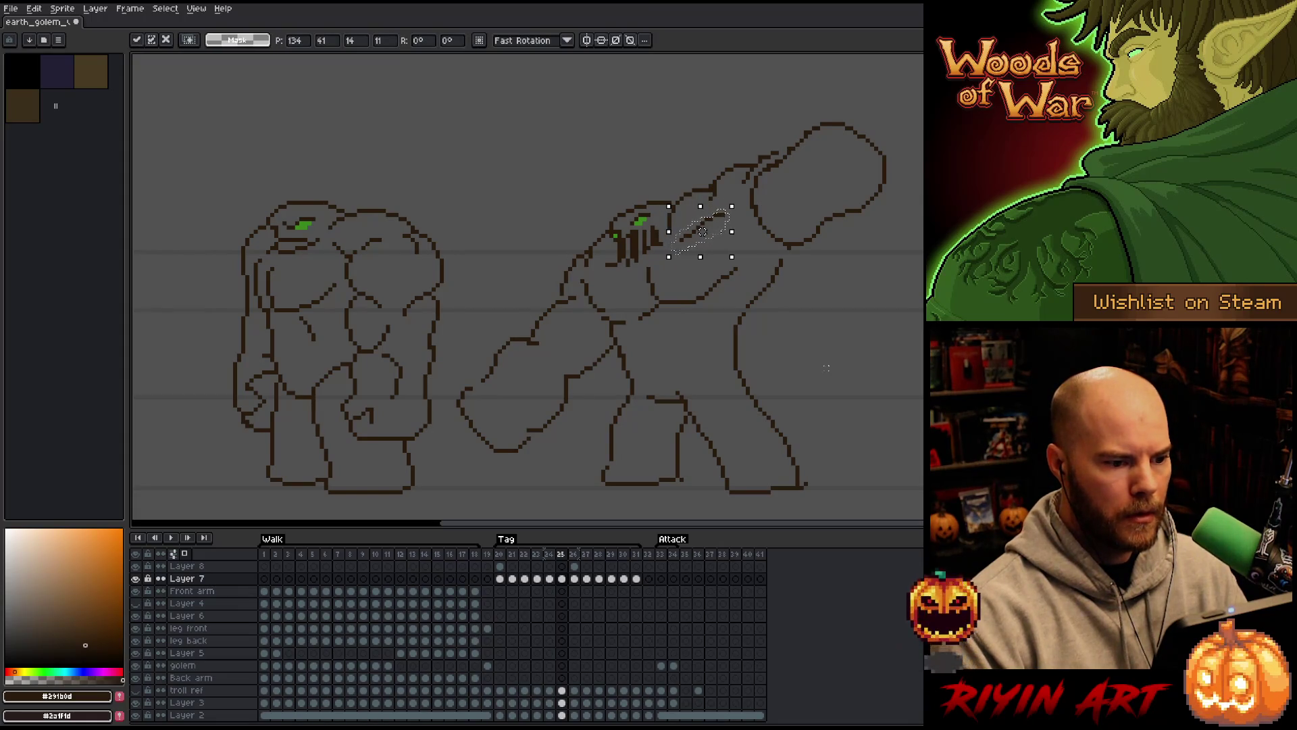
{"action": "key", "text": "Left"}
{"action": "key", "text": "Up"}
{"action": "key", "text": "Return"}
{"action": "key", "text": "Right"}
{"action": "key", "text": "Right"}
{"action": "key", "text": "Right"}
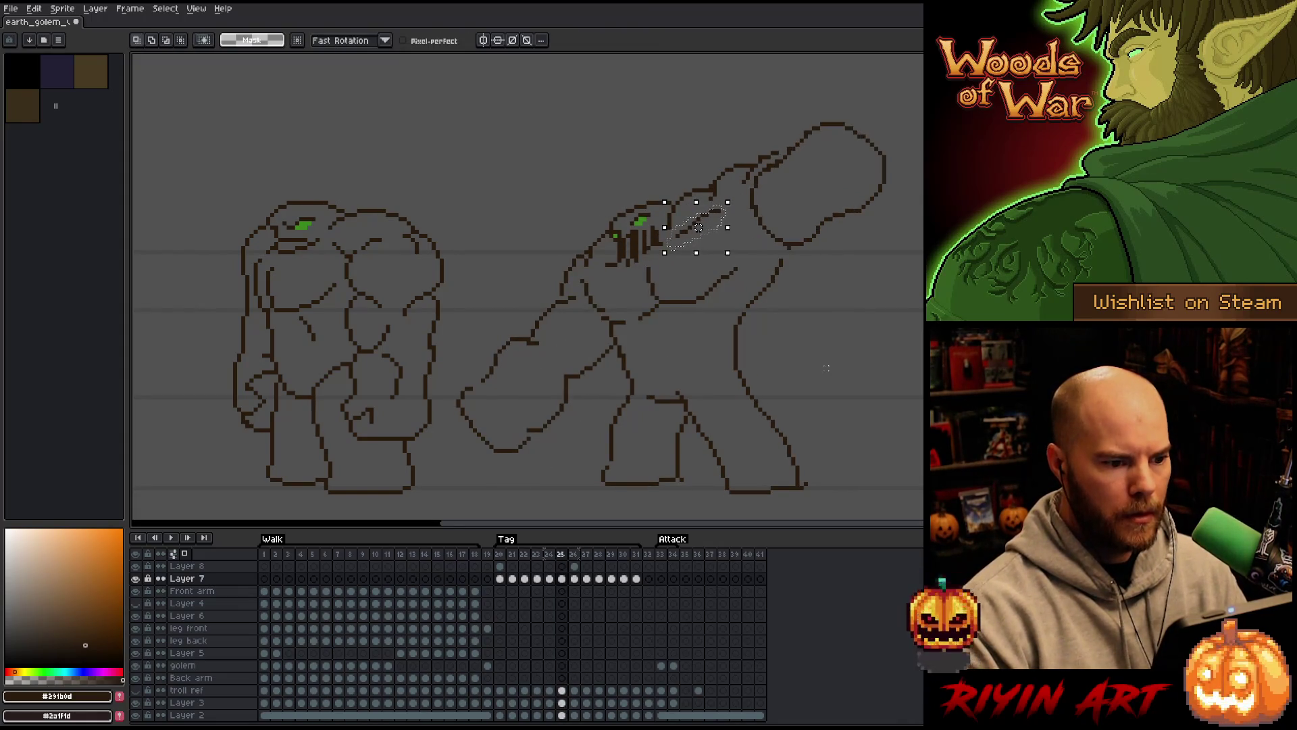
Nudge the shoulder contour up on frame 30 and up-right on frame 31, then play the swing
{"action": "key", "text": "Right"}
{"action": "key", "text": "Right"}
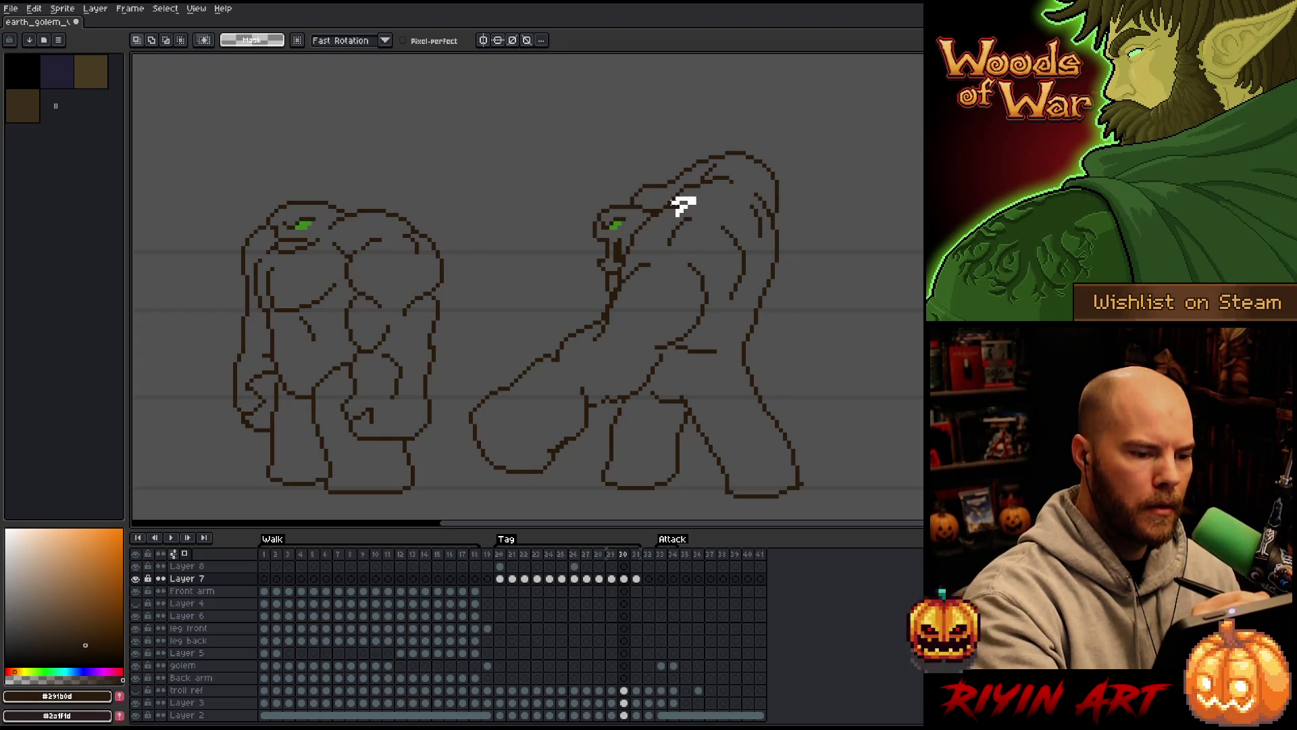
{"action": "key", "text": "Up"}
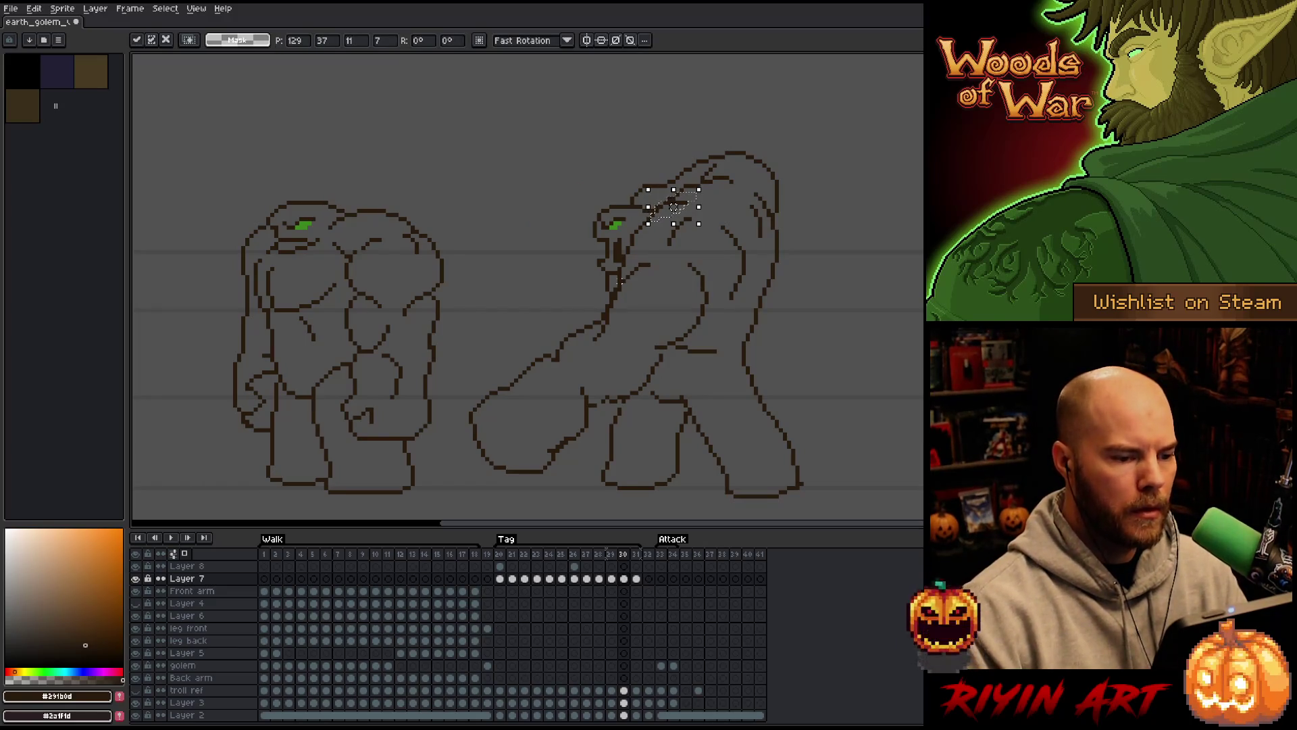
{"action": "key", "text": "Return"}
{"action": "key", "text": "Right"}
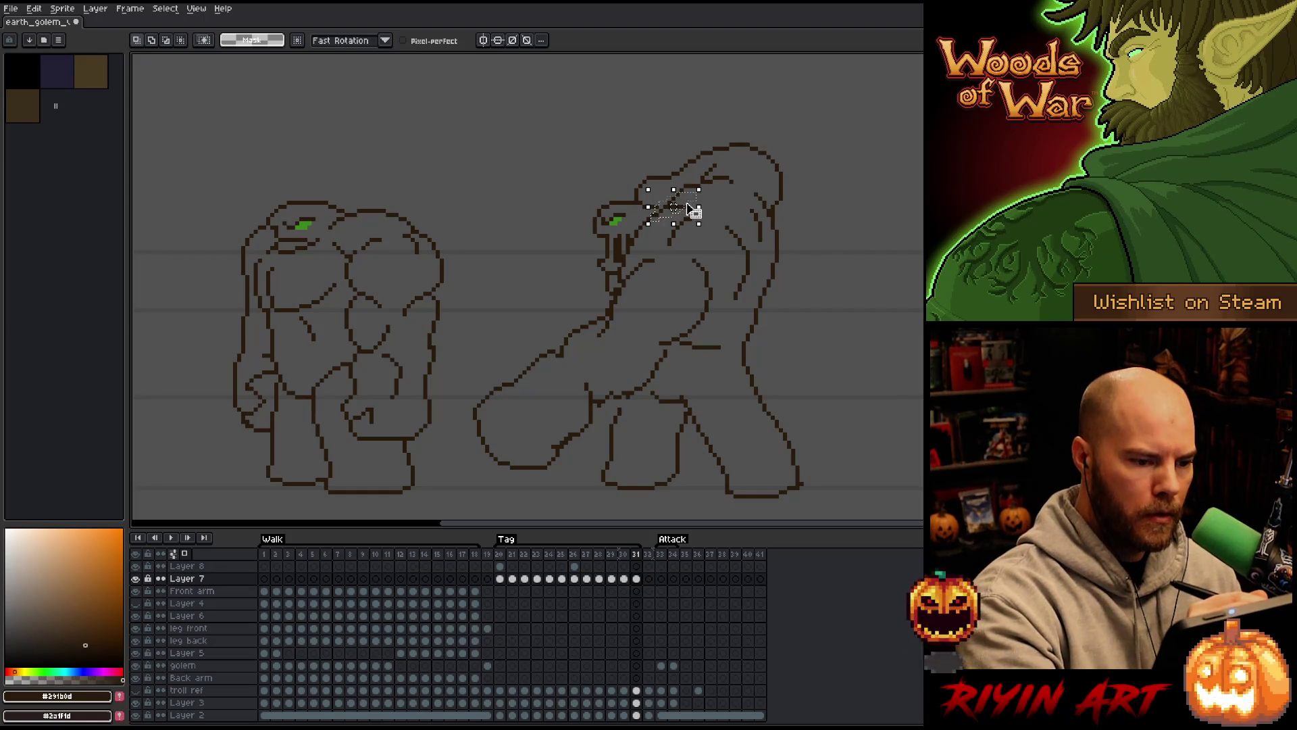
{"action": "key", "text": "Right"}
{"action": "key", "text": "Up"}
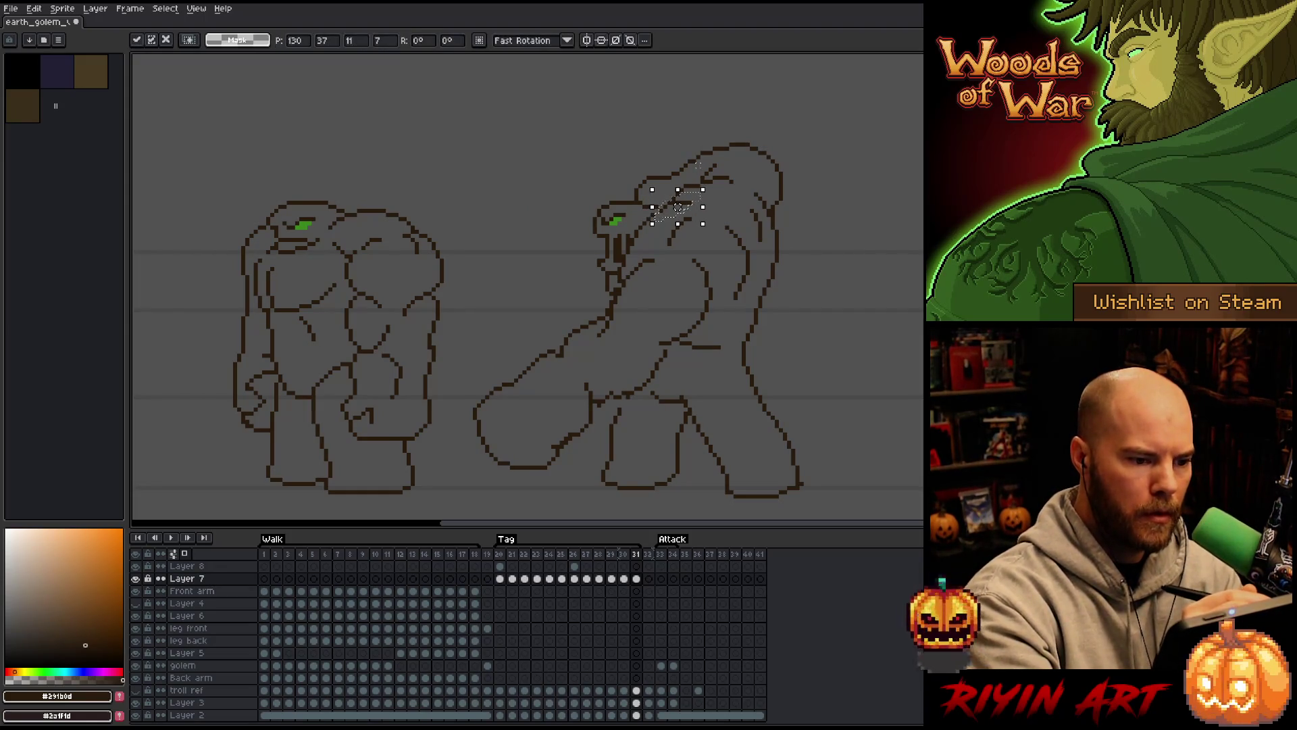
{"action": "key", "text": "Return"}
{"action": "key", "text": "Right"}
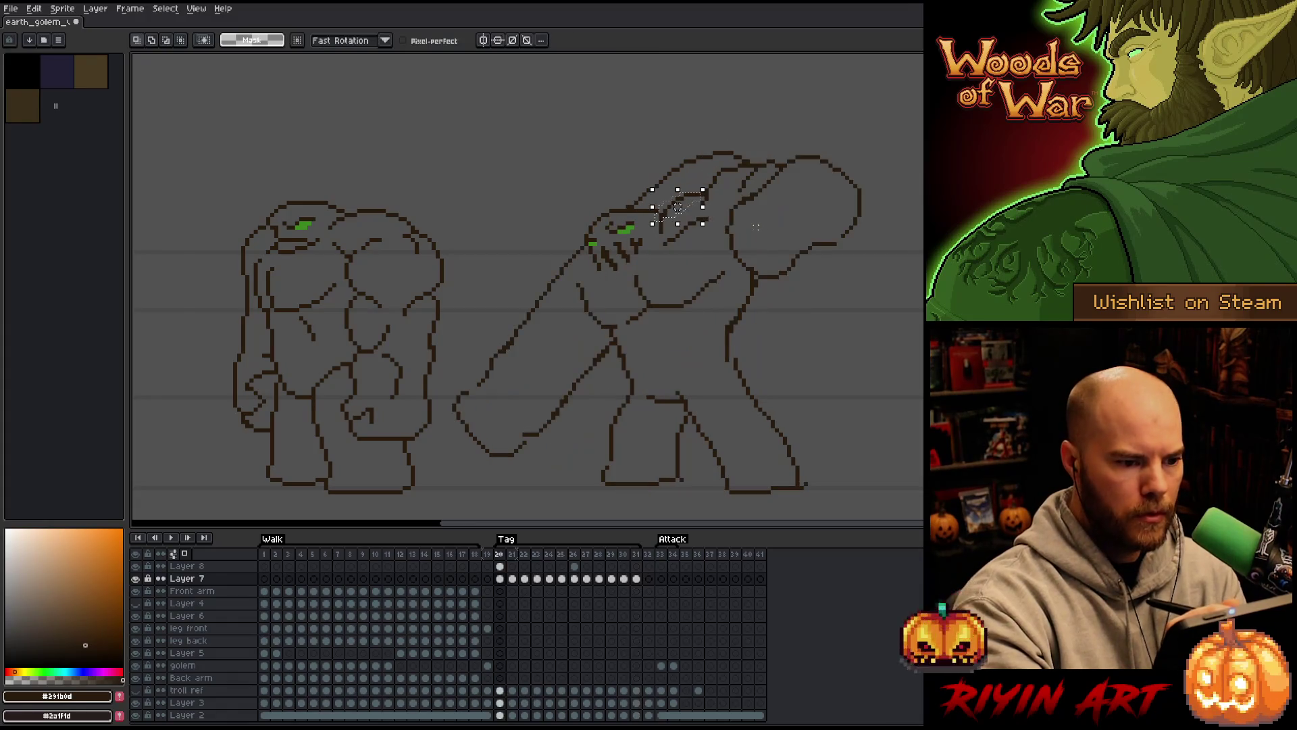
{"action": "key", "text": "Return"}
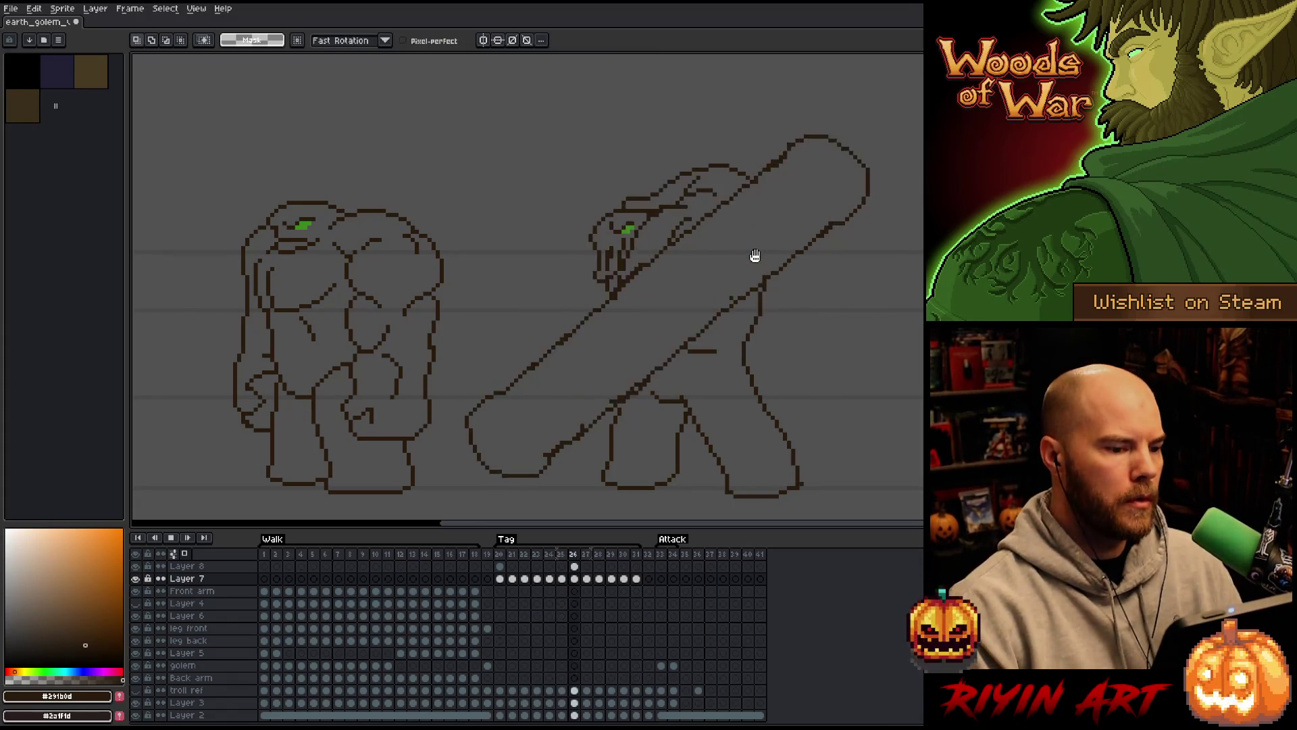
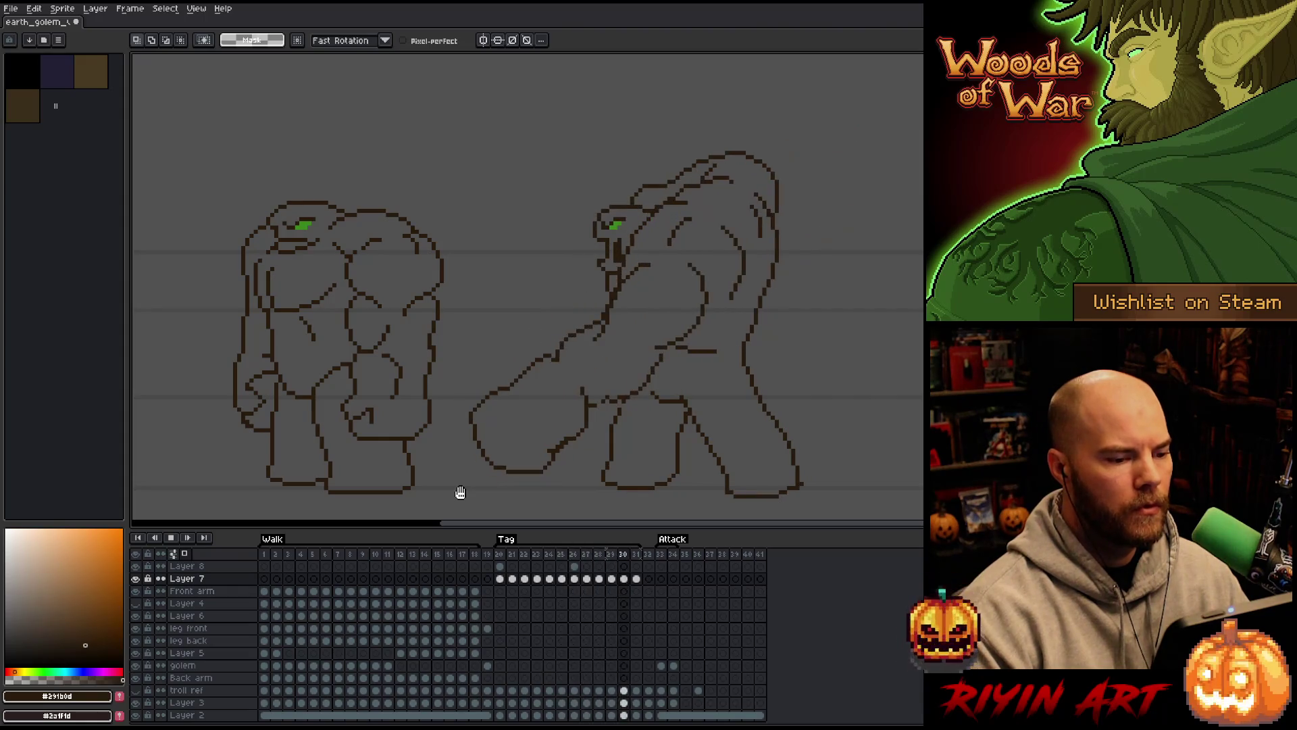
Play and stop the walk animation while panning over the golem sketches
{"action": "scroll", "coordinate": [648, 394], "scroll_direction": "down", "scroll_amount": 1}
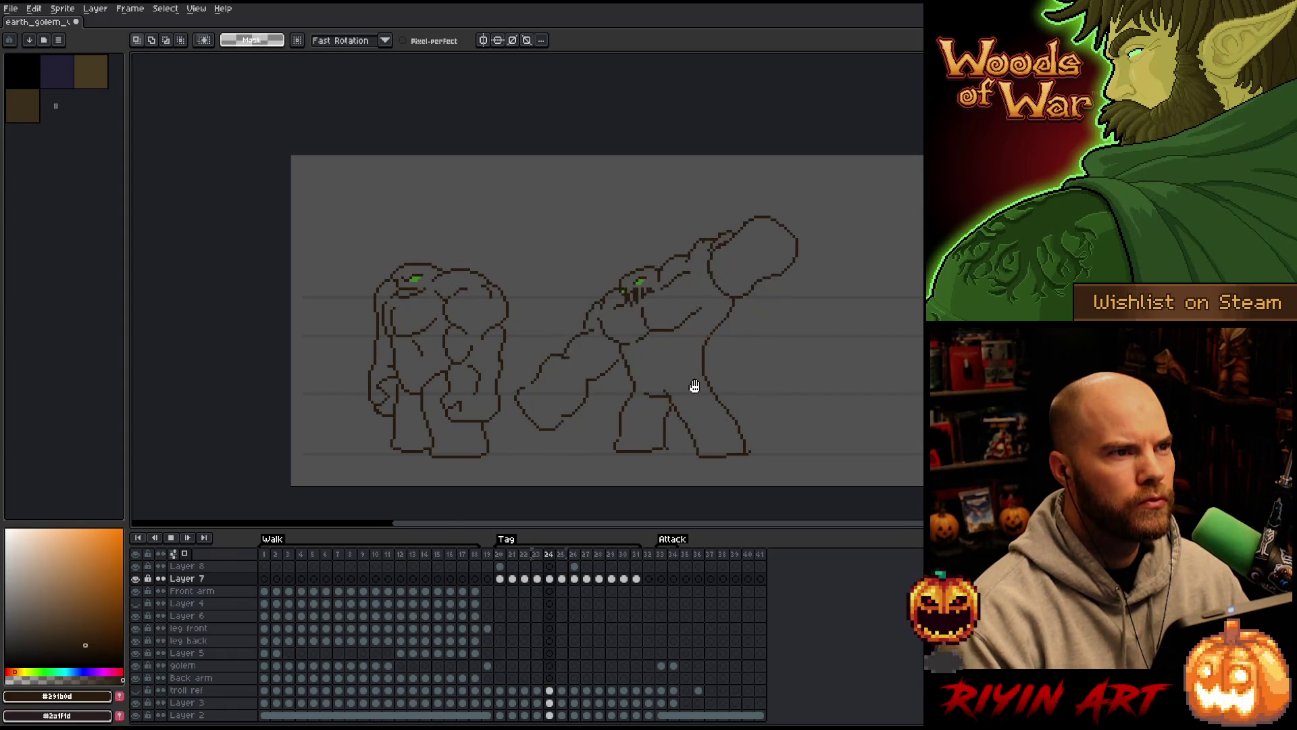
{"action": "scroll", "coordinate": [694, 385], "scroll_direction": "up", "scroll_amount": 1}
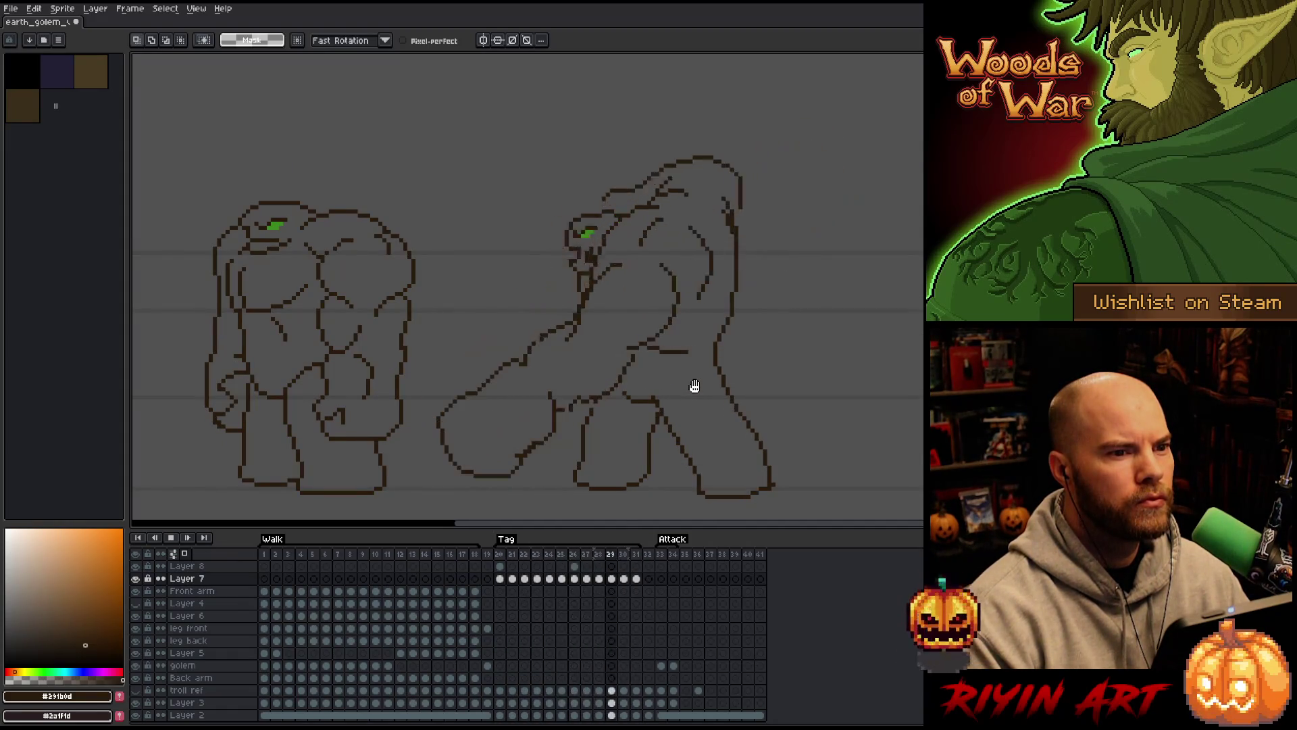
{"action": "scroll", "coordinate": [687, 391], "scroll_direction": "down", "scroll_amount": 1}
{"action": "scroll", "coordinate": [676, 398], "scroll_direction": "up", "scroll_amount": 1}
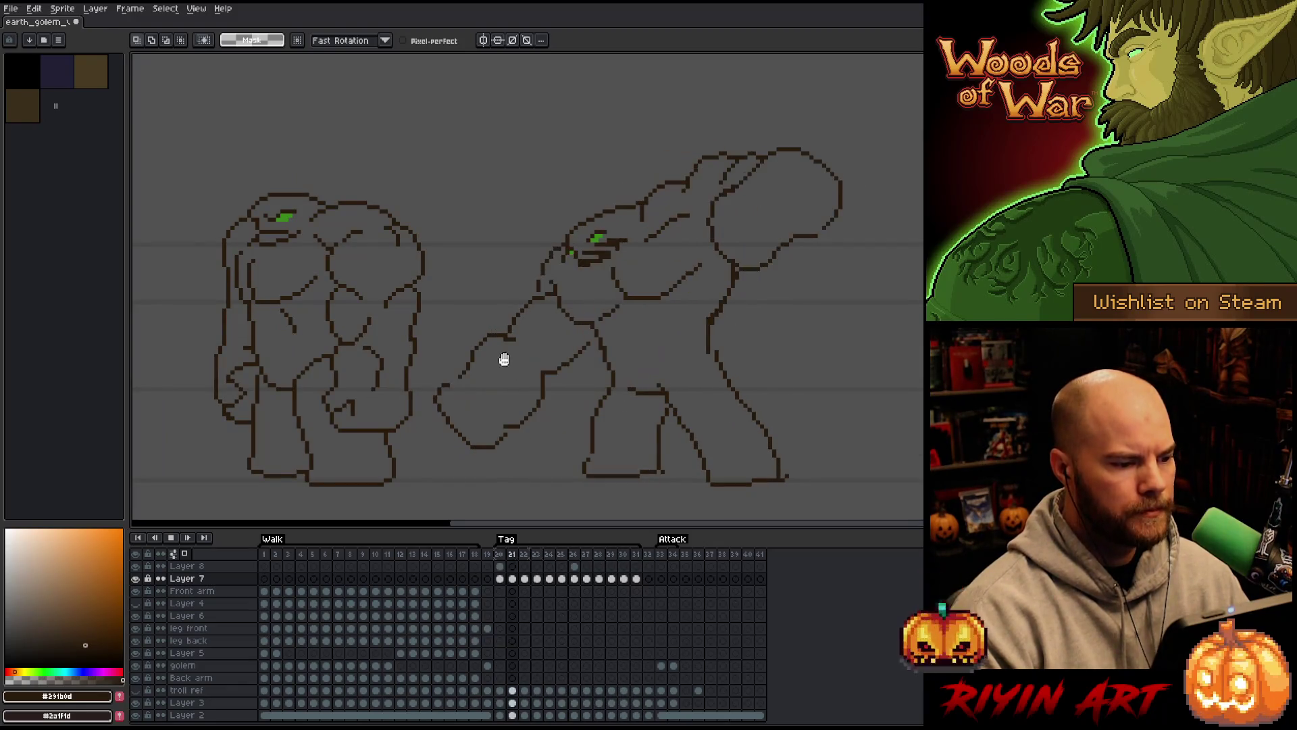
{"action": "mouse_move", "coordinate": [481, 335]}
{"action": "left_mouse_down"}
{"action": "mouse_move", "coordinate": [463, 347]}
{"action": "mouse_move", "coordinate": [521, 340]}
{"action": "left_mouse_up"}
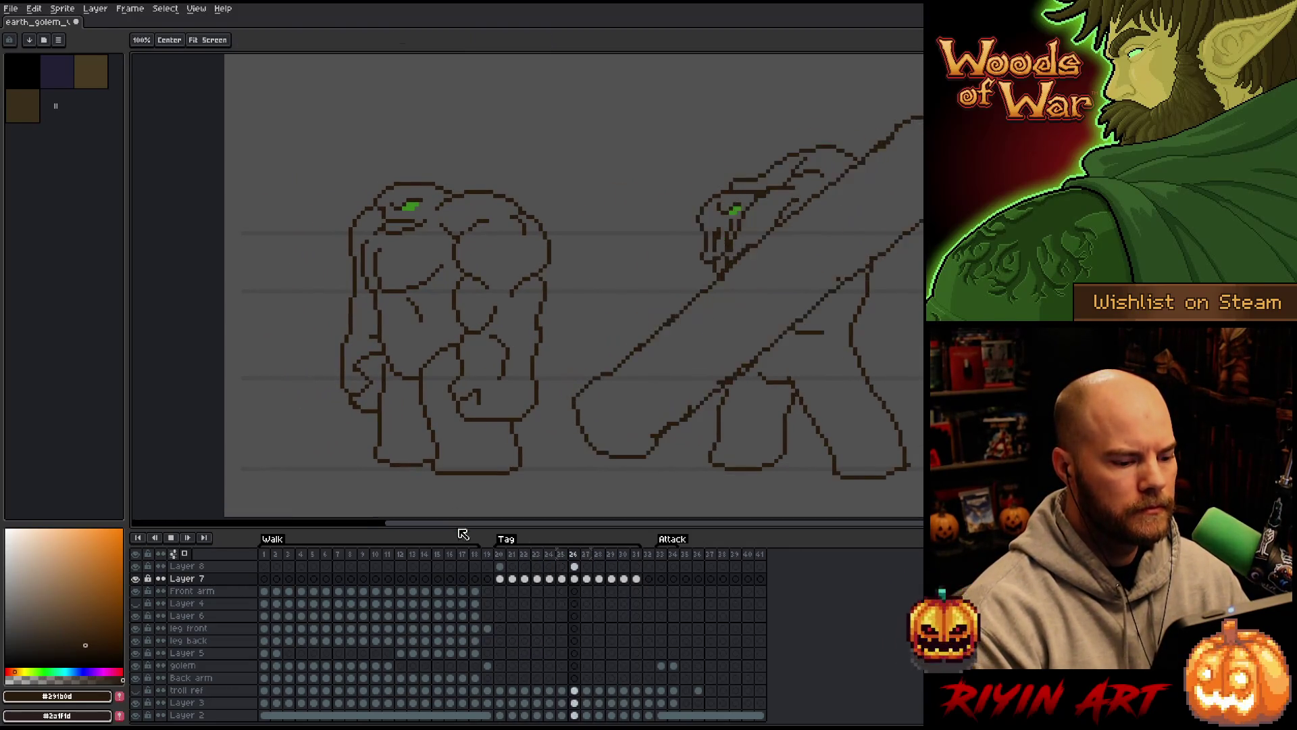
{"action": "key", "text": "Return"}
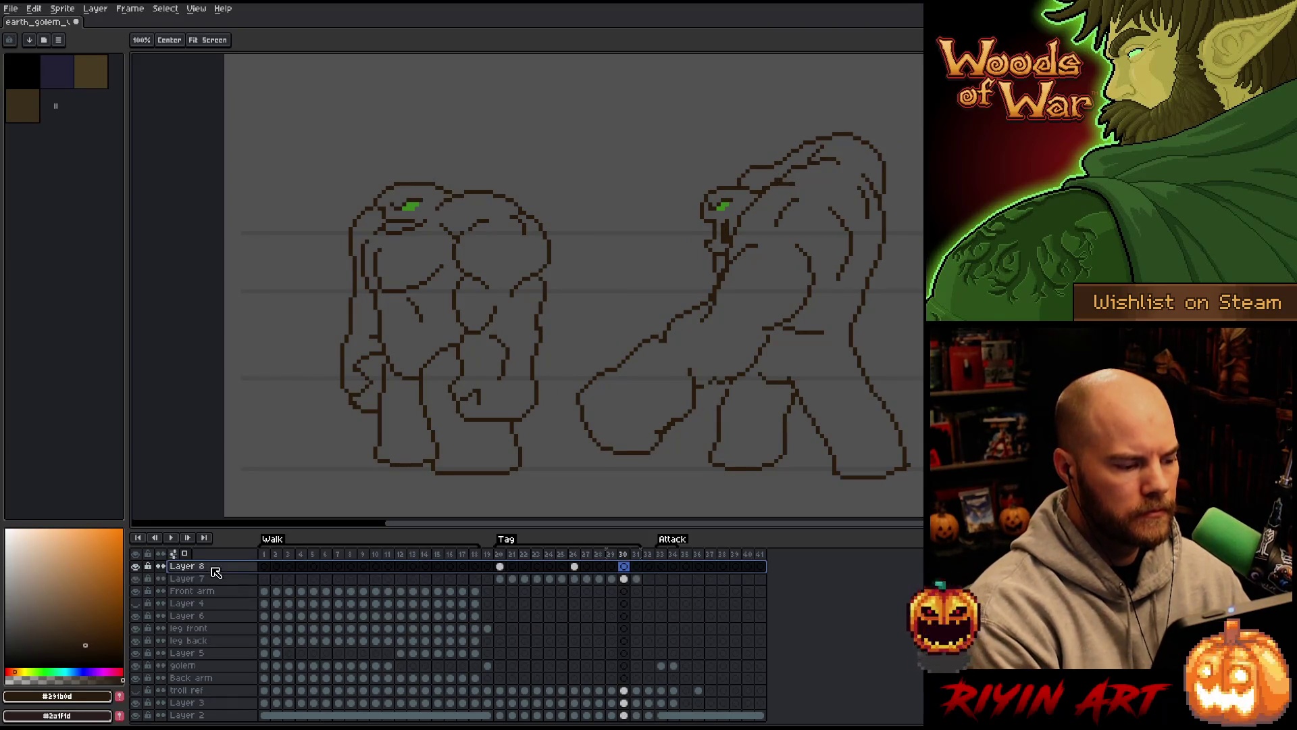
{"action": "scroll", "coordinate": [216, 573], "scroll_direction": "down", "scroll_amount": 1}
{"action": "key", "text": "Return"}
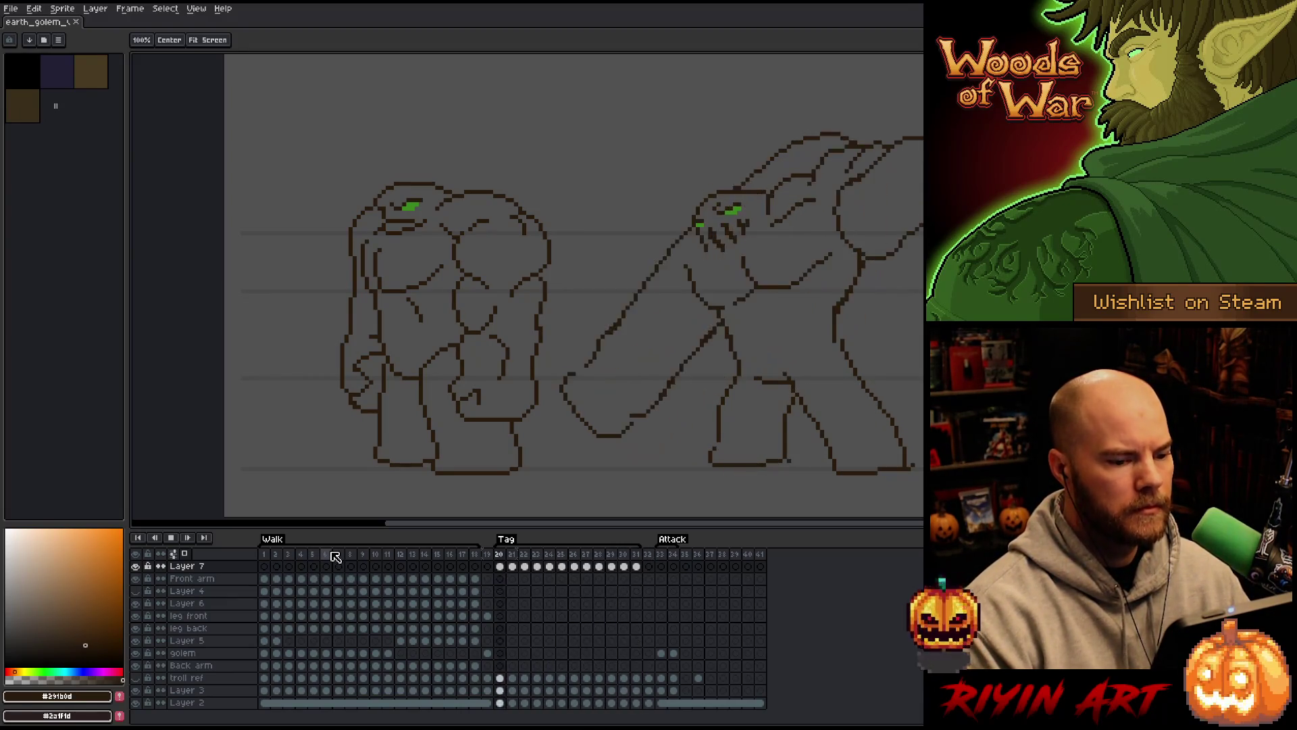
{"action": "key", "text": "m"}
{"action": "scroll", "coordinate": [364, 298], "scroll_direction": "down", "scroll_amount": 1}
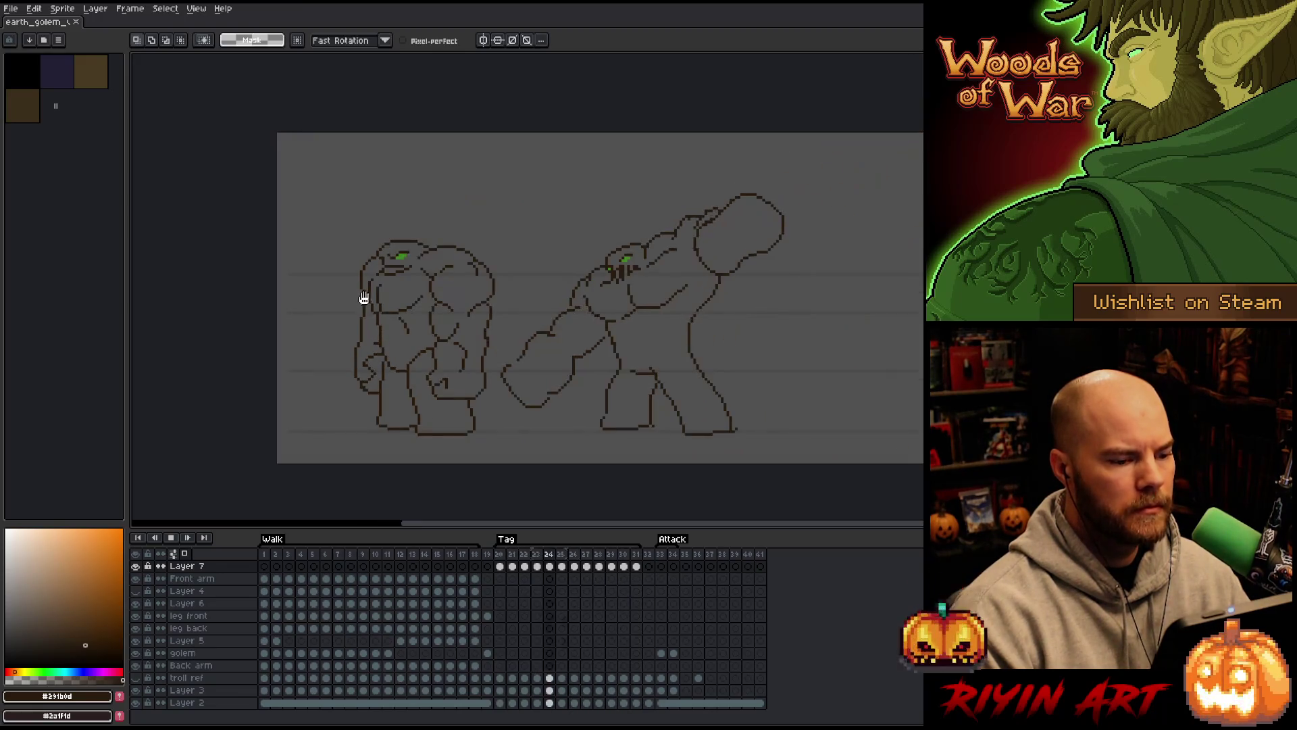
{"action": "scroll", "coordinate": [364, 298], "scroll_direction": "up", "scroll_amount": 1}
{"action": "key", "text": "h"}
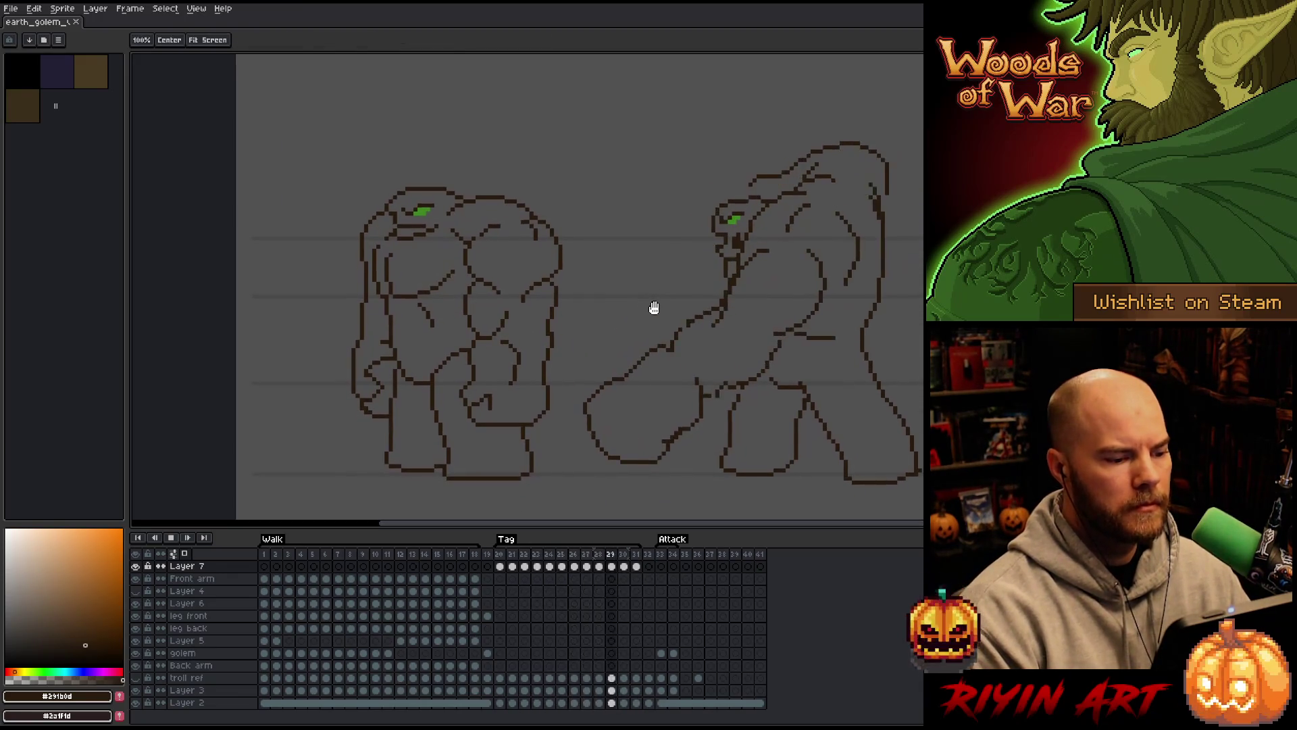
{"action": "key", "text": "m"}
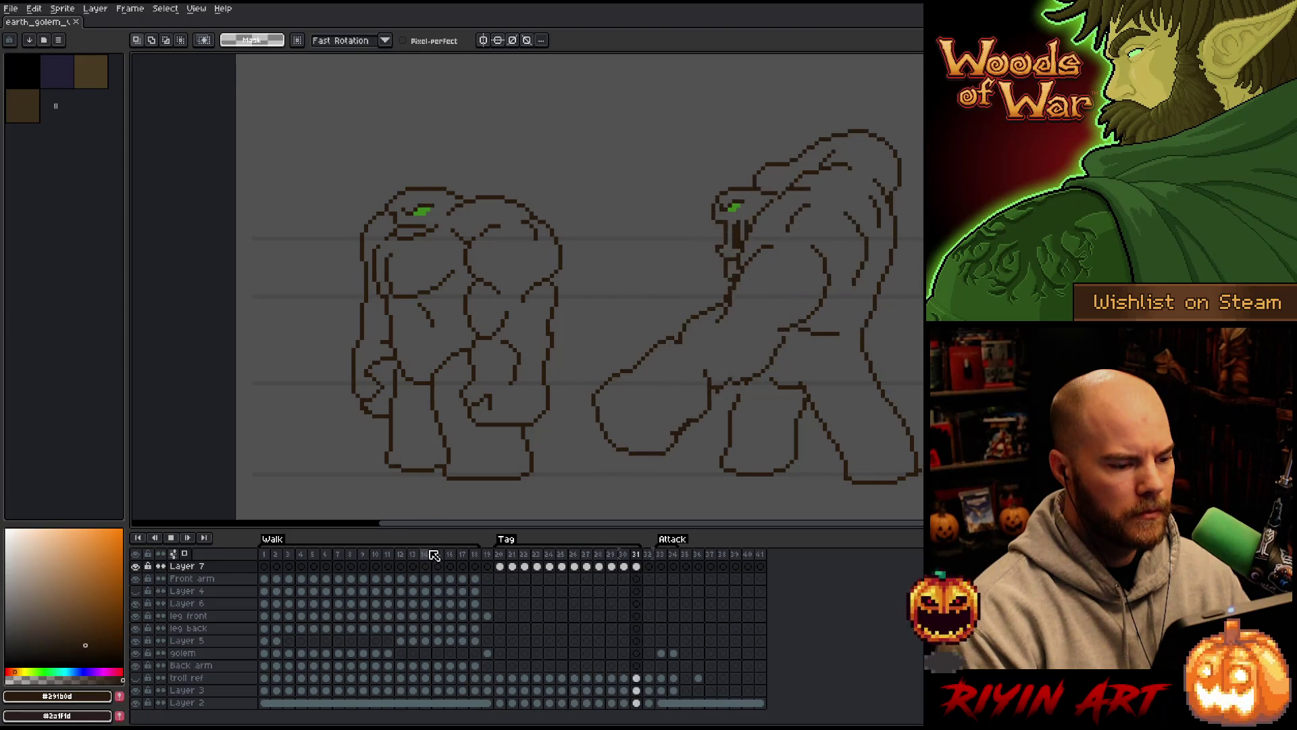
{"action": "scroll", "coordinate": [473, 317], "scroll_direction": "down", "scroll_amount": 1}
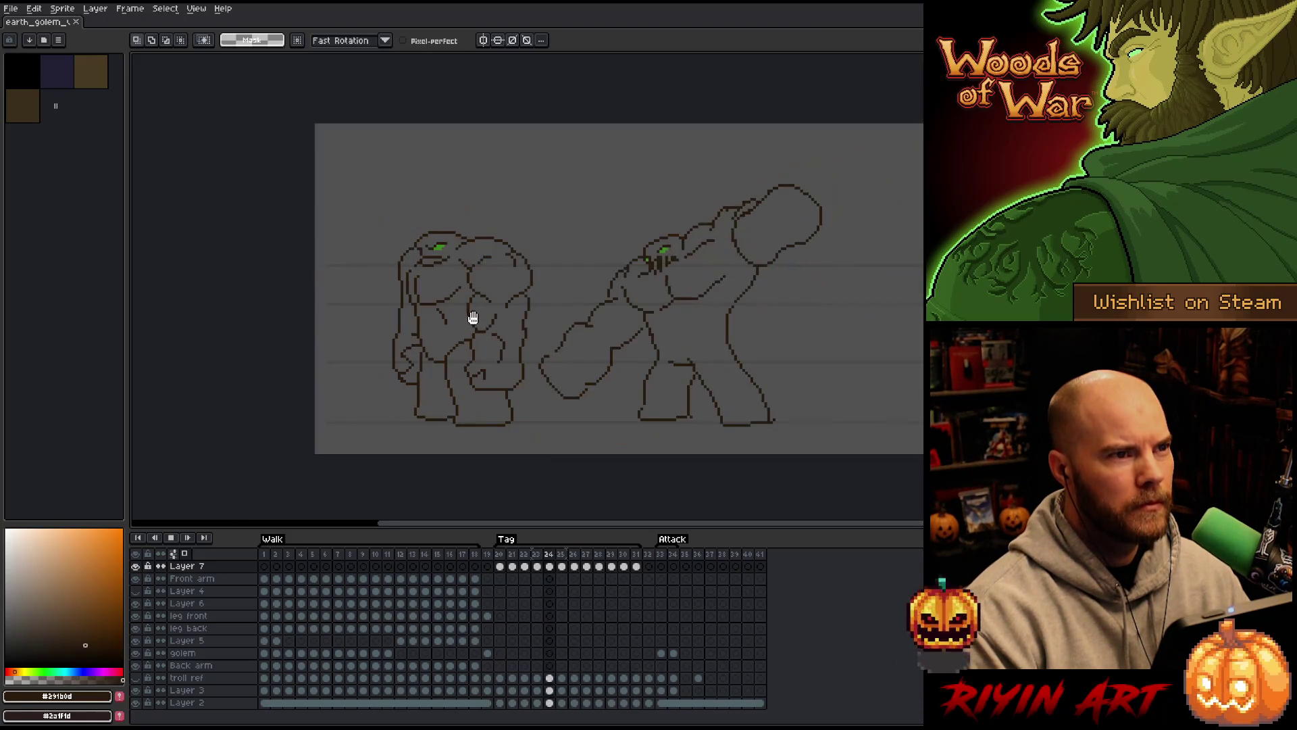
{"action": "scroll", "coordinate": [530, 301], "scroll_direction": "up", "scroll_amount": 1}
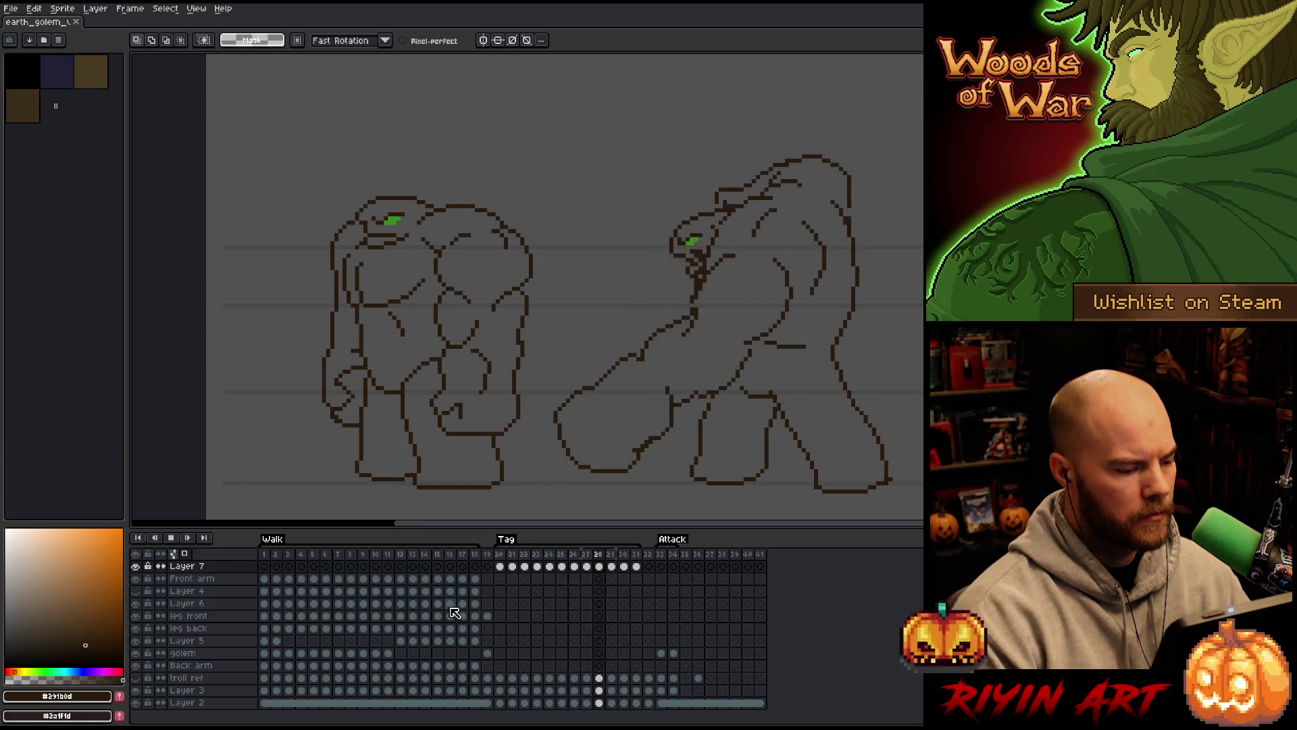
{"action": "key", "text": "Return"}
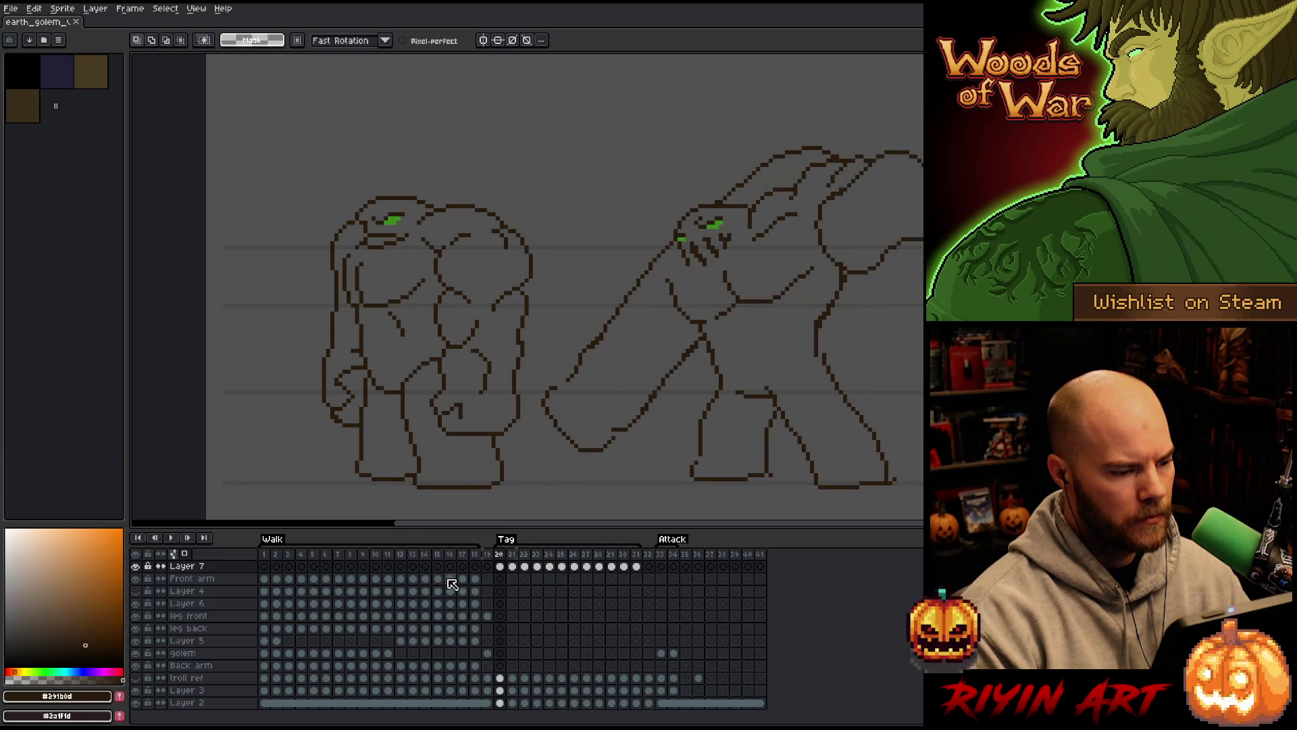
Step through Walk frames 17, 18 and 19 to review the shaded golem
{"action": "left_click", "coordinate": [464, 554]}
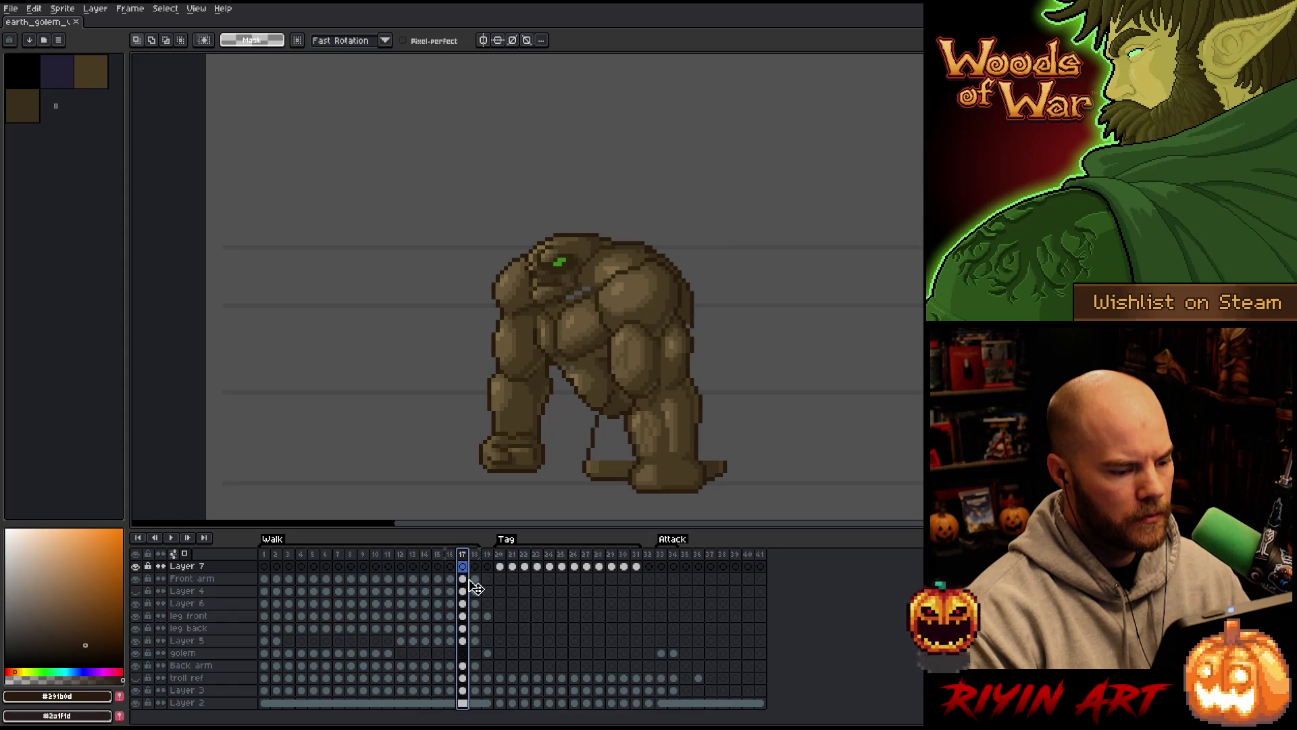
{"action": "left_click", "coordinate": [475, 578]}
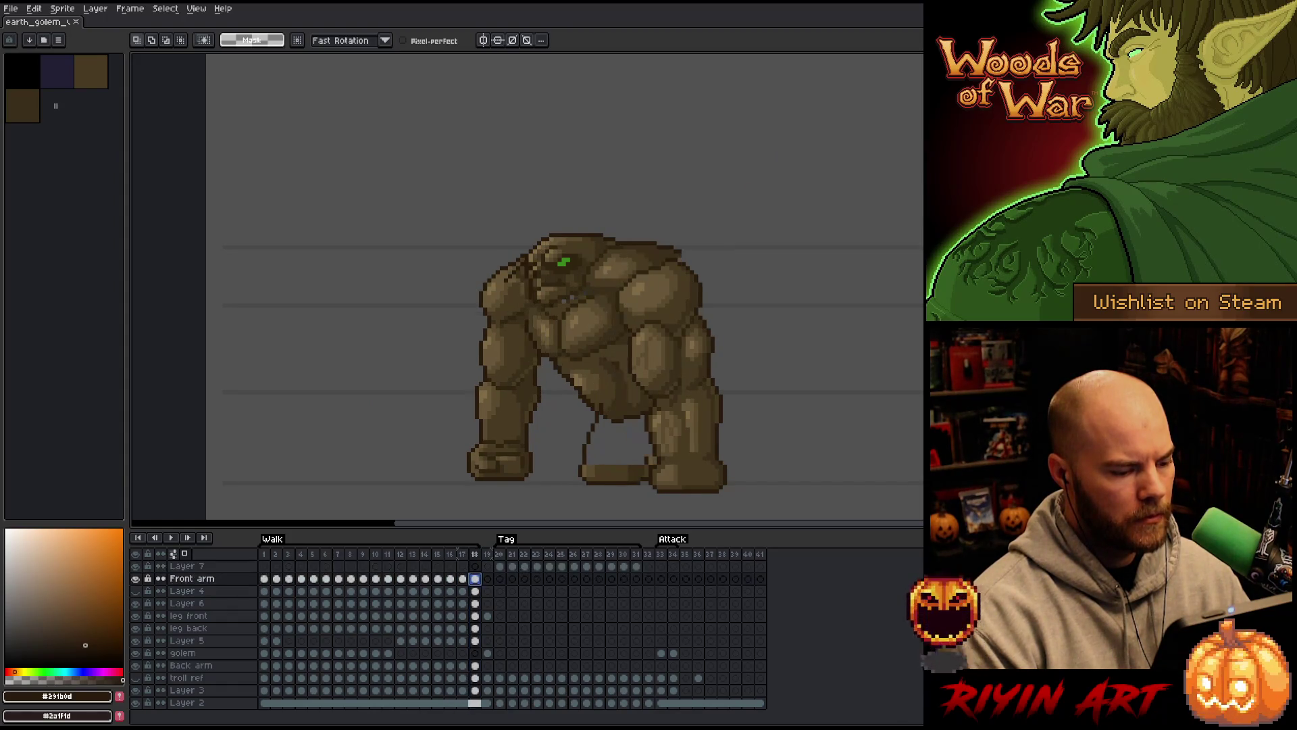
{"action": "left_click", "coordinate": [491, 555]}
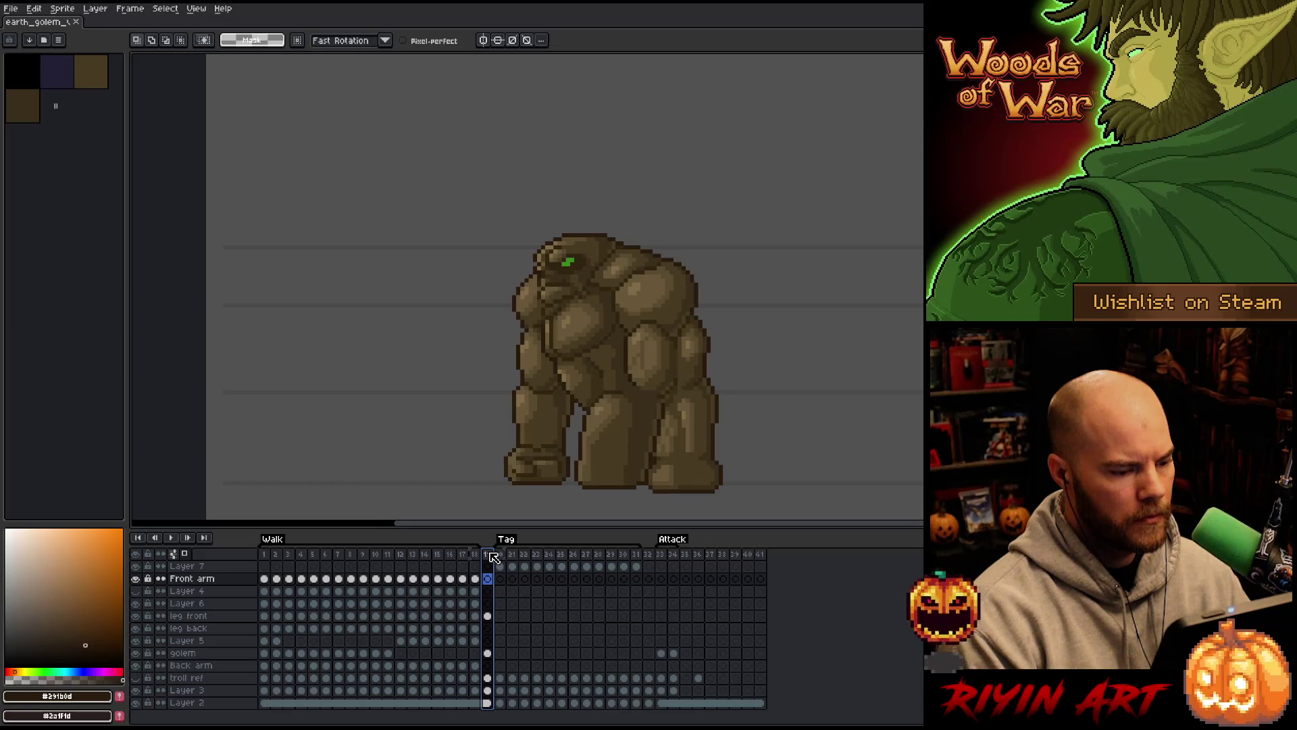
Insert frame 20, clear its leg front to golem cels, and lasso the front golem on frame 21
{"action": "key", "text": "alt+n"}
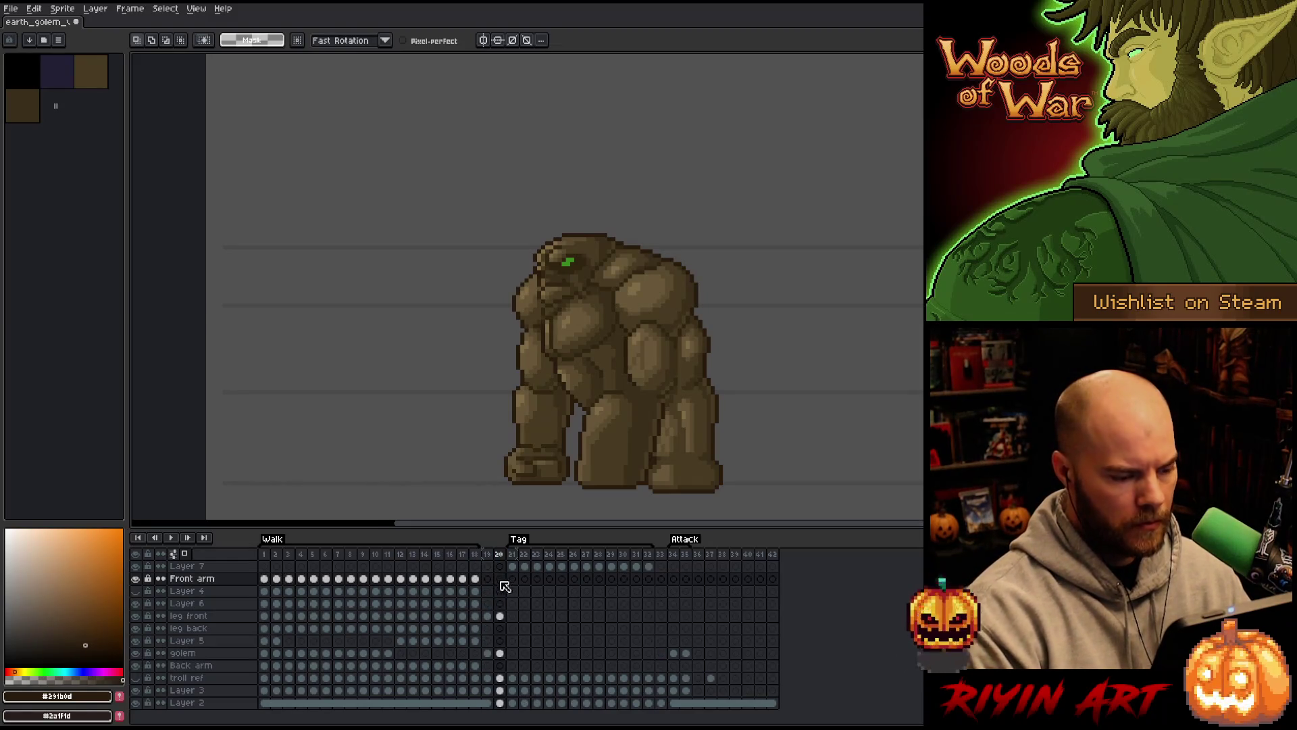
{"action": "left_click_drag", "start_coordinate": [500, 616], "coordinate": [512, 658]}
{"action": "key", "text": "Delete"}
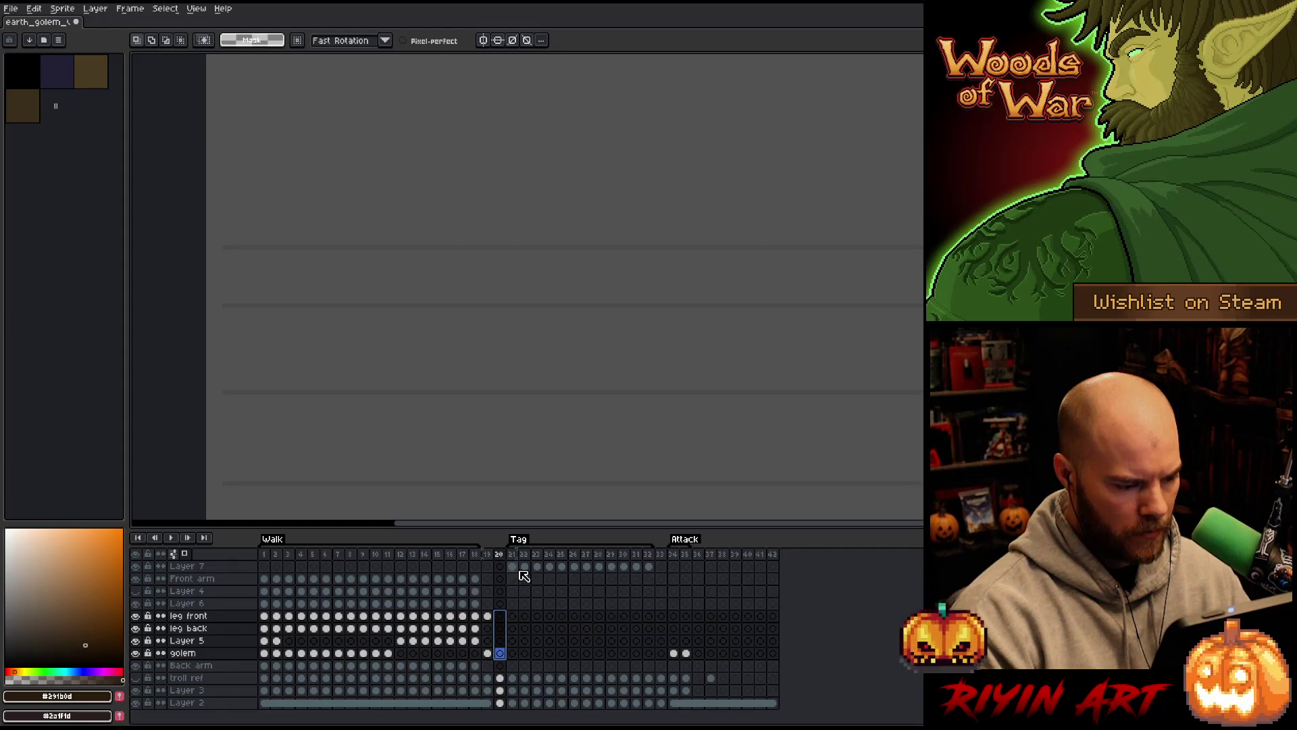
{"action": "left_click", "coordinate": [513, 567]}
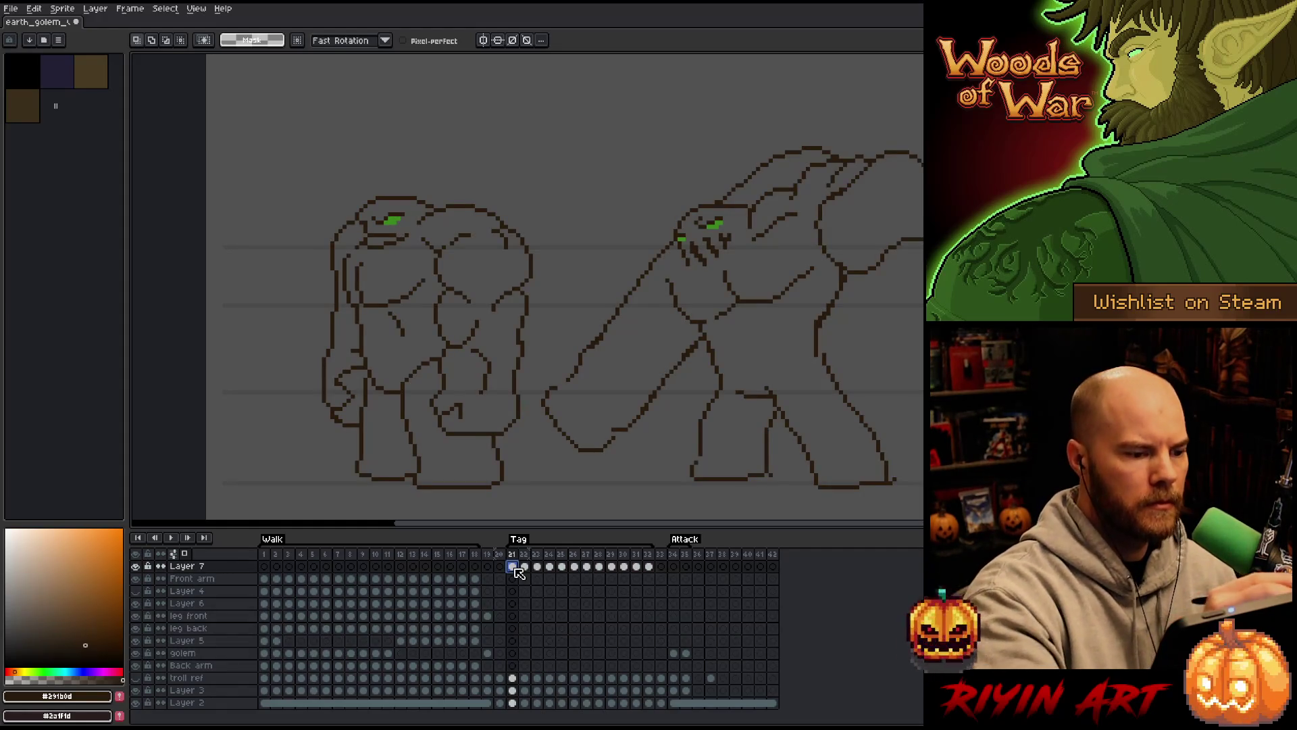
{"action": "mouse_move", "coordinate": [459, 504]}
{"action": "left_mouse_down"}
{"action": "mouse_move", "coordinate": [341, 196]}
{"action": "mouse_move", "coordinate": [473, 125]}
{"action": "left_mouse_up"}
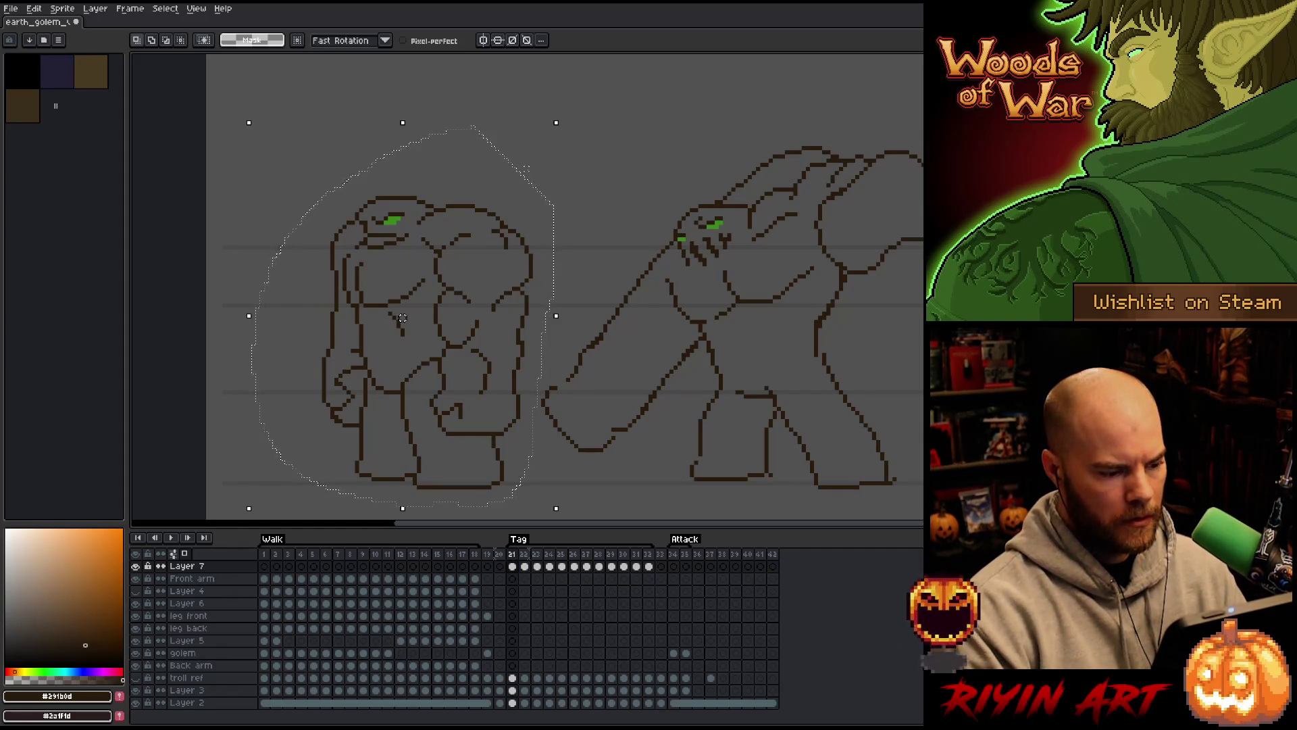
Paste the front golem sketch into Layer 7 frame 20 and shift the copy to the right
{"action": "left_click", "coordinate": [501, 556]}
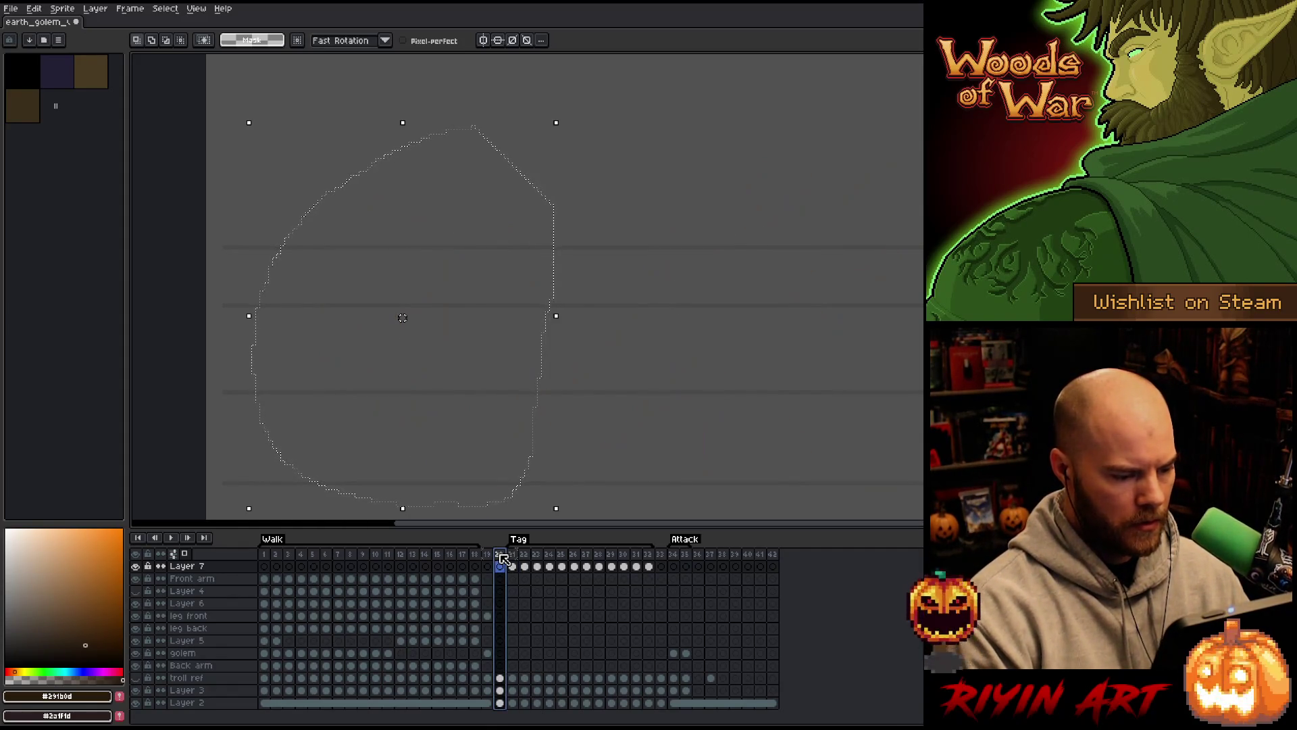
{"action": "mouse_move", "coordinate": [402, 318]}
{"action": "left_mouse_down"}
{"action": "mouse_move", "coordinate": [472, 339]}
{"action": "mouse_move", "coordinate": [565, 333]}
{"action": "mouse_move", "coordinate": [499, 330]}
{"action": "left_mouse_up"}
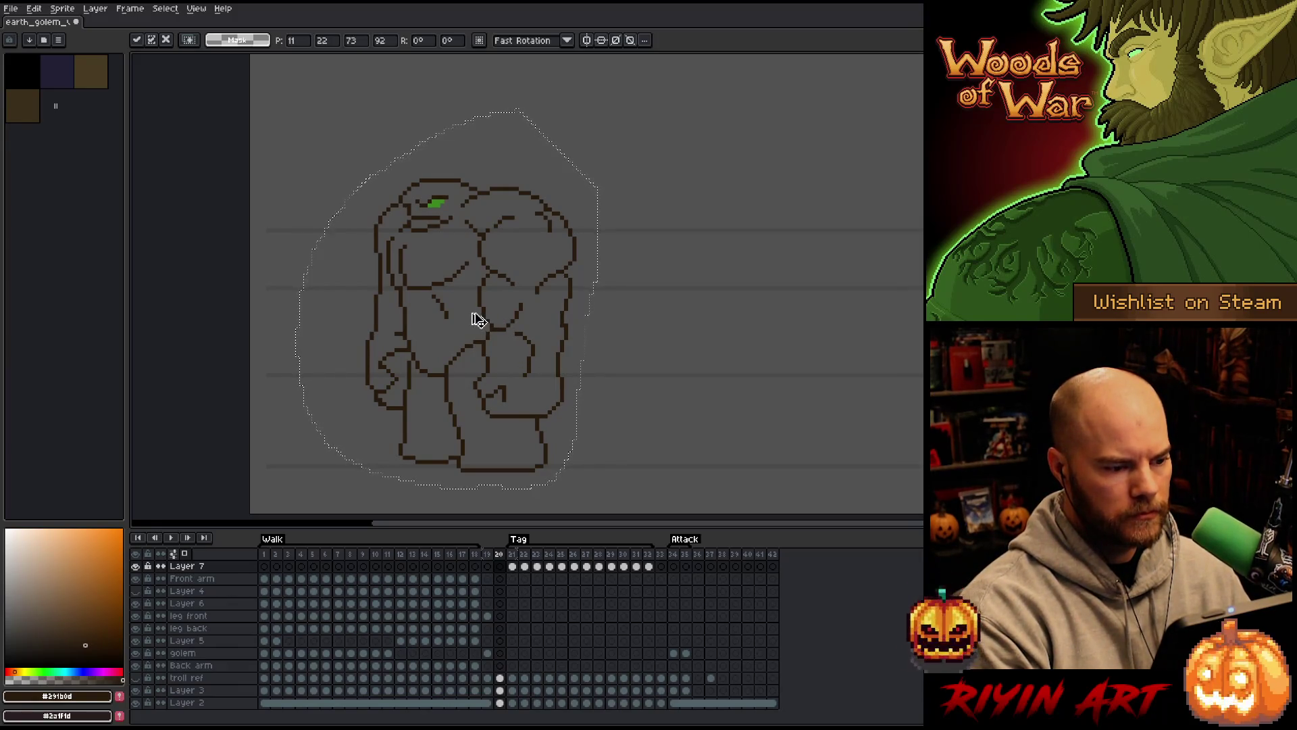
{"action": "left_click", "coordinate": [512, 566]}
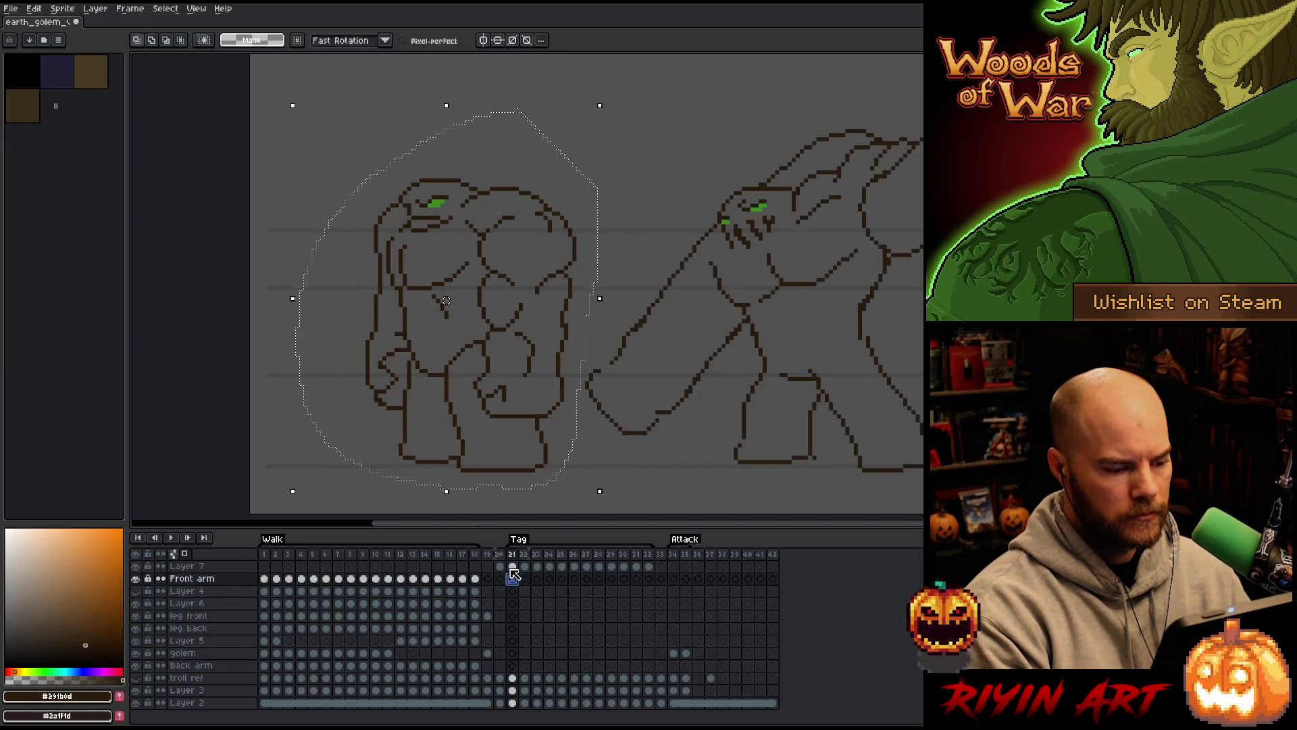
{"action": "left_click", "coordinate": [500, 566]}
{"action": "key", "text": "ctrl+v"}
{"action": "mouse_move", "coordinate": [465, 329]}
{"action": "left_mouse_down"}
{"action": "mouse_move", "coordinate": [516, 313]}
{"action": "mouse_move", "coordinate": [785, 310]}
{"action": "mouse_move", "coordinate": [602, 304]}
{"action": "left_mouse_up"}
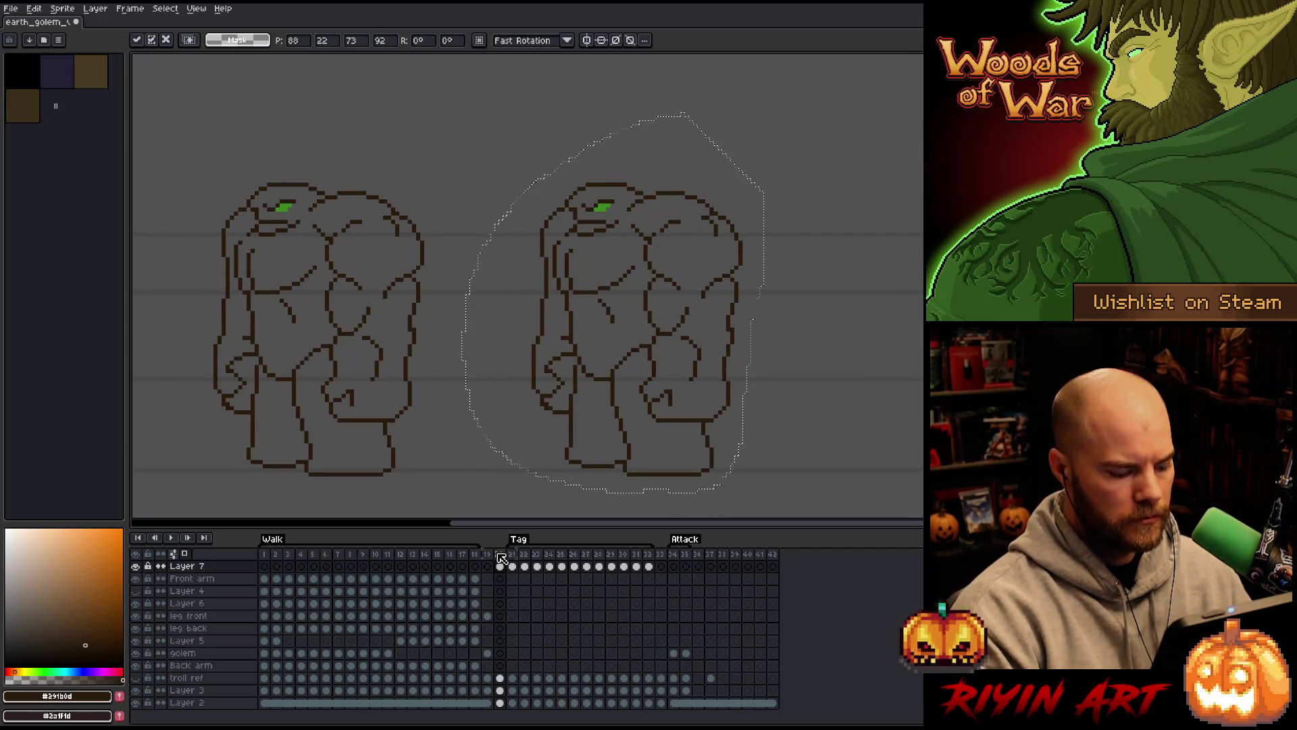
{"action": "key", "text": "ctrl+d"}
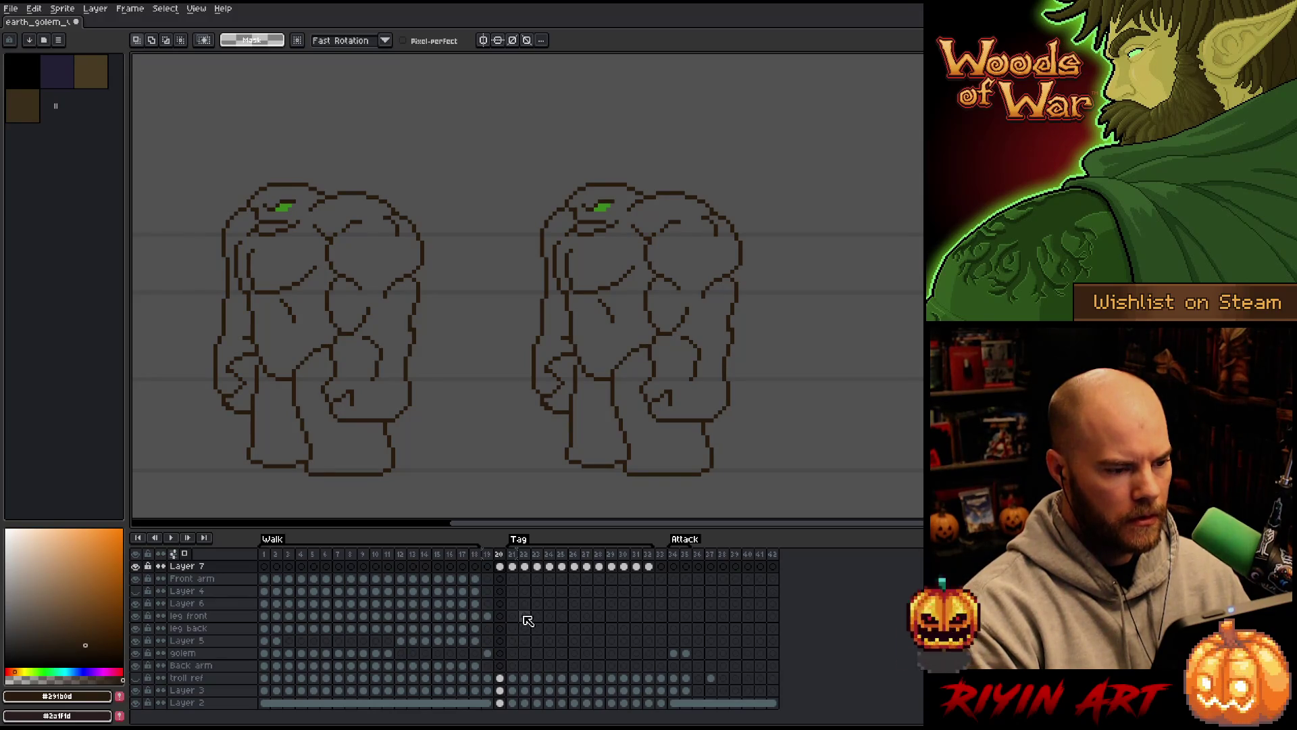
{"action": "key", "text": "alt+n"}
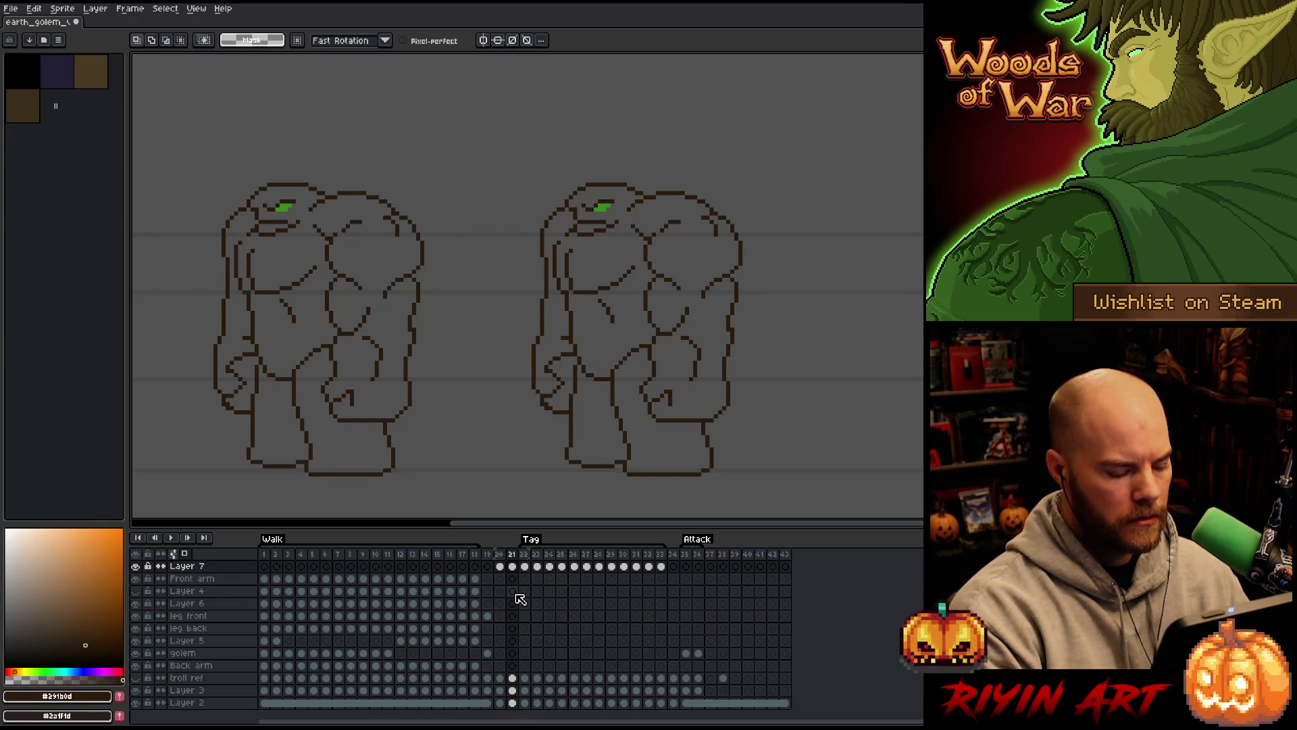
{"action": "key", "text": "ctrl+z"}
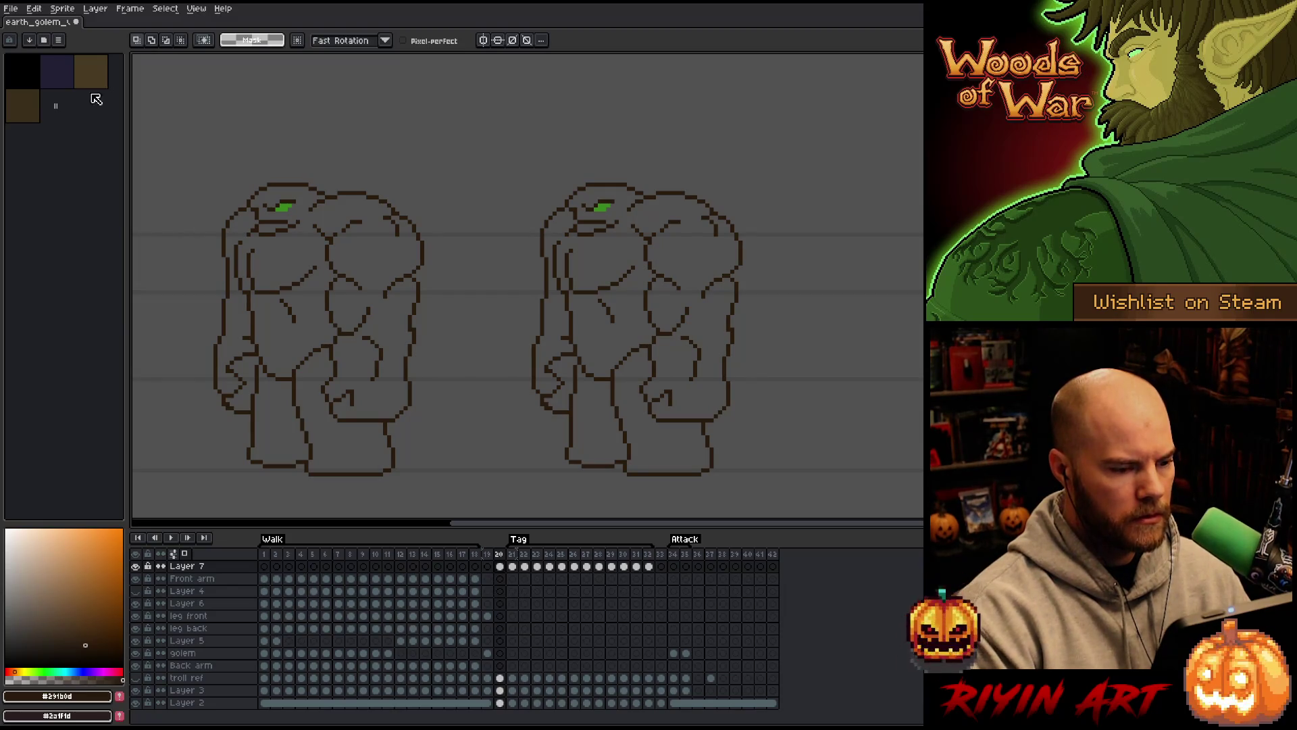
Open troll_v18.aseprite from the file browser
{"action": "left_click", "coordinate": [12, 10]}
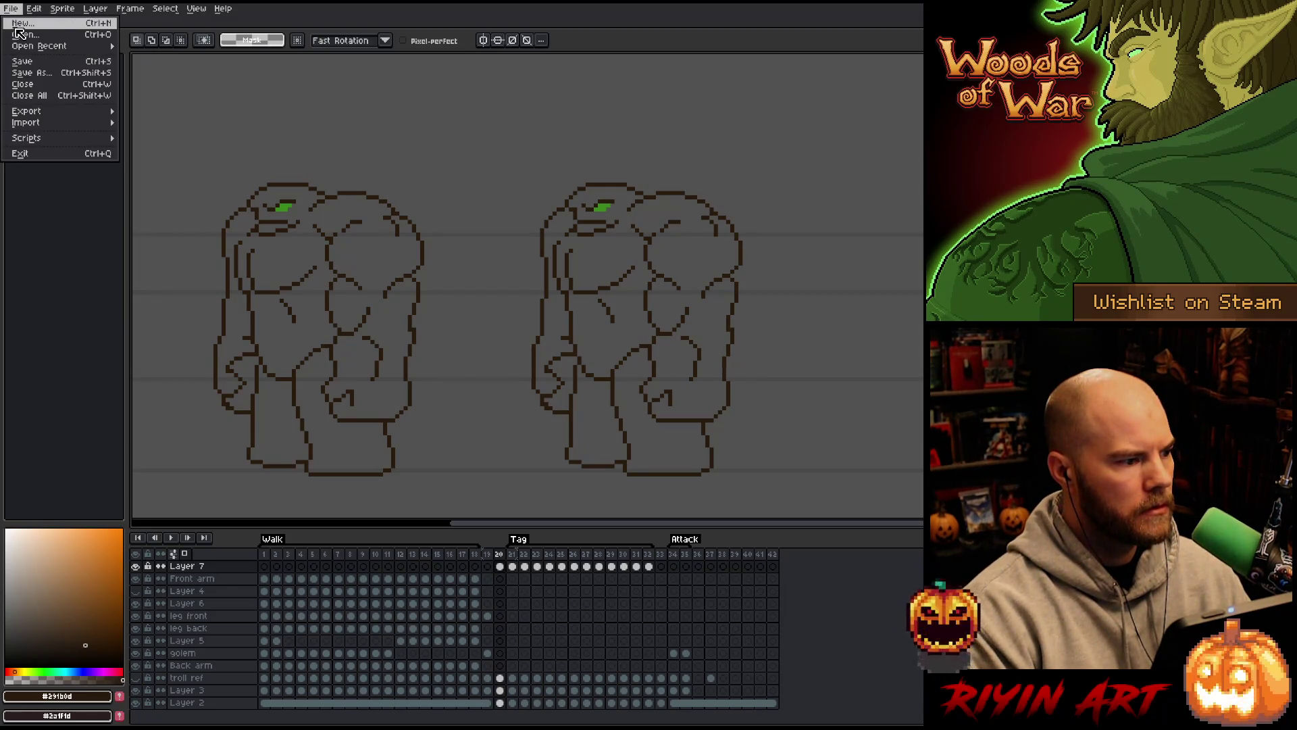
{"action": "left_click", "coordinate": [20, 35]}
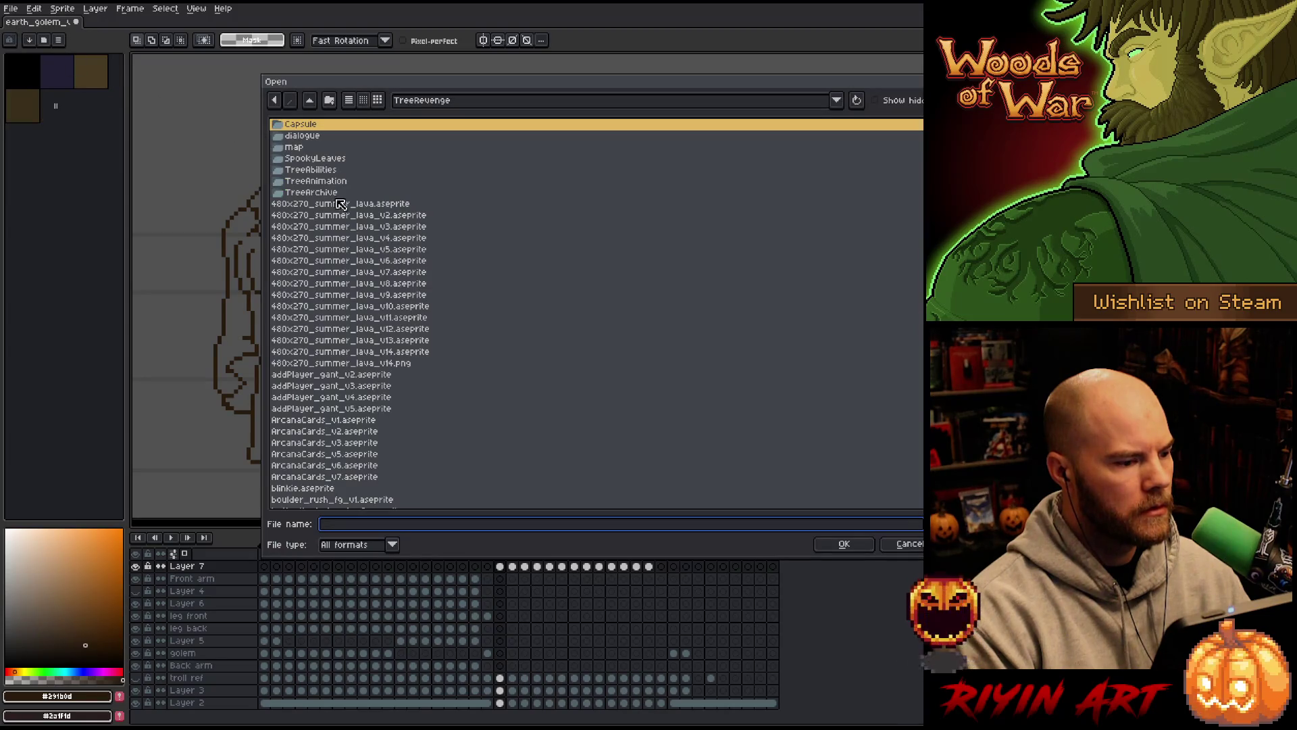
{"action": "scroll", "coordinate": [371, 278], "scroll_direction": "down", "scroll_amount": 5}
{"action": "scroll", "coordinate": [371, 284], "scroll_direction": "down", "scroll_amount": 10}
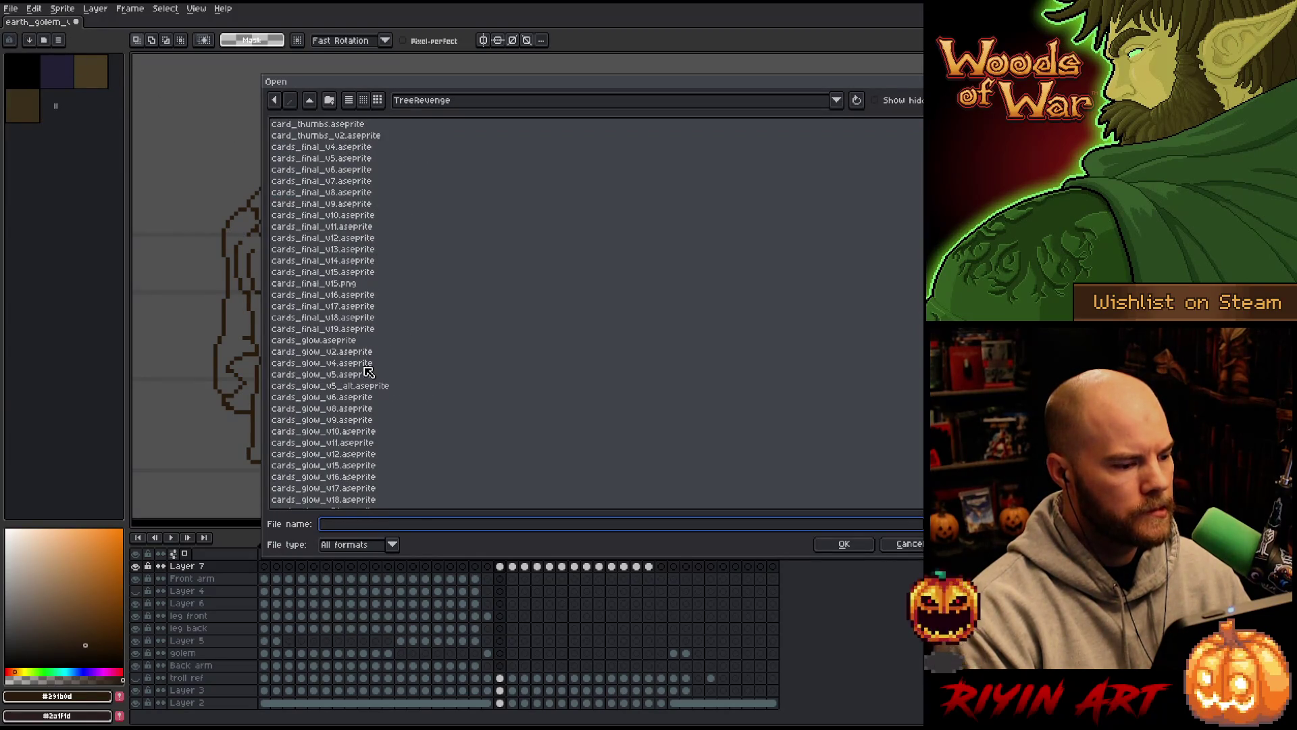
{"action": "left_click", "coordinate": [370, 363]}
{"action": "scroll", "coordinate": [370, 365], "scroll_direction": "down", "scroll_amount": 1}
{"action": "scroll", "coordinate": [379, 304], "scroll_direction": "down", "scroll_amount": 15}
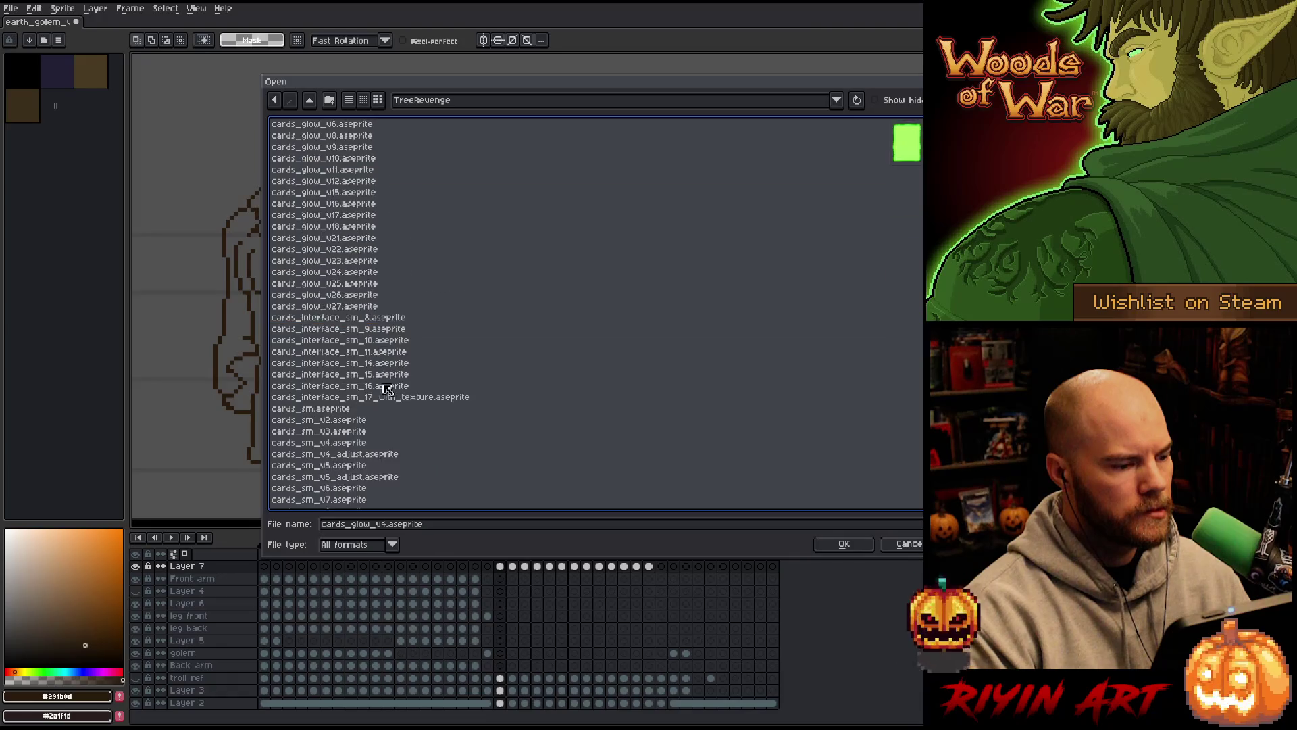
{"action": "left_click", "coordinate": [352, 376]}
{"action": "key", "text": "End"}
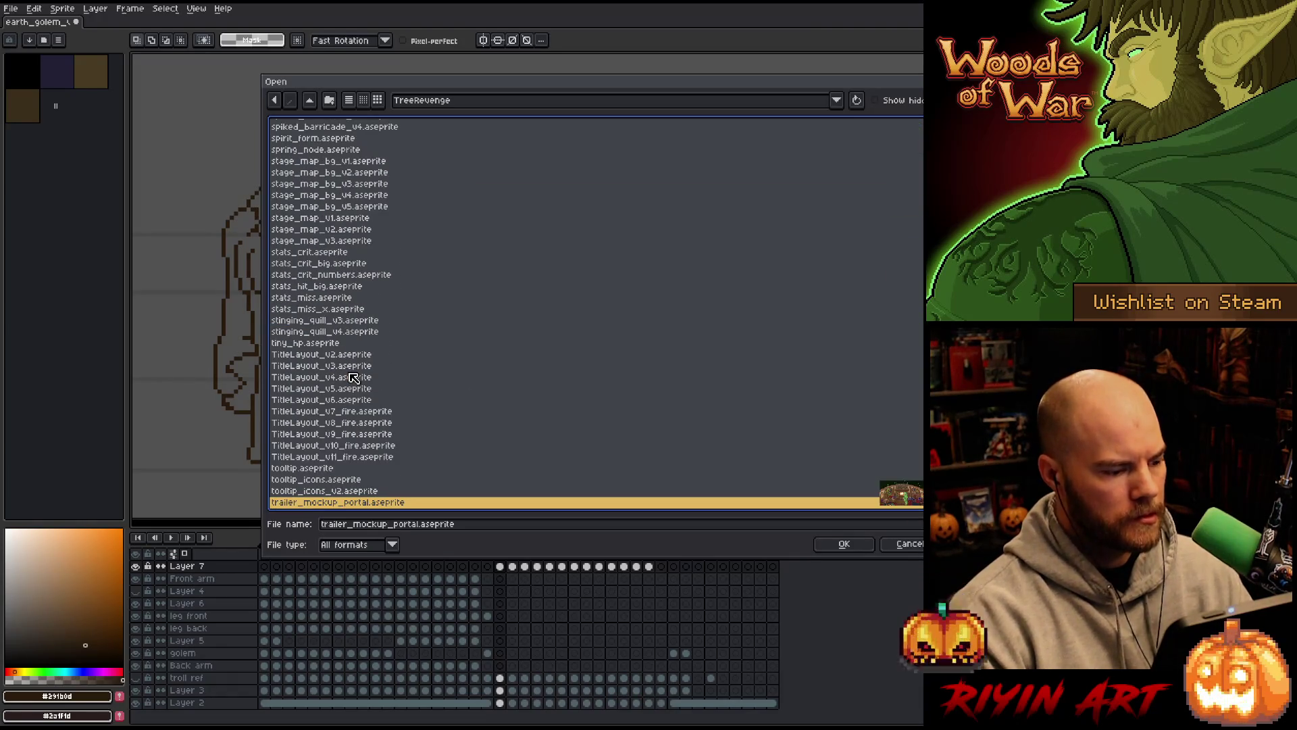
{"action": "scroll", "coordinate": [356, 398], "scroll_direction": "down", "scroll_amount": 3}
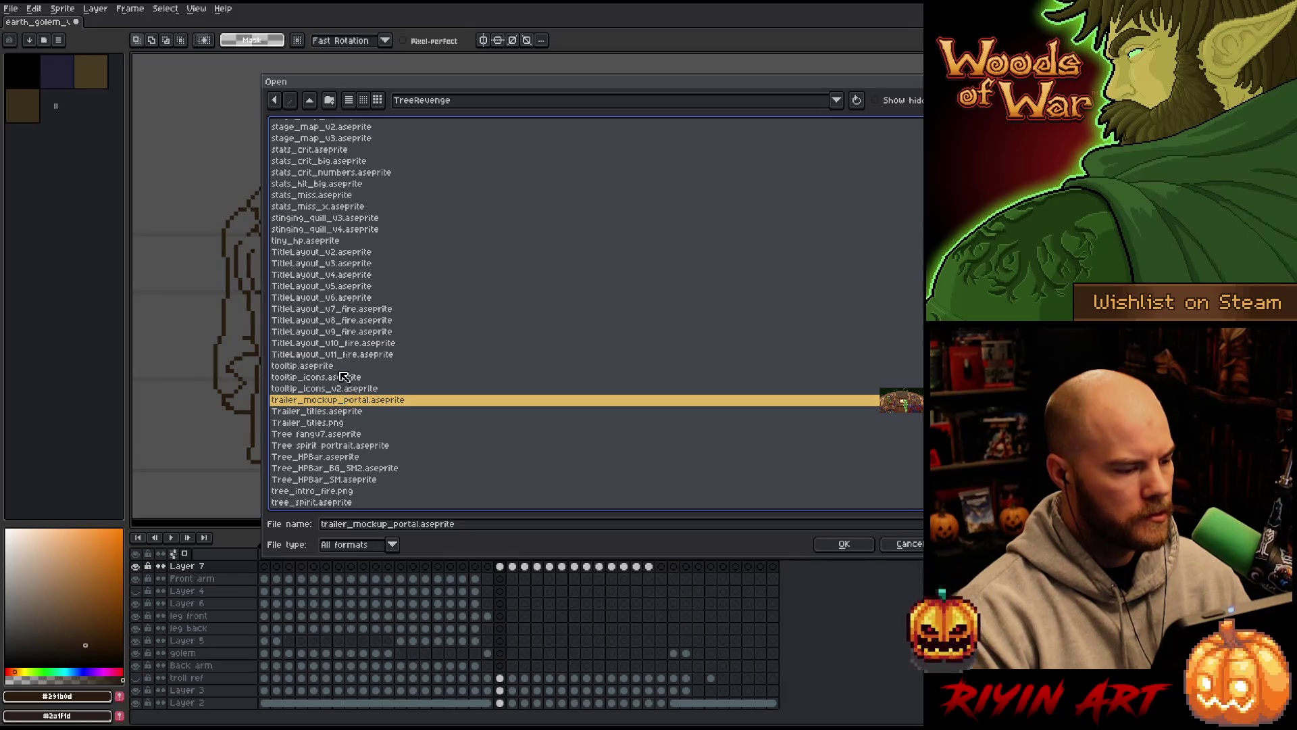
{"action": "scroll", "coordinate": [325, 430], "scroll_direction": "down", "scroll_amount": 3}
{"action": "scroll", "coordinate": [318, 431], "scroll_direction": "down", "scroll_amount": 2}
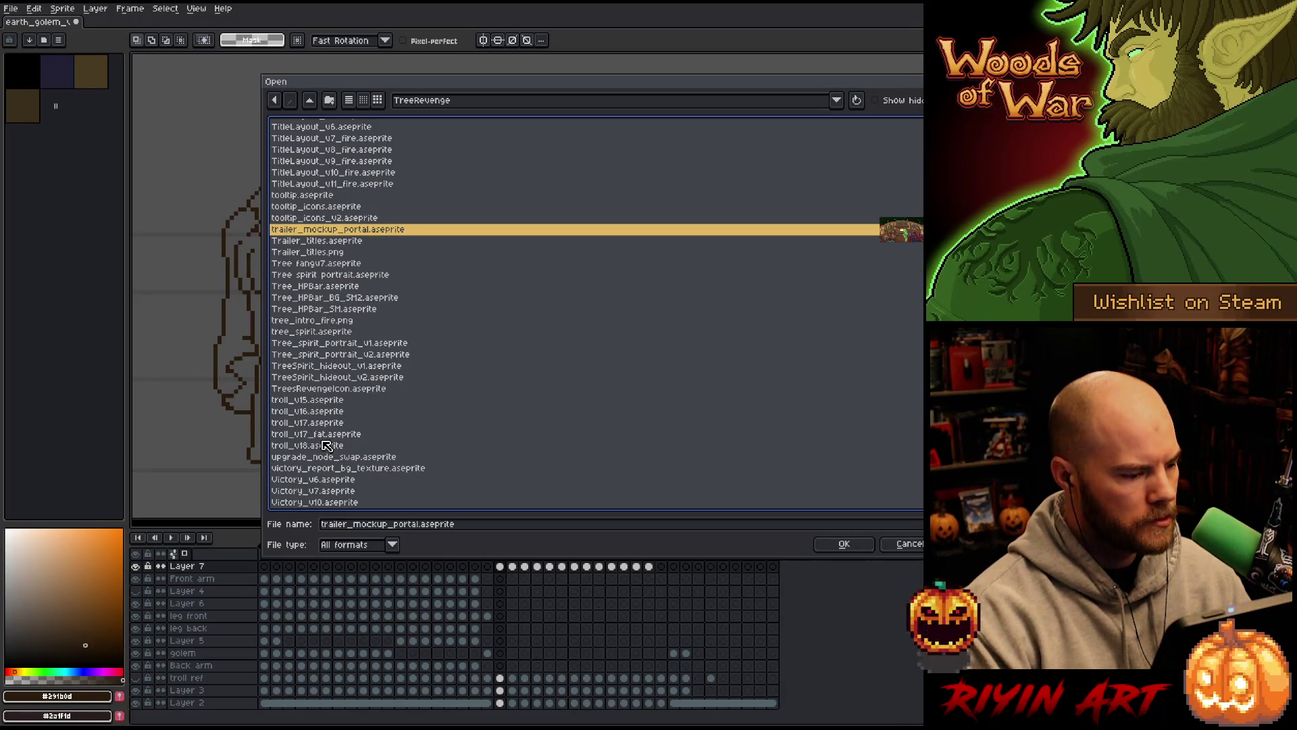
{"action": "double_click", "coordinate": [325, 445]}
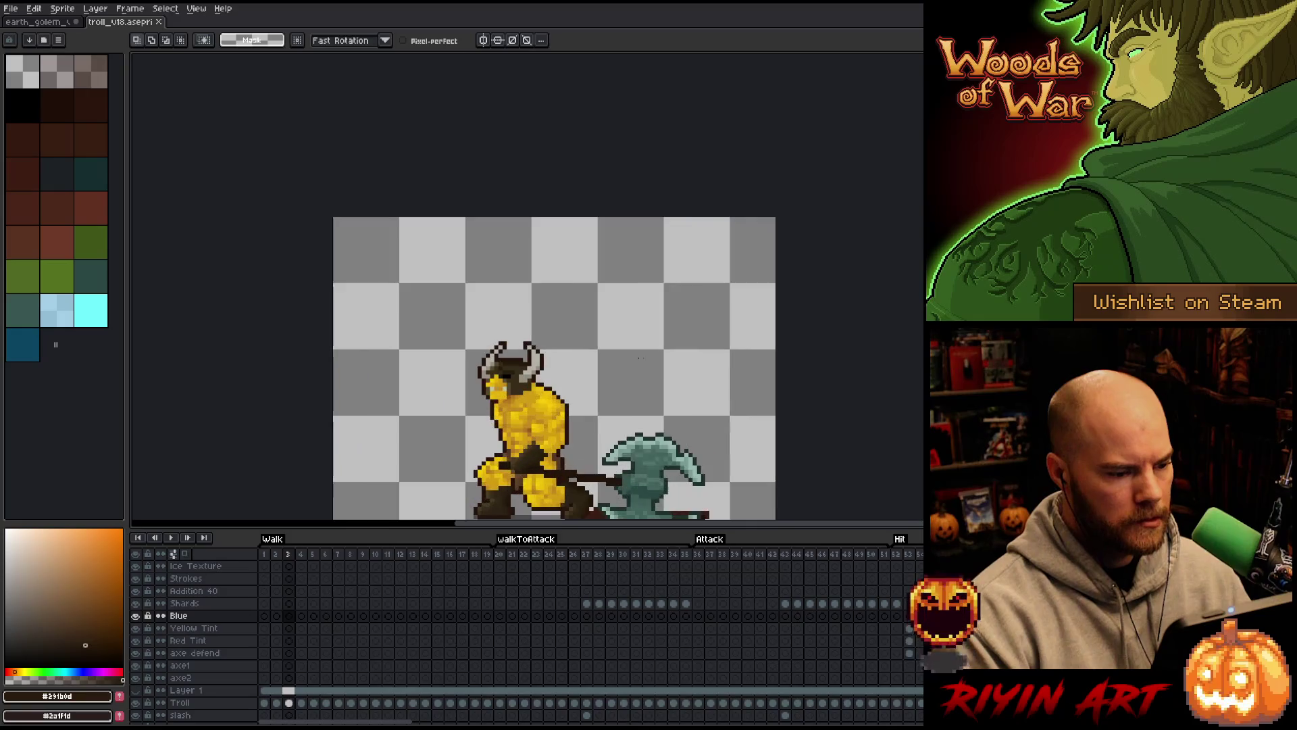
Play the troll's walk animation, stop it, and close the troll file
{"action": "left_click_drag", "start_coordinate": [549, 442], "coordinate": [554, 397]}
{"action": "key", "text": "Return"}
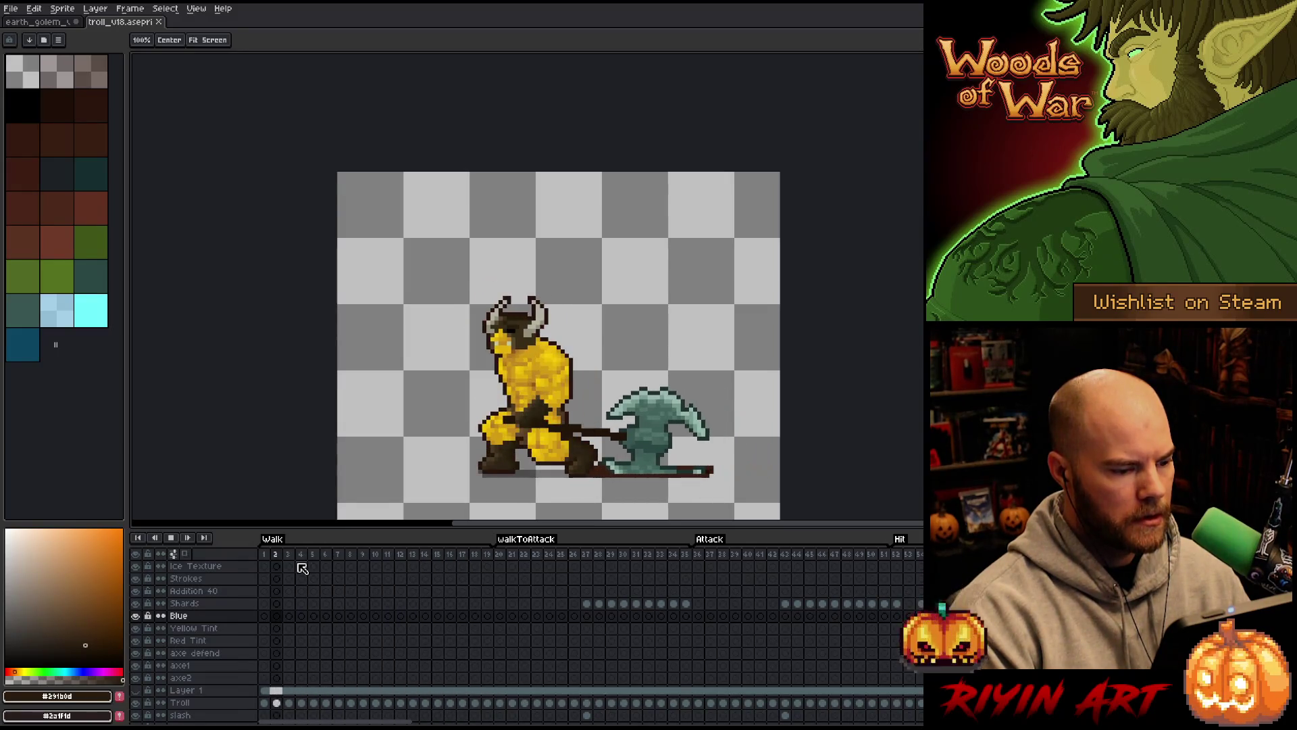
{"action": "key", "text": "Return"}
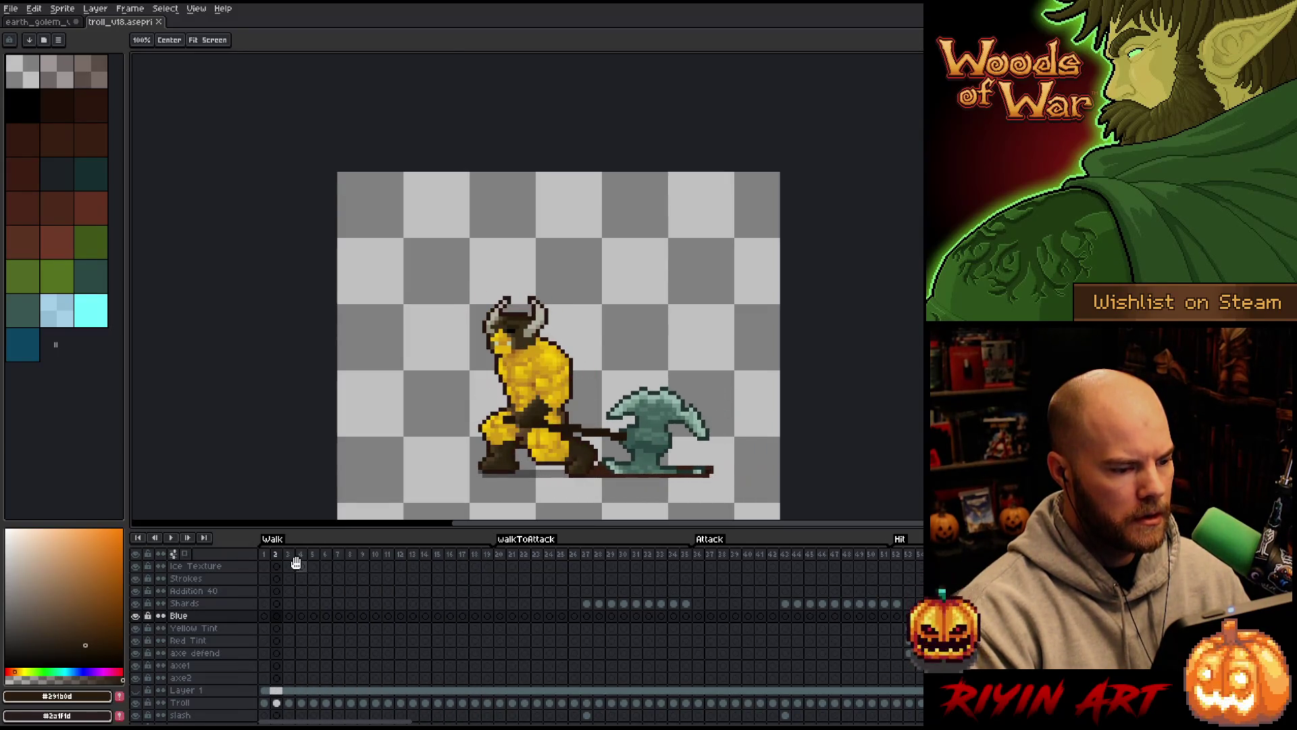
{"action": "key", "text": "m"}
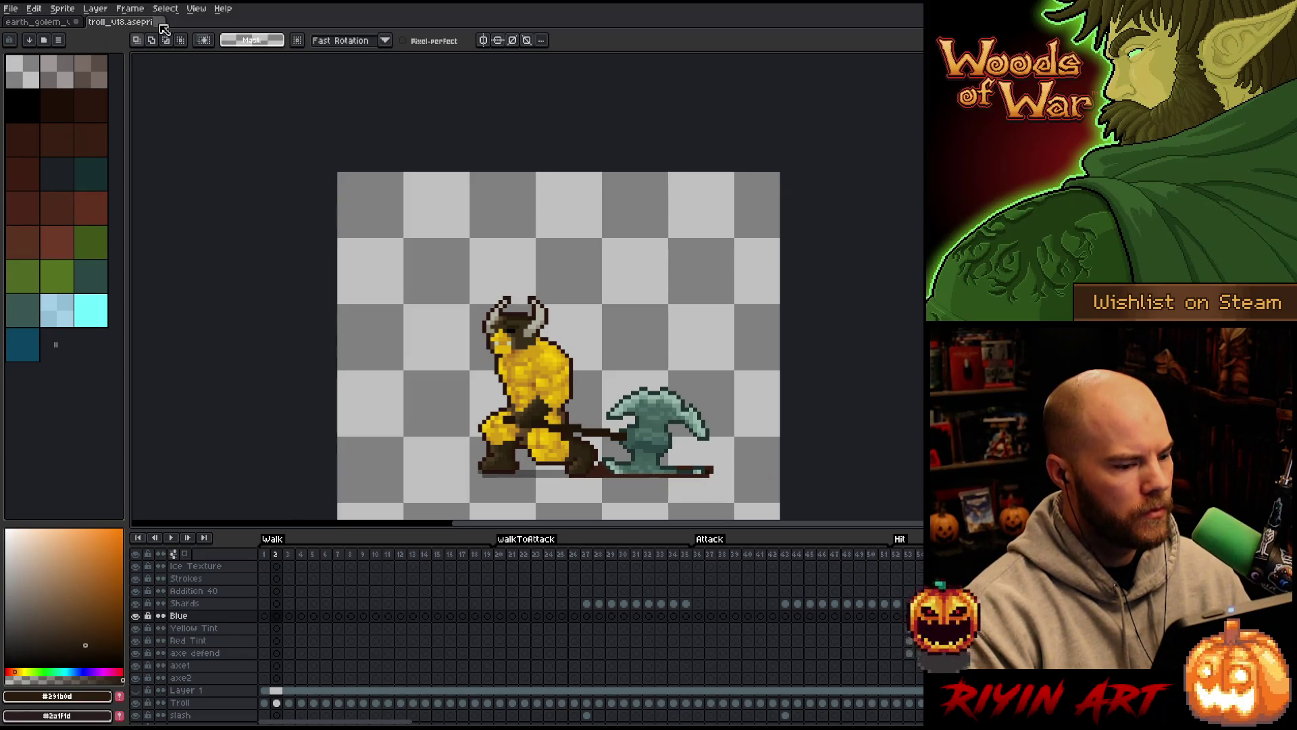
{"action": "left_click", "coordinate": [161, 23]}
{"action": "left_click", "coordinate": [11, 8]}
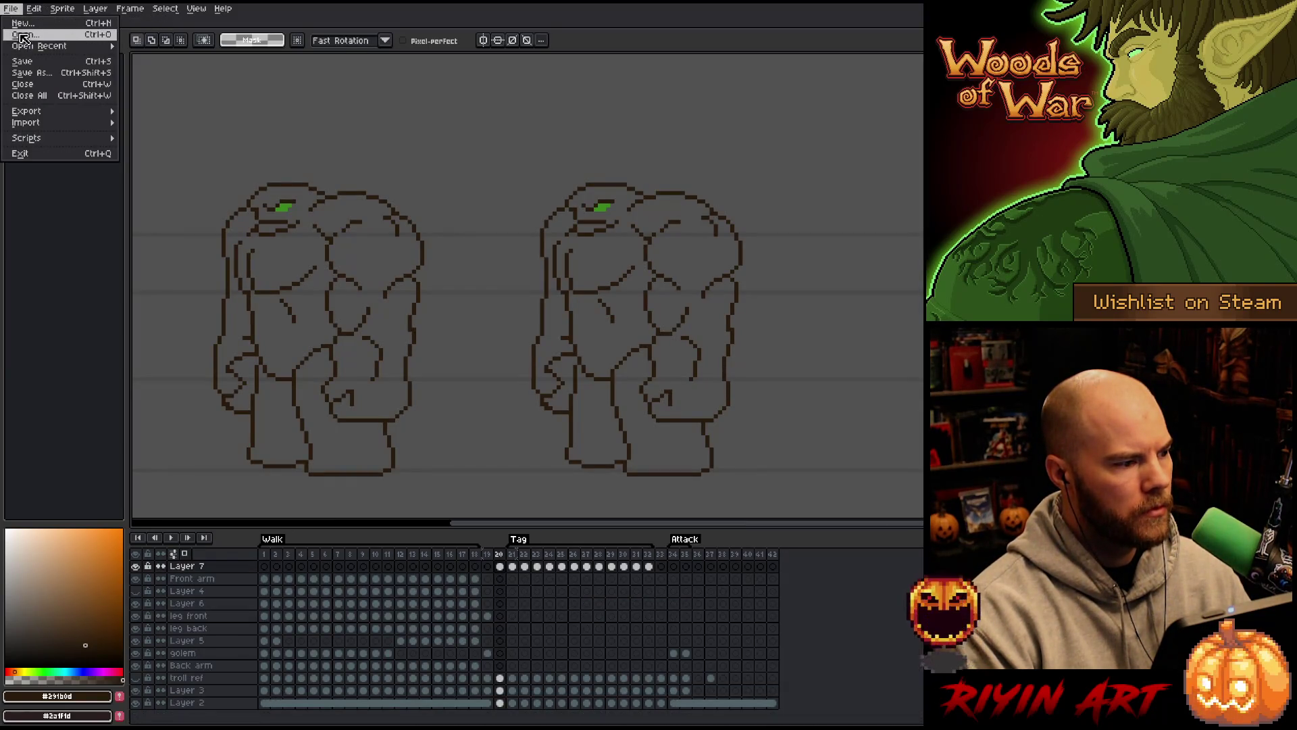
Open OrcBig_v12.aseprite, jumping to the files starting with O in the list
{"action": "left_click", "coordinate": [23, 37]}
{"action": "scroll", "coordinate": [404, 338], "scroll_direction": "down", "scroll_amount": 10}
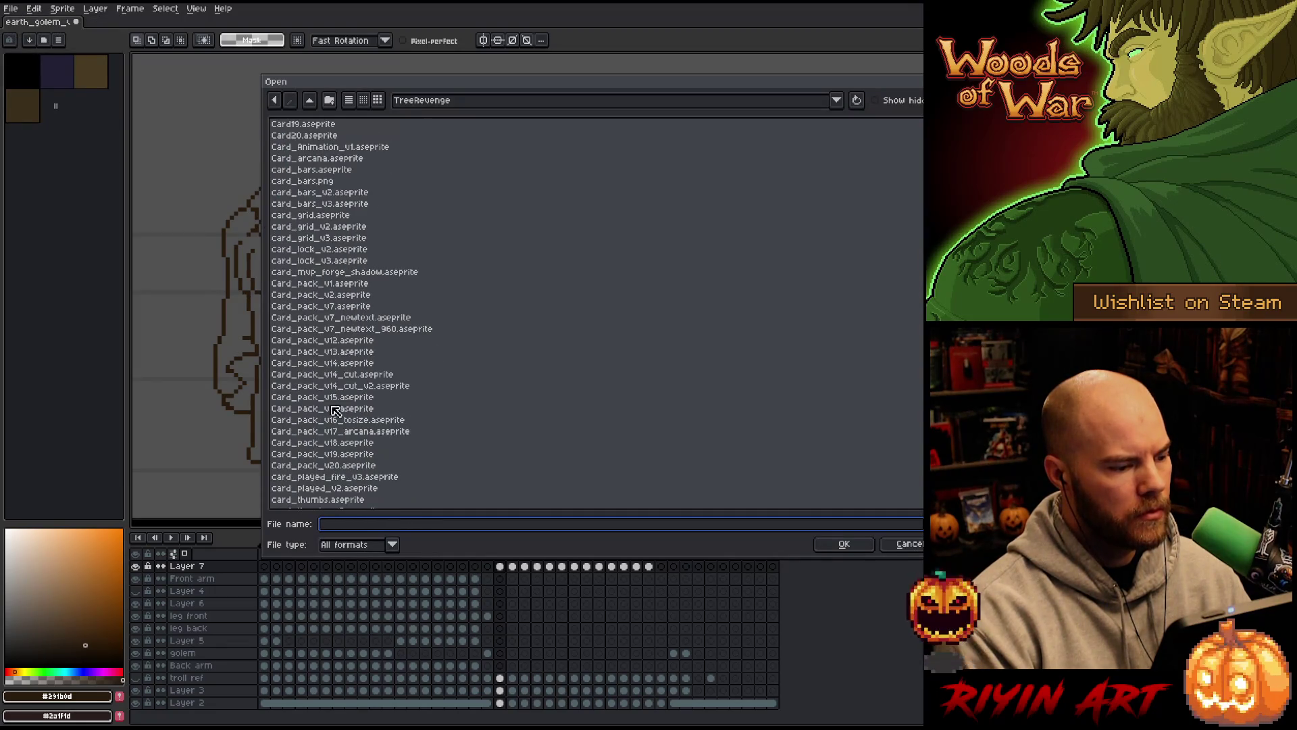
{"action": "left_click", "coordinate": [335, 410]}
{"action": "key", "text": "o"}
{"action": "scroll", "coordinate": [349, 358], "scroll_direction": "down", "scroll_amount": 5}
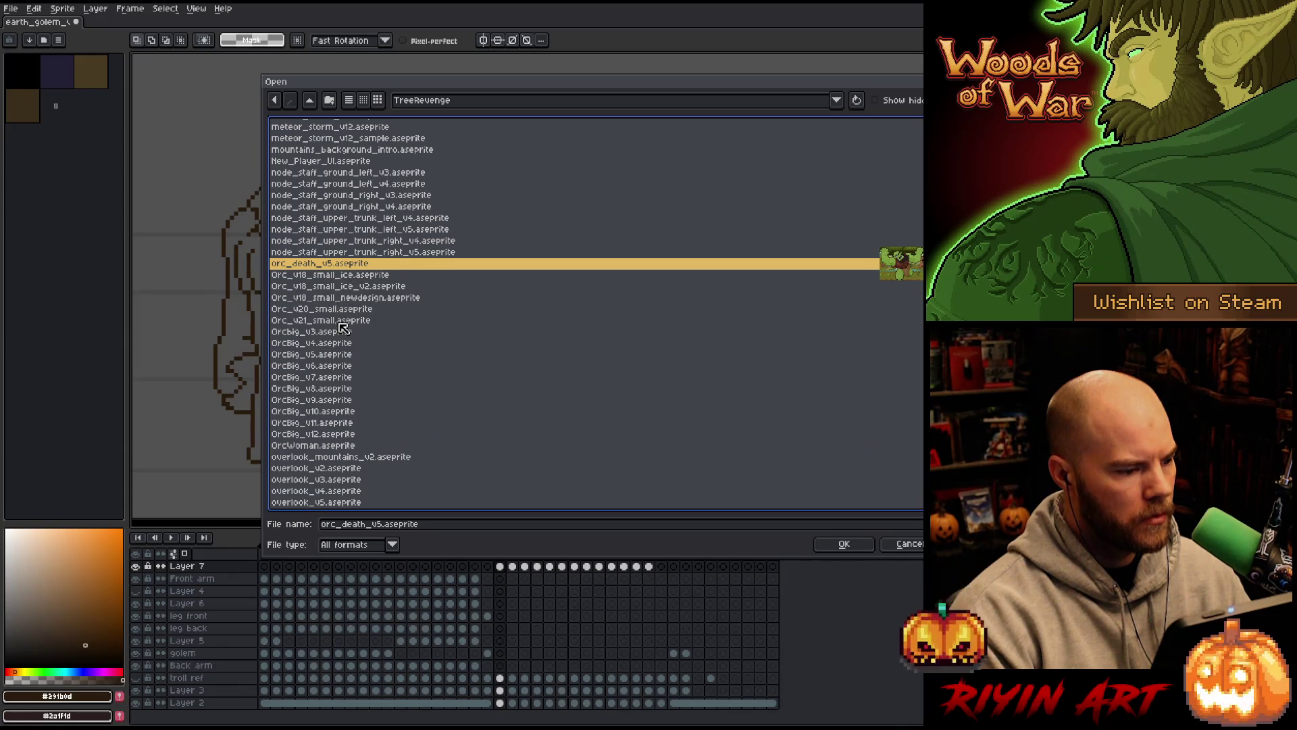
{"action": "left_click", "coordinate": [341, 322]}
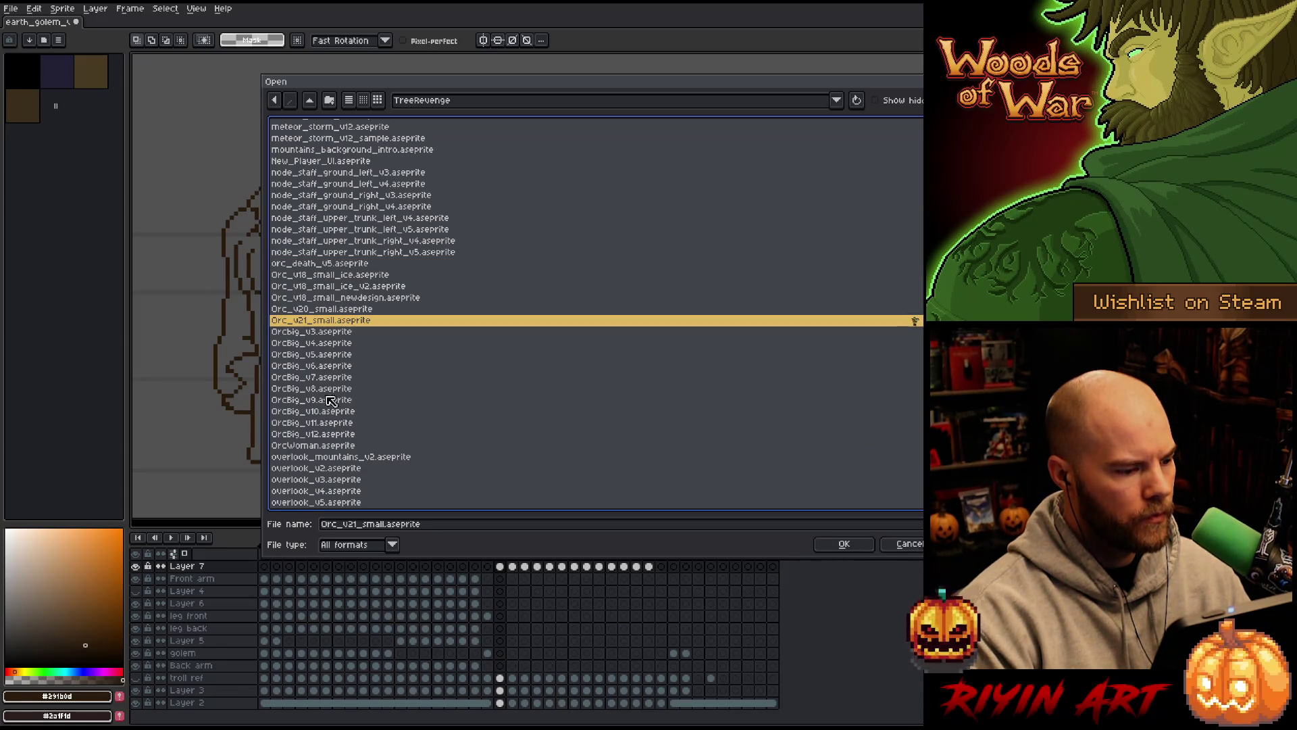
{"action": "double_click", "coordinate": [328, 433]}
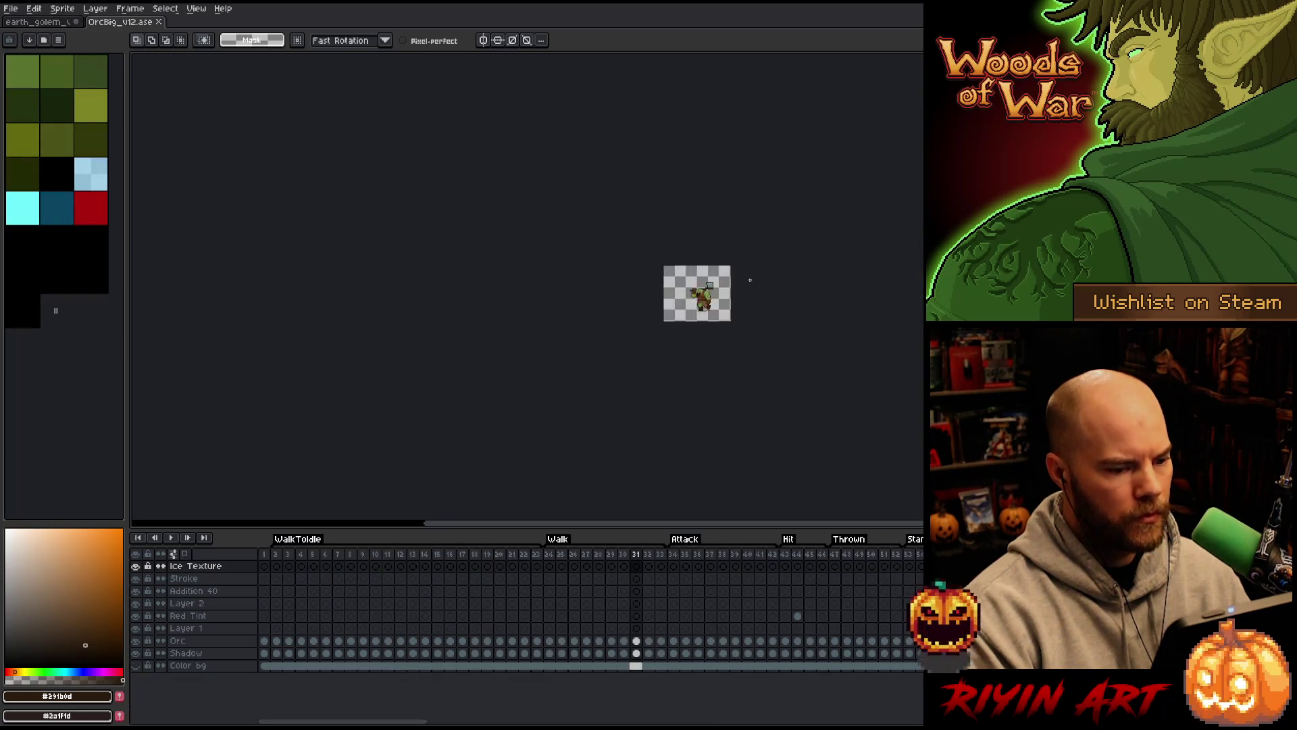
{"action": "scroll", "coordinate": [675, 345], "scroll_direction": "down", "scroll_amount": 2}
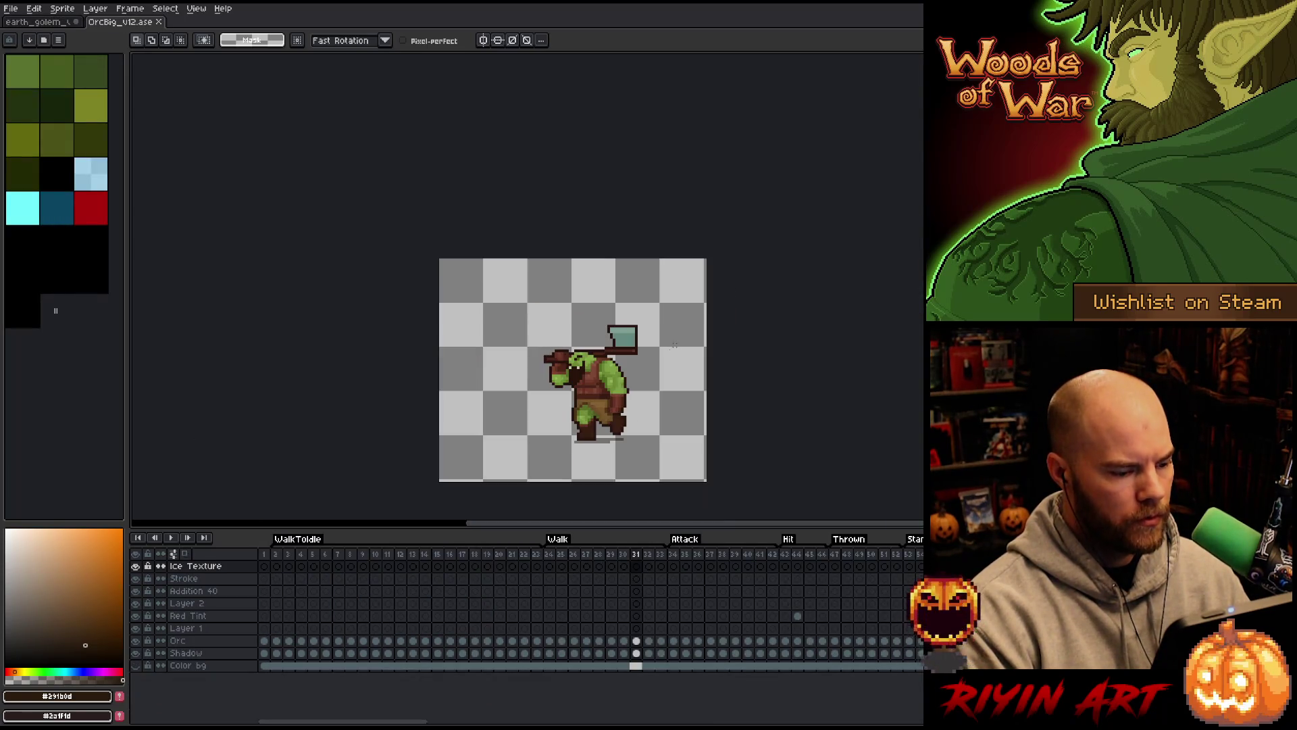
Play the orc's walk, select the Orc layer's frames 24–33, and return to the earth golem sprite
{"action": "left_click", "coordinate": [562, 568]}
{"action": "key", "text": "Return"}
{"action": "left_click_drag", "start_coordinate": [617, 452], "coordinate": [614, 424]}
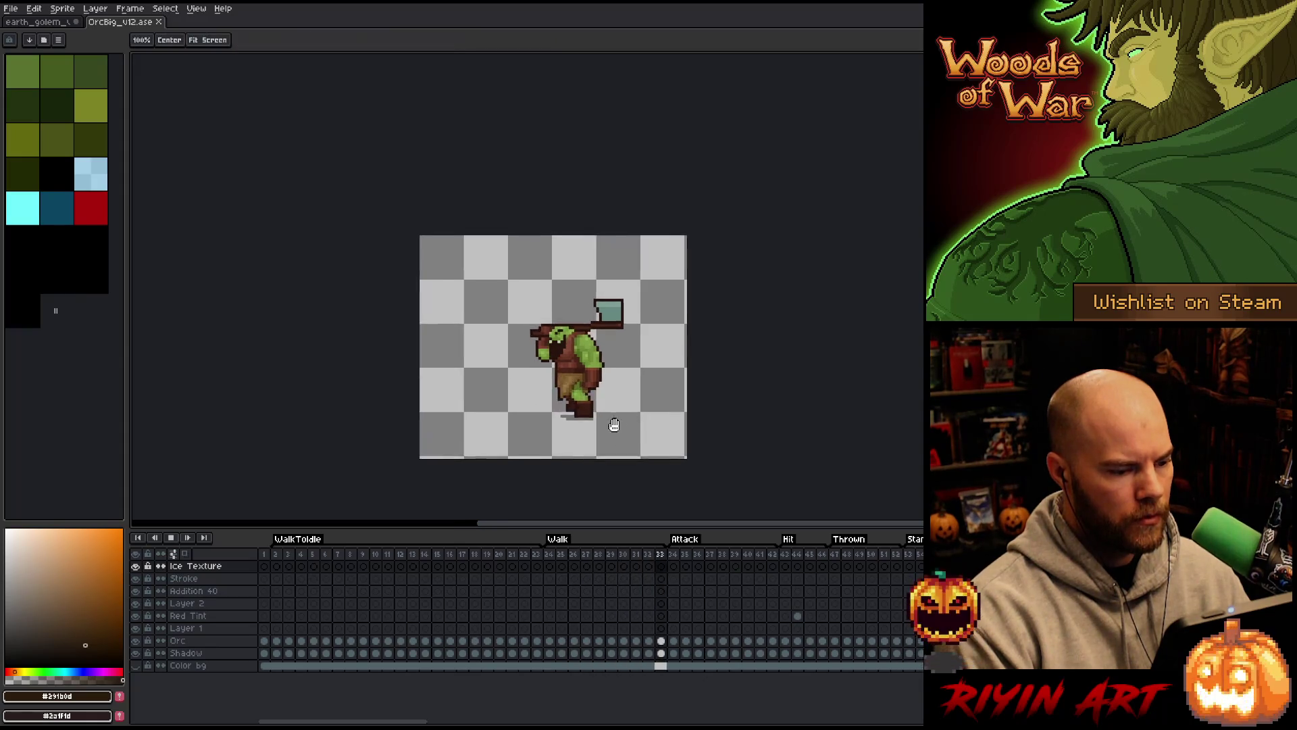
{"action": "scroll", "coordinate": [614, 425], "scroll_direction": "up", "scroll_amount": 2}
{"action": "key", "text": "Return"}
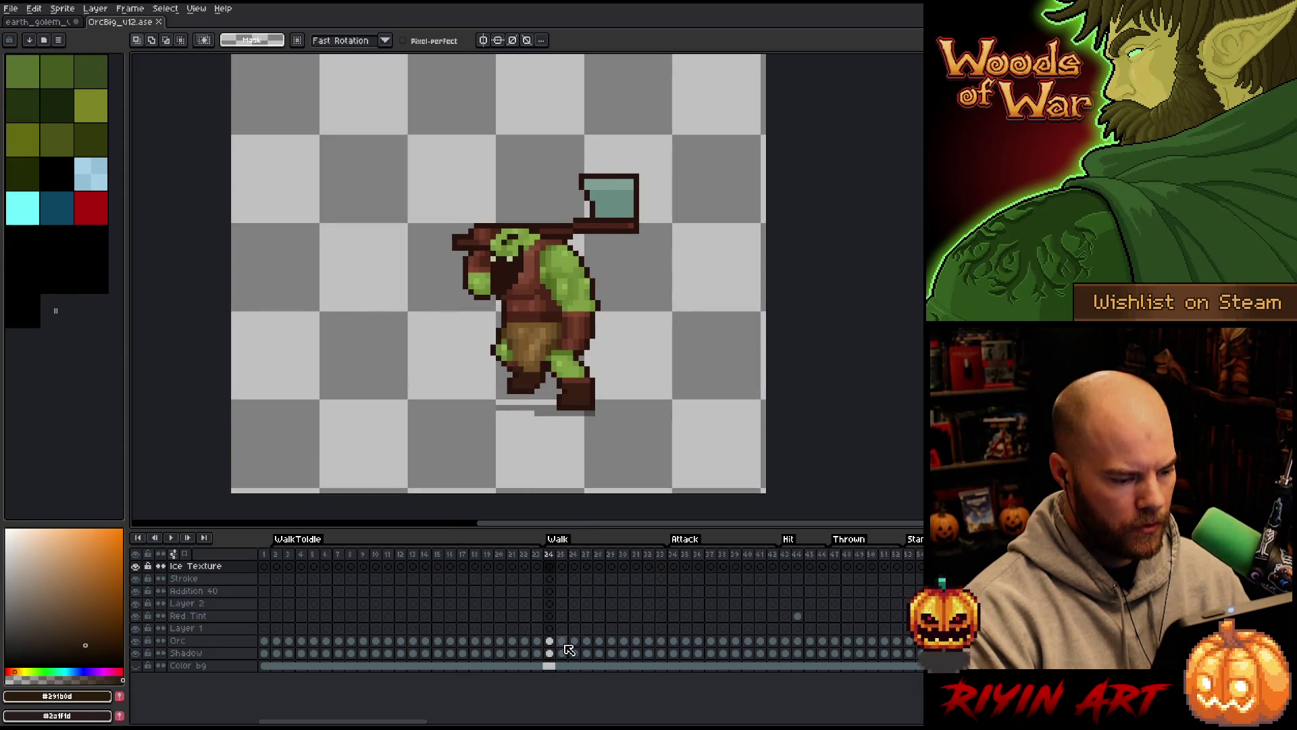
{"action": "left_click_drag", "start_coordinate": [555, 642], "coordinate": [667, 642]}
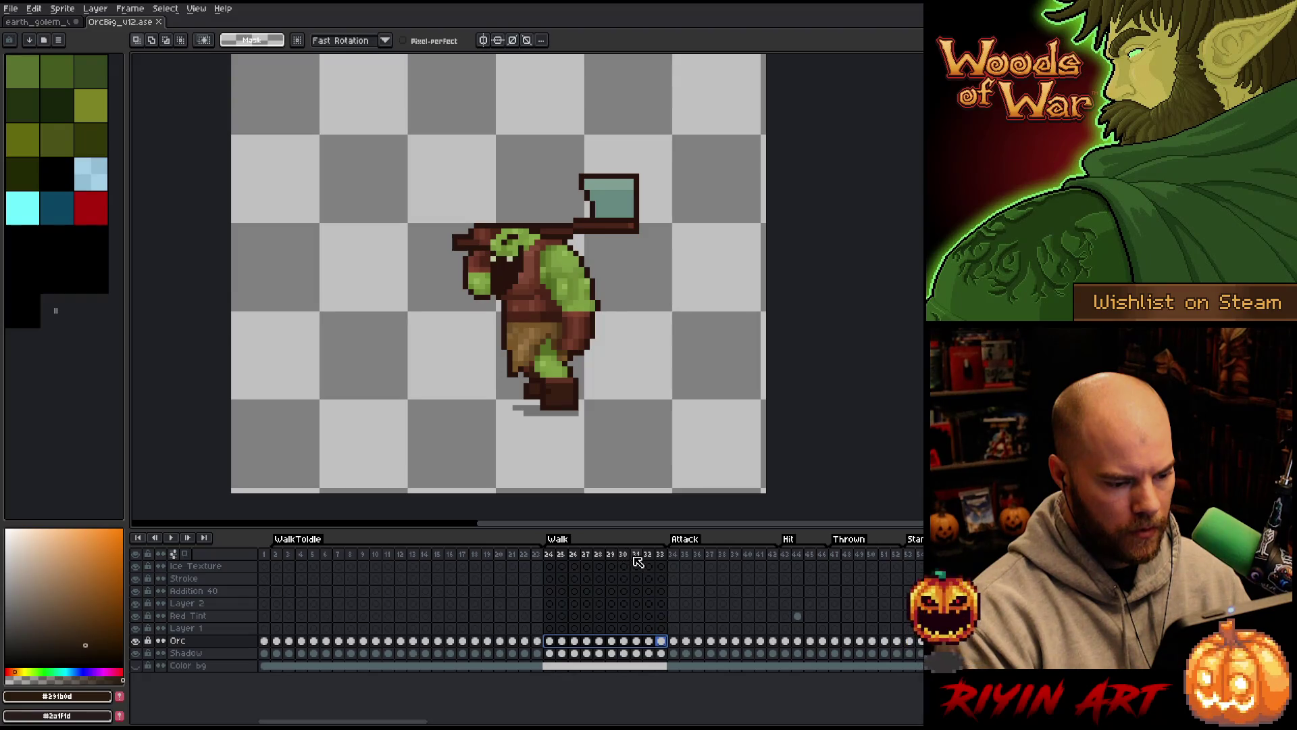
{"action": "key", "text": "ctrl+Tab"}
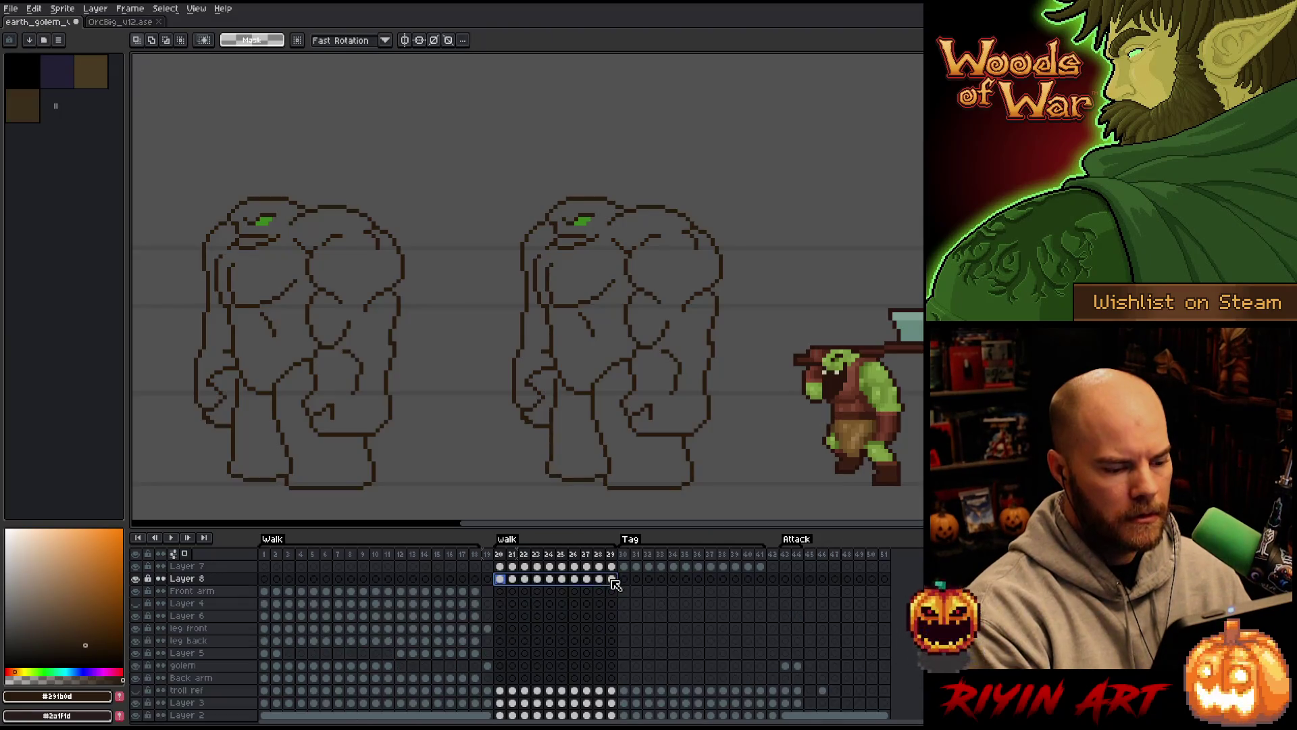
Select the orc on Layer 8 across frames 20–29 and scale it up to golem size
{"action": "left_click", "coordinate": [505, 583]}
{"action": "scroll", "coordinate": [635, 394], "scroll_direction": "down", "scroll_amount": 2}
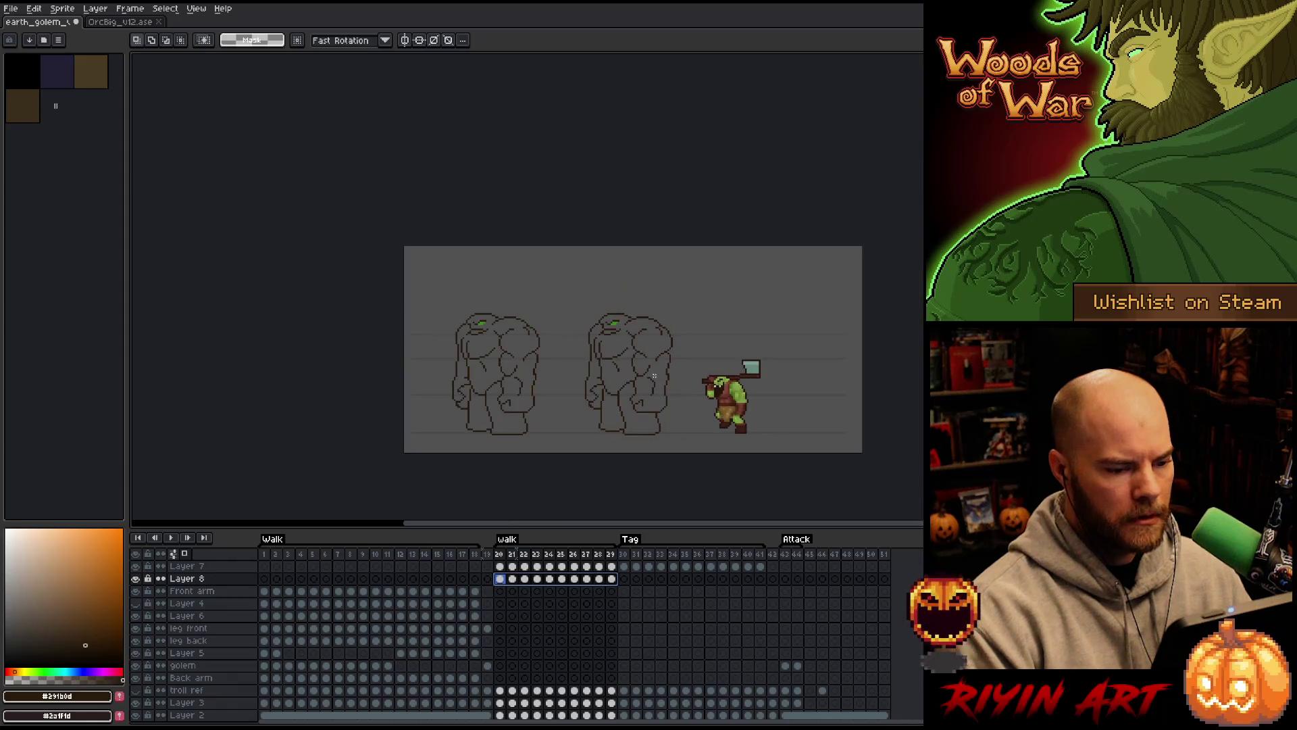
{"action": "mouse_move", "coordinate": [823, 284]}
{"action": "left_mouse_down"}
{"action": "mouse_move", "coordinate": [674, 449]}
{"action": "mouse_move", "coordinate": [650, 443]}
{"action": "left_mouse_up"}
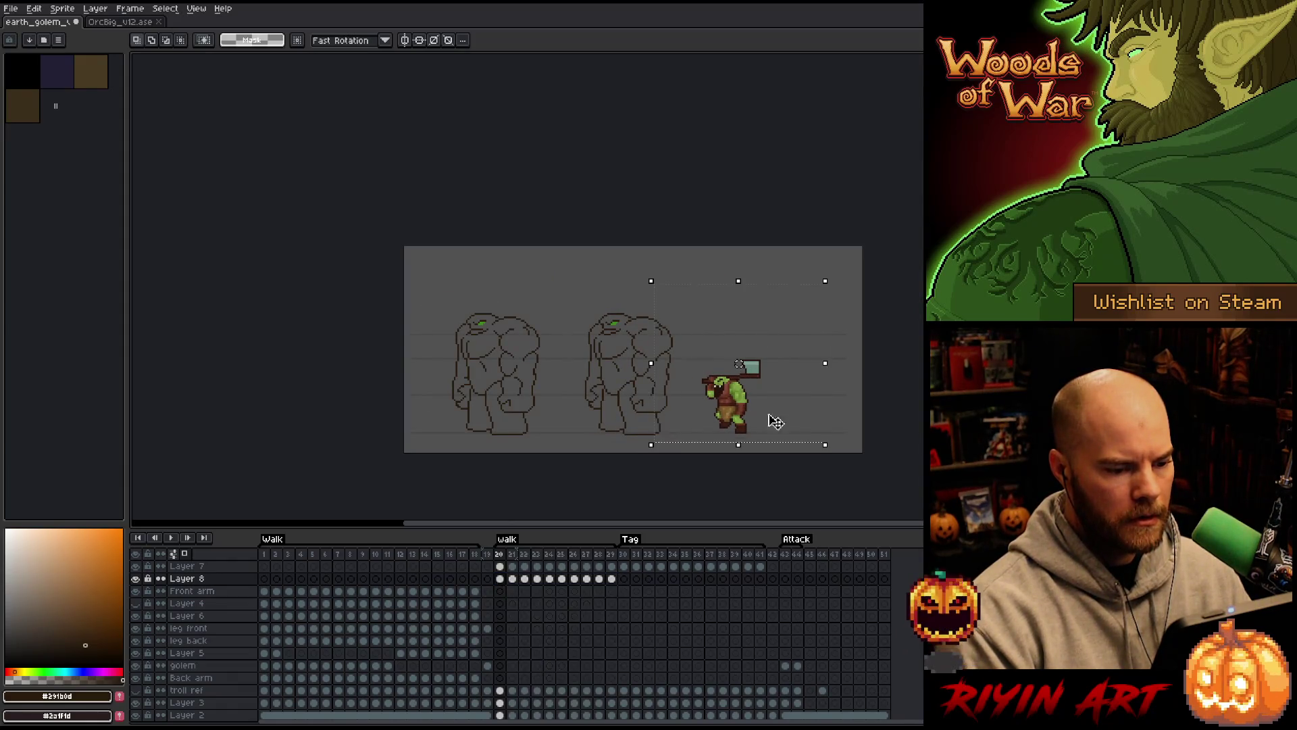
{"action": "mouse_move", "coordinate": [807, 325]}
{"action": "left_mouse_down"}
{"action": "mouse_move", "coordinate": [698, 443]}
{"action": "mouse_move", "coordinate": [675, 447]}
{"action": "left_mouse_up"}
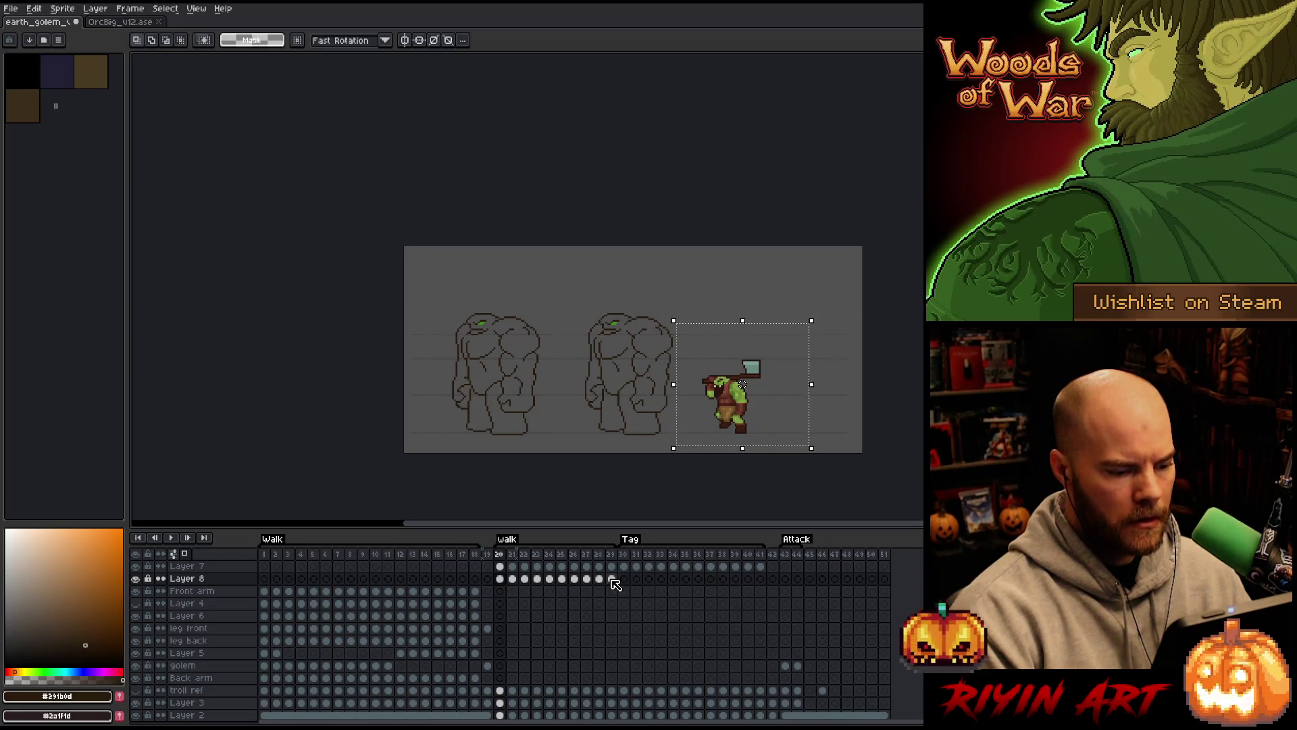
{"action": "left_click_drag", "start_coordinate": [612, 580], "coordinate": [500, 580]}
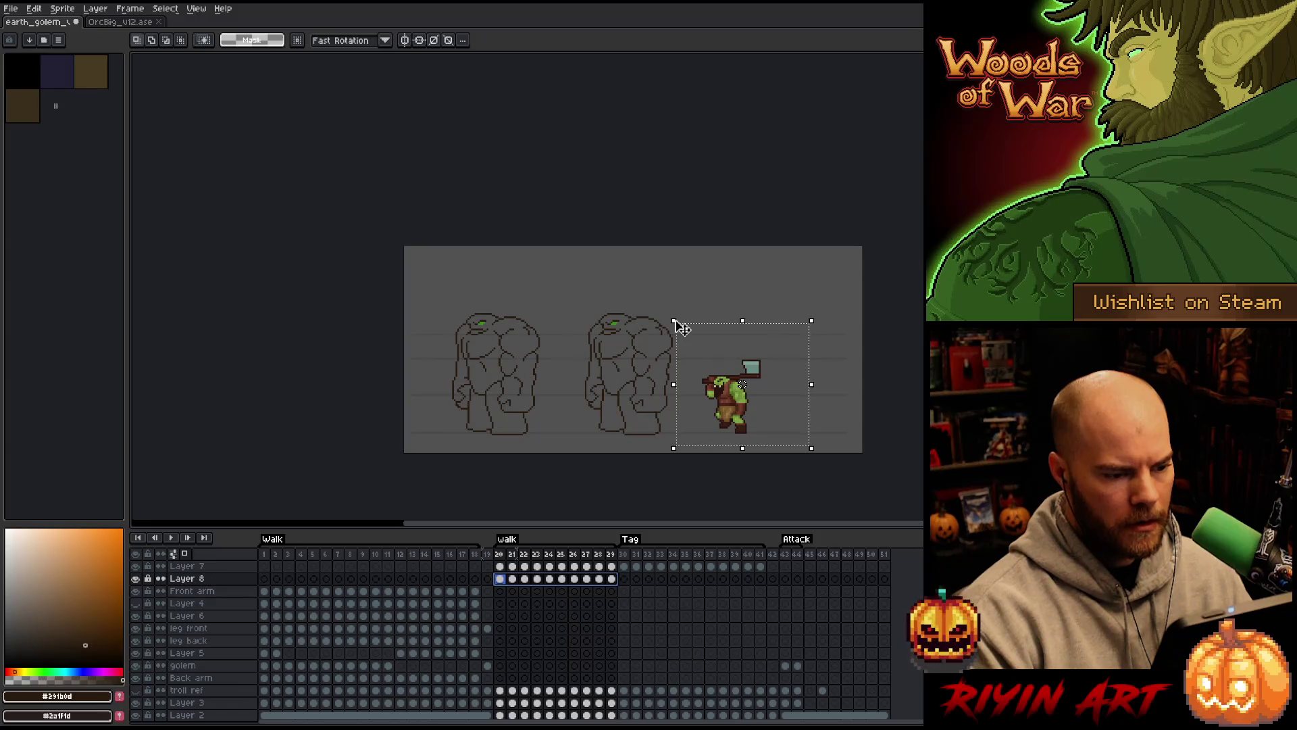
{"action": "mouse_move", "coordinate": [675, 321]}
{"action": "left_mouse_down"}
{"action": "mouse_move", "coordinate": [475, 252]}
{"action": "mouse_move", "coordinate": [511, 263]}
{"action": "left_mouse_up"}
{"action": "left_click_drag", "start_coordinate": [808, 450], "coordinate": [836, 463]}
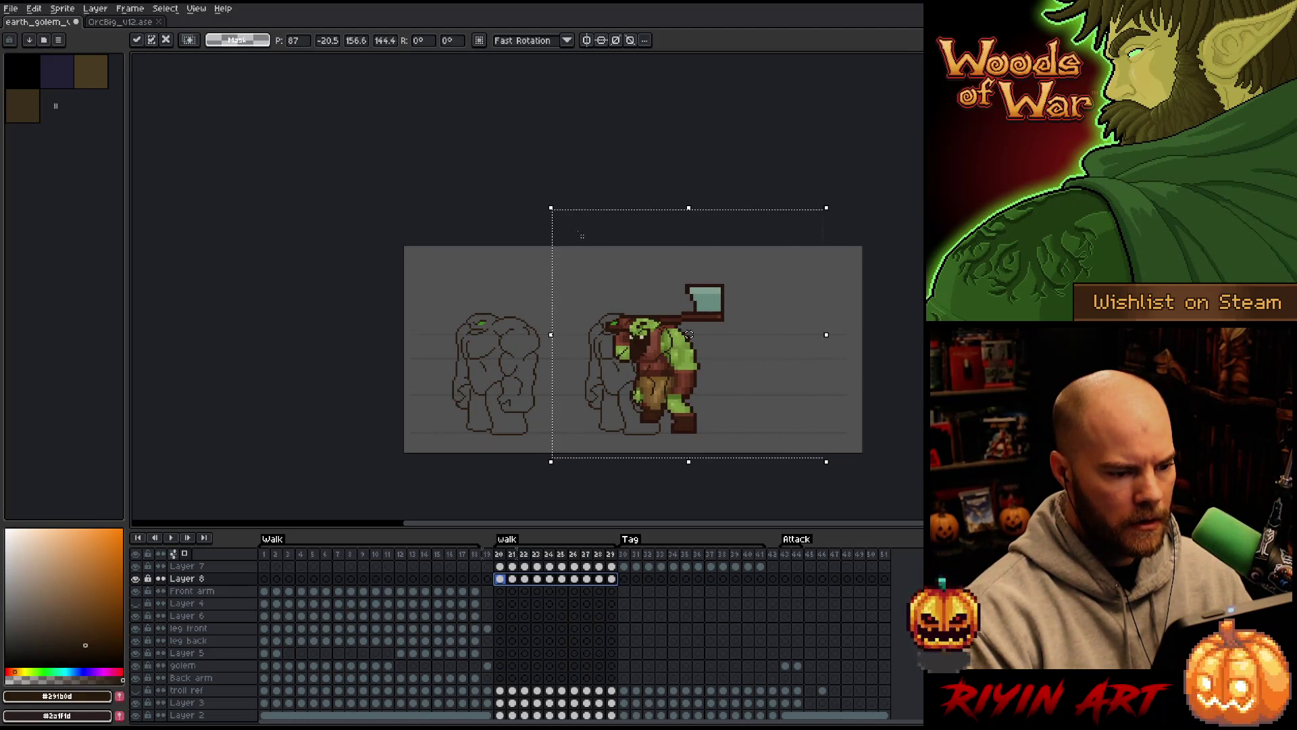
{"action": "left_click_drag", "start_coordinate": [550, 206], "coordinate": [547, 208]}
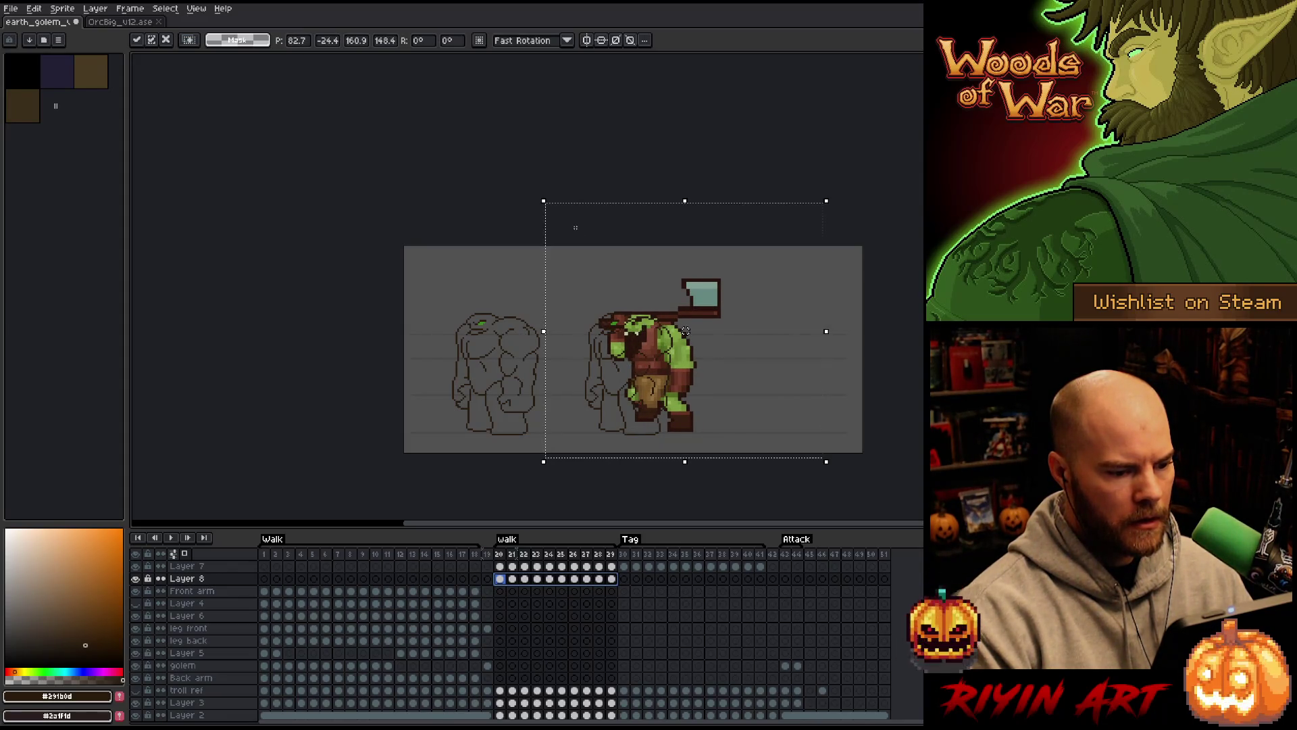
{"action": "key", "text": "Return"}
{"action": "left_click", "coordinate": [500, 556]}
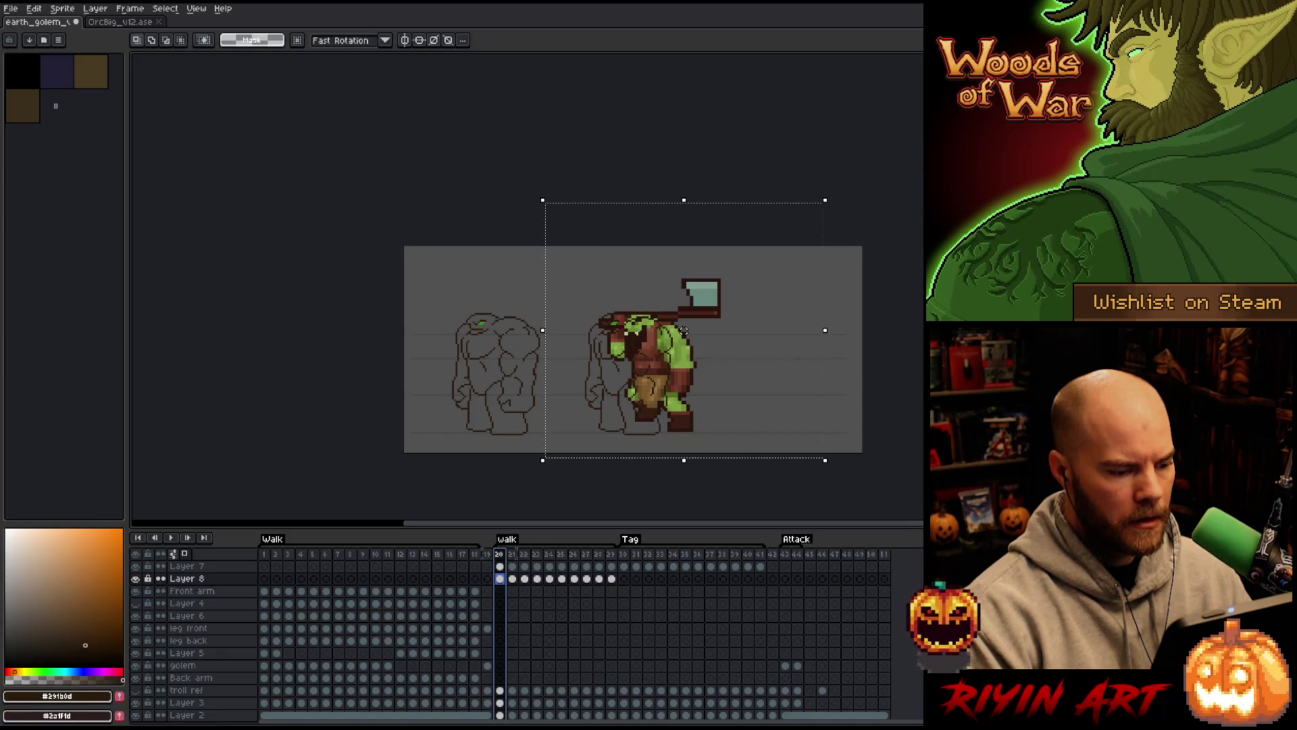
Shift the orc left over the golem on Layer 8 frames 20–29 and replay the walk
{"action": "key", "text": "Return"}
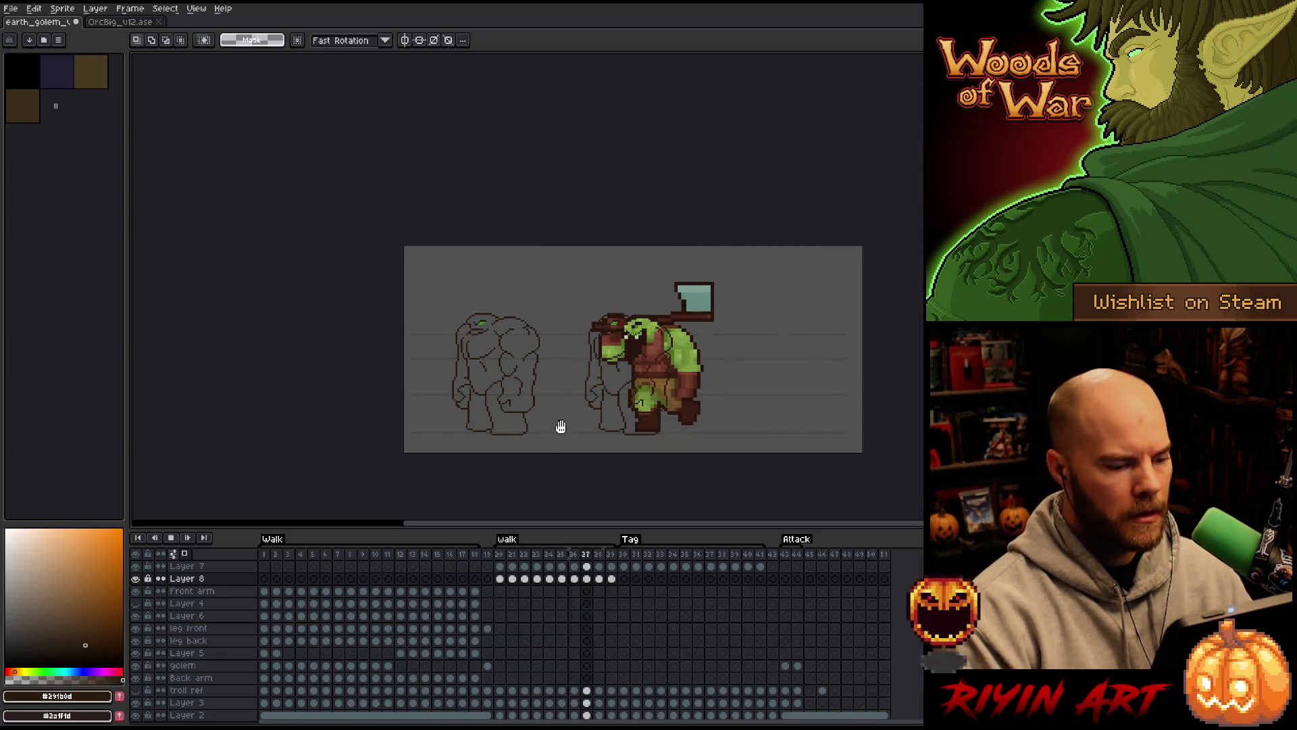
{"action": "scroll", "coordinate": [608, 379], "scroll_direction": "up", "scroll_amount": 1}
{"action": "key", "text": "Return"}
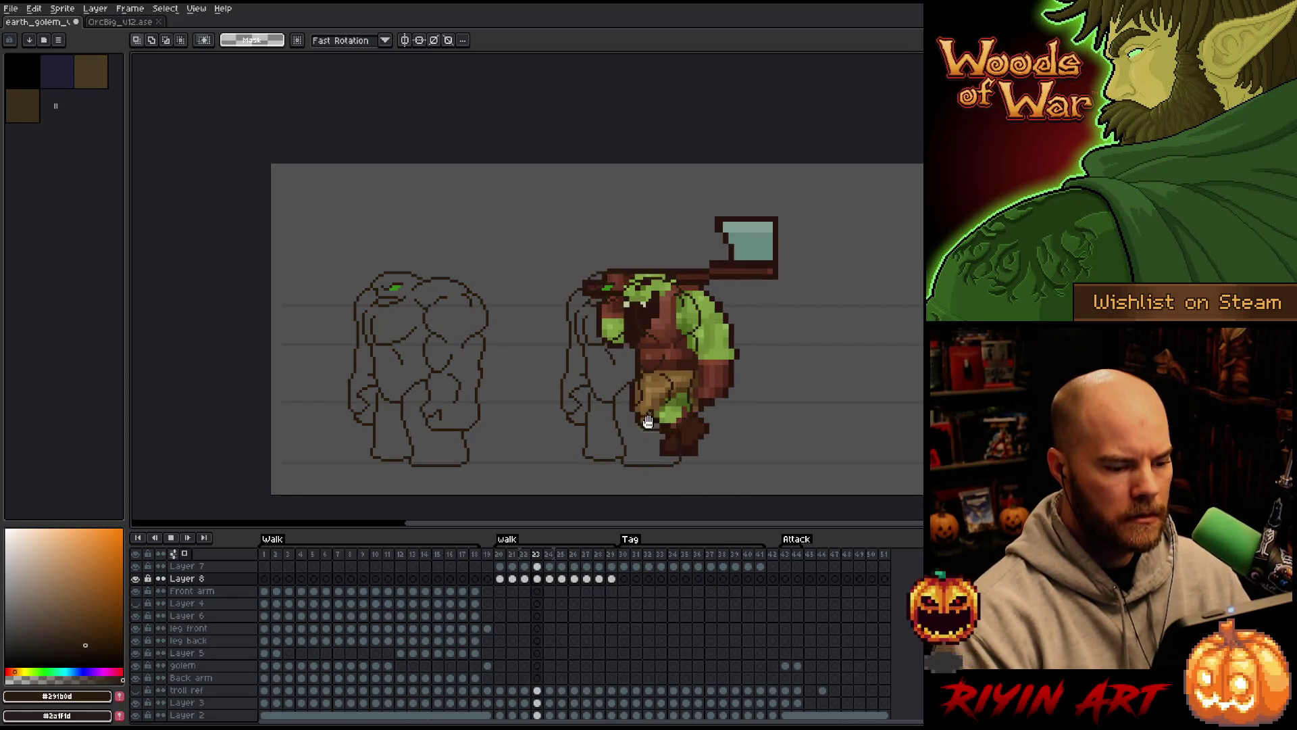
{"action": "left_click_drag", "start_coordinate": [612, 579], "coordinate": [501, 580]}
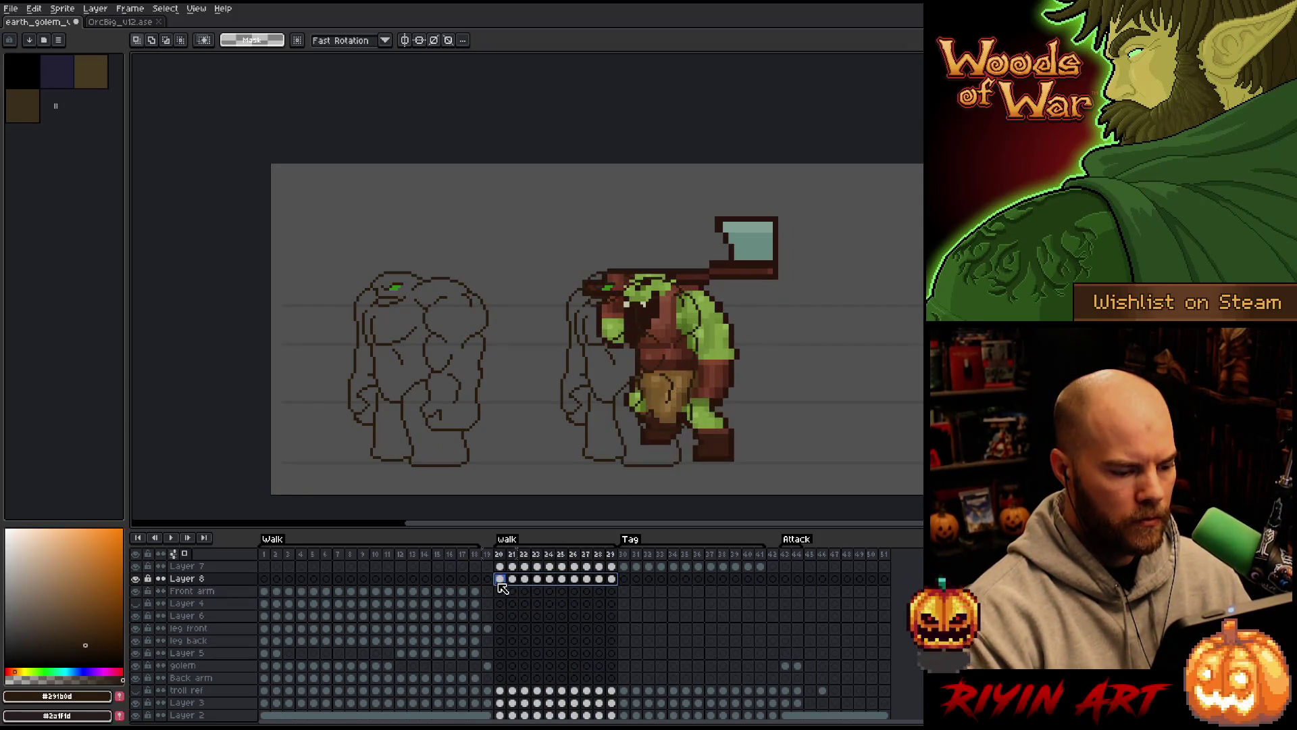
{"action": "key", "text": "v"}
{"action": "mouse_move", "coordinate": [712, 346]}
{"action": "left_mouse_down"}
{"action": "mouse_move", "coordinate": [766, 346]}
{"action": "mouse_move", "coordinate": [660, 350]}
{"action": "left_mouse_up"}
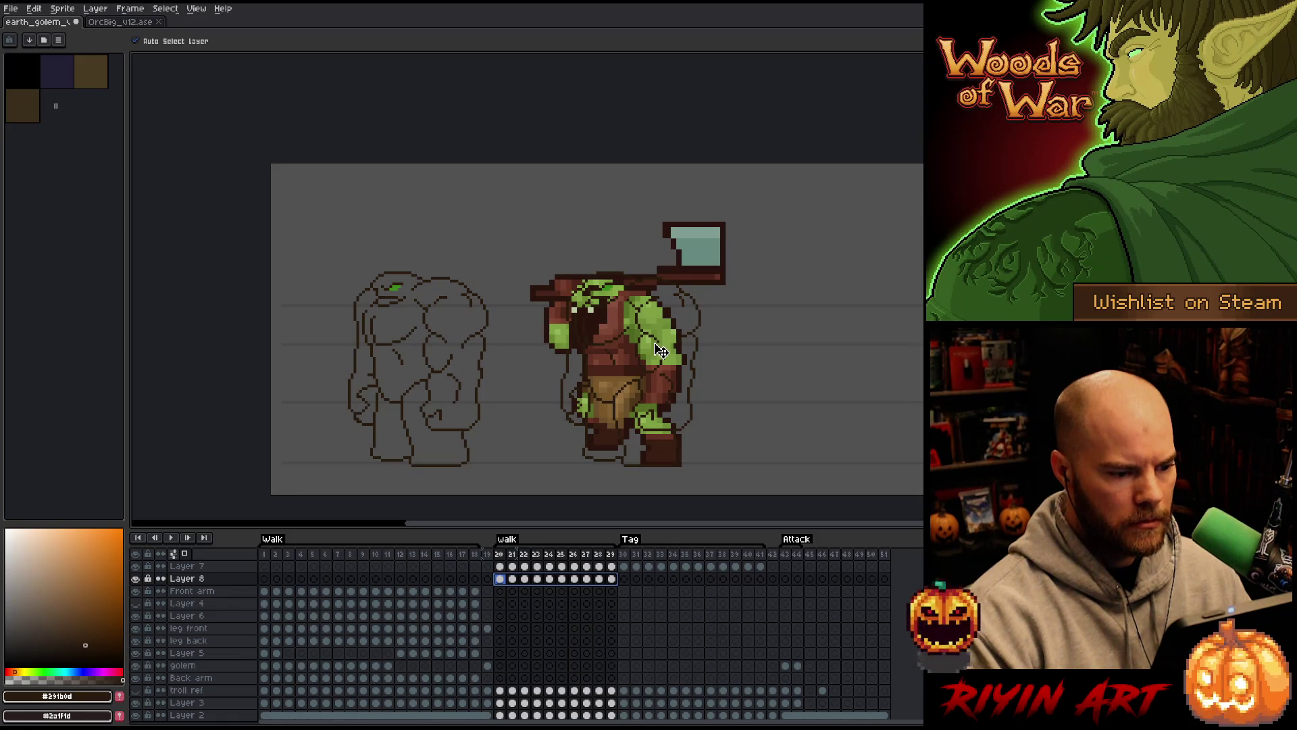
{"action": "key", "text": "Return"}
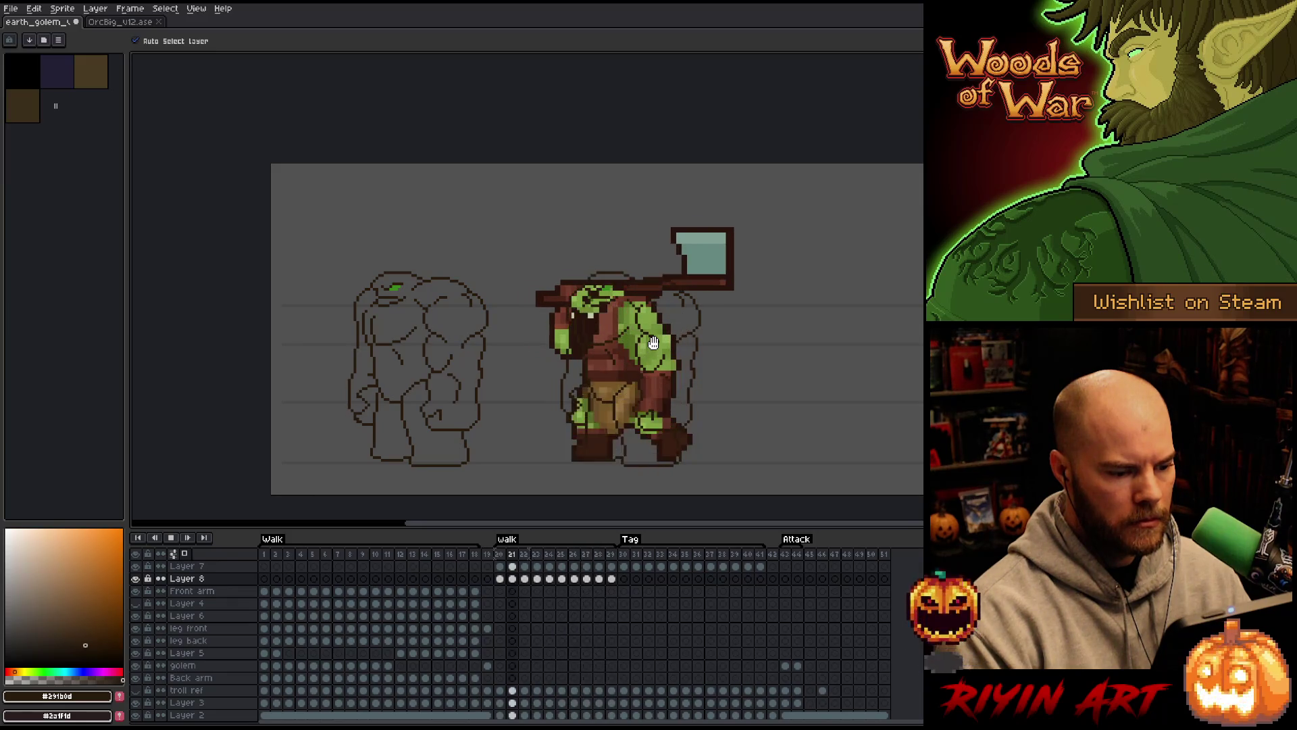
{"action": "key", "text": "Return"}
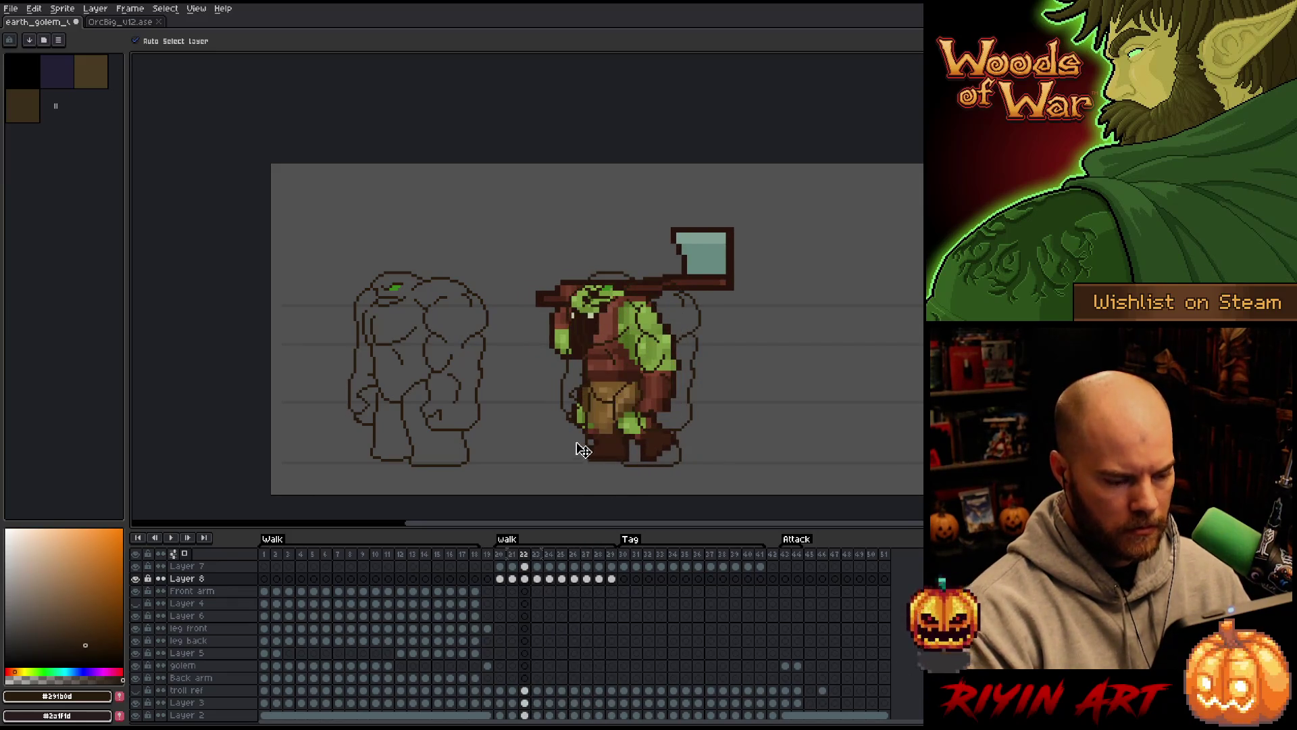
Select the orc's feet and compare them across neighbouring walk frames
{"action": "scroll", "coordinate": [583, 451], "scroll_direction": "up", "scroll_amount": 4}
{"action": "key", "text": "m"}
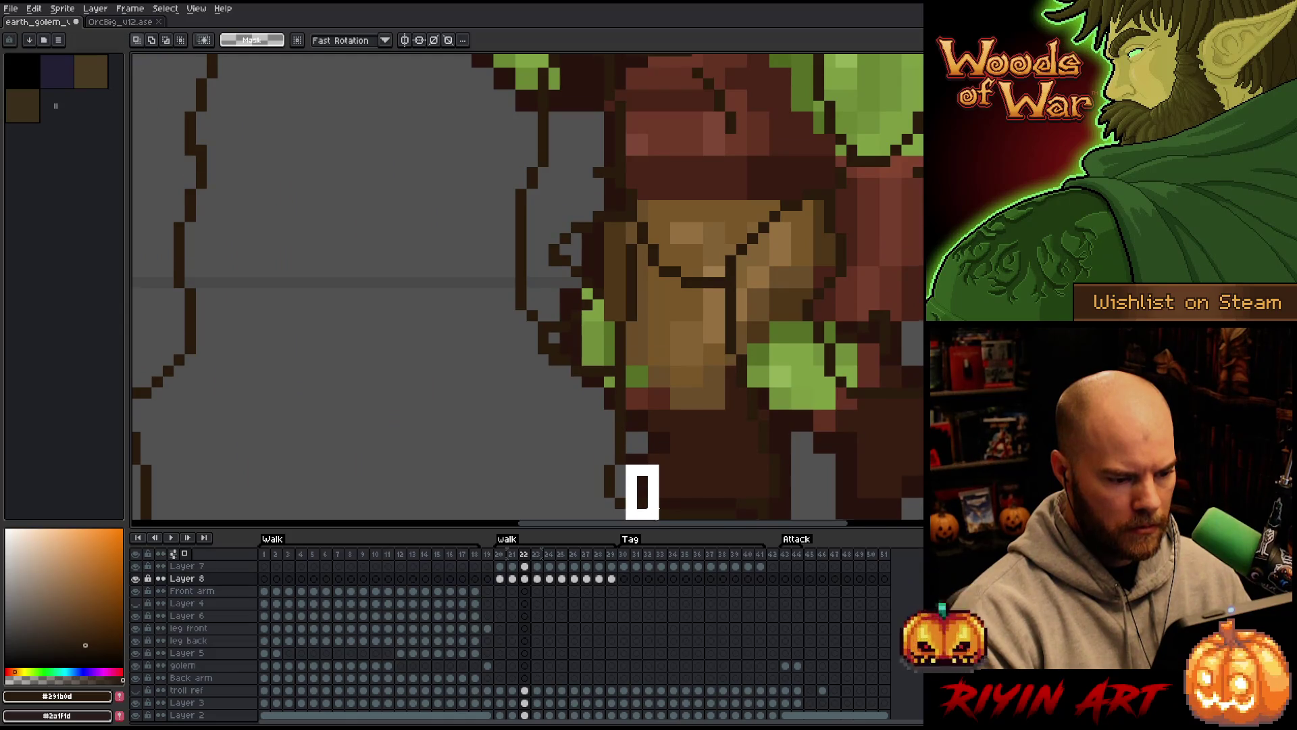
{"action": "left_click_drag", "start_coordinate": [659, 518], "coordinate": [672, 480]}
{"action": "key", "text": "Right"}
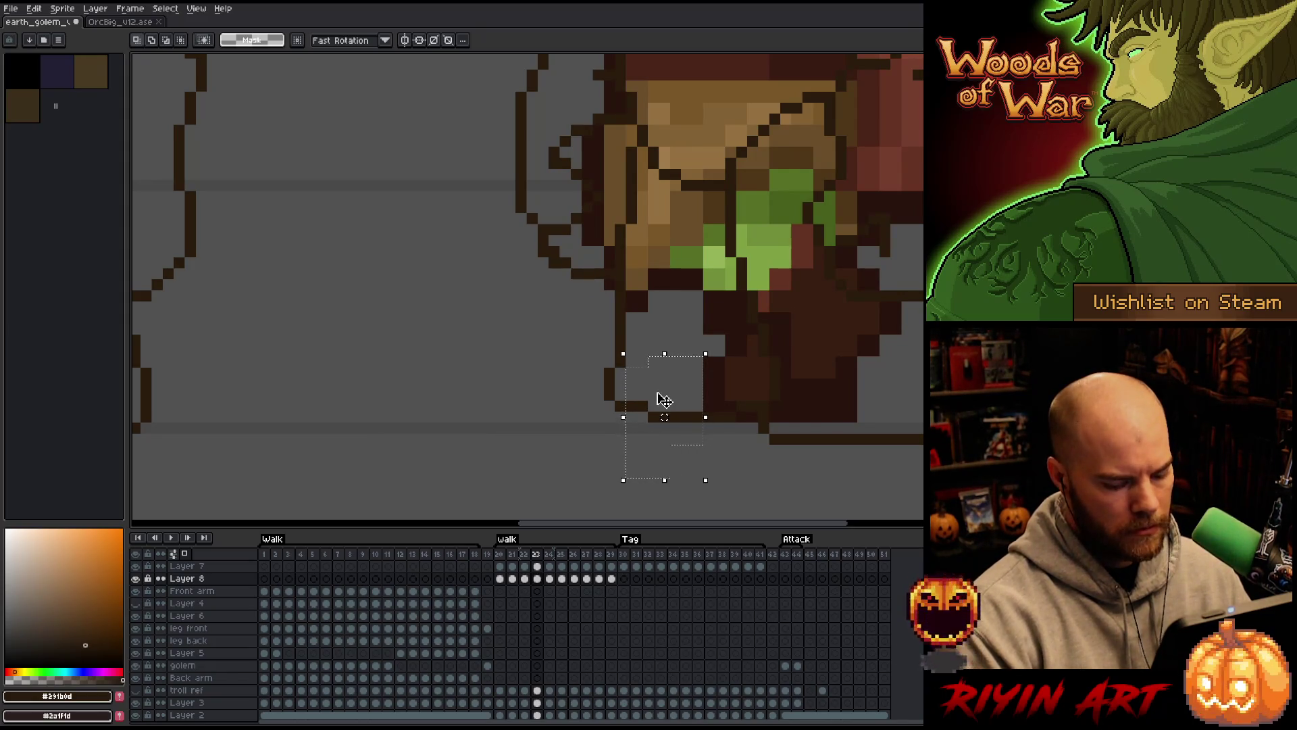
{"action": "key", "text": "Right"}
{"action": "key", "text": "Left"}
{"action": "key", "text": "Left"}
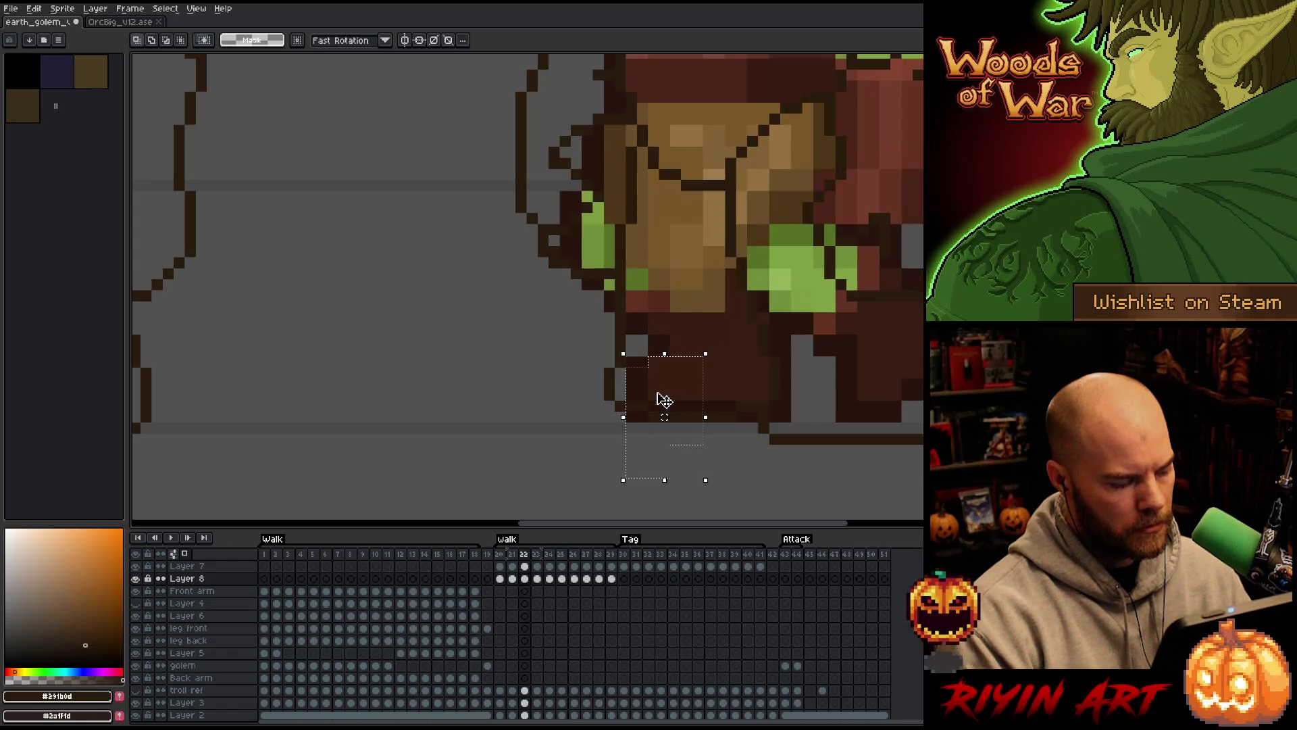
{"action": "scroll", "coordinate": [664, 400], "scroll_direction": "down", "scroll_amount": 5}
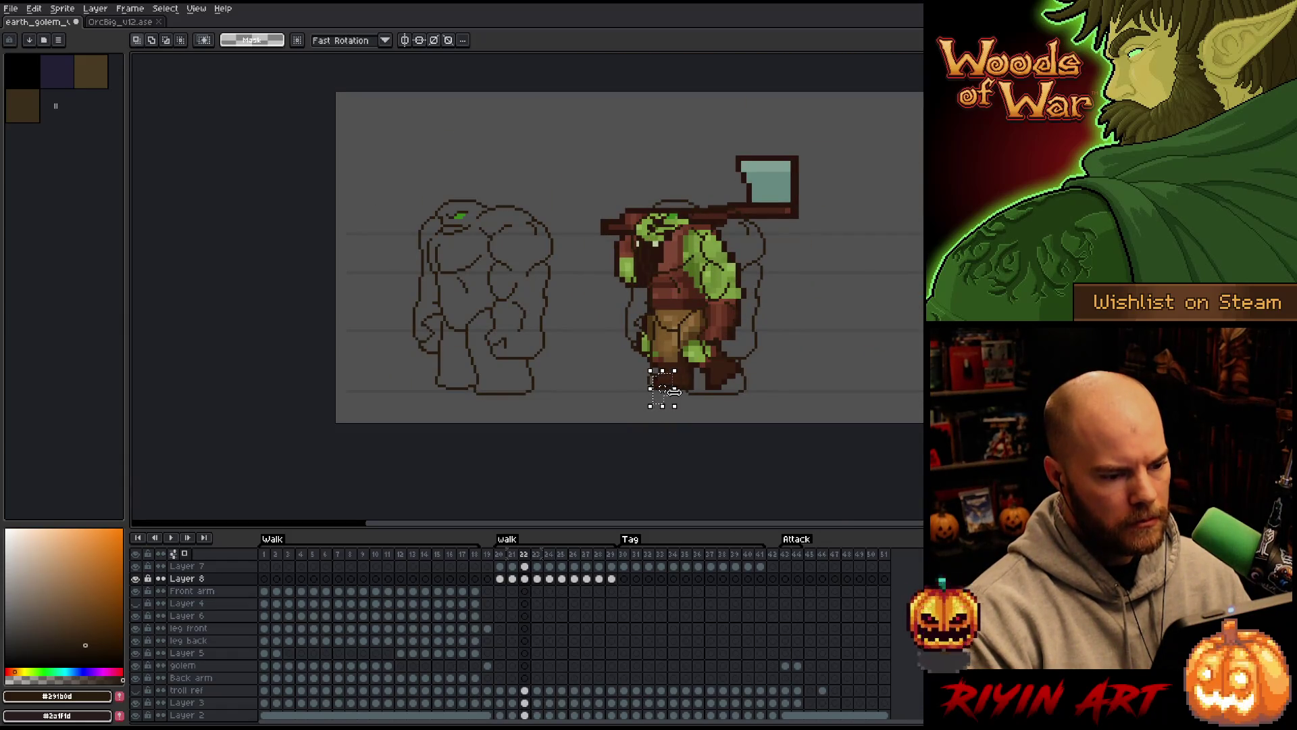
{"action": "key", "text": "Right"}
{"action": "key", "text": "Right"}
{"action": "key", "text": "Right"}
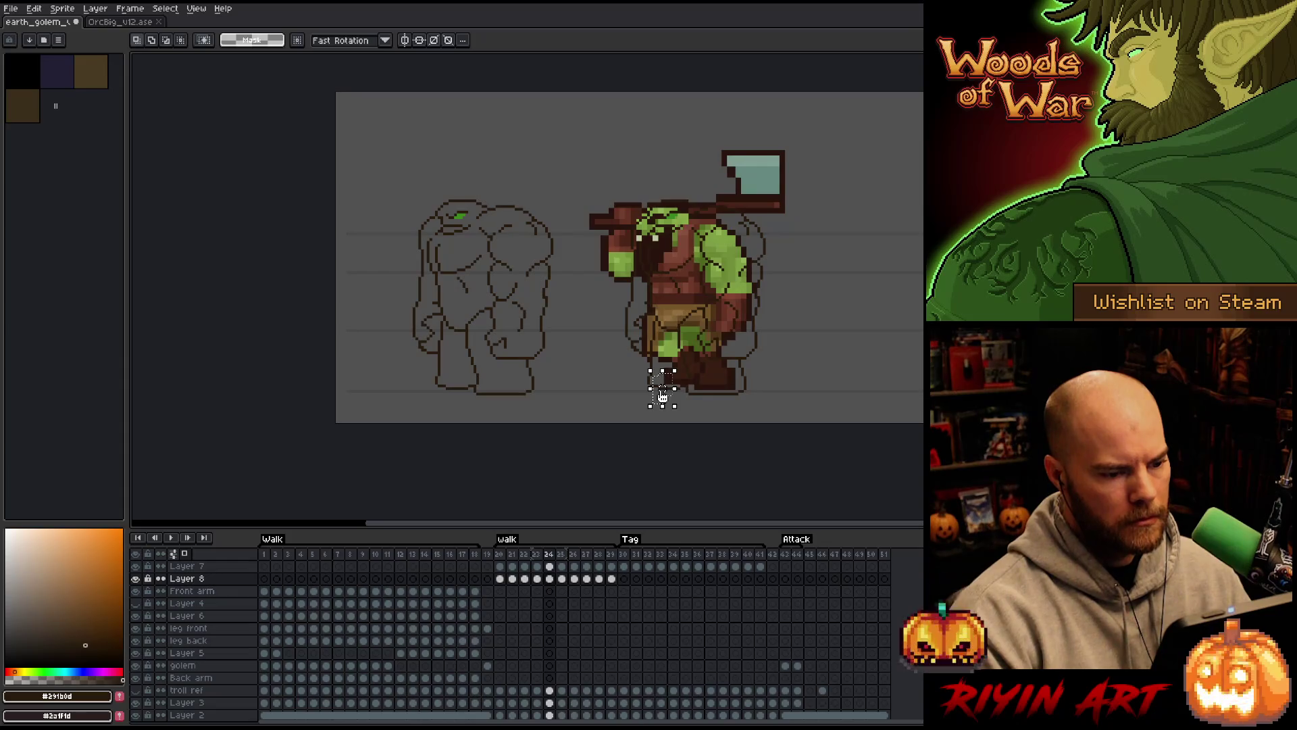
{"action": "key", "text": "Return"}
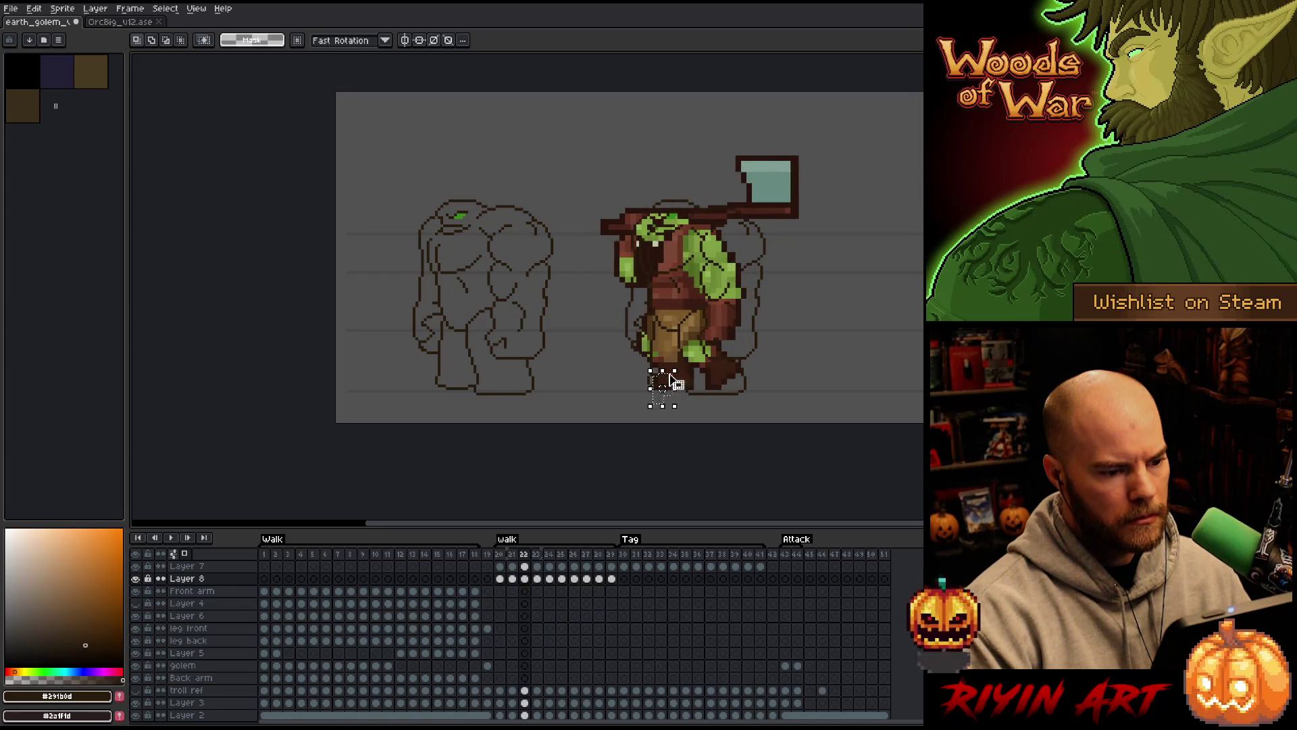
Move the foot pixels into place and select the orc's upper body and axe
{"action": "left_click_drag", "start_coordinate": [796, 292], "coordinate": [670, 302]}
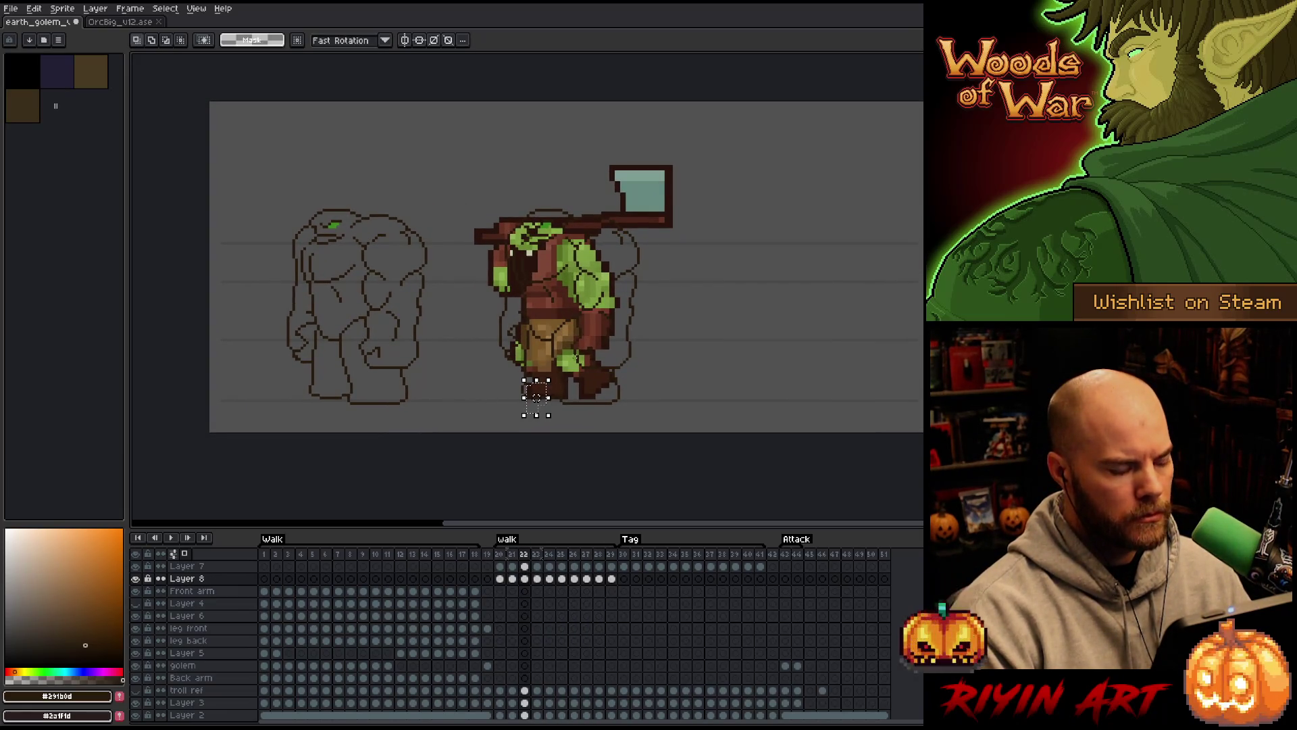
{"action": "key", "text": "Return"}
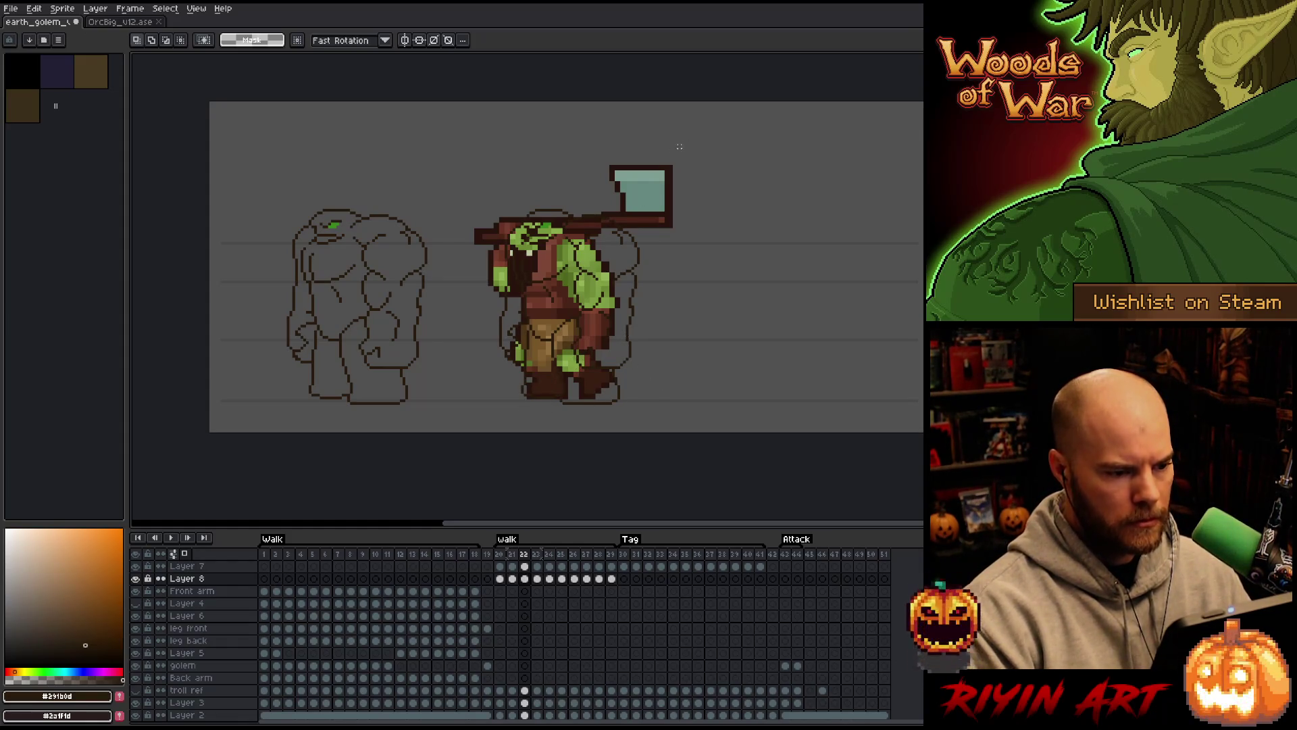
{"action": "left_click_drag", "start_coordinate": [736, 136], "coordinate": [357, 309]}
Duplicate Layer 8 as Layer 8 Copy, rearrange its frames 20–29 cels, and hide Layer 8
{"action": "left_click", "coordinate": [611, 578]}
{"action": "left_click", "coordinate": [487, 578]}
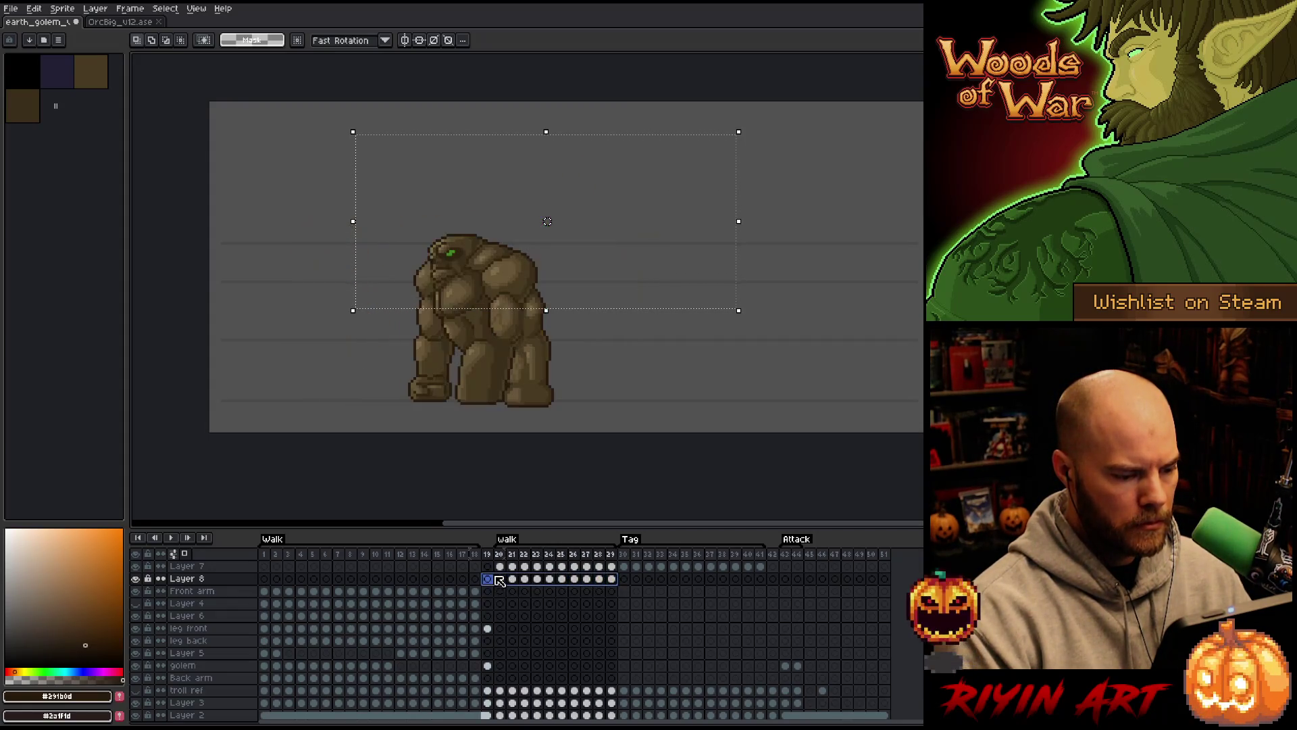
{"action": "right_click", "coordinate": [187, 578]}
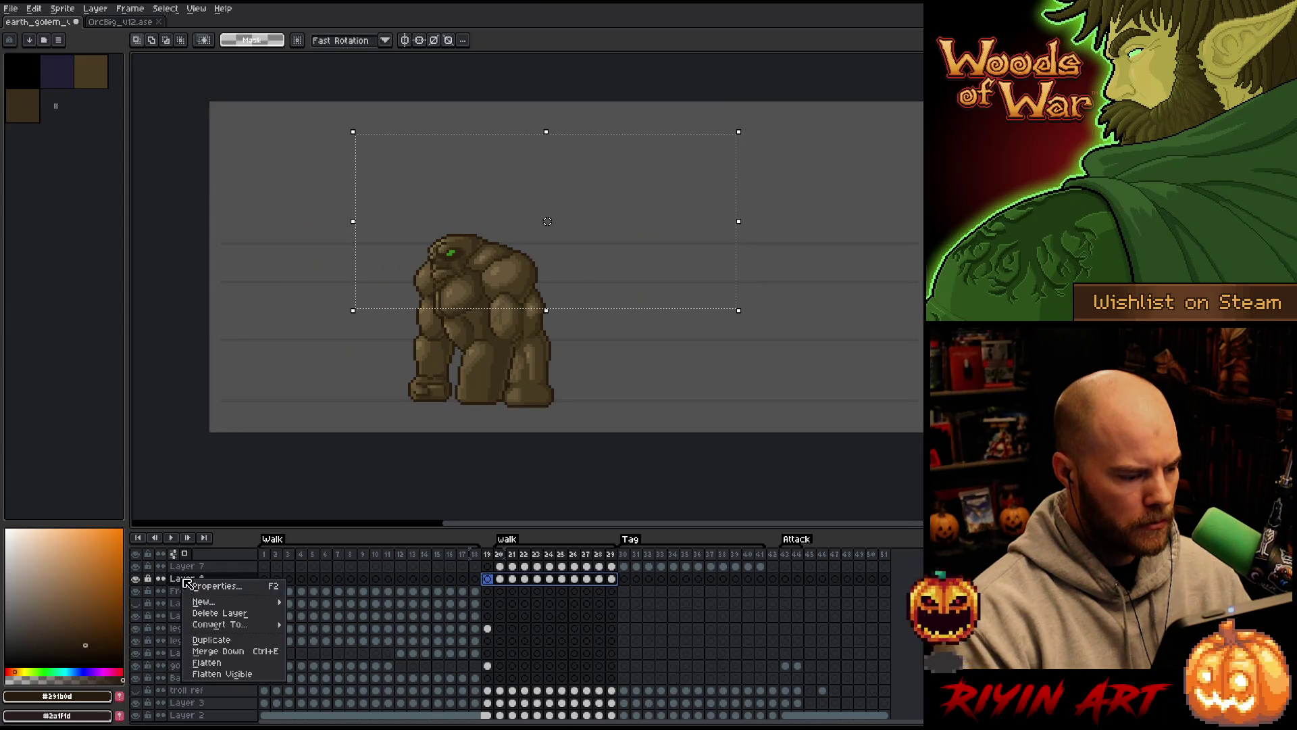
{"action": "left_click", "coordinate": [223, 637]}
{"action": "left_click", "coordinate": [600, 578]}
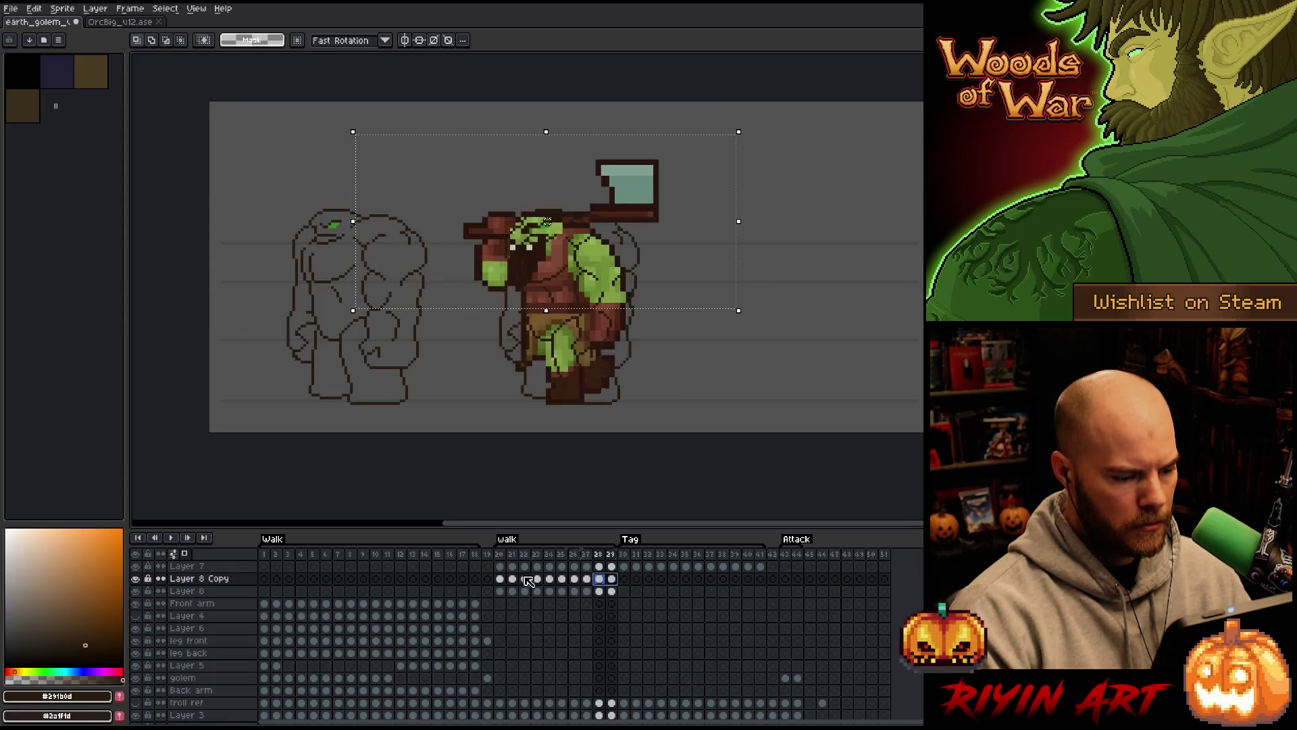
{"action": "left_click", "coordinate": [501, 580], "text": "shift"}
{"action": "left_click_drag", "start_coordinate": [503, 580], "coordinate": [507, 592]}
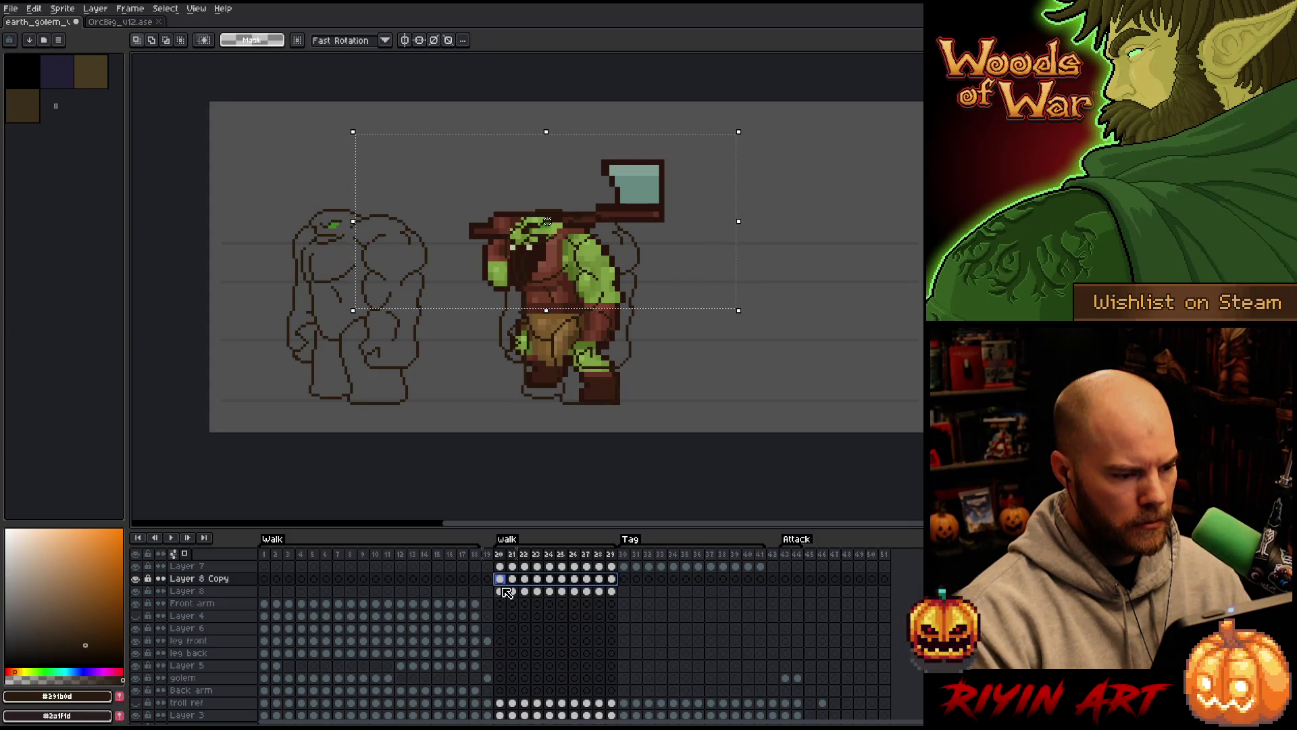
{"action": "left_click", "coordinate": [136, 590]}
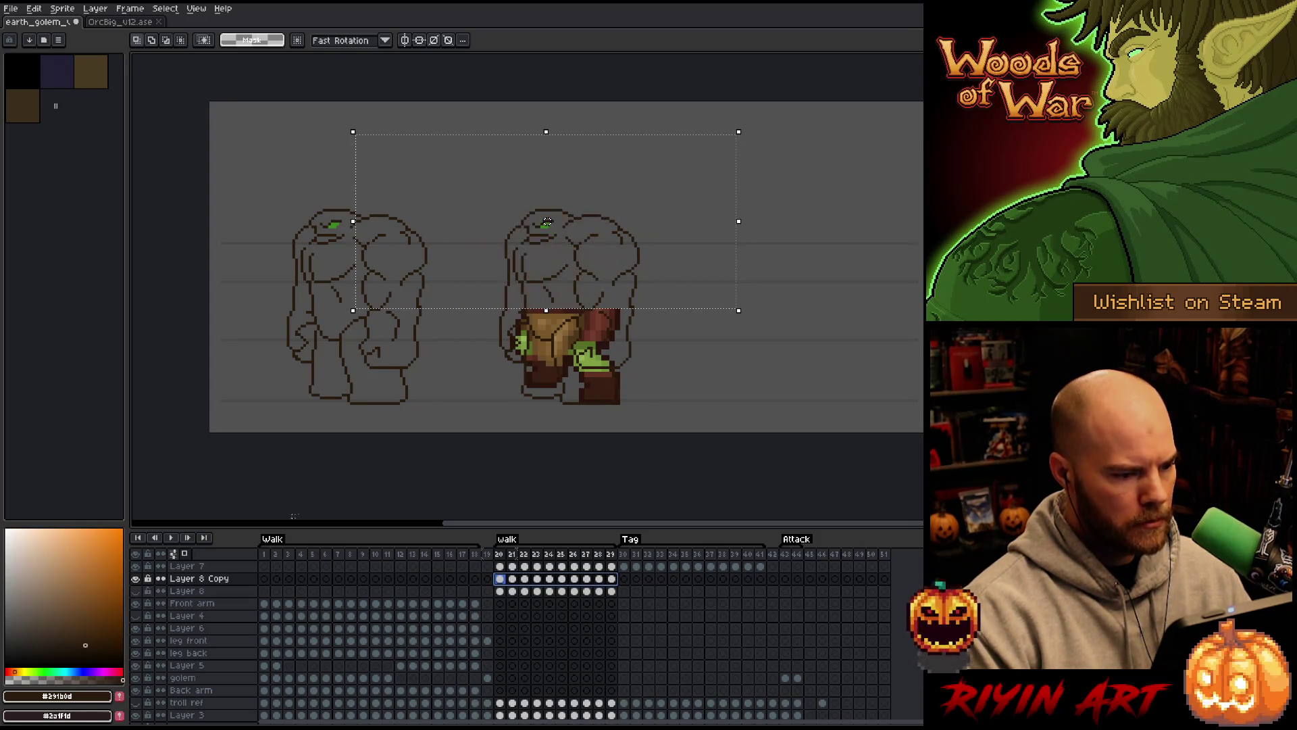
{"action": "key", "text": "ctrl+d"}
Play the animation and flip between frames 20 and 21 to check the golem's legs
{"action": "key", "text": "Return"}
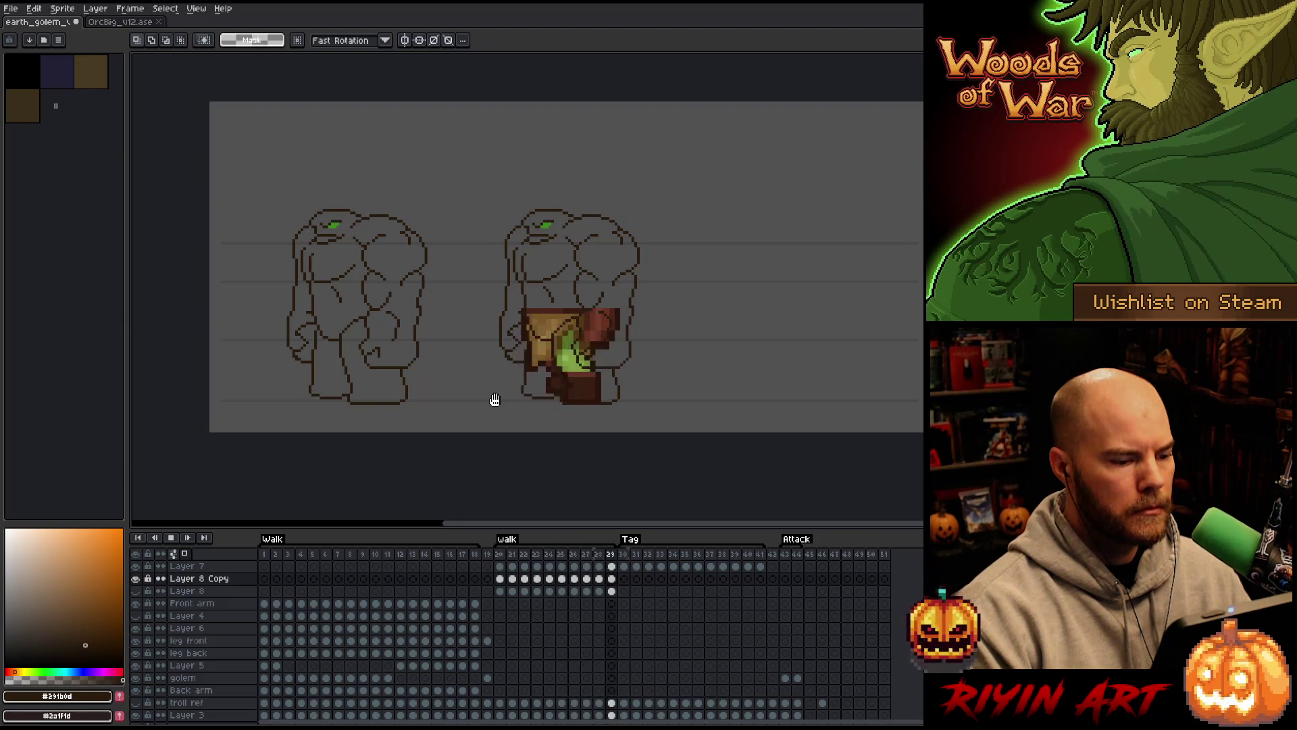
{"action": "scroll", "coordinate": [537, 382], "scroll_direction": "up", "scroll_amount": 1}
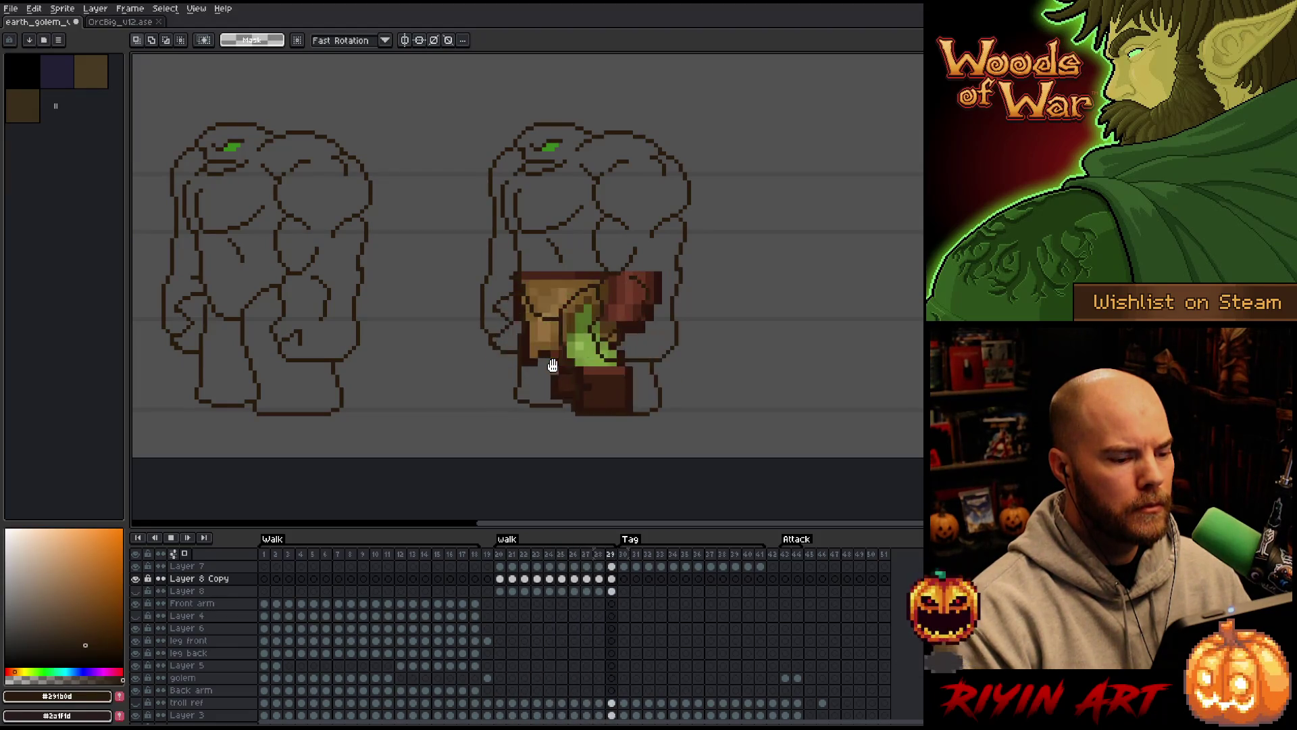
{"action": "left_click", "coordinate": [632, 556]}
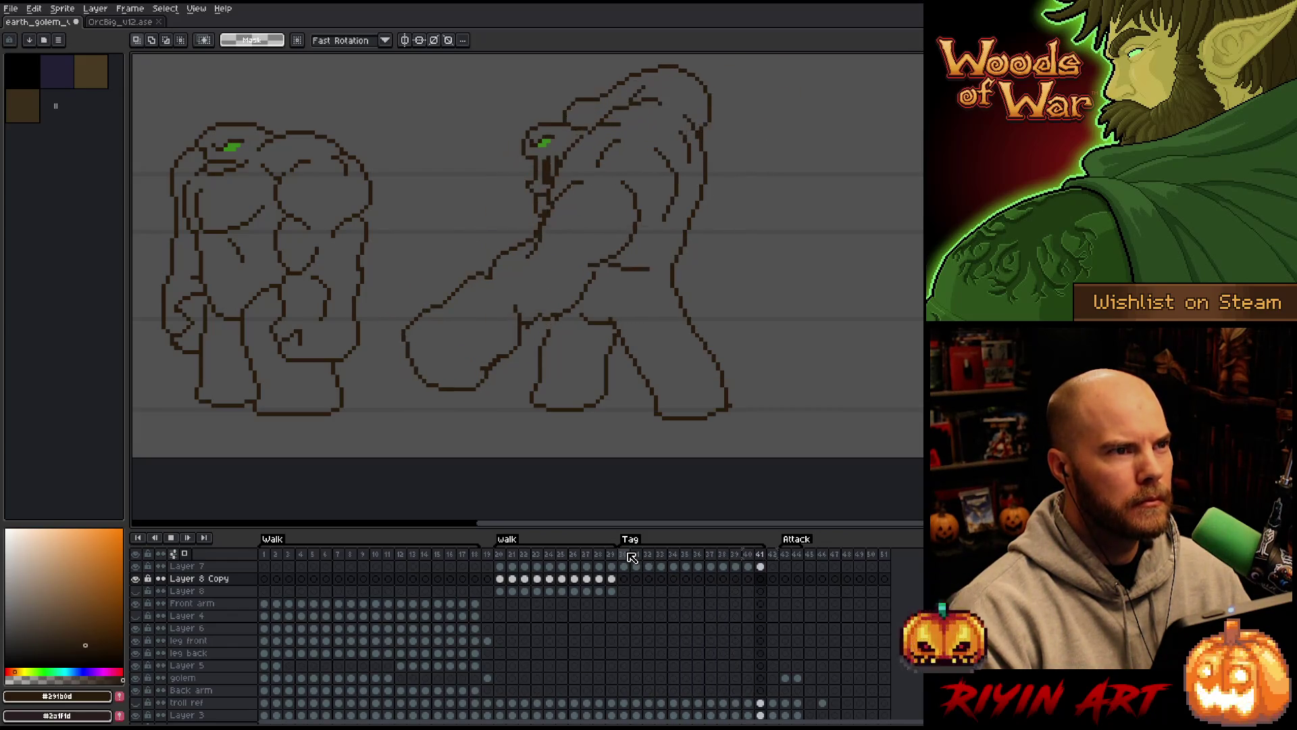
{"action": "left_click", "coordinate": [517, 555]}
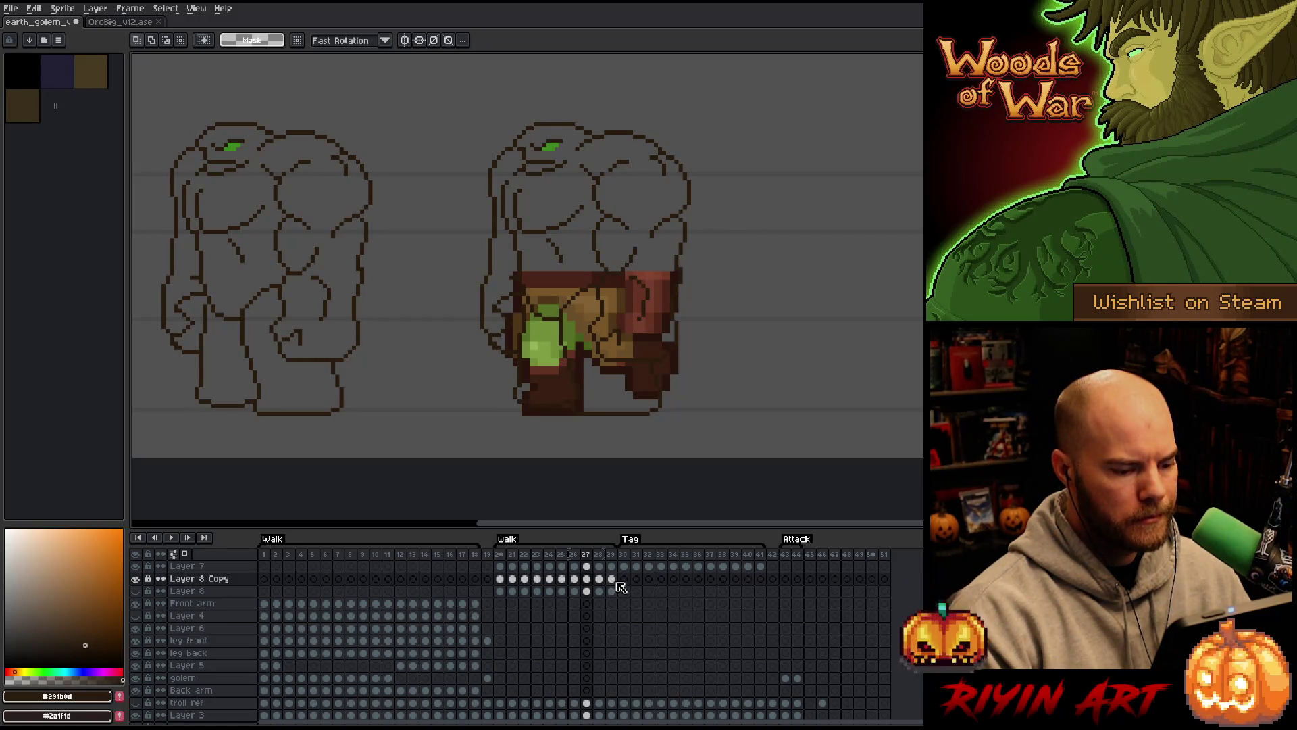
{"action": "left_click", "coordinate": [500, 579]}
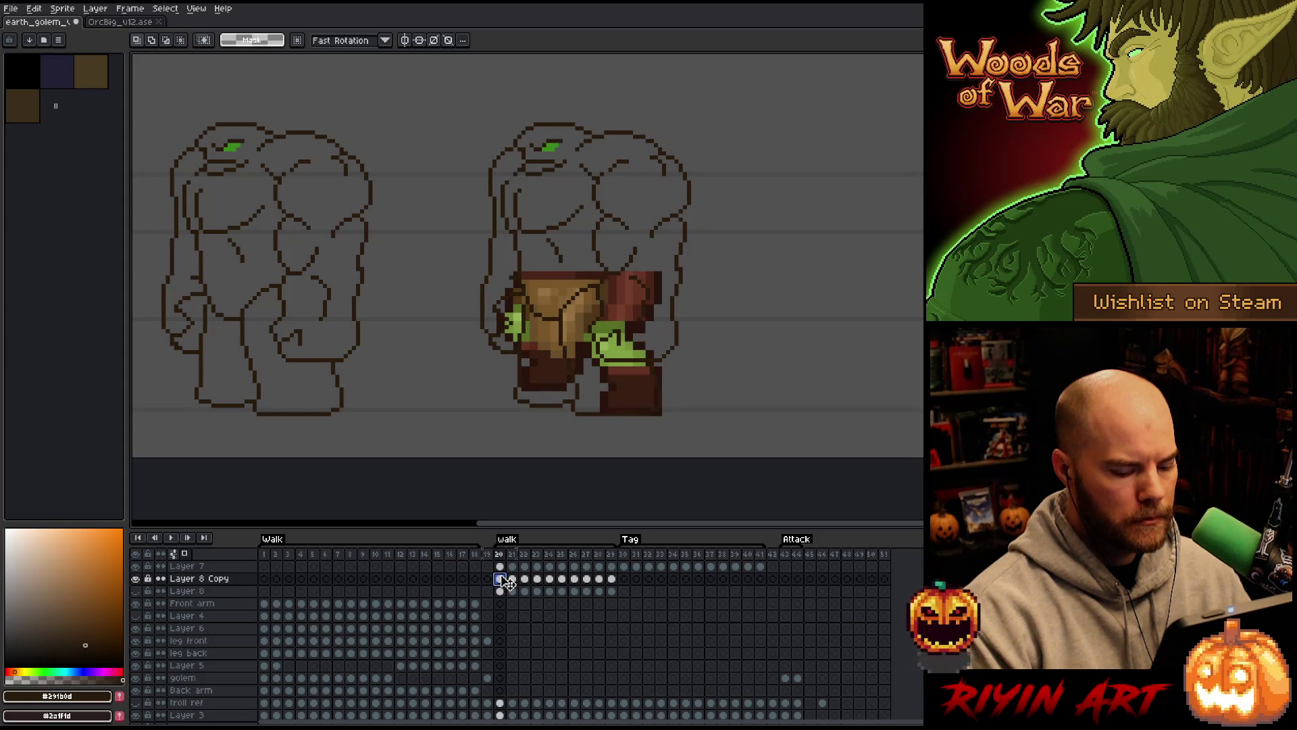
{"action": "key", "text": "Right"}
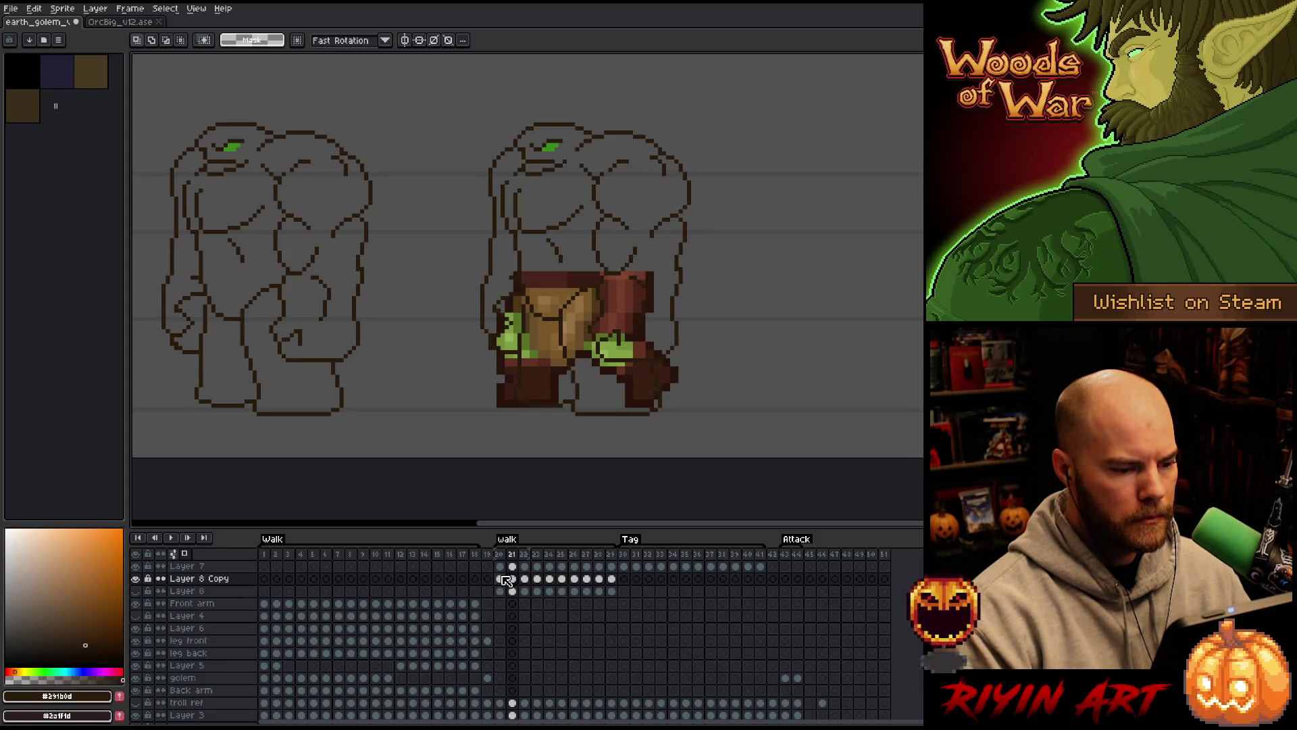
{"action": "key", "text": "Left"}
{"action": "key", "text": "Right"}
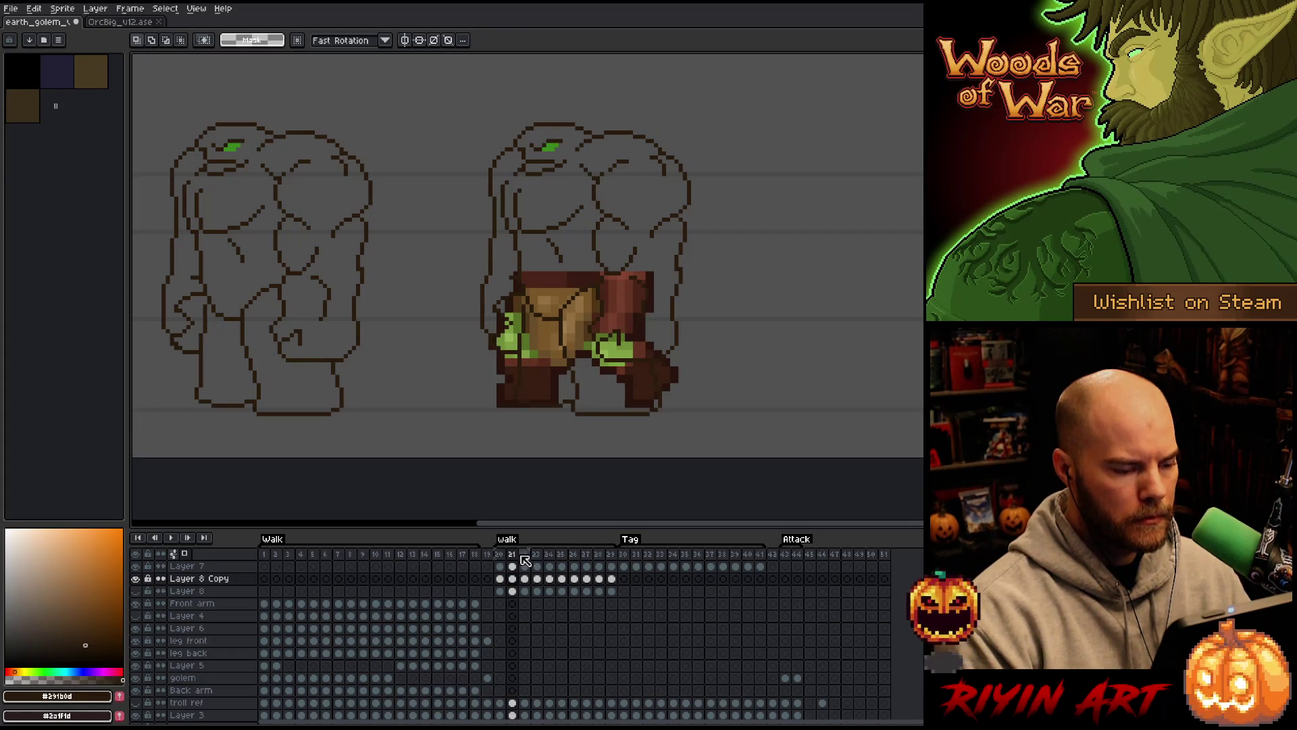
{"action": "scroll", "coordinate": [553, 385], "scroll_direction": "up", "scroll_amount": 3}
{"action": "left_click_drag", "start_coordinate": [552, 385], "coordinate": [561, 405]}
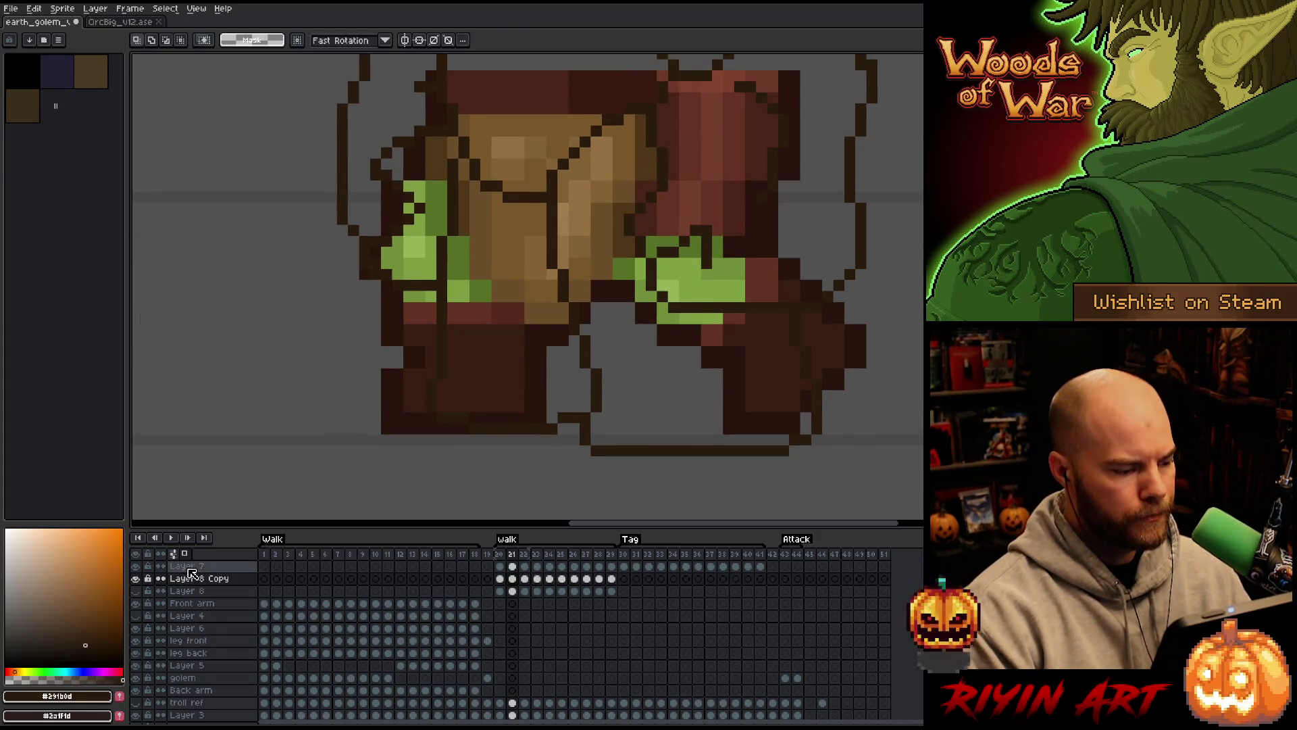
Set Layer 8 Copy's opacity to 25% and go to Layer 7 at frame 20
{"action": "double_click", "coordinate": [191, 578]}
{"action": "left_click", "coordinate": [258, 127]}
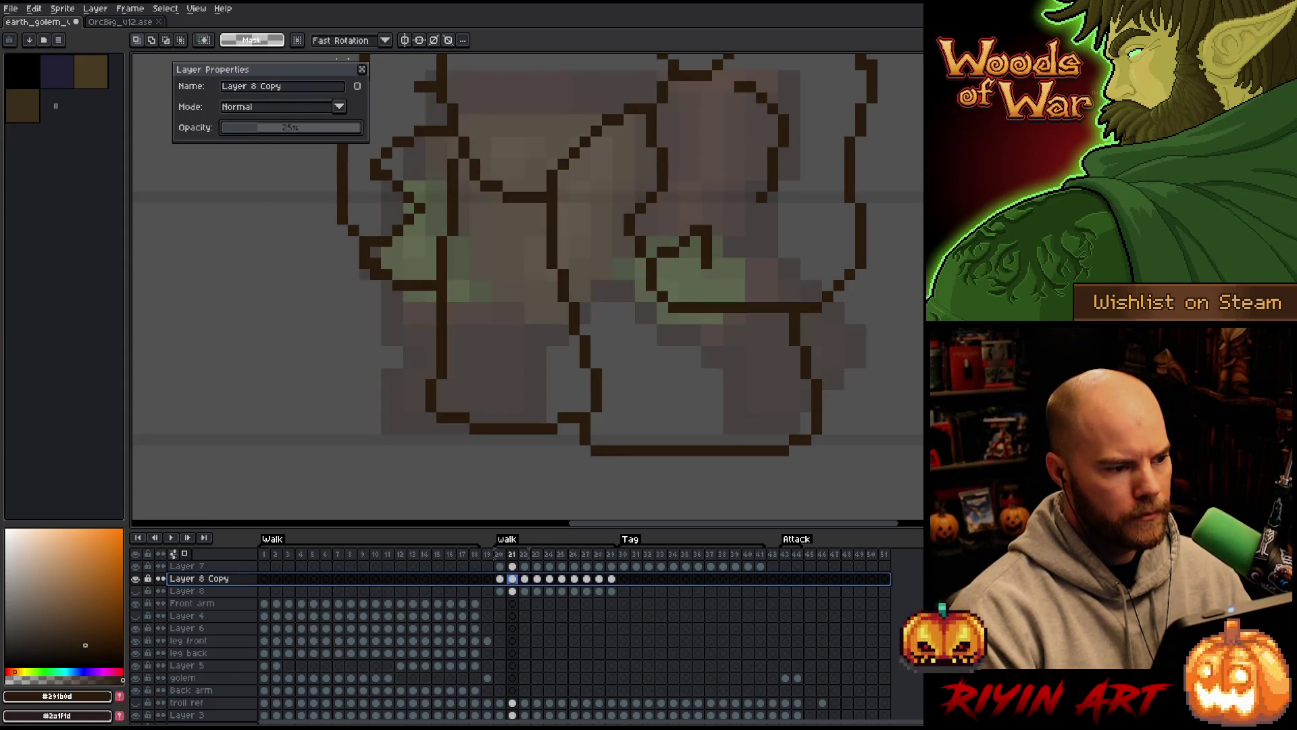
{"action": "left_click", "coordinate": [363, 71]}
{"action": "scroll", "coordinate": [514, 292], "scroll_direction": "down", "scroll_amount": 3}
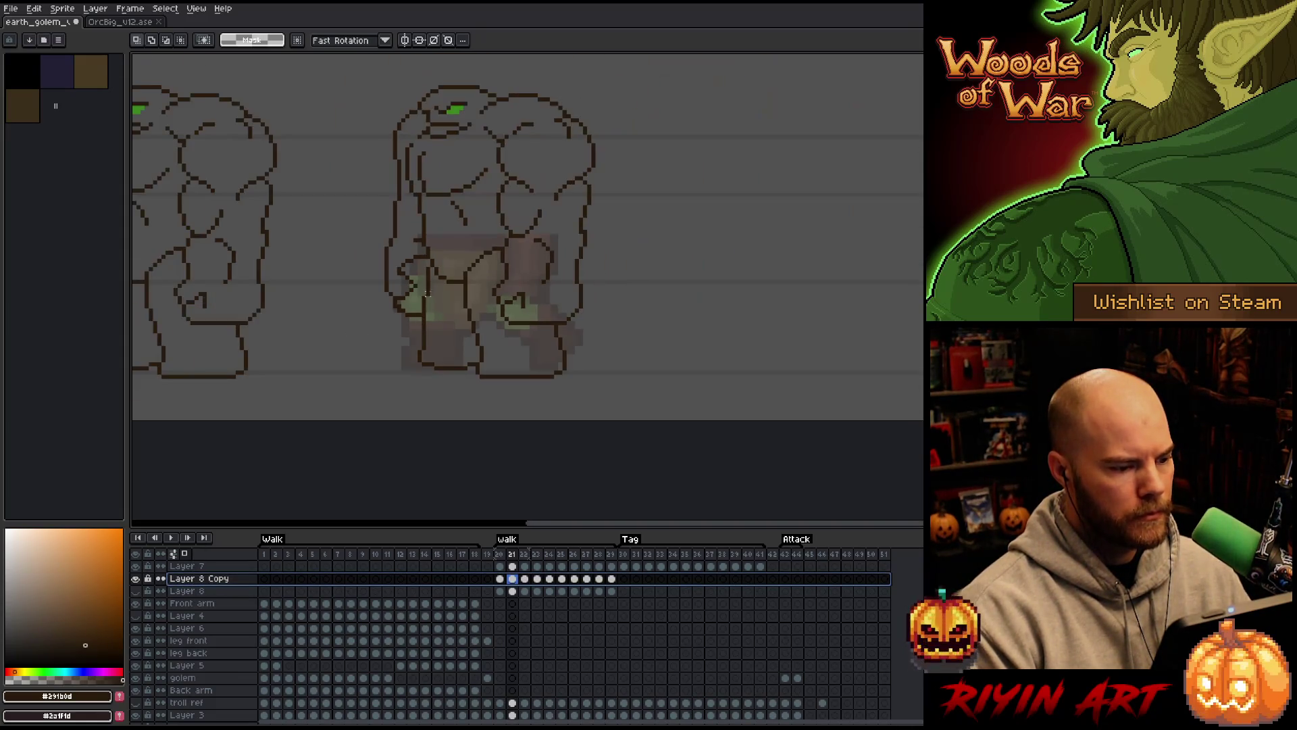
{"action": "left_click_drag", "start_coordinate": [514, 292], "coordinate": [569, 298]}
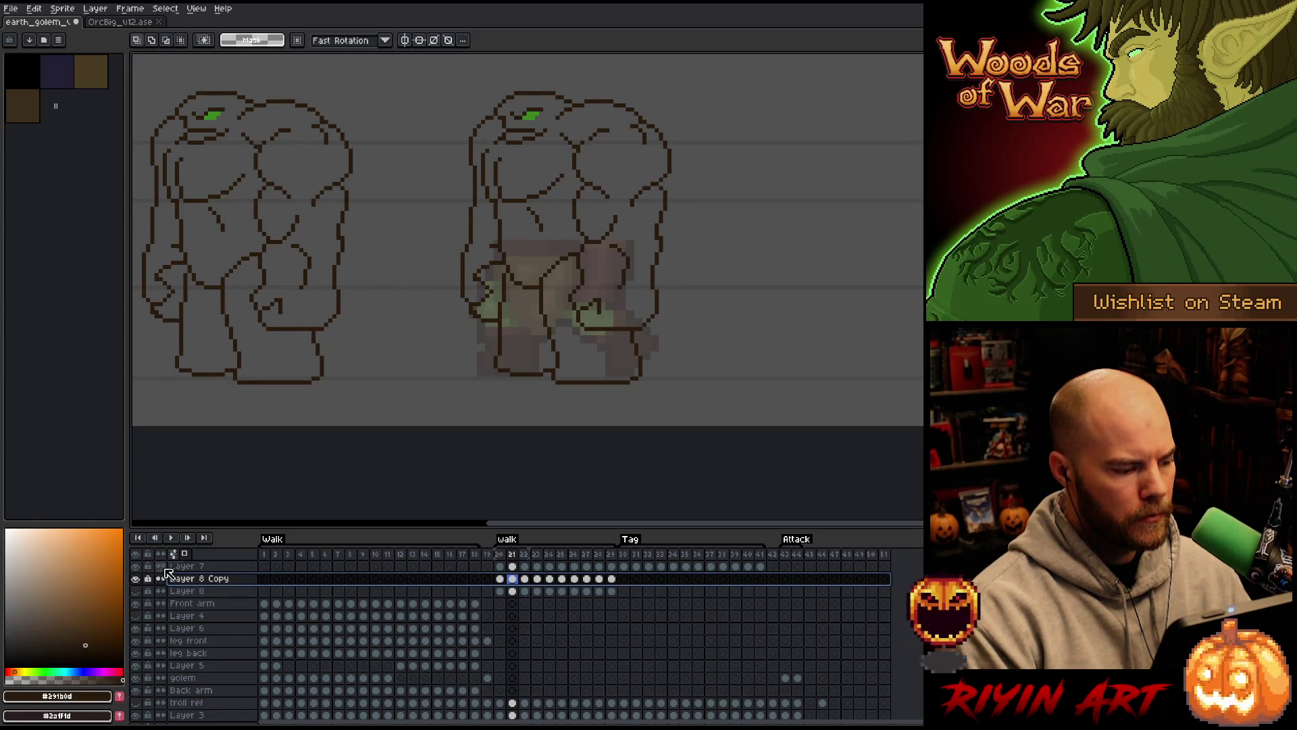
{"action": "left_click", "coordinate": [500, 566]}
{"action": "scroll", "coordinate": [575, 309], "scroll_direction": "up", "scroll_amount": 3}
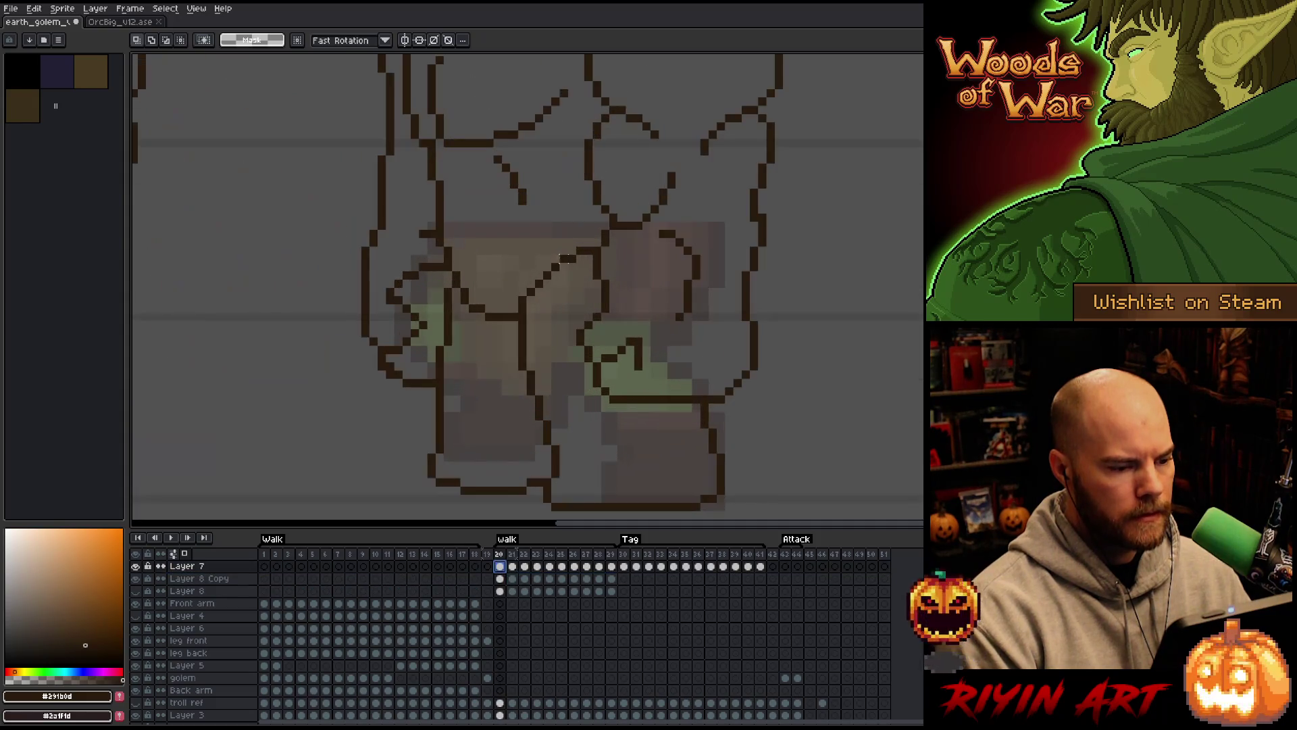
{"action": "scroll", "coordinate": [575, 309], "scroll_direction": "down", "scroll_amount": 2}
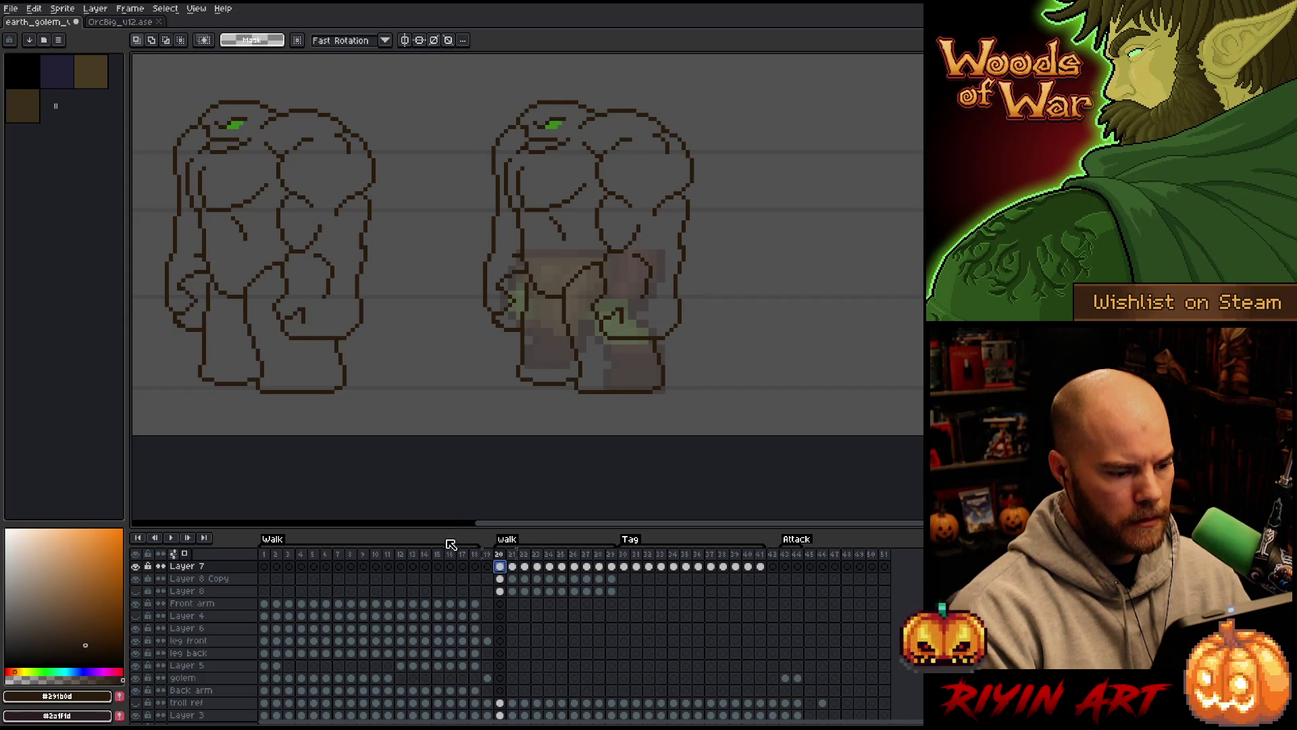
Lasso the right golem's leg outlines on Layer 7 frame 20 and delete them
{"action": "scroll", "coordinate": [539, 305], "scroll_direction": "up", "scroll_amount": 1}
{"action": "scroll", "coordinate": [539, 305], "scroll_direction": "down", "scroll_amount": 1}
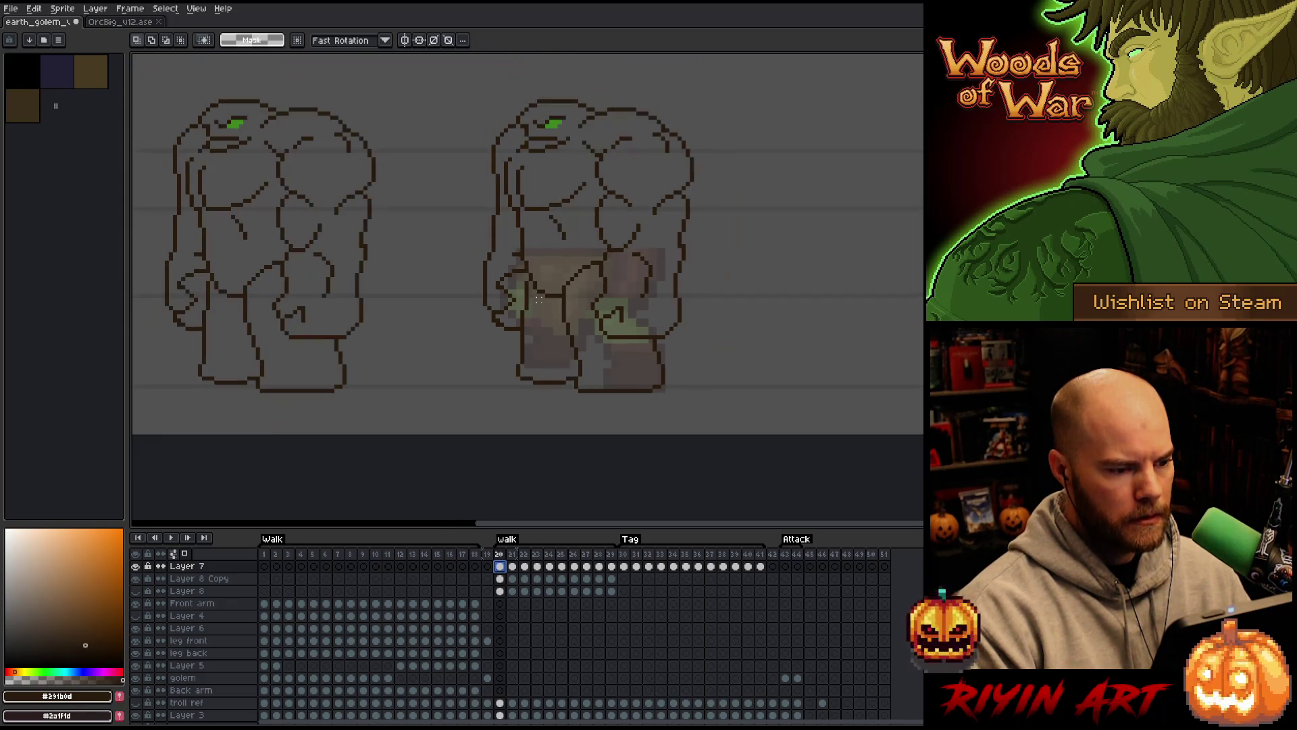
{"action": "key", "text": "b"}
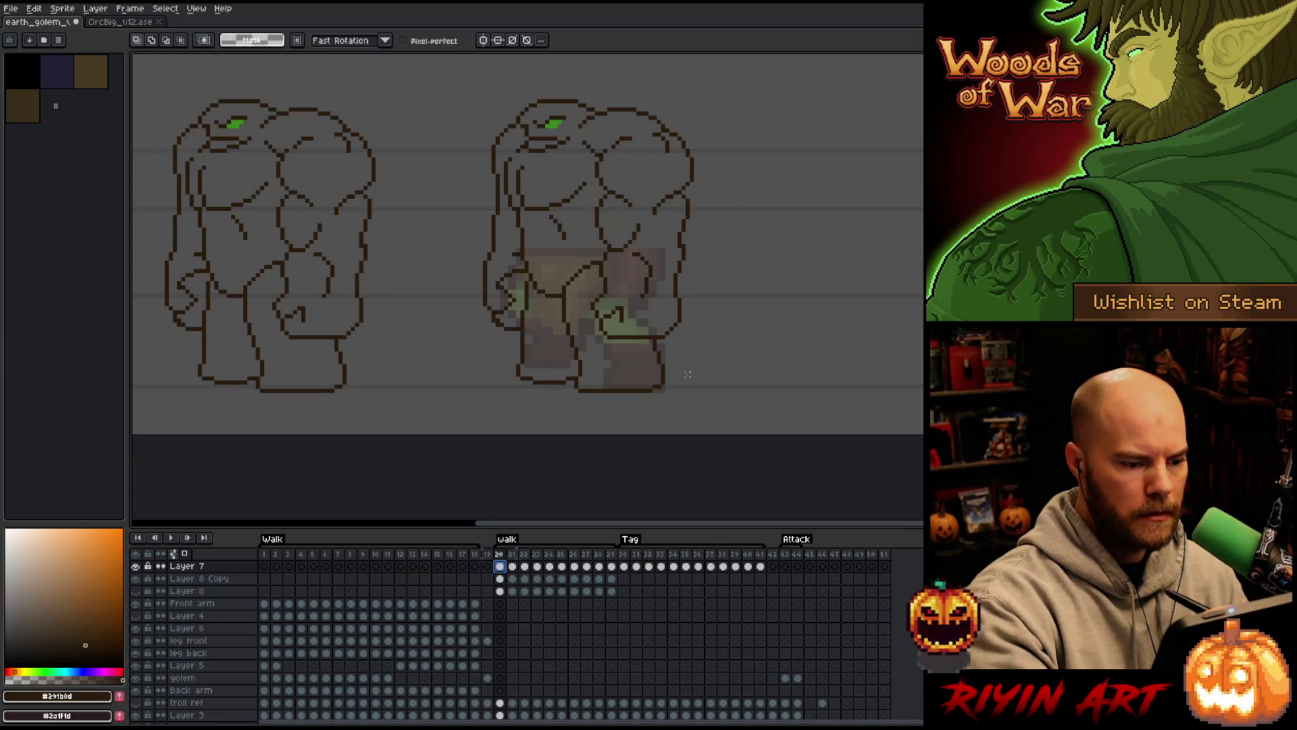
{"action": "mouse_move", "coordinate": [649, 340]}
{"action": "left_mouse_down"}
{"action": "mouse_move", "coordinate": [583, 352]}
{"action": "mouse_move", "coordinate": [571, 295]}
{"action": "left_mouse_up"}
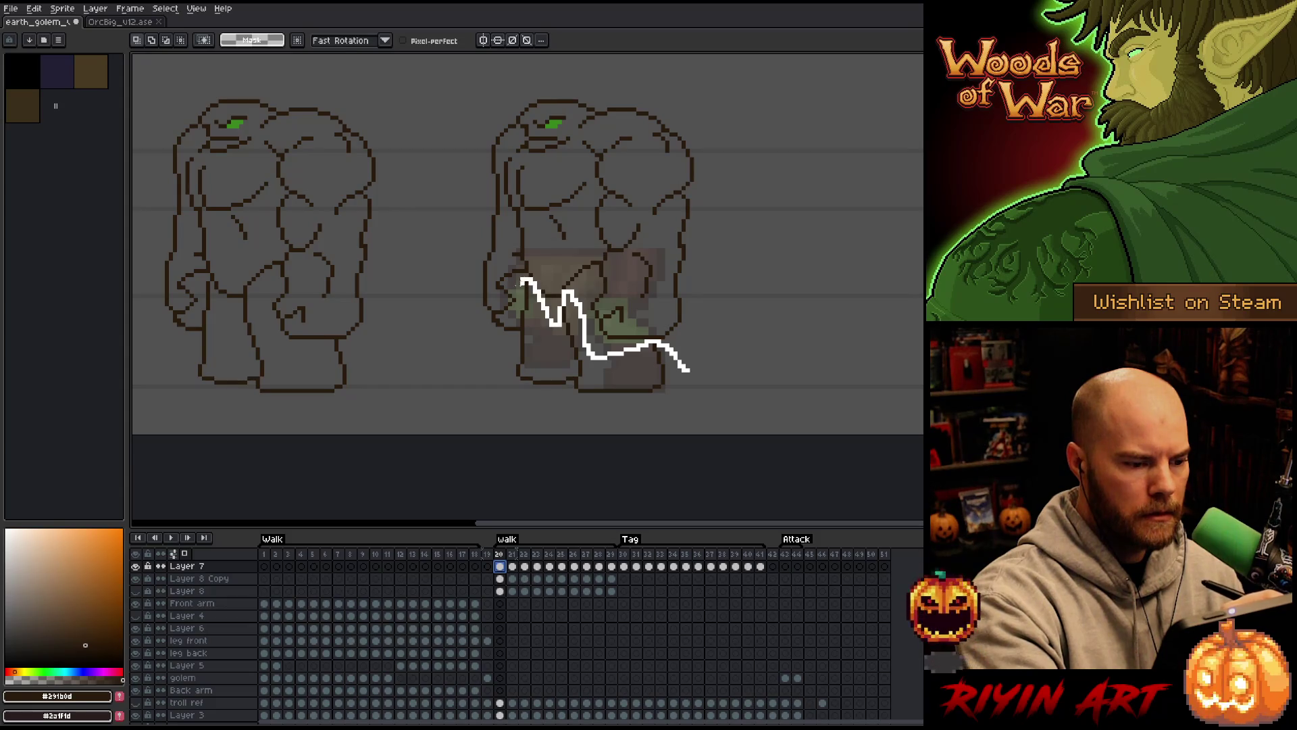
{"action": "left_click_drag", "start_coordinate": [688, 370], "coordinate": [642, 425]}
{"action": "key", "text": "Delete"}
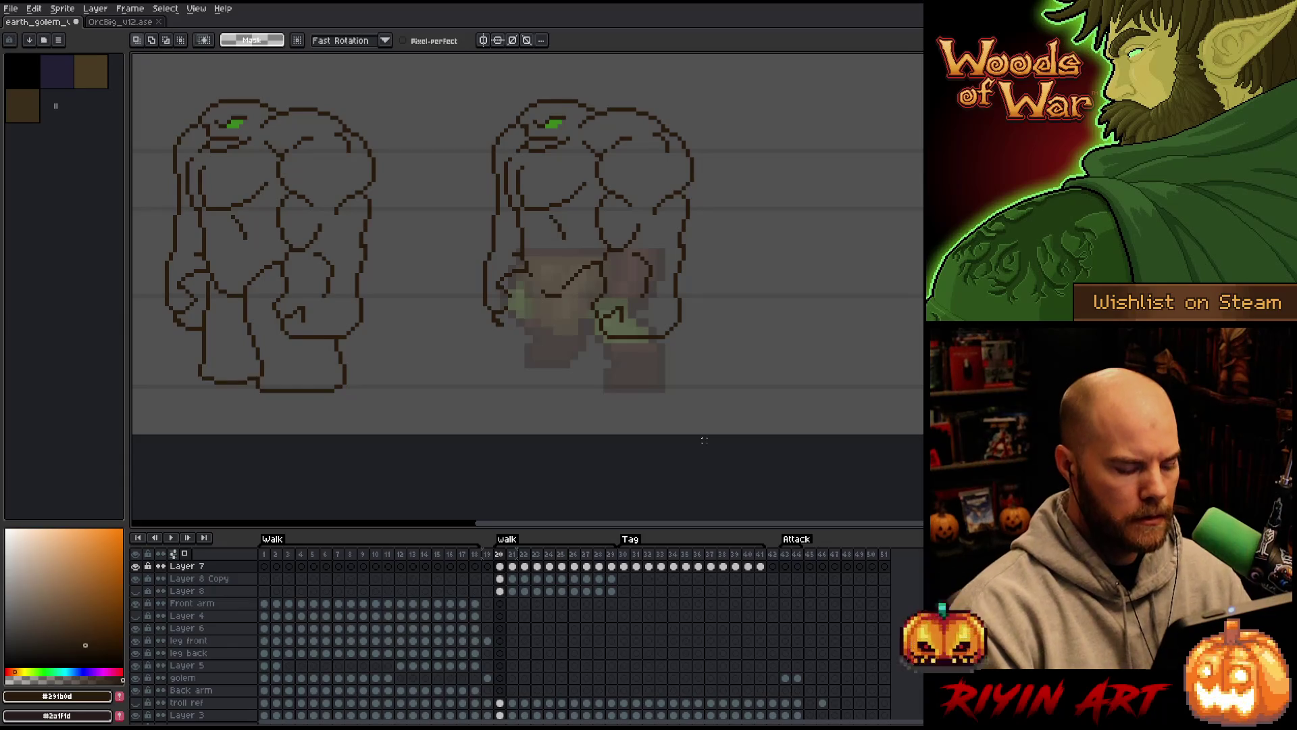
{"action": "key", "text": "b"}
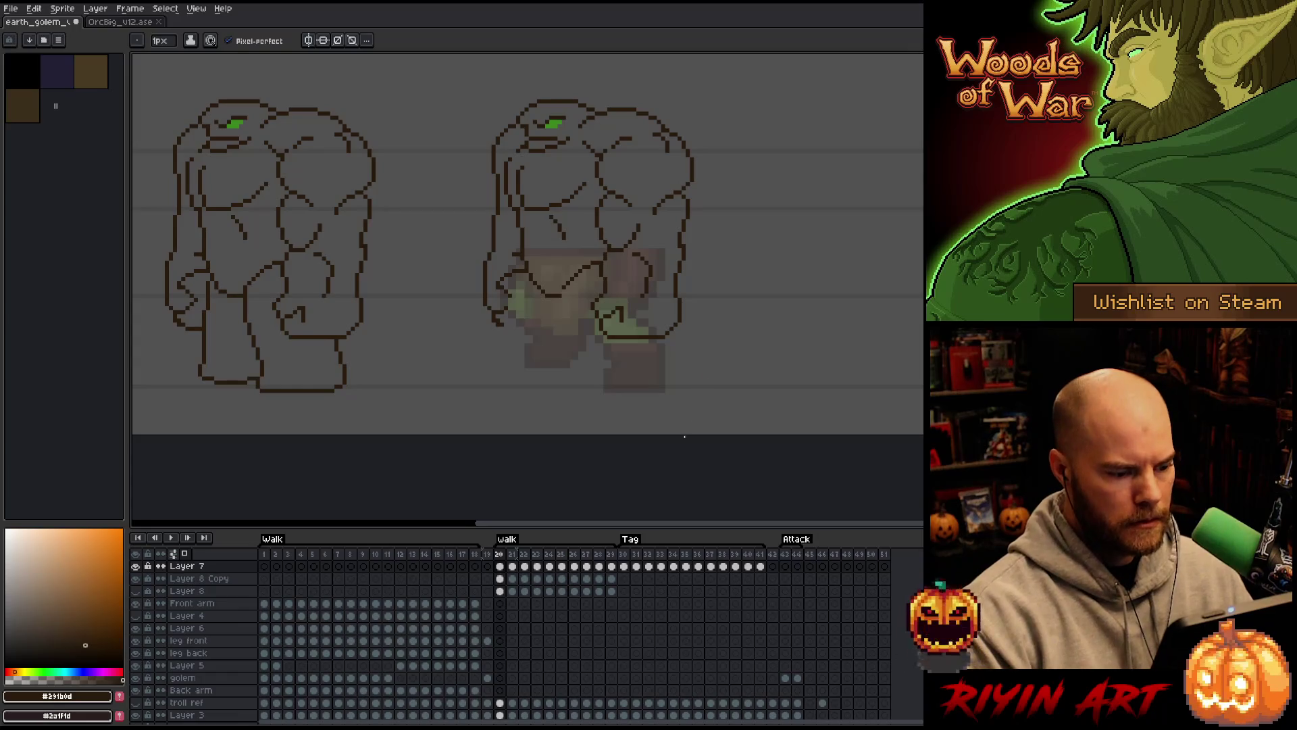
Paste the cut leg outlines onto a new Layer 9 above Layer 8 Copy and commit them
{"action": "left_click", "coordinate": [206, 579]}
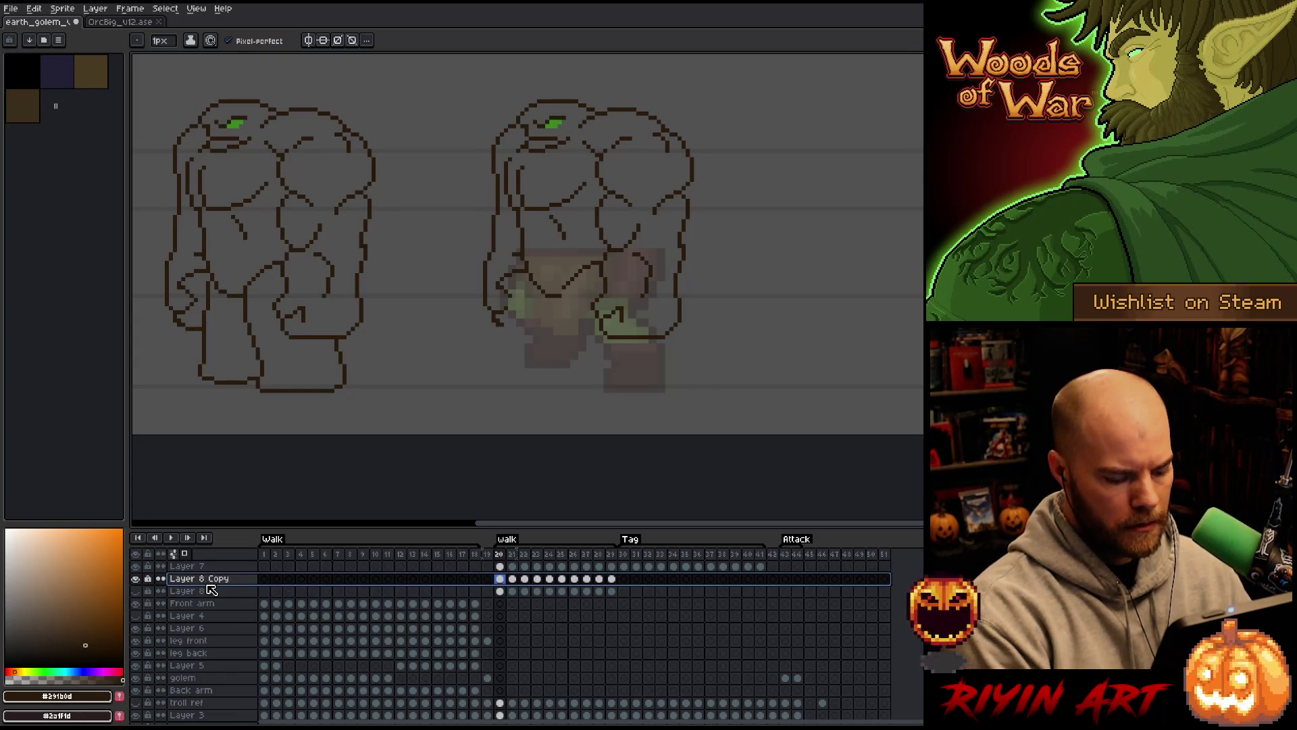
{"action": "key", "text": "shift+n"}
{"action": "key", "text": "ctrl+v"}
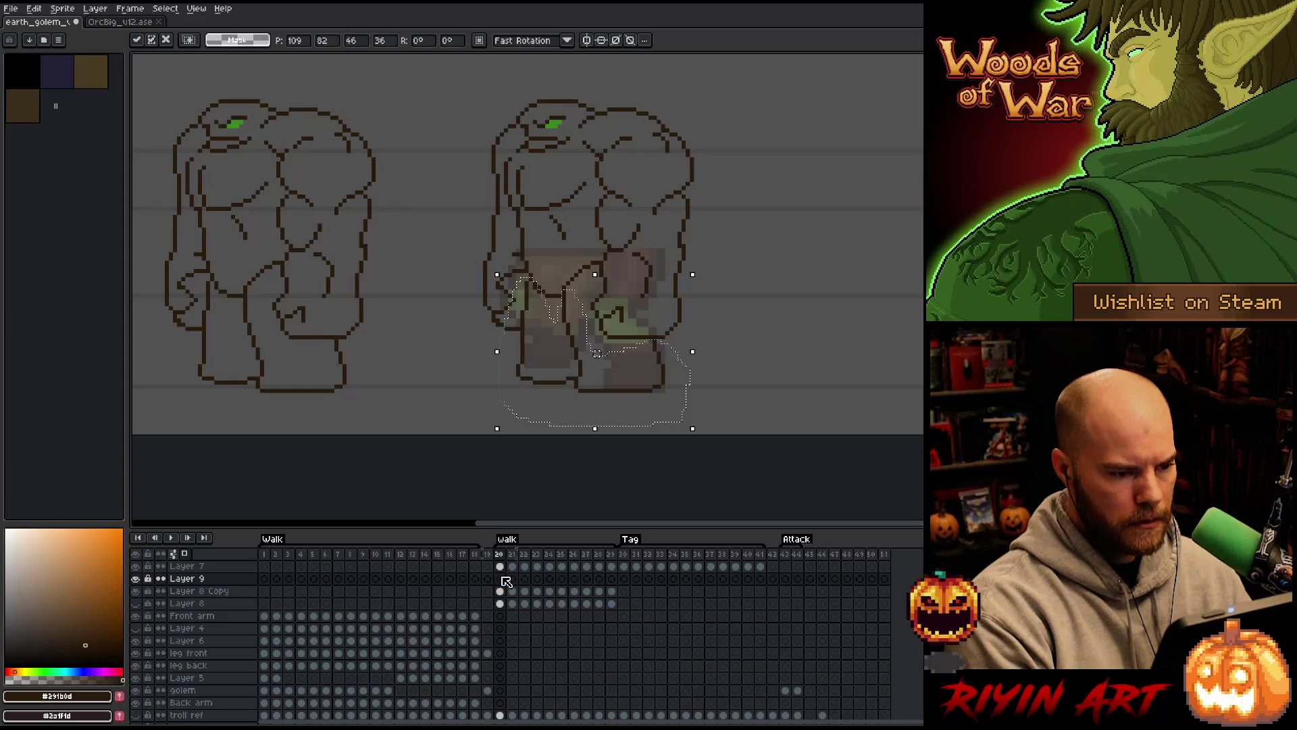
{"action": "key", "text": "Return"}
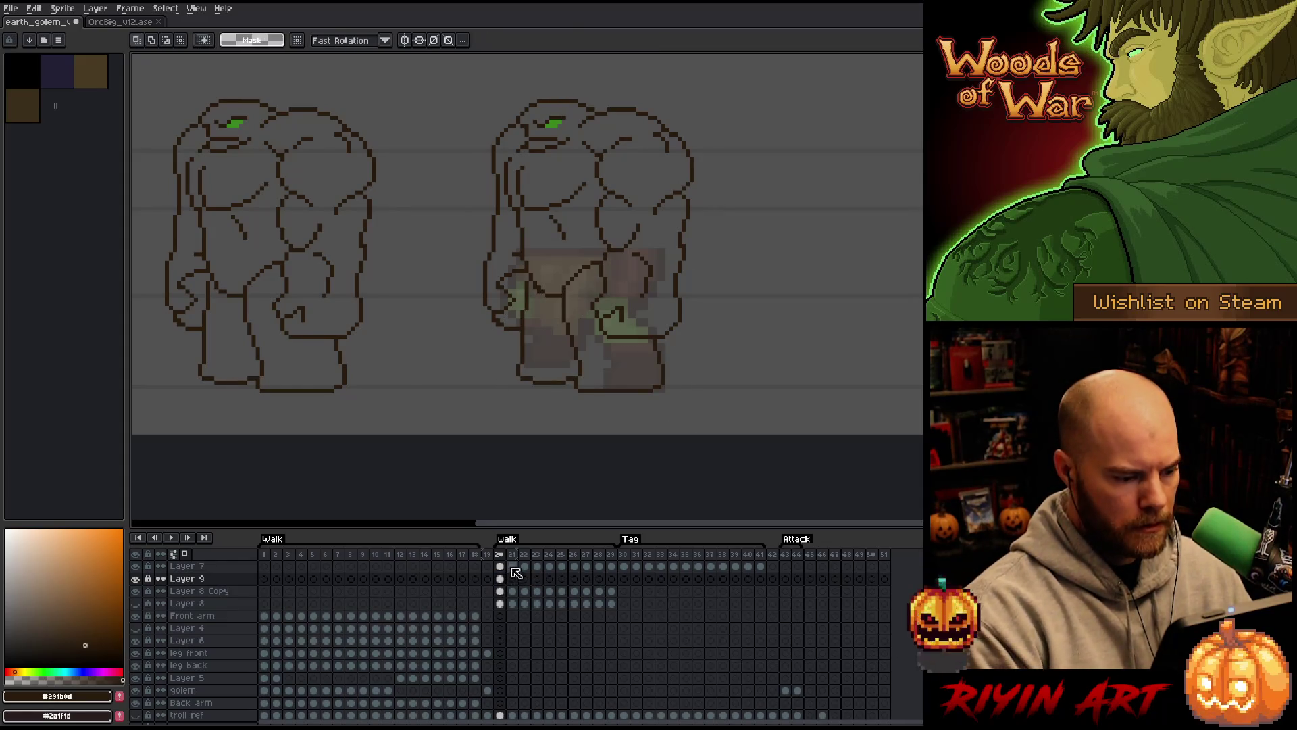
{"action": "left_click", "coordinate": [599, 566]}
Link Layer 7's cels across frames 20–29, then return to Layer 9's frame 20
{"action": "left_click", "coordinate": [500, 567]}
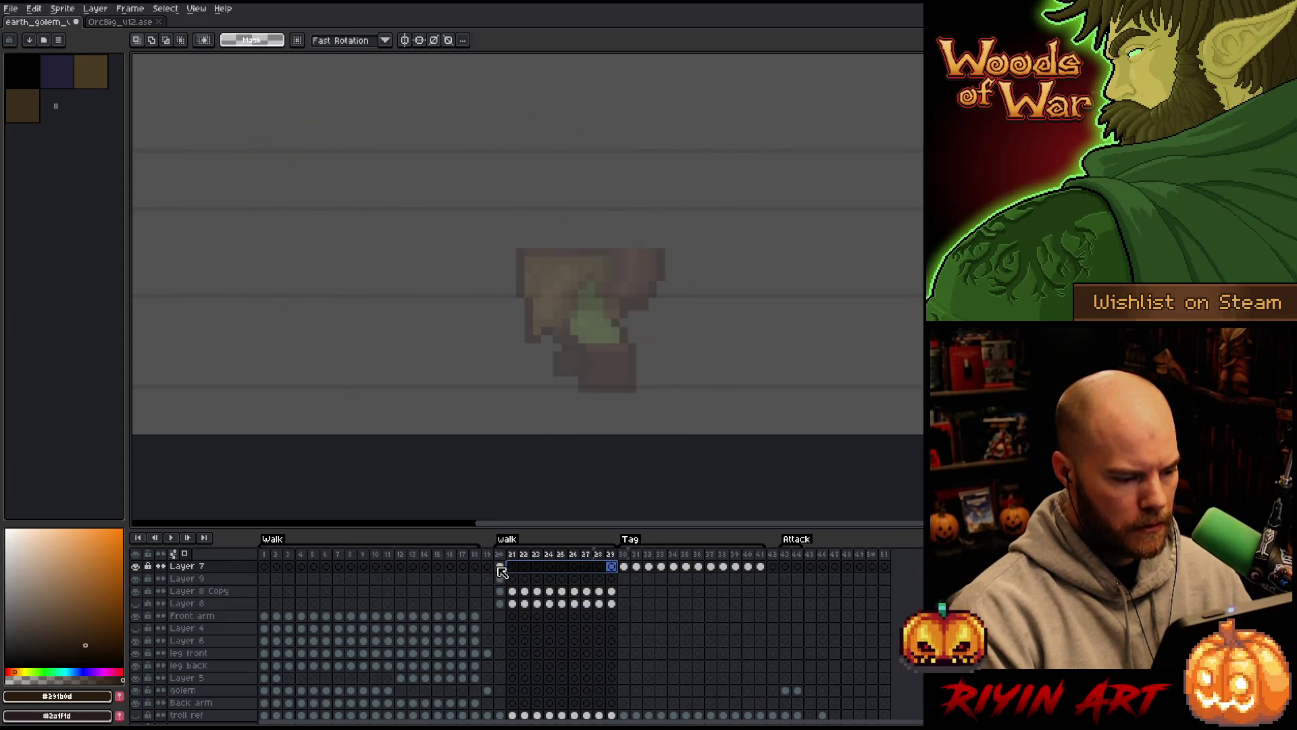
{"action": "left_click_drag", "start_coordinate": [502, 572], "coordinate": [614, 571]}
{"action": "right_click", "coordinate": [613, 569]}
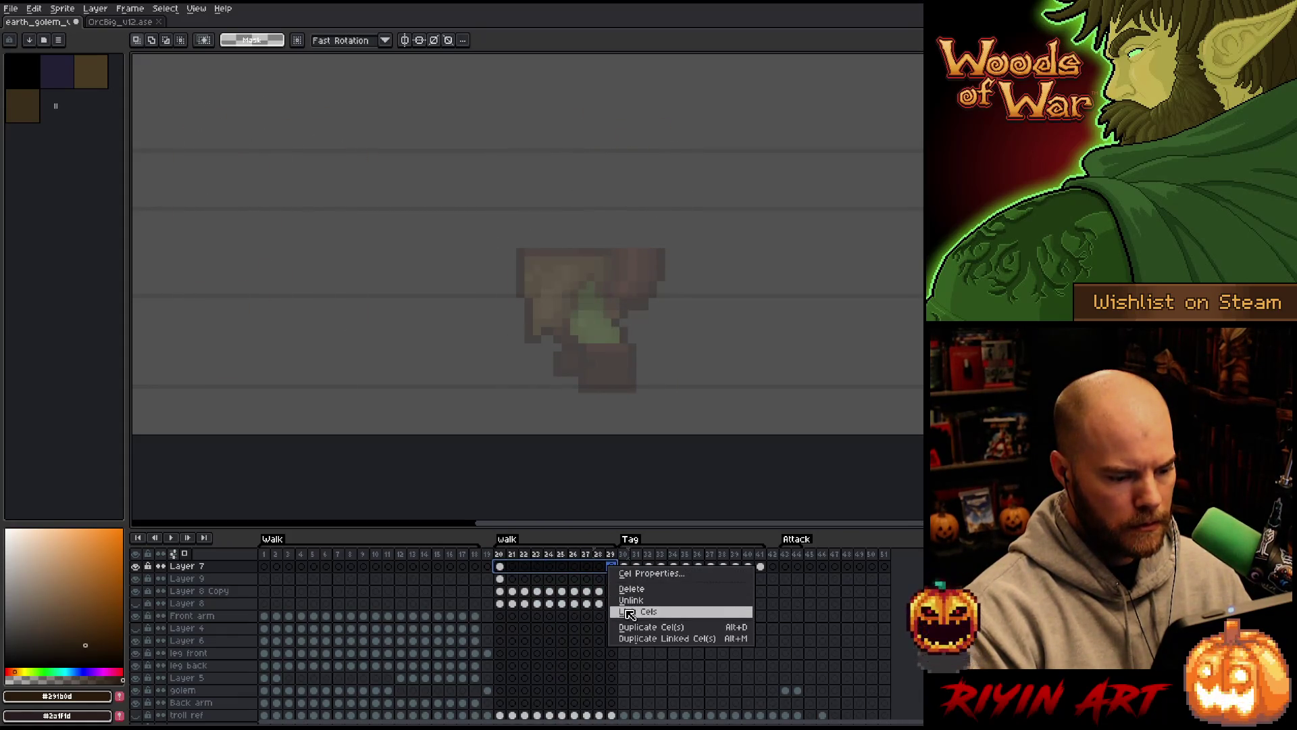
{"action": "left_click", "coordinate": [631, 609]}
{"action": "left_click", "coordinate": [501, 579]}
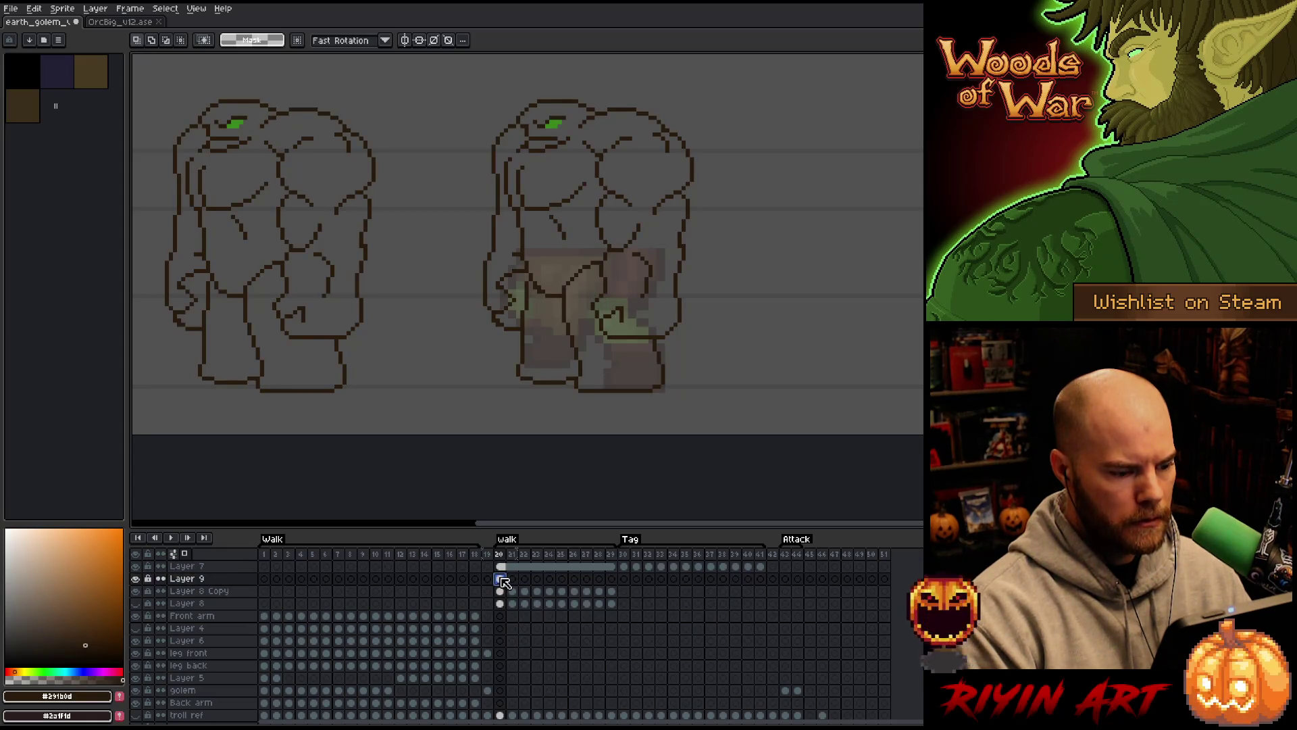
{"action": "left_click_drag", "start_coordinate": [508, 570], "coordinate": [613, 569]}
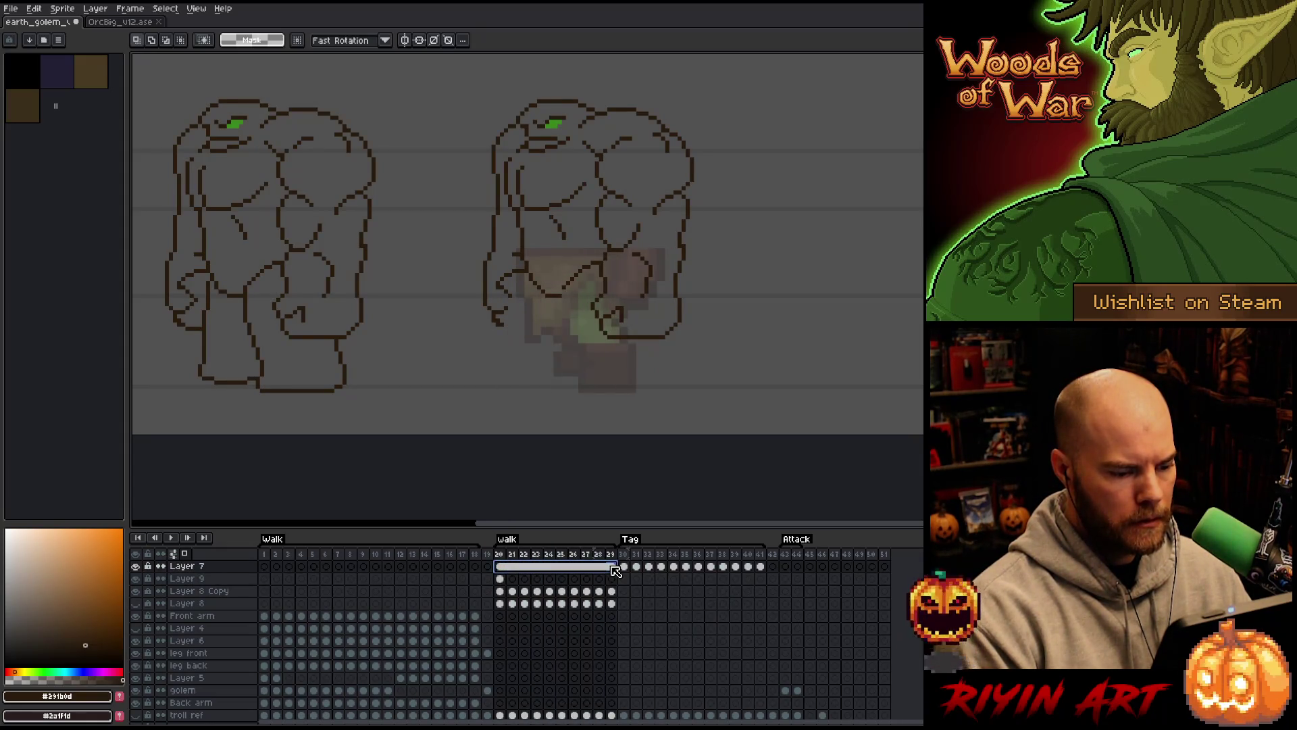
{"action": "right_click", "coordinate": [613, 570]}
{"action": "left_click", "coordinate": [643, 608]}
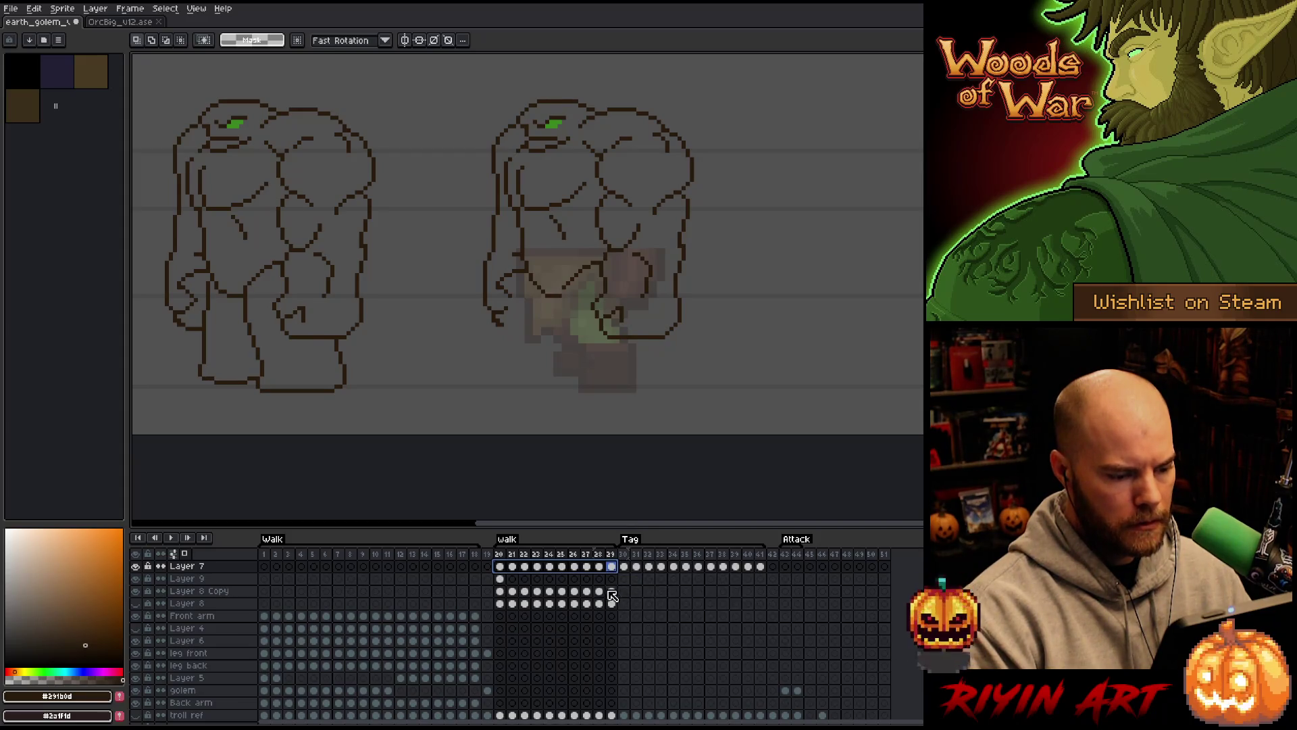
{"action": "left_click", "coordinate": [507, 581]}
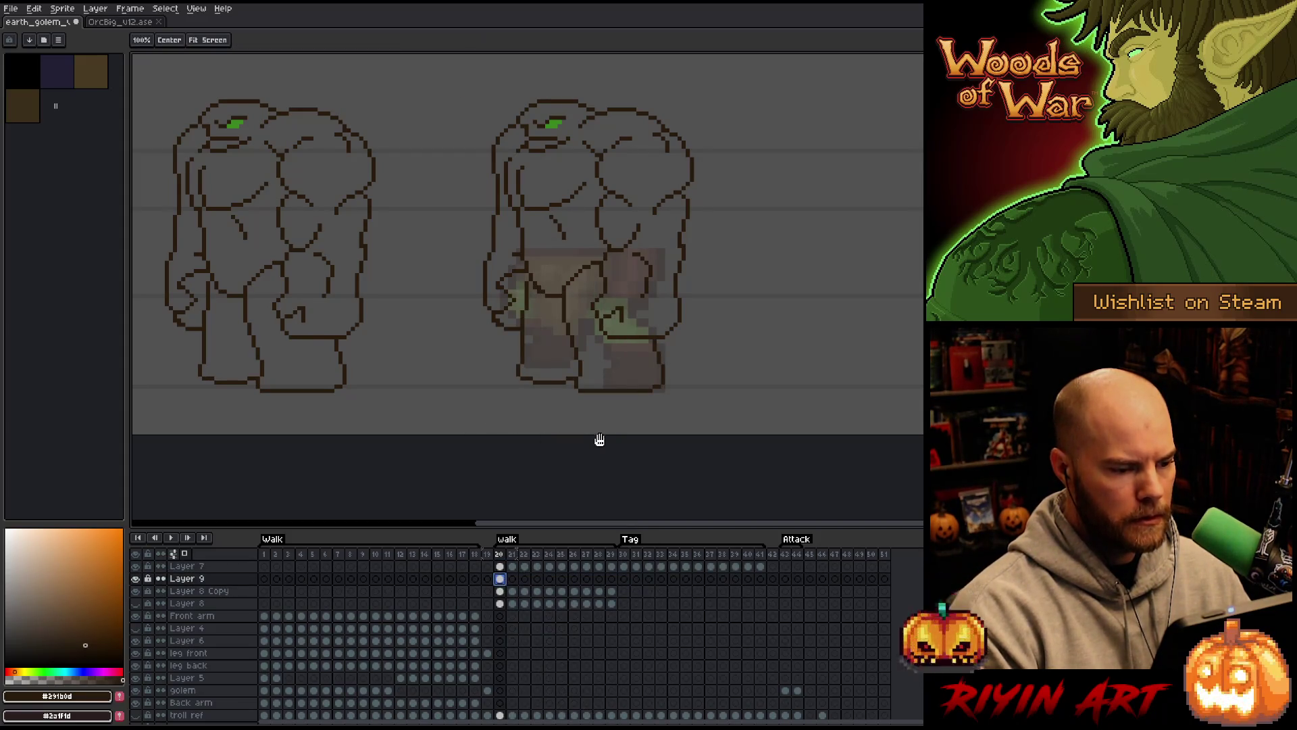
{"action": "left_click_drag", "start_coordinate": [596, 437], "coordinate": [605, 417]}
{"action": "scroll", "coordinate": [587, 344], "scroll_direction": "up", "scroll_amount": 1}
Centre the view on the right golem and pencil a diagonal line down its lower body
{"action": "scroll", "coordinate": [575, 339], "scroll_direction": "down", "scroll_amount": 1}
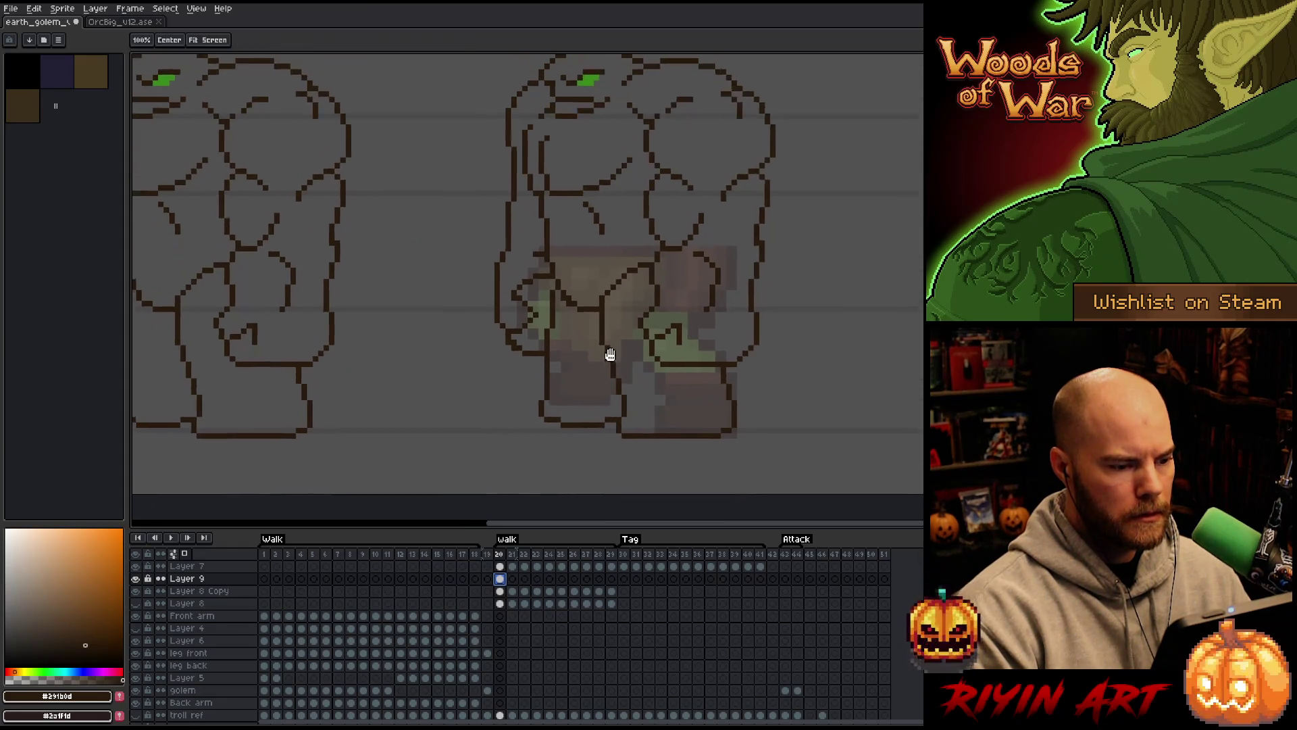
{"action": "left_click_drag", "start_coordinate": [608, 356], "coordinate": [652, 368]}
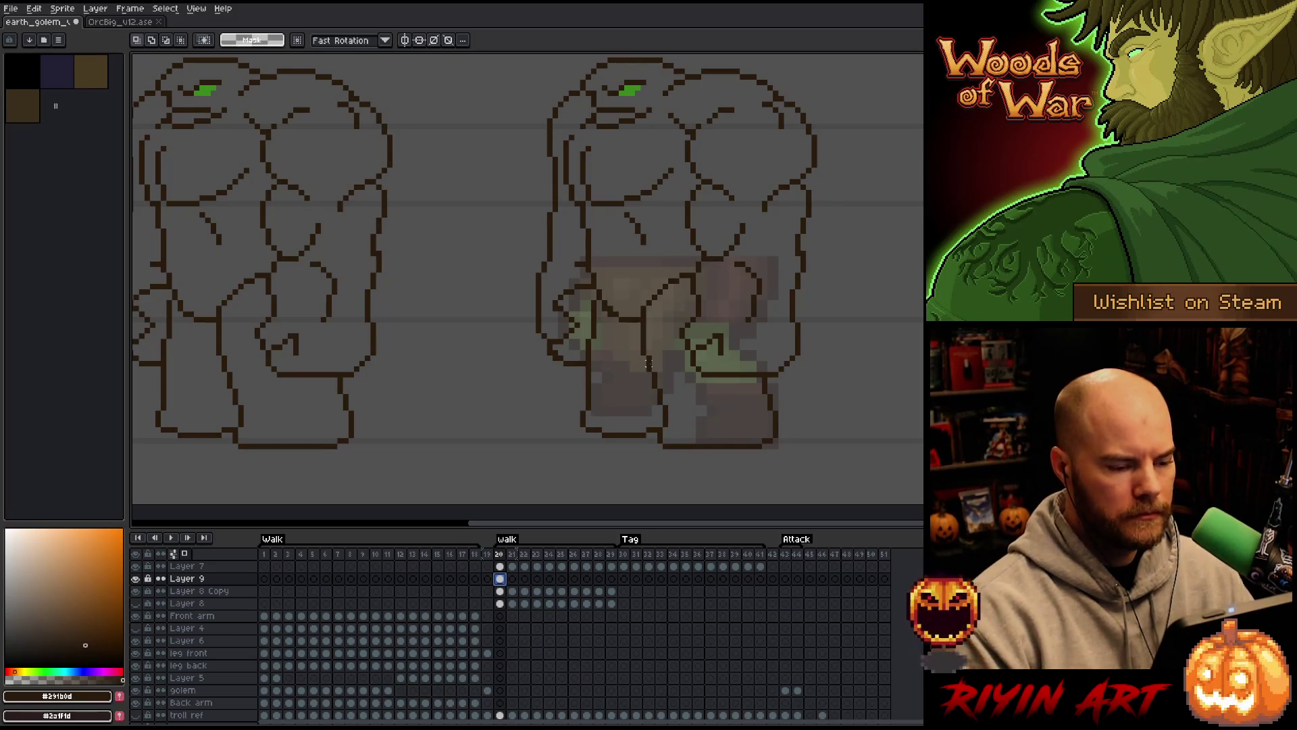
{"action": "left_click_drag", "start_coordinate": [741, 362], "coordinate": [655, 381]}
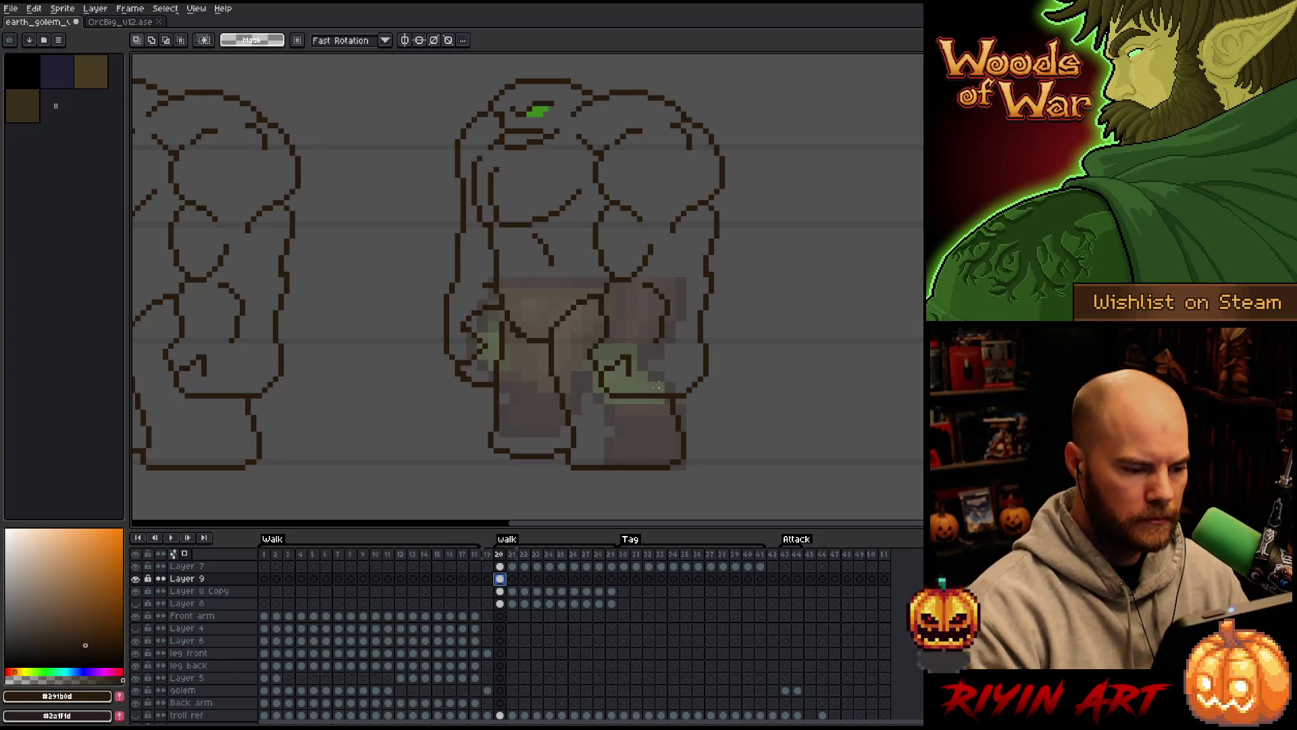
{"action": "key", "text": "b"}
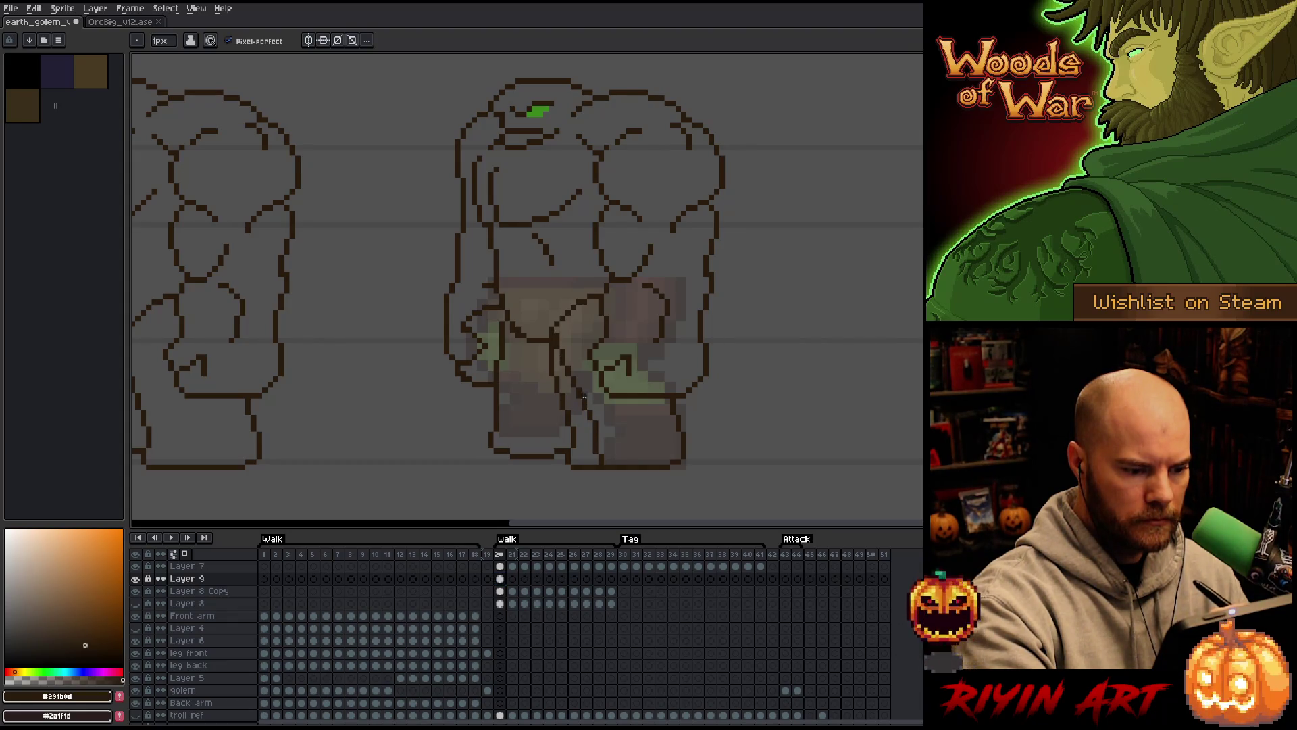
{"action": "key", "text": "ctrl+z"}
{"action": "left_click_drag", "start_coordinate": [562, 358], "coordinate": [590, 410]}
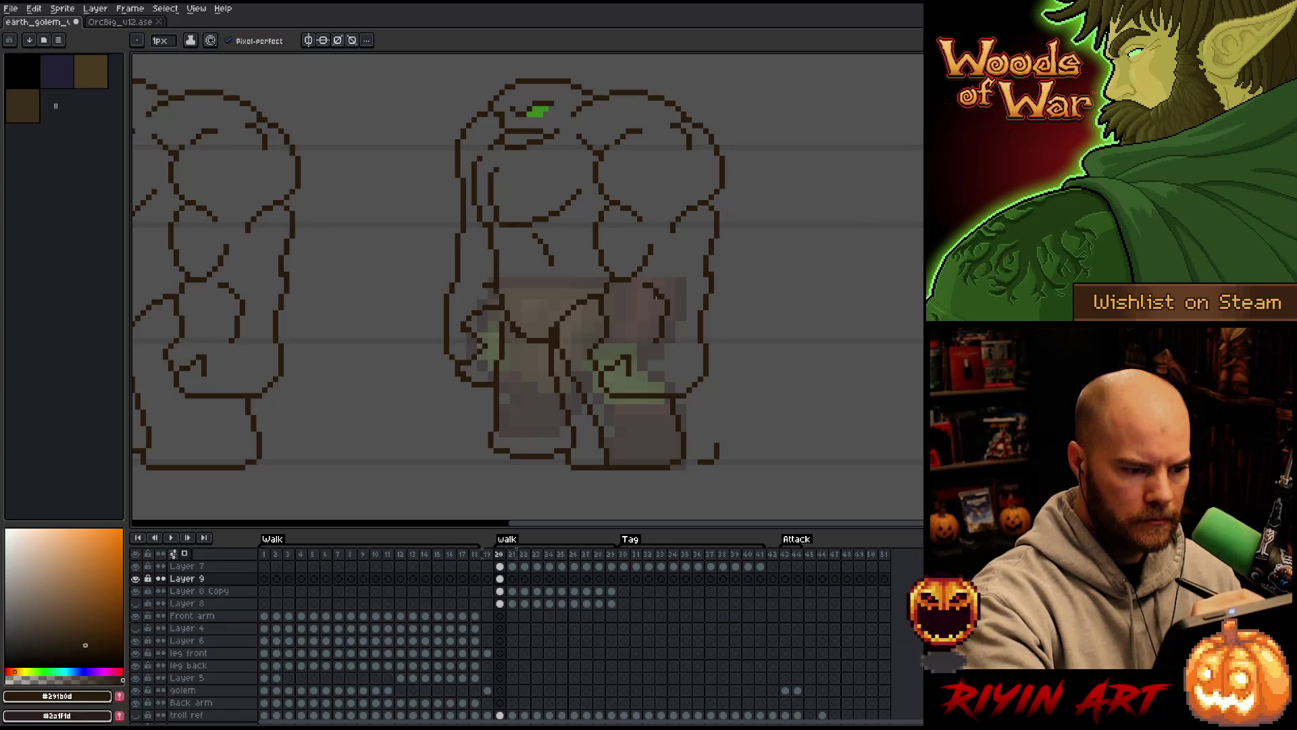
Draw the right leg's outline down to the foot and erase stray pixels around it
{"action": "mouse_move", "coordinate": [672, 327]}
{"action": "left_mouse_down"}
{"action": "mouse_move", "coordinate": [701, 376]}
{"action": "mouse_move", "coordinate": [711, 440]}
{"action": "left_mouse_up"}
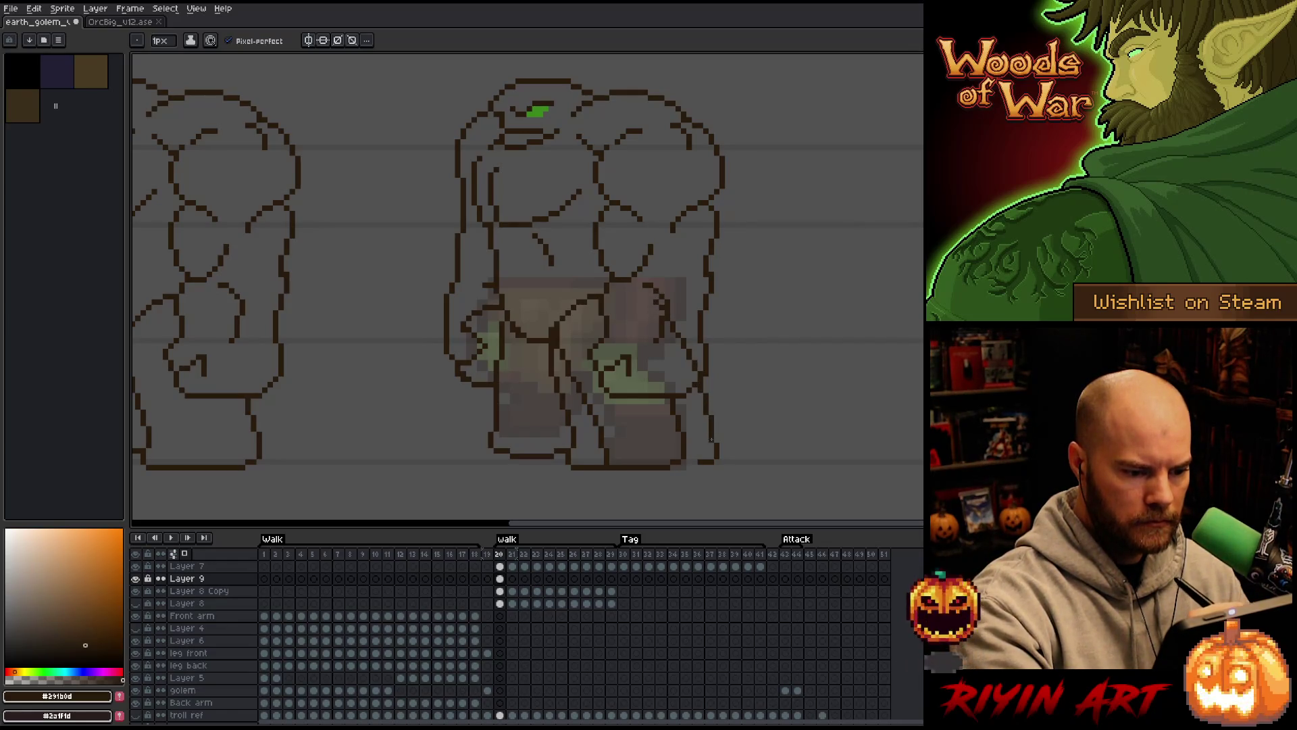
{"action": "key", "text": "e"}
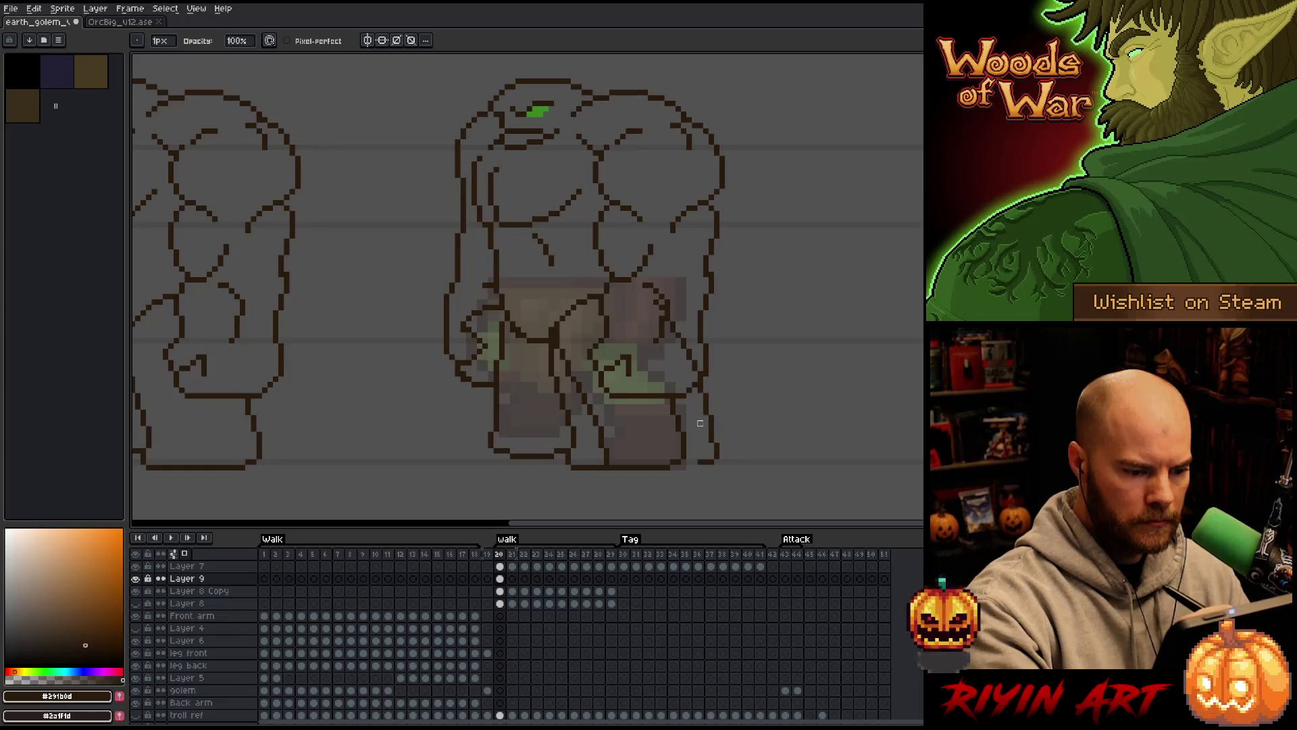
{"action": "key", "text": "b"}
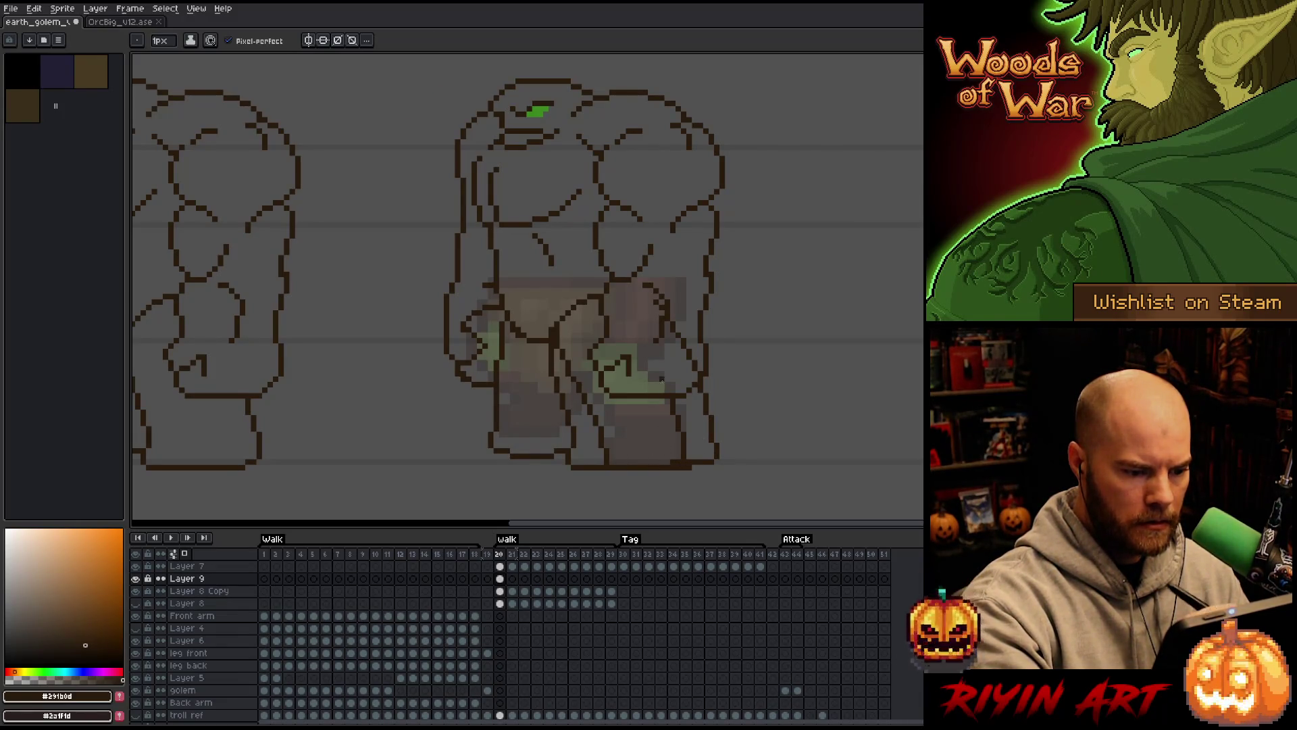
{"action": "key", "text": "e"}
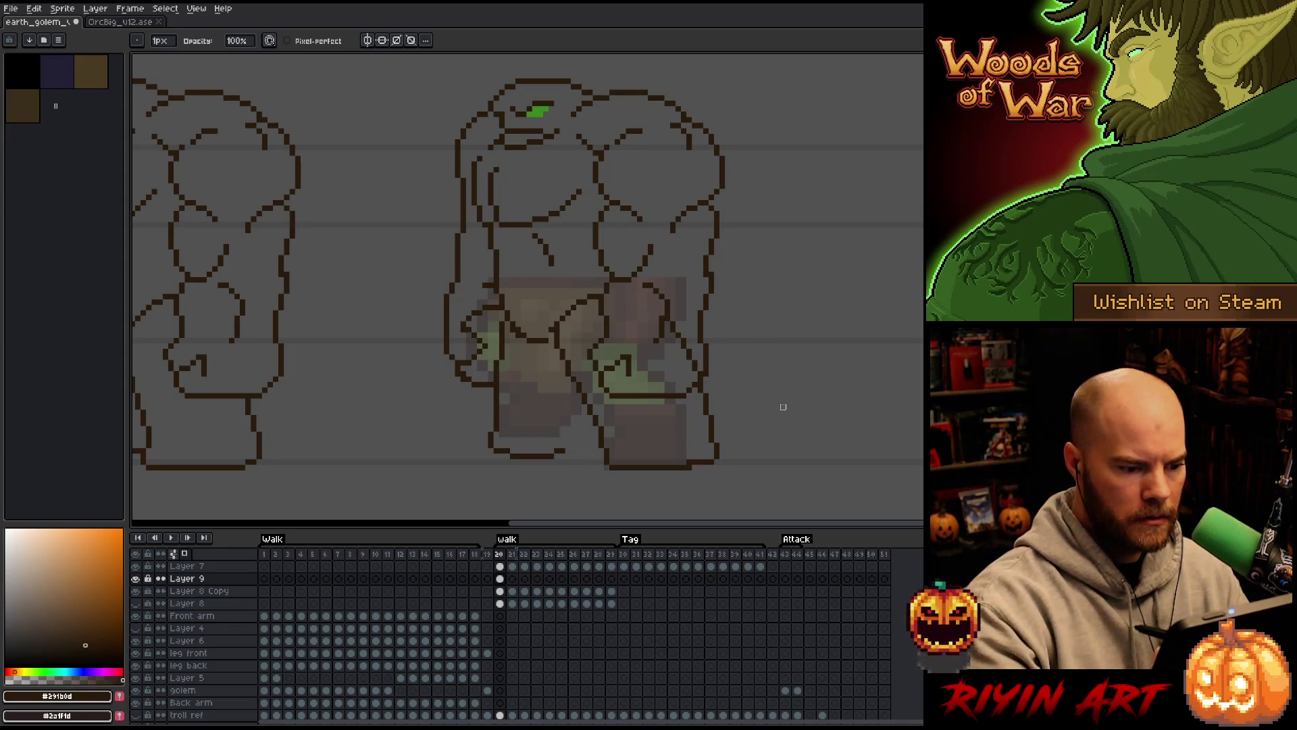
{"action": "key", "text": "b"}
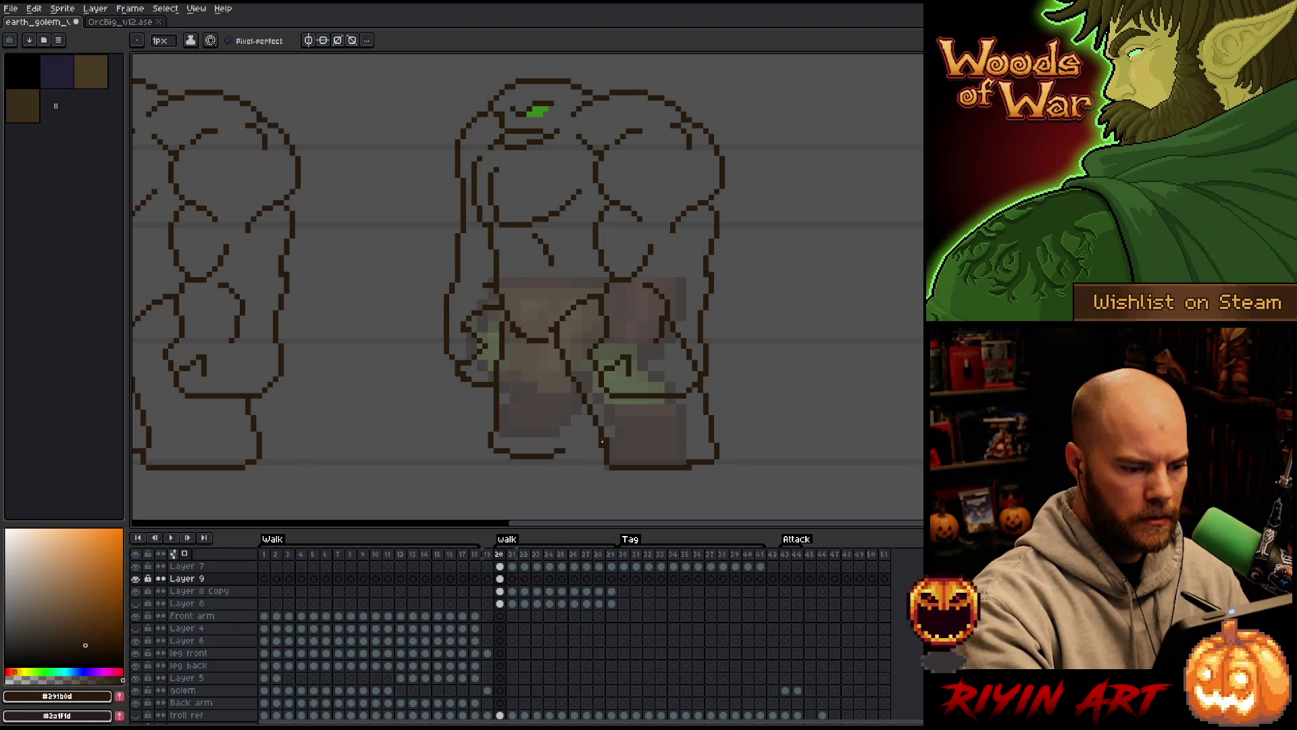
{"action": "key", "text": "e"}
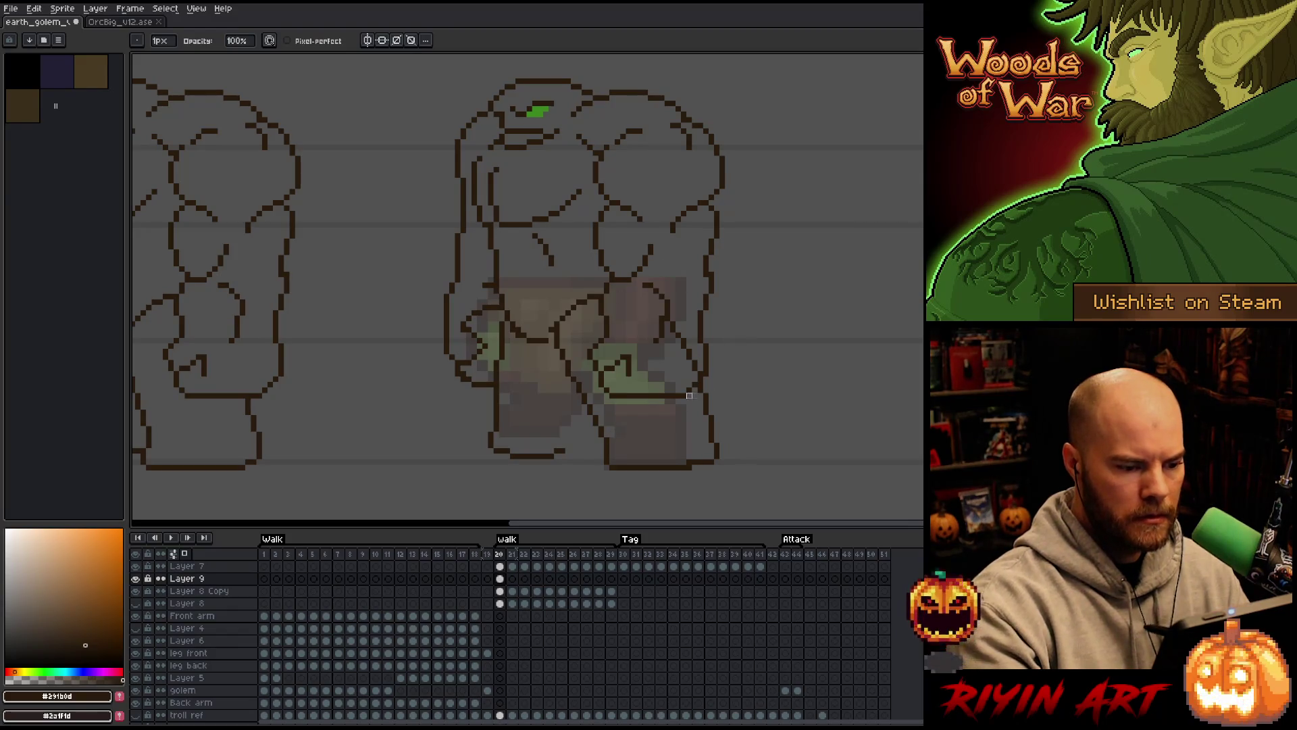
{"action": "key", "text": "b"}
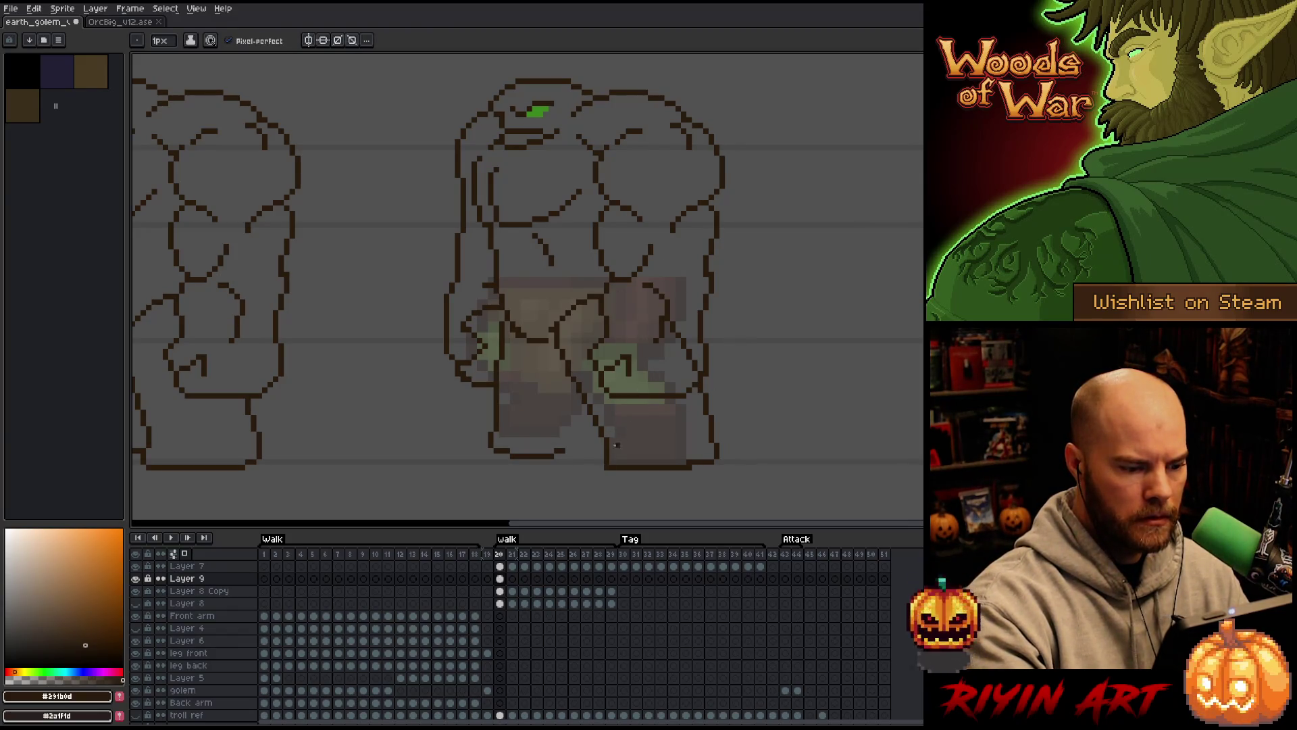
{"action": "left_click_drag", "start_coordinate": [753, 428], "coordinate": [841, 409]}
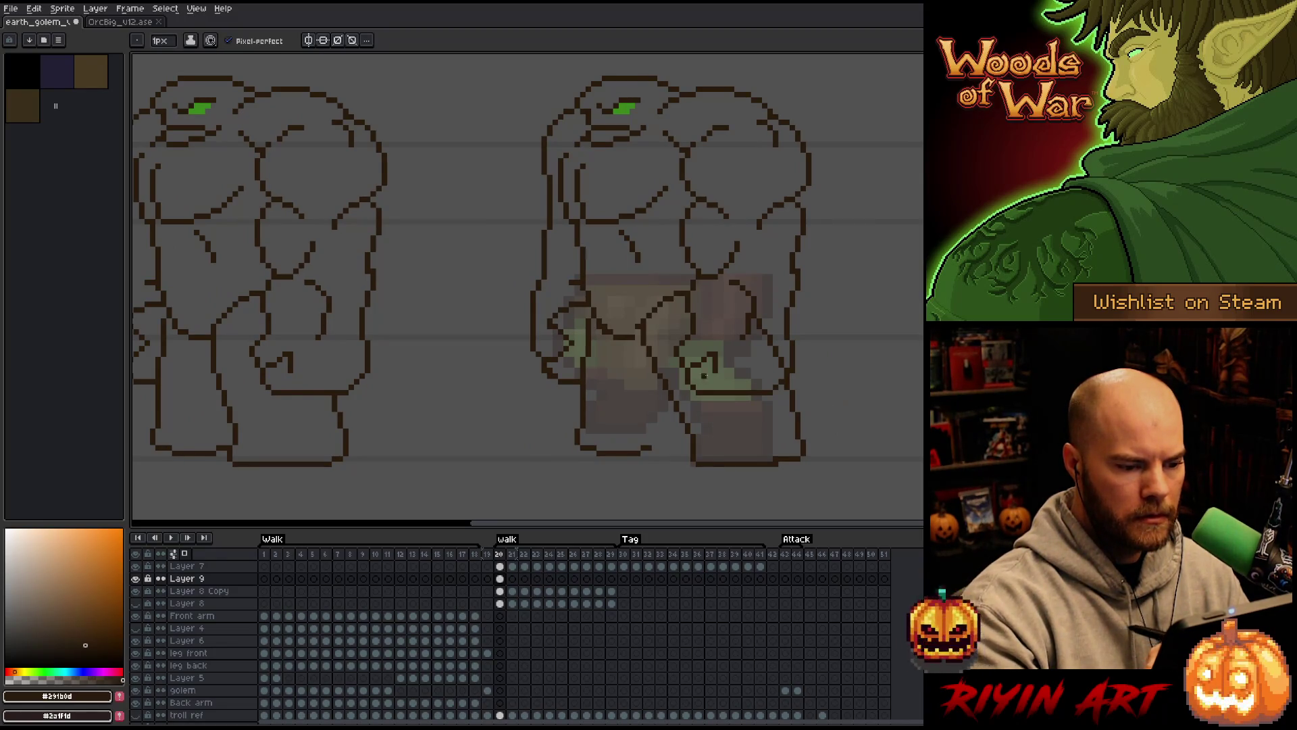
Draw a line down the right golem's lower body and clean it up with the eraser
{"action": "left_click_drag", "start_coordinate": [653, 370], "coordinate": [687, 415]}
{"action": "key", "text": "e"}
{"action": "key", "text": "b"}
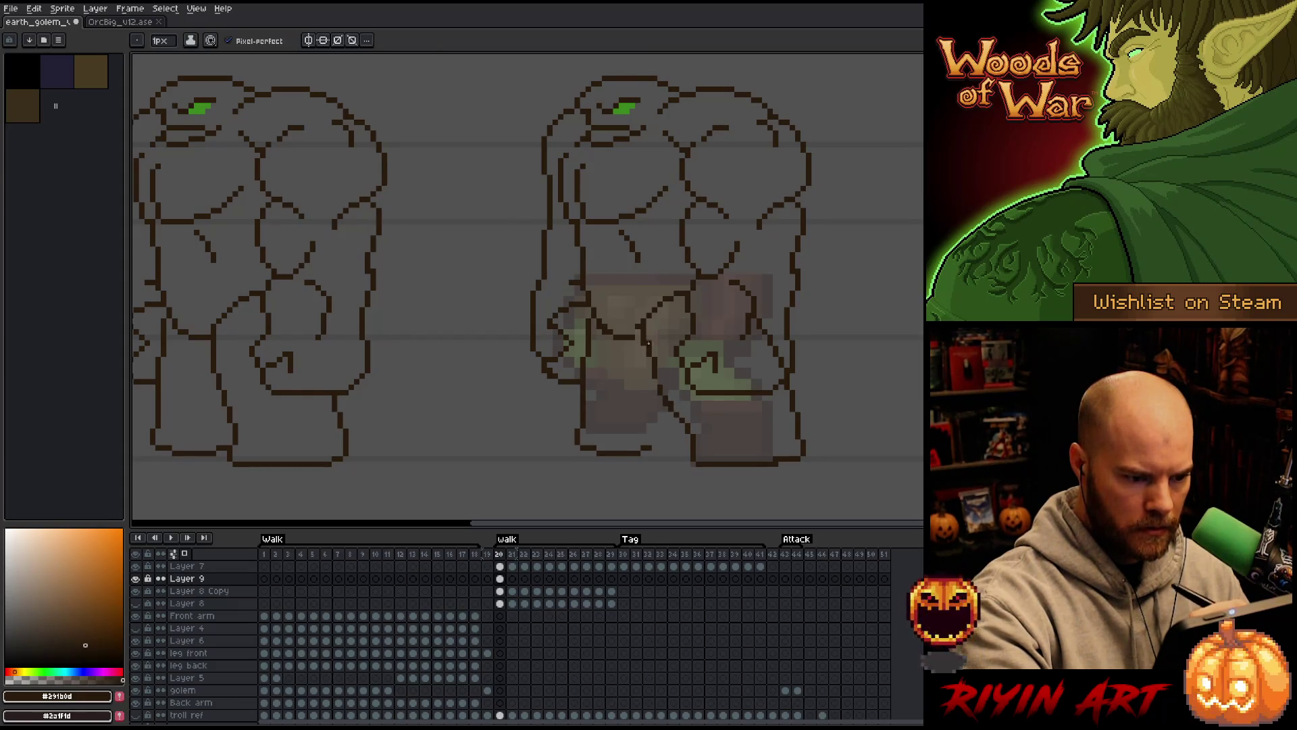
{"action": "key", "text": "e"}
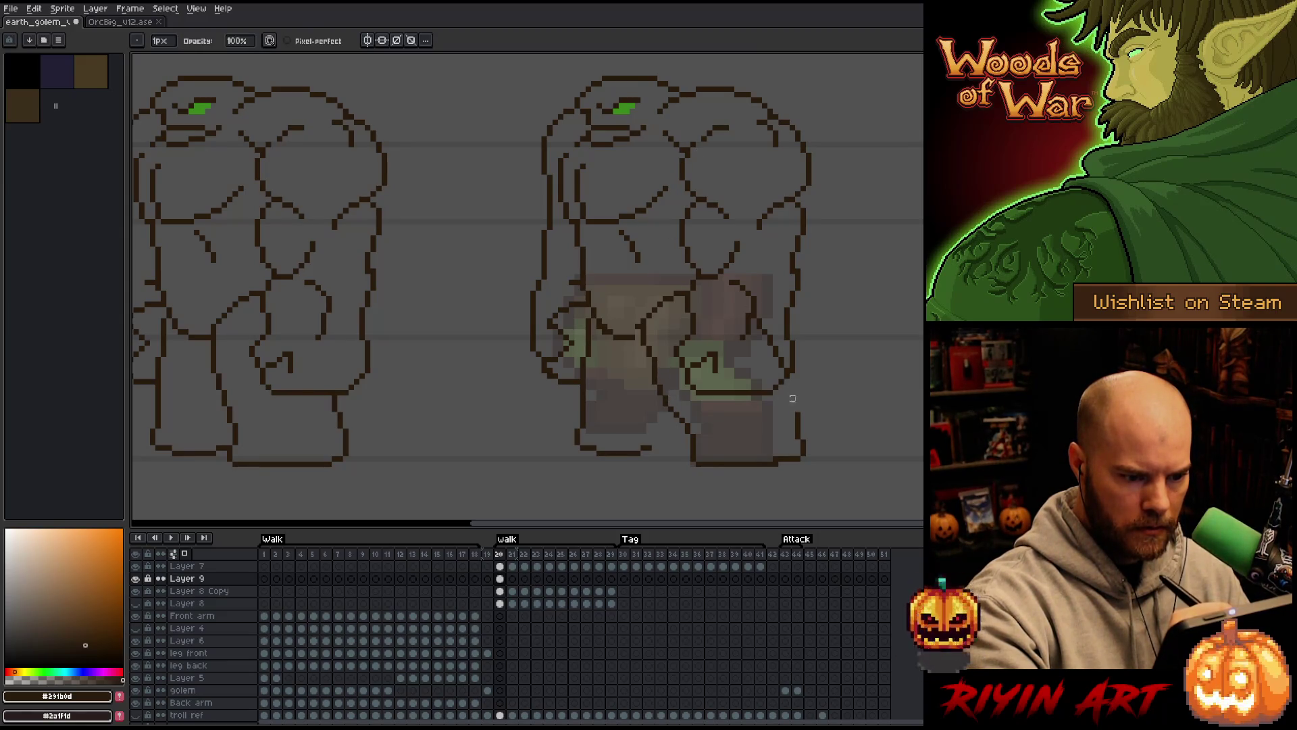
{"action": "key", "text": "b"}
Draw the diagonal stroke down to the right leg, undoing to retry it longer
{"action": "left_click_drag", "start_coordinate": [758, 369], "coordinate": [793, 428]}
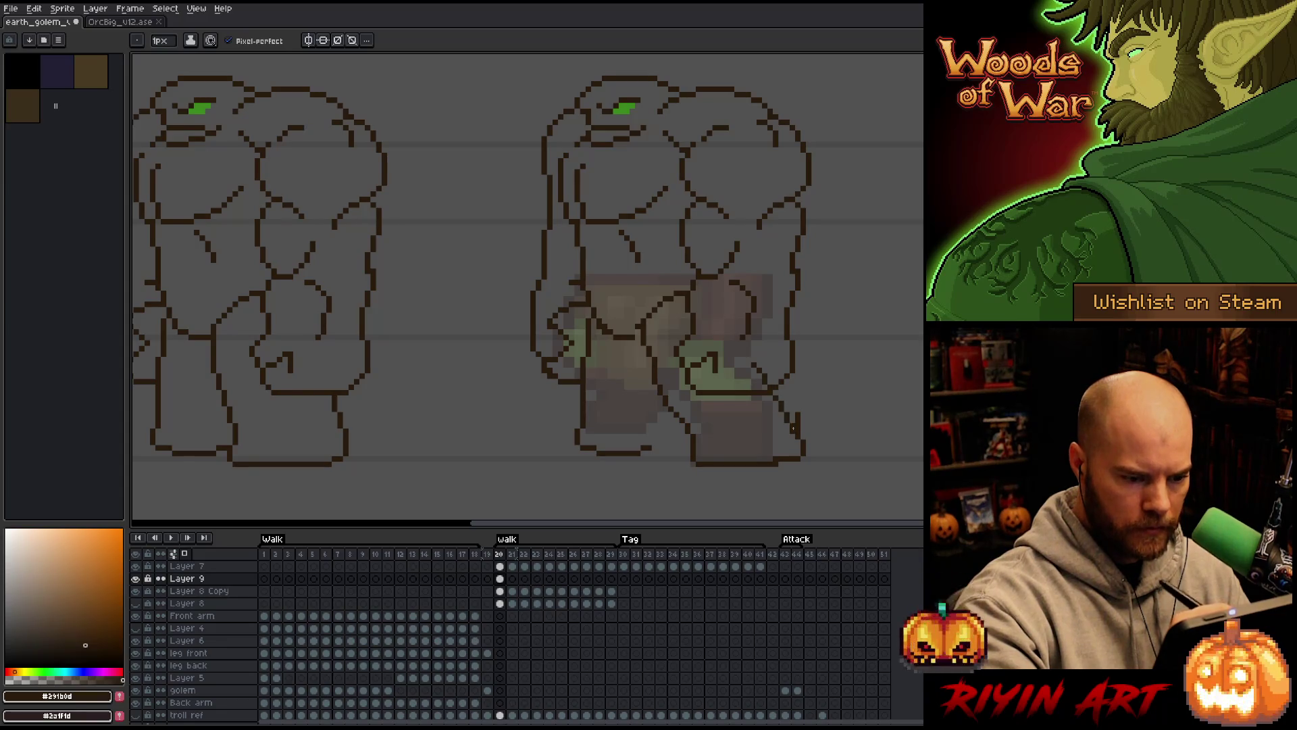
{"action": "key", "text": "ctrl+z"}
{"action": "mouse_move", "coordinate": [757, 373]}
{"action": "left_mouse_down"}
{"action": "mouse_move", "coordinate": [782, 383]}
{"action": "mouse_move", "coordinate": [796, 442]}
{"action": "left_mouse_up"}
{"action": "key", "text": "ctrl+z"}
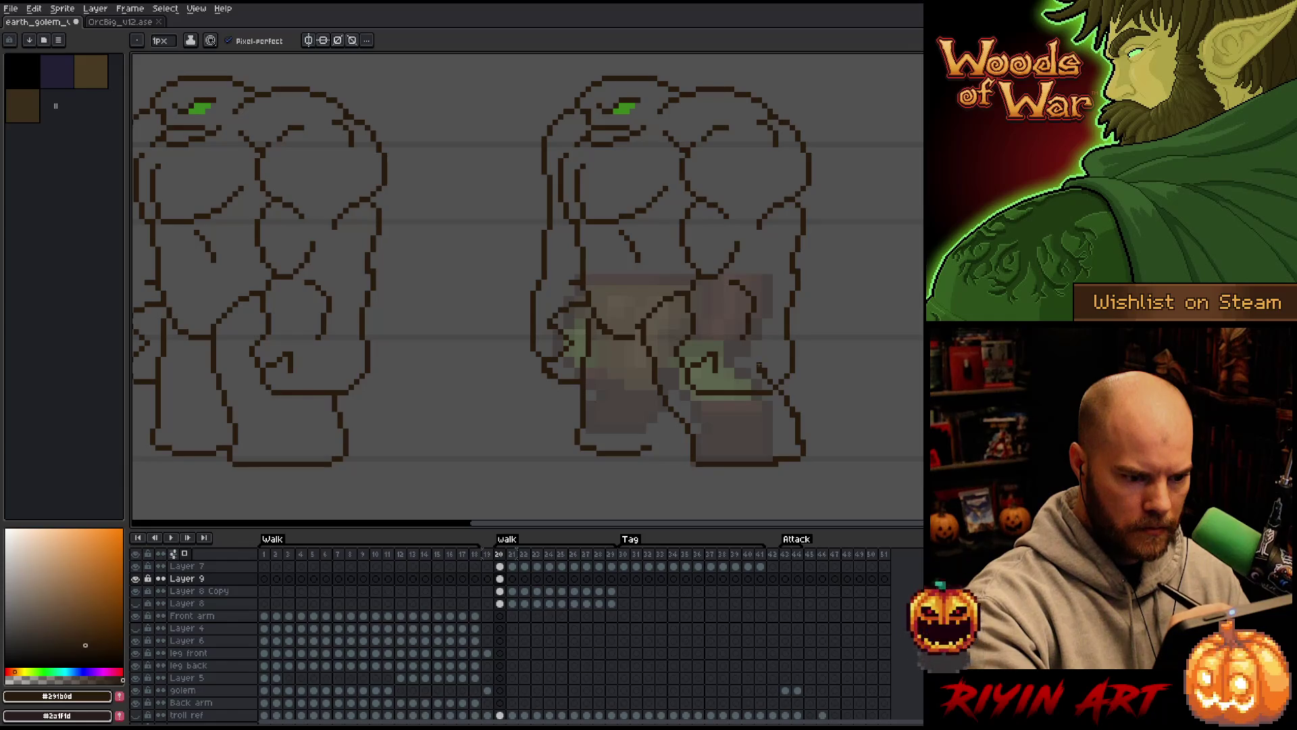
Select Layer 7's frame 20 cel and open Layer 7's properties
{"action": "key", "text": "e"}
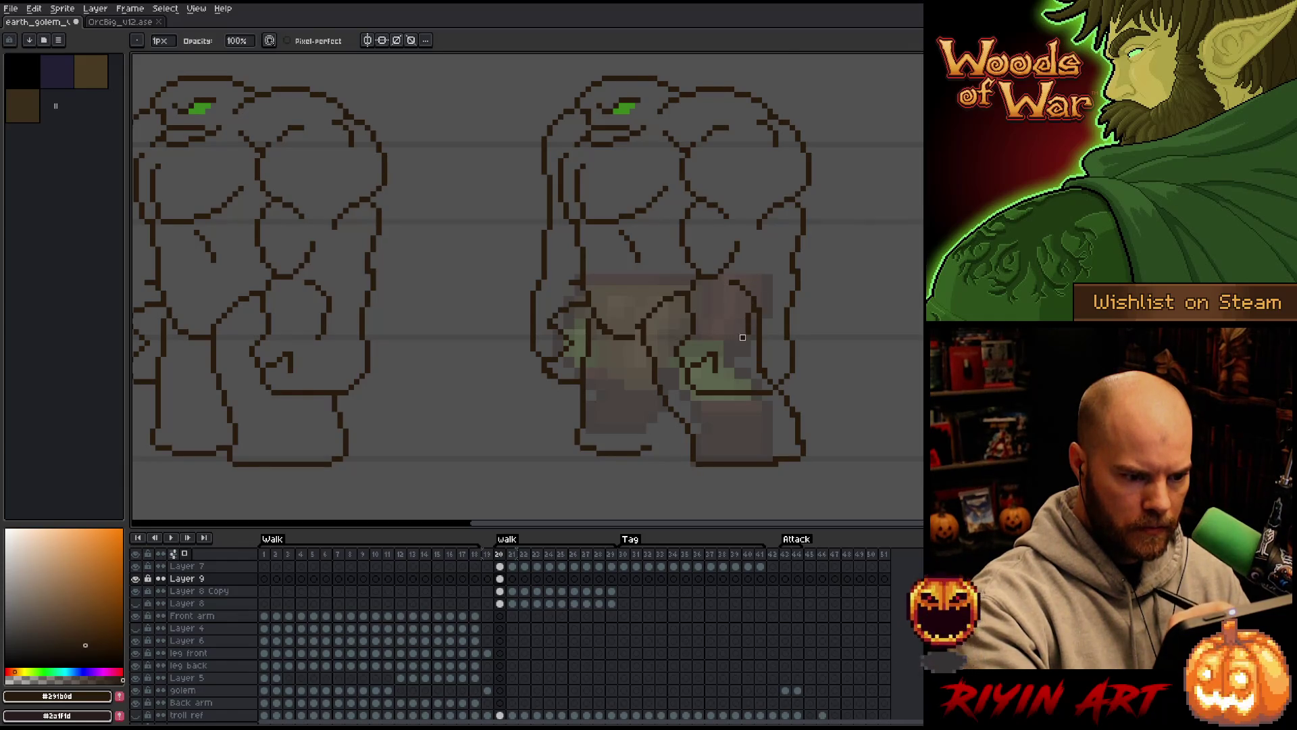
{"action": "left_click", "coordinate": [500, 566]}
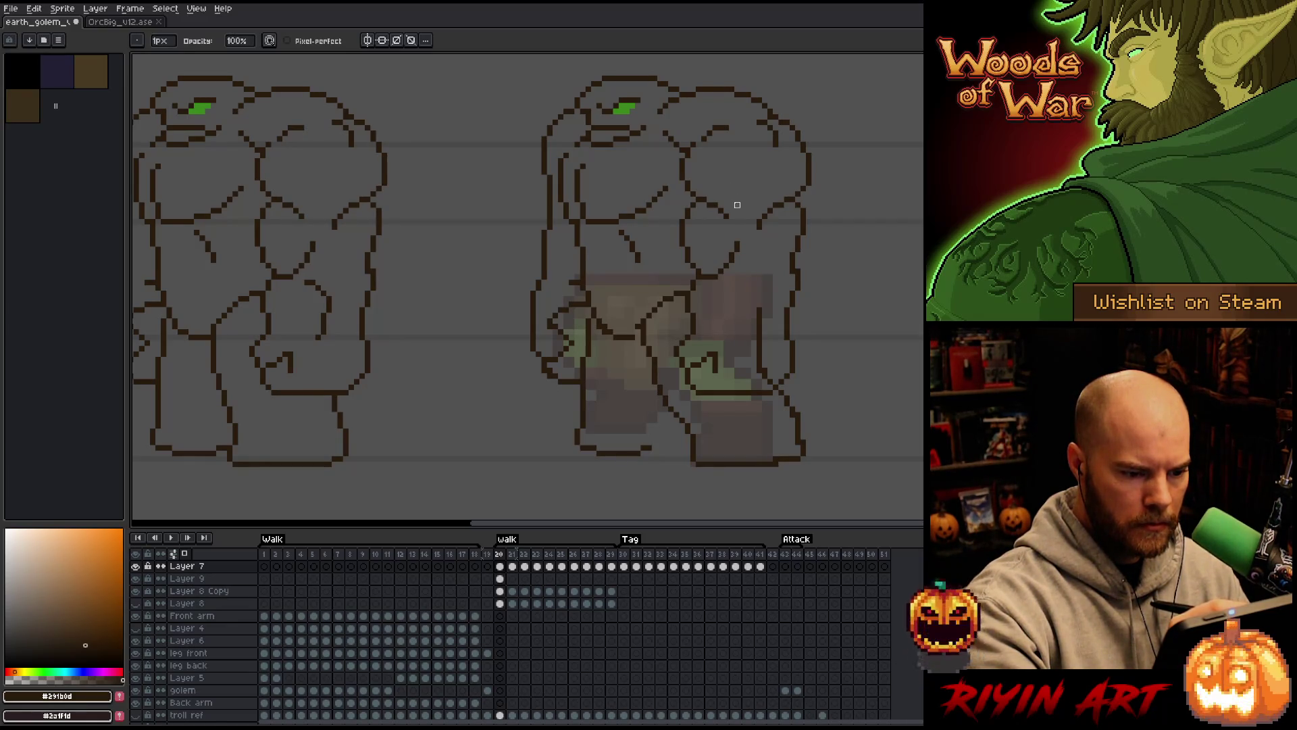
{"action": "left_click", "coordinate": [500, 566]}
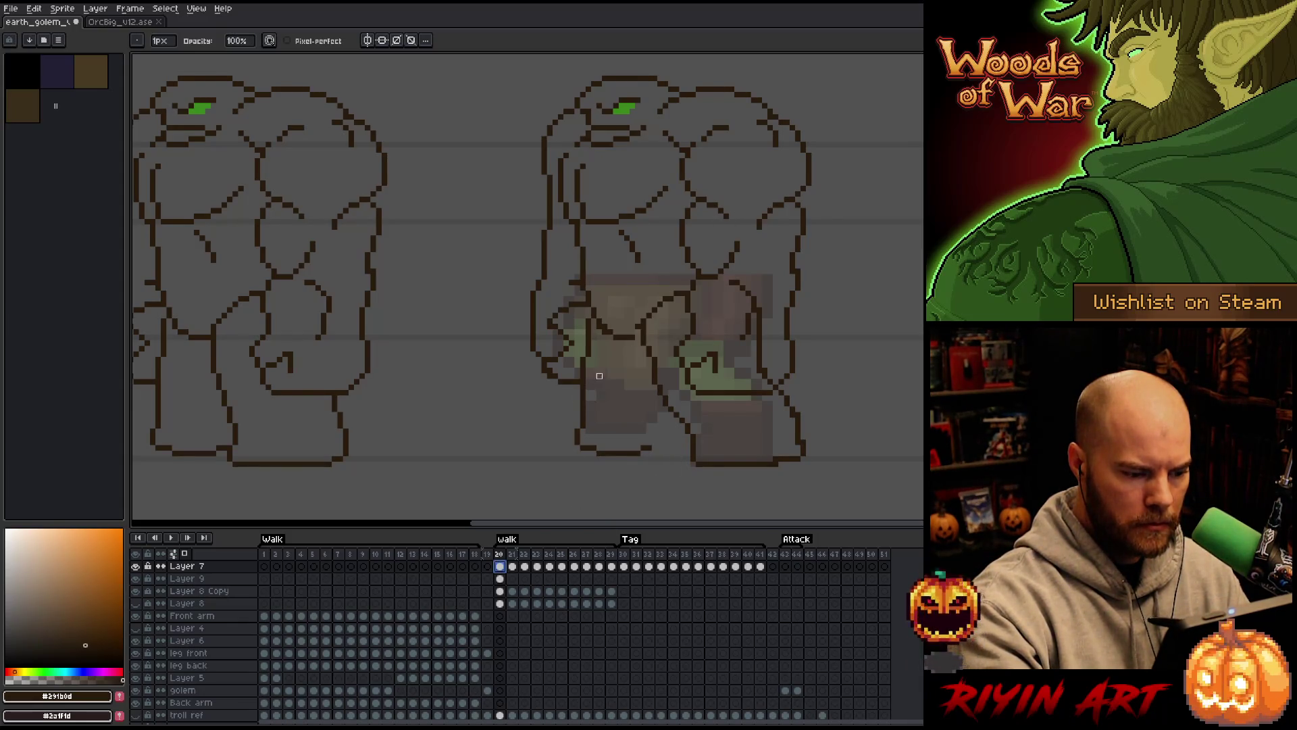
{"action": "double_click", "coordinate": [196, 566]}
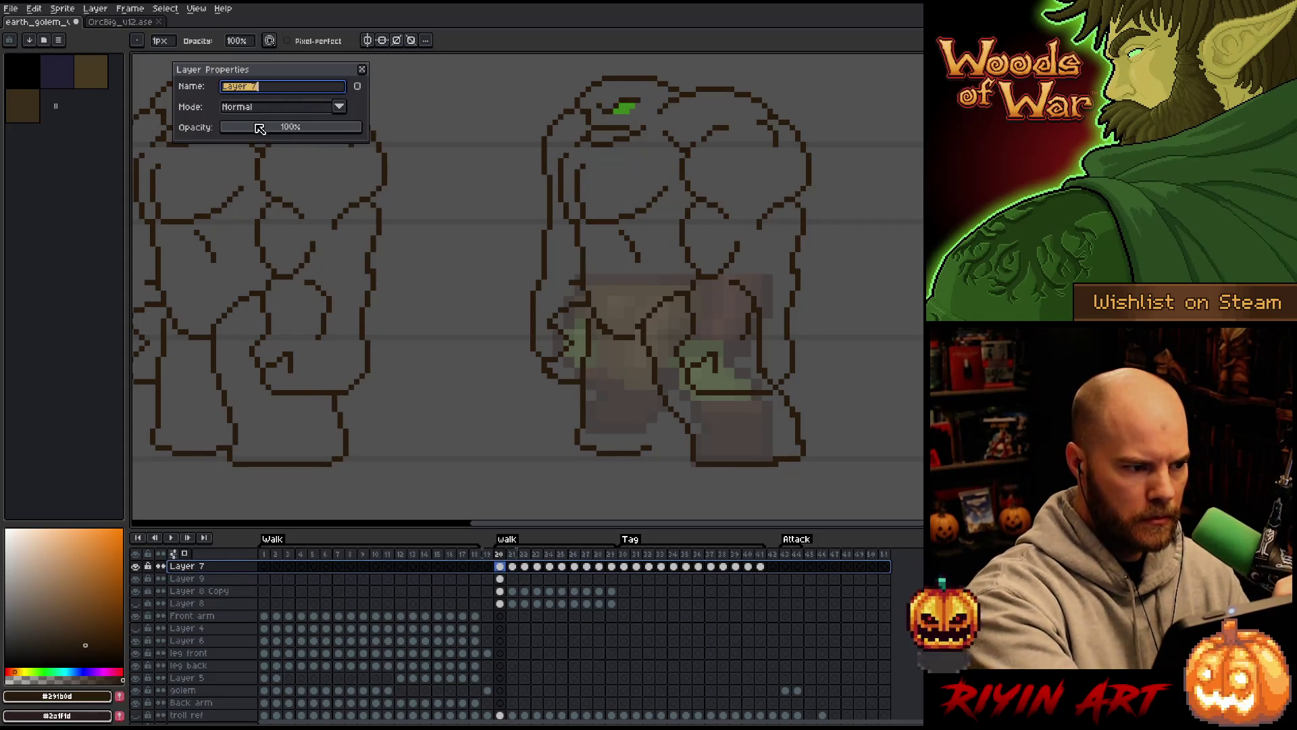
Lower Layer 7's opacity to fade it, then make Layer 9's frame 20 cel active
{"action": "left_click_drag", "start_coordinate": [259, 128], "coordinate": [270, 134]}
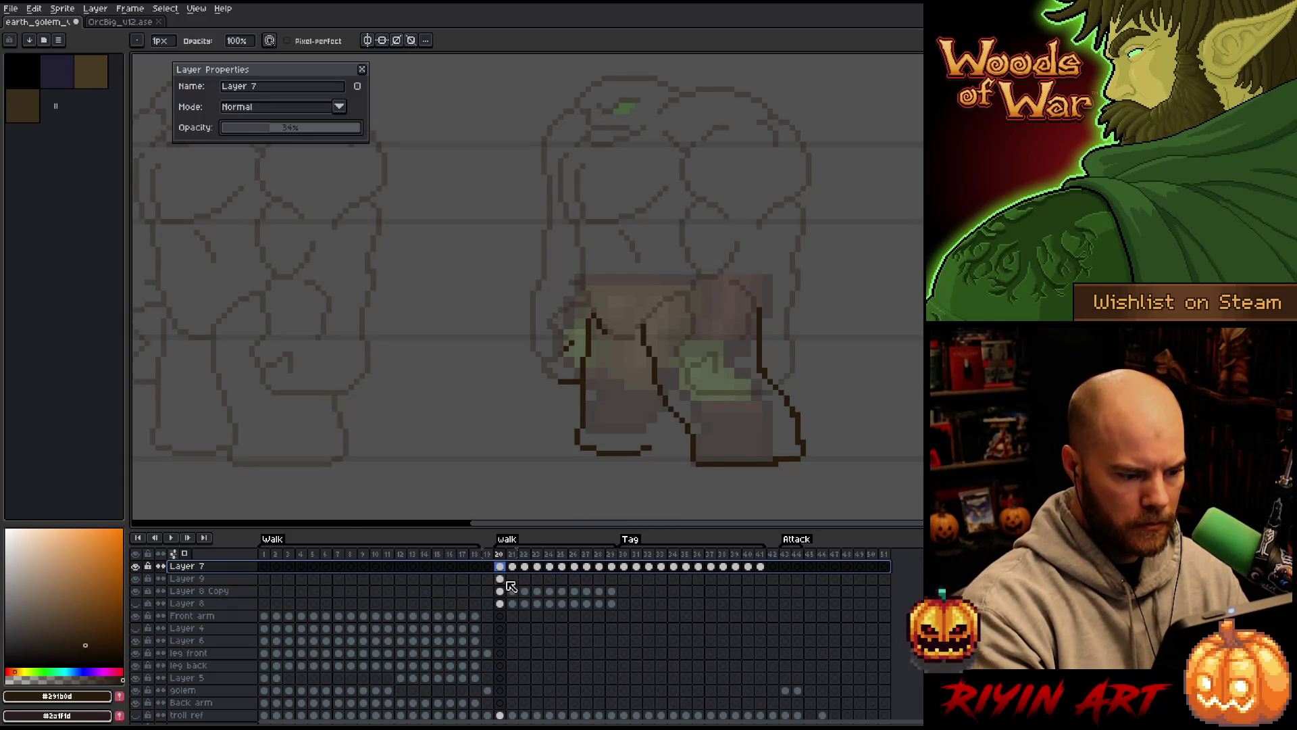
{"action": "left_click_drag", "start_coordinate": [501, 579], "coordinate": [501, 591]}
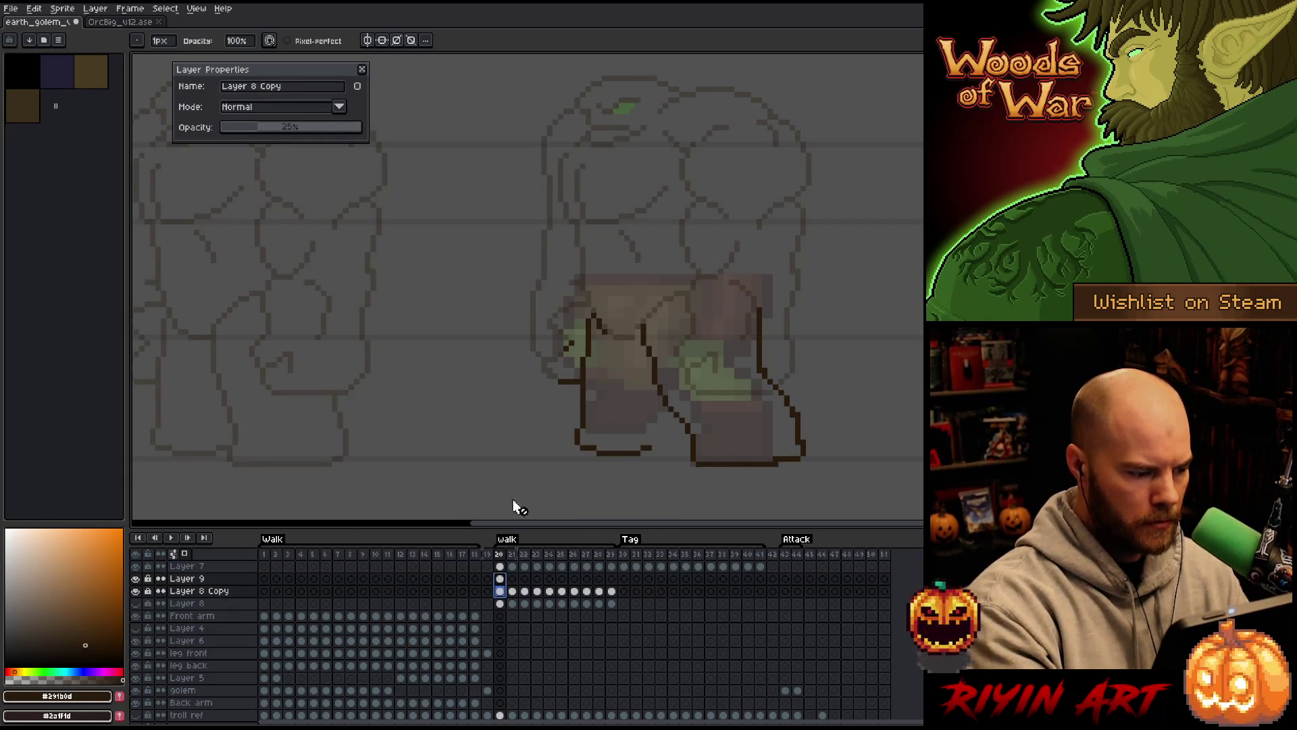
{"action": "left_click", "coordinate": [500, 579]}
Draw the back leg's curved outline arc and erase the old vertical leg lines
{"action": "key", "text": "b"}
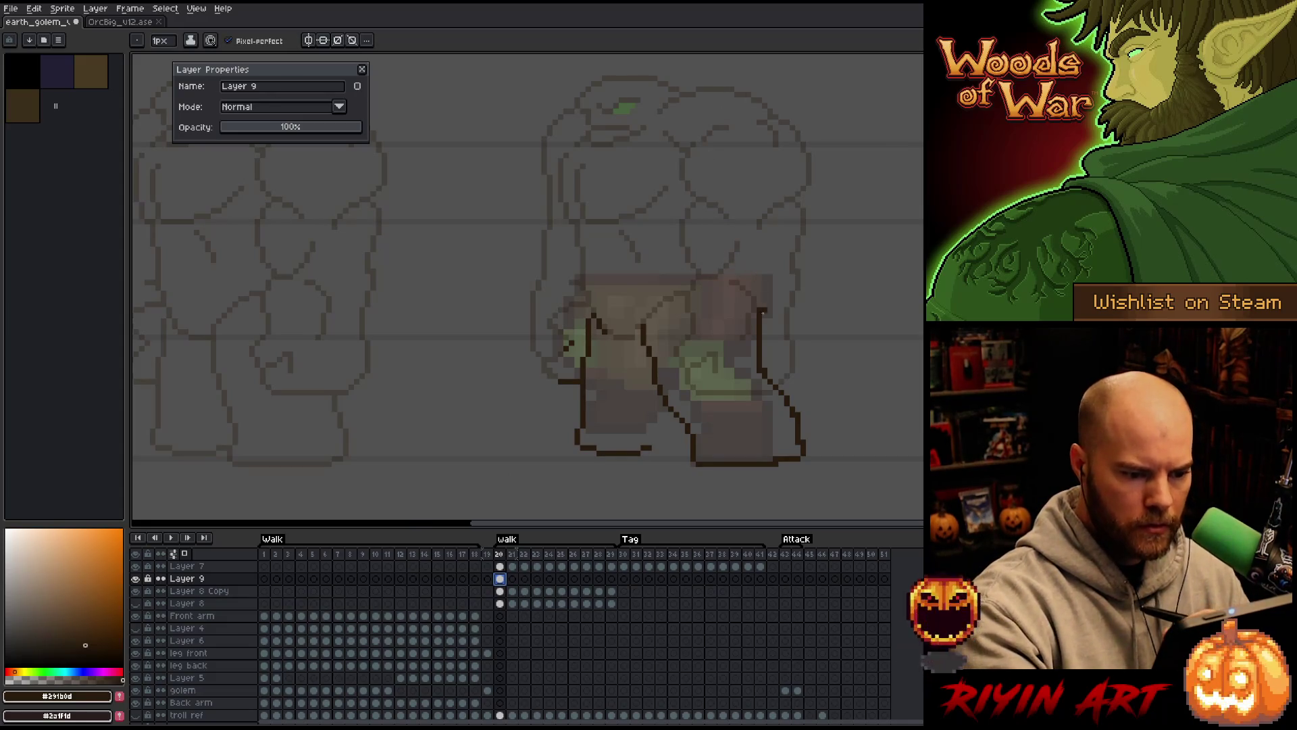
{"action": "left_click", "coordinate": [760, 371]}
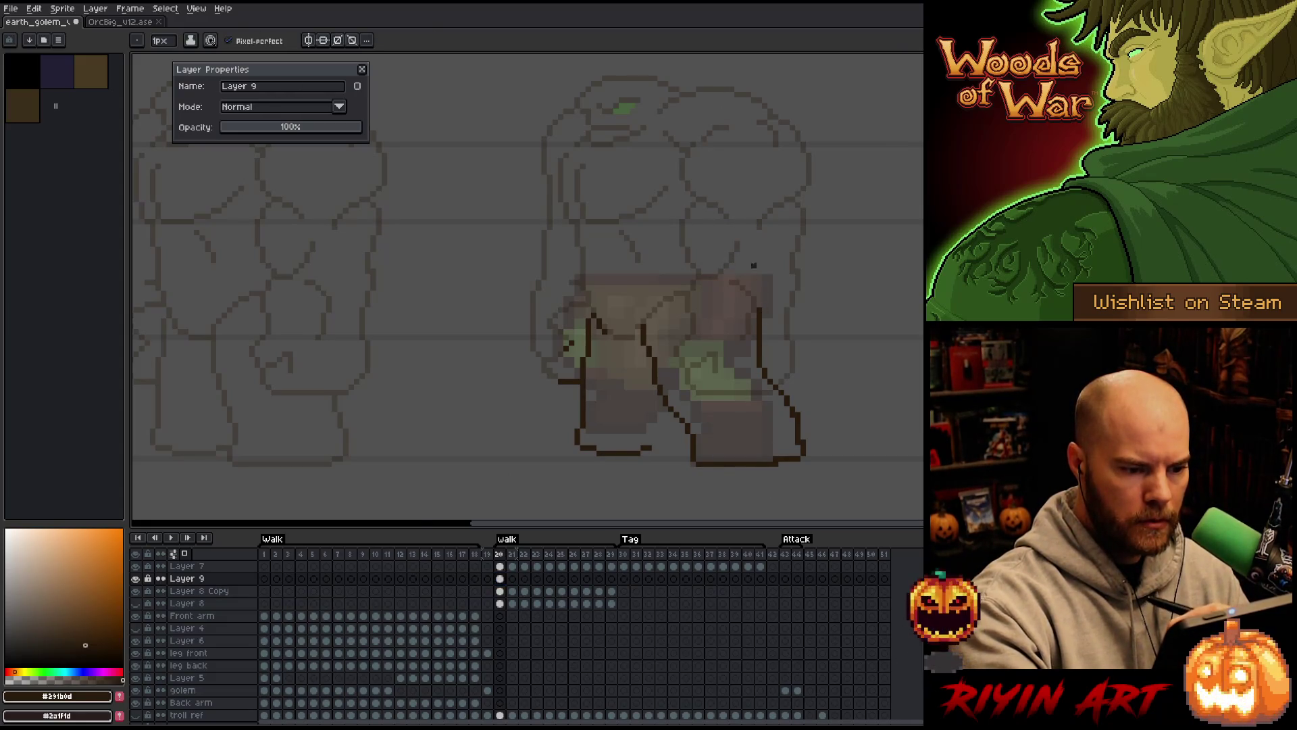
{"action": "mouse_move", "coordinate": [758, 308]}
{"action": "left_mouse_down"}
{"action": "mouse_move", "coordinate": [741, 288]}
{"action": "mouse_move", "coordinate": [703, 281]}
{"action": "mouse_move", "coordinate": [652, 304]}
{"action": "mouse_move", "coordinate": [644, 337]}
{"action": "left_mouse_up"}
{"action": "key", "text": "e"}
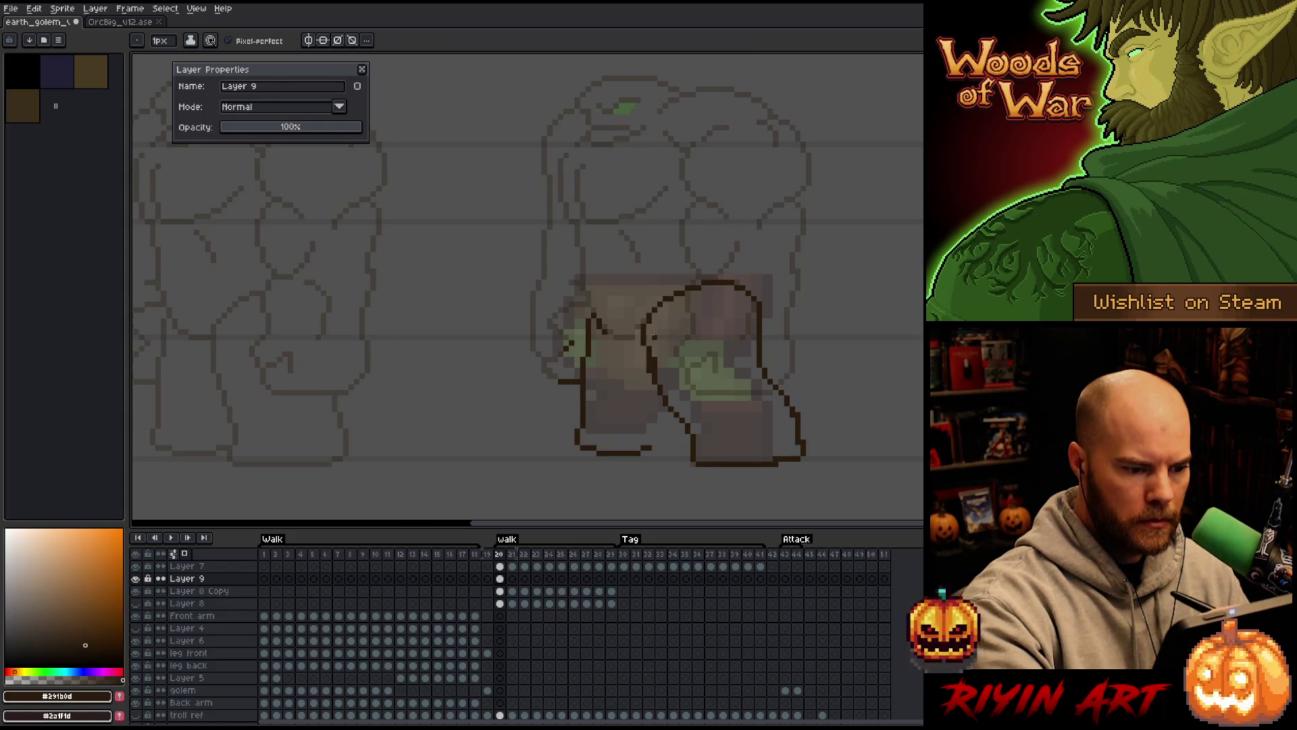
{"action": "key", "text": "b"}
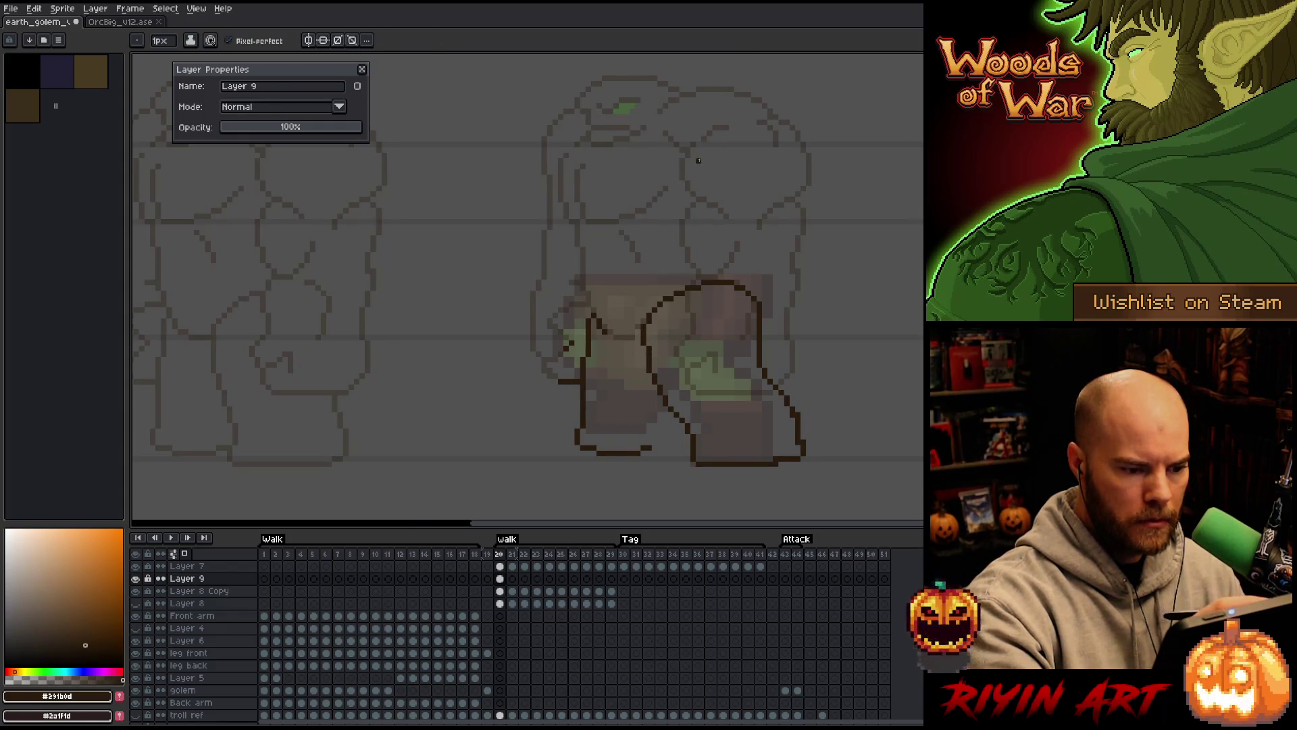
{"action": "key", "text": "e"}
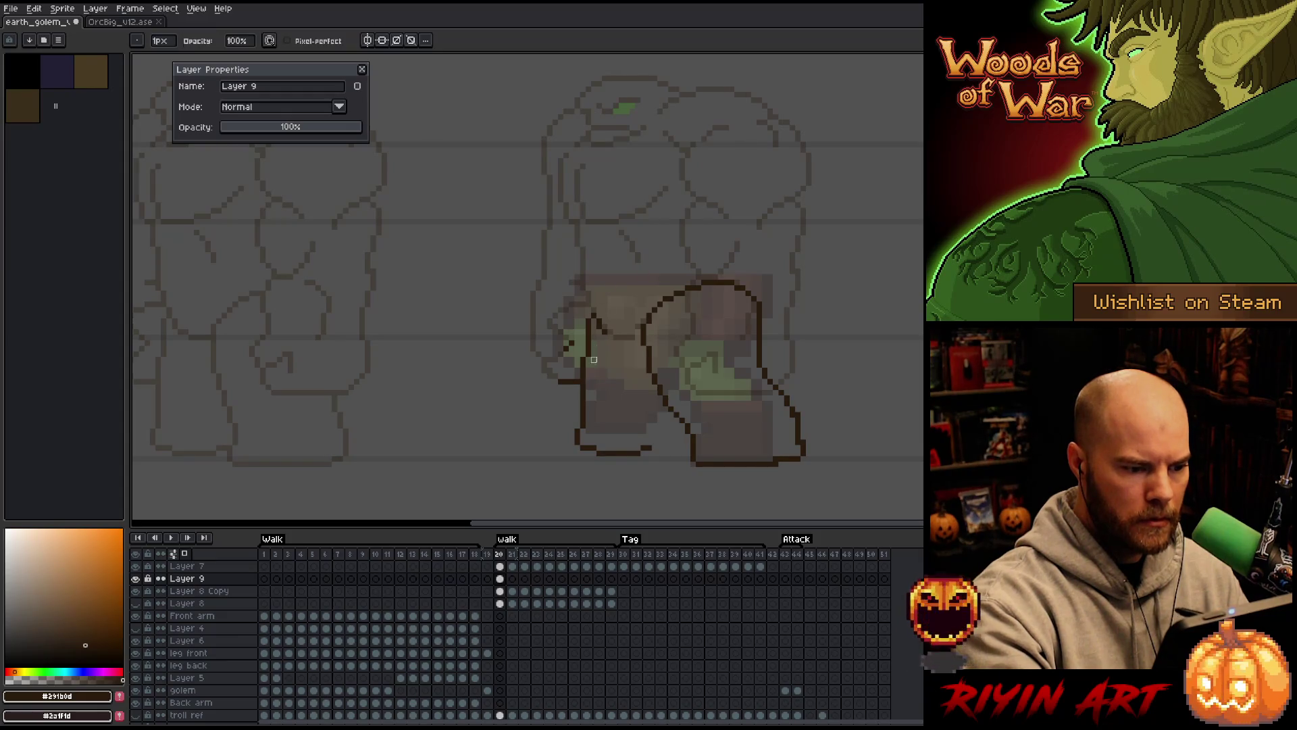
{"action": "left_click_drag", "start_coordinate": [588, 313], "coordinate": [588, 403]}
{"action": "left_click_drag", "start_coordinate": [583, 358], "coordinate": [582, 430]}
{"action": "left_click_drag", "start_coordinate": [592, 324], "coordinate": [602, 335]}
{"action": "key", "text": "b"}
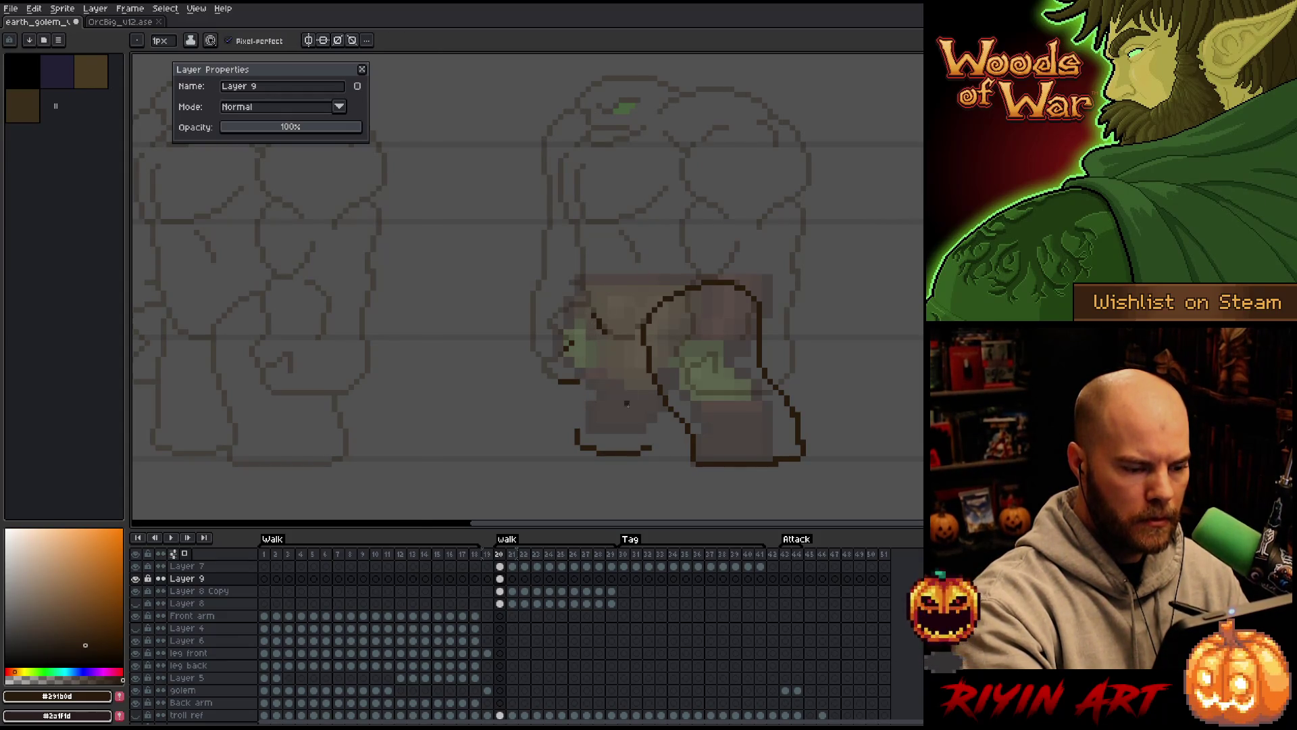
Lasso the foot outline, lift it upward, and deselect
{"action": "key", "text": "m"}
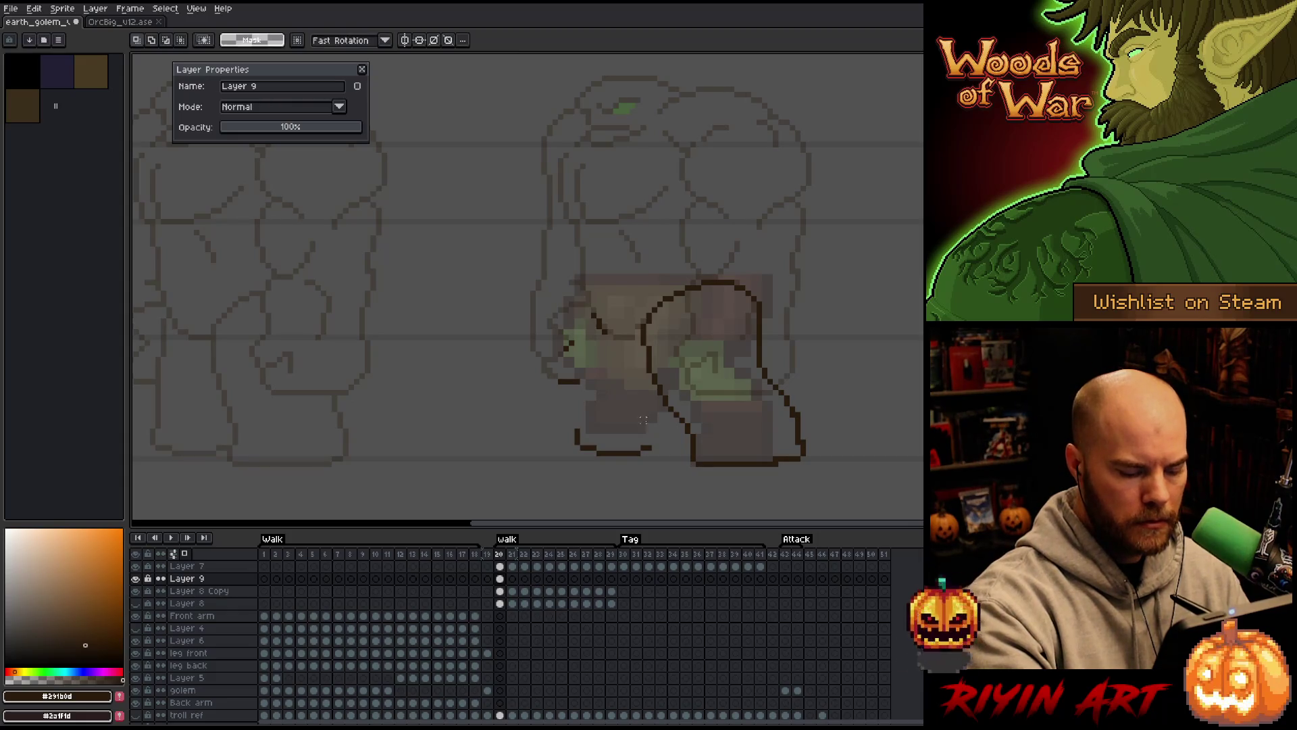
{"action": "left_click_drag", "start_coordinate": [657, 463], "coordinate": [557, 423]}
{"action": "key", "text": "q"}
{"action": "mouse_move", "coordinate": [652, 414]}
{"action": "left_mouse_down"}
{"action": "mouse_move", "coordinate": [661, 457]}
{"action": "mouse_move", "coordinate": [628, 463]}
{"action": "mouse_move", "coordinate": [635, 440]}
{"action": "left_mouse_up"}
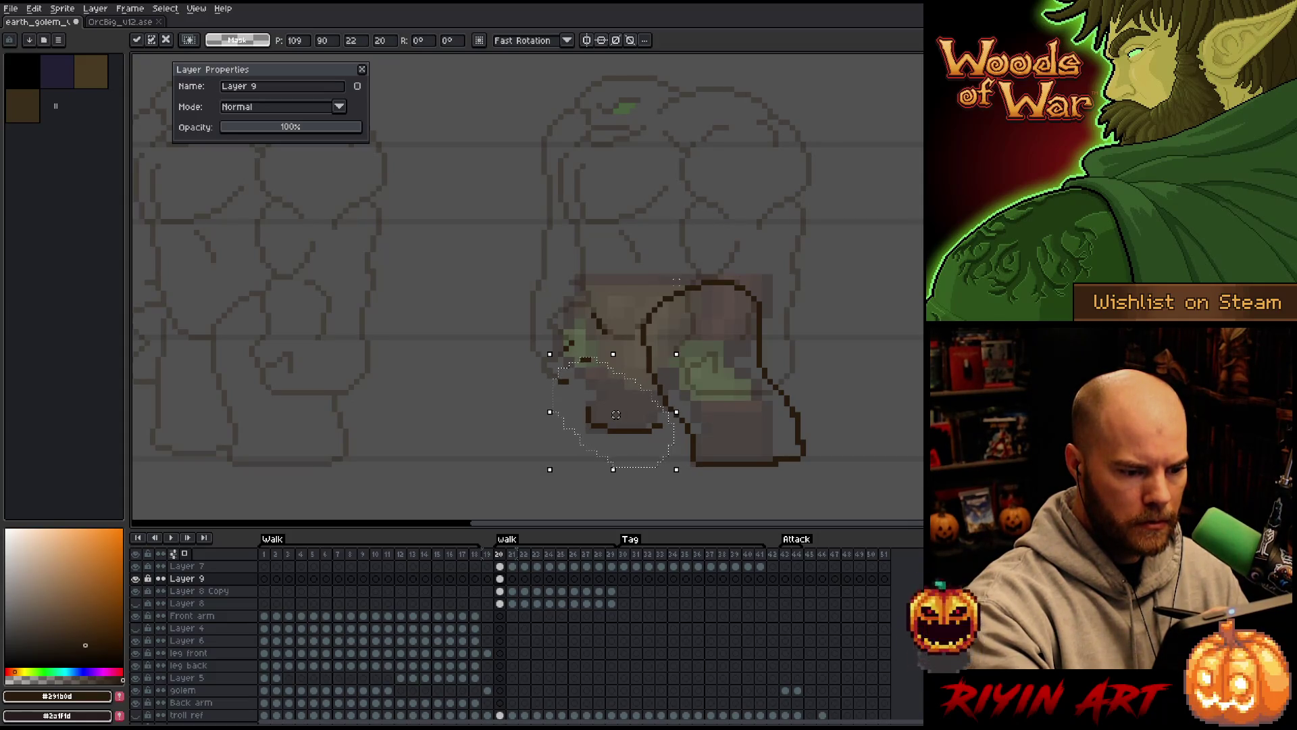
{"action": "key", "text": "ctrl+d"}
Redraw the left side of the front leg with a smoother outline
{"action": "key", "text": "b"}
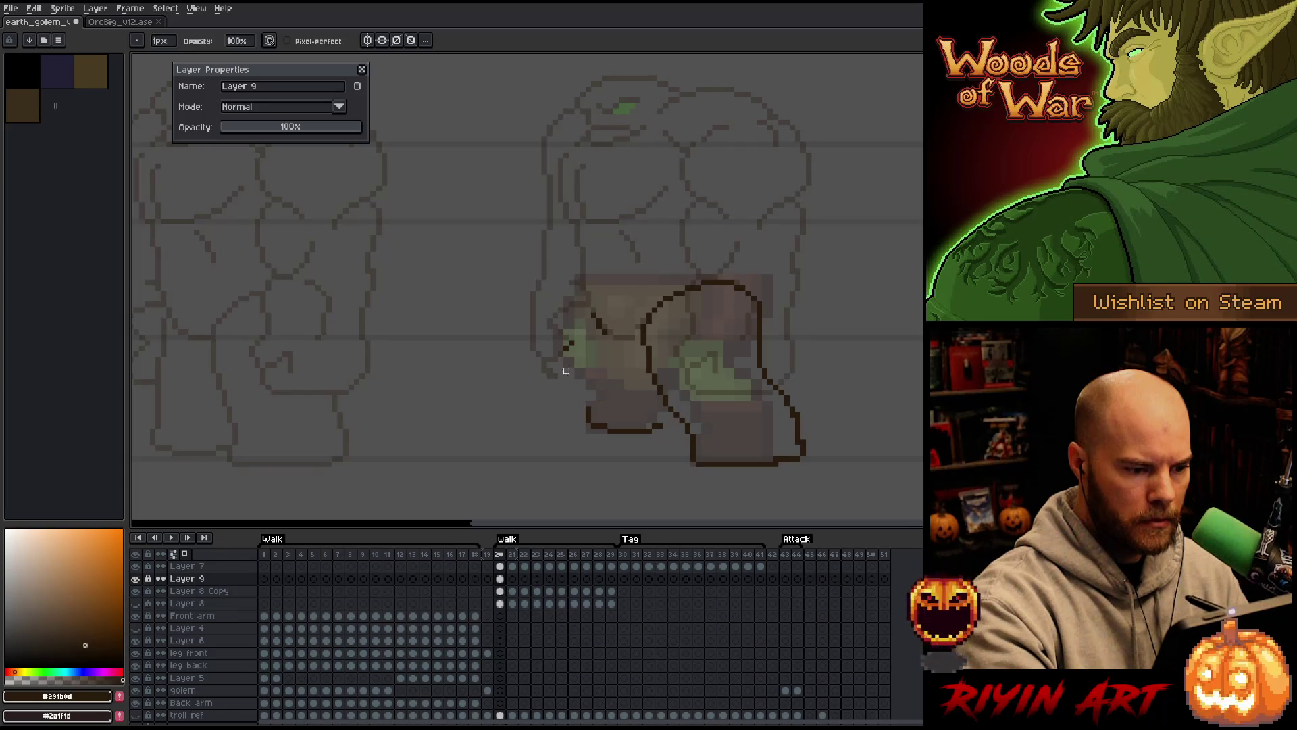
{"action": "key", "text": "e"}
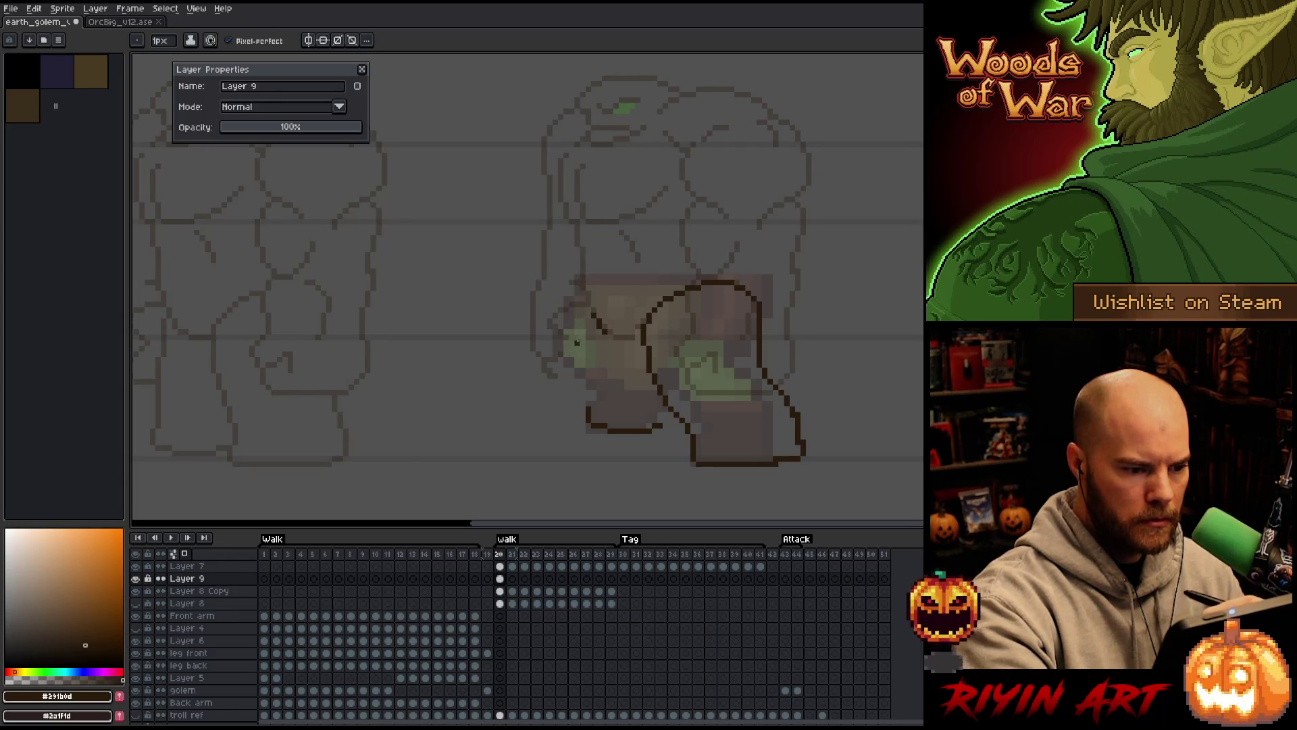
{"action": "mouse_move", "coordinate": [581, 292]}
{"action": "left_mouse_down"}
{"action": "mouse_move", "coordinate": [550, 362]}
{"action": "mouse_move", "coordinate": [596, 391]}
{"action": "left_mouse_up"}
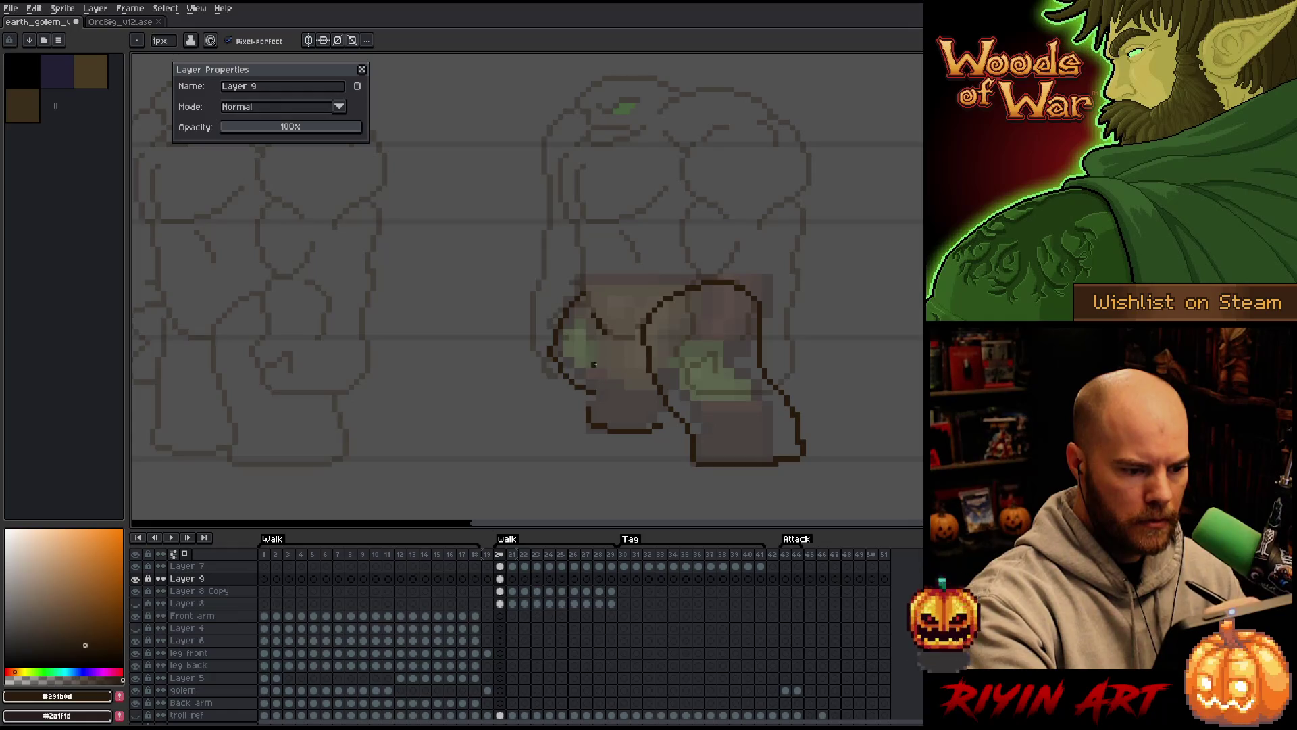
{"action": "key", "text": "ctrl+z"}
{"action": "mouse_move", "coordinate": [574, 300]}
{"action": "left_mouse_down"}
{"action": "mouse_move", "coordinate": [553, 339]}
{"action": "mouse_move", "coordinate": [571, 393]}
{"action": "mouse_move", "coordinate": [595, 399]}
{"action": "left_mouse_up"}
{"action": "key", "text": "b"}
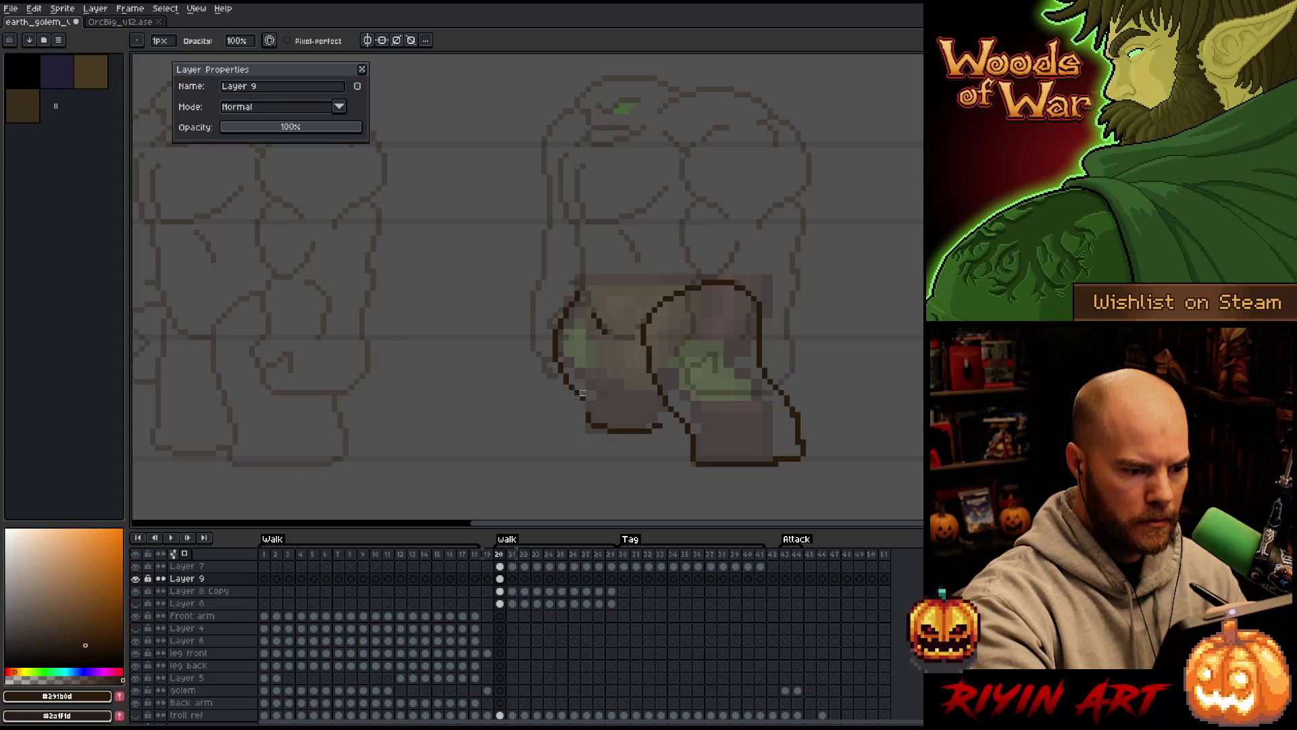
{"action": "key", "text": "e"}
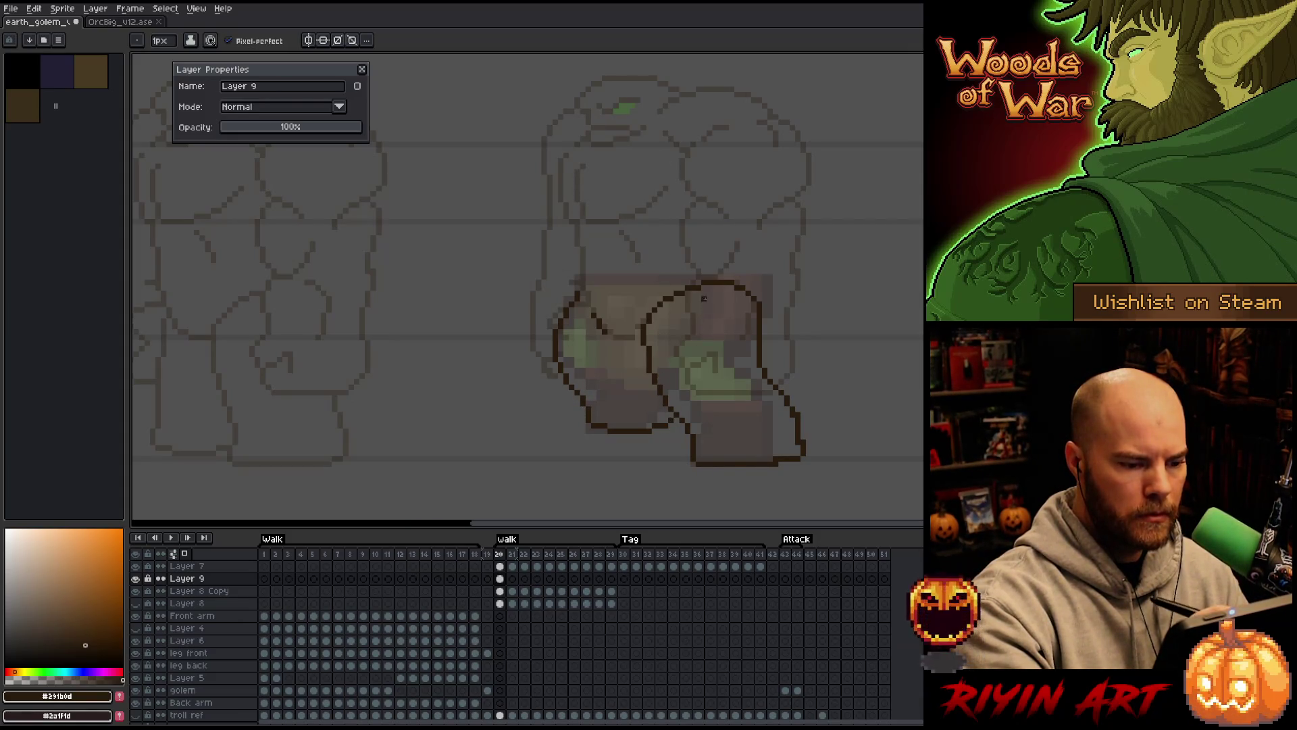
{"action": "key", "text": "b"}
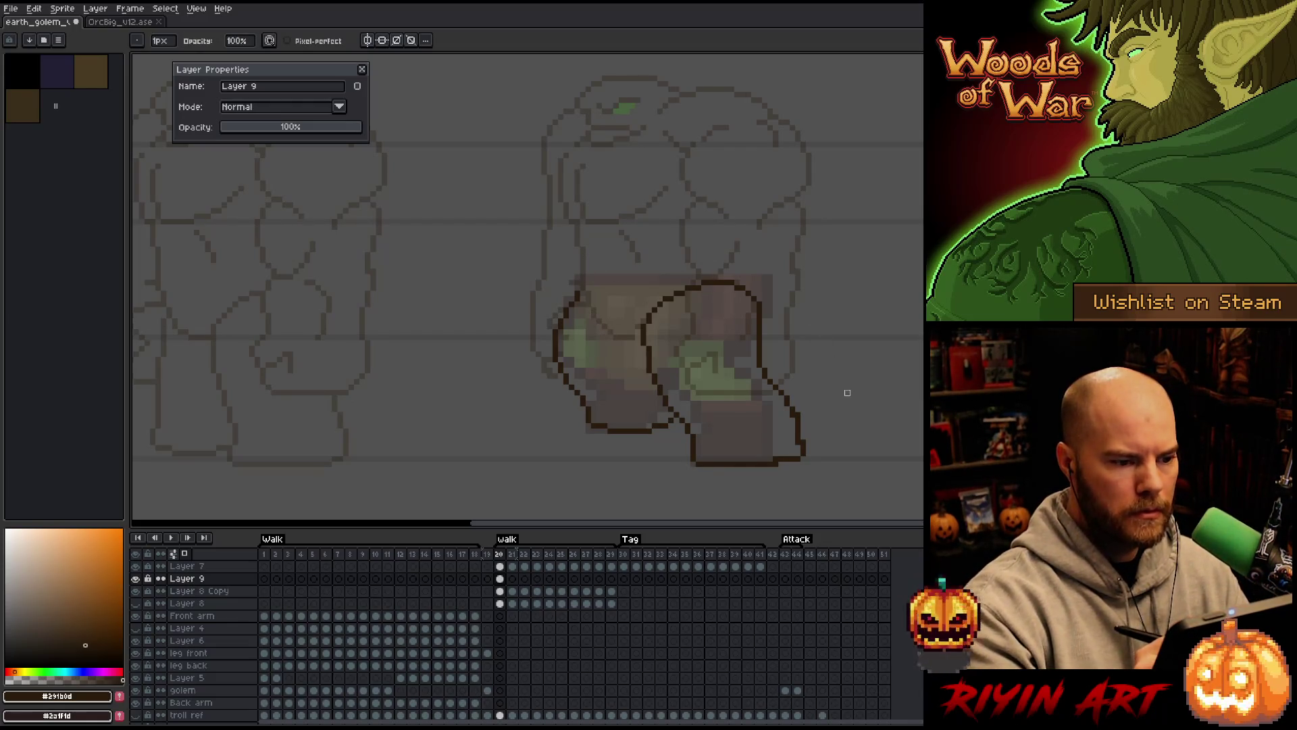
{"action": "left_click", "coordinate": [512, 579]}
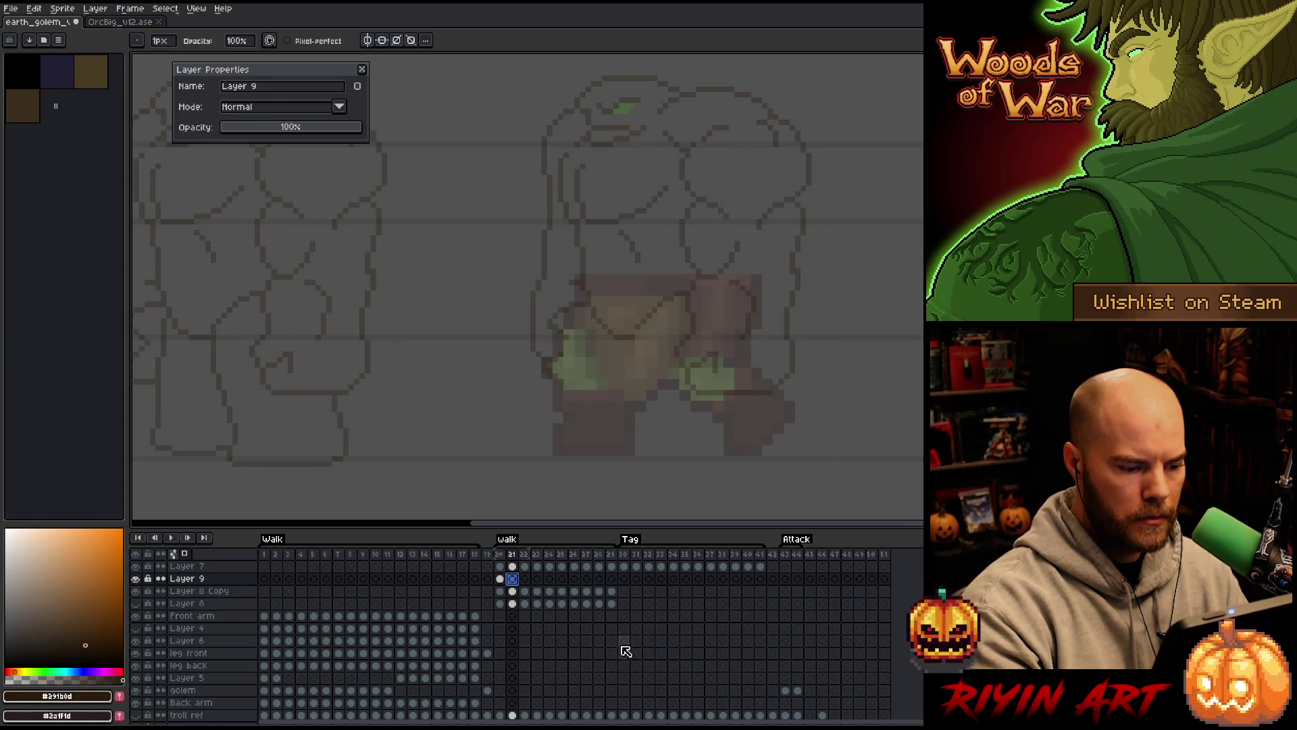
Compare Layer 7 and Layer 9 cels between frames 20 and 21, ending on Layer 9 frame 21
{"action": "left_click", "coordinate": [512, 567]}
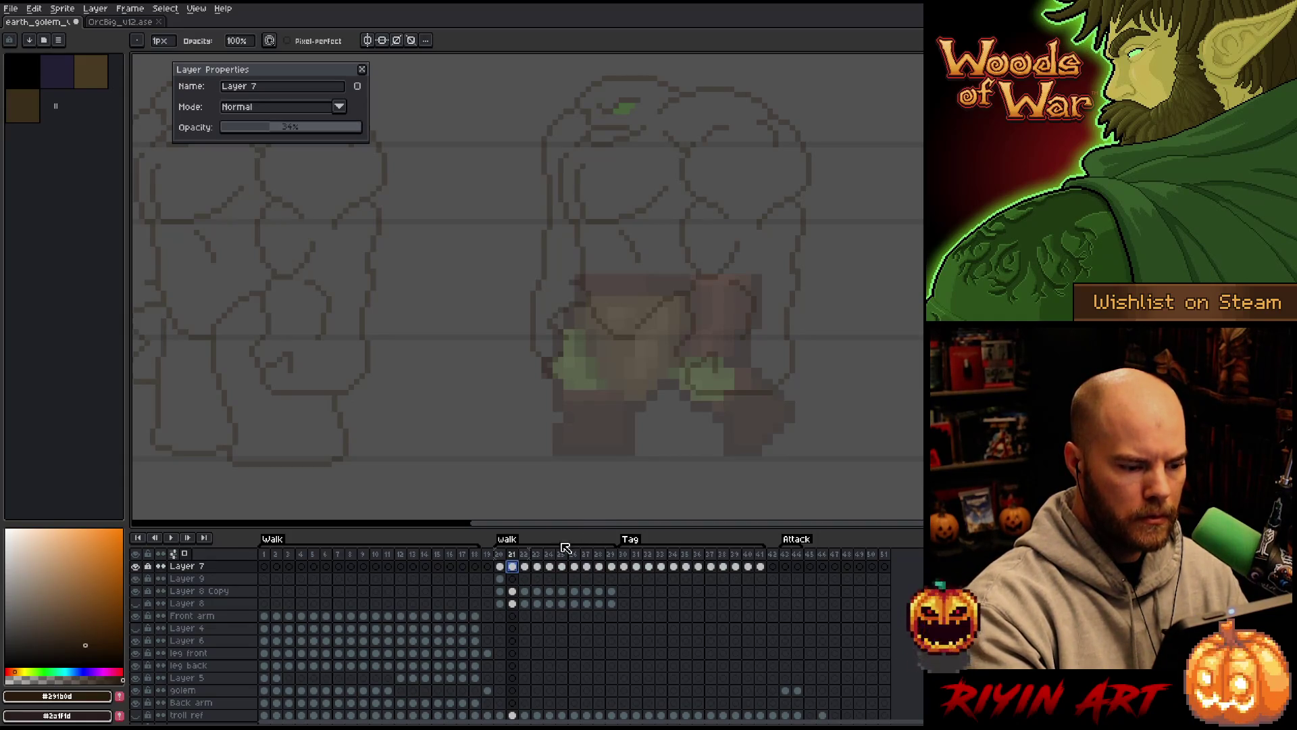
{"action": "left_click", "coordinate": [500, 566]}
{"action": "left_click", "coordinate": [500, 578]}
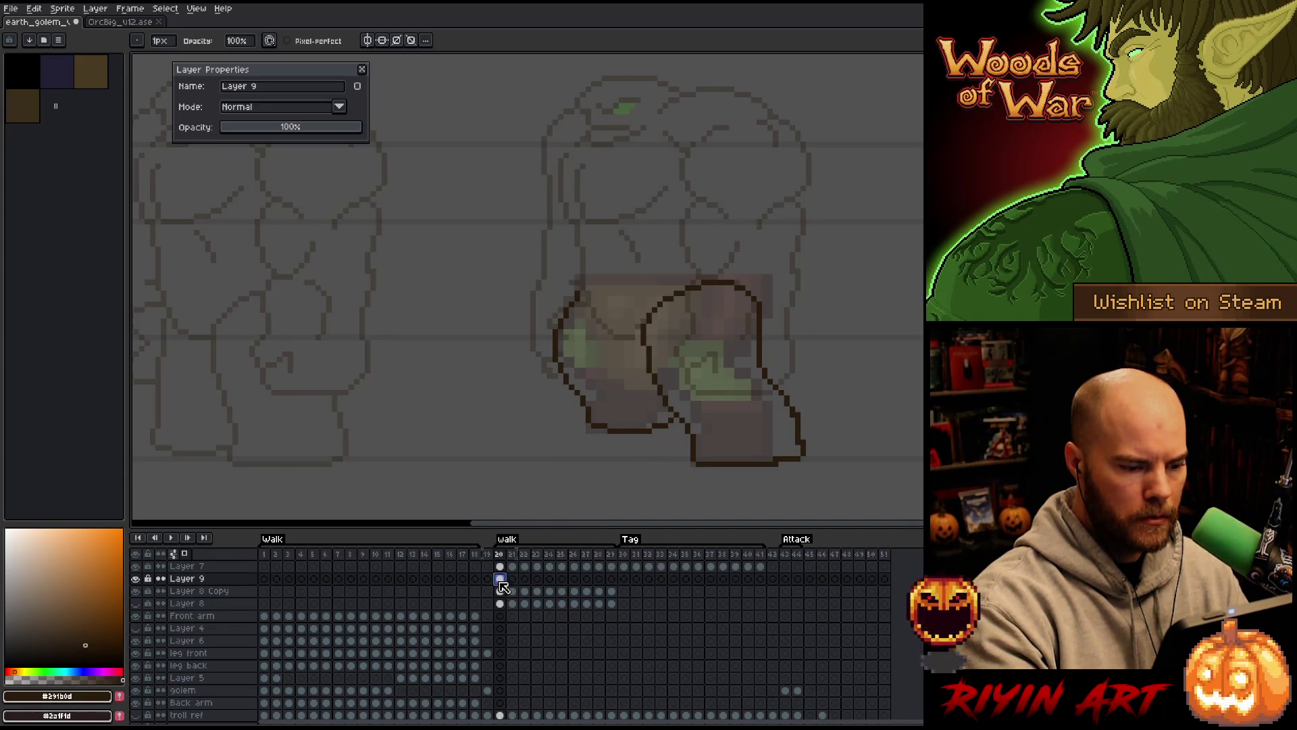
{"action": "left_click", "coordinate": [512, 579]}
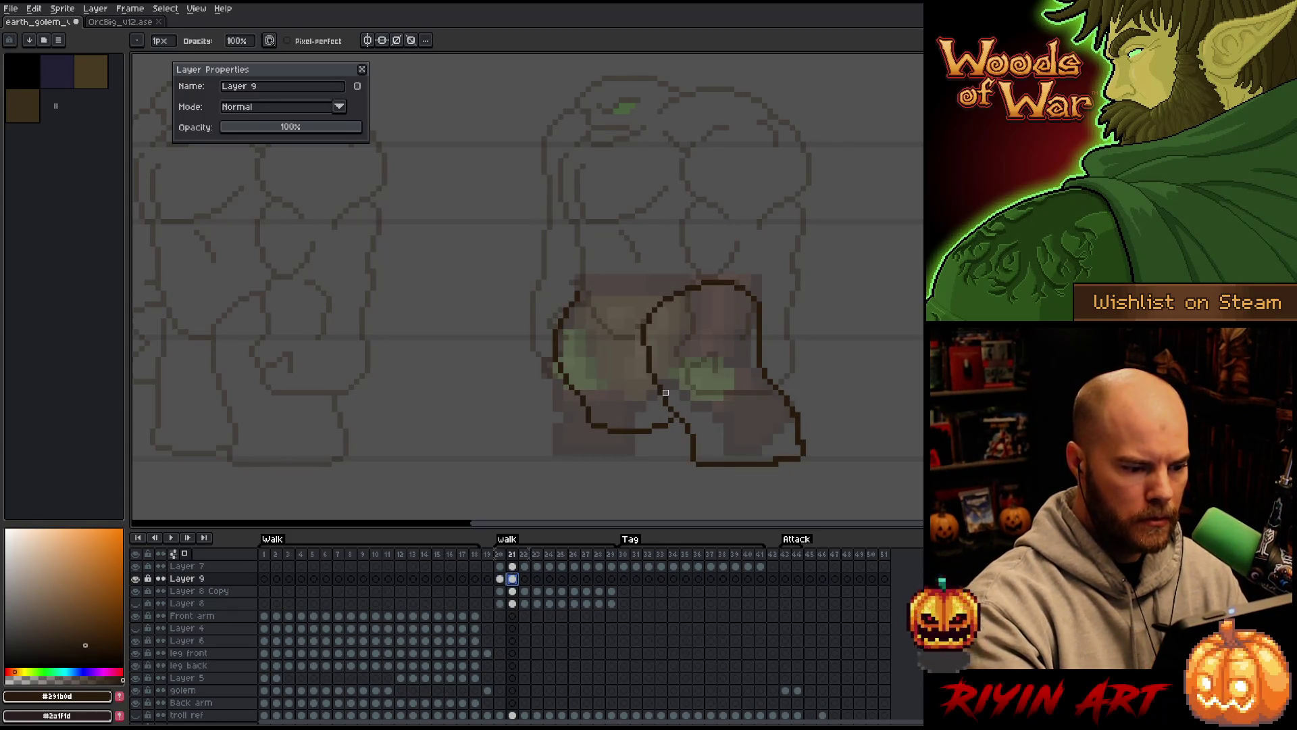
Lasso the lower-left leg area and draw the left foot's bottom edge
{"action": "left_click", "coordinate": [671, 426]}
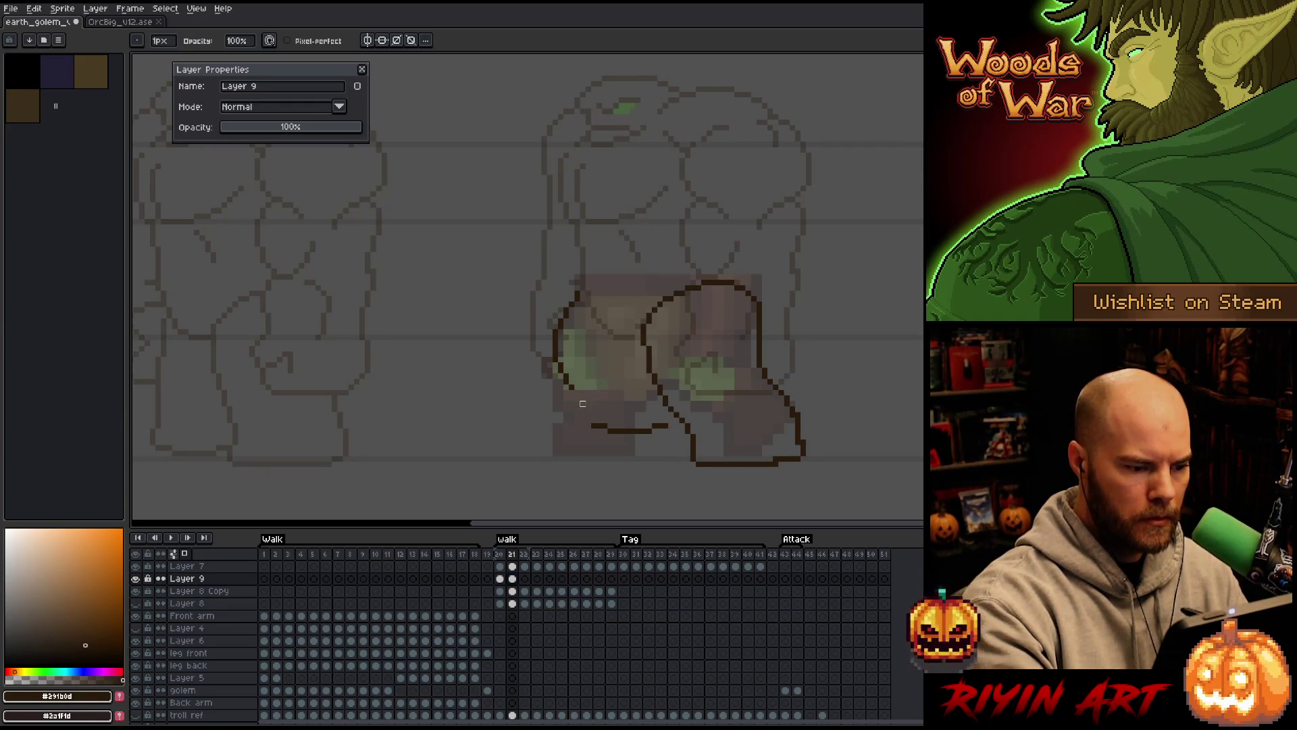
{"action": "key", "text": "q"}
{"action": "left_click_drag", "start_coordinate": [668, 413], "coordinate": [591, 459]}
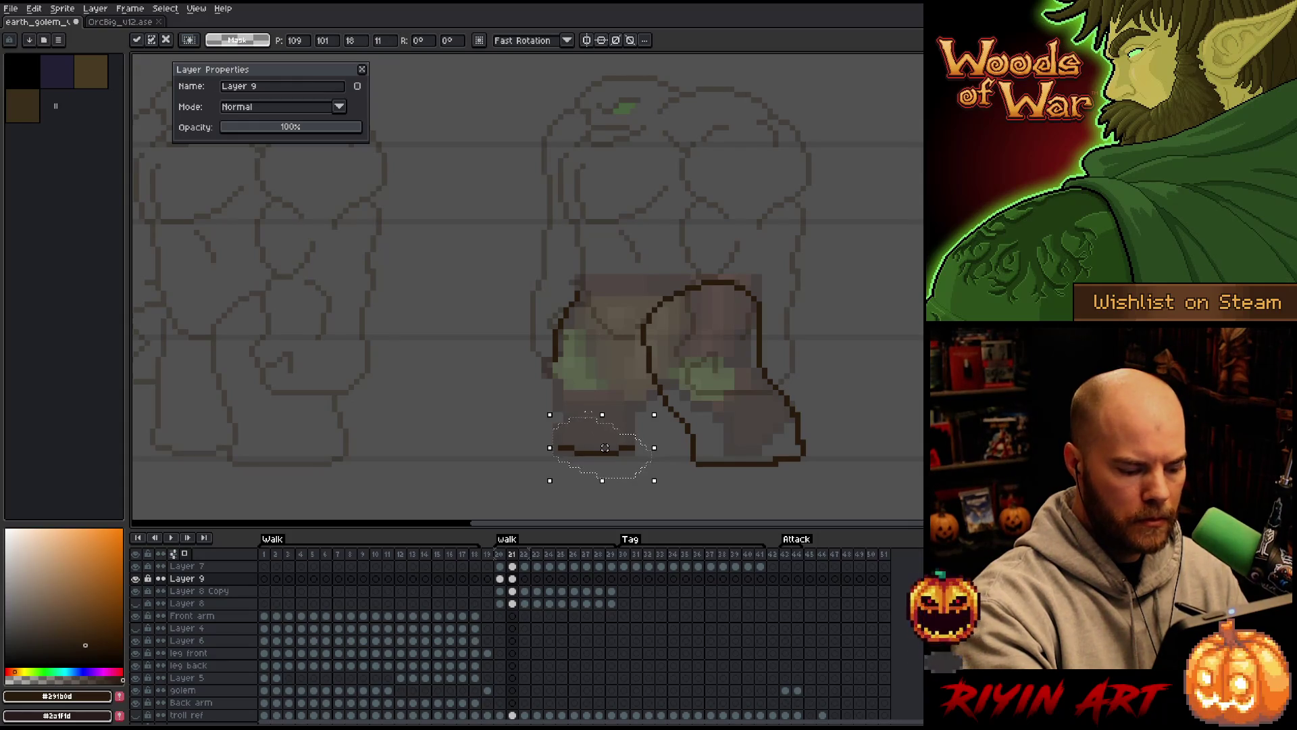
{"action": "key", "text": "b"}
{"action": "mouse_move", "coordinate": [574, 453]}
{"action": "left_mouse_down"}
{"action": "mouse_move", "coordinate": [560, 453]}
{"action": "mouse_move", "coordinate": [555, 428]}
{"action": "left_mouse_up"}
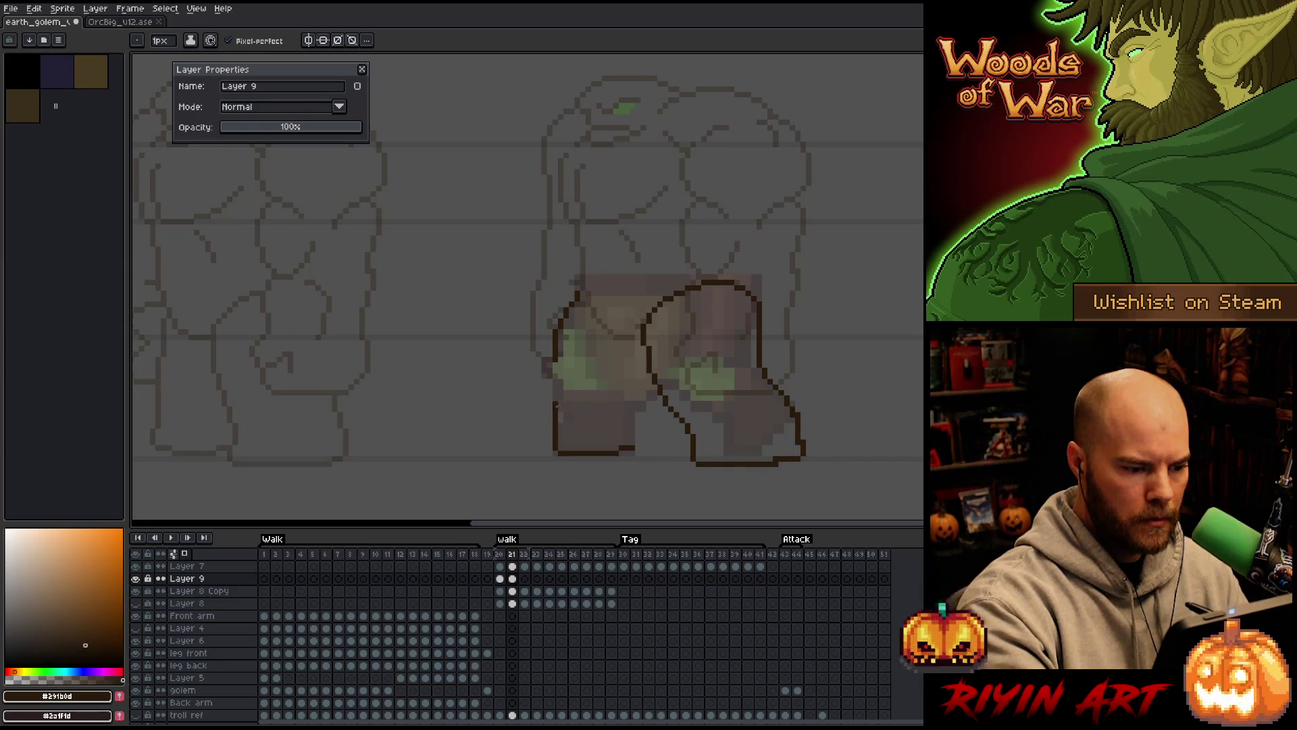
{"action": "mouse_move", "coordinate": [560, 424]}
{"action": "left_mouse_down"}
{"action": "mouse_move", "coordinate": [551, 372]}
{"action": "mouse_move", "coordinate": [558, 404]}
{"action": "left_mouse_up"}
{"action": "key", "text": "ctrl+z"}
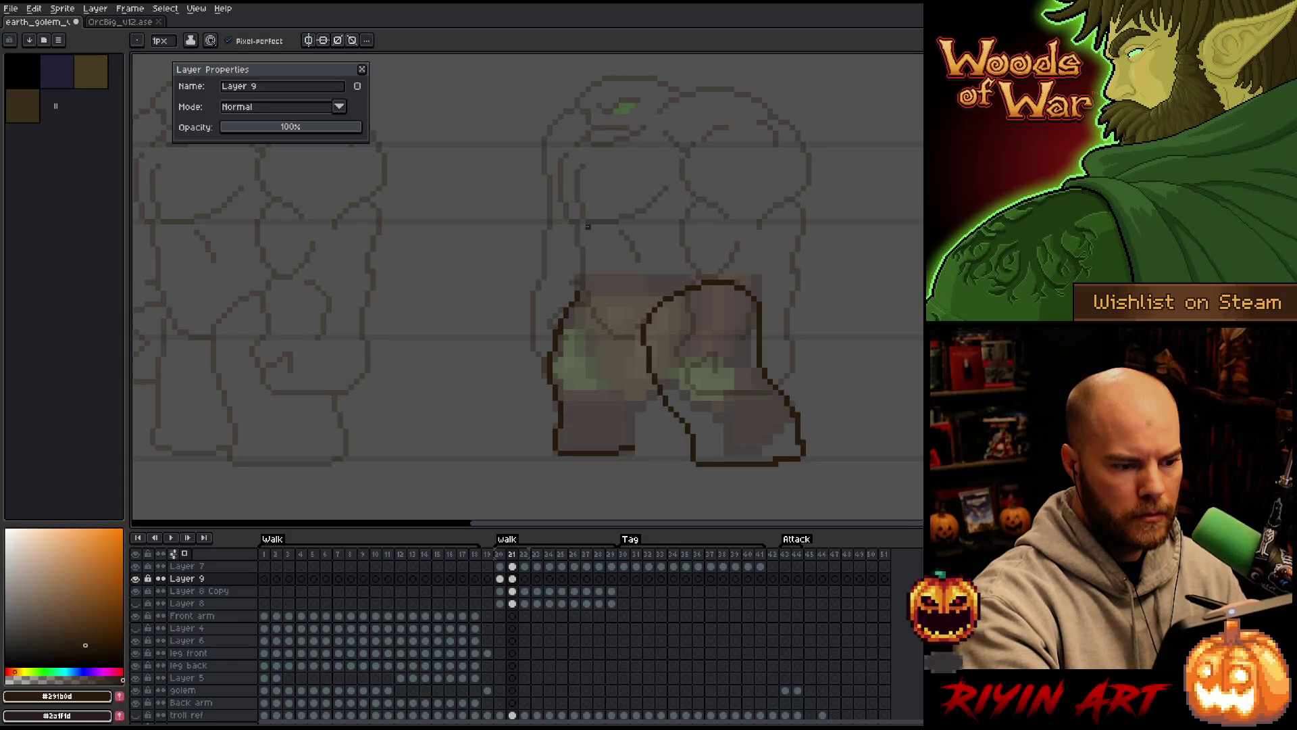
Flip back to frame 20 to compare the legs, then return to frame 21
{"action": "key", "text": "e"}
{"action": "key", "text": "b"}
{"action": "key", "text": "e"}
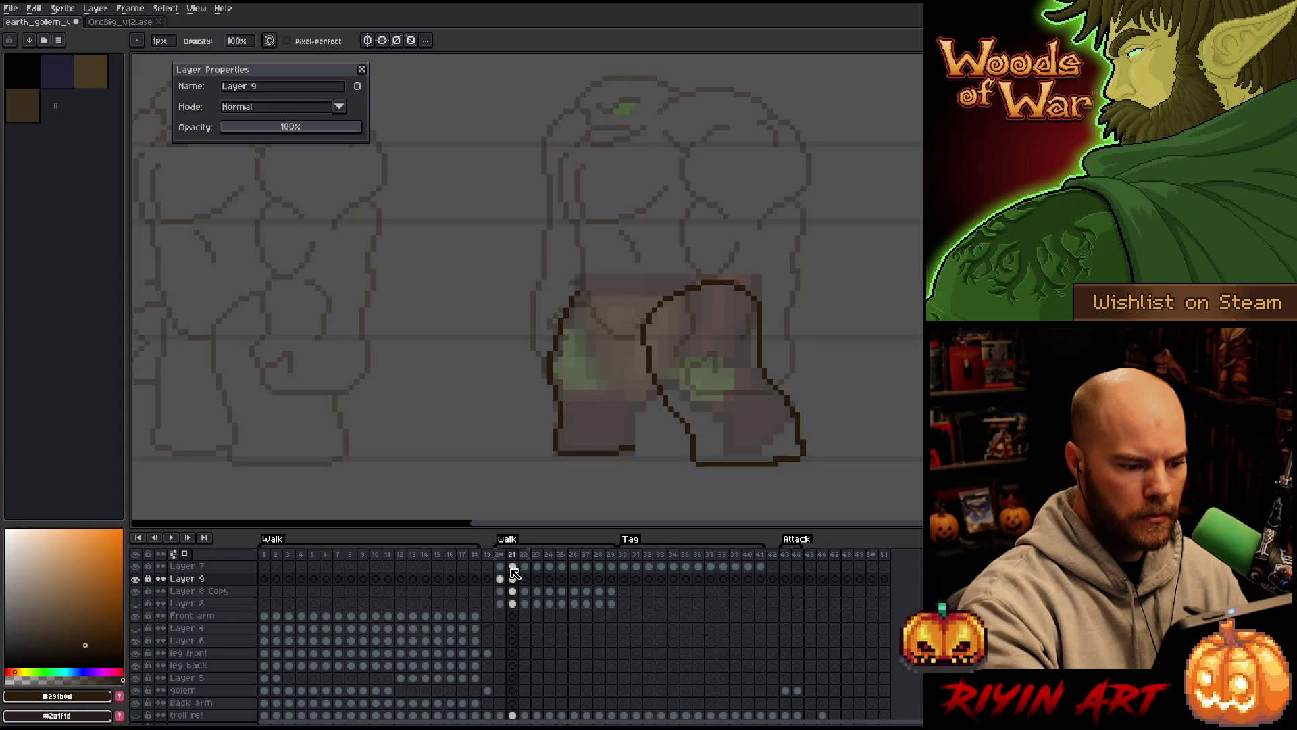
{"action": "key", "text": "Left"}
{"action": "key", "text": "b"}
{"action": "key", "text": "e"}
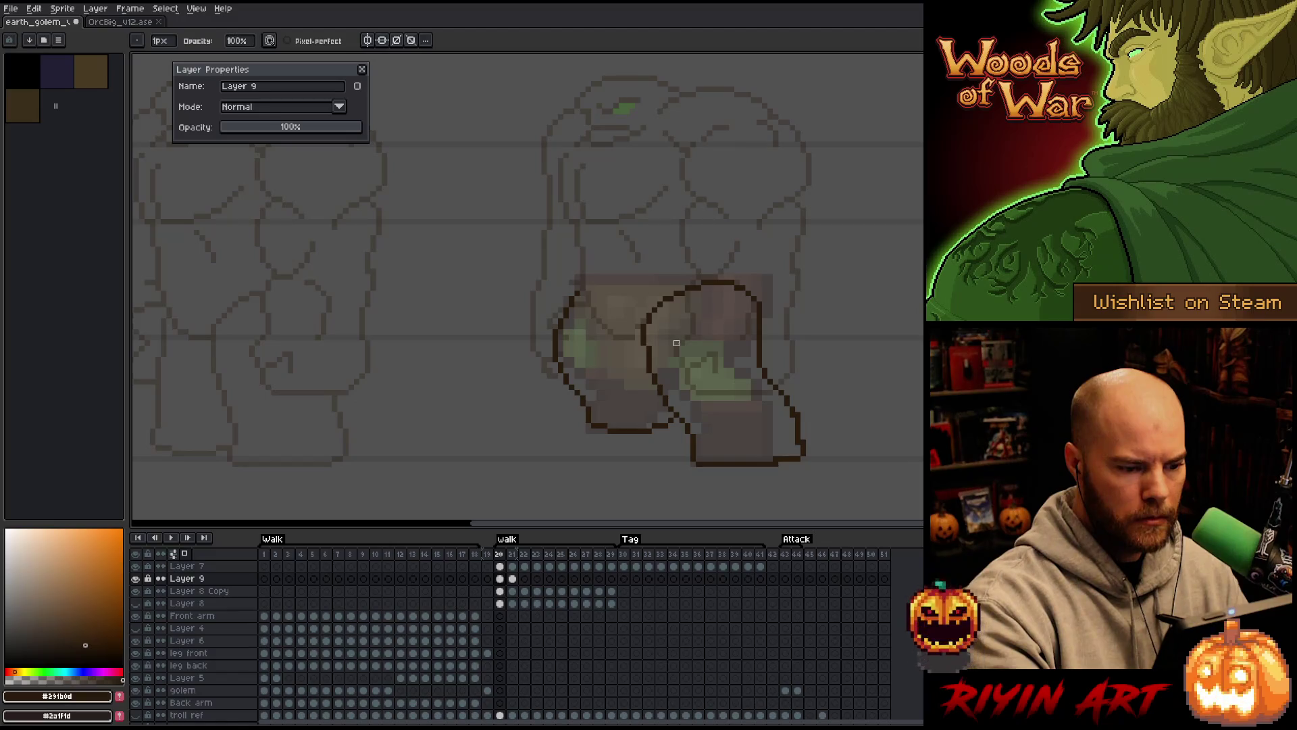
{"action": "key", "text": "Right"}
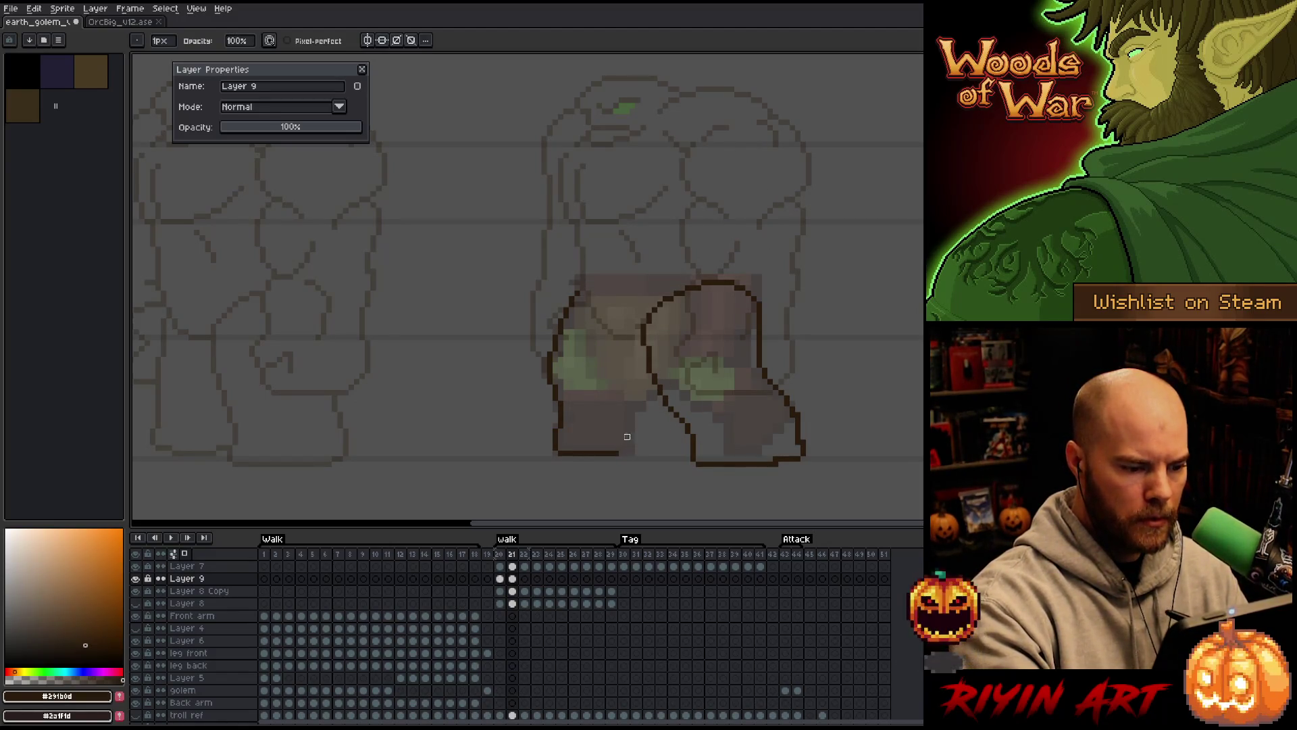
{"action": "key", "text": "e"}
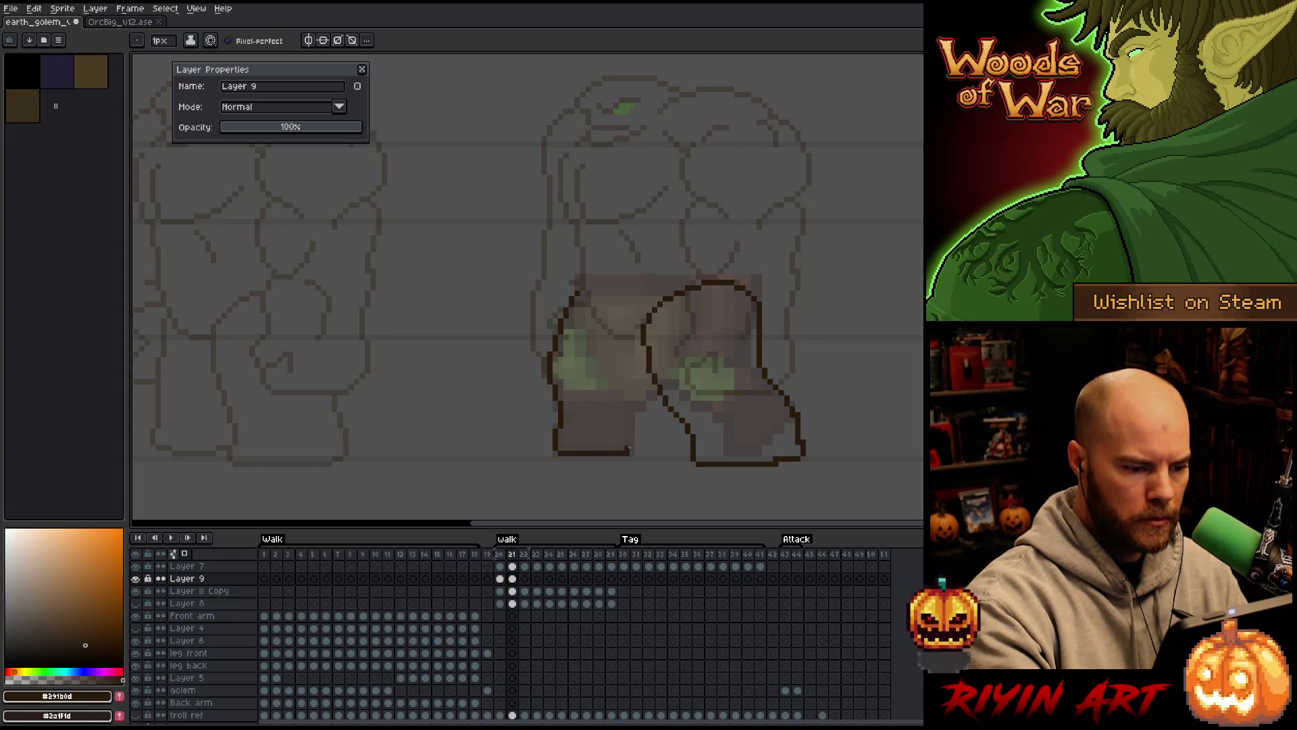
Extend the left leg's bottom outline rightward and erase stray inner-leg pixels
{"action": "left_click_drag", "start_coordinate": [629, 448], "coordinate": [645, 448]}
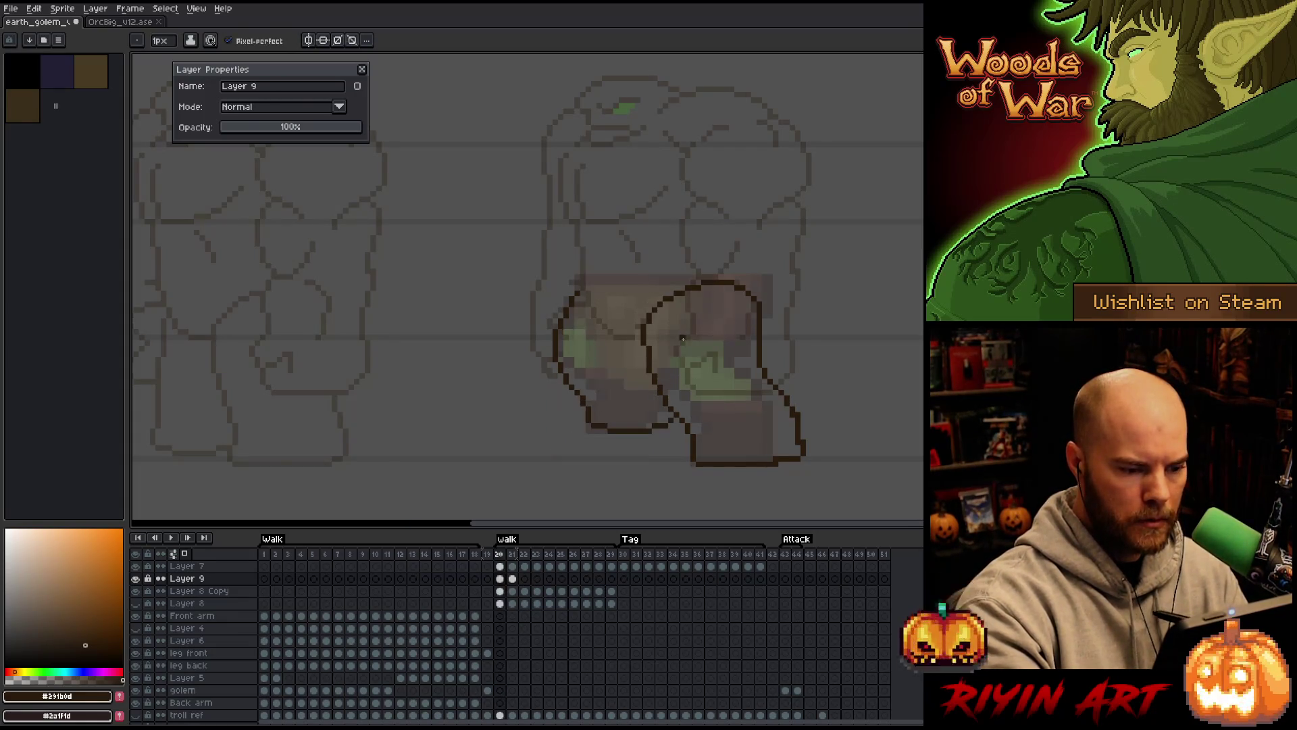
{"action": "left_click_drag", "start_coordinate": [653, 447], "coordinate": [663, 405]}
{"action": "key", "text": "ctrl+z"}
{"action": "key", "text": "ctrl+z"}
{"action": "key", "text": "ctrl+z"}
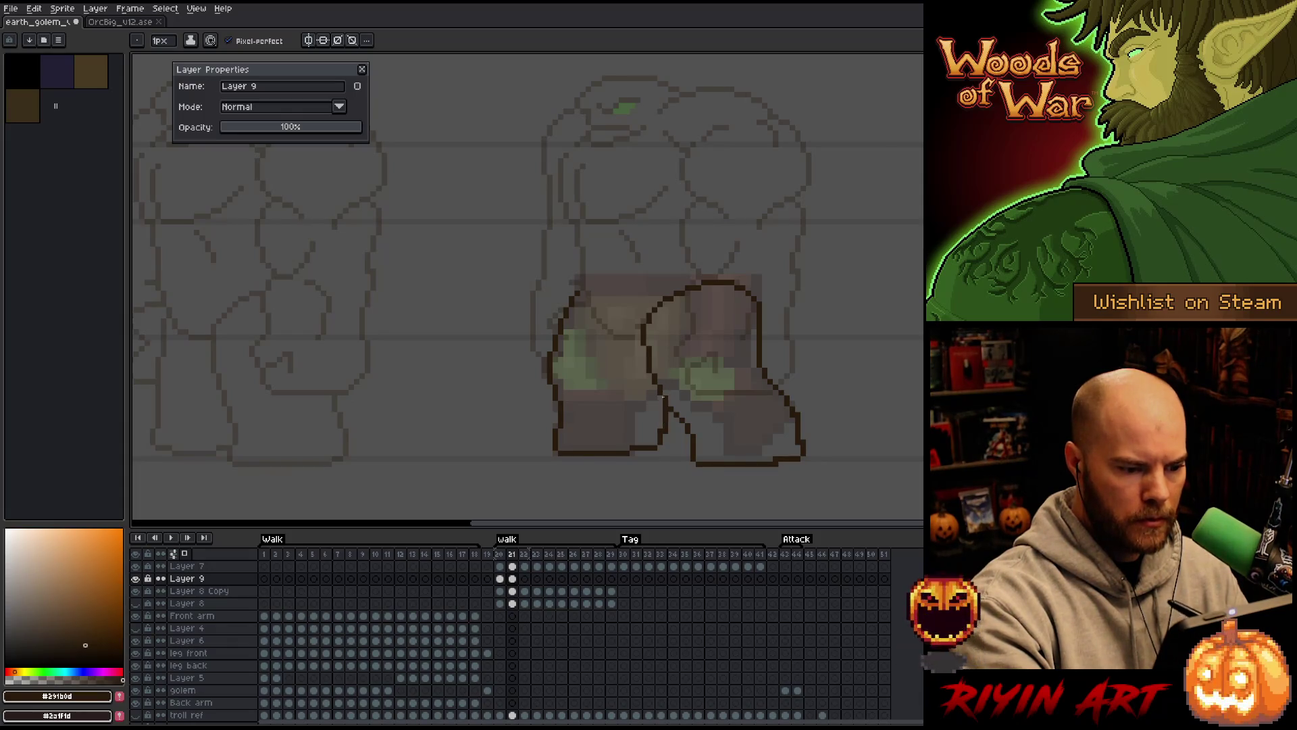
{"action": "key", "text": "e"}
{"action": "key", "text": "b"}
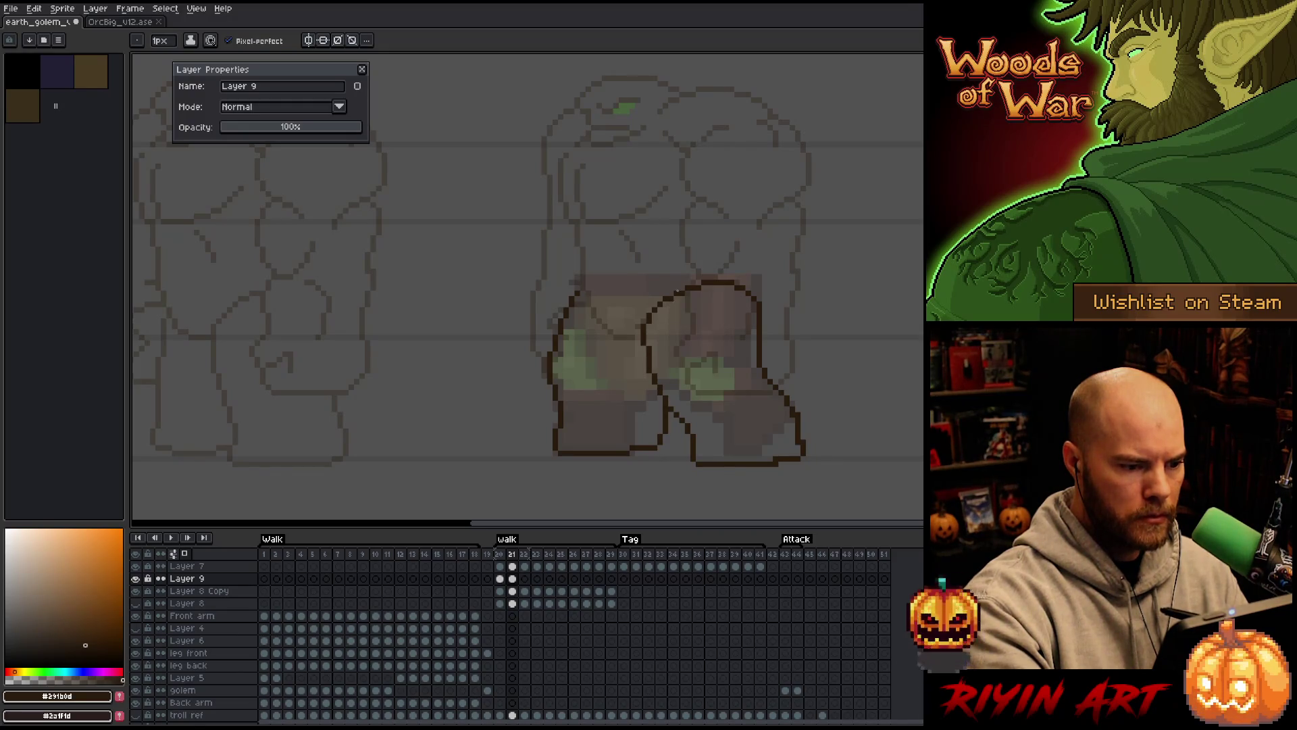
{"action": "key", "text": "e"}
{"action": "mouse_move", "coordinate": [666, 432]}
{"action": "left_mouse_down"}
{"action": "mouse_move", "coordinate": [664, 408]}
{"action": "mouse_move", "coordinate": [660, 438]}
{"action": "left_mouse_up"}
Tidy the inner leg outline and lasso-select the lower part of the right foot
{"action": "key", "text": "b"}
{"action": "key", "text": "e"}
{"action": "key", "text": "ctrl+z"}
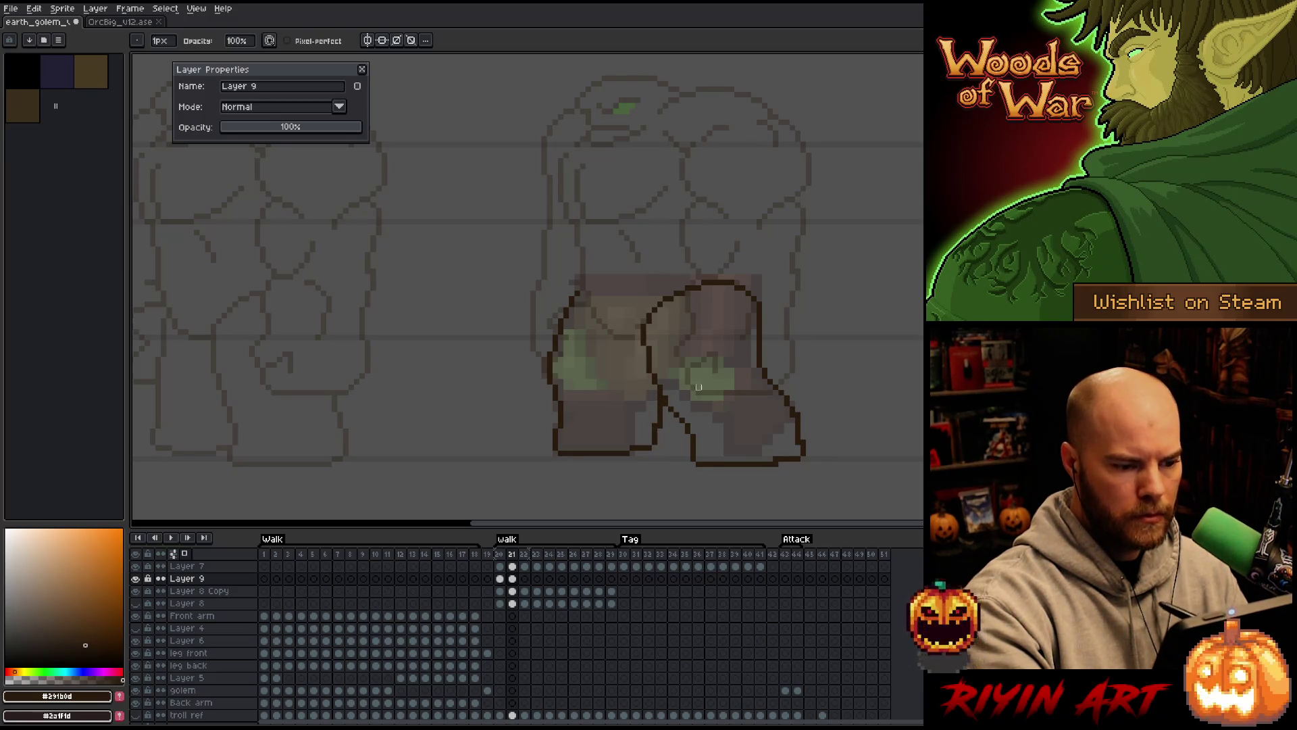
{"action": "key", "text": "b"}
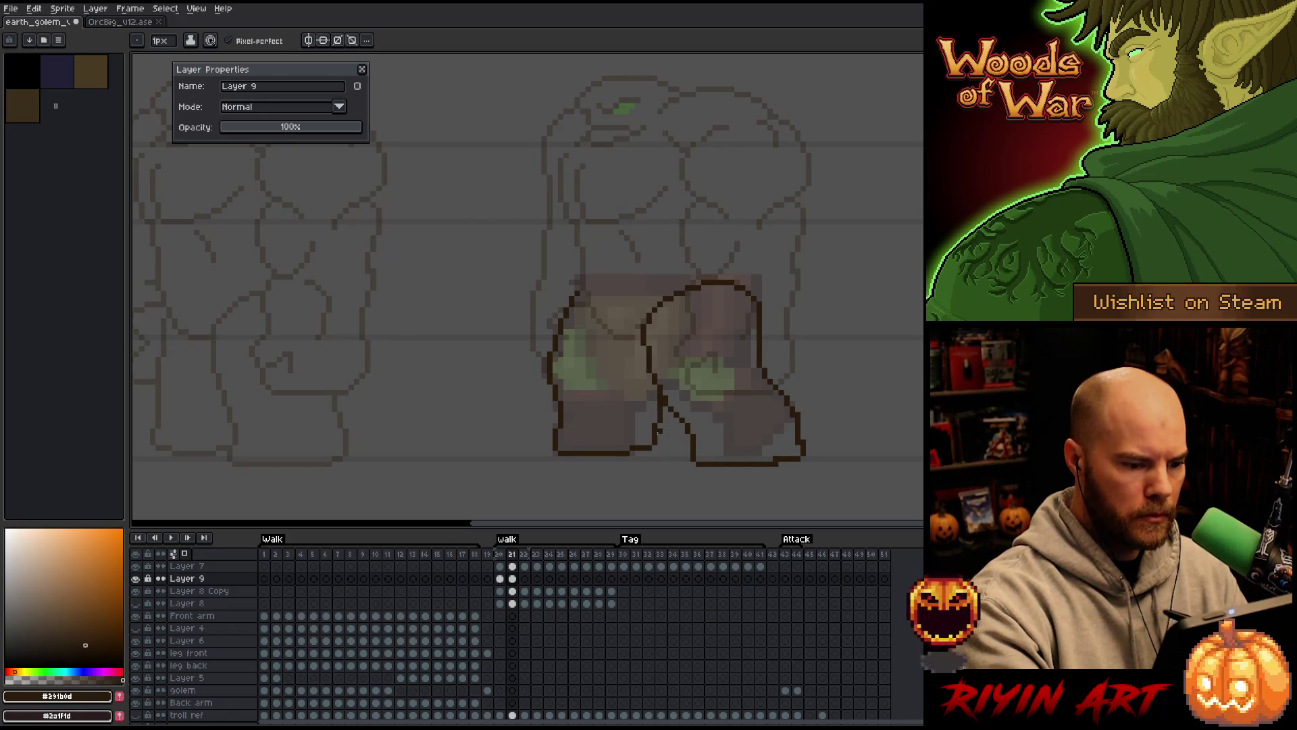
{"action": "key", "text": "e"}
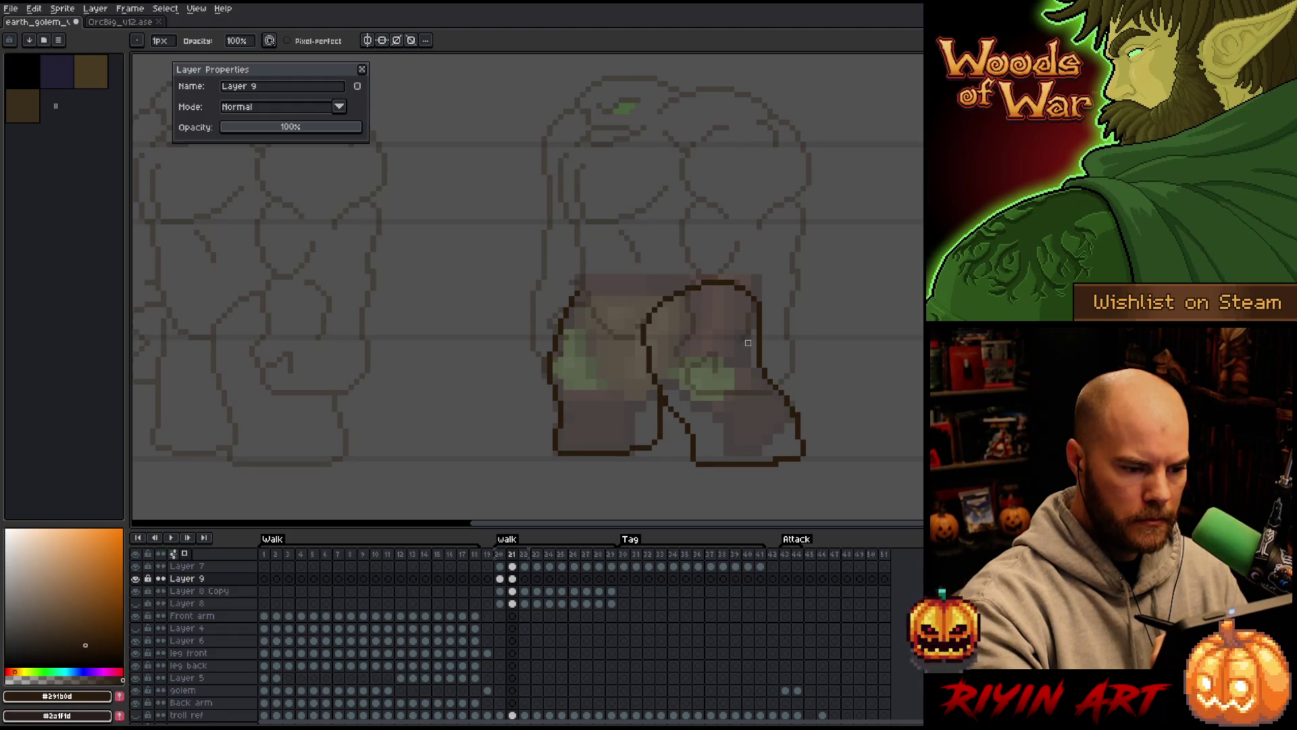
{"action": "key", "text": "q"}
{"action": "mouse_move", "coordinate": [825, 449]}
{"action": "left_mouse_down"}
{"action": "mouse_move", "coordinate": [762, 485]}
{"action": "mouse_move", "coordinate": [682, 446]}
{"action": "mouse_move", "coordinate": [844, 439]}
{"action": "left_mouse_up"}
Move the right foot up and to the right, then reselect around the toe
{"action": "left_click_drag", "start_coordinate": [771, 473], "coordinate": [805, 455]}
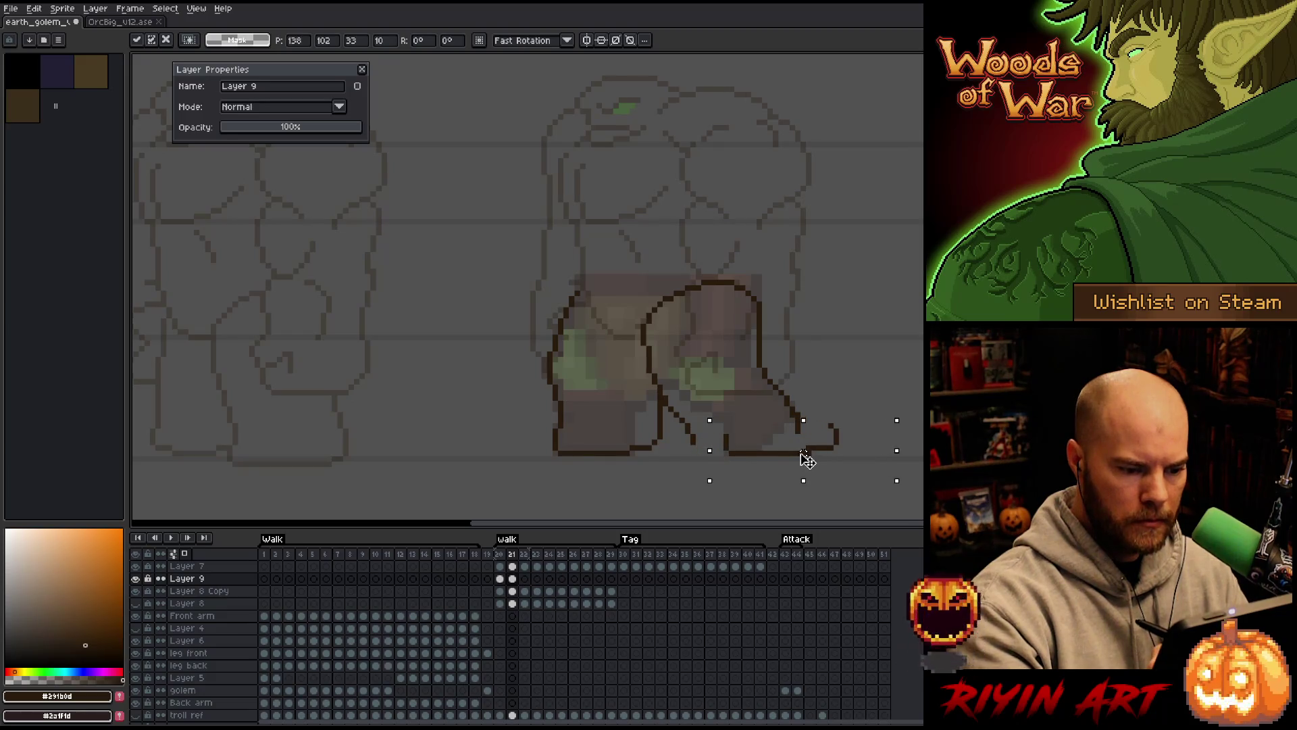
{"action": "key", "text": "Return"}
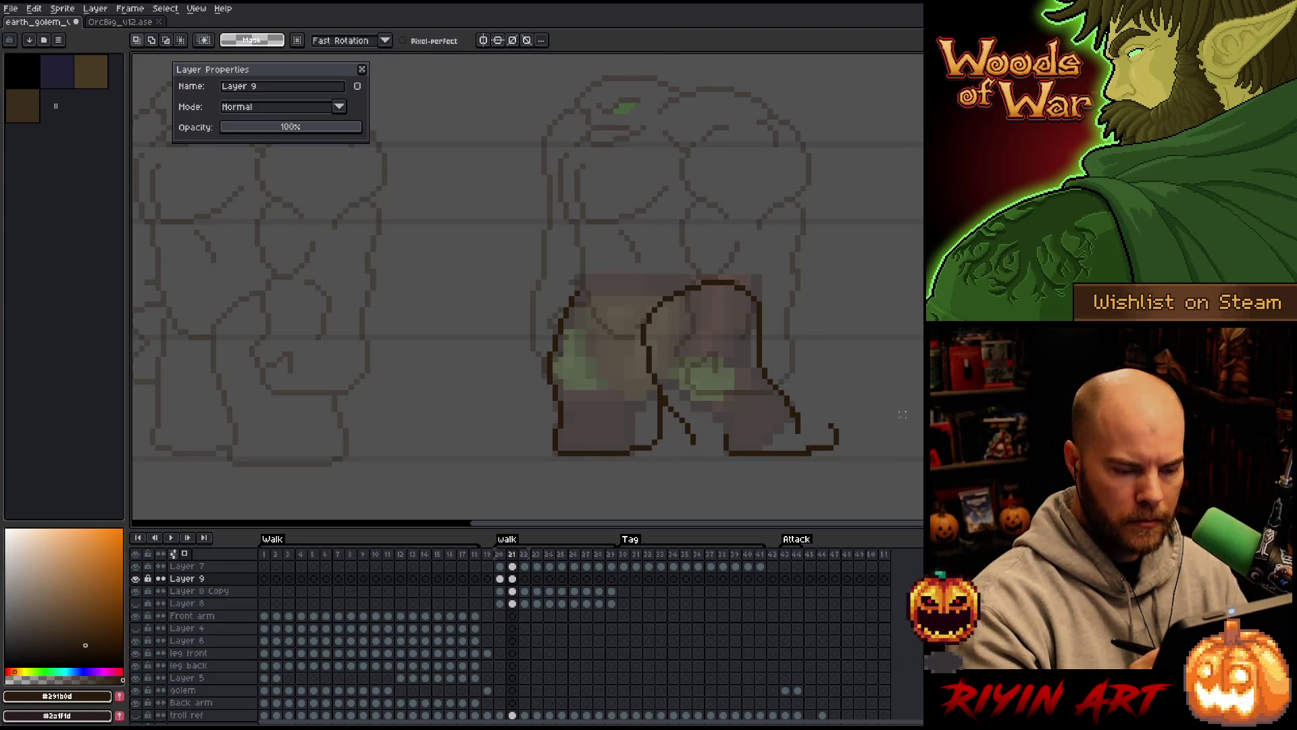
{"action": "mouse_move", "coordinate": [895, 409]}
{"action": "left_mouse_down"}
{"action": "mouse_move", "coordinate": [797, 458]}
{"action": "mouse_move", "coordinate": [882, 419]}
{"action": "left_mouse_up"}
{"action": "mouse_move", "coordinate": [885, 475]}
{"action": "left_mouse_down"}
{"action": "mouse_move", "coordinate": [921, 402]}
{"action": "mouse_move", "coordinate": [796, 367]}
{"action": "mouse_move", "coordinate": [757, 371]}
{"action": "mouse_move", "coordinate": [777, 423]}
{"action": "mouse_move", "coordinate": [825, 469]}
{"action": "mouse_move", "coordinate": [908, 432]}
{"action": "mouse_move", "coordinate": [892, 385]}
{"action": "left_mouse_up"}
{"action": "mouse_move", "coordinate": [874, 312]}
{"action": "left_mouse_down"}
{"action": "mouse_move", "coordinate": [767, 438]}
{"action": "mouse_move", "coordinate": [757, 357]}
{"action": "left_mouse_up"}
{"action": "key", "text": "ctrl+d"}
Redraw the toe's bottom edge curving up into the leg's front edge
{"action": "key", "text": "b"}
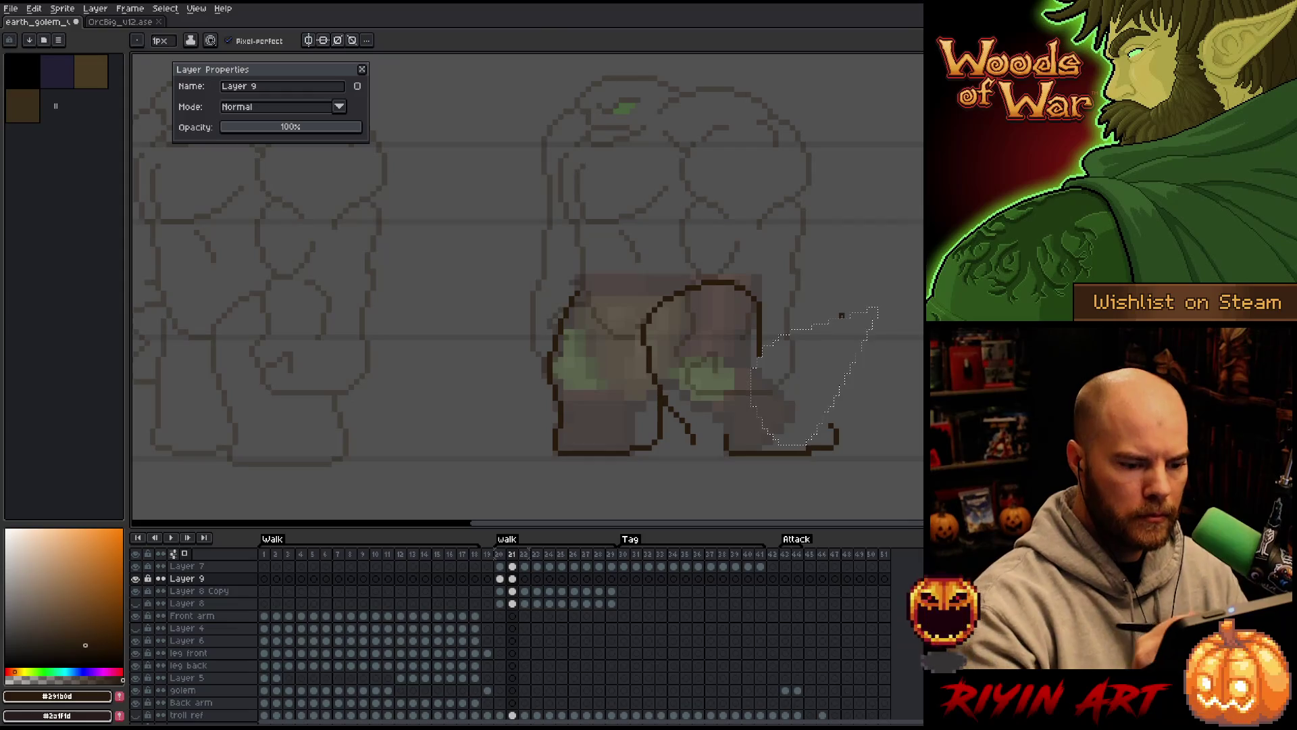
{"action": "left_click_drag", "start_coordinate": [766, 450], "coordinate": [825, 391]}
{"action": "key", "text": "ctrl+z"}
{"action": "left_click_drag", "start_coordinate": [768, 449], "coordinate": [791, 446]}
{"action": "key", "text": "ctrl+z"}
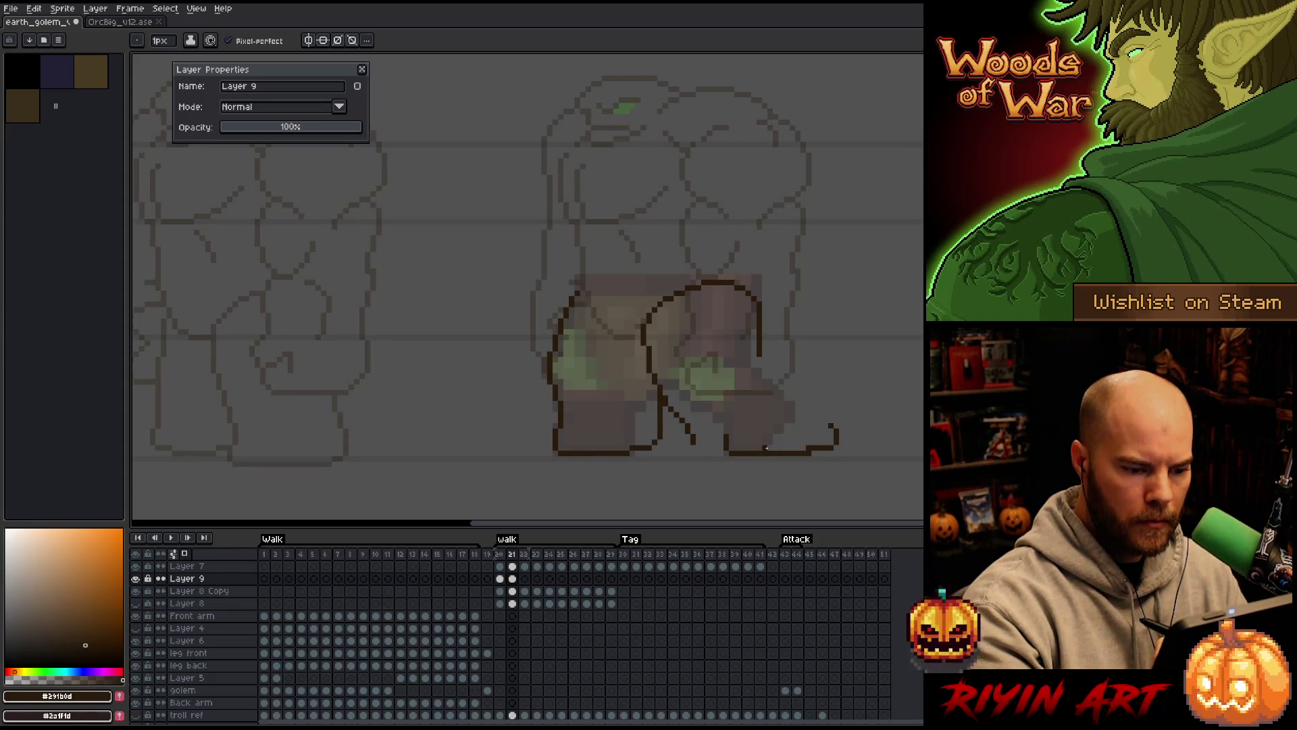
{"action": "left_click_drag", "start_coordinate": [784, 445], "coordinate": [806, 434]}
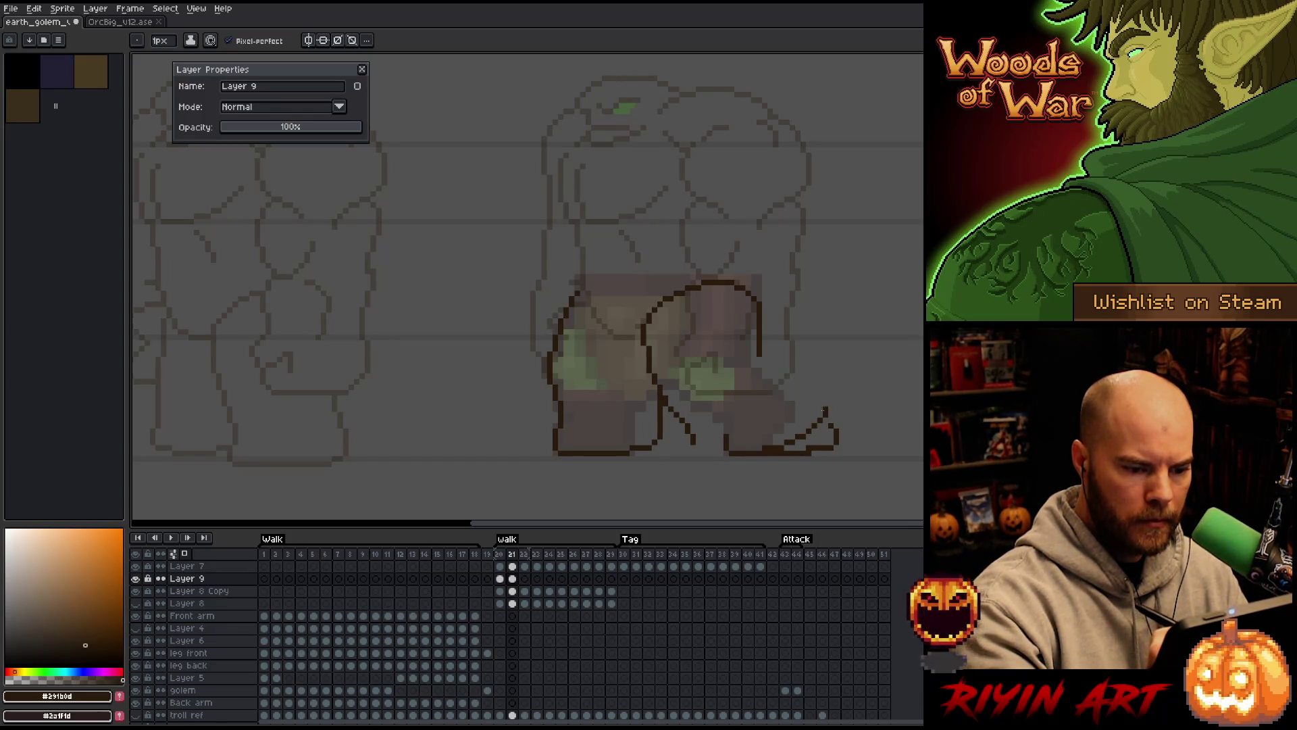
{"action": "key", "text": "ctrl+z"}
{"action": "left_click_drag", "start_coordinate": [826, 414], "coordinate": [806, 391]}
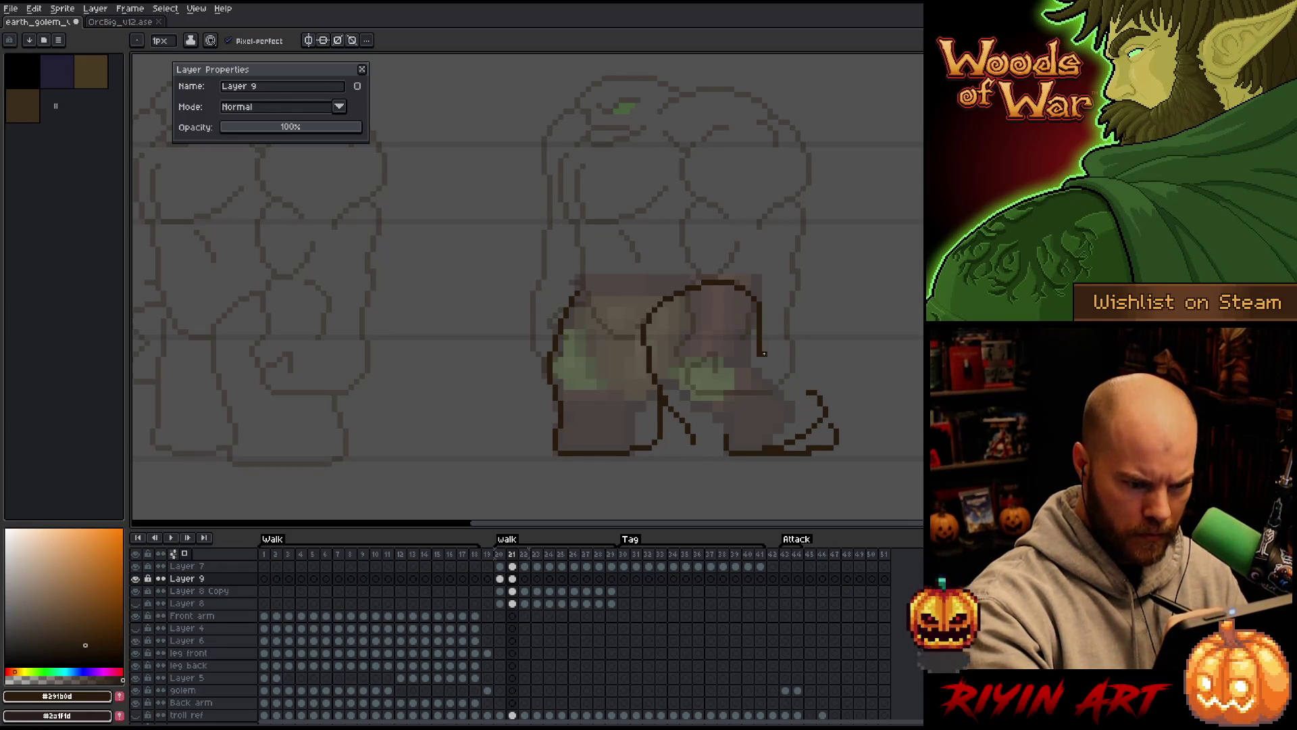
{"action": "left_click_drag", "start_coordinate": [775, 349], "coordinate": [811, 390]}
Erase the old inner leg outline and draw a new one down to the foot
{"action": "key", "text": "e"}
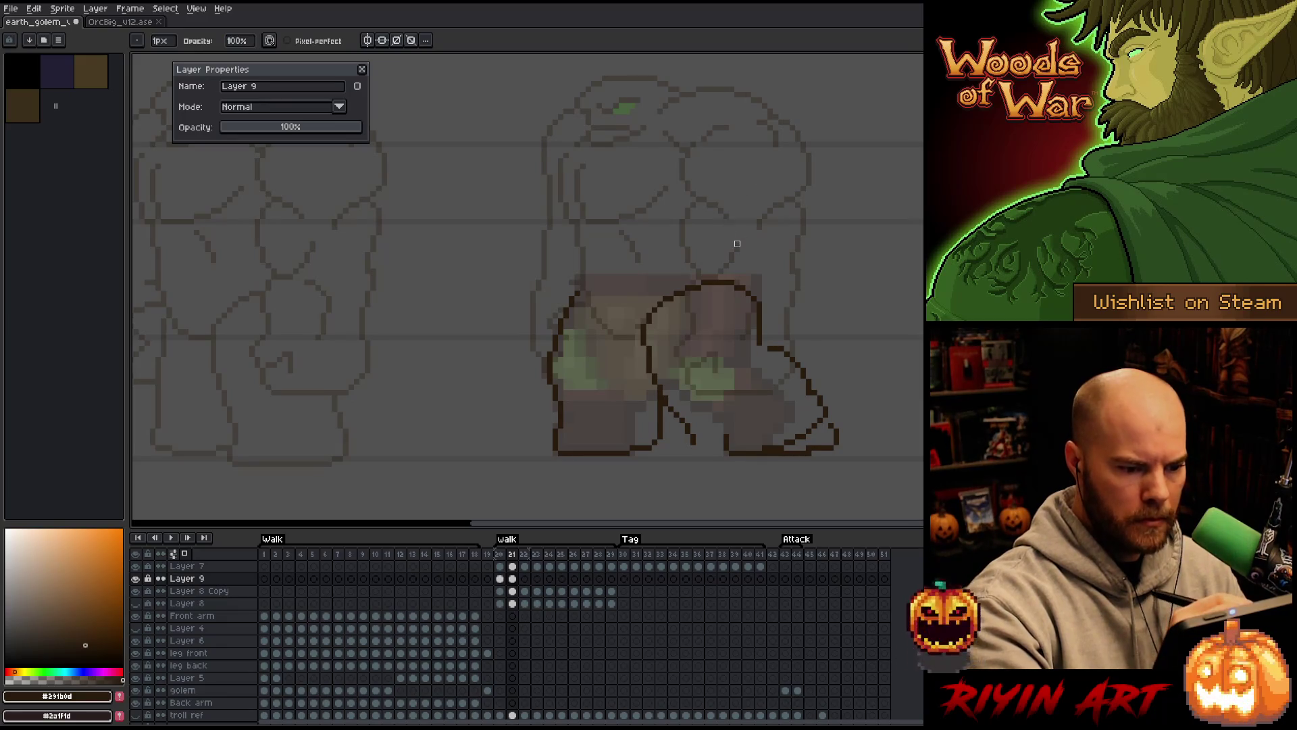
{"action": "key", "text": "b"}
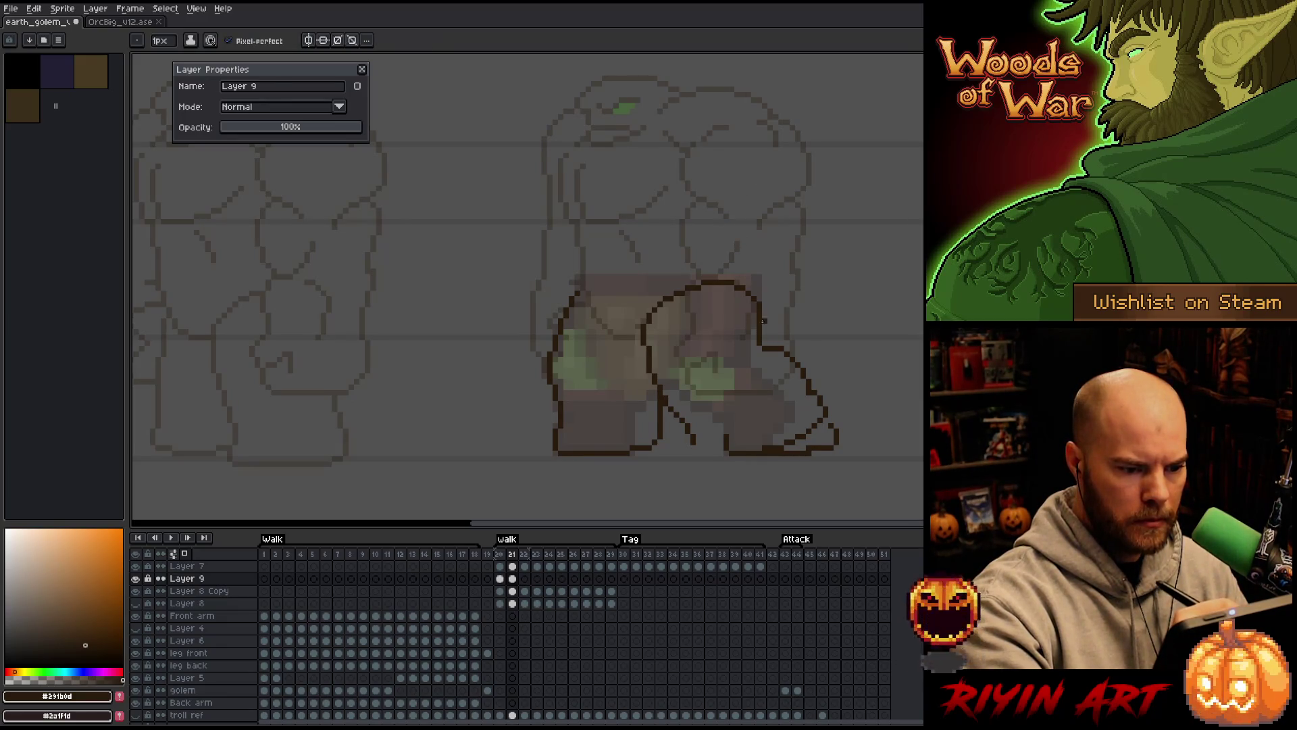
{"action": "key", "text": "e"}
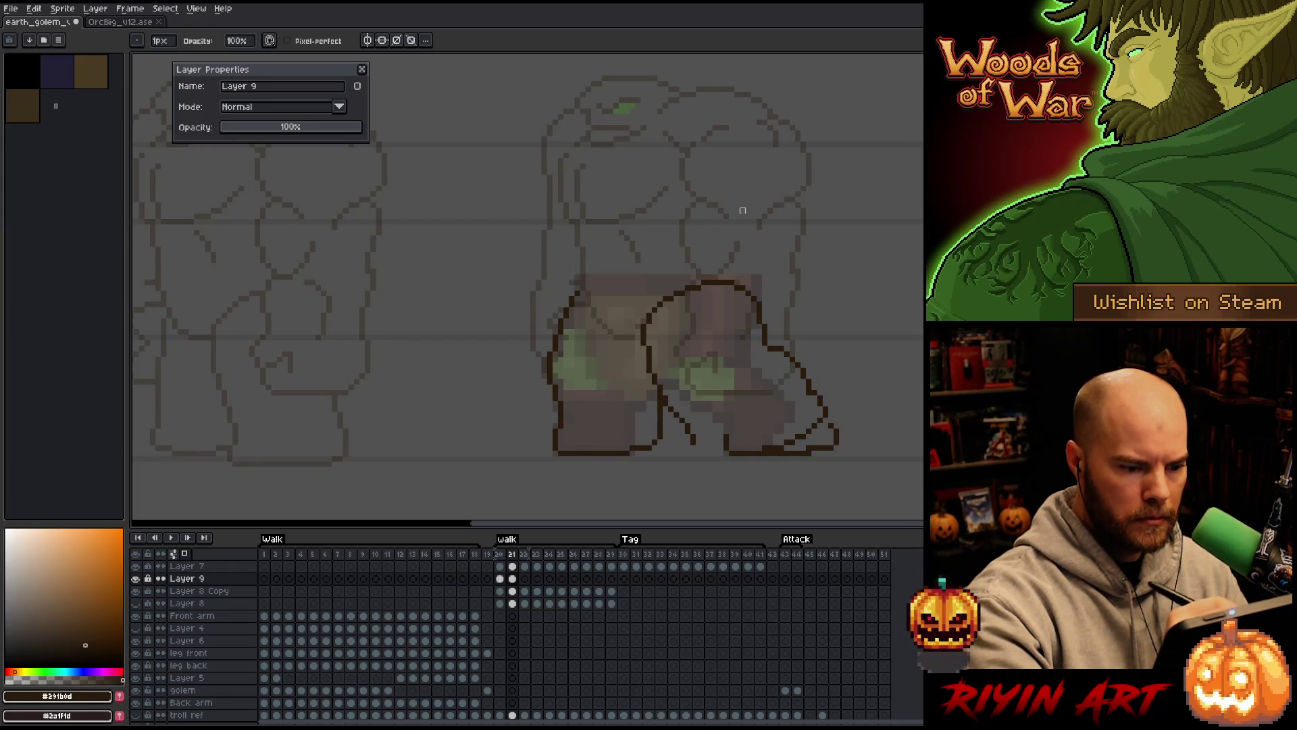
{"action": "key", "text": "b"}
{"action": "key", "text": "e"}
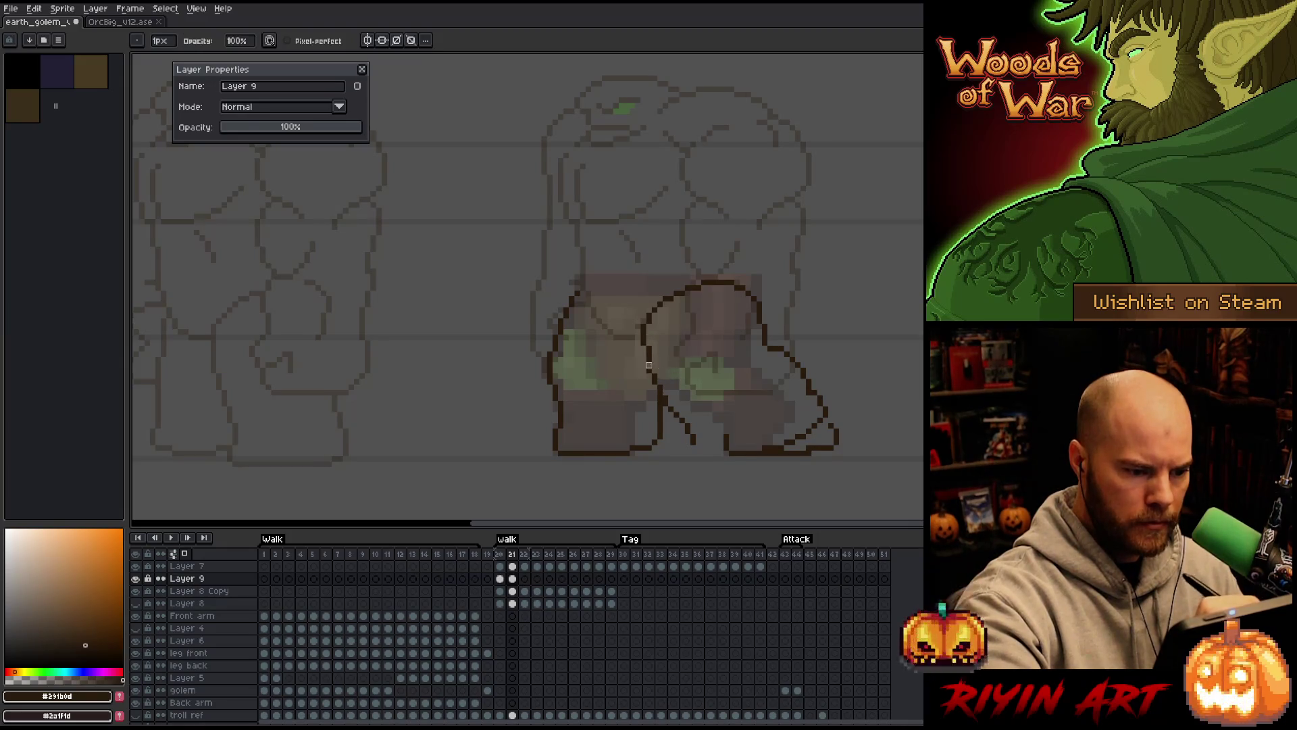
{"action": "mouse_move", "coordinate": [652, 364]}
{"action": "left_mouse_down"}
{"action": "mouse_move", "coordinate": [689, 438]}
{"action": "mouse_move", "coordinate": [643, 332]}
{"action": "mouse_move", "coordinate": [677, 384]}
{"action": "left_mouse_up"}
{"action": "key", "text": "b"}
{"action": "key", "text": "ctrl+z"}
{"action": "mouse_move", "coordinate": [643, 331]}
{"action": "left_mouse_down"}
{"action": "mouse_move", "coordinate": [682, 394]}
{"action": "mouse_move", "coordinate": [728, 430]}
{"action": "left_mouse_up"}
Erase leftover pixels of the old toe outline
{"action": "key", "text": "e"}
{"action": "mouse_move", "coordinate": [831, 430]}
{"action": "left_mouse_down"}
{"action": "mouse_move", "coordinate": [779, 454]}
{"action": "mouse_move", "coordinate": [845, 435]}
{"action": "left_mouse_up"}
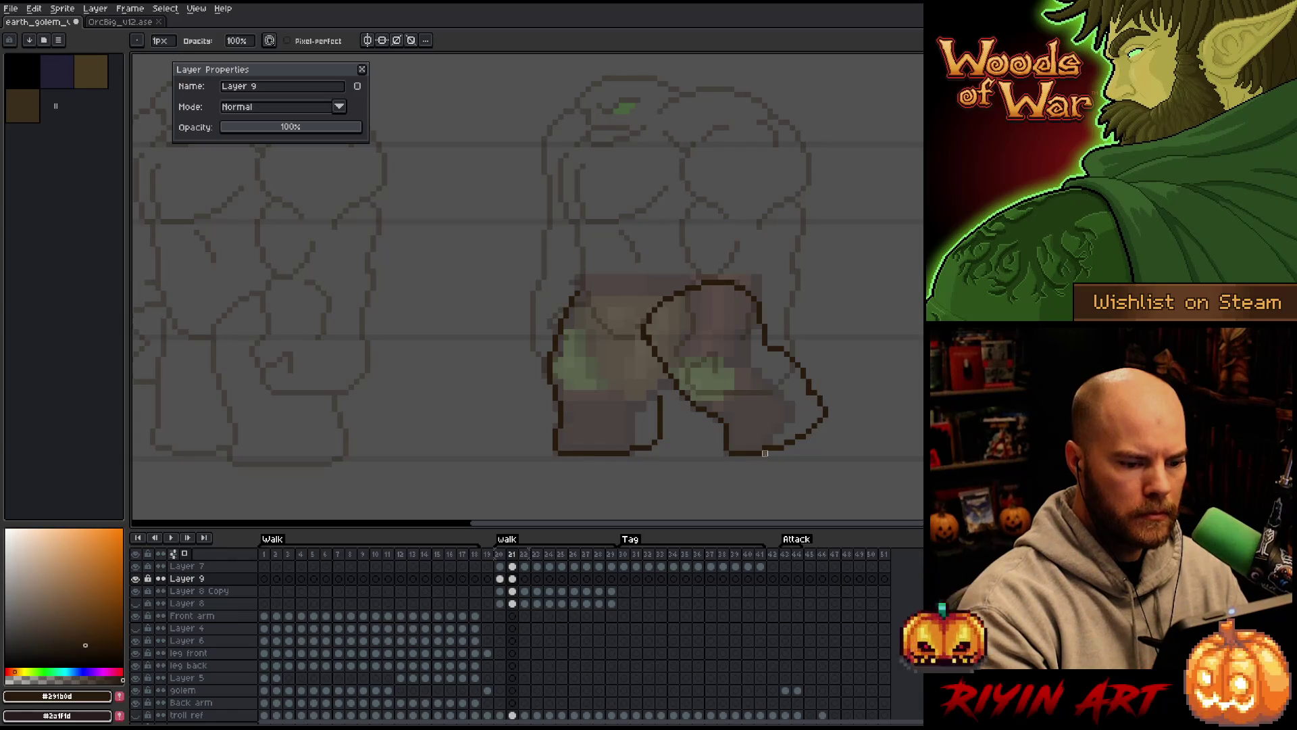
{"action": "key", "text": "b"}
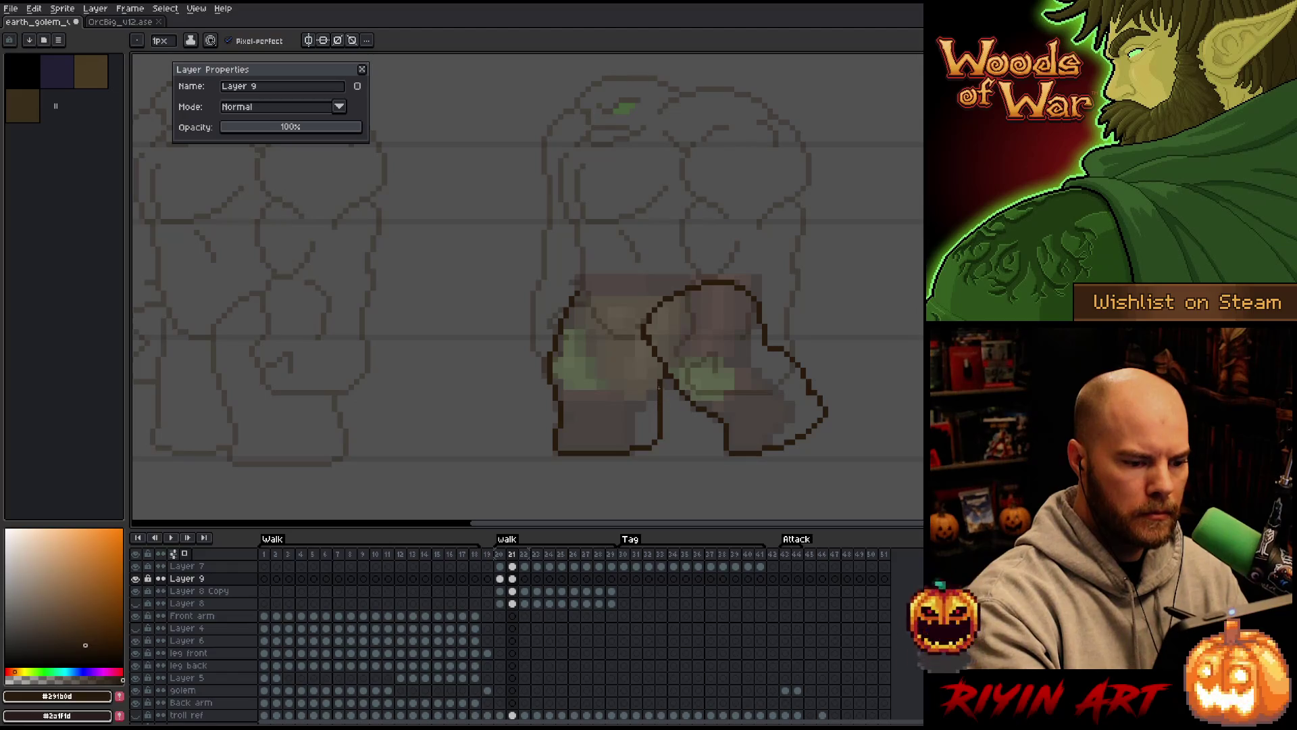
{"action": "key", "text": "e"}
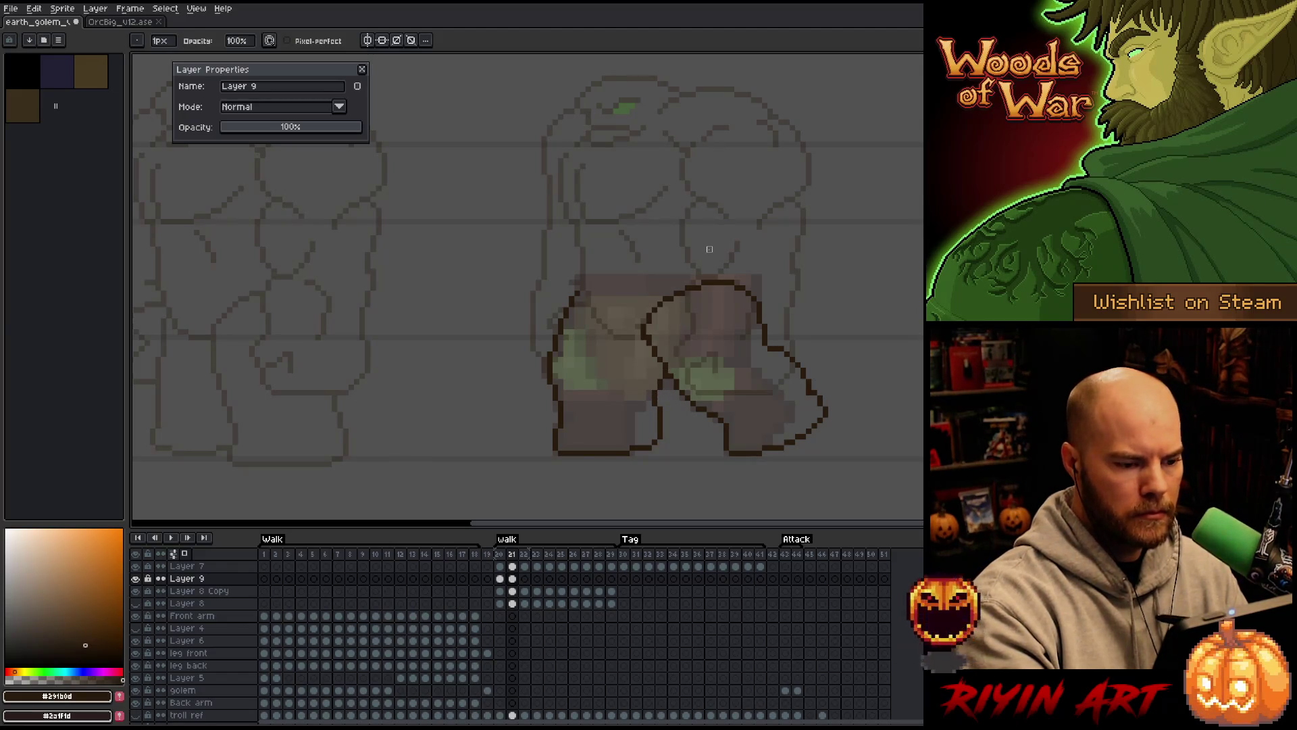
{"action": "key", "text": "b"}
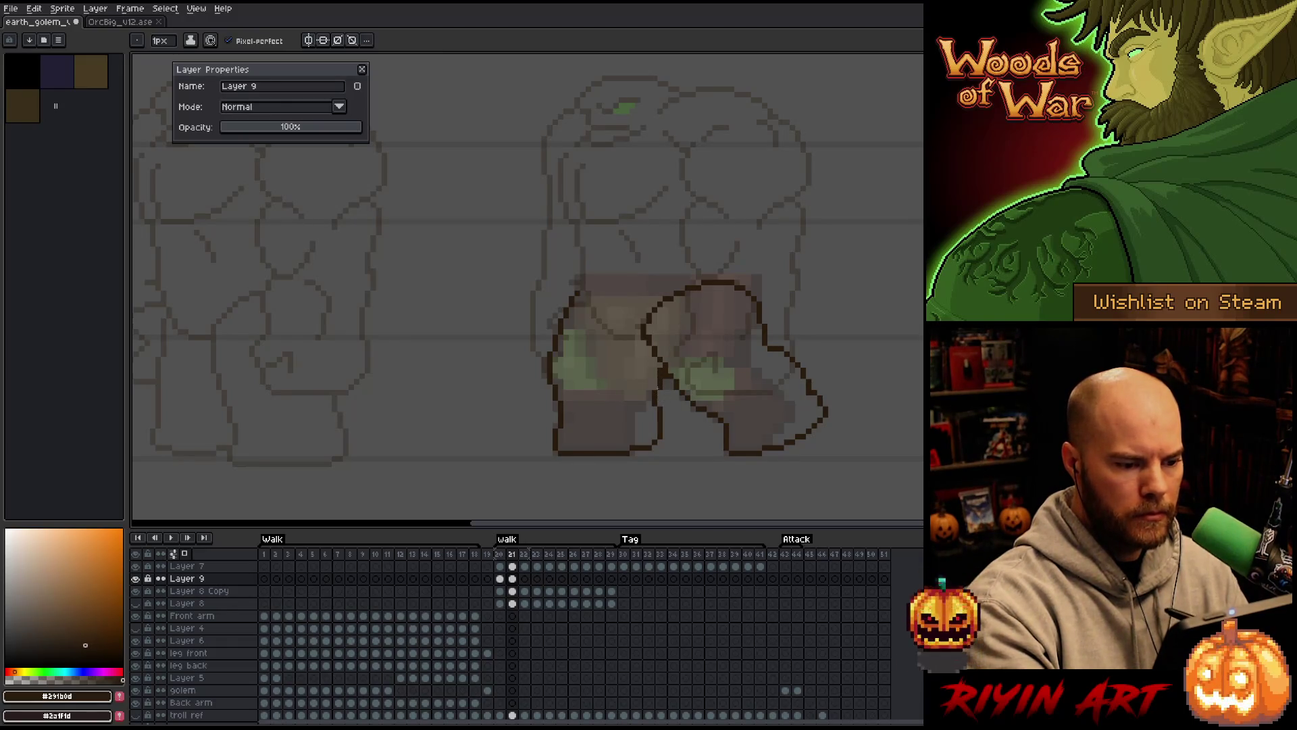
{"action": "key", "text": "e"}
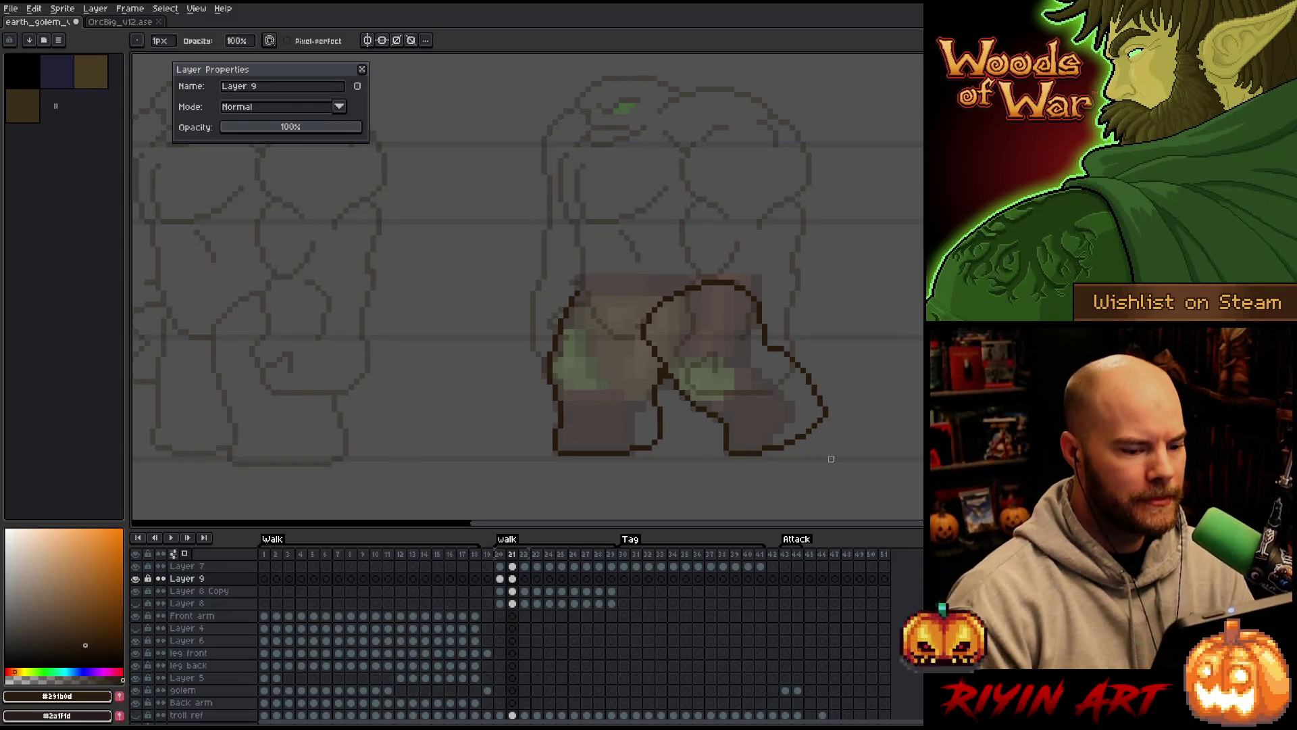
Save the earth golem sprite with Ctrl+S and compare frames 21 and 22
{"action": "key", "text": "ctrl+s"}
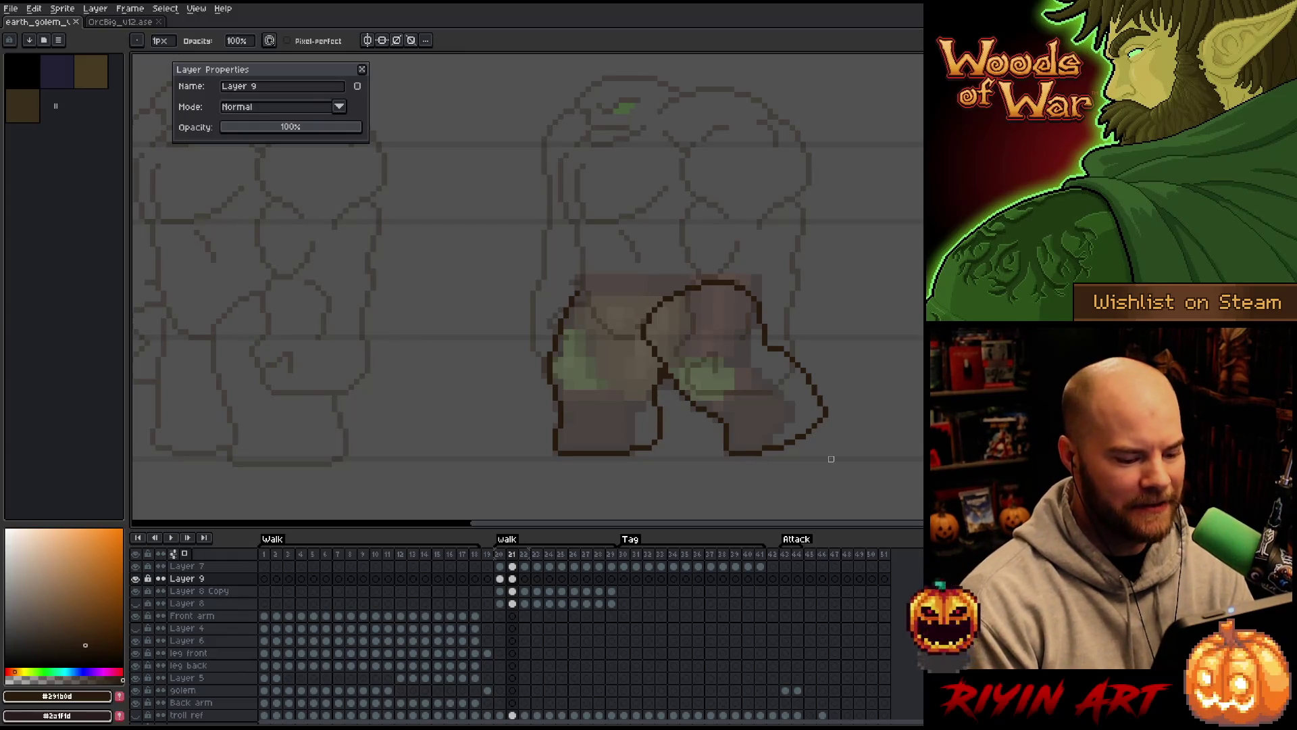
{"action": "key", "text": "Right"}
{"action": "key", "text": "Left"}
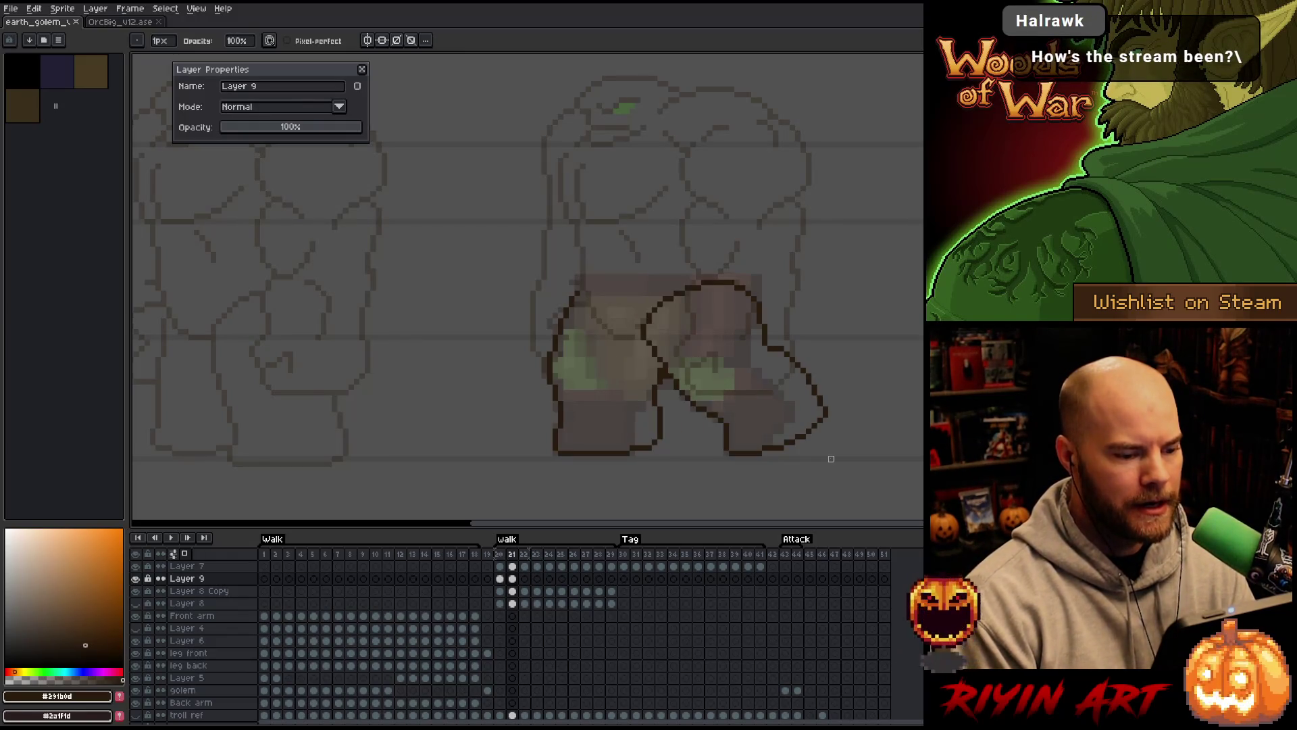
Flip between frames 20, 21 and 22 to compare leg poses, ending on frame 22
{"action": "key", "text": "Right"}
{"action": "key", "text": "Left"}
{"action": "key", "text": "Right"}
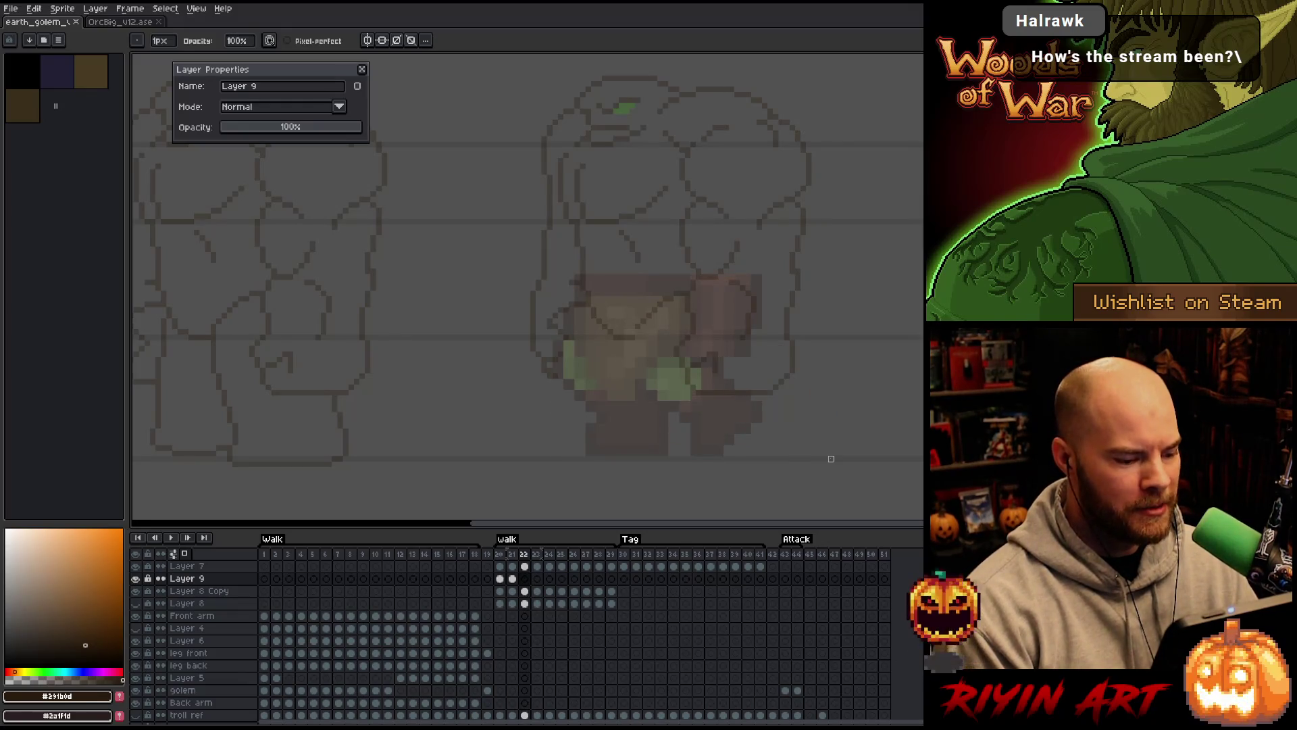
{"action": "key", "text": "Left"}
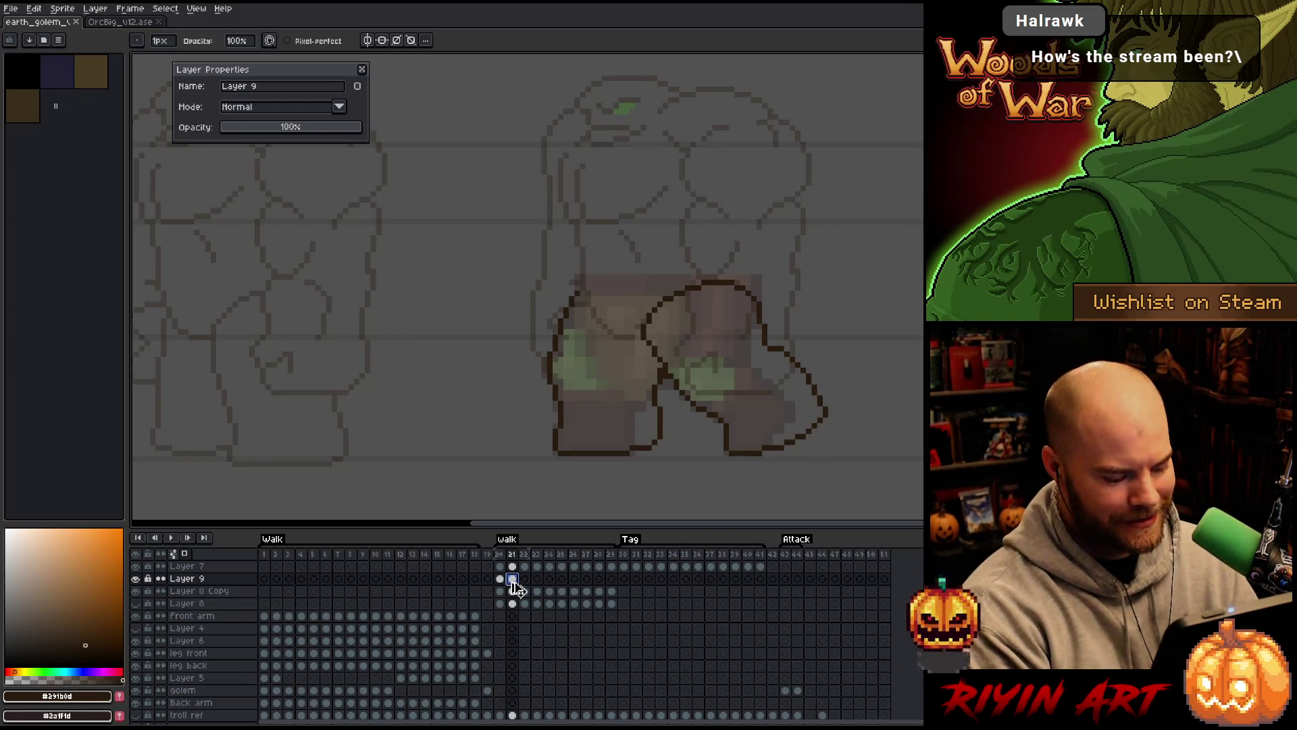
{"action": "left_click", "coordinate": [524, 578]}
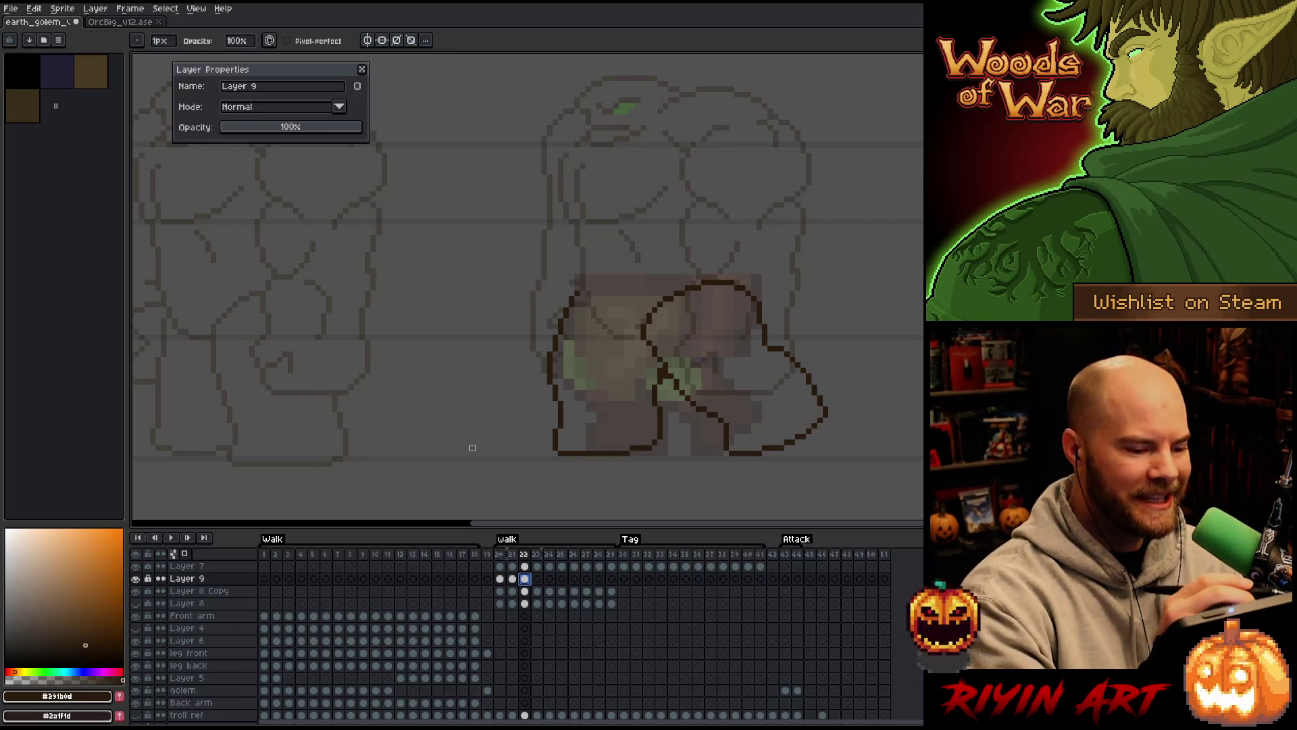
{"action": "key", "text": "Left"}
{"action": "key", "text": "Left"}
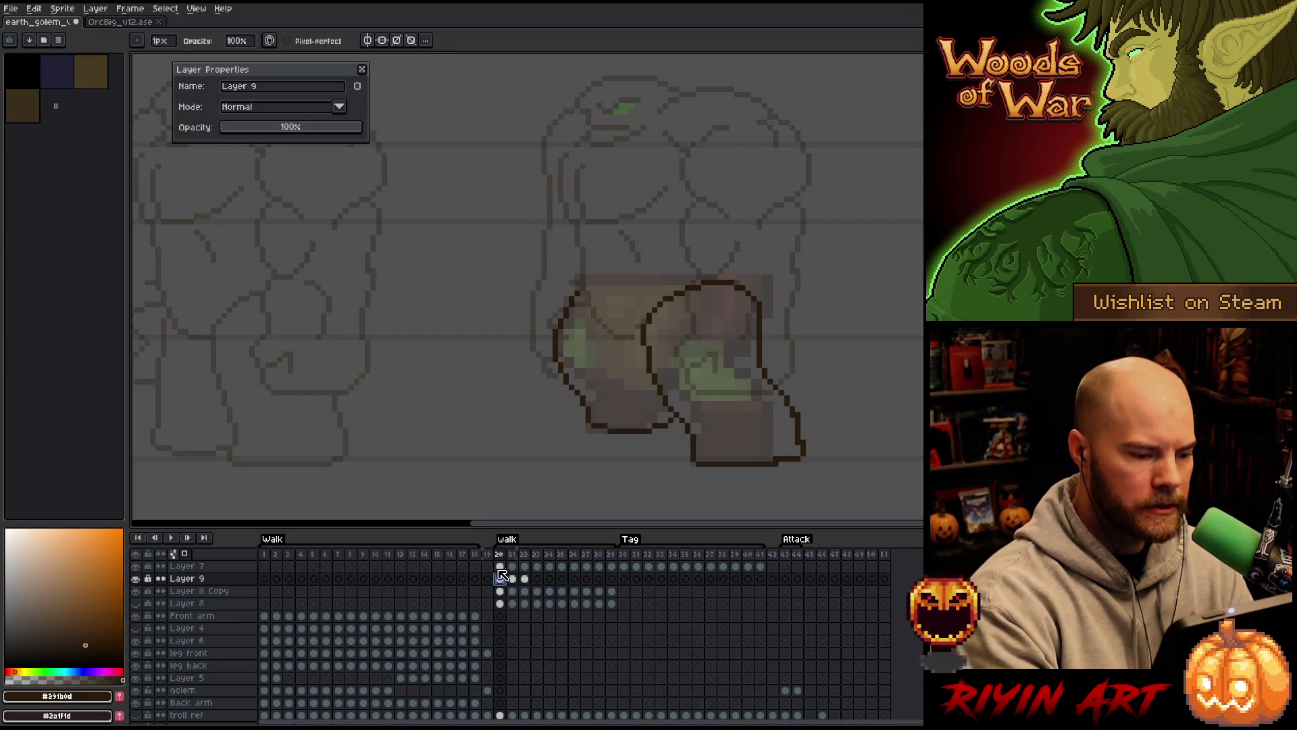
{"action": "left_click", "coordinate": [525, 579]}
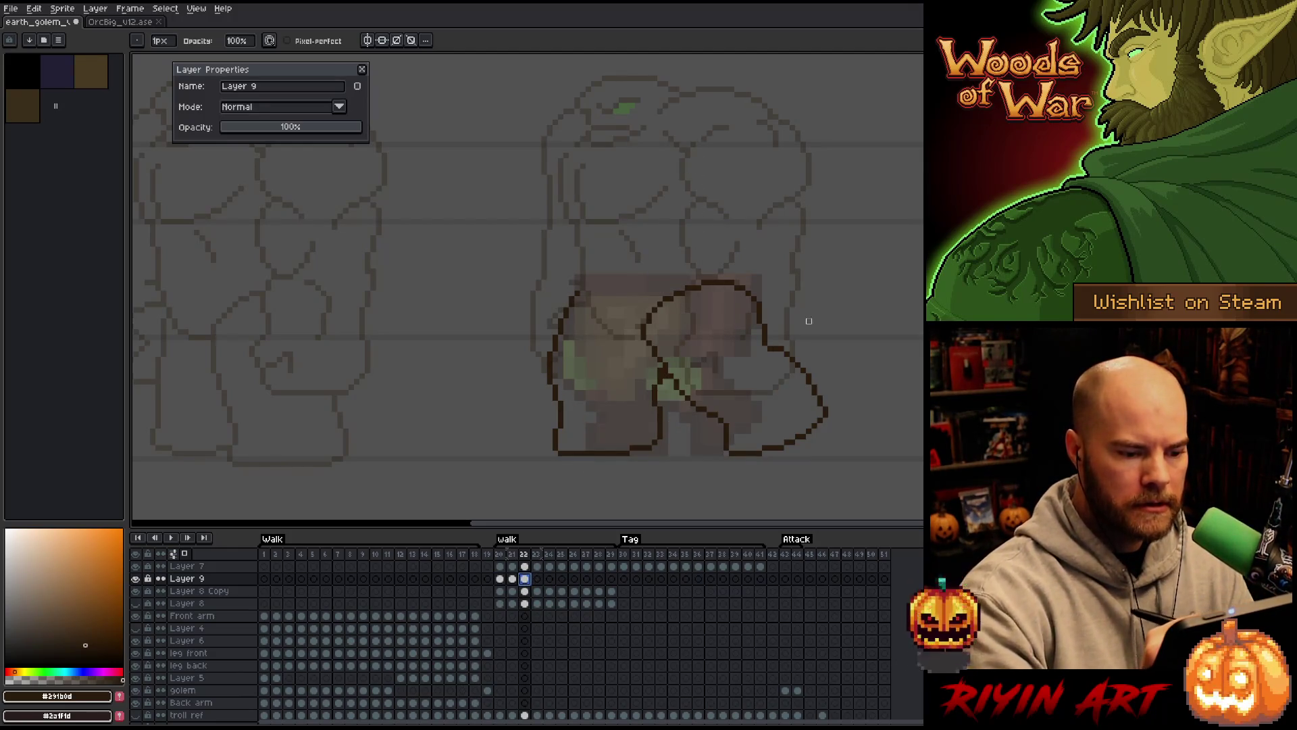
{"action": "key", "text": "m"}
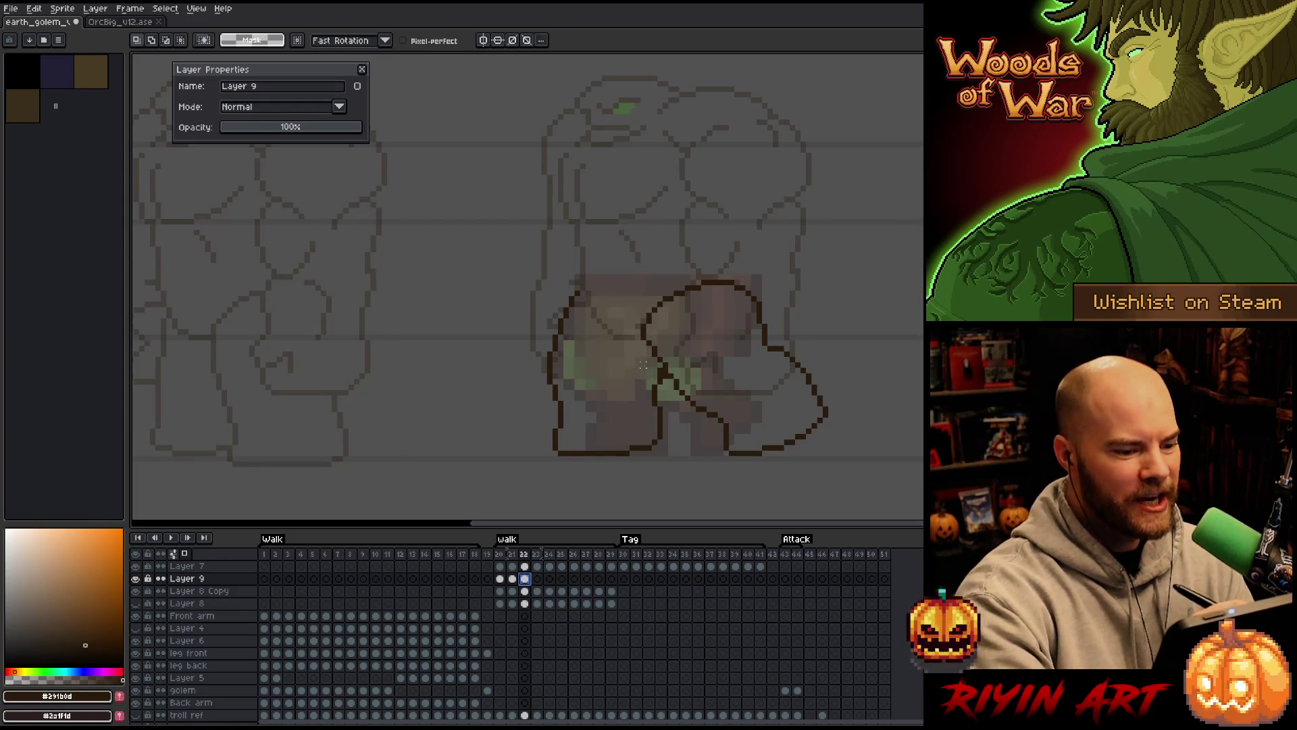
Lasso the left leg outline, then its lower part, nudging each one pixel right
{"action": "mouse_move", "coordinate": [647, 363]}
{"action": "left_mouse_down"}
{"action": "mouse_move", "coordinate": [623, 458]}
{"action": "mouse_move", "coordinate": [536, 426]}
{"action": "mouse_move", "coordinate": [588, 260]}
{"action": "left_mouse_up"}
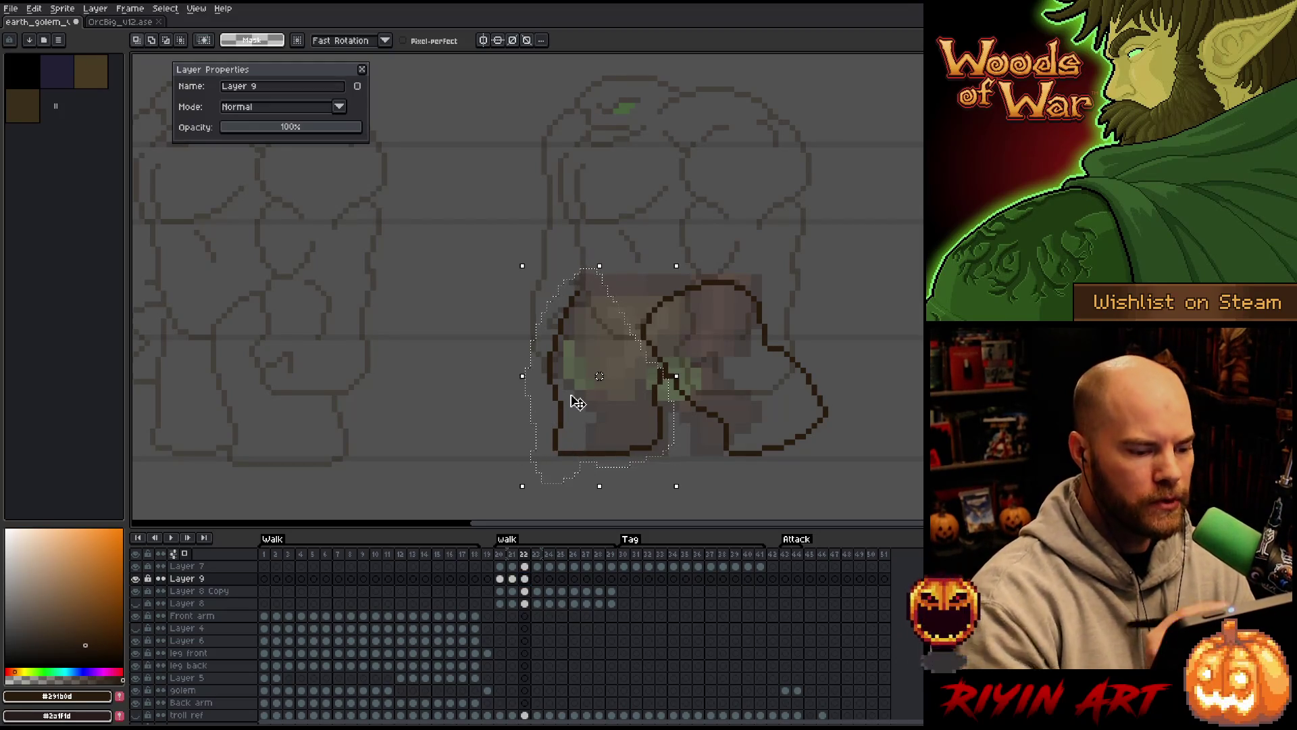
{"action": "key", "text": "Right"}
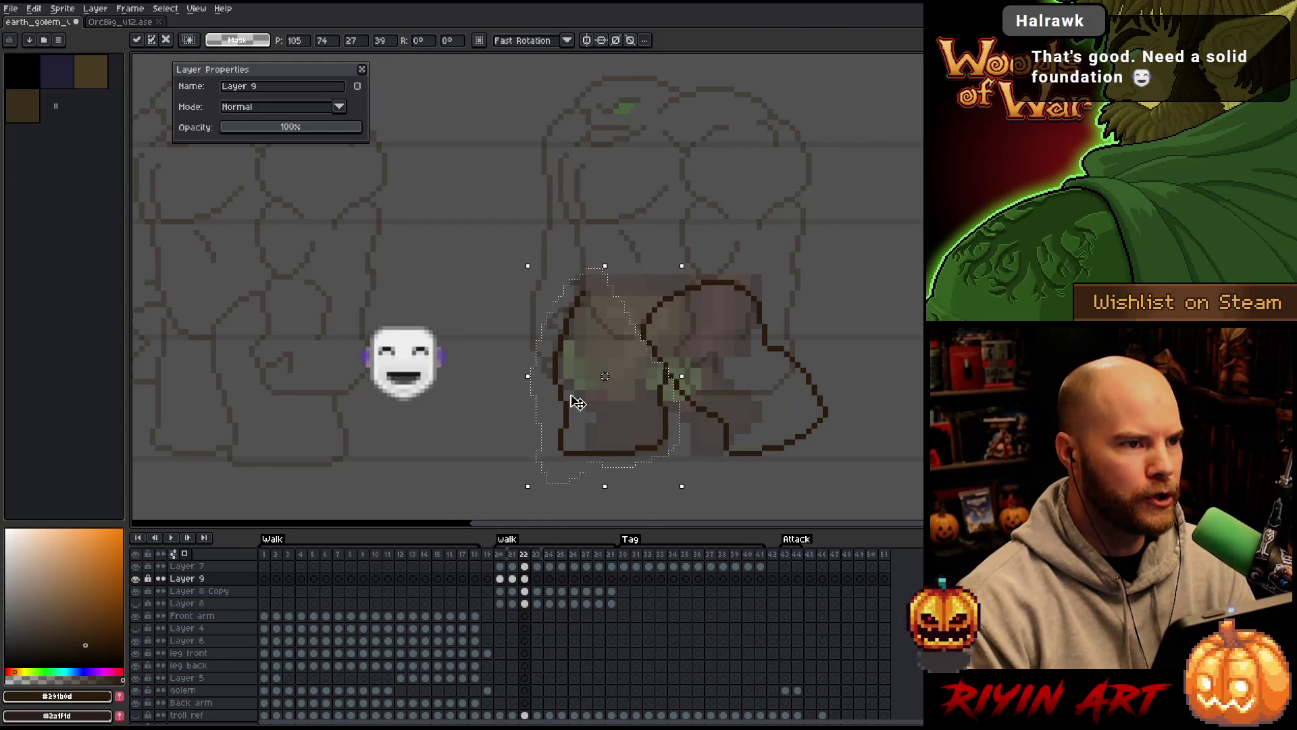
{"action": "left_click", "coordinate": [753, 382]}
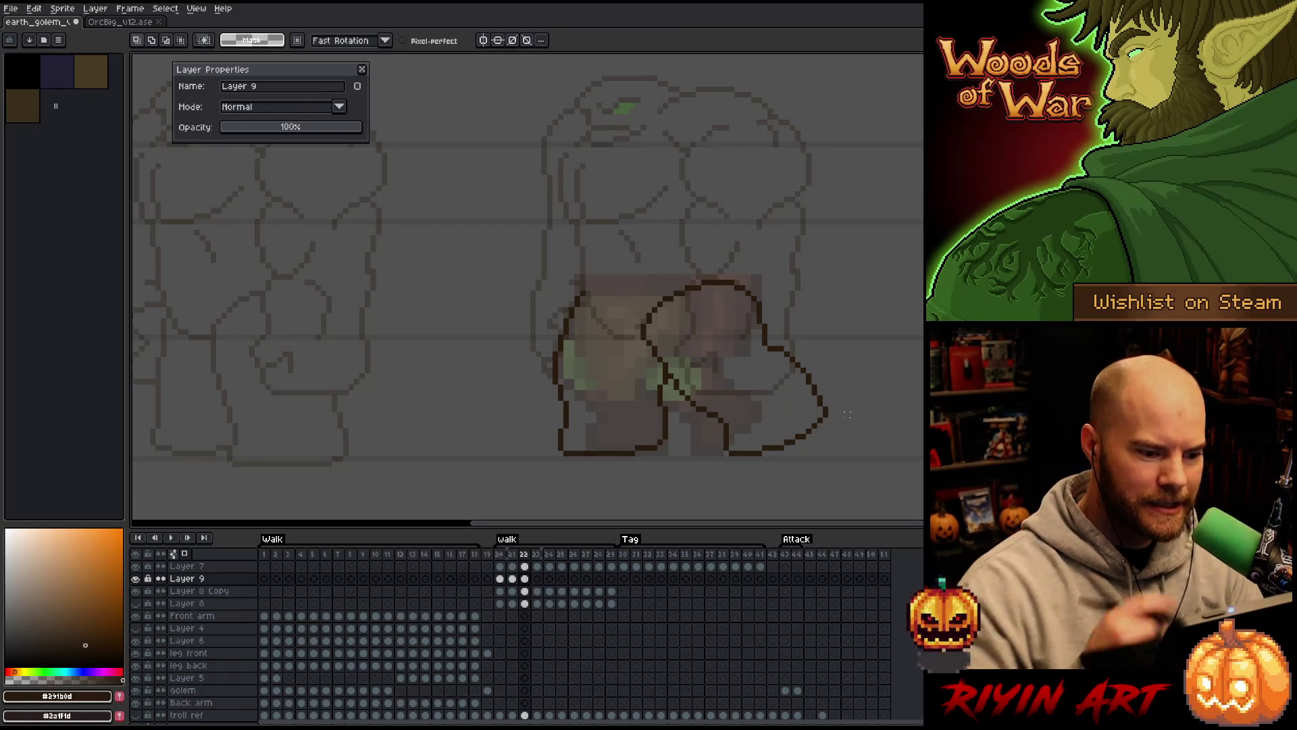
{"action": "mouse_move", "coordinate": [654, 365]}
{"action": "left_mouse_down"}
{"action": "mouse_move", "coordinate": [674, 403]}
{"action": "mouse_move", "coordinate": [652, 461]}
{"action": "mouse_move", "coordinate": [543, 436]}
{"action": "mouse_move", "coordinate": [543, 368]}
{"action": "mouse_move", "coordinate": [595, 358]}
{"action": "mouse_move", "coordinate": [556, 371]}
{"action": "mouse_move", "coordinate": [641, 376]}
{"action": "mouse_move", "coordinate": [679, 399]}
{"action": "mouse_move", "coordinate": [579, 466]}
{"action": "mouse_move", "coordinate": [501, 360]}
{"action": "left_mouse_up"}
{"action": "key", "text": "Right"}
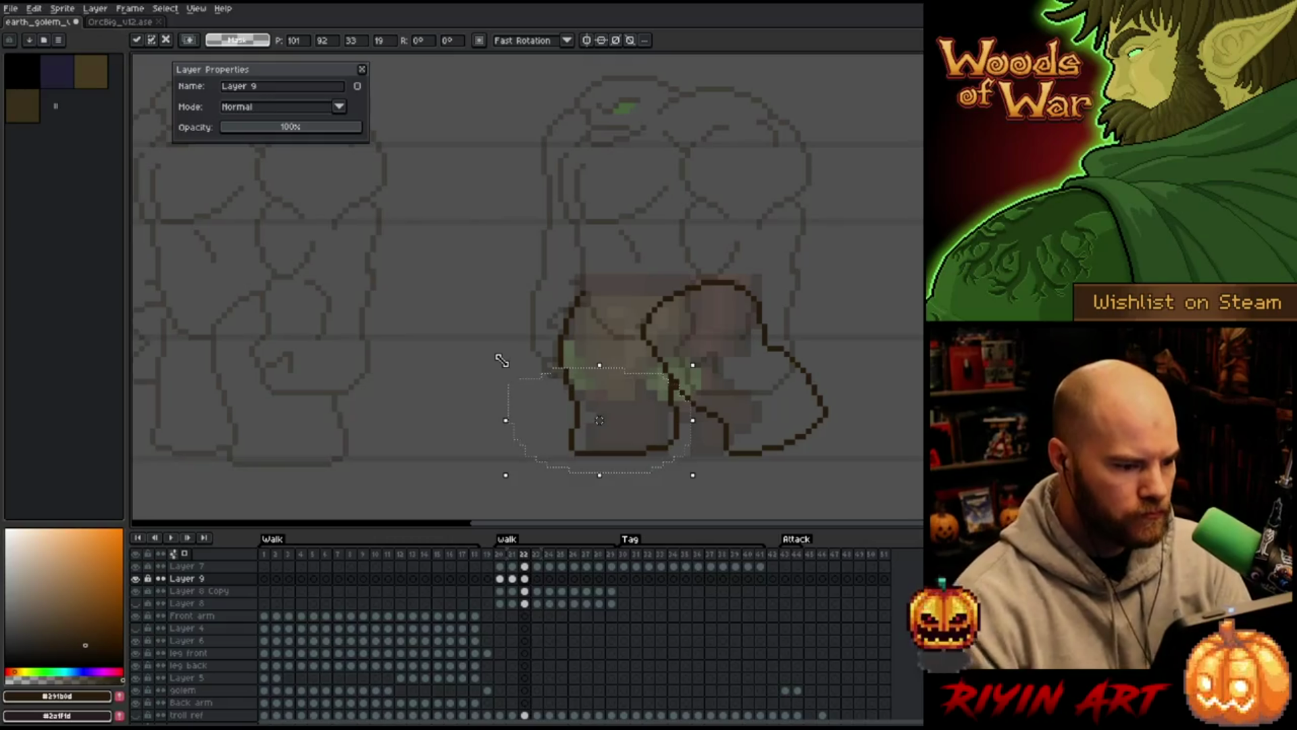
{"action": "key", "text": "Return"}
Shift the foot area below the left leg one pixel right
{"action": "mouse_move", "coordinate": [684, 463]}
{"action": "left_mouse_down"}
{"action": "mouse_move", "coordinate": [618, 458]}
{"action": "mouse_move", "coordinate": [542, 403]}
{"action": "mouse_move", "coordinate": [681, 405]}
{"action": "mouse_move", "coordinate": [700, 473]}
{"action": "mouse_move", "coordinate": [694, 403]}
{"action": "mouse_move", "coordinate": [615, 398]}
{"action": "mouse_move", "coordinate": [525, 503]}
{"action": "left_mouse_up"}
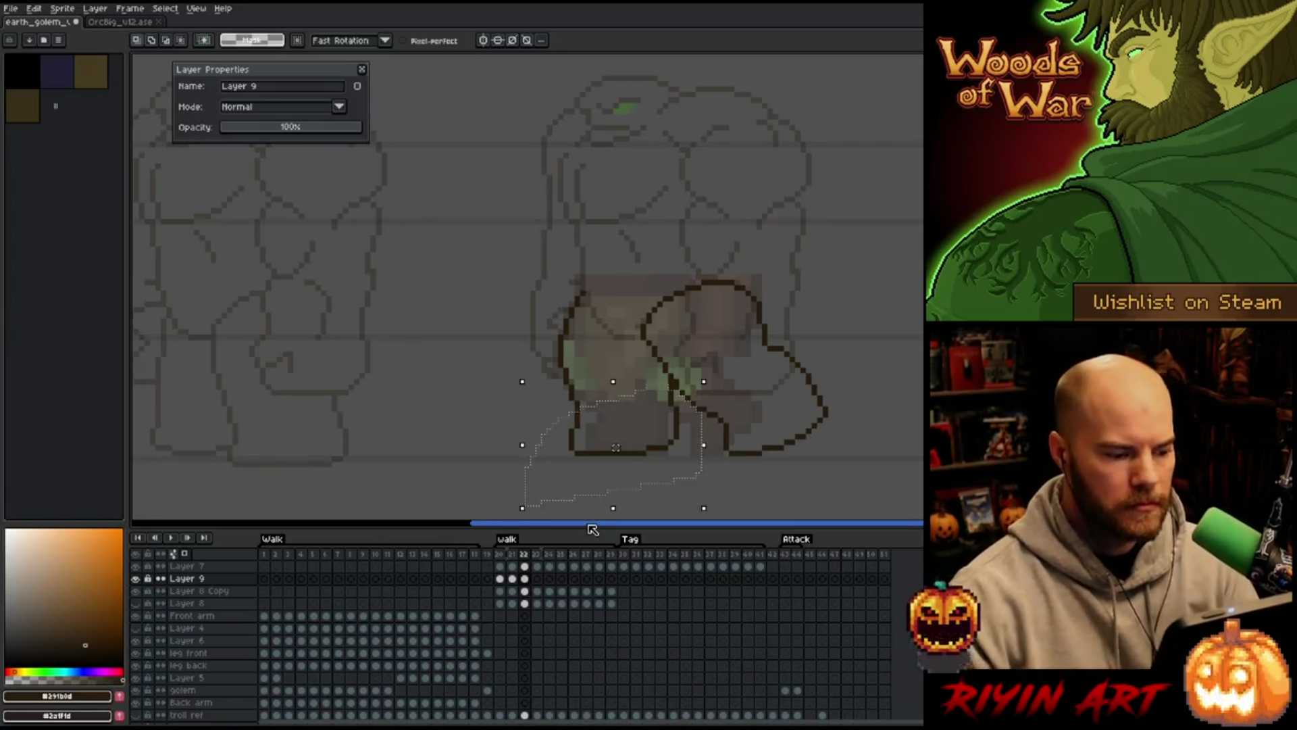
{"action": "key", "text": "ctrl+d"}
{"action": "mouse_move", "coordinate": [690, 475]}
{"action": "left_mouse_down"}
{"action": "mouse_move", "coordinate": [657, 475]}
{"action": "mouse_move", "coordinate": [591, 425]}
{"action": "mouse_move", "coordinate": [710, 451]}
{"action": "mouse_move", "coordinate": [696, 483]}
{"action": "mouse_move", "coordinate": [706, 425]}
{"action": "mouse_move", "coordinate": [679, 473]}
{"action": "left_mouse_up"}
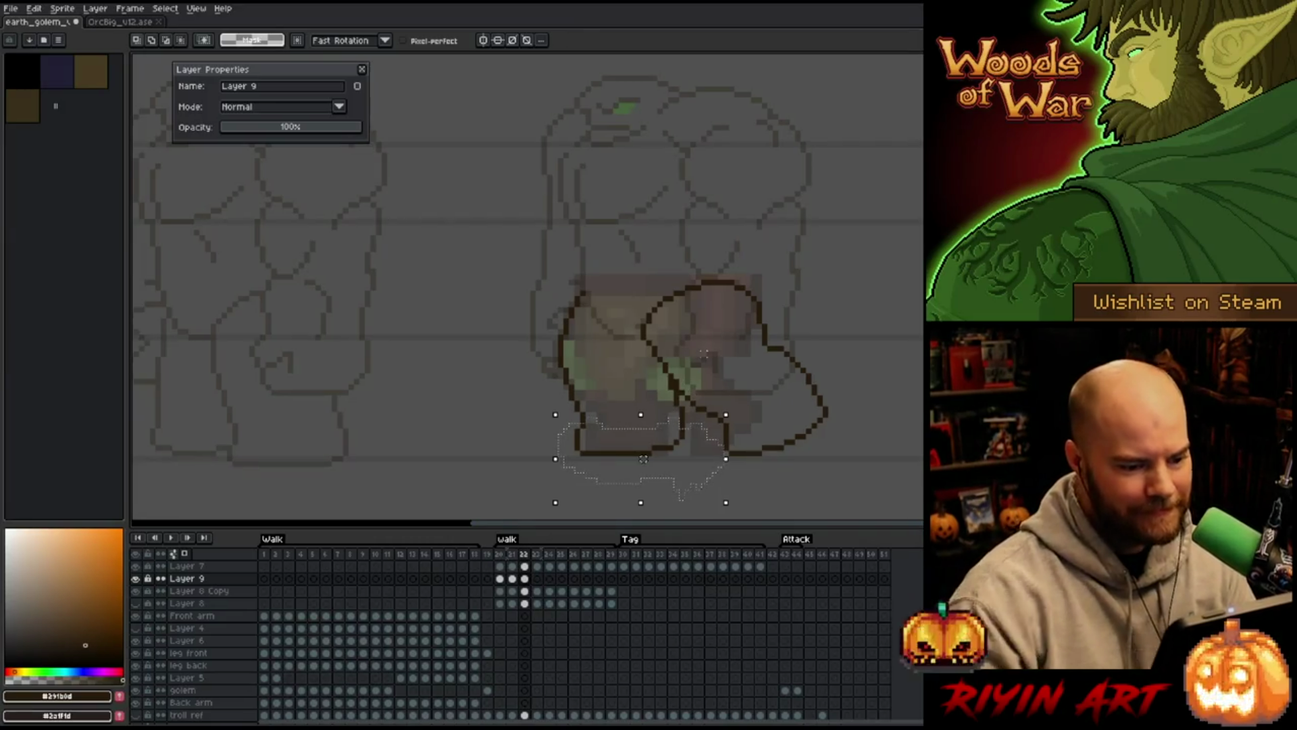
{"action": "key", "text": "Right"}
{"action": "key", "text": "ctrl+d"}
{"action": "key", "text": "b"}
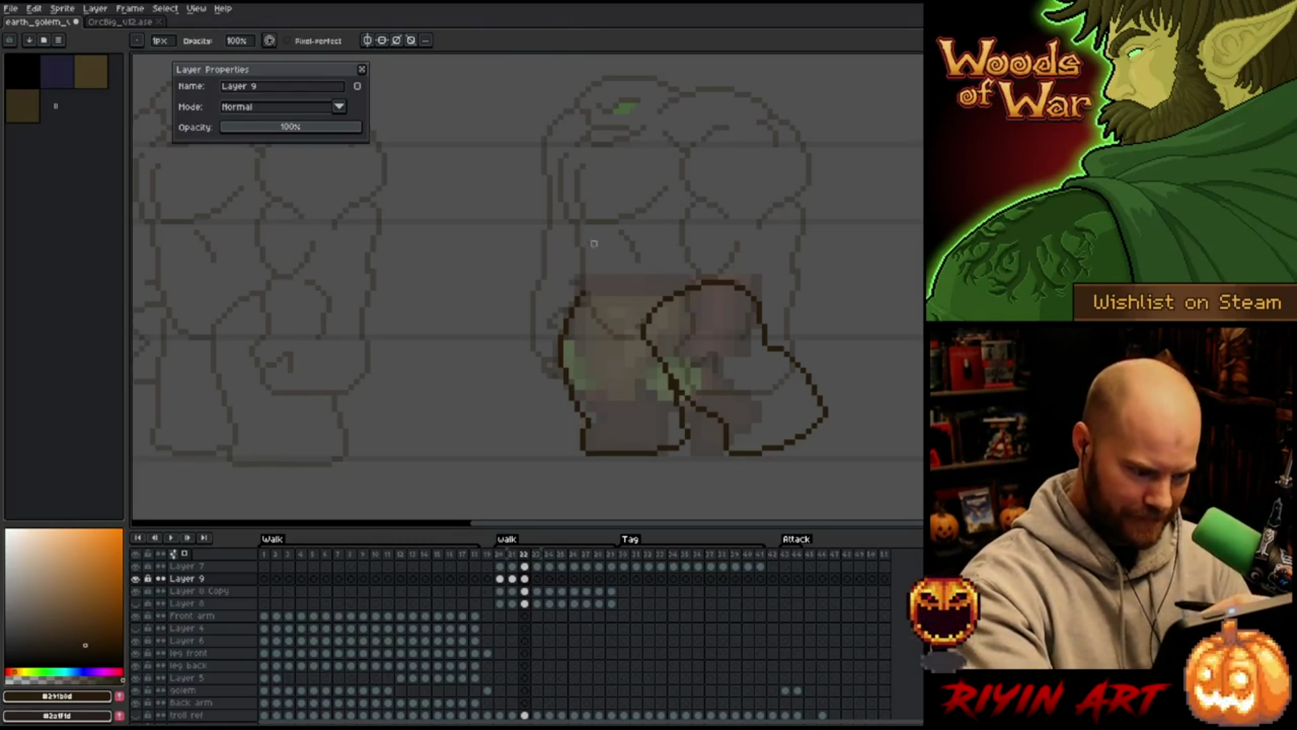
Draw a new outline line down the leg where the two legs overlap
{"action": "key", "text": "m"}
{"action": "mouse_move", "coordinate": [572, 408]}
{"action": "left_mouse_down"}
{"action": "mouse_move", "coordinate": [603, 439]}
{"action": "mouse_move", "coordinate": [579, 472]}
{"action": "mouse_move", "coordinate": [541, 422]}
{"action": "left_mouse_up"}
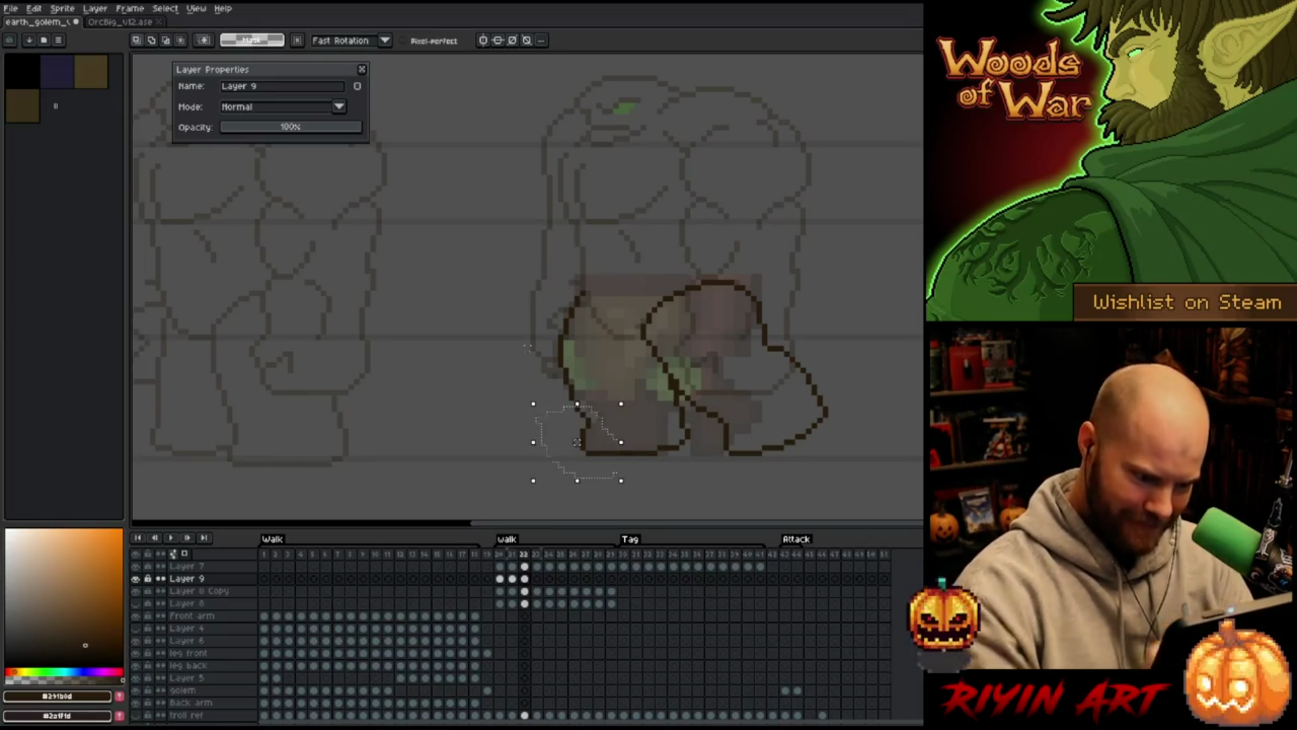
{"action": "mouse_move", "coordinate": [683, 487]}
{"action": "left_mouse_down"}
{"action": "mouse_move", "coordinate": [689, 409]}
{"action": "mouse_move", "coordinate": [615, 440]}
{"action": "mouse_move", "coordinate": [627, 442]}
{"action": "left_mouse_up"}
{"action": "key", "text": "ctrl+d"}
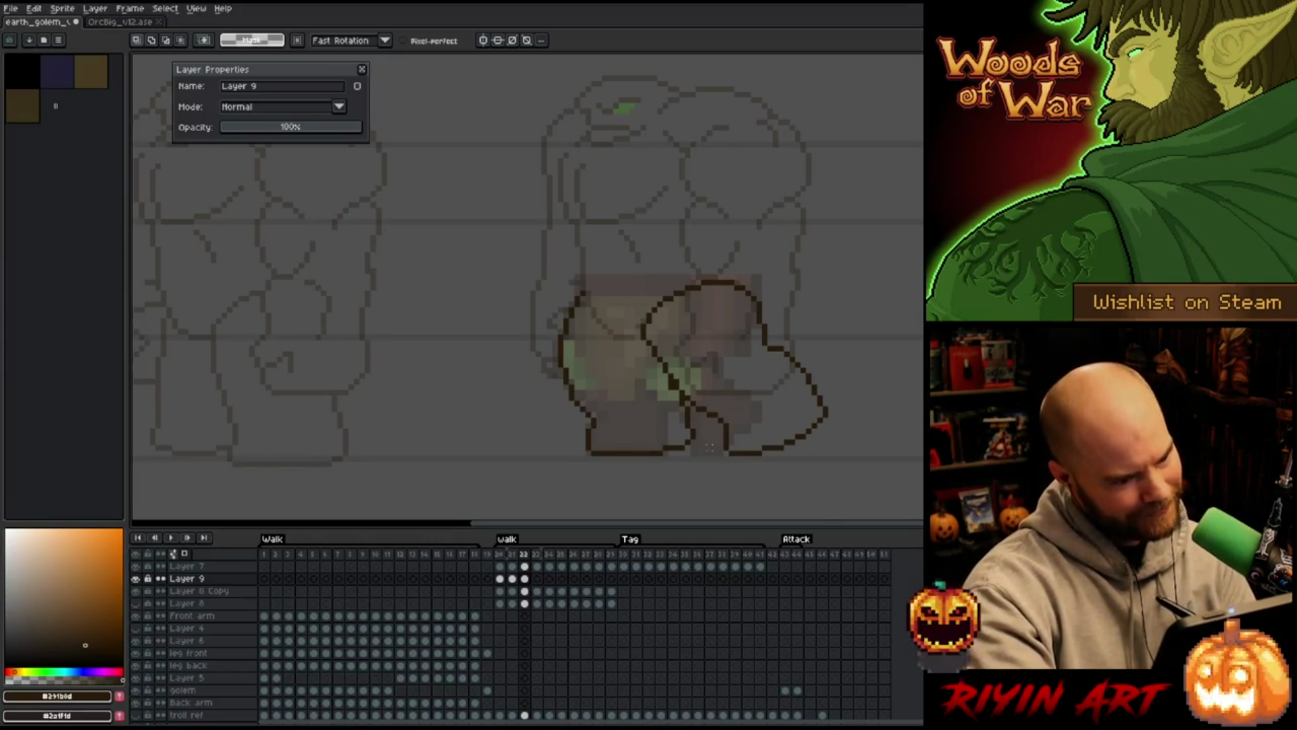
{"action": "key", "text": "b"}
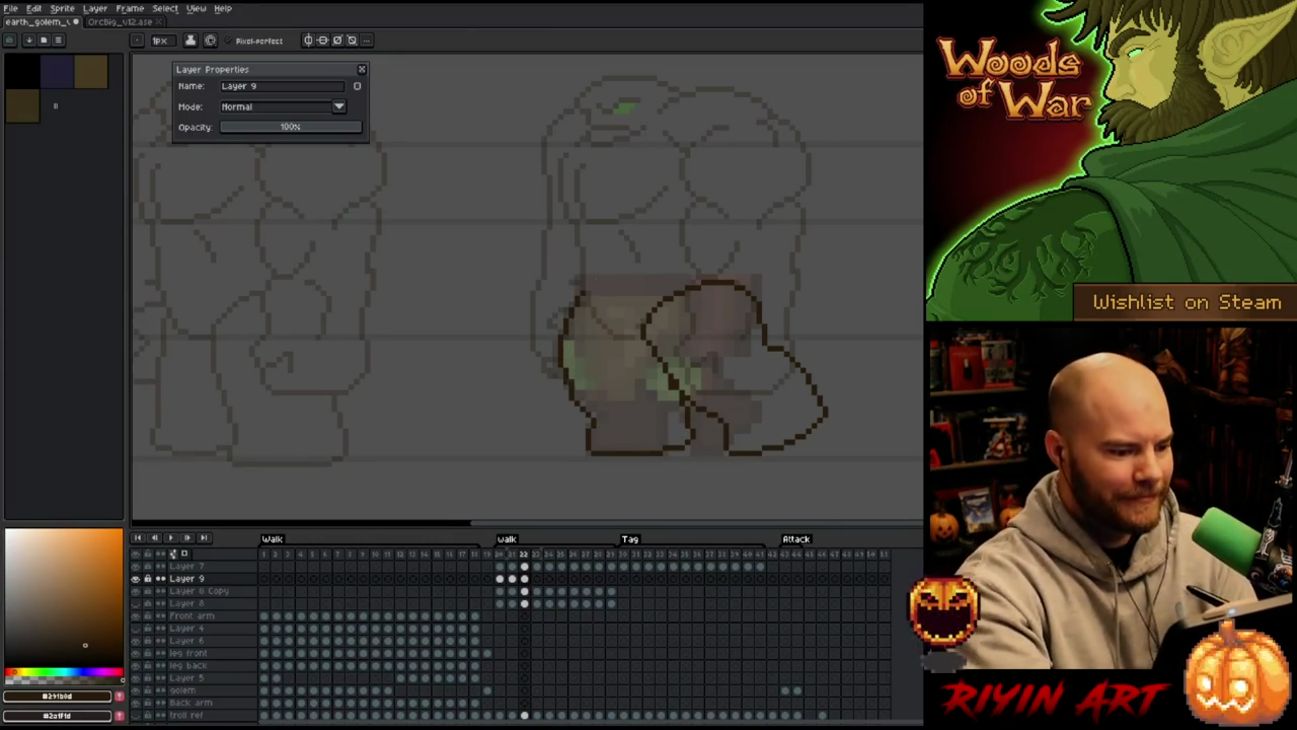
{"action": "key", "text": "e"}
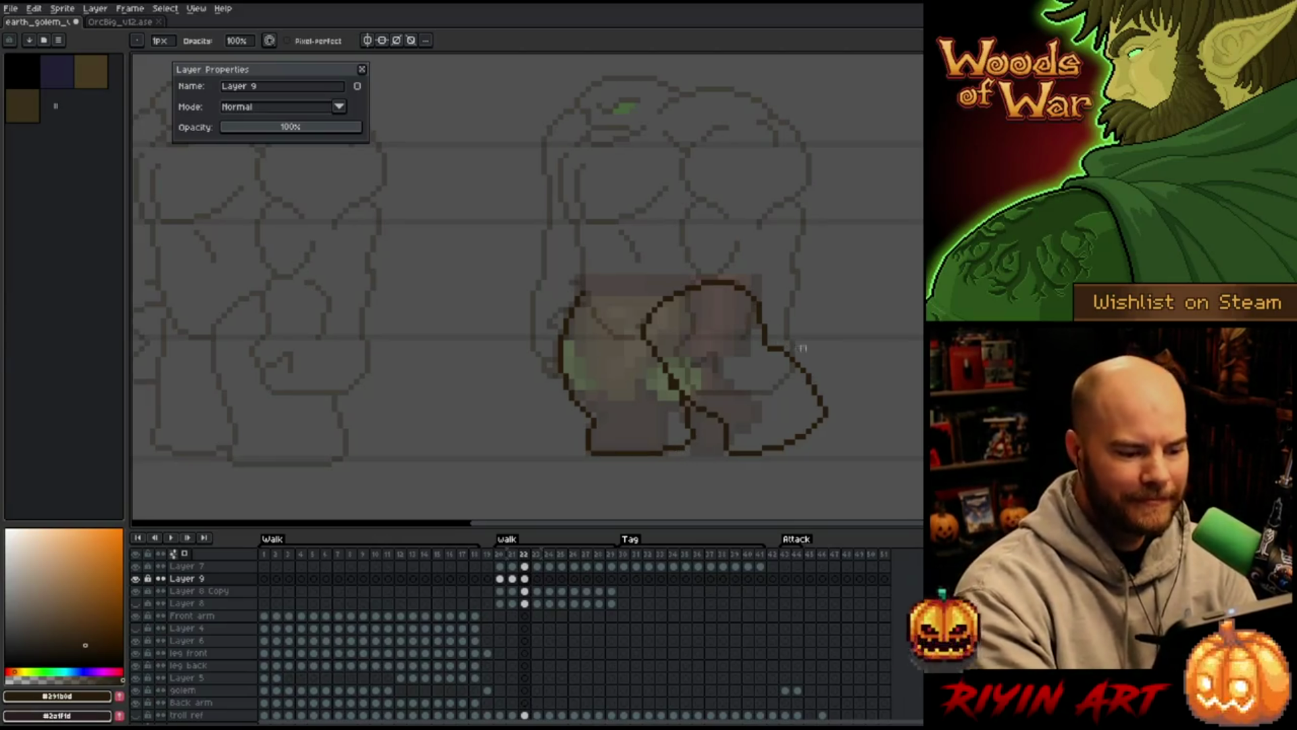
{"action": "key", "text": "e"}
{"action": "mouse_move", "coordinate": [638, 346]}
{"action": "left_mouse_down"}
{"action": "mouse_move", "coordinate": [638, 330]}
{"action": "mouse_move", "coordinate": [638, 378]}
{"action": "mouse_move", "coordinate": [679, 416]}
{"action": "mouse_move", "coordinate": [692, 452]}
{"action": "left_mouse_up"}
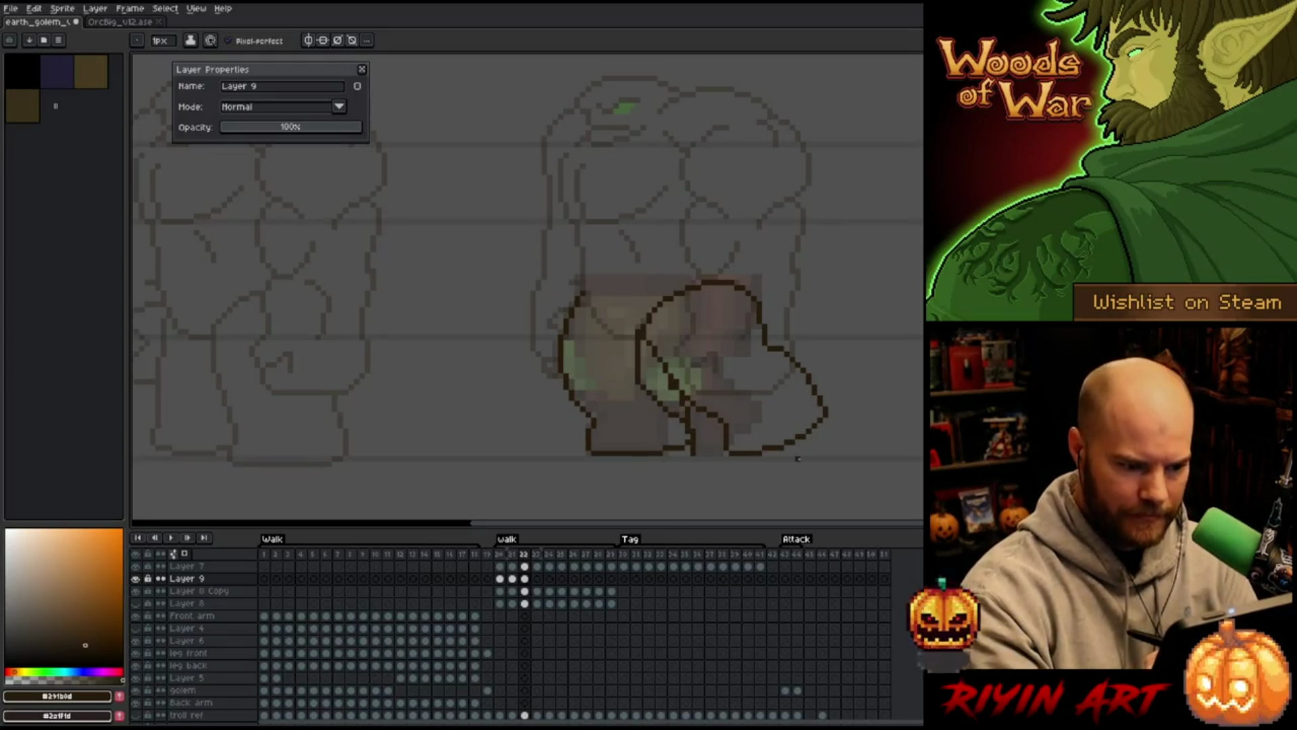
Delete the overlapping outline pixels in two stretches along the leg
{"action": "key", "text": "m"}
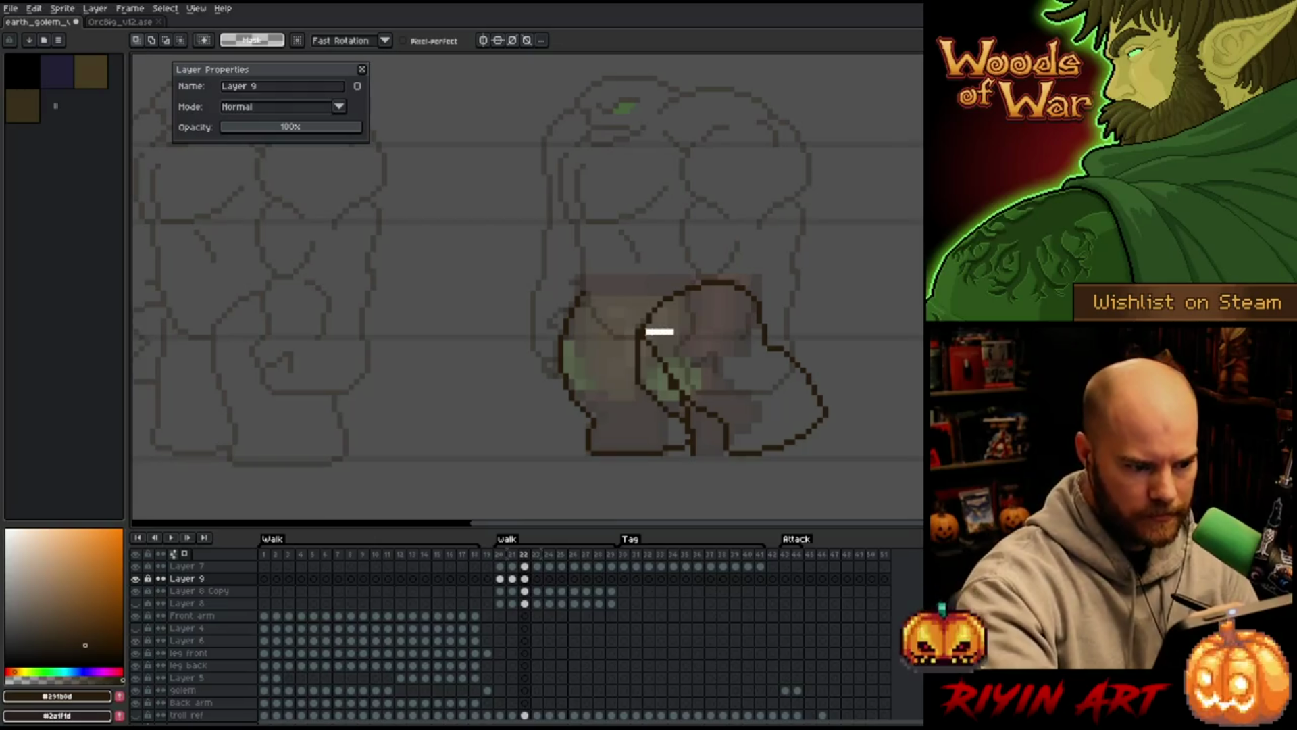
{"action": "left_click_drag", "start_coordinate": [642, 332], "coordinate": [703, 452]}
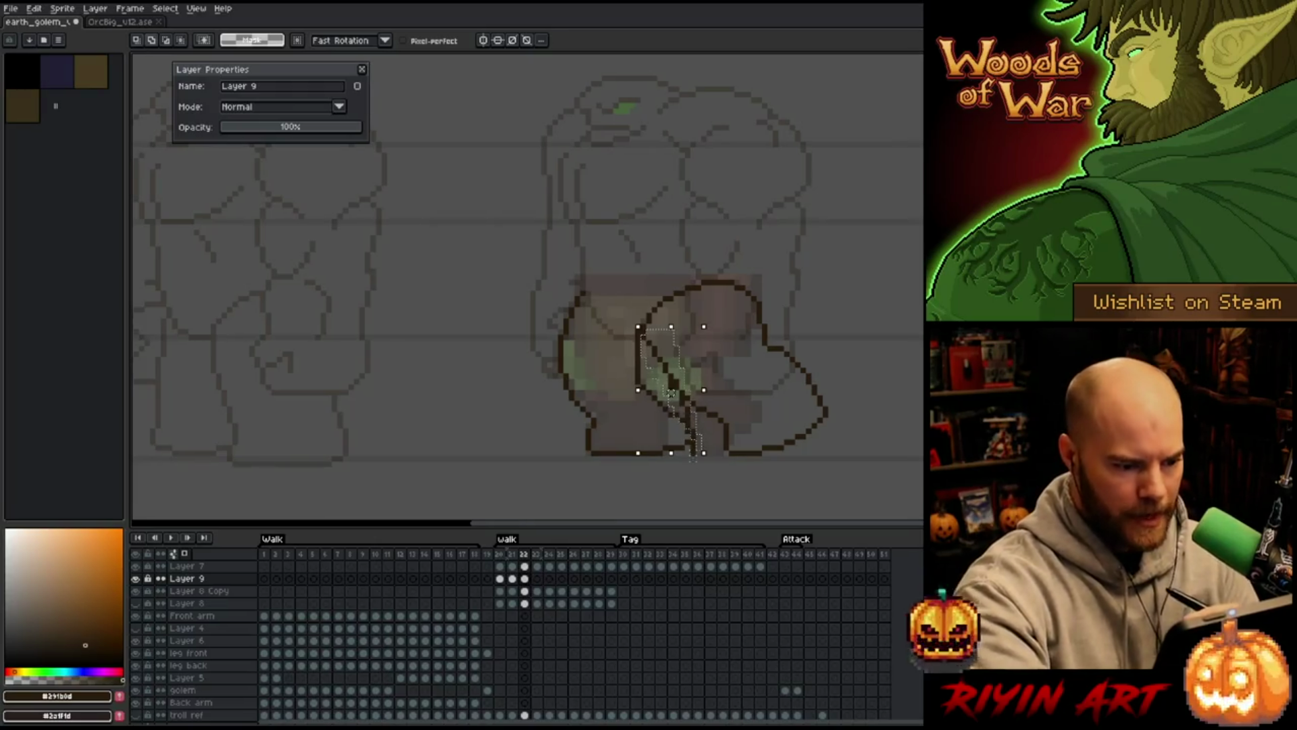
{"action": "key", "text": "Delete"}
{"action": "key", "text": "ctrl+d"}
{"action": "mouse_move", "coordinate": [709, 378]}
{"action": "left_mouse_down"}
{"action": "mouse_move", "coordinate": [739, 429]}
{"action": "mouse_move", "coordinate": [726, 454]}
{"action": "mouse_move", "coordinate": [689, 356]}
{"action": "left_mouse_up"}
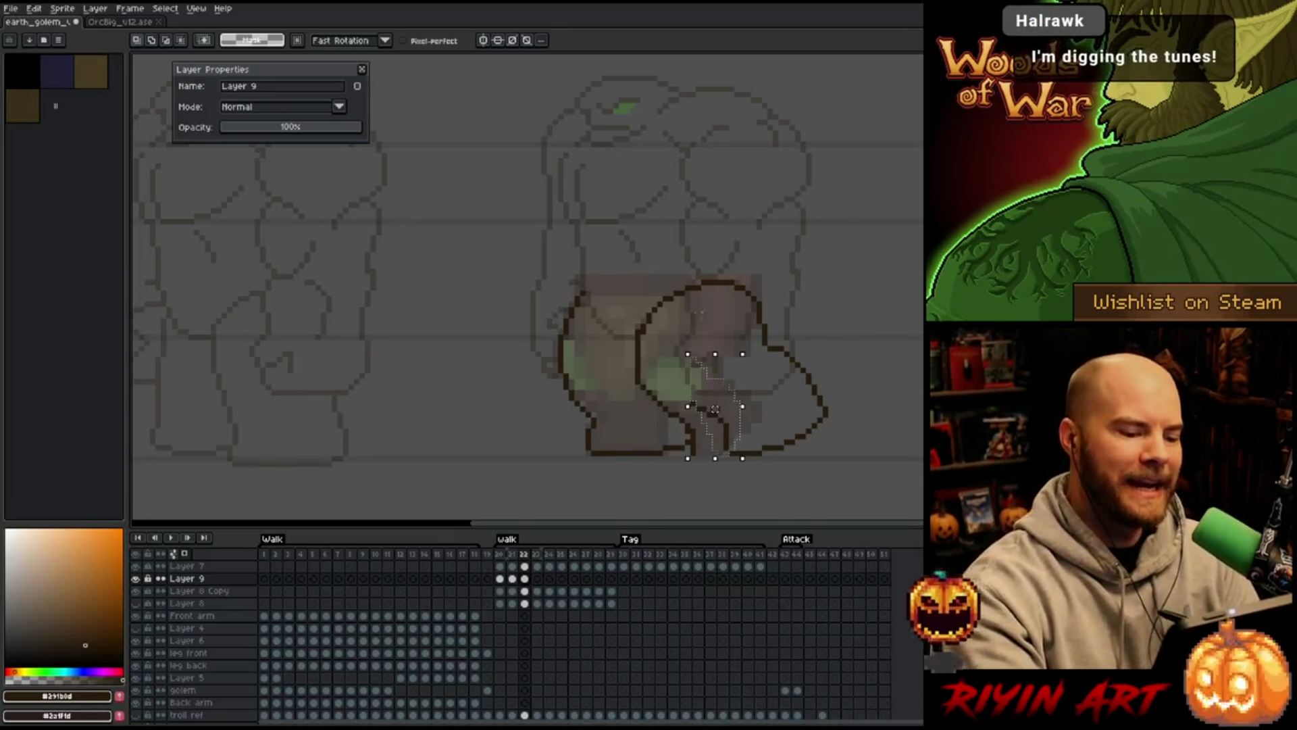
{"action": "key", "text": "Delete"}
{"action": "key", "text": "ctrl+d"}
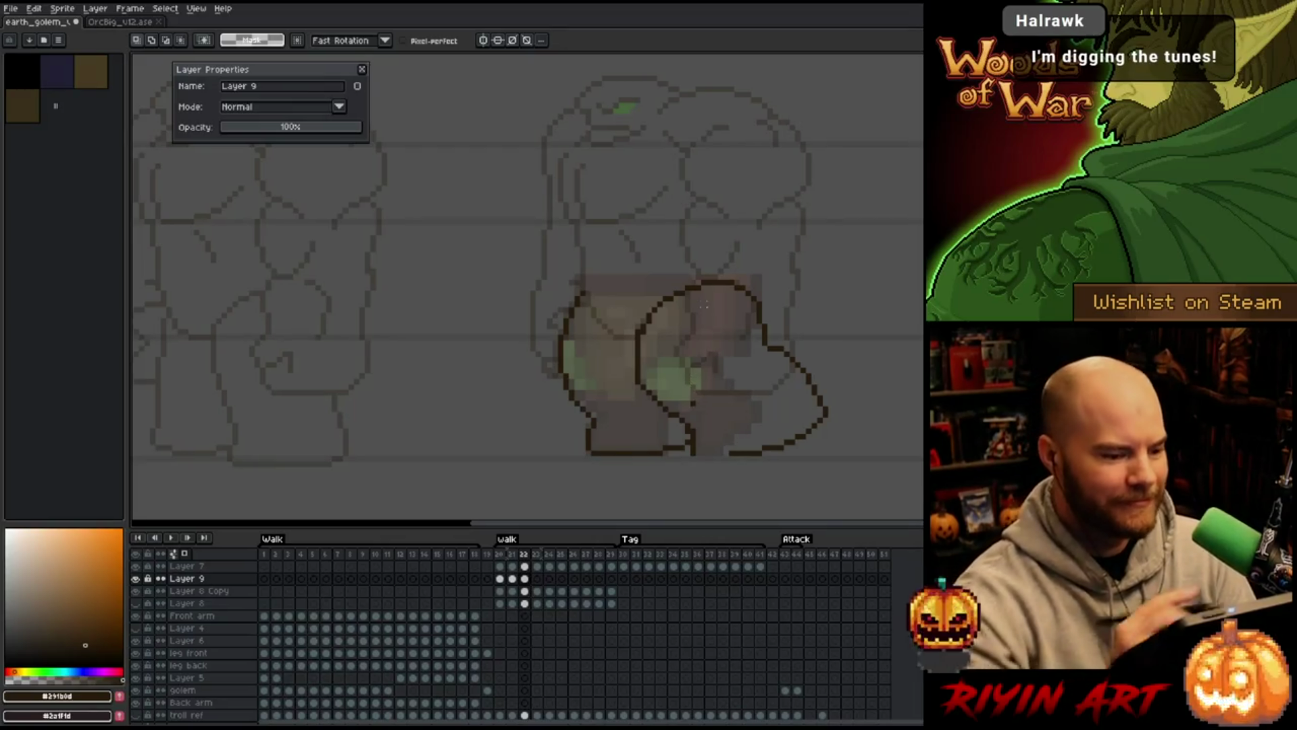
Shift the whole right leg to the left and save the sprite
{"action": "mouse_move", "coordinate": [860, 446]}
{"action": "left_mouse_down"}
{"action": "mouse_move", "coordinate": [800, 335]}
{"action": "mouse_move", "coordinate": [773, 344]}
{"action": "mouse_move", "coordinate": [765, 493]}
{"action": "left_mouse_up"}
{"action": "key", "text": "Left"}
{"action": "key", "text": "Left"}
{"action": "key", "text": "Left"}
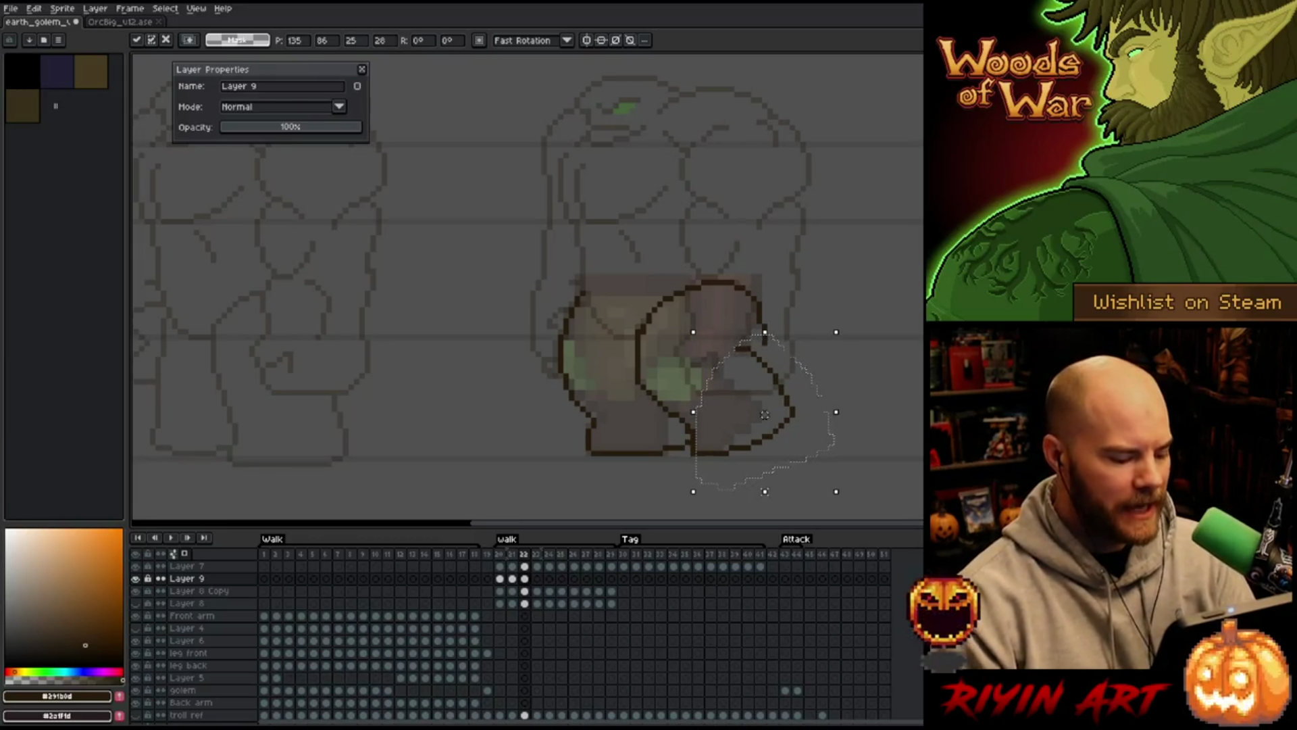
{"action": "key", "text": "ctrl+d"}
{"action": "key", "text": "b"}
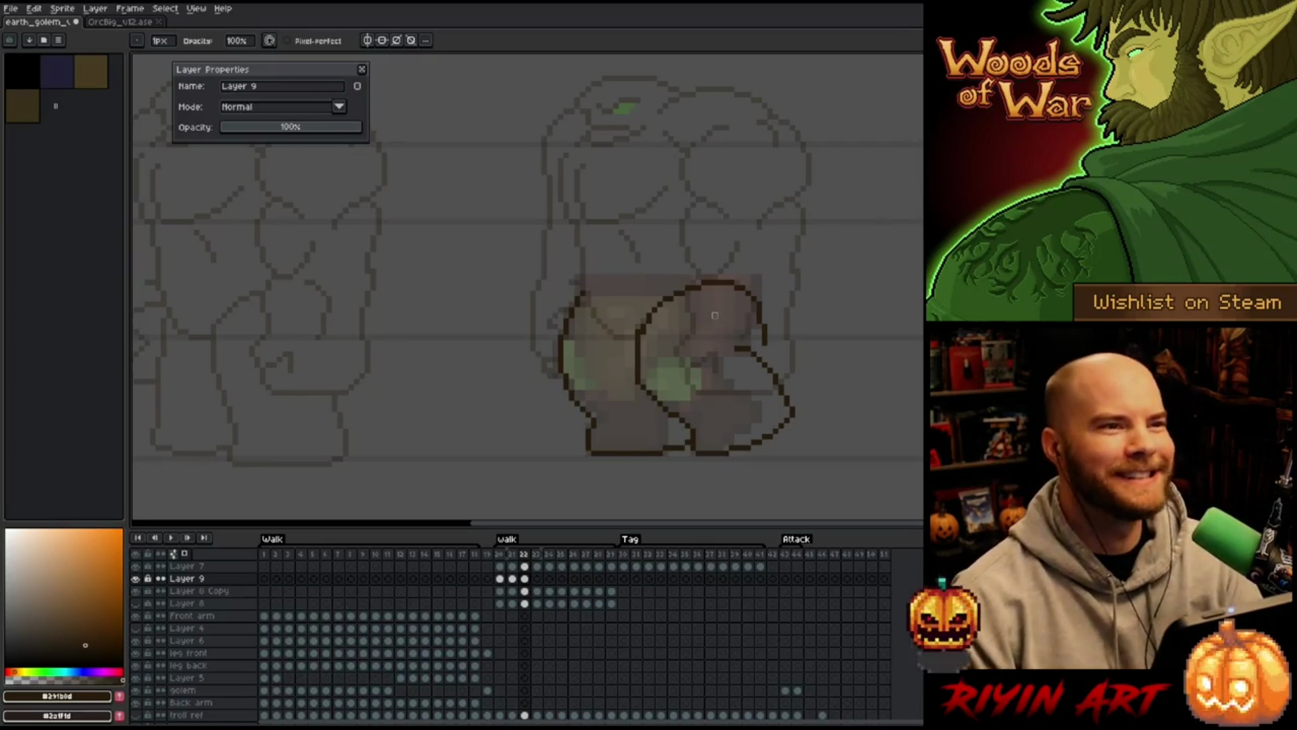
{"action": "key", "text": "ctrl+s"}
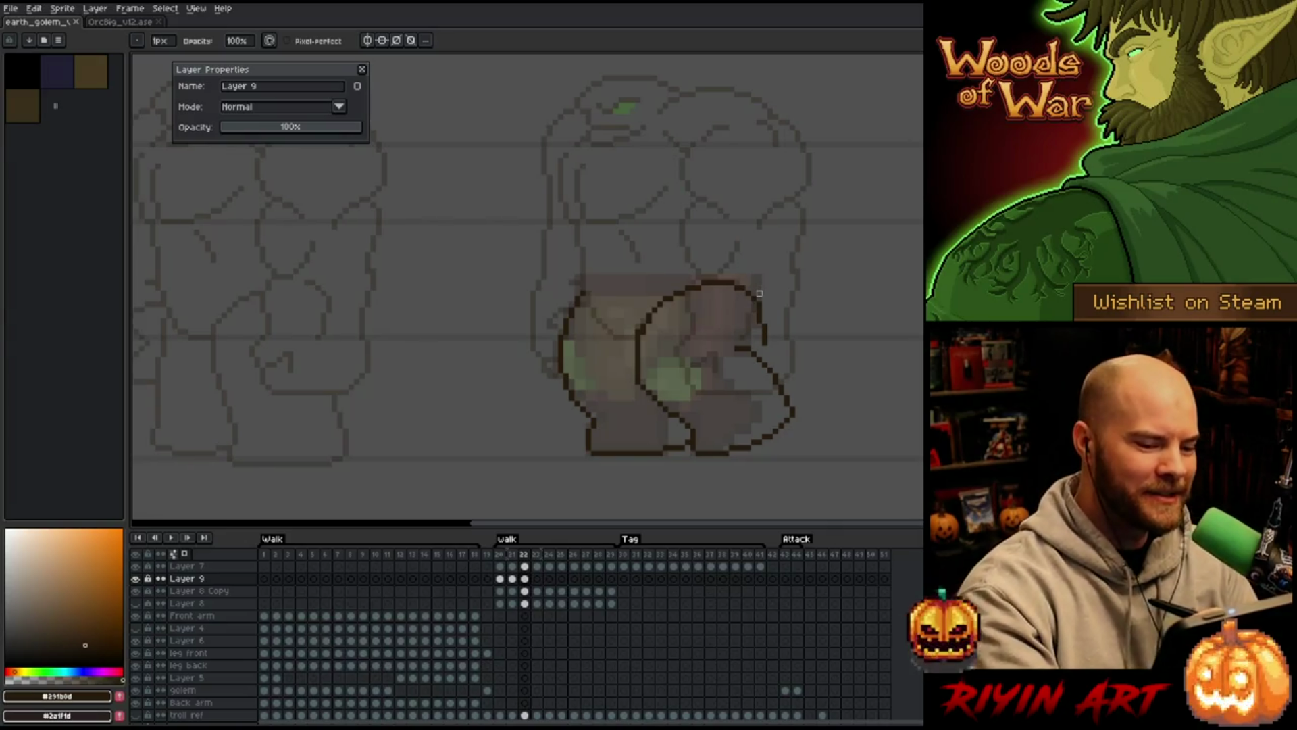
Touch up stray pixels on the right leg outline, alternating eraser and pencil
{"action": "key", "text": "e"}
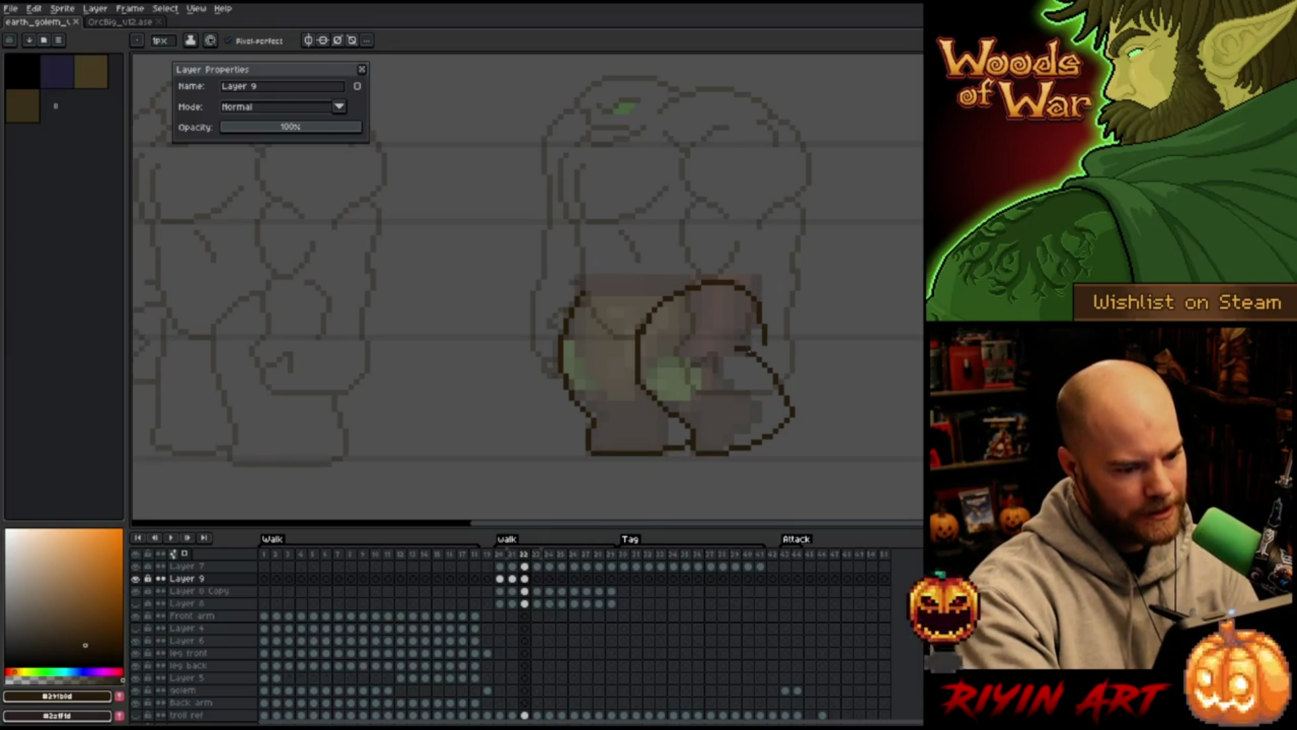
{"action": "left_click", "coordinate": [754, 352]}
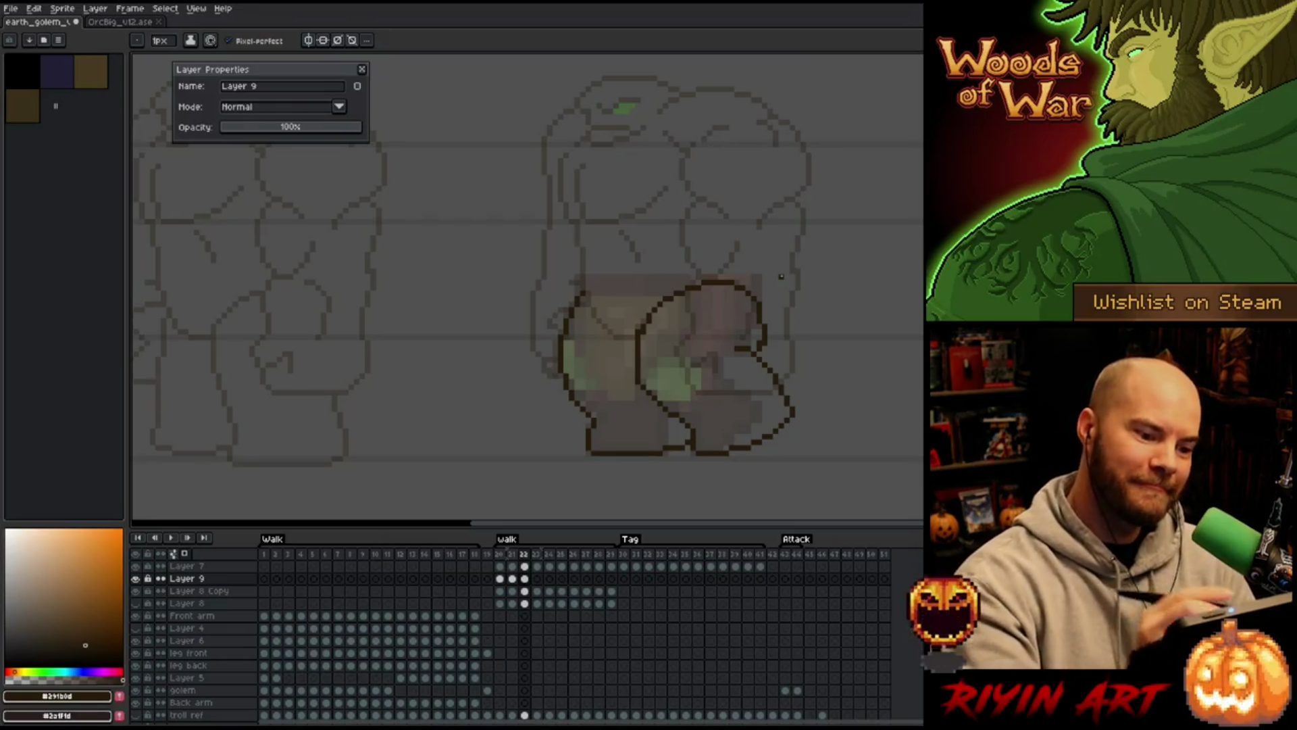
{"action": "key", "text": "e"}
{"action": "key", "text": "b"}
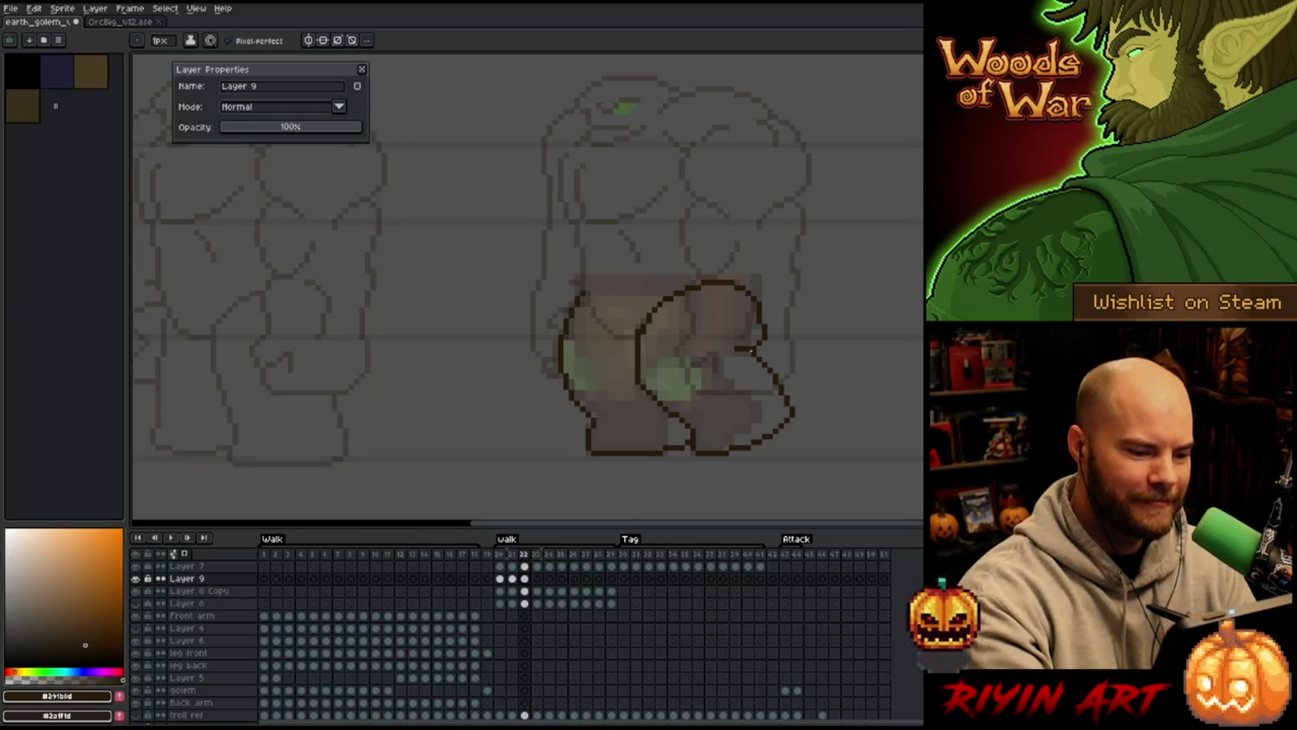
{"action": "key", "text": "e"}
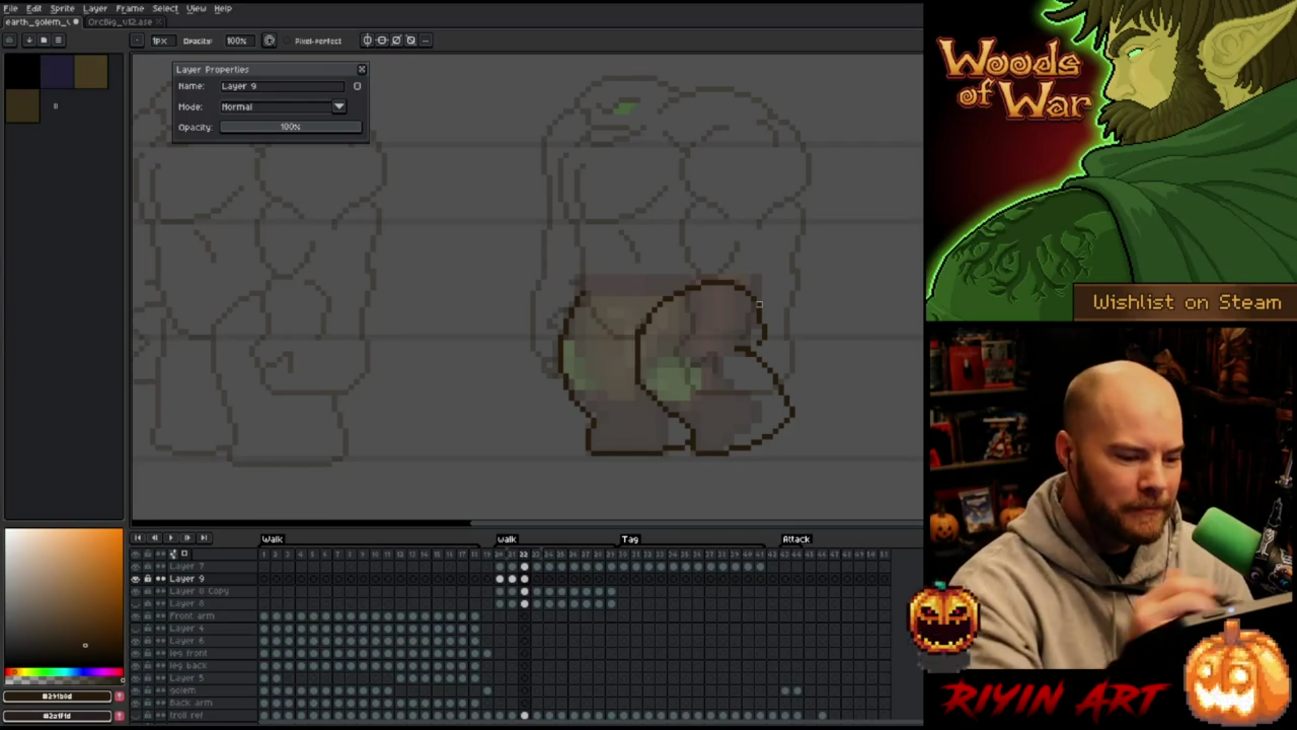
{"action": "key", "text": "b"}
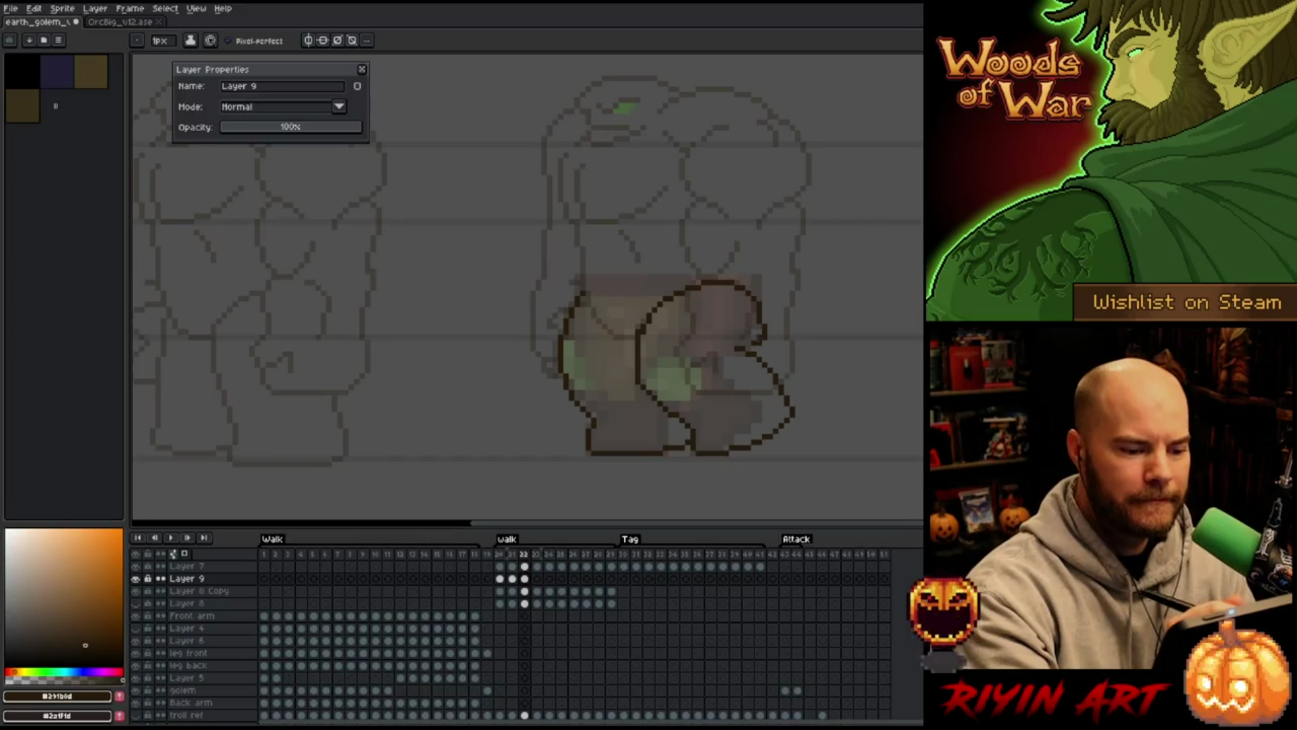
{"action": "key", "text": "e"}
{"action": "key", "text": "b"}
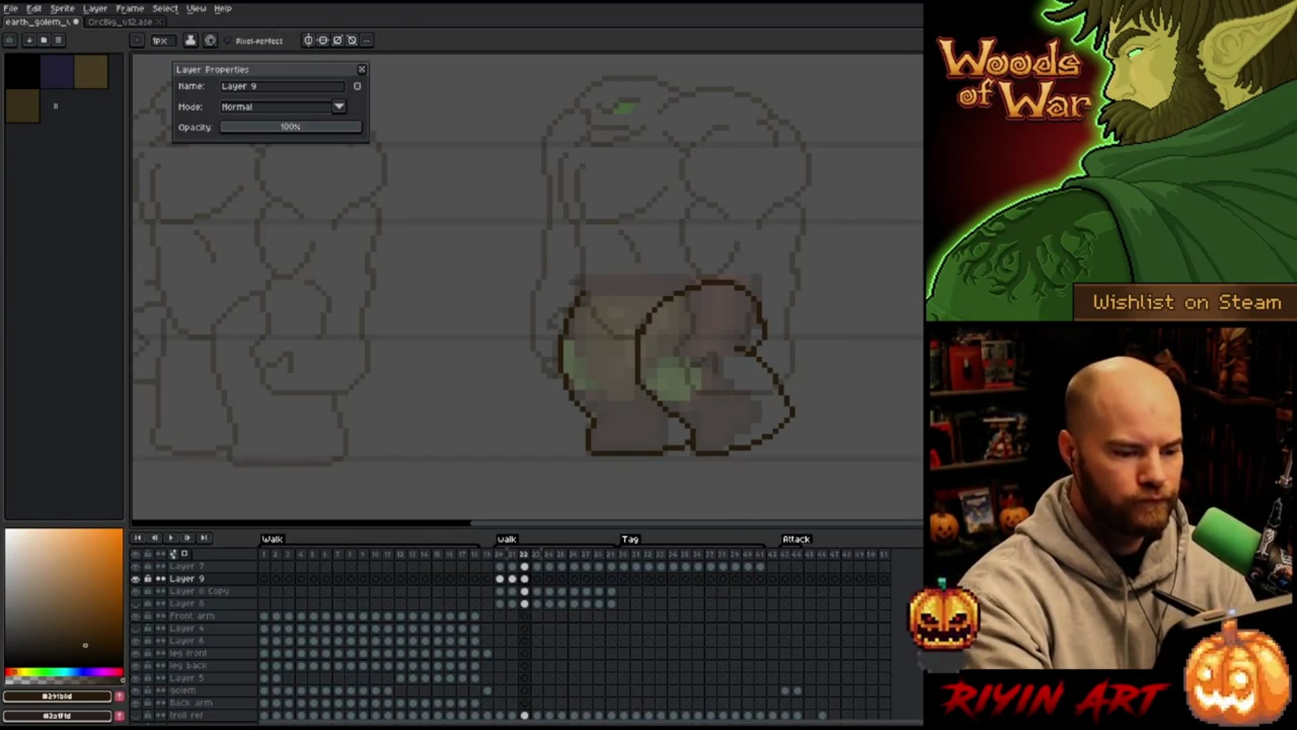
{"action": "key", "text": "e"}
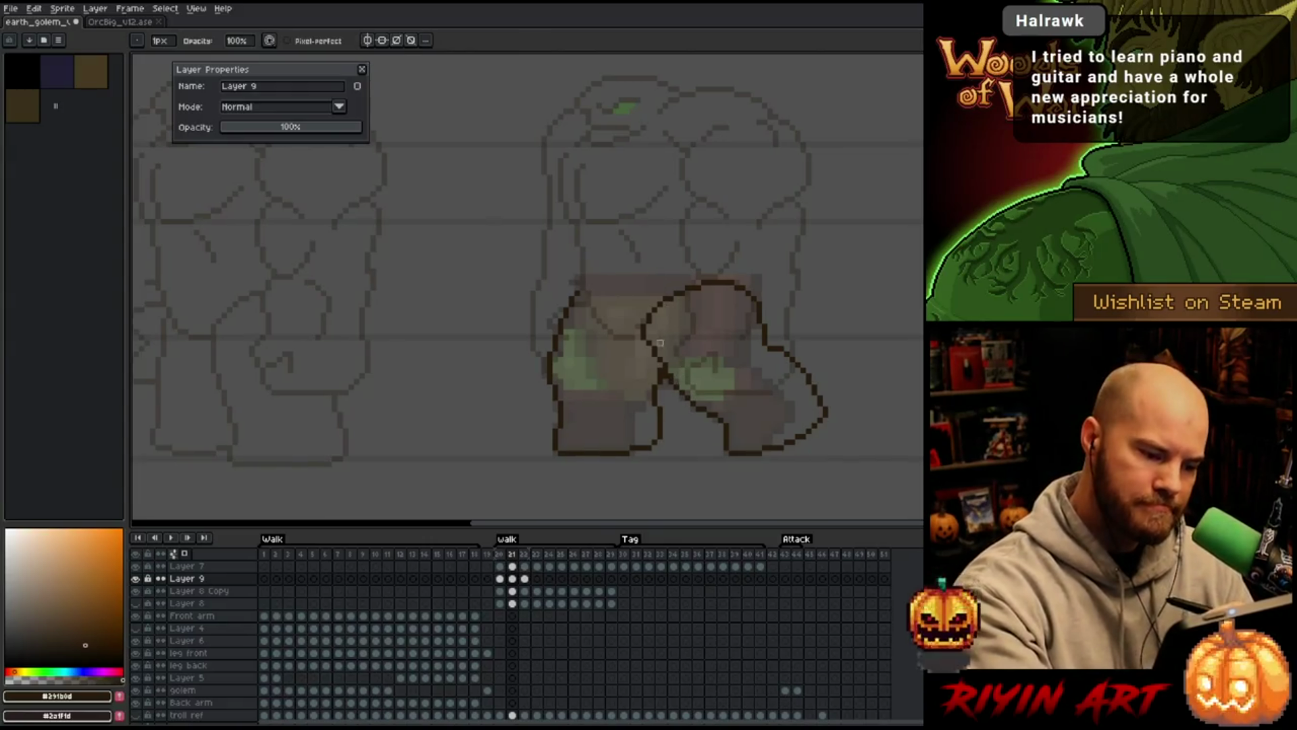
Step to frame 22, save the sprite, and play the walk animation to preview the legs
{"action": "key", "text": "e"}
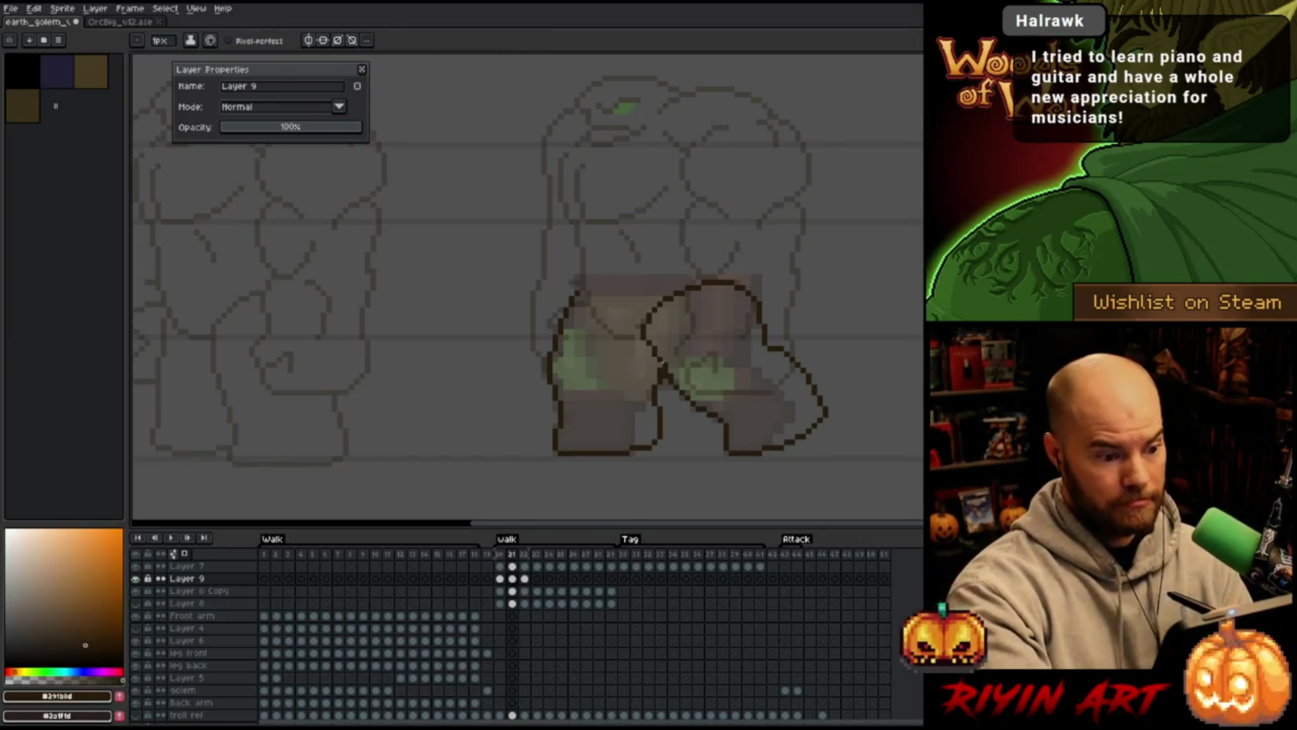
{"action": "key", "text": "b"}
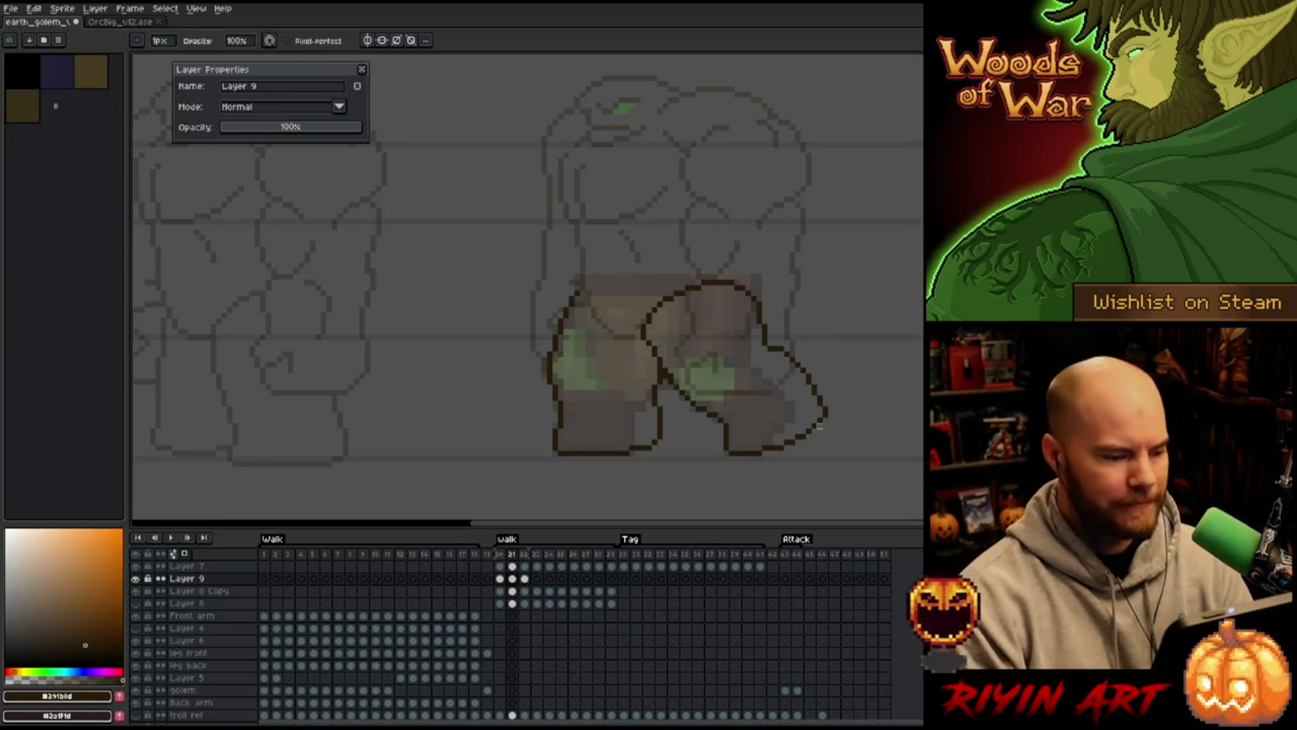
{"action": "key", "text": "period"}
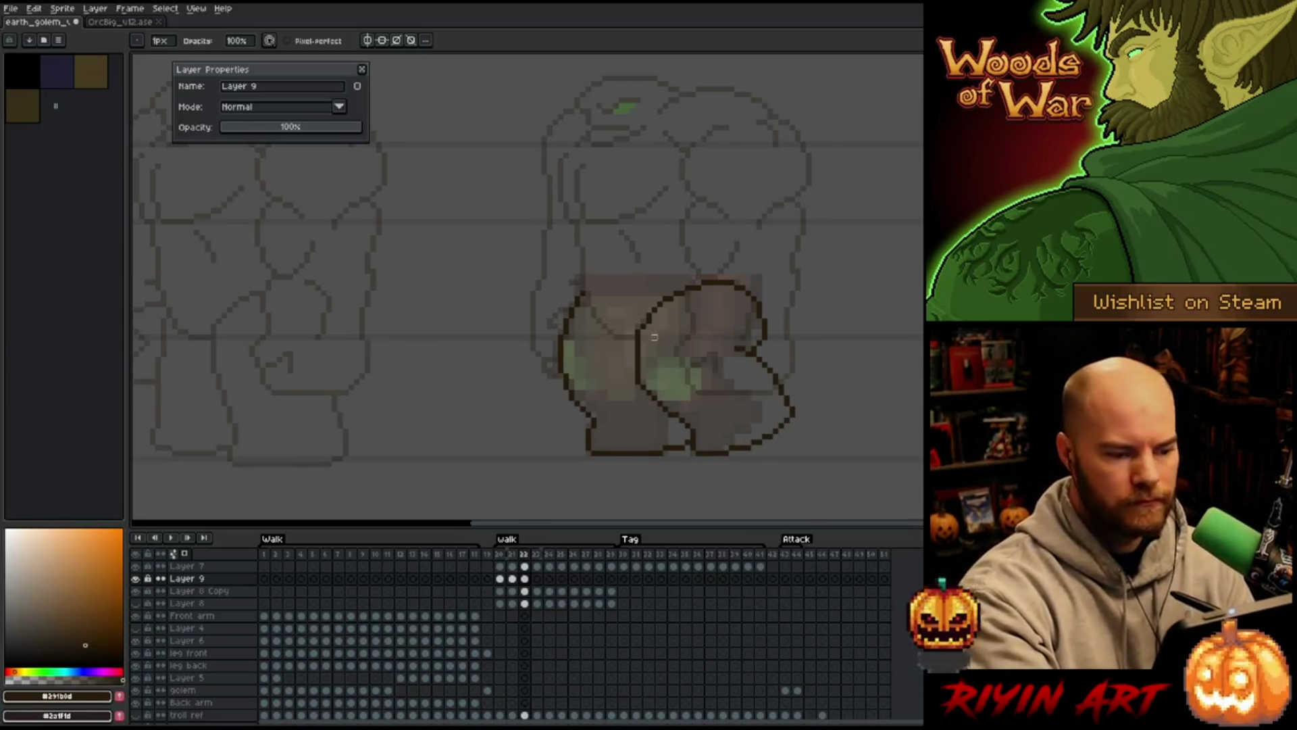
{"action": "key", "text": "b"}
{"action": "key", "text": "ctrl+s"}
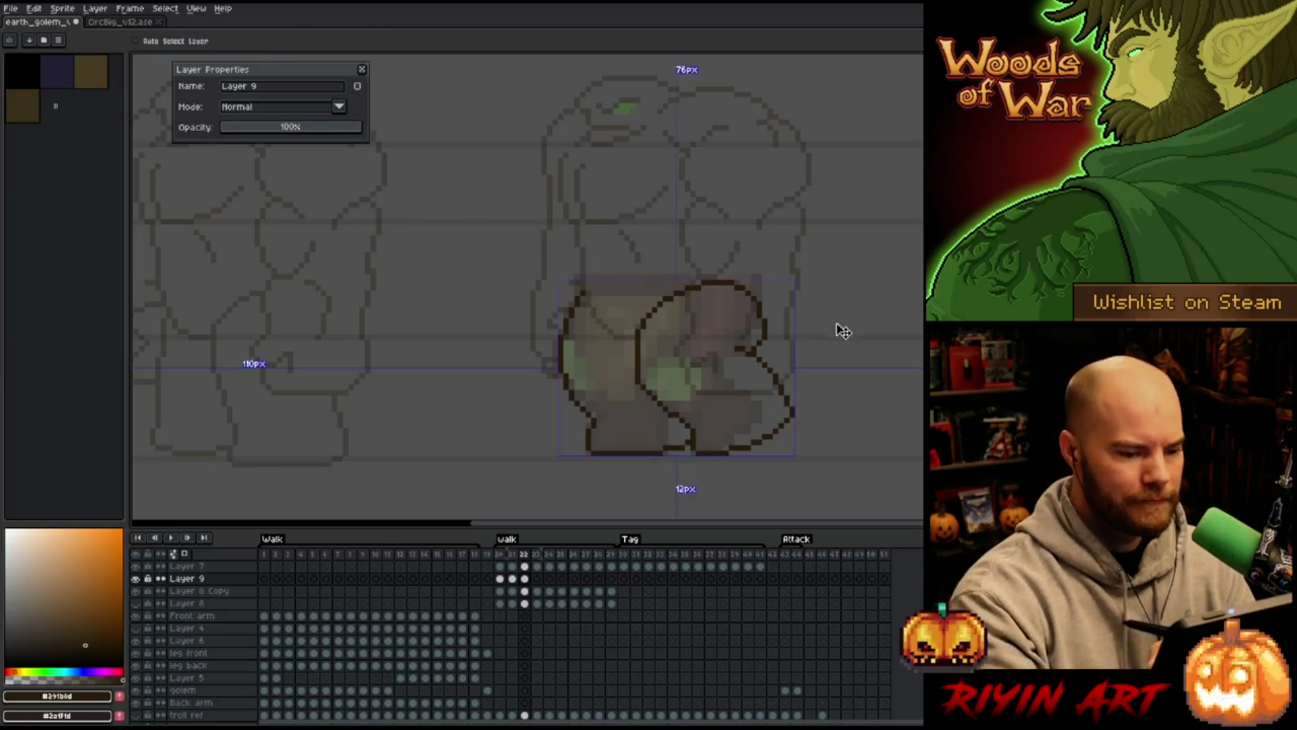
{"action": "key", "text": "Return"}
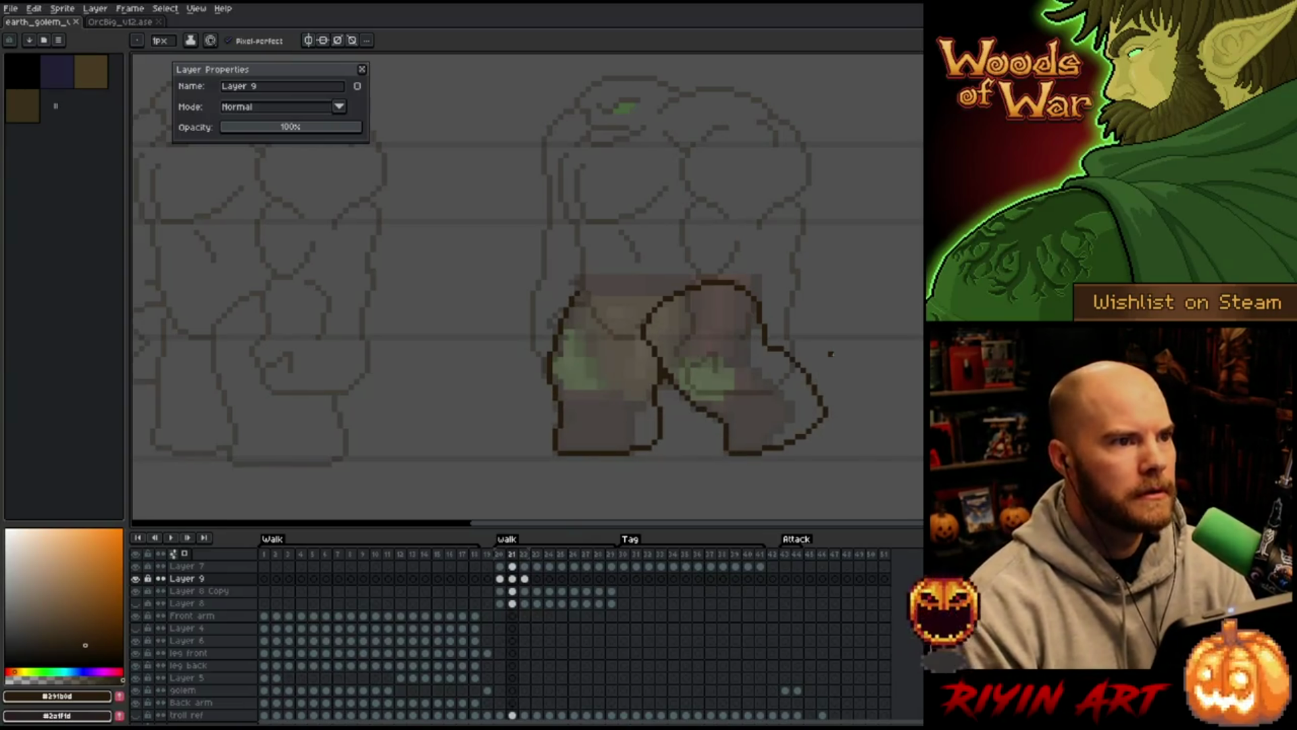
Lasso the back leg on frame 22, cancel the selection, and save again
{"action": "key", "text": "m"}
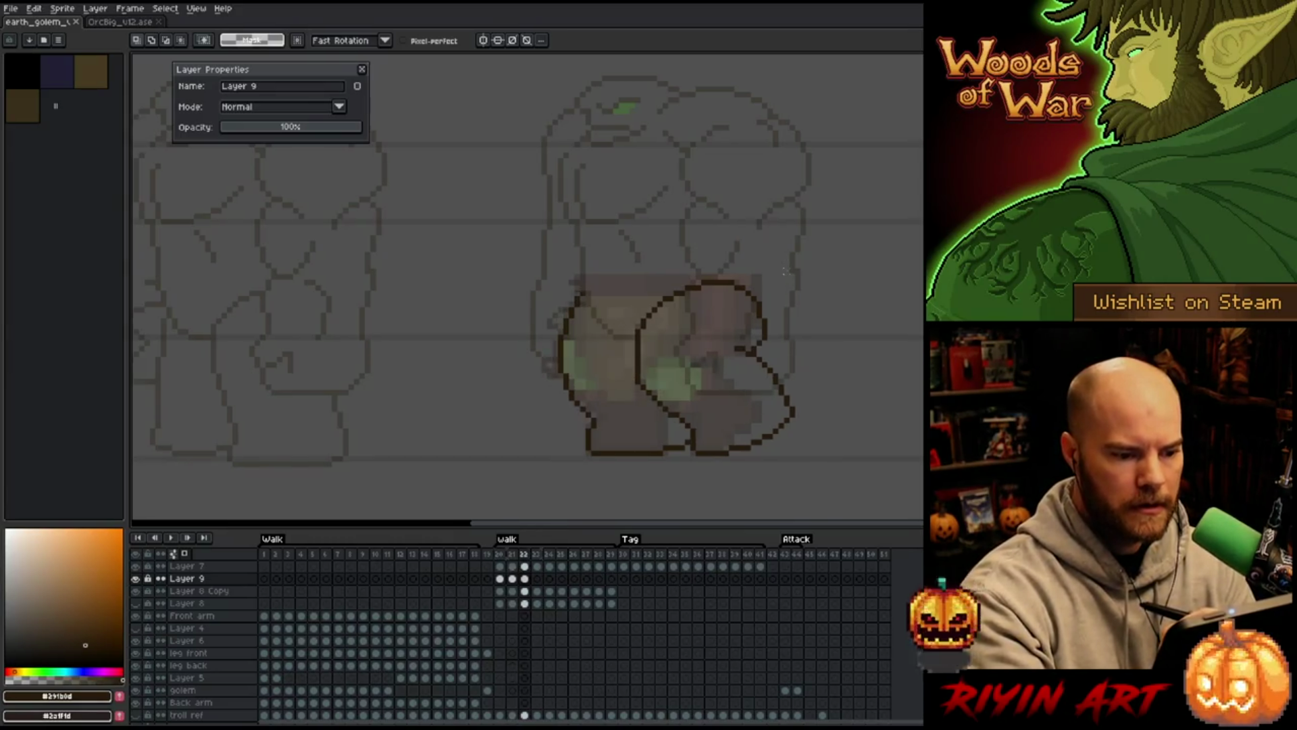
{"action": "mouse_move", "coordinate": [781, 292]}
{"action": "left_mouse_down"}
{"action": "mouse_move", "coordinate": [783, 335]}
{"action": "mouse_move", "coordinate": [756, 350]}
{"action": "mouse_move", "coordinate": [723, 301]}
{"action": "mouse_move", "coordinate": [790, 240]}
{"action": "left_mouse_up"}
{"action": "left_click", "coordinate": [753, 298]}
{"action": "key", "text": "ctrl+d"}
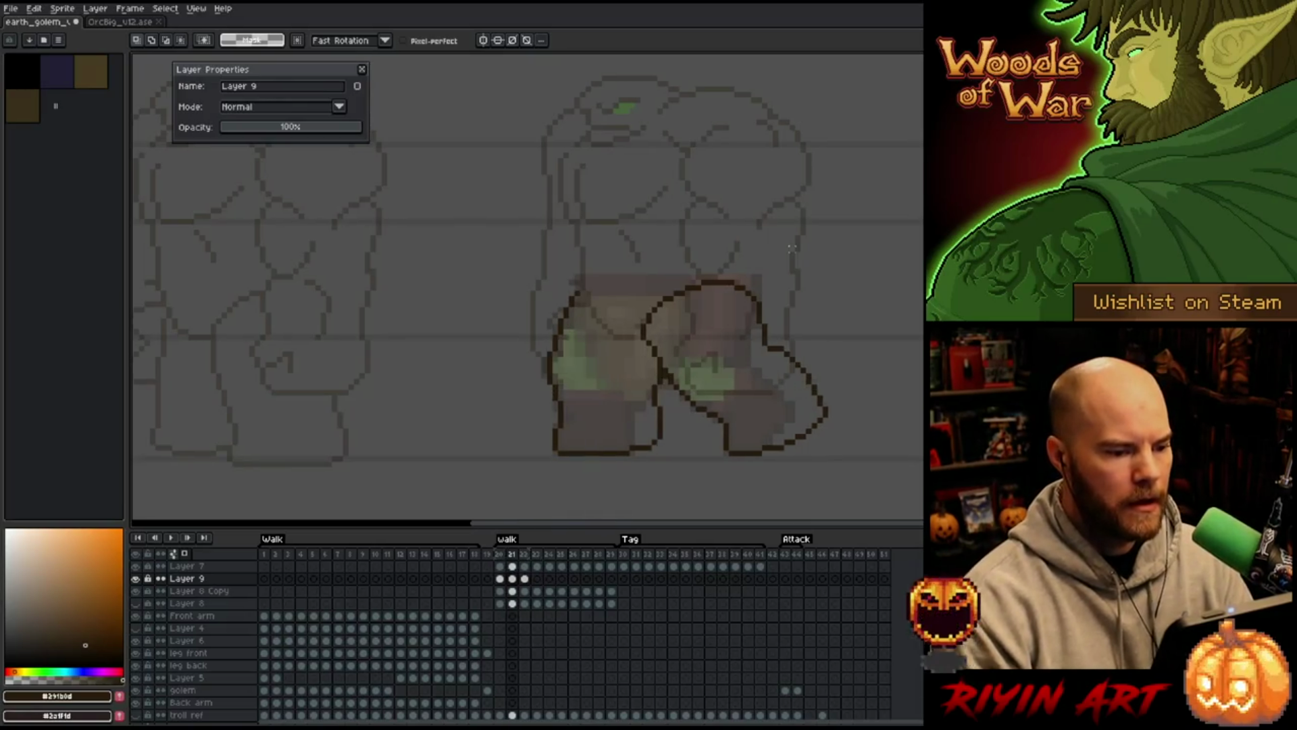
{"action": "key", "text": "b"}
{"action": "key", "text": "ctrl+s"}
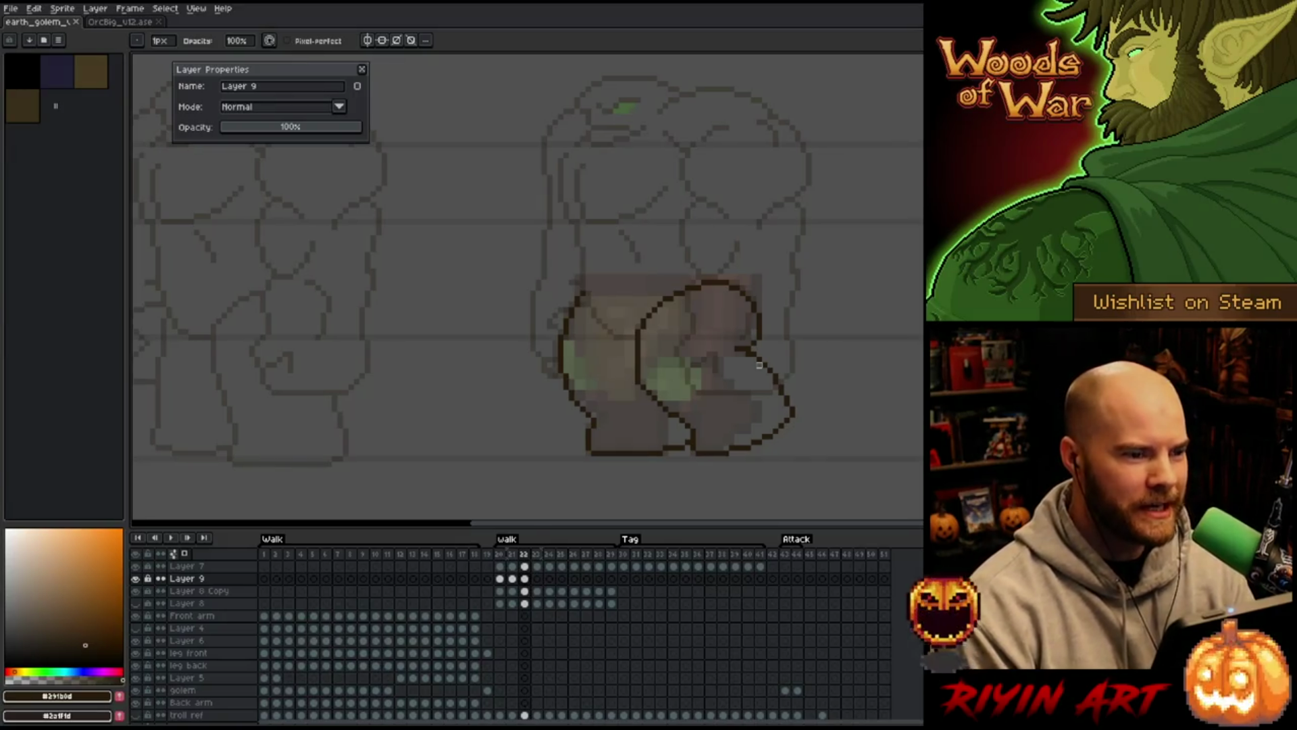
Flip repeatedly between frames 21 and 22 to compare poses, ending on frame 21
{"action": "key", "text": "Left"}
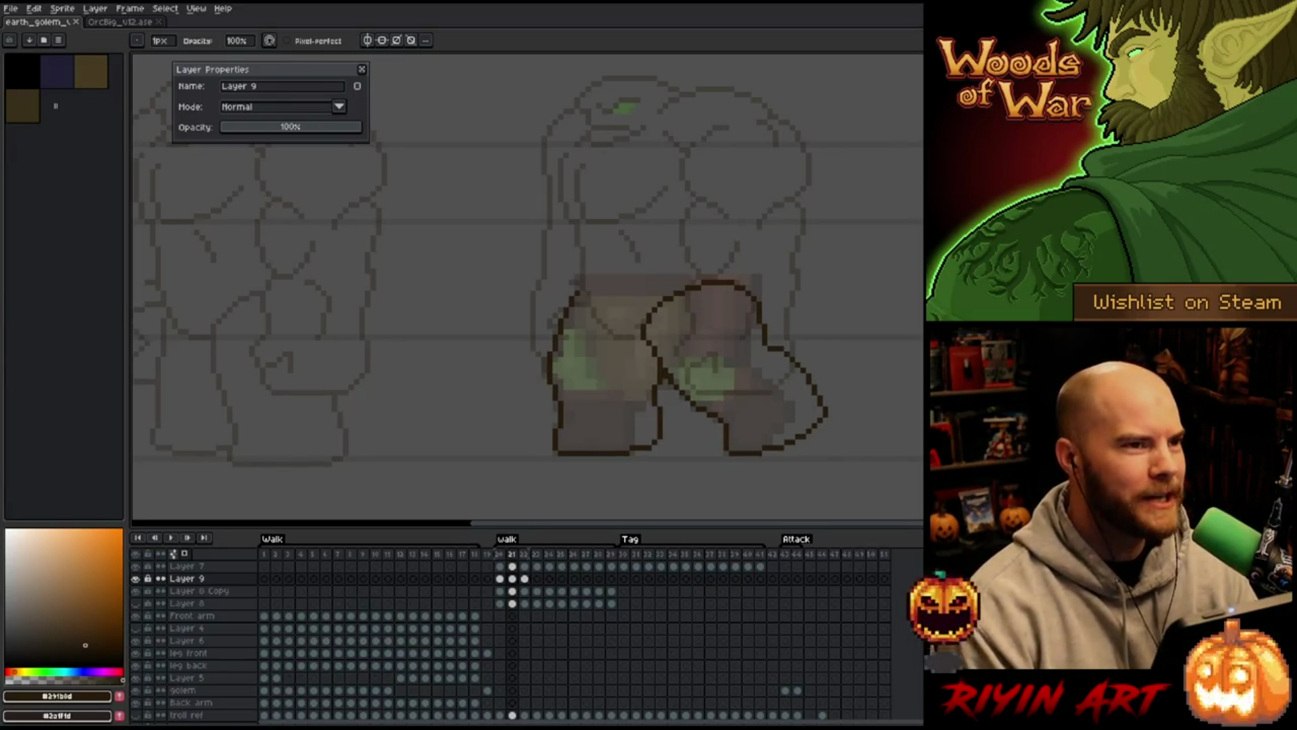
{"action": "key", "text": "Right"}
{"action": "key", "text": "Left"}
{"action": "key", "text": "Right"}
{"action": "key", "text": "Left"}
{"action": "key", "text": "Right"}
{"action": "key", "text": "Left"}
{"action": "key", "text": "Right"}
{"action": "key", "text": "Left"}
{"action": "key", "text": "Right"}
{"action": "key", "text": "Left"}
{"action": "key", "text": "Right"}
{"action": "key", "text": "Left"}
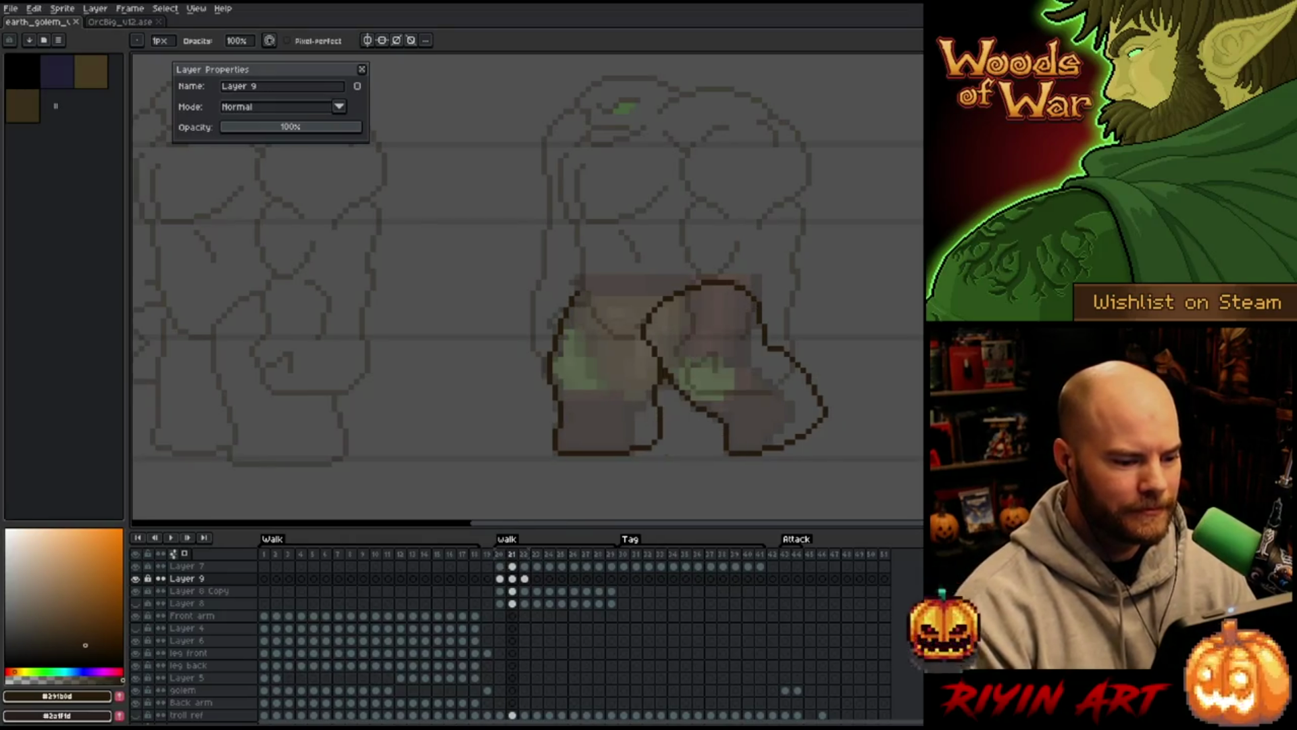
Nudge frame 21's lower leg down with a lasso selection
{"action": "key", "text": "q"}
{"action": "mouse_move", "coordinate": [881, 426]}
{"action": "left_mouse_down"}
{"action": "mouse_move", "coordinate": [833, 369]}
{"action": "mouse_move", "coordinate": [761, 337]}
{"action": "mouse_move", "coordinate": [684, 379]}
{"action": "mouse_move", "coordinate": [679, 424]}
{"action": "mouse_move", "coordinate": [743, 473]}
{"action": "left_mouse_up"}
{"action": "key", "text": "Down"}
{"action": "key", "text": "ctrl+d"}
{"action": "key", "text": "b"}
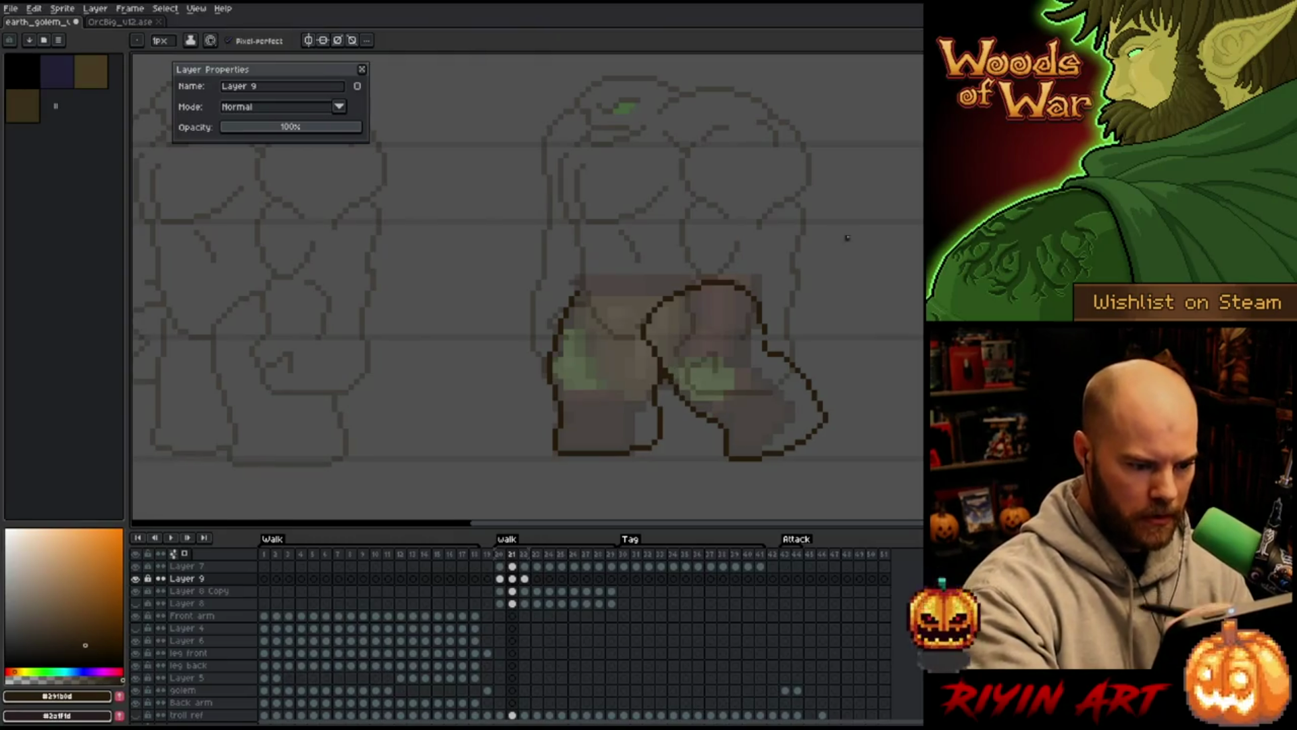
On frame 20, raise the foot one pixel using a rectangular selection
{"action": "key", "text": "Left"}
{"action": "key", "text": "Right"}
{"action": "key", "text": "Left"}
{"action": "key", "text": "m"}
{"action": "left_click_drag", "start_coordinate": [839, 482], "coordinate": [646, 446]}
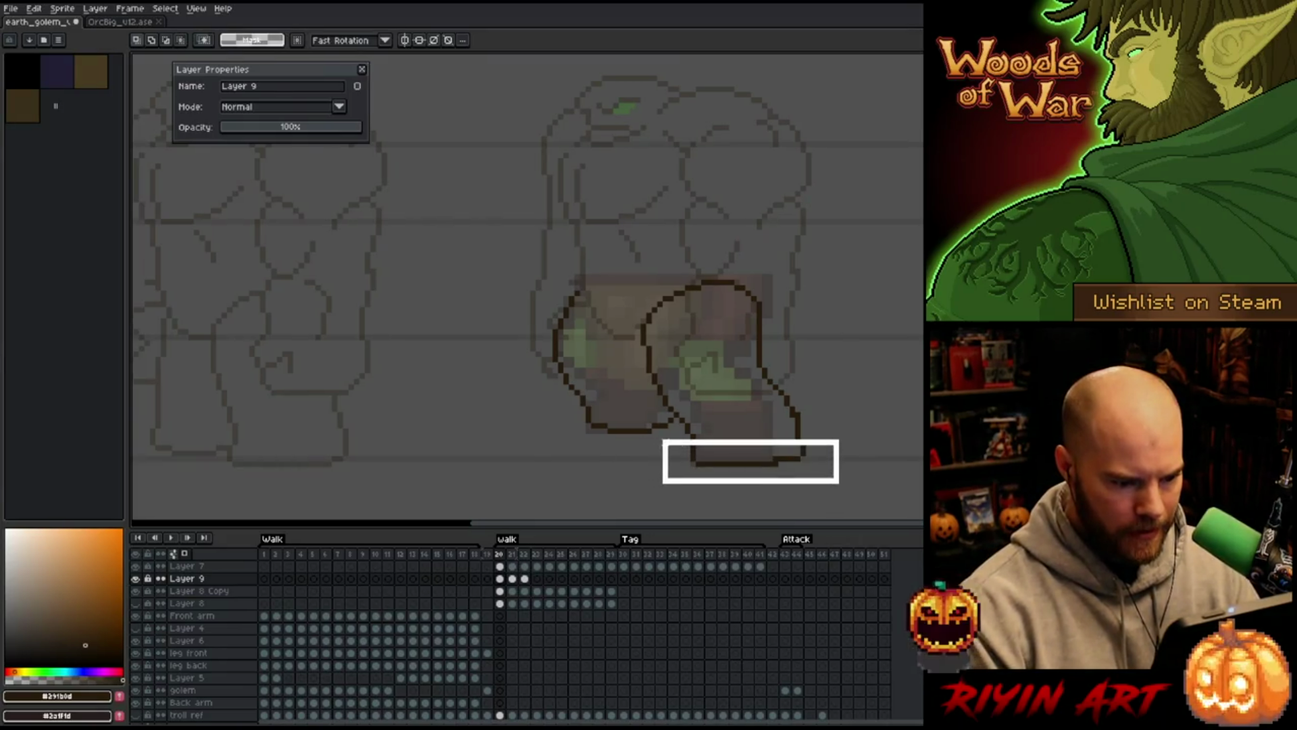
{"action": "key", "text": "Up"}
{"action": "key", "text": "ctrl+d"}
{"action": "key", "text": "b"}
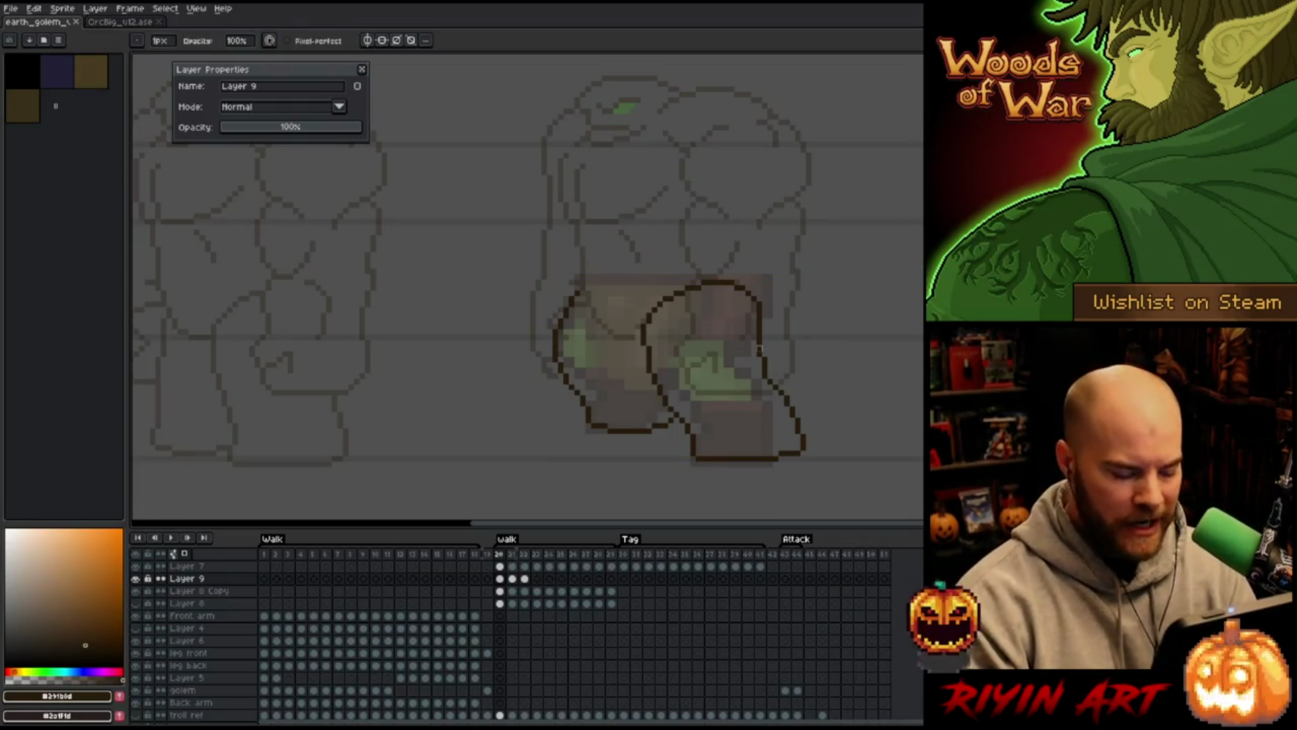
Flip through frames 20–22 to compare the adjusted leg poses
{"action": "key", "text": "Right"}
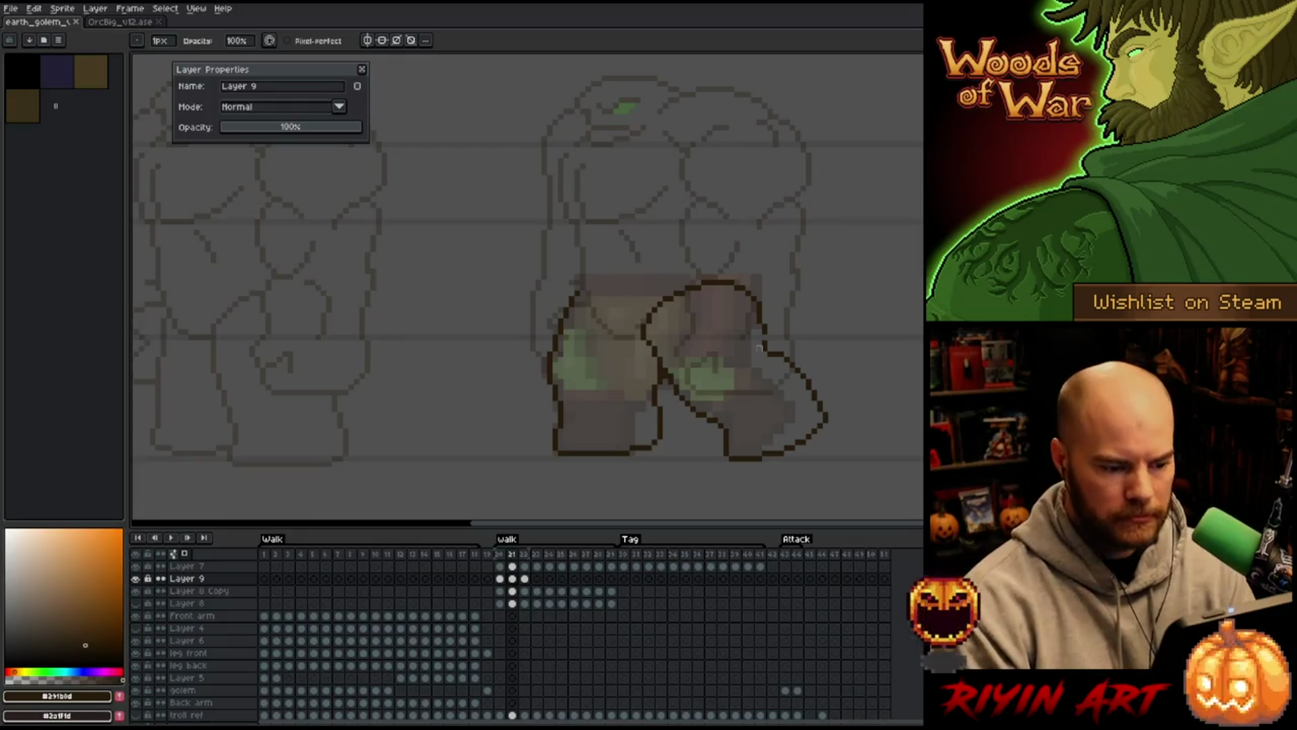
{"action": "key", "text": "Left"}
{"action": "key", "text": "Right"}
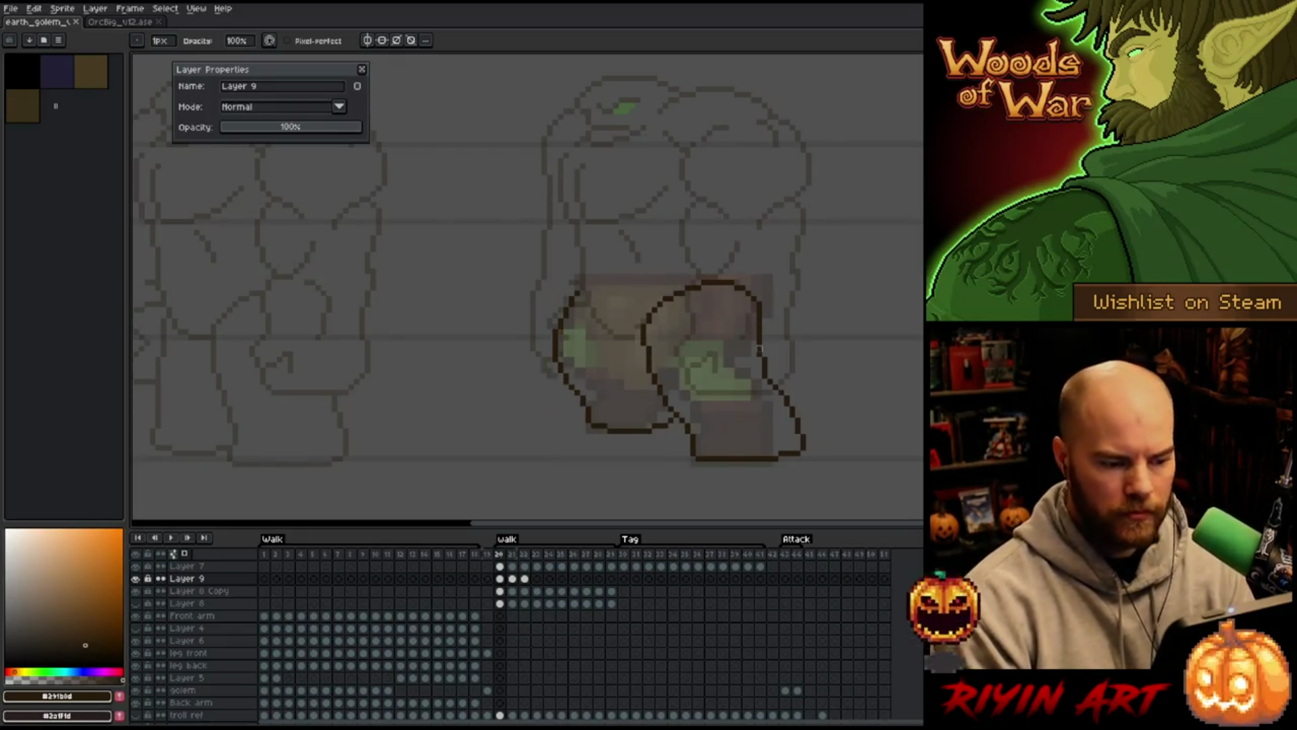
{"action": "key", "text": "Left"}
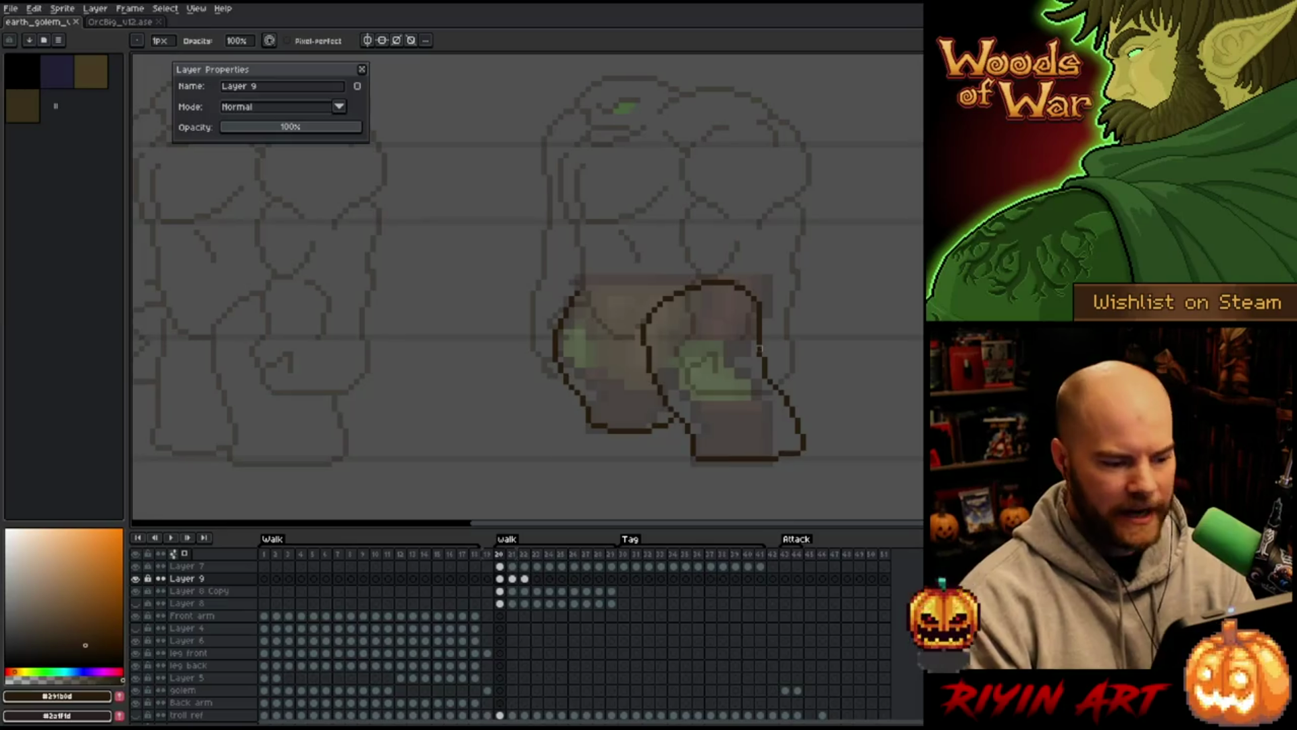
{"action": "key", "text": "Right"}
{"action": "key", "text": "Right"}
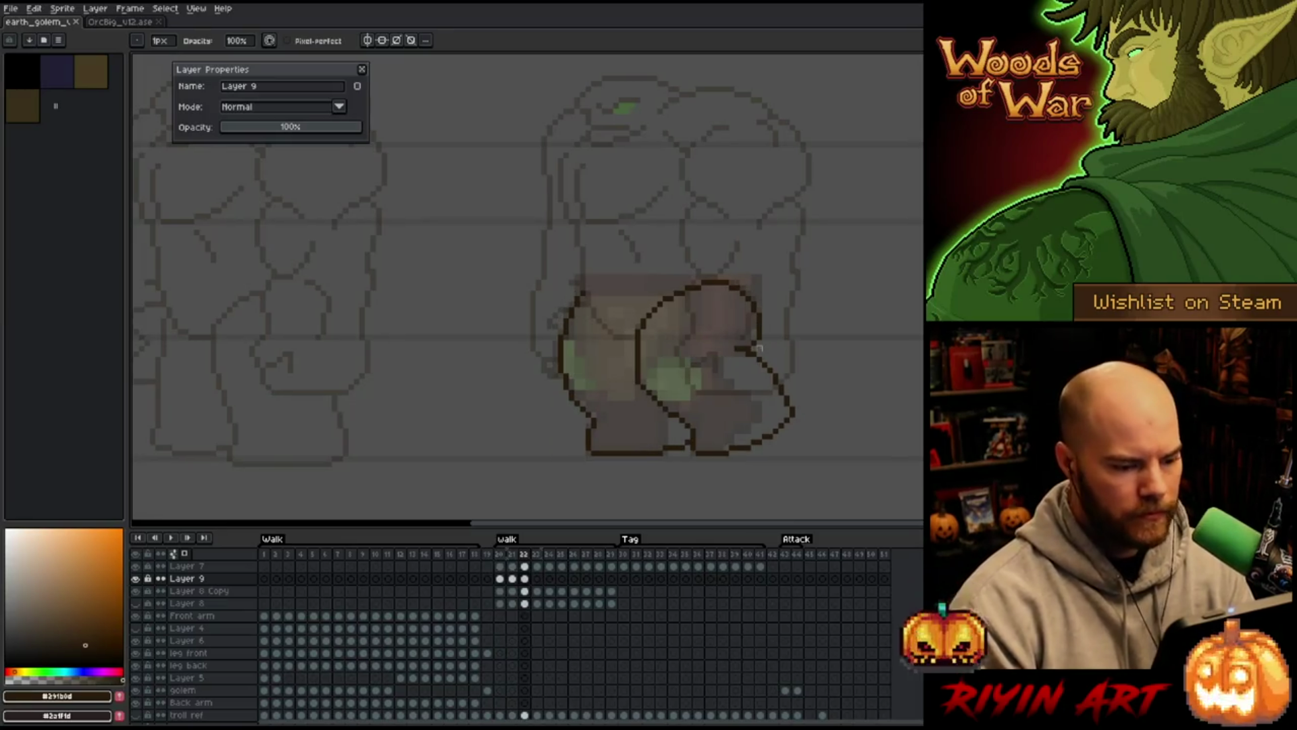
{"action": "key", "text": "Right"}
{"action": "key", "text": "Right"}
{"action": "key", "text": "Right"}
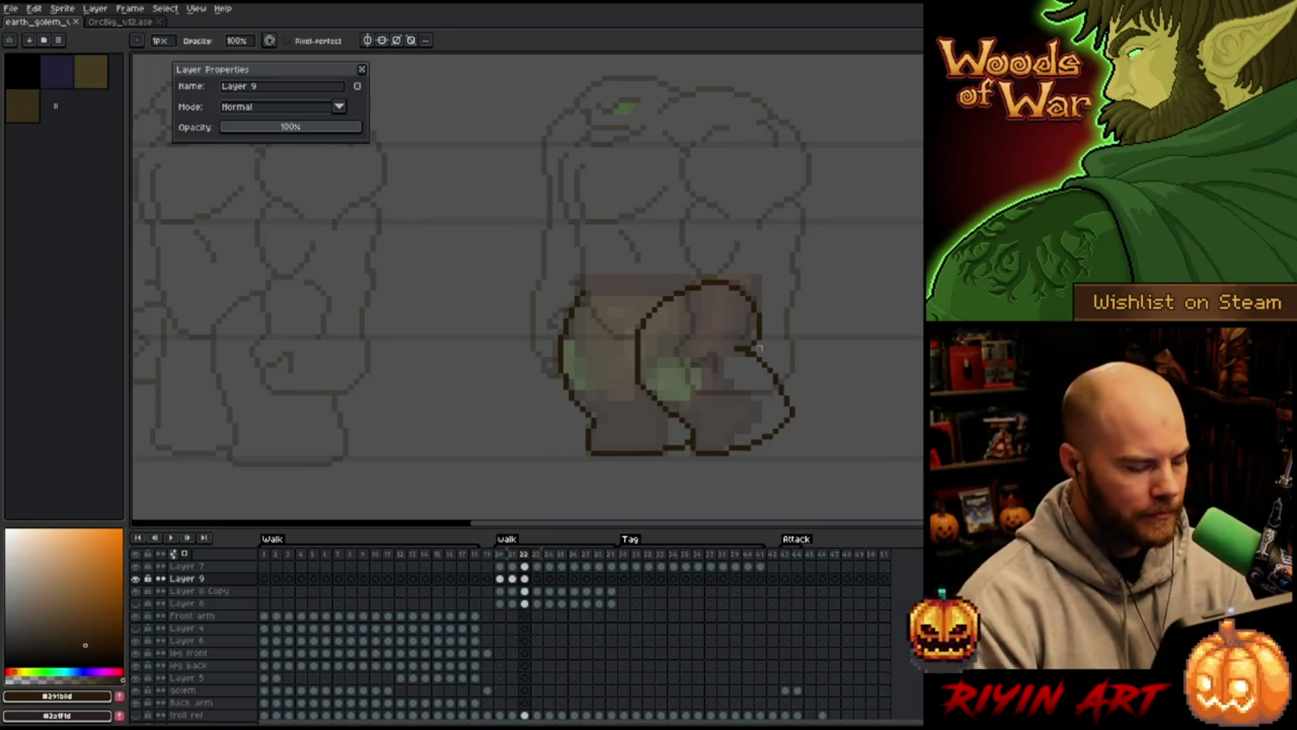
{"action": "key", "text": "Right"}
{"action": "key", "text": "Right"}
{"action": "key", "text": "Right"}
{"action": "key", "text": "Right"}
{"action": "key", "text": "Right"}
{"action": "key", "text": "Right"}
{"action": "key", "text": "Right"}
{"action": "key", "text": "Right"}
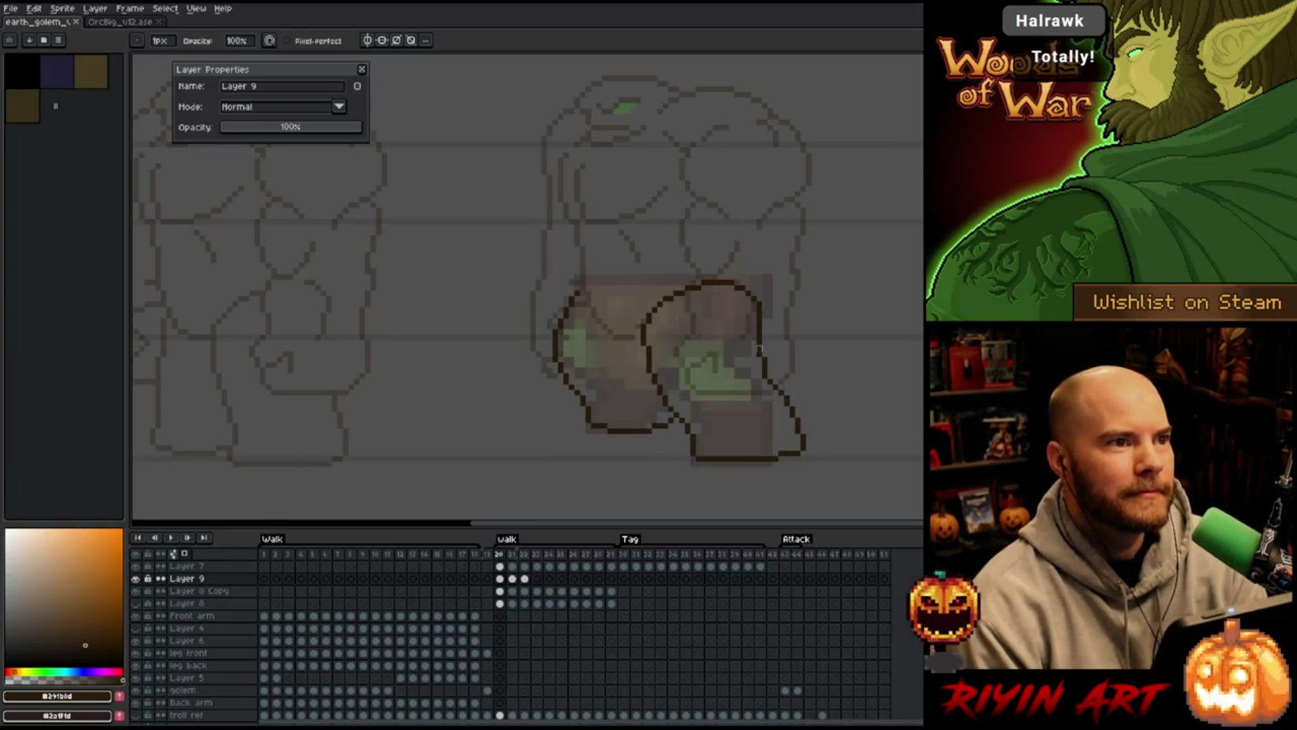
{"action": "key", "text": "Right"}
{"action": "key", "text": "Right"}
{"action": "key", "text": "Right"}
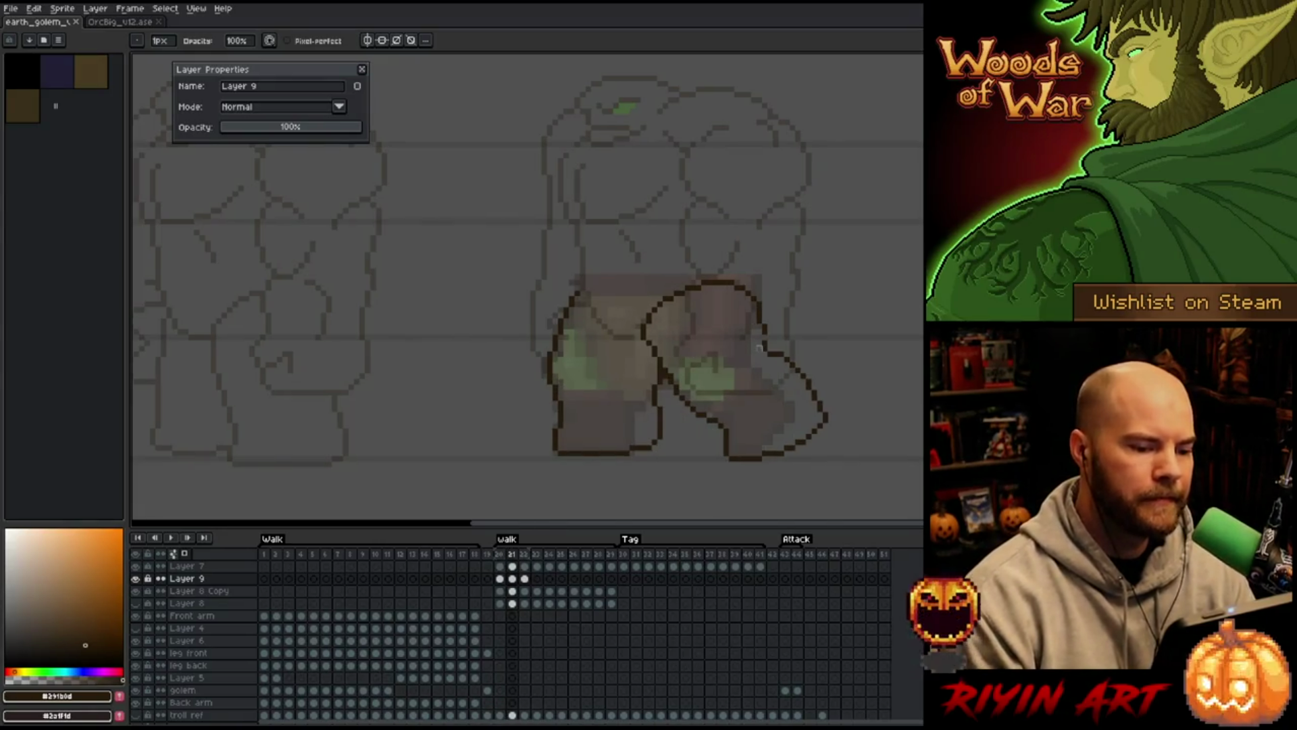
{"action": "key", "text": "e"}
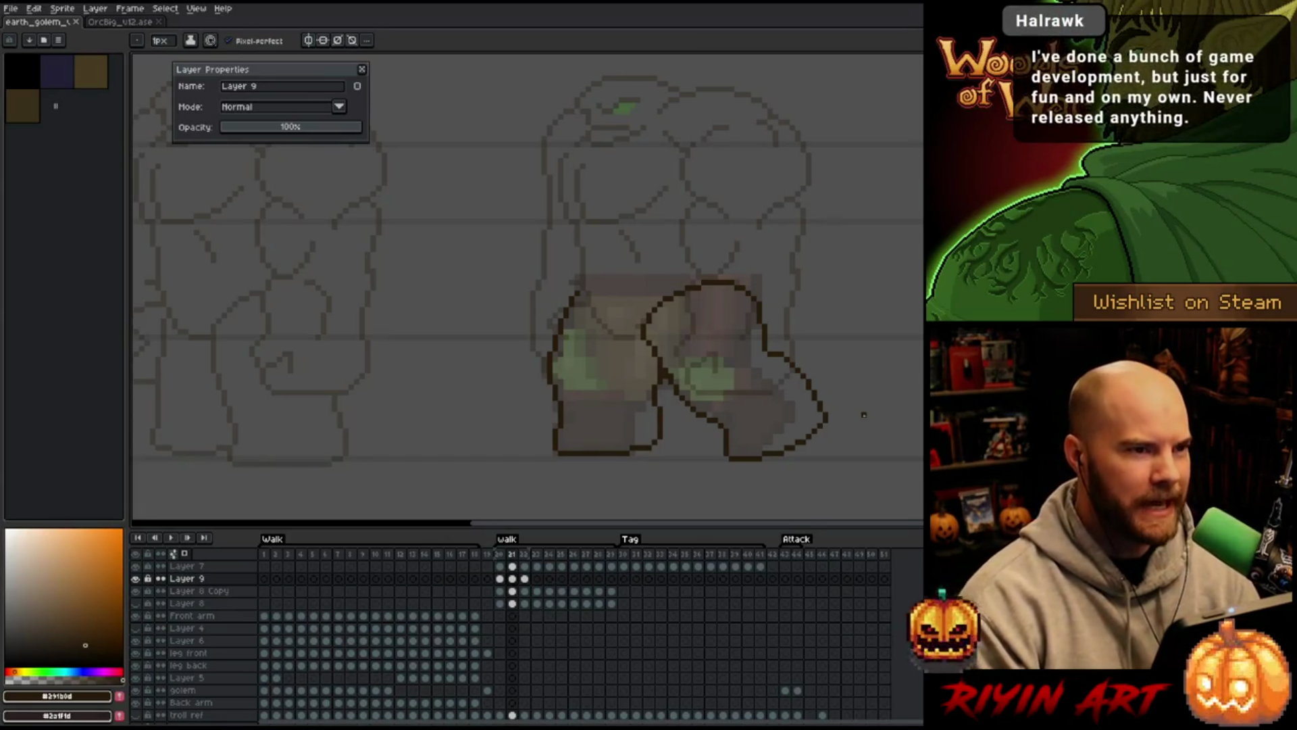
{"action": "key", "text": "Right"}
{"action": "key", "text": "Right"}
{"action": "key", "text": "Left"}
{"action": "key", "text": "Left"}
{"action": "key", "text": "Right"}
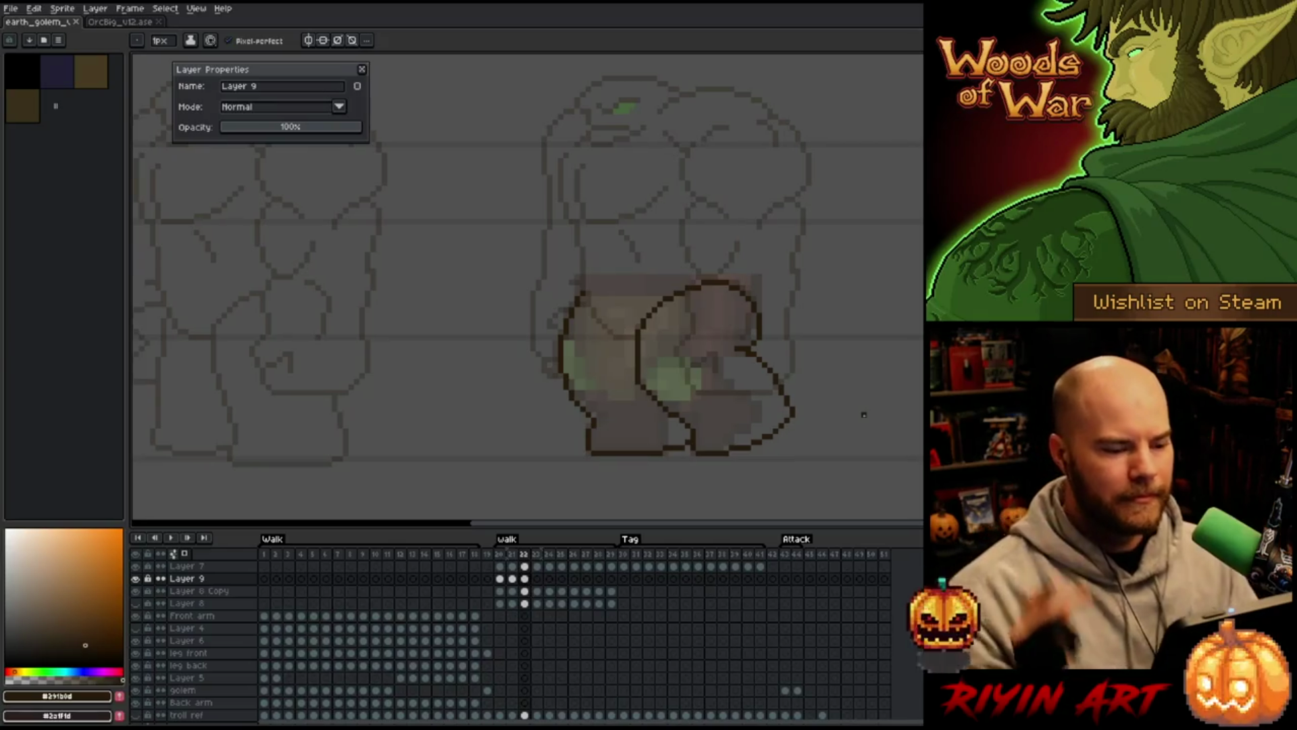
{"action": "key", "text": "Right"}
{"action": "key", "text": "Left"}
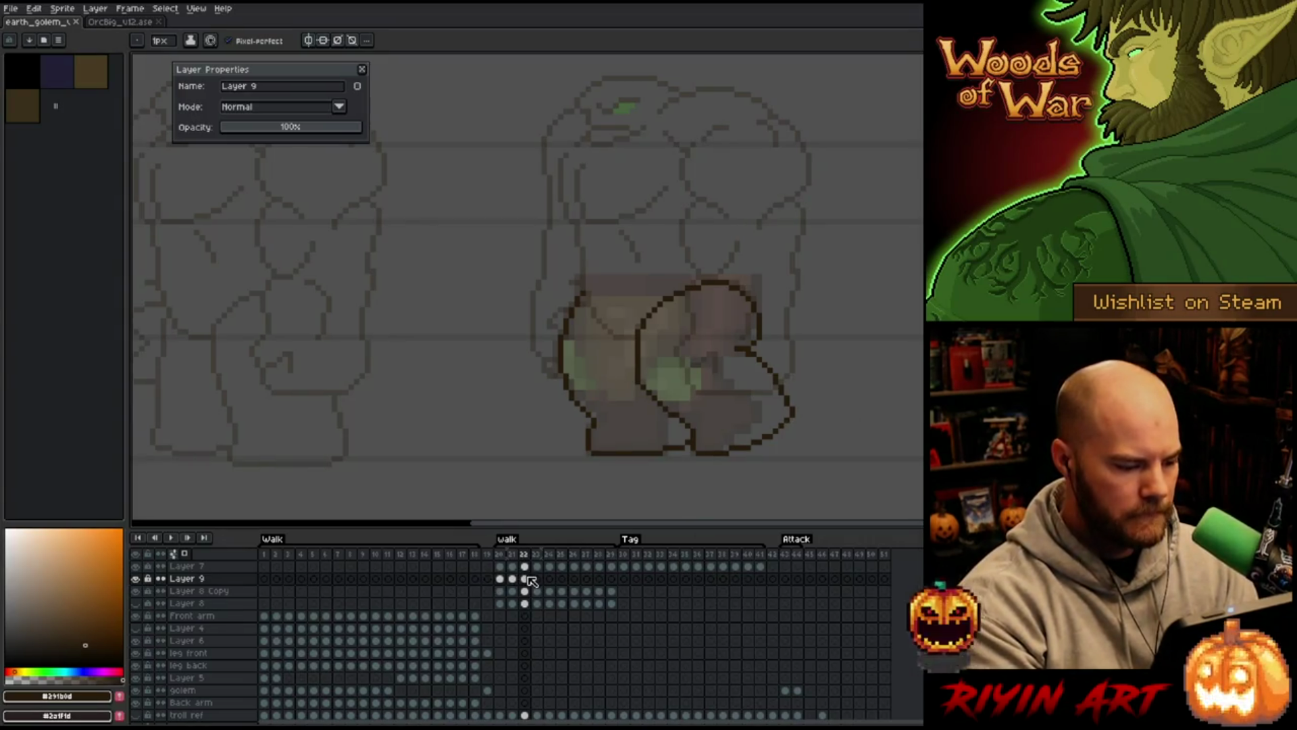
Hide Layer 2's grey background, select frame 23 on Layer 9, and draw a first leg stroke
{"action": "scroll", "coordinate": [243, 645], "scroll_direction": "down", "scroll_amount": 2}
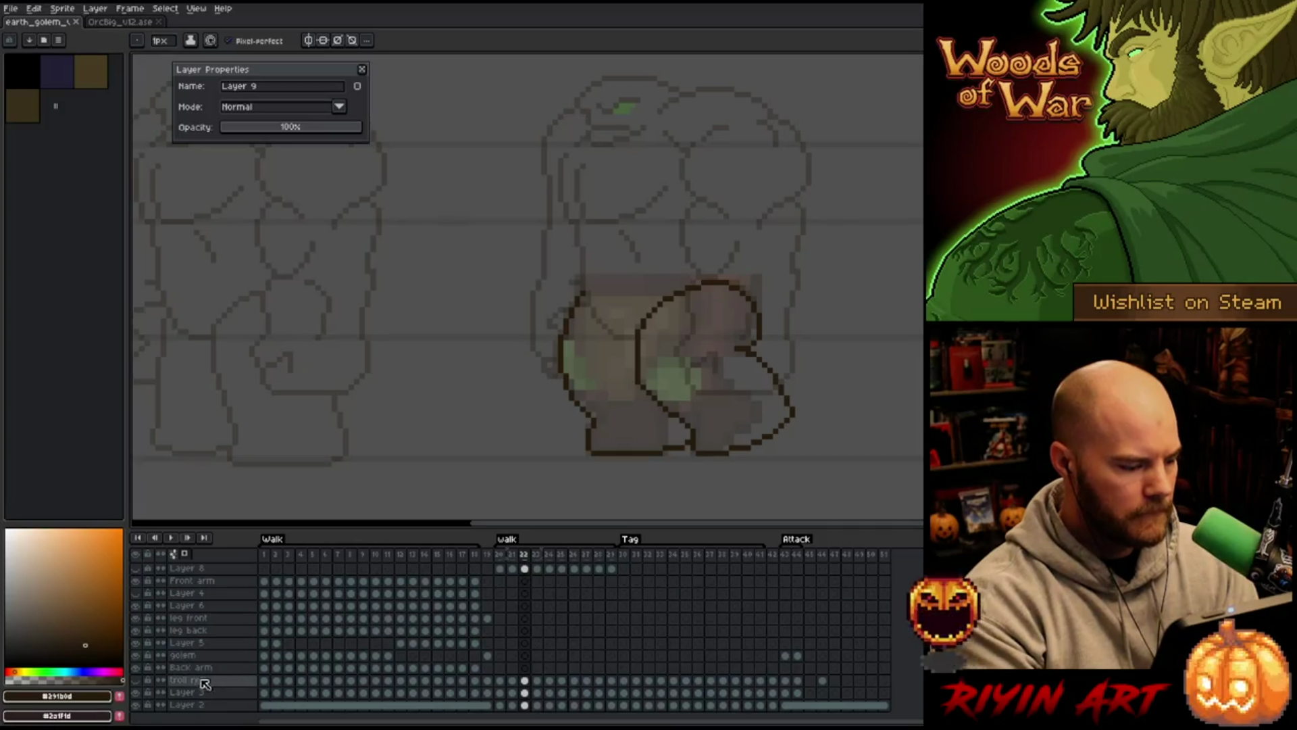
{"action": "left_click", "coordinate": [136, 705]}
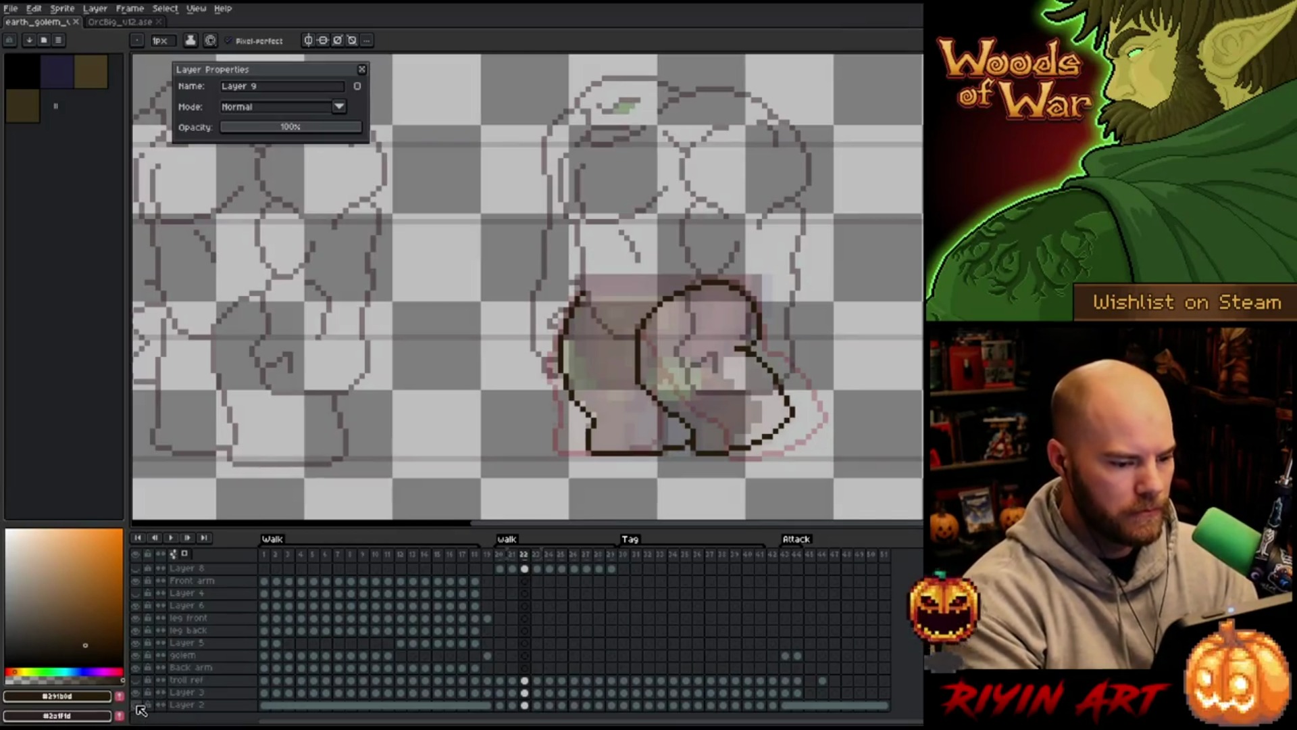
{"action": "scroll", "coordinate": [544, 585], "scroll_direction": "up", "scroll_amount": 2}
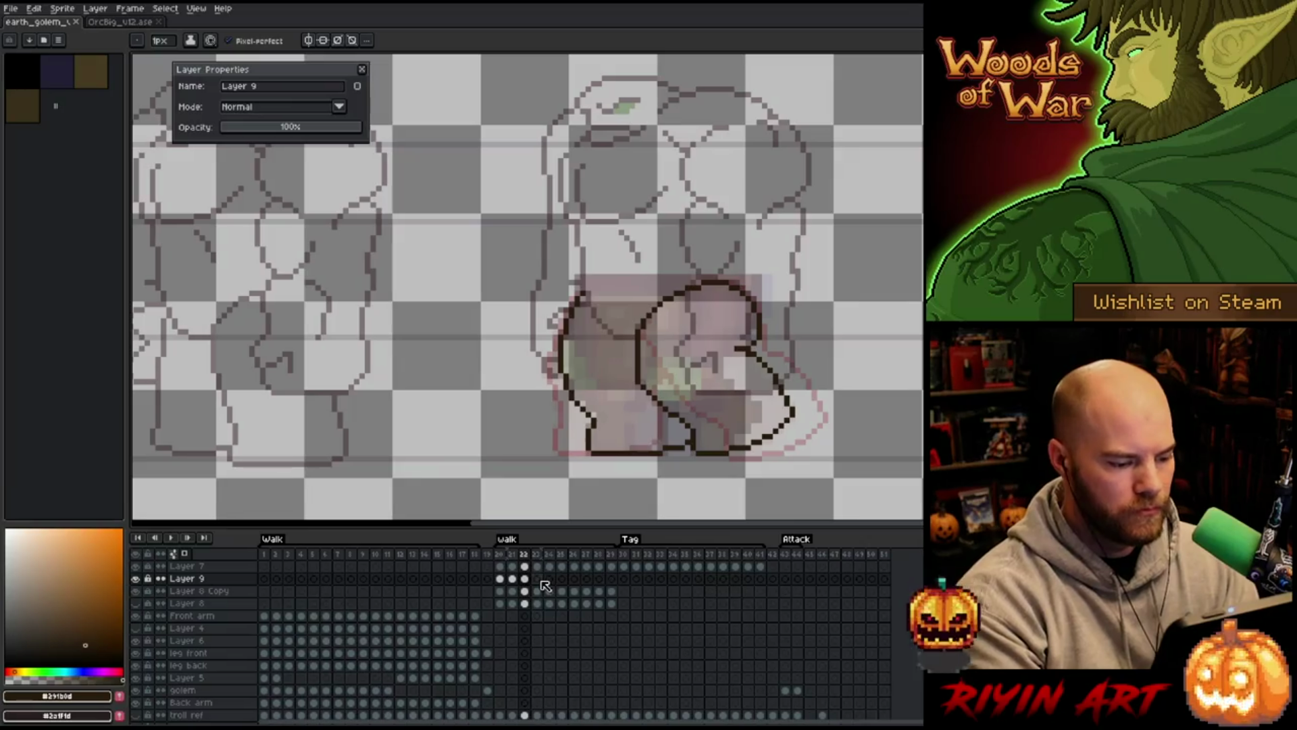
{"action": "left_click", "coordinate": [539, 579]}
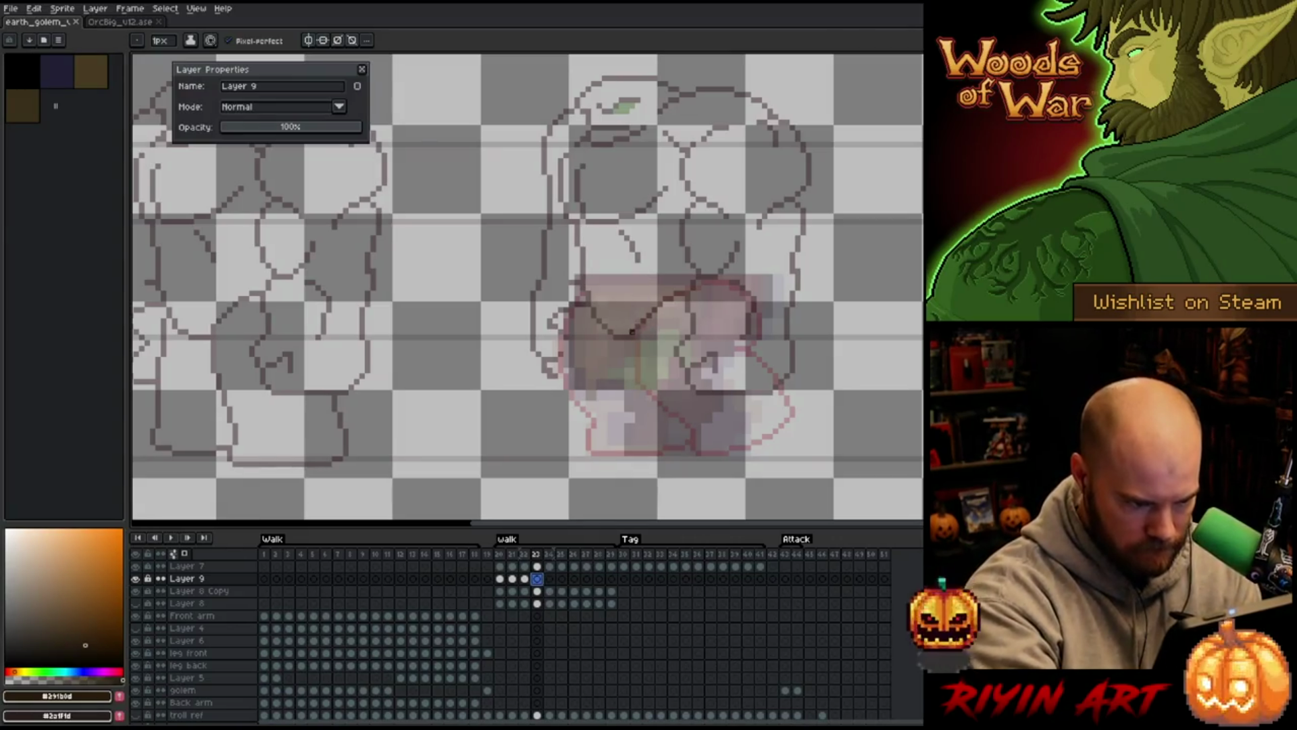
{"action": "mouse_move", "coordinate": [648, 312]}
{"action": "left_mouse_down"}
{"action": "mouse_move", "coordinate": [591, 368]}
{"action": "mouse_move", "coordinate": [661, 303]}
{"action": "mouse_move", "coordinate": [603, 367]}
{"action": "mouse_move", "coordinate": [645, 413]}
{"action": "left_mouse_up"}
Trace the leg's left edge and the foot's right side over the pink reference, redoing misplaced strokes
{"action": "key", "text": "ctrl+z"}
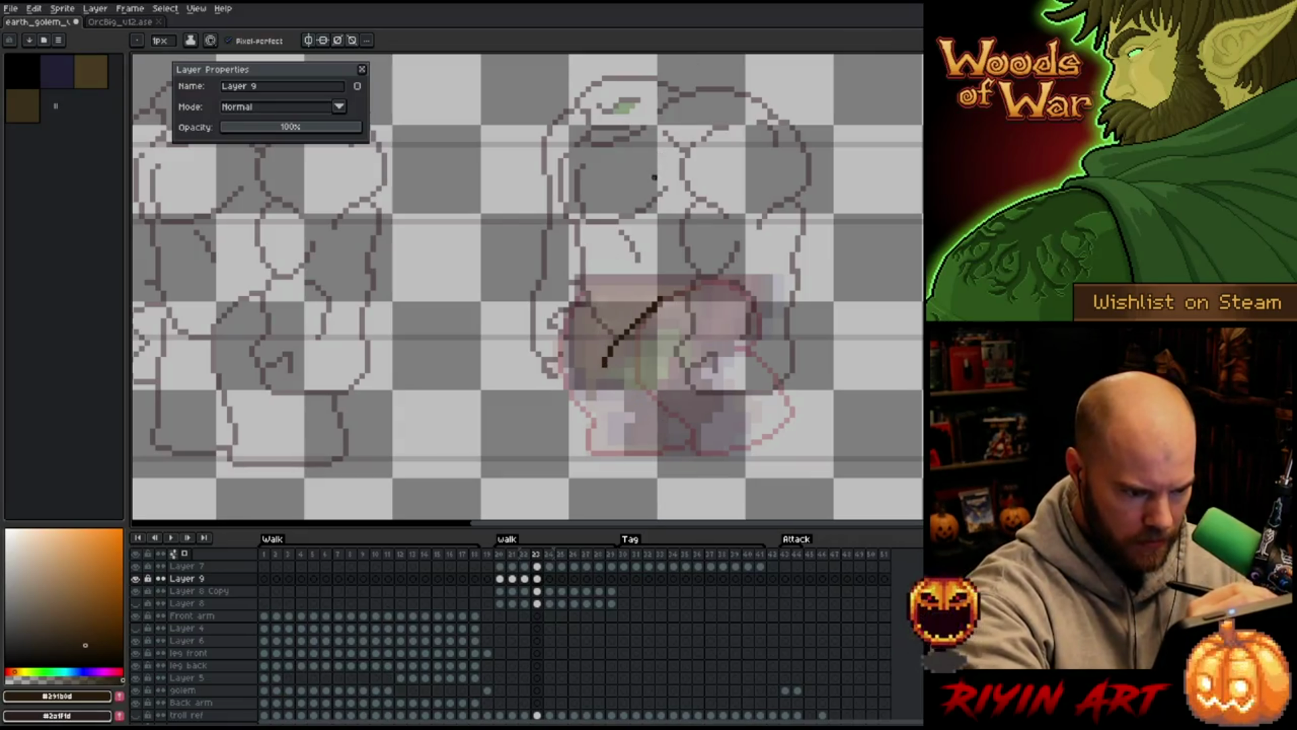
{"action": "left_click_drag", "start_coordinate": [604, 363], "coordinate": [680, 445]}
{"action": "key", "text": "ctrl+z"}
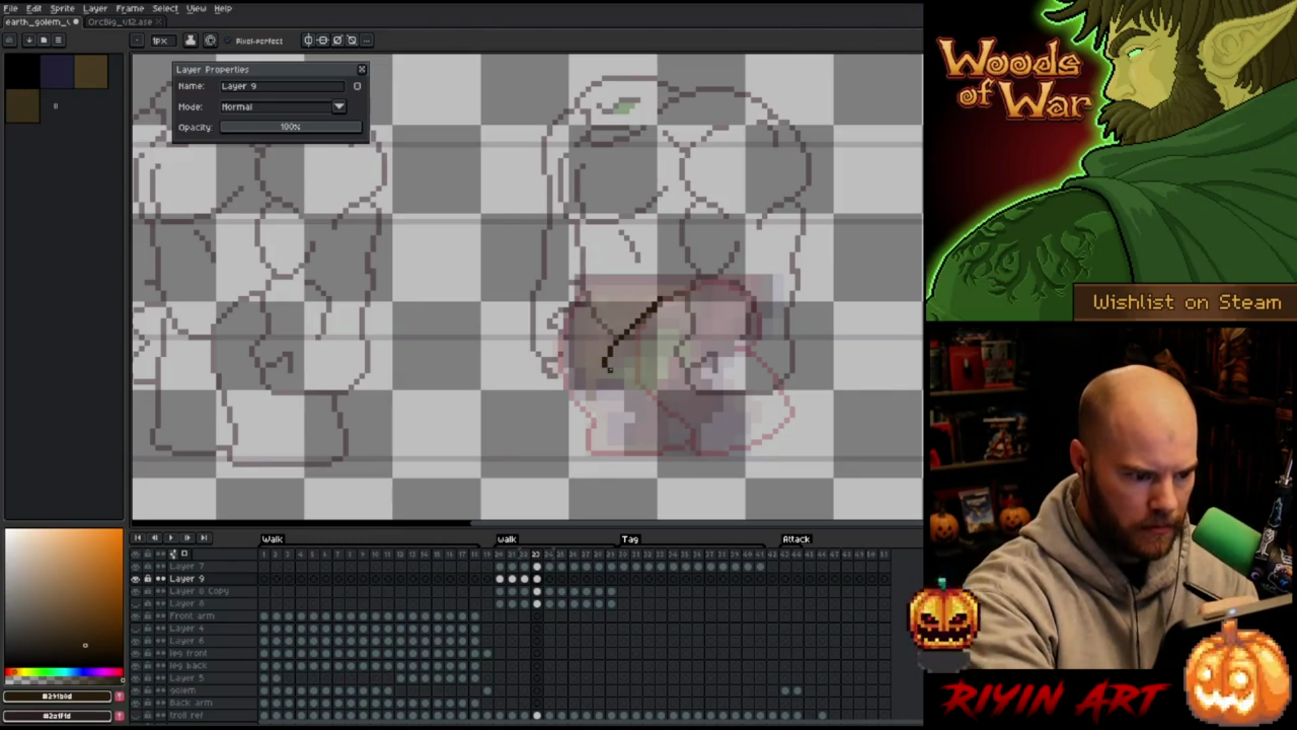
{"action": "mouse_move", "coordinate": [604, 368]}
{"action": "left_mouse_down"}
{"action": "mouse_move", "coordinate": [666, 438]}
{"action": "mouse_move", "coordinate": [690, 443]}
{"action": "left_mouse_up"}
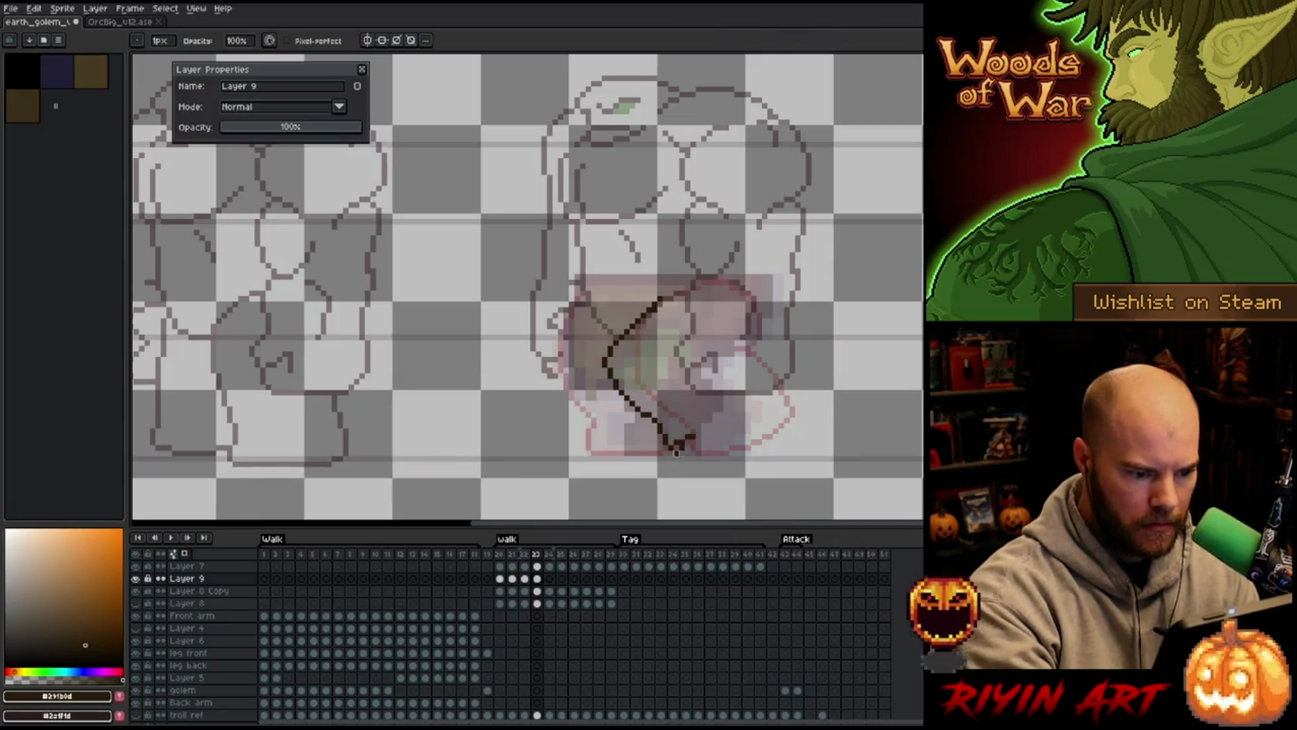
{"action": "left_click_drag", "start_coordinate": [678, 452], "coordinate": [767, 382]}
{"action": "key", "text": "ctrl+z"}
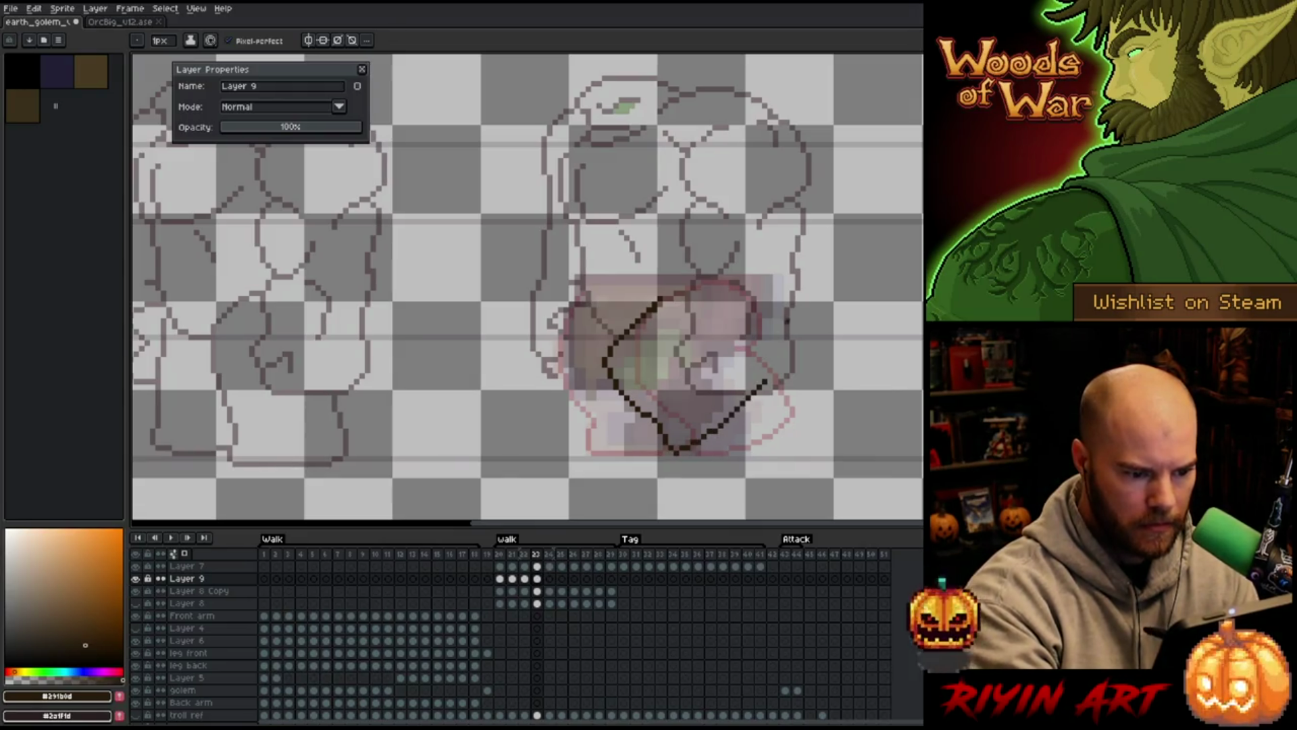
{"action": "left_click_drag", "start_coordinate": [692, 348], "coordinate": [763, 382]}
{"action": "key", "text": "ctrl+z"}
{"action": "left_click_drag", "start_coordinate": [690, 348], "coordinate": [764, 380]}
Close the shape with the curved upper leg outline and erase stray pixels
{"action": "key", "text": "e"}
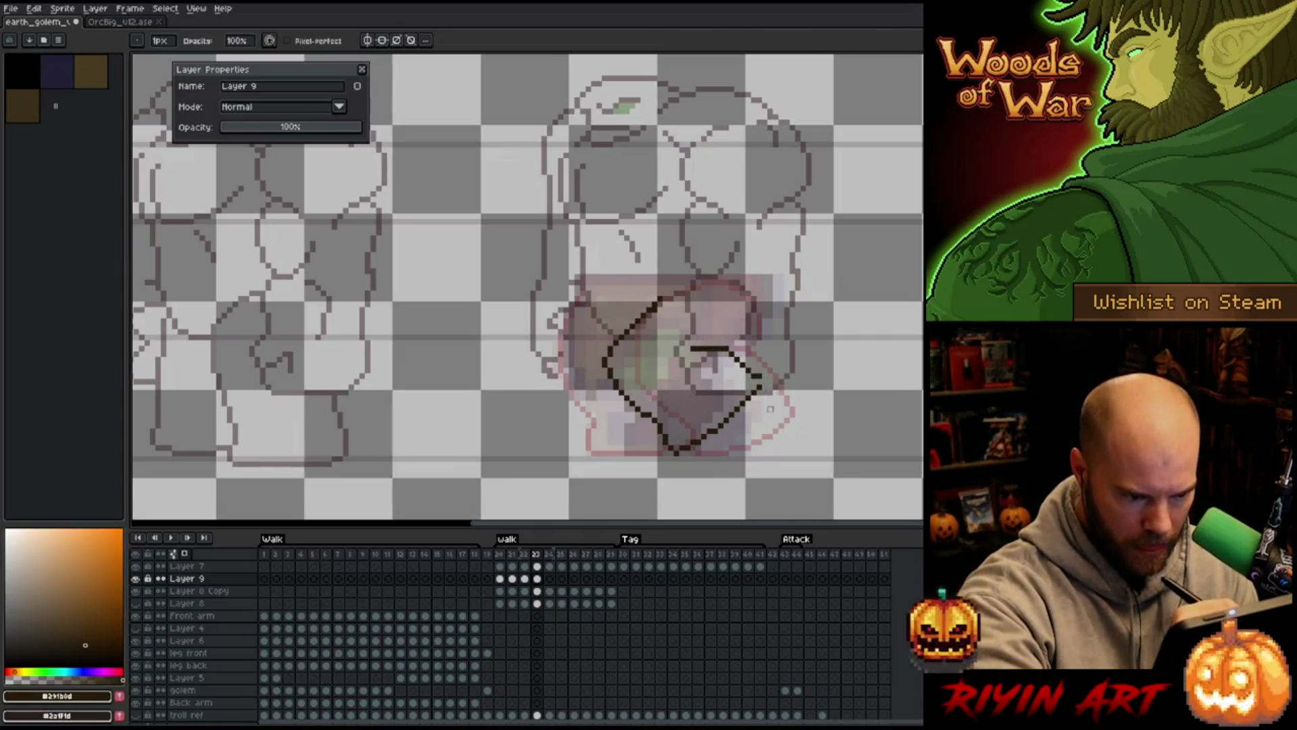
{"action": "key", "text": "b"}
{"action": "key", "text": "e"}
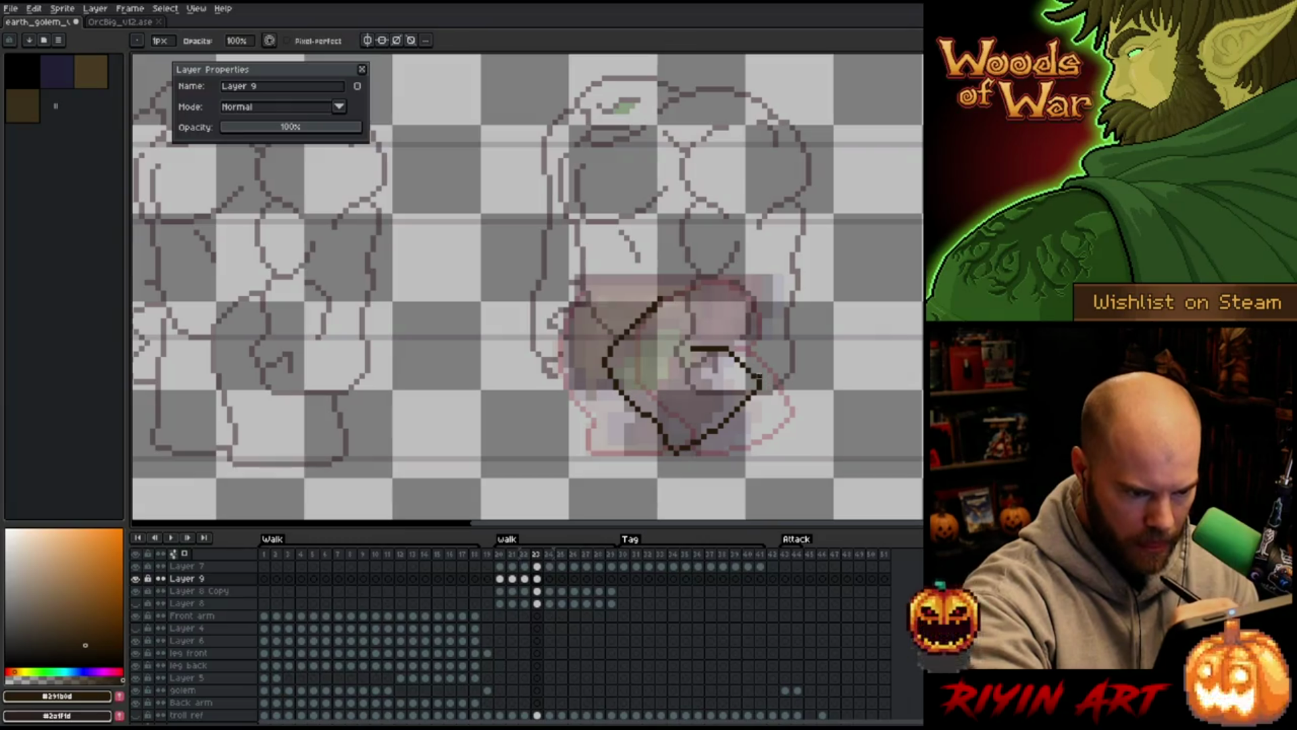
{"action": "key", "text": "b"}
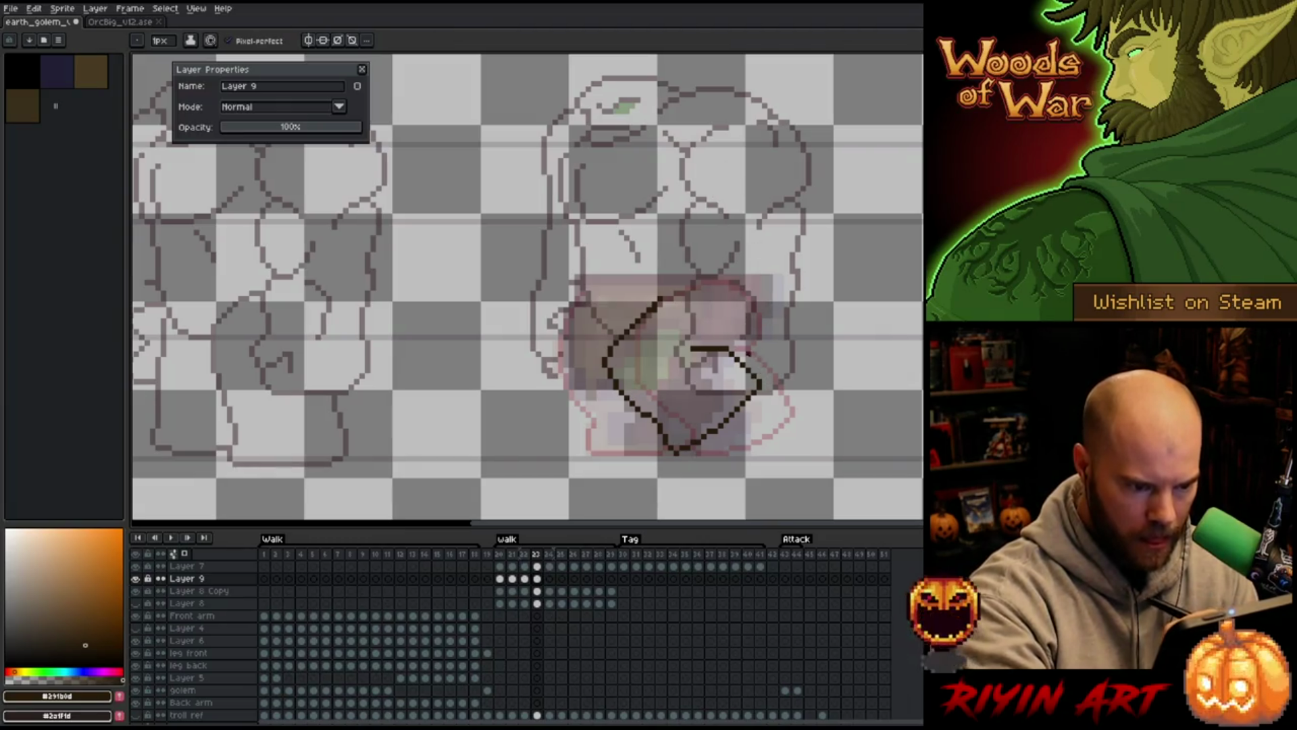
{"action": "mouse_move", "coordinate": [739, 356]}
{"action": "left_mouse_down"}
{"action": "mouse_move", "coordinate": [754, 340]}
{"action": "mouse_move", "coordinate": [747, 287]}
{"action": "mouse_move", "coordinate": [703, 276]}
{"action": "mouse_move", "coordinate": [659, 304]}
{"action": "left_mouse_up"}
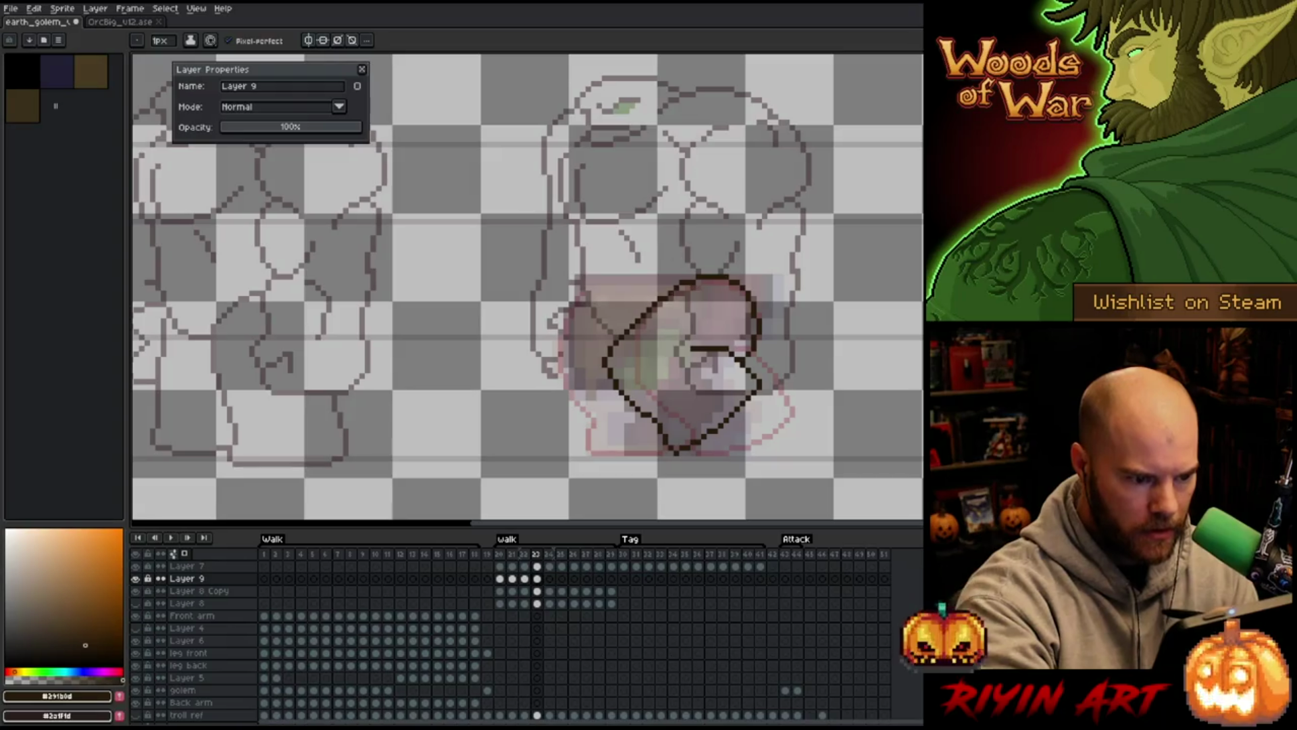
{"action": "key", "text": "e"}
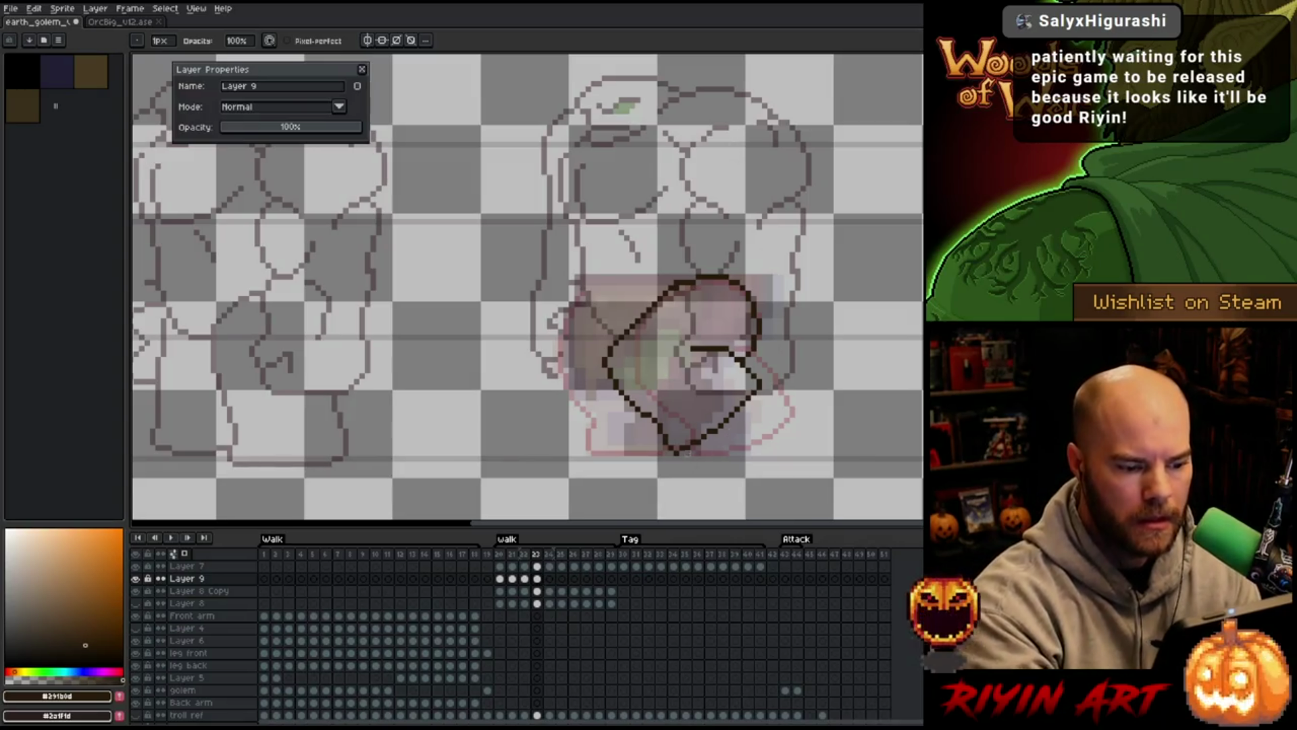
{"action": "key", "text": "b"}
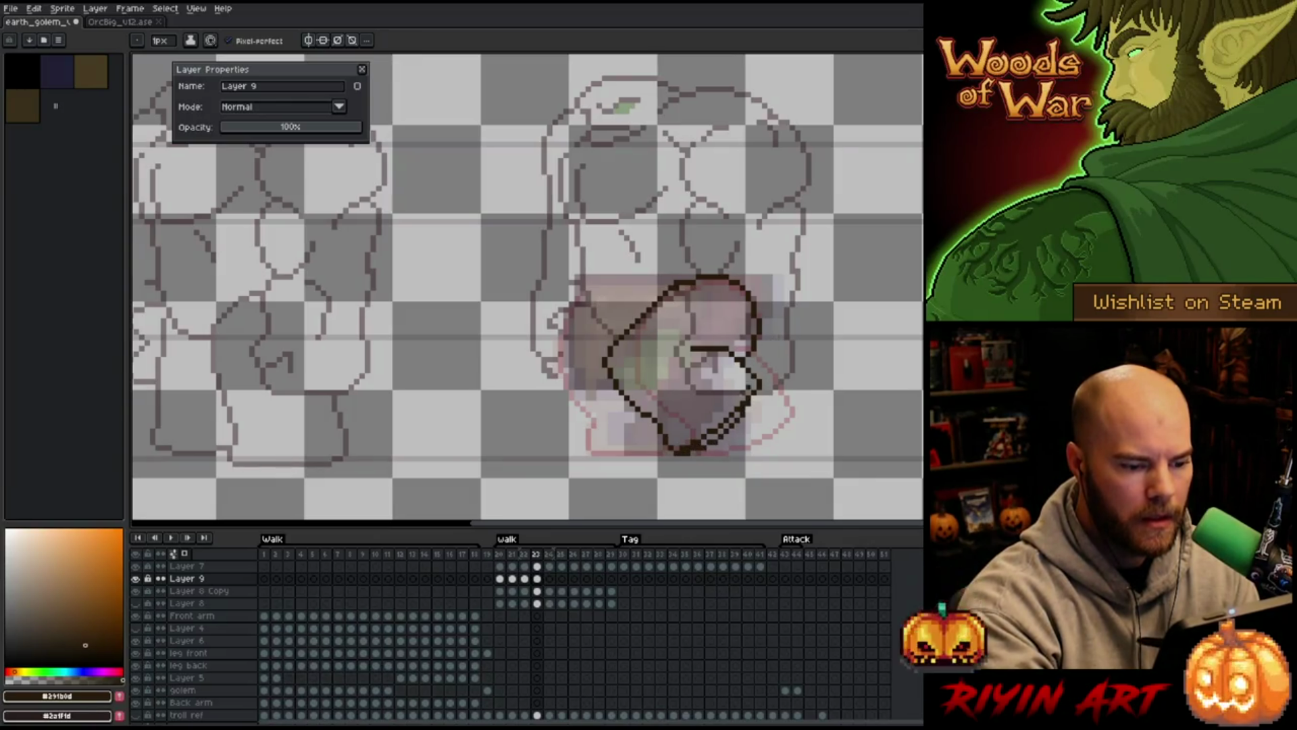
{"action": "key", "text": "e"}
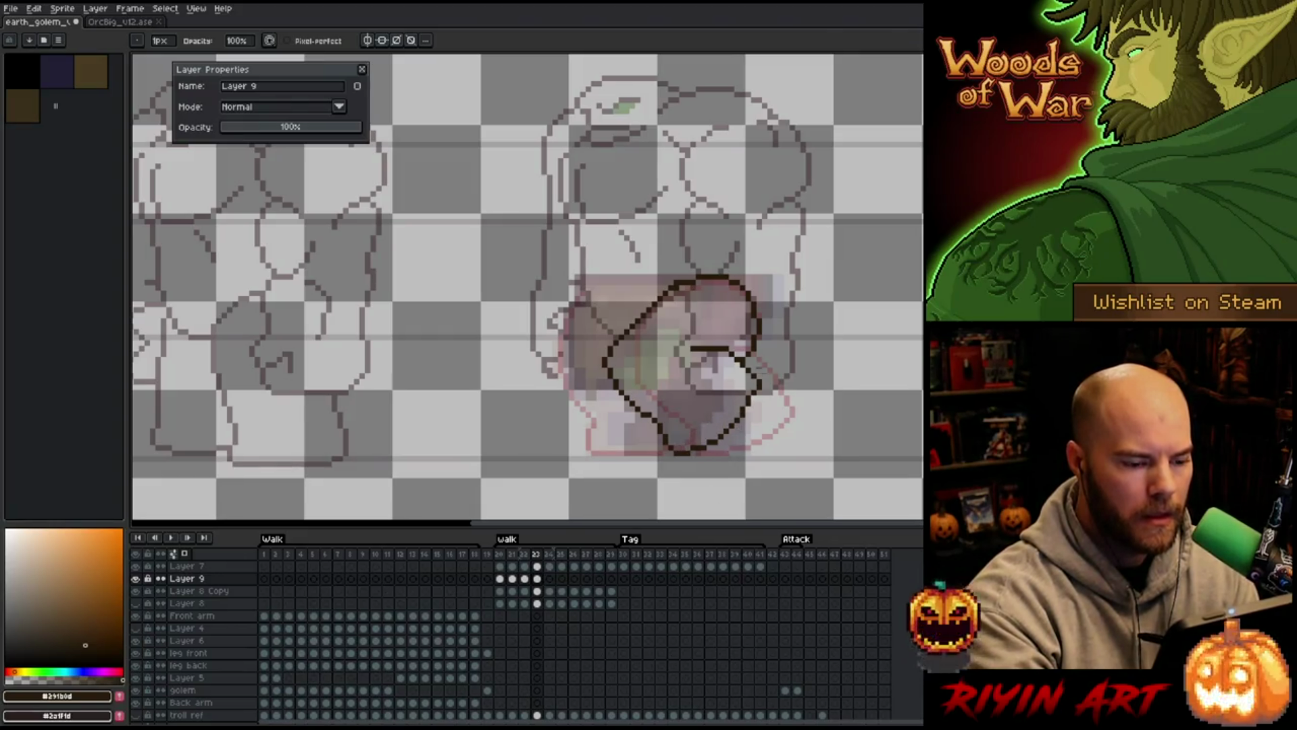
{"action": "key", "text": "q"}
{"action": "mouse_move", "coordinate": [774, 417]}
{"action": "left_mouse_down"}
{"action": "mouse_move", "coordinate": [770, 357]}
{"action": "mouse_move", "coordinate": [713, 325]}
{"action": "mouse_move", "coordinate": [594, 347]}
{"action": "mouse_move", "coordinate": [669, 462]}
{"action": "left_mouse_up"}
{"action": "key", "text": "ctrl+d"}
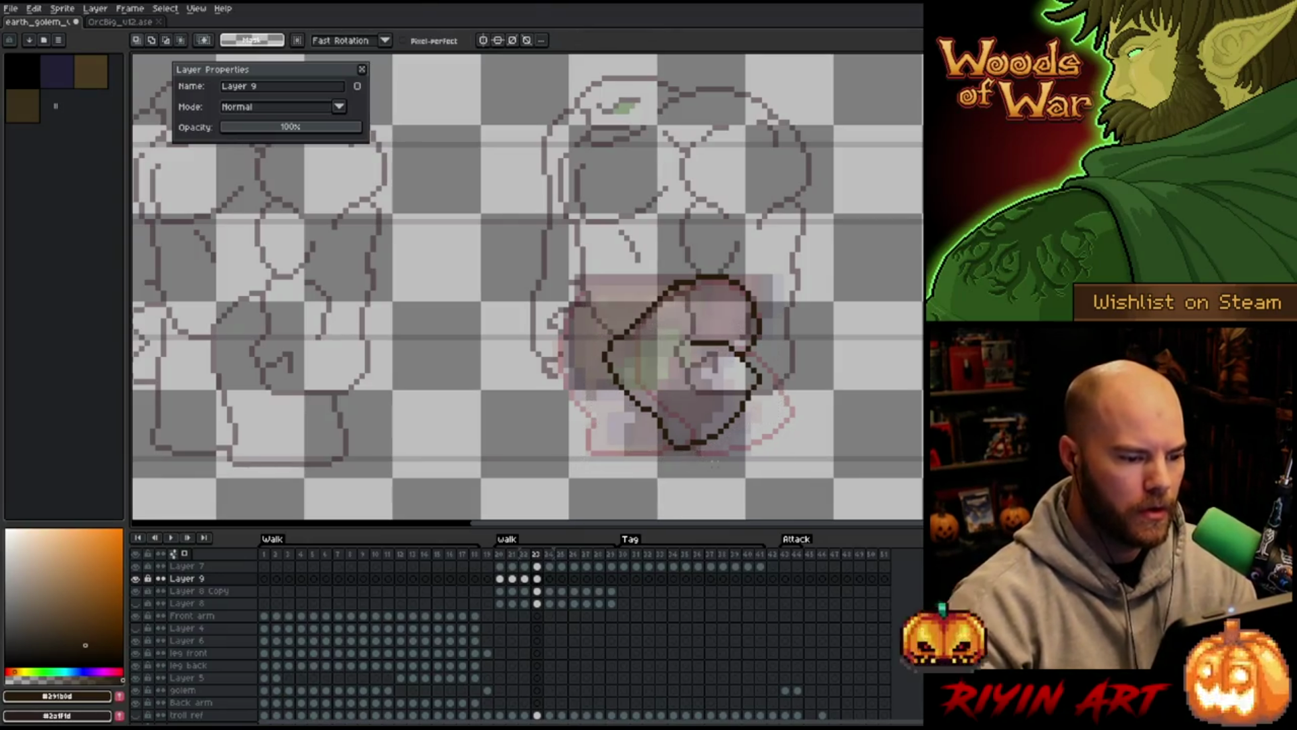
Lasso-select the upper-left part of the leg outline, then deselect it
{"action": "mouse_move", "coordinate": [687, 291]}
{"action": "left_mouse_down"}
{"action": "mouse_move", "coordinate": [677, 270]}
{"action": "mouse_move", "coordinate": [616, 355]}
{"action": "left_mouse_up"}
{"action": "key", "text": "ctrl+d"}
{"action": "key", "text": "b"}
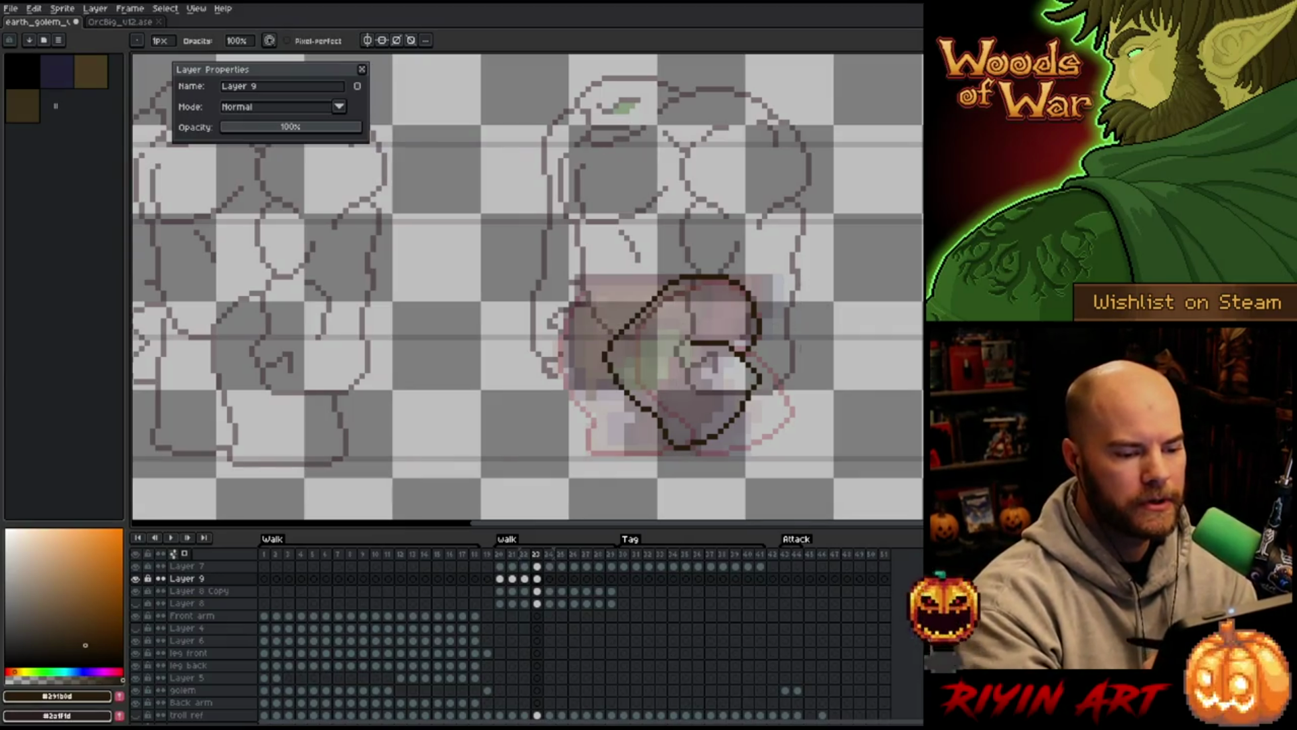
{"action": "key", "text": "e"}
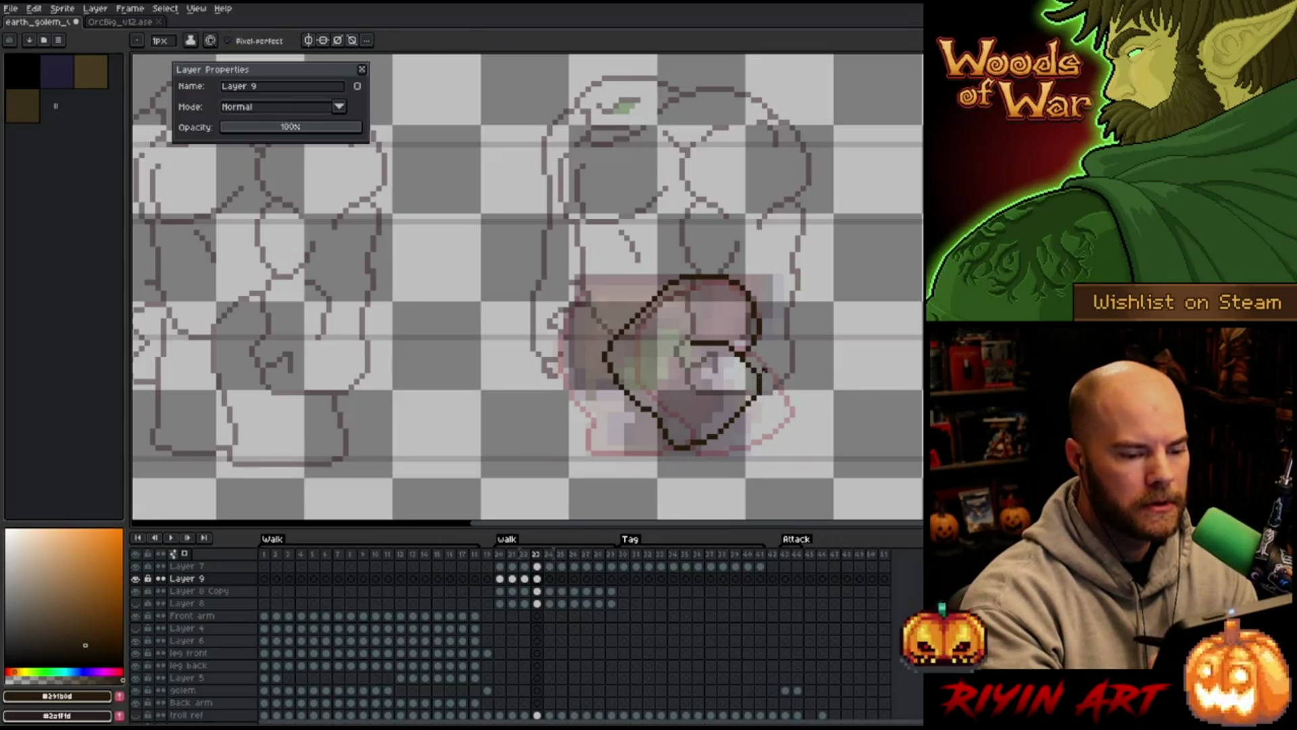
{"action": "key", "text": "b"}
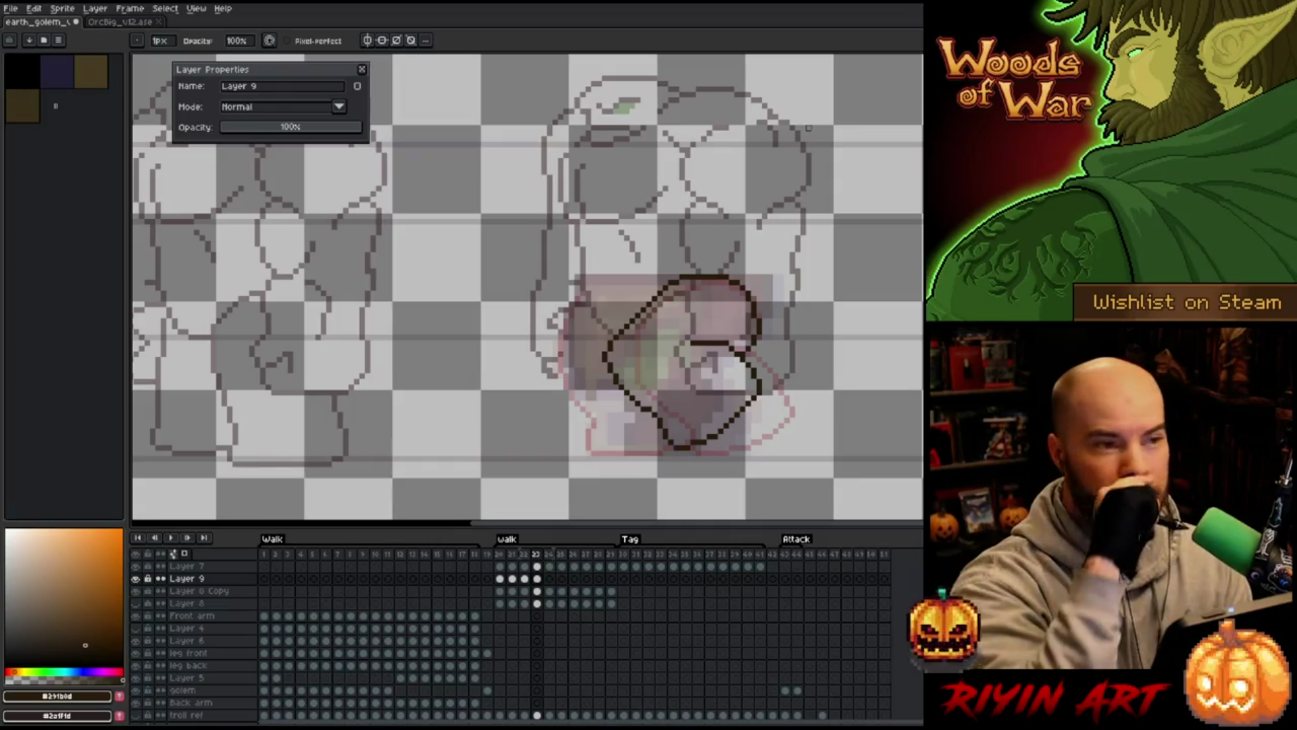
{"action": "key", "text": "e"}
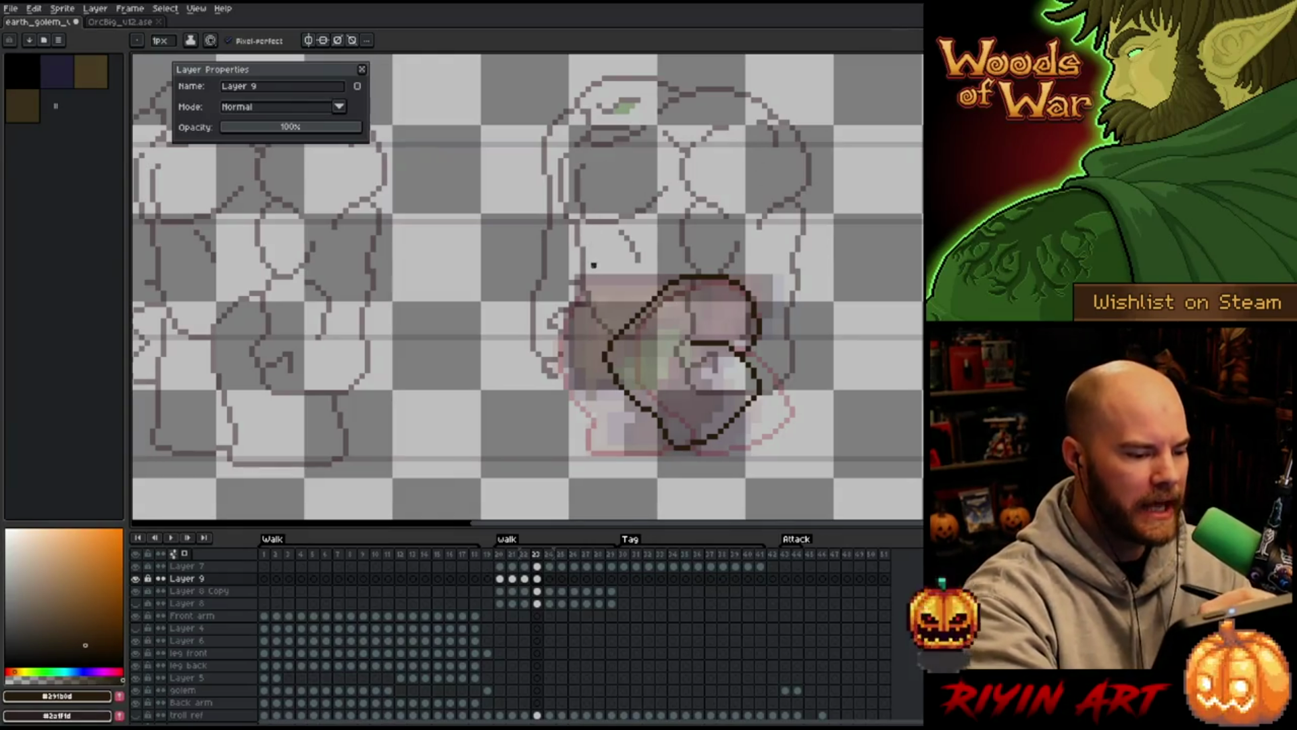
Draw the leg's outer left contour from the top down to the foot, plus the foot's lower-right edge
{"action": "left_click_drag", "start_coordinate": [584, 296], "coordinate": [607, 358]}
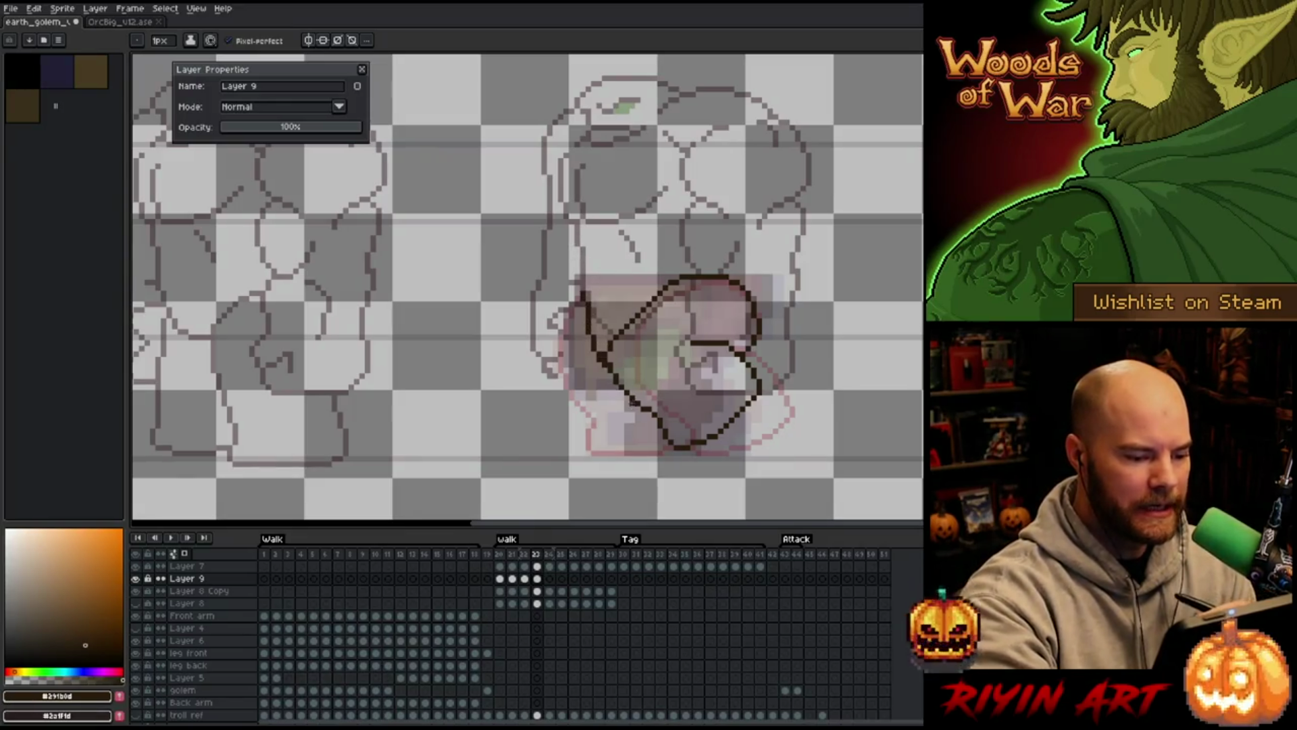
{"action": "mouse_move", "coordinate": [620, 386]}
{"action": "left_mouse_down"}
{"action": "mouse_move", "coordinate": [627, 454]}
{"action": "mouse_move", "coordinate": [710, 447]}
{"action": "left_mouse_up"}
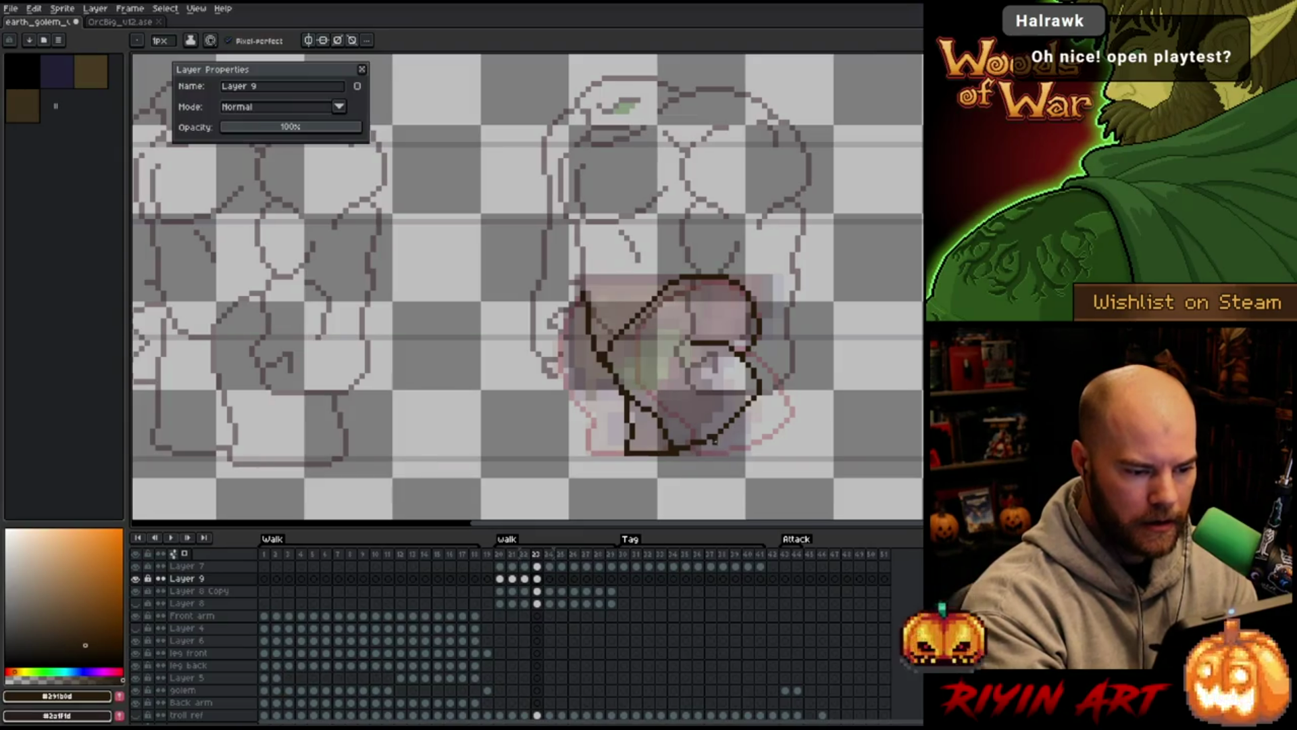
{"action": "left_click_drag", "start_coordinate": [750, 412], "coordinate": [709, 442]}
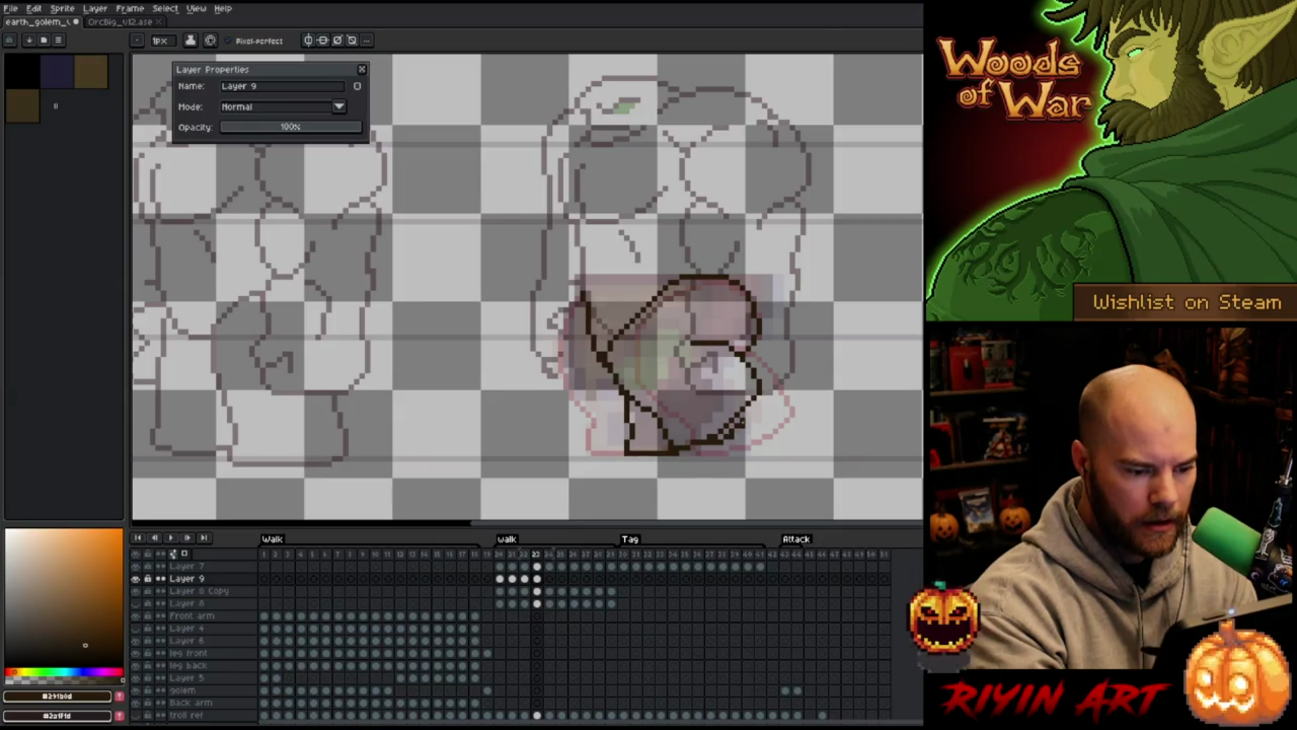
Erase and redraw the sketch's lower-left outline with the Pencil and Eraser
{"action": "key", "text": "e"}
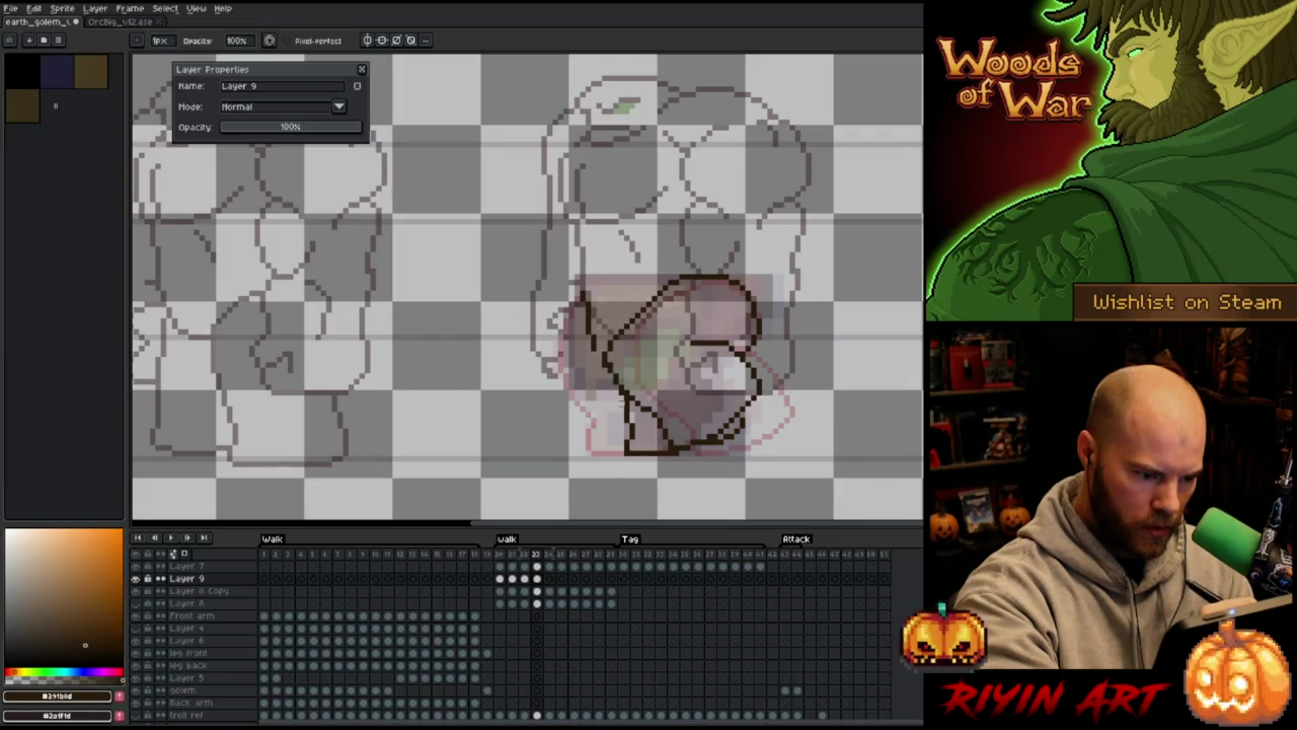
{"action": "key", "text": "b"}
{"action": "left_click_drag", "start_coordinate": [592, 353], "coordinate": [624, 415]}
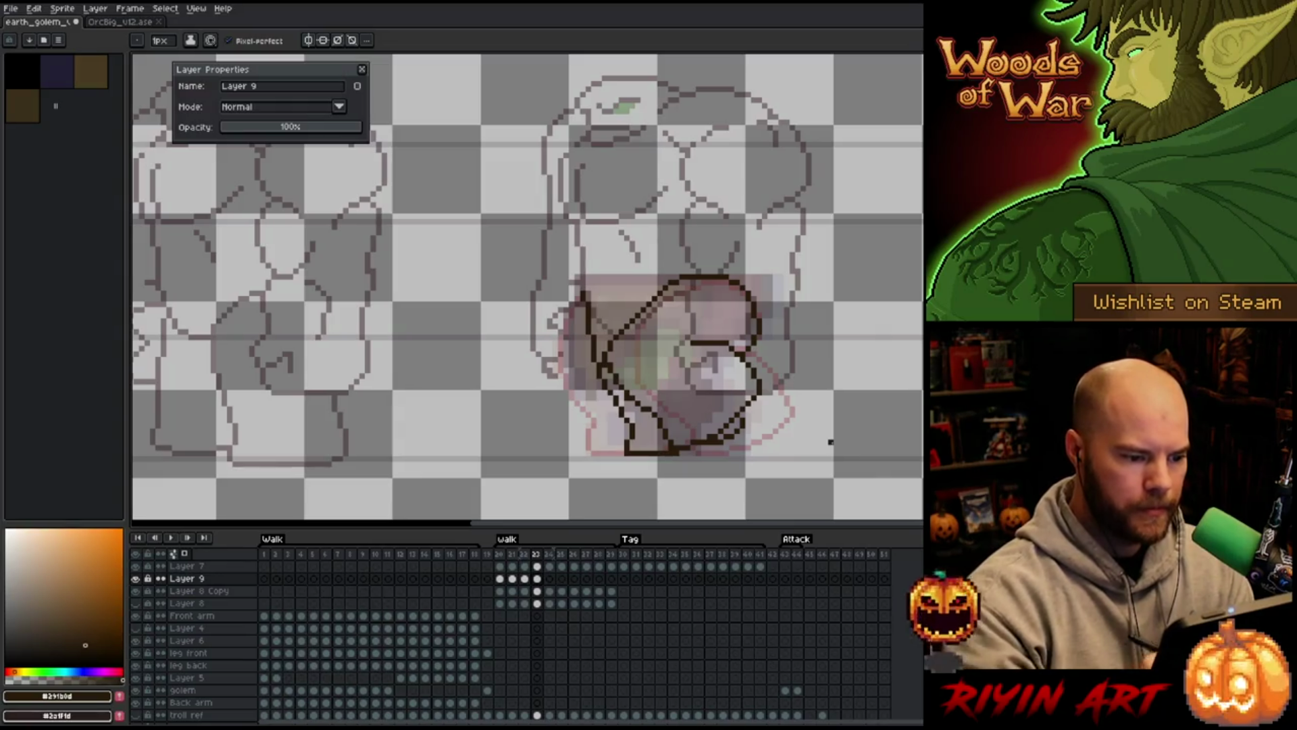
{"action": "key", "text": "e"}
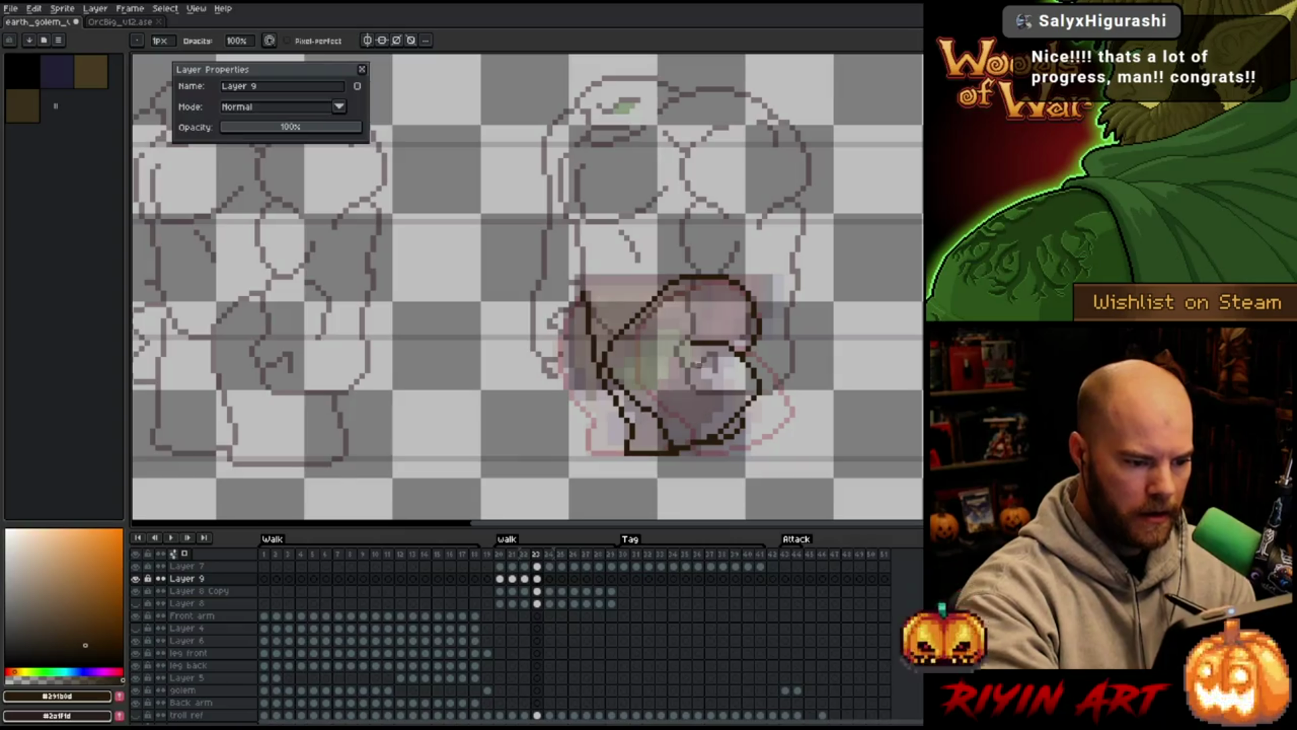
{"action": "right_click", "coordinate": [625, 329]}
{"action": "key", "text": "Escape"}
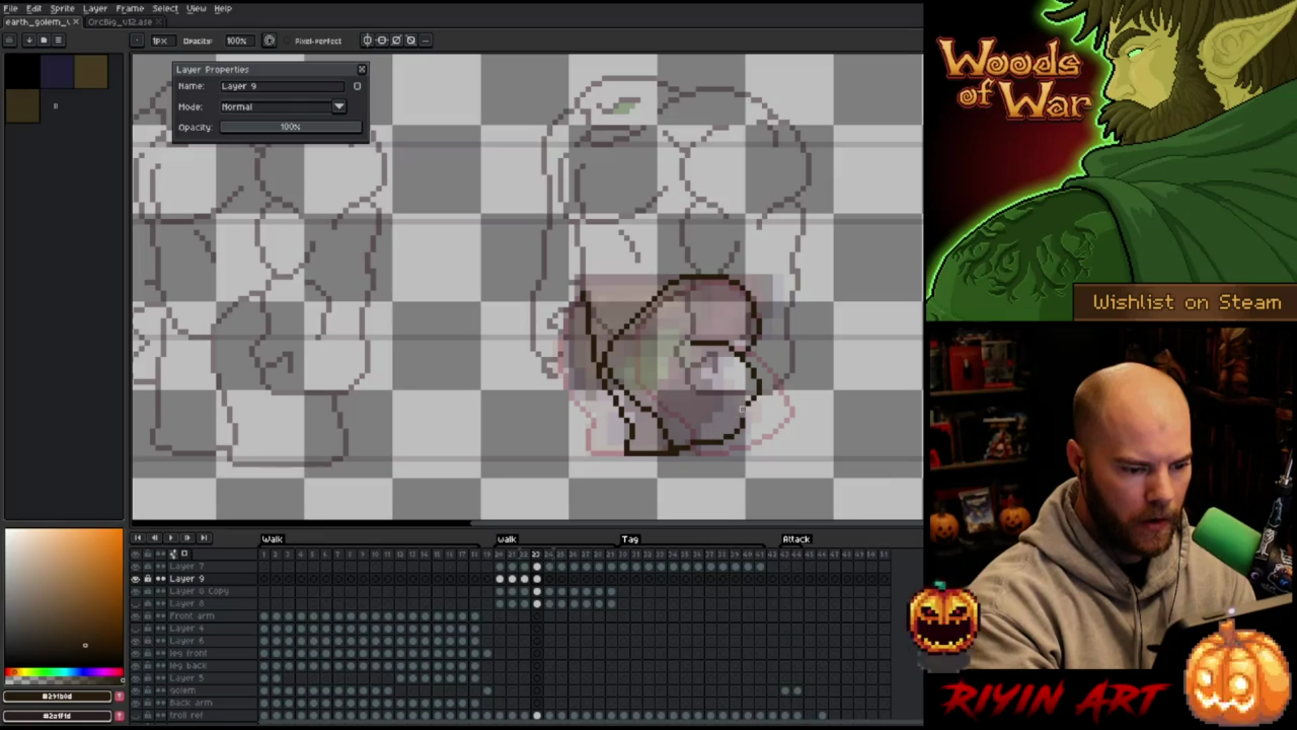
{"action": "key", "text": "b"}
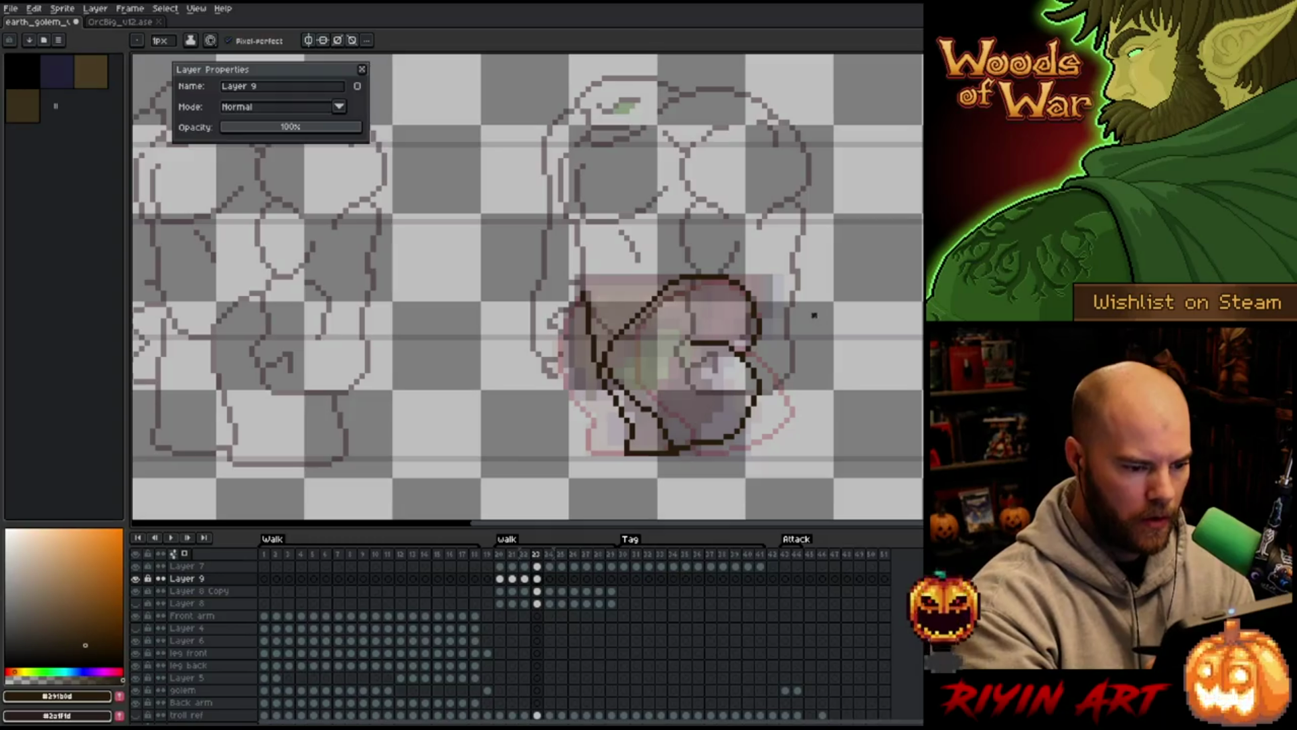
{"action": "key", "text": "e"}
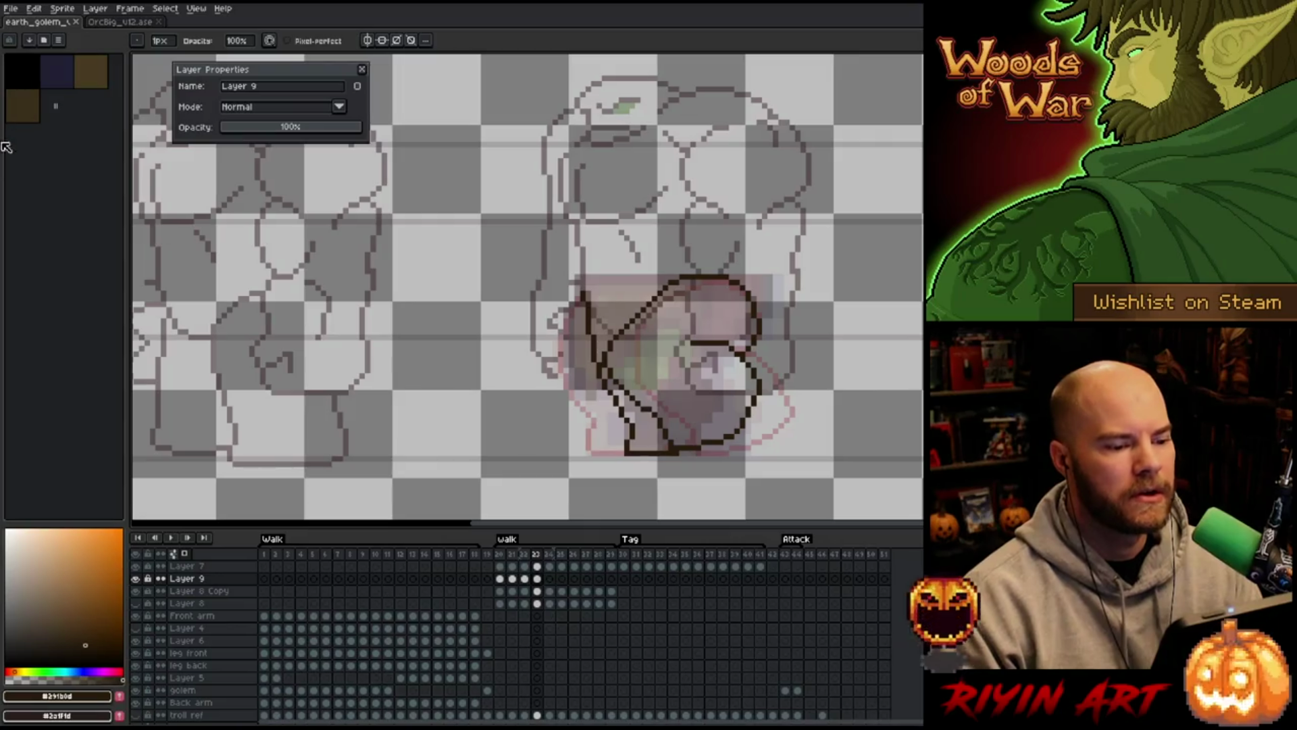
Dismiss the Layer Properties dialog to show frame 23's closed leg outline over the orc reference
{"action": "left_click", "coordinate": [363, 70]}
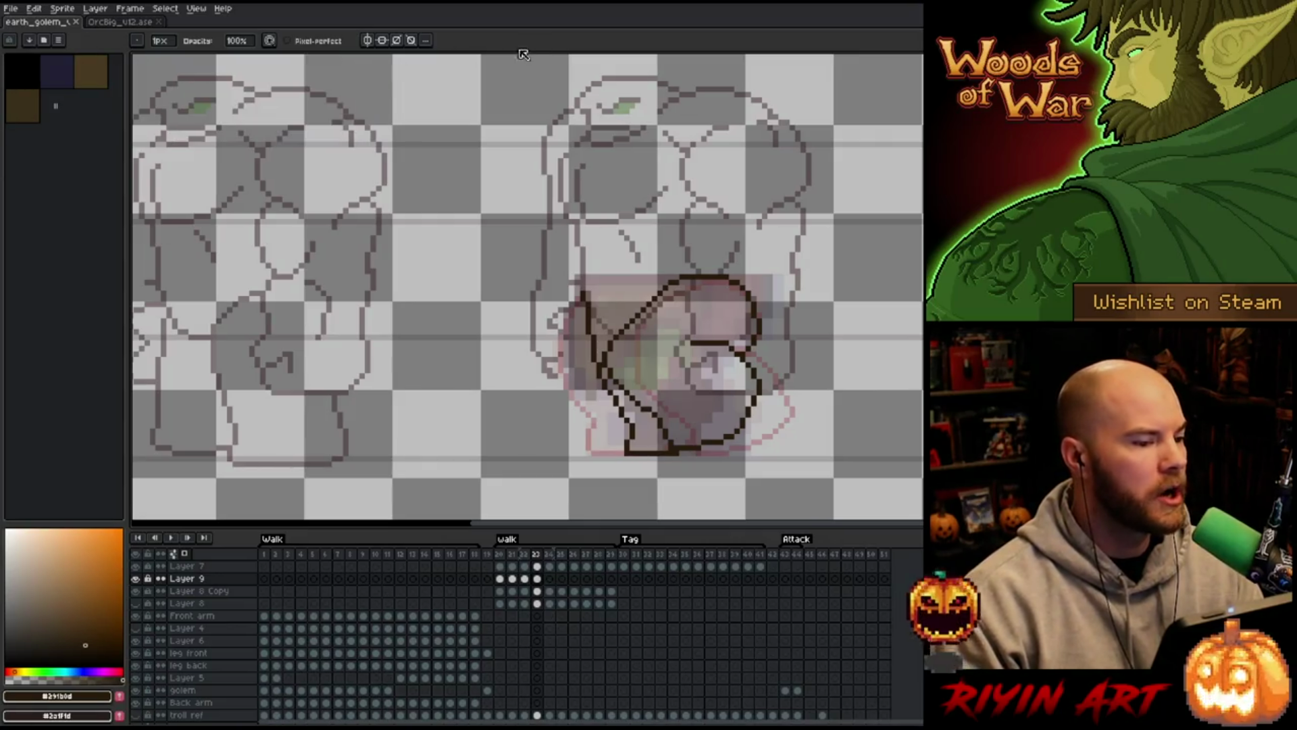
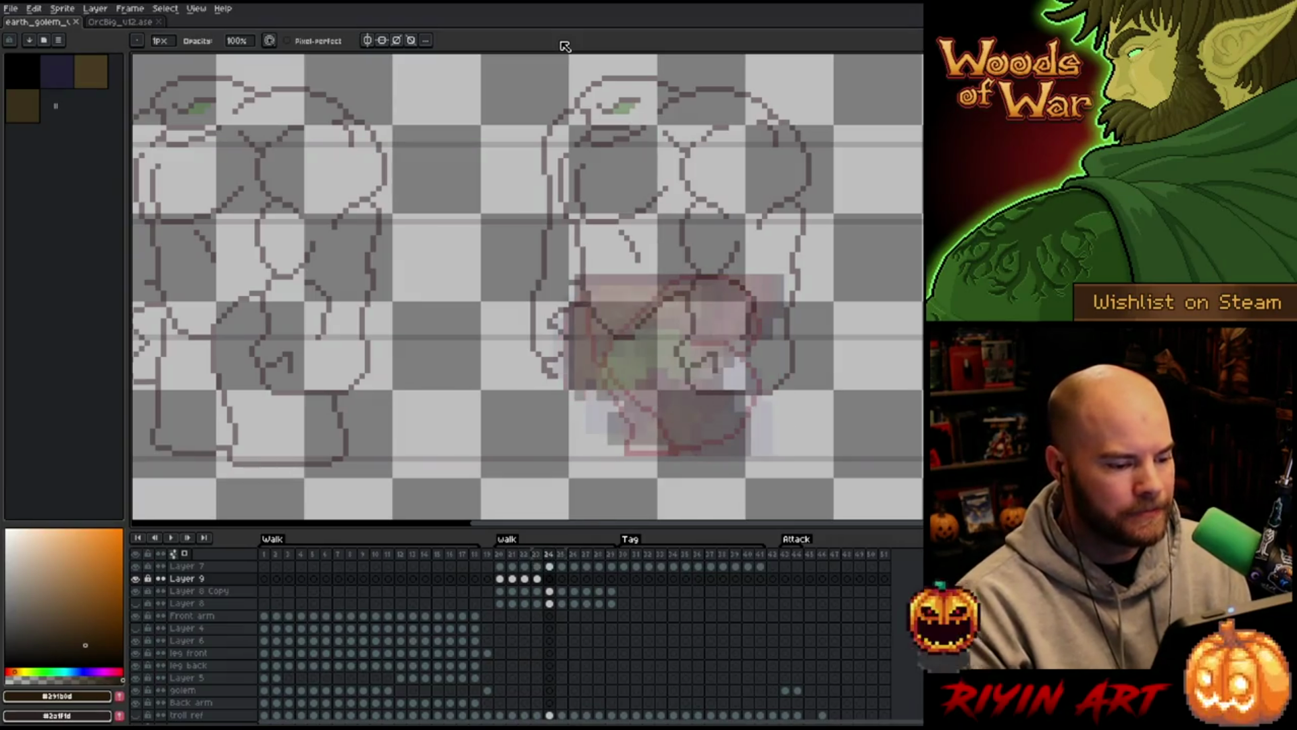
Make Layer 2 visible so the golem sits on the dark grey fill
{"action": "scroll", "coordinate": [155, 705], "scroll_direction": "down", "scroll_amount": 2}
{"action": "left_click", "coordinate": [136, 705]}
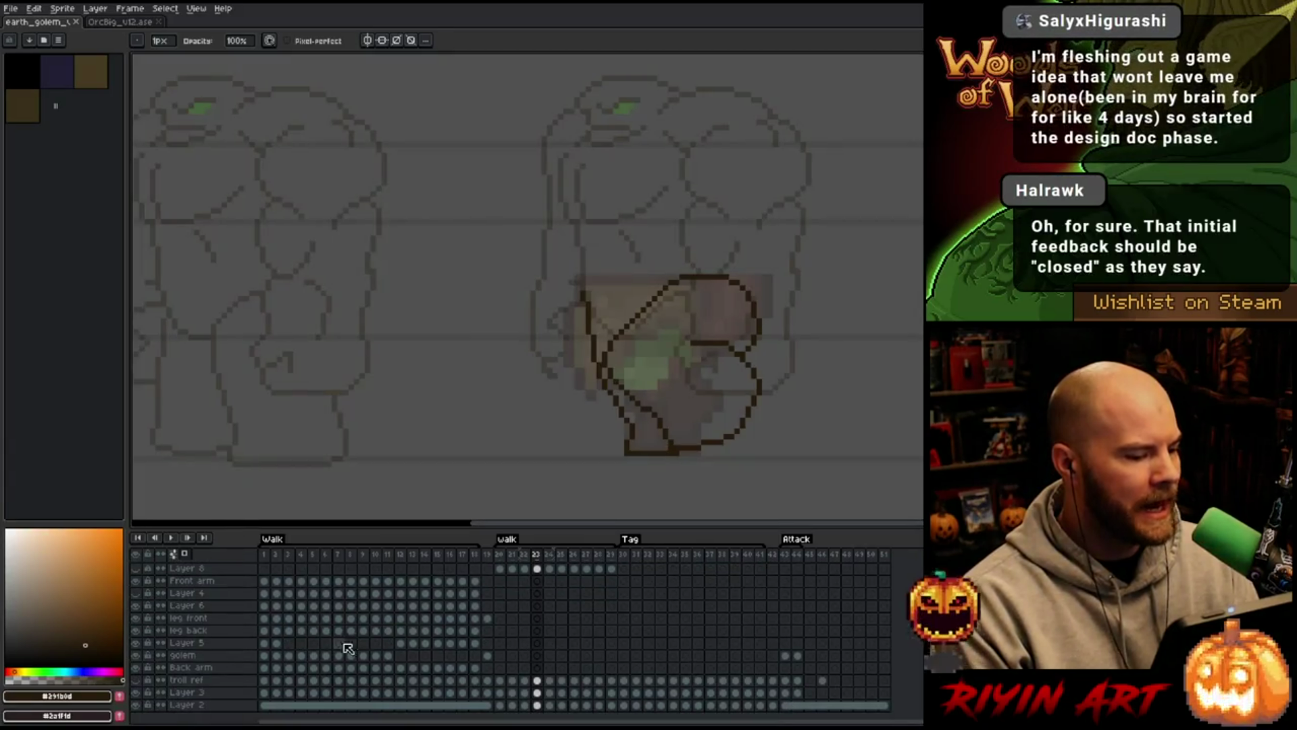
{"action": "scroll", "coordinate": [402, 603], "scroll_direction": "up", "scroll_amount": 2}
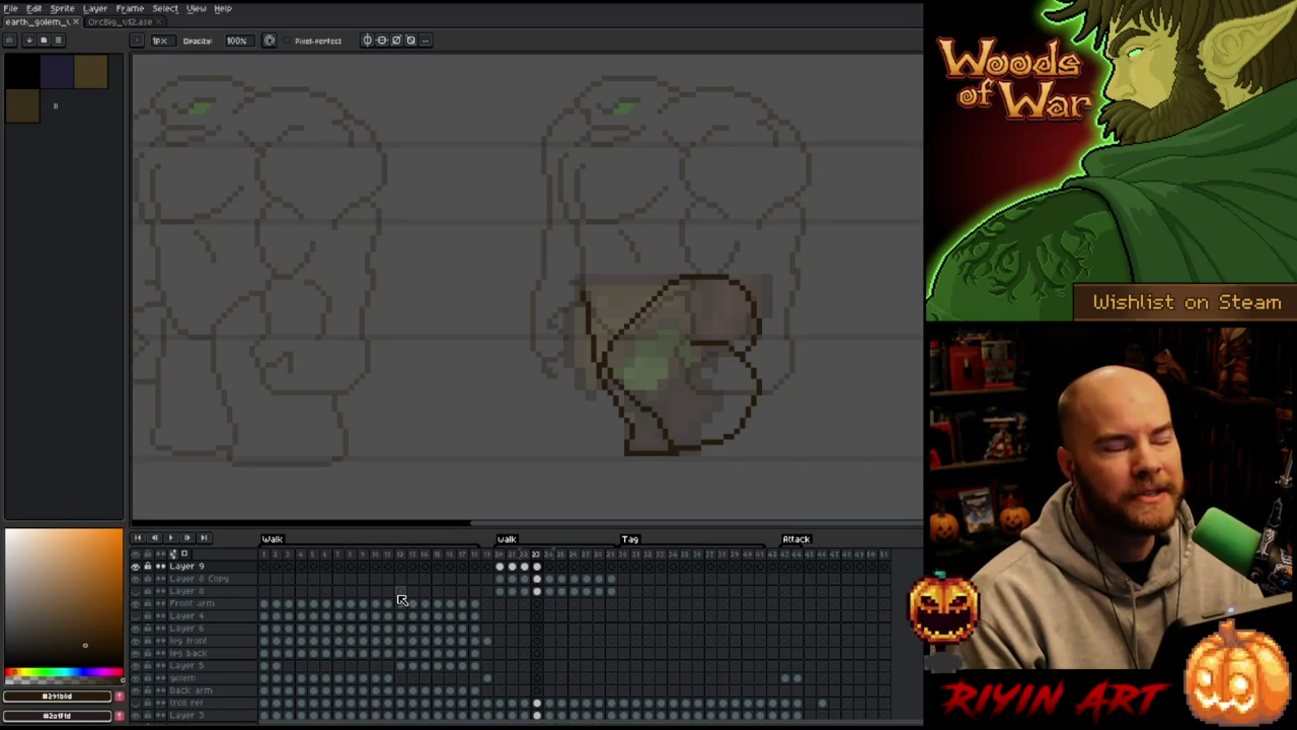
Play the walk cycle, then flip between frames 23 and 24 to compare leg poses
{"action": "key", "text": "Return"}
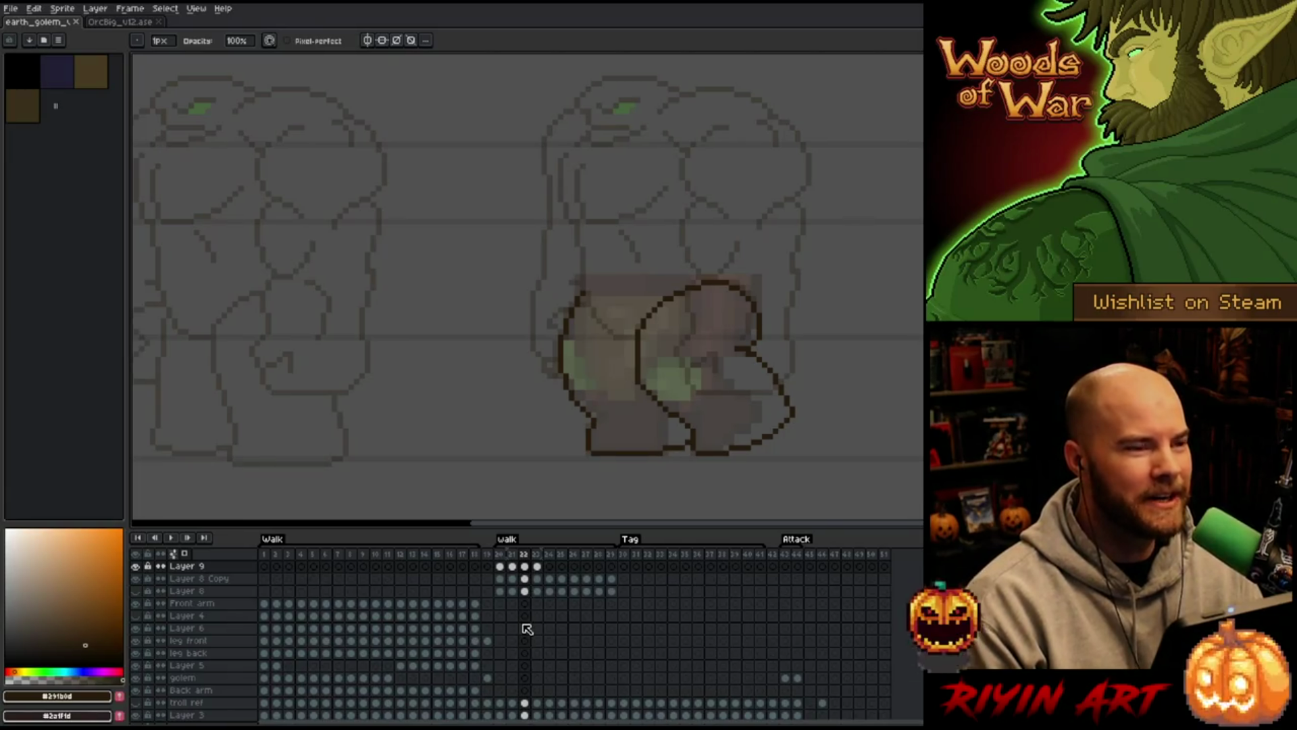
{"action": "key", "text": "period"}
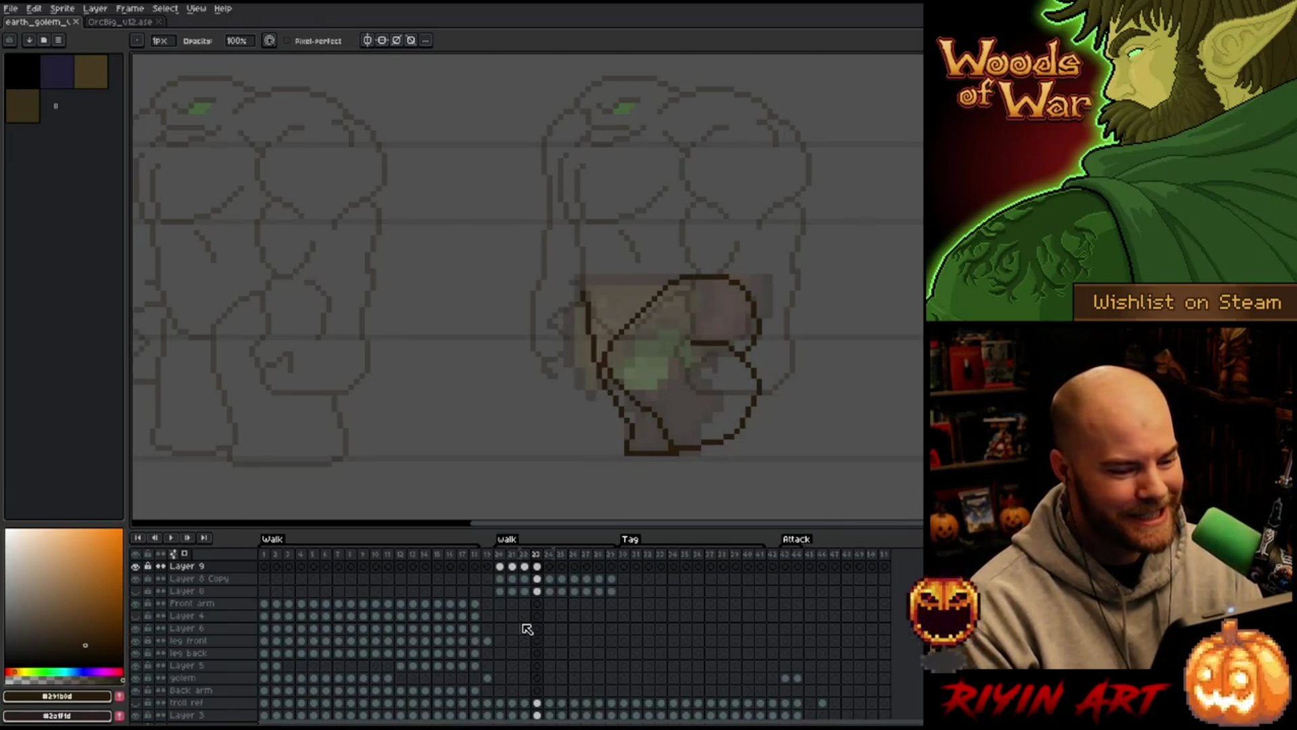
{"action": "key", "text": "period"}
{"action": "key", "text": "period"}
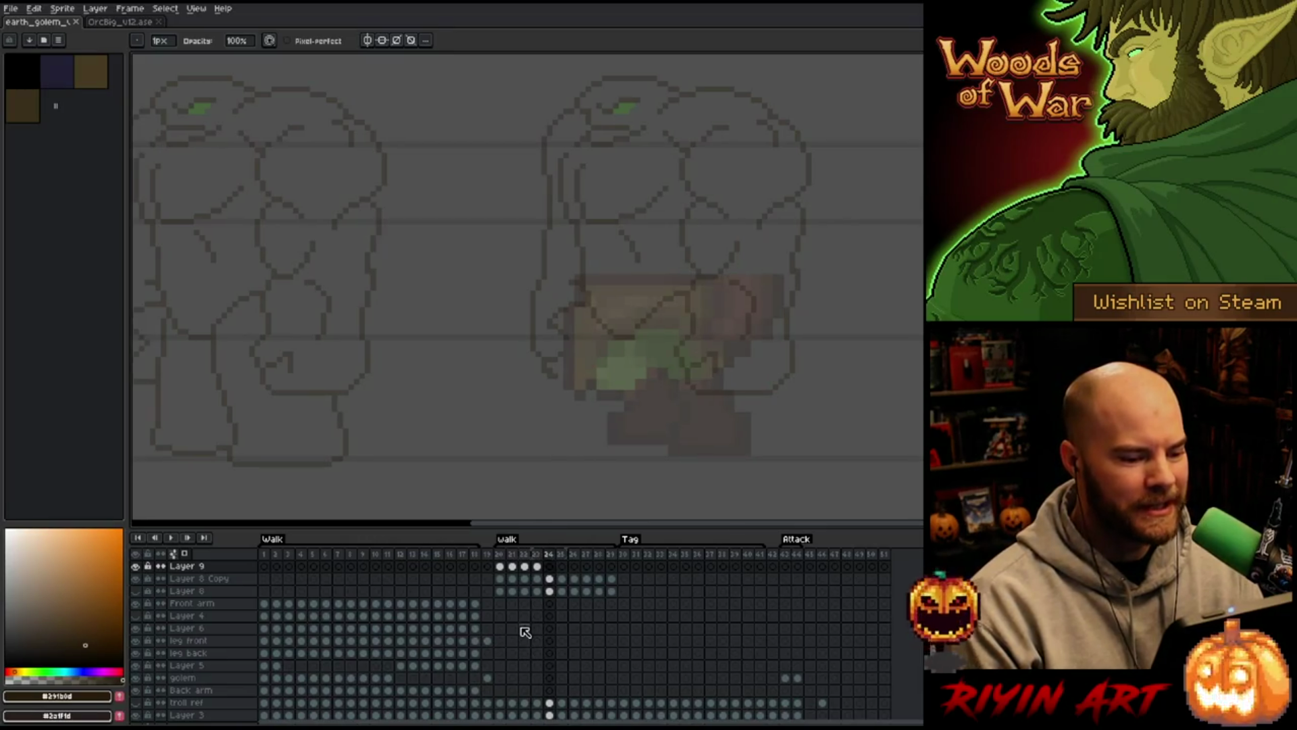
{"action": "key", "text": "comma"}
{"action": "key", "text": "comma"}
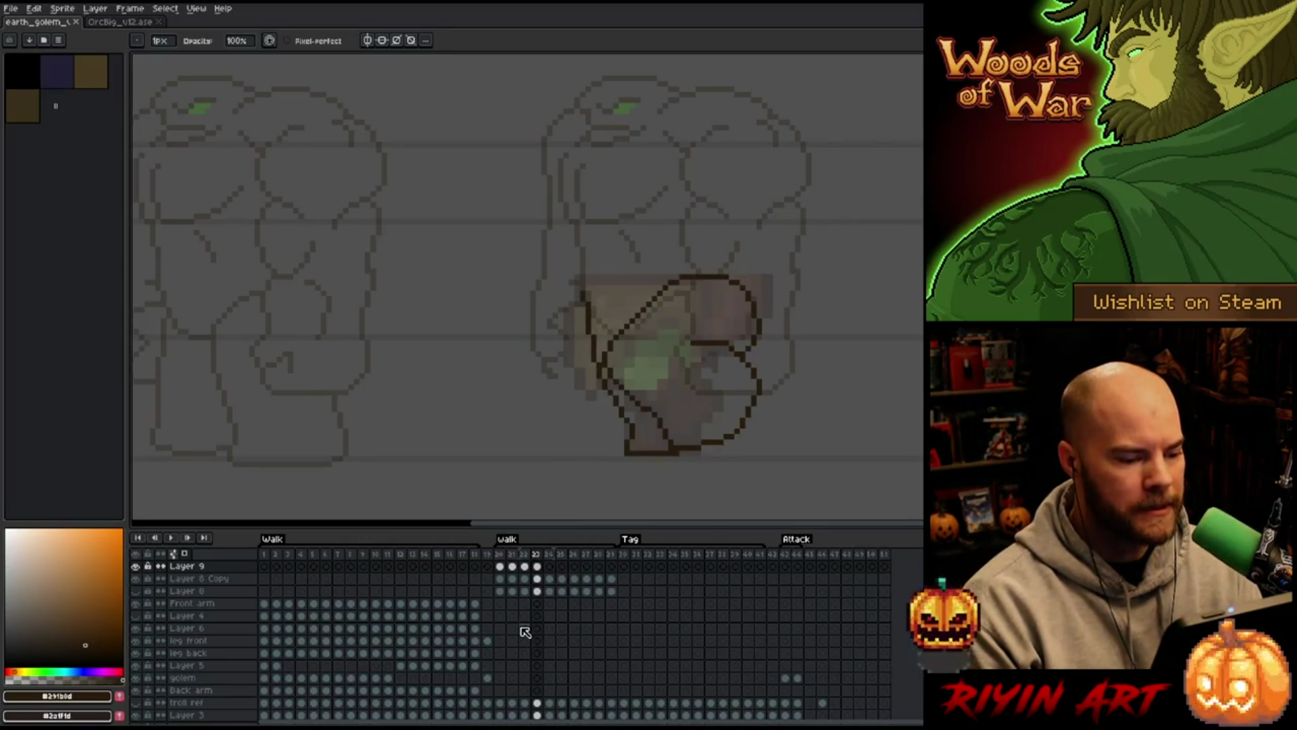
{"action": "key", "text": "period"}
Compare frames 21–24, then select Layer 9's cel on frame 24
{"action": "key", "text": "comma"}
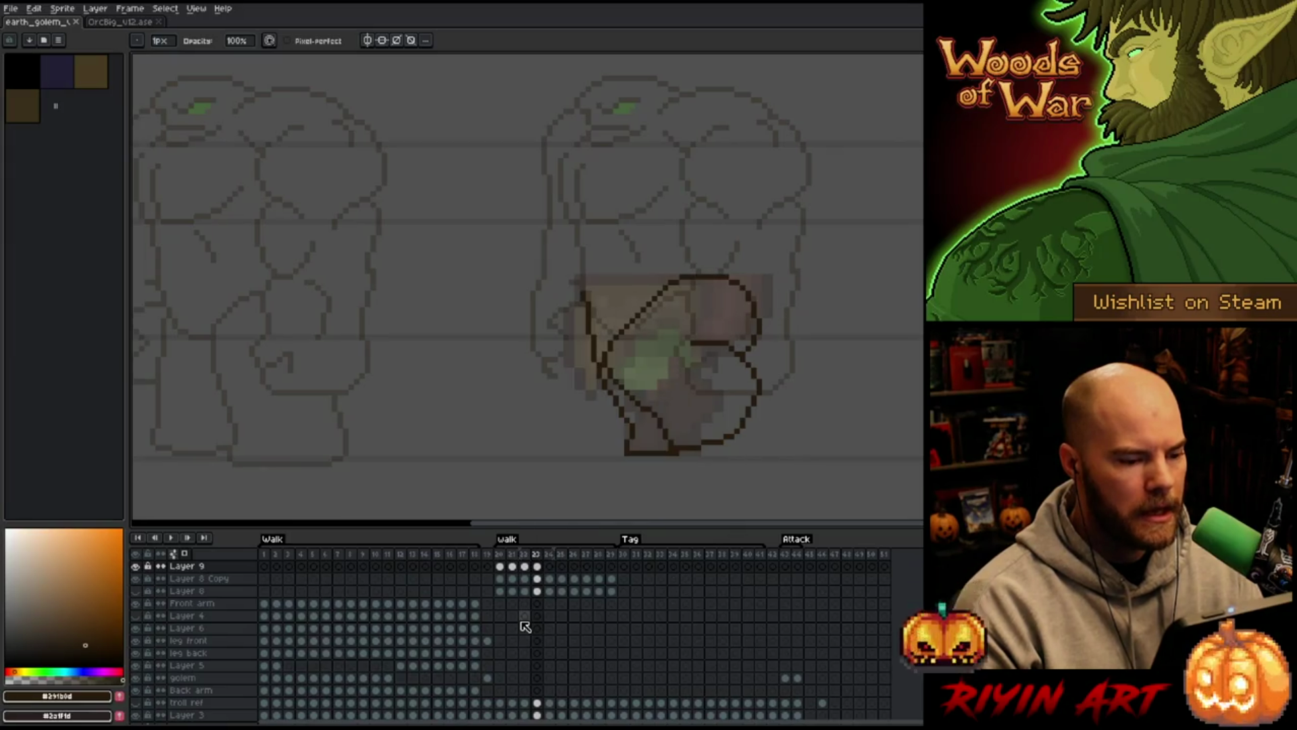
{"action": "key", "text": "period"}
{"action": "key", "text": "comma"}
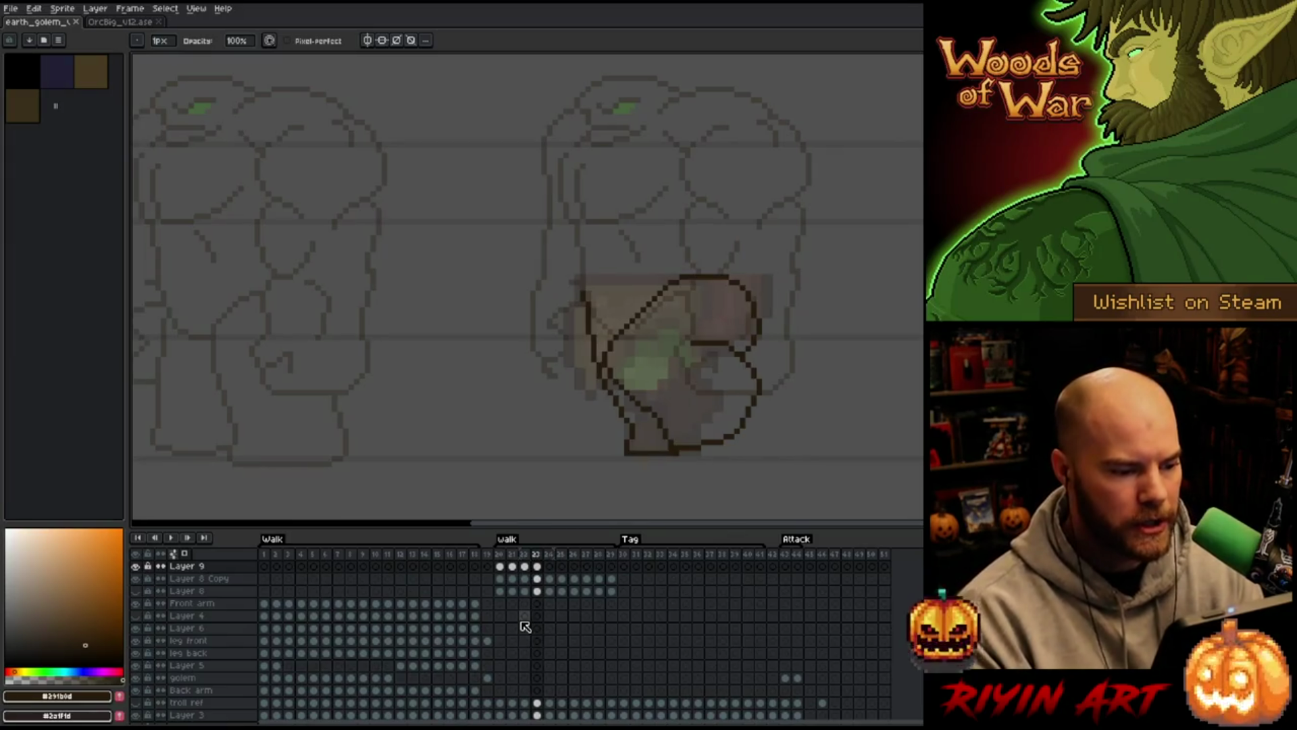
{"action": "key", "text": "comma"}
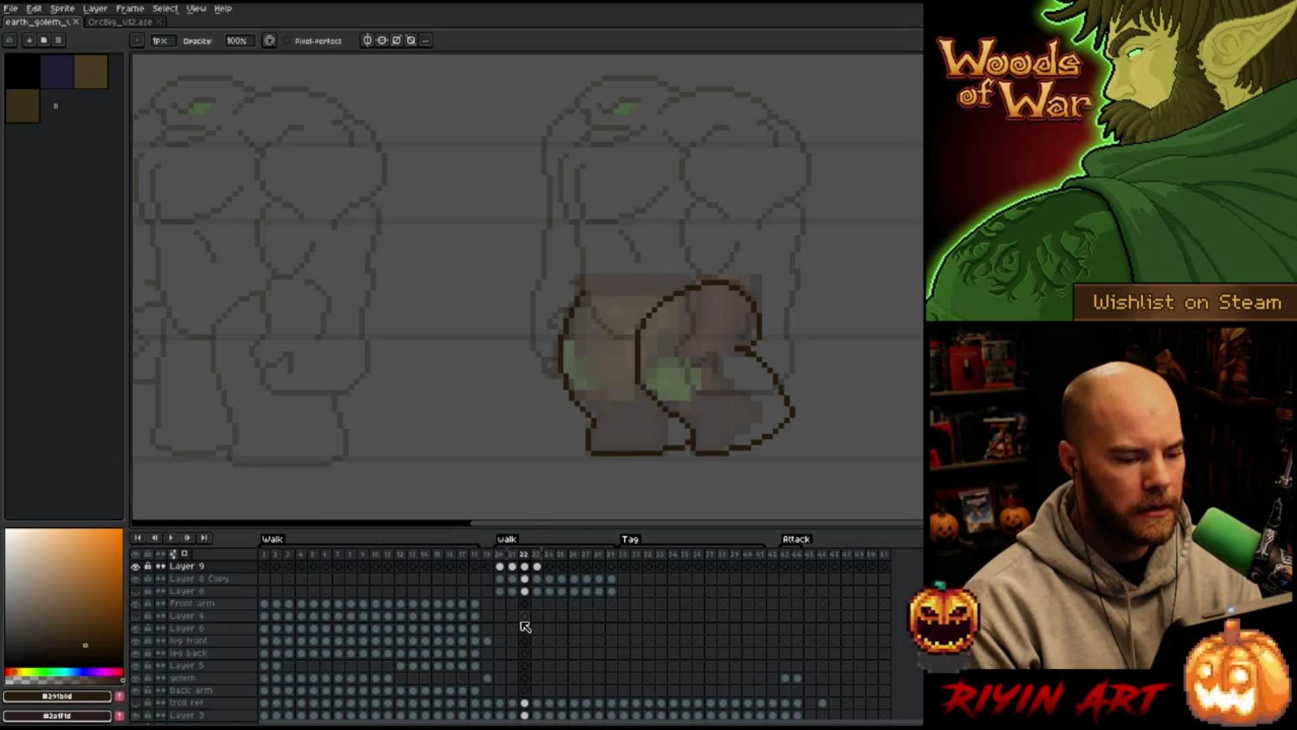
{"action": "key", "text": "comma"}
{"action": "key", "text": "comma"}
{"action": "key", "text": "period"}
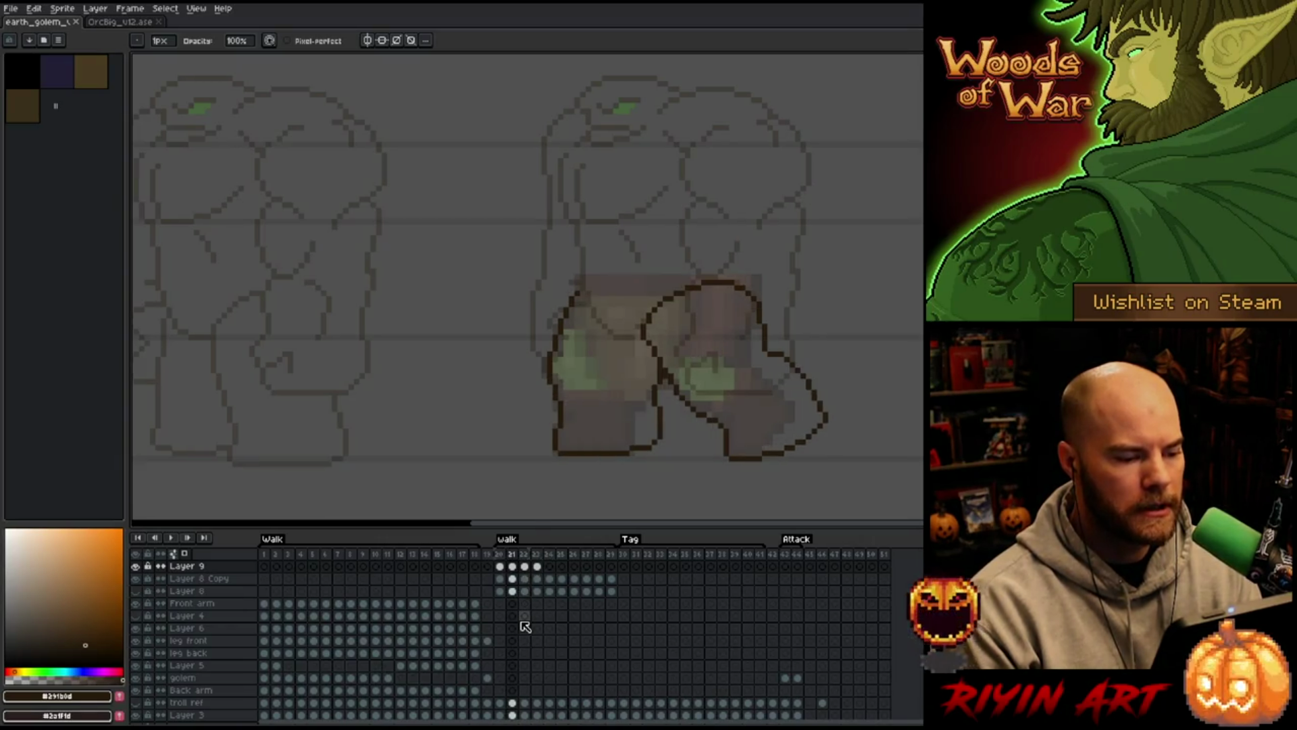
{"action": "left_click", "coordinate": [512, 566]}
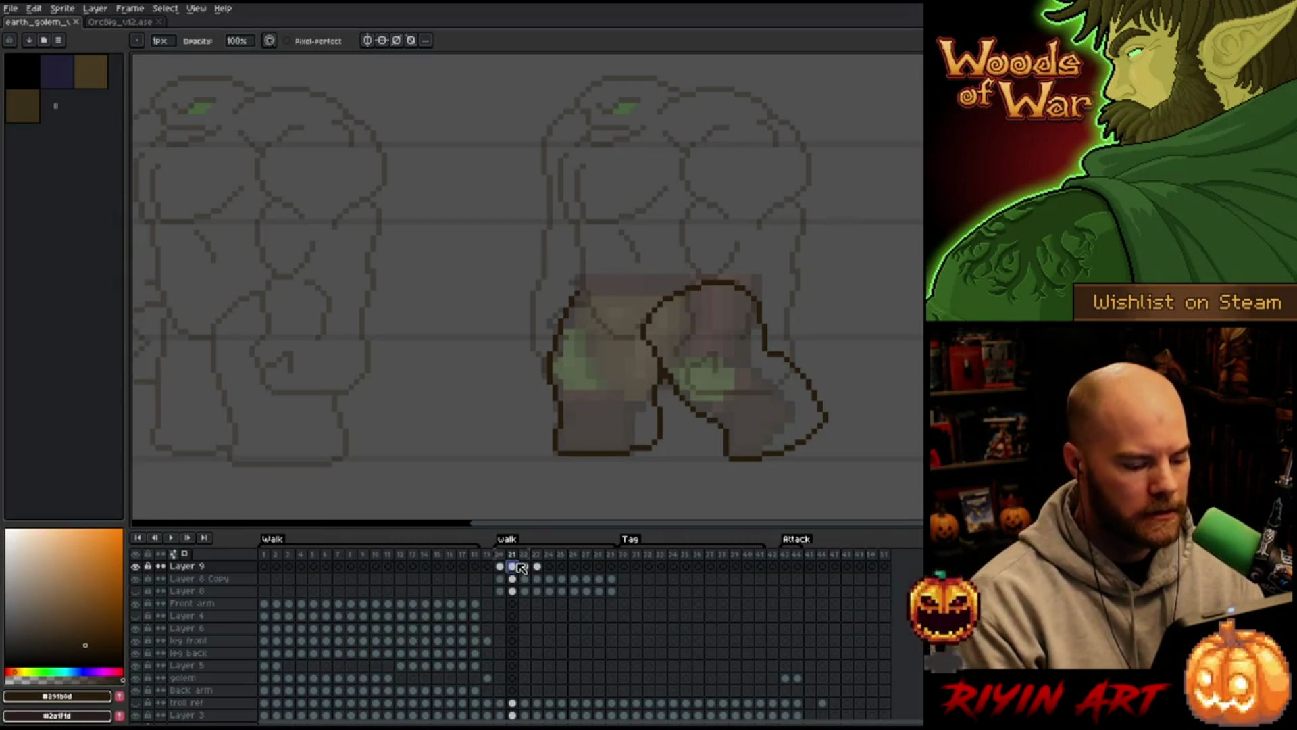
{"action": "left_click", "coordinate": [549, 567]}
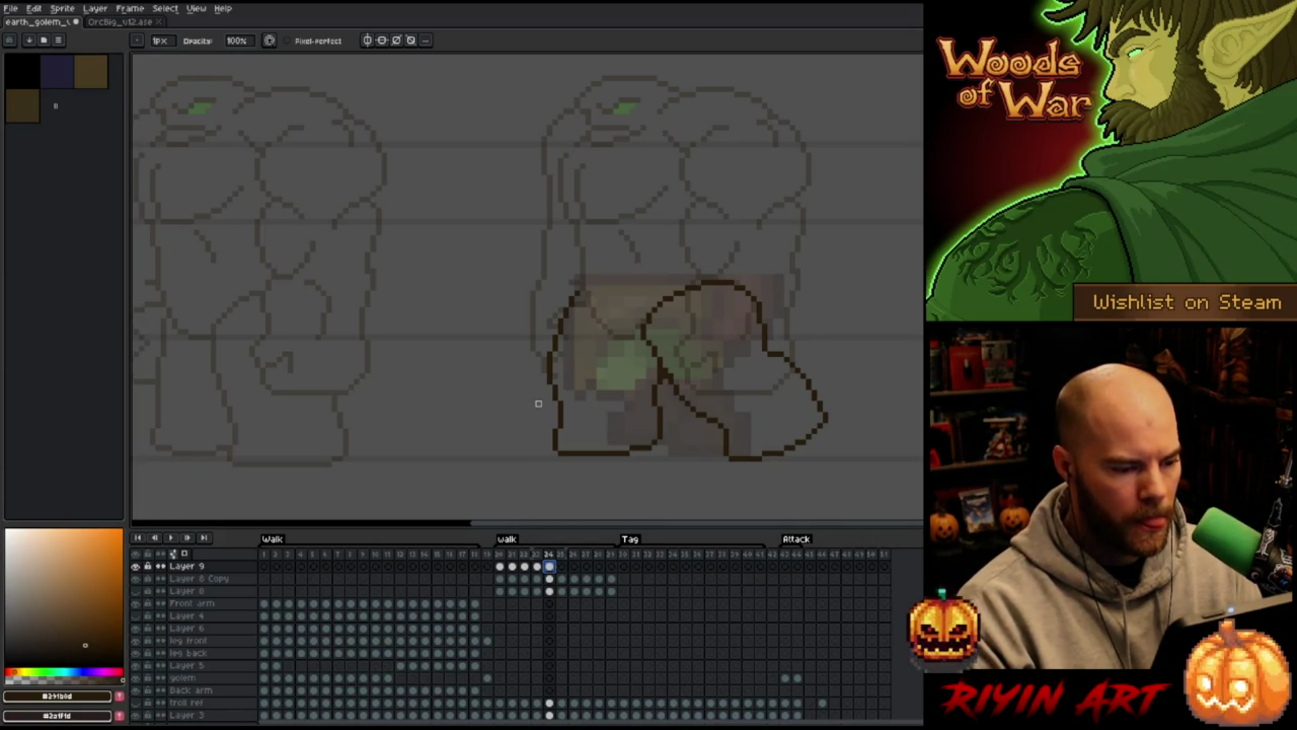
Lasso the left leg outline on frame 24 and move it right and up
{"action": "key", "text": "q"}
{"action": "mouse_move", "coordinate": [591, 260]}
{"action": "left_mouse_down"}
{"action": "mouse_move", "coordinate": [594, 321]}
{"action": "mouse_move", "coordinate": [668, 415]}
{"action": "mouse_move", "coordinate": [493, 342]}
{"action": "mouse_move", "coordinate": [536, 270]}
{"action": "left_mouse_up"}
{"action": "left_click_drag", "start_coordinate": [614, 467], "coordinate": [674, 450]}
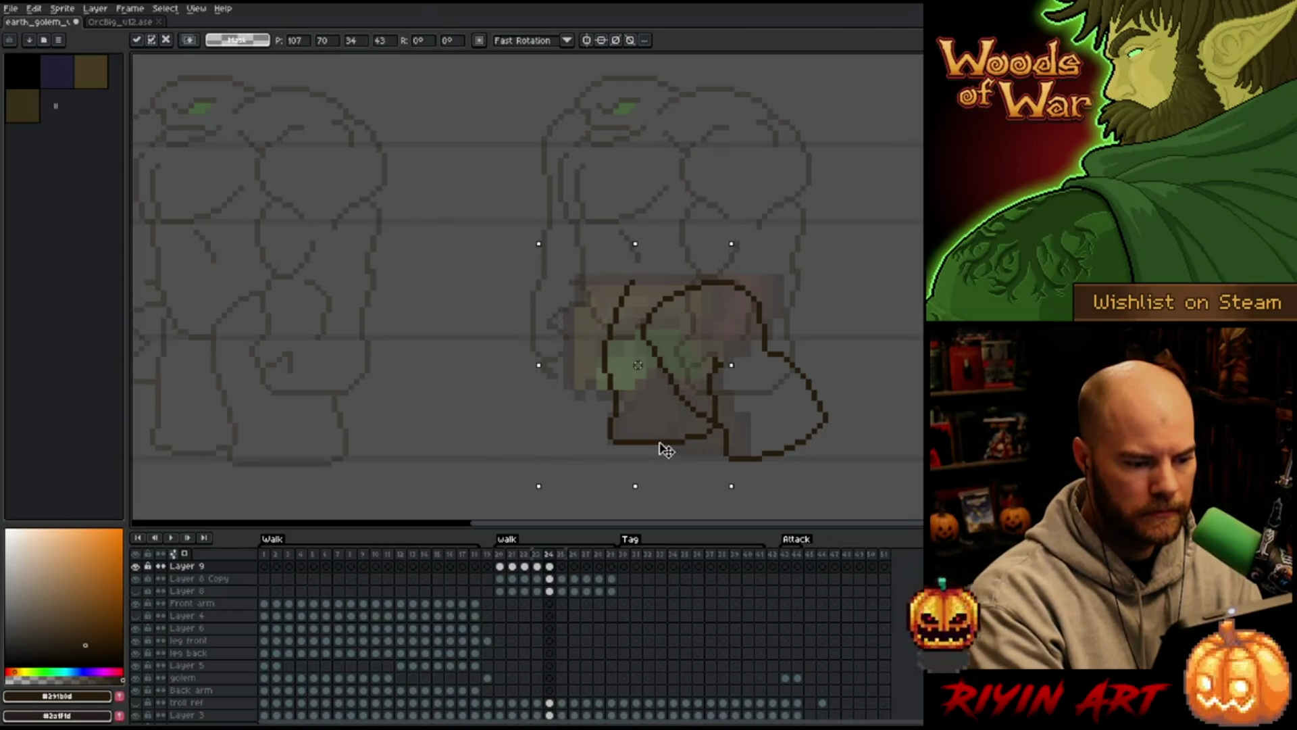
{"action": "key", "text": "Escape"}
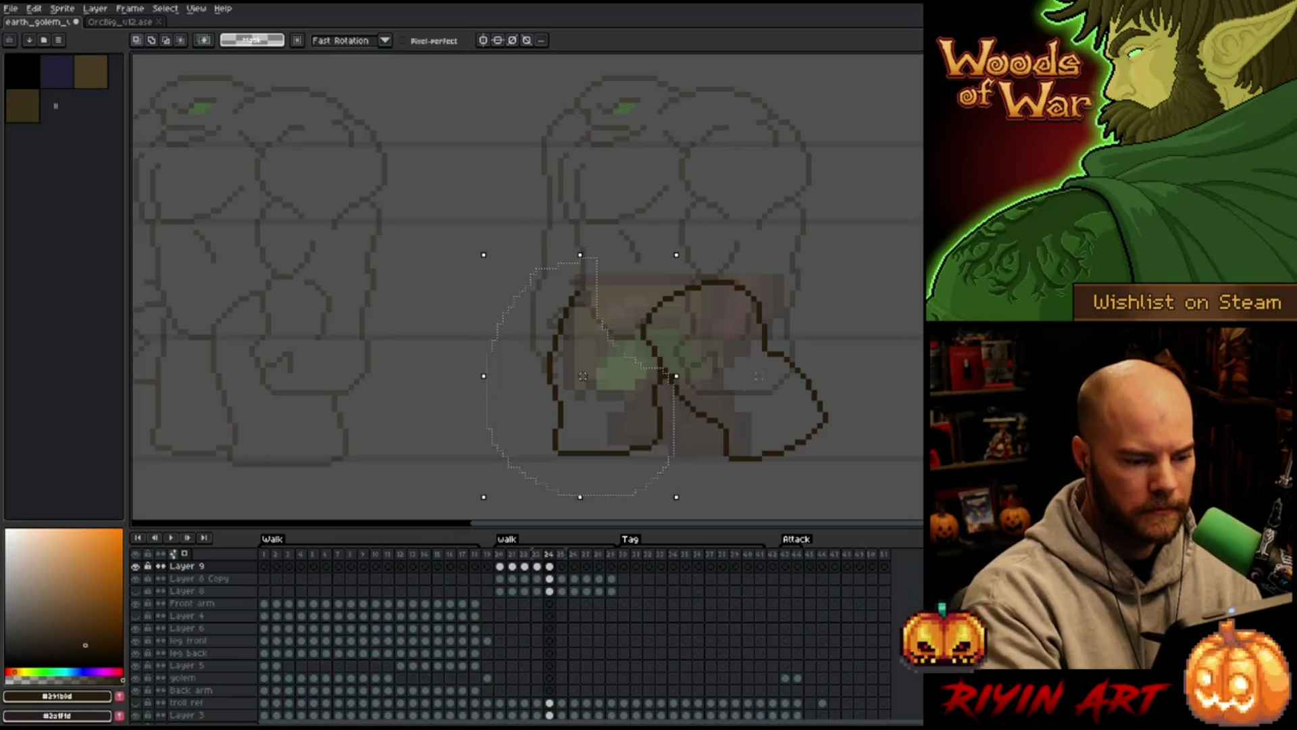
{"action": "mouse_move", "coordinate": [622, 209]}
{"action": "left_mouse_down"}
{"action": "mouse_move", "coordinate": [608, 290]}
{"action": "mouse_move", "coordinate": [565, 362]}
{"action": "mouse_move", "coordinate": [527, 274]}
{"action": "left_mouse_up"}
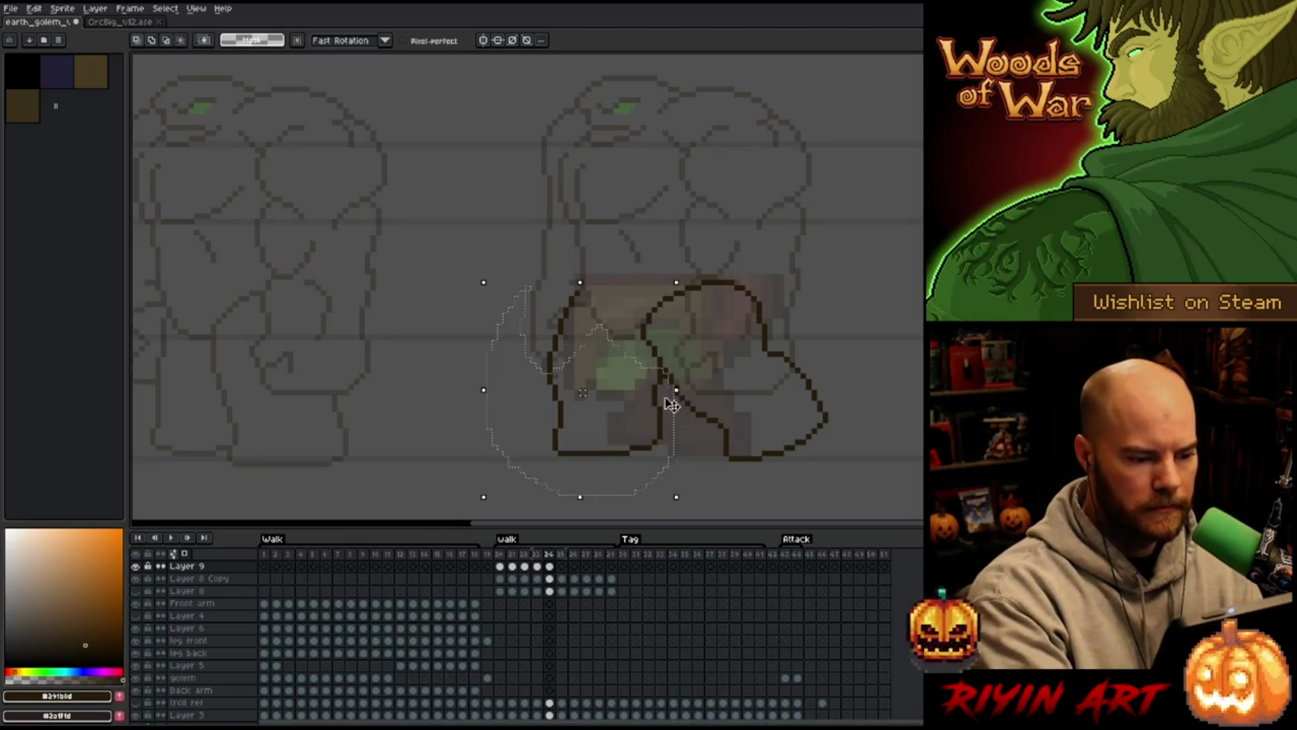
{"action": "left_click_drag", "start_coordinate": [617, 458], "coordinate": [673, 447]}
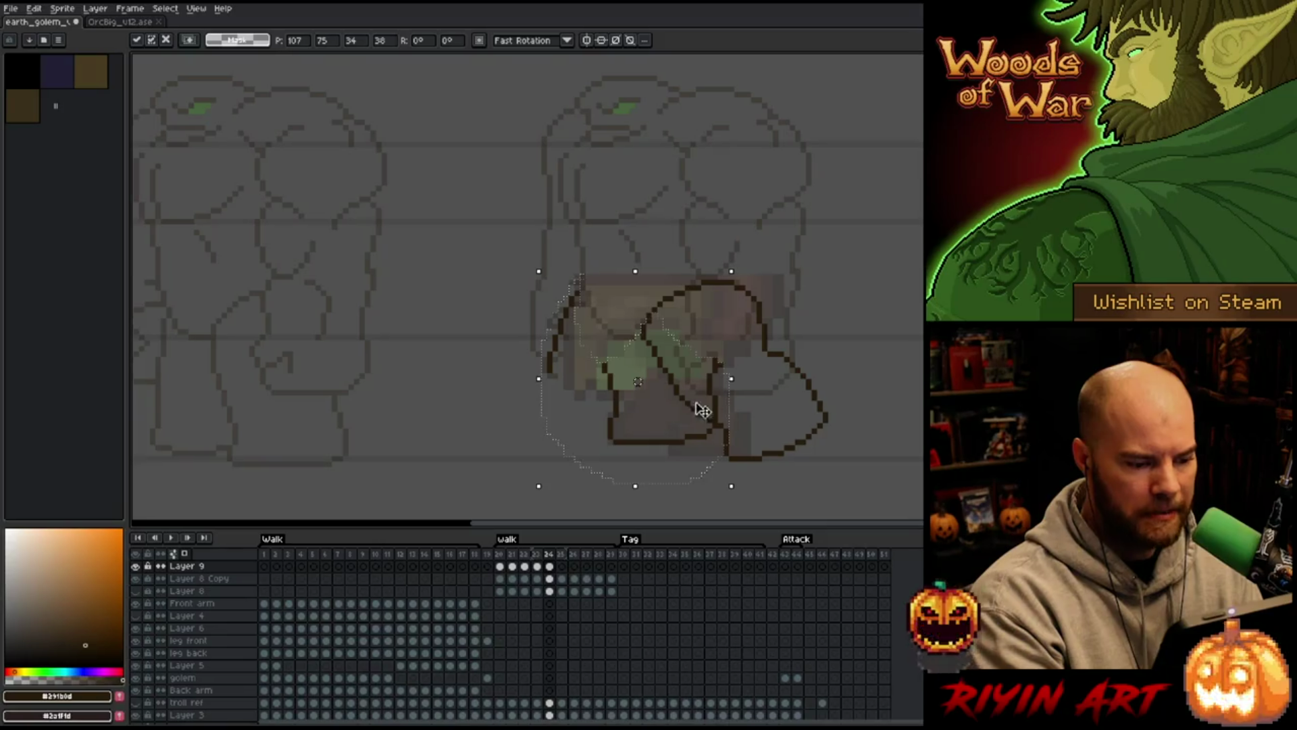
{"action": "left_click", "coordinate": [851, 387]}
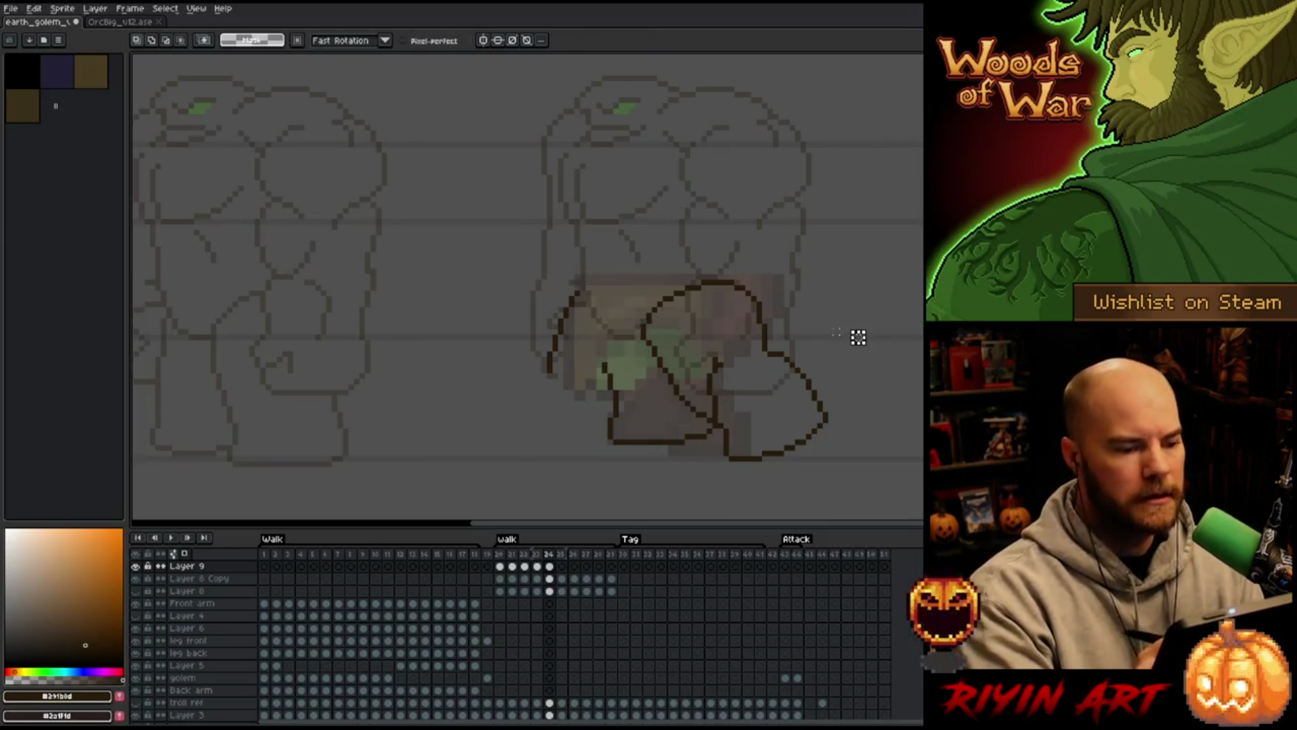
Lasso the other leg outline and shift it left and up
{"action": "mouse_move", "coordinate": [858, 399]}
{"action": "left_mouse_down"}
{"action": "mouse_move", "coordinate": [857, 414]}
{"action": "mouse_move", "coordinate": [774, 470]}
{"action": "mouse_move", "coordinate": [721, 465]}
{"action": "mouse_move", "coordinate": [720, 428]}
{"action": "mouse_move", "coordinate": [693, 410]}
{"action": "mouse_move", "coordinate": [635, 306]}
{"action": "mouse_move", "coordinate": [792, 257]}
{"action": "left_mouse_up"}
{"action": "mouse_move", "coordinate": [736, 346]}
{"action": "left_mouse_down"}
{"action": "mouse_move", "coordinate": [713, 416]}
{"action": "mouse_move", "coordinate": [704, 330]}
{"action": "left_mouse_up"}
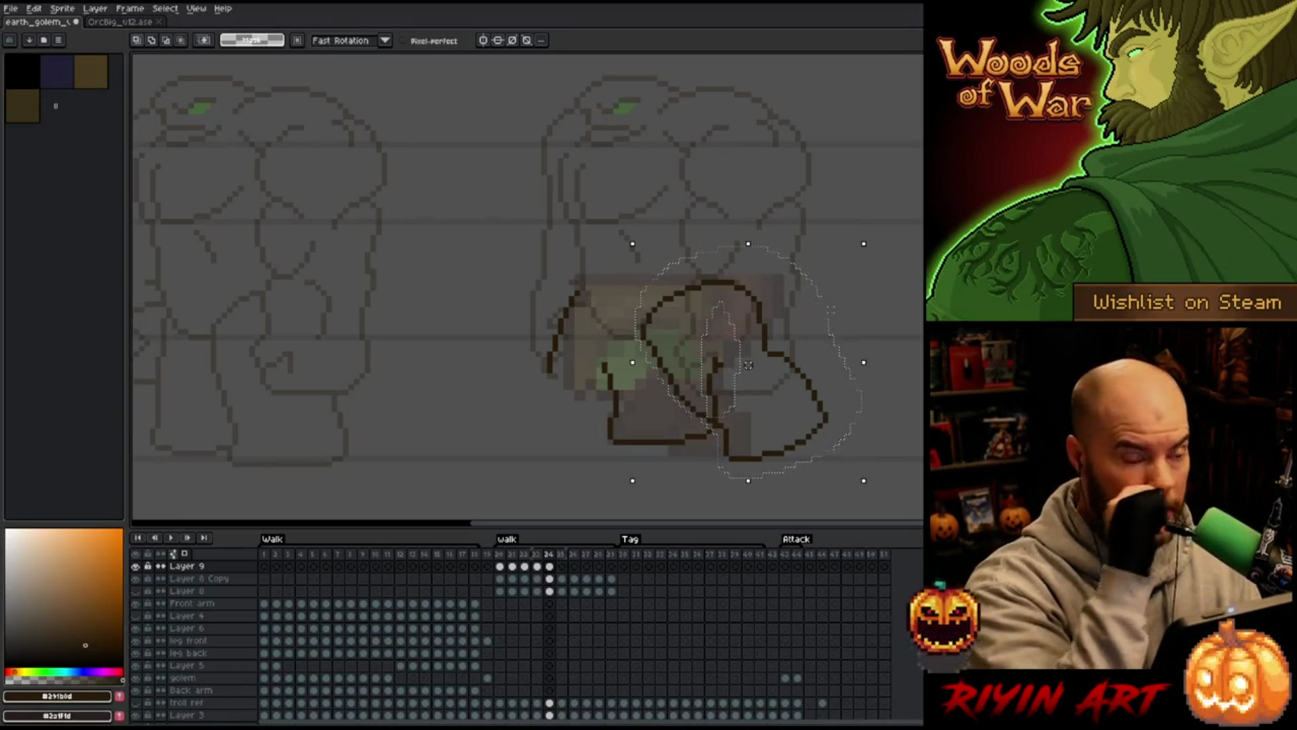
{"action": "mouse_move", "coordinate": [825, 414]}
{"action": "left_mouse_down"}
{"action": "mouse_move", "coordinate": [765, 415]}
{"action": "mouse_move", "coordinate": [783, 412]}
{"action": "left_mouse_up"}
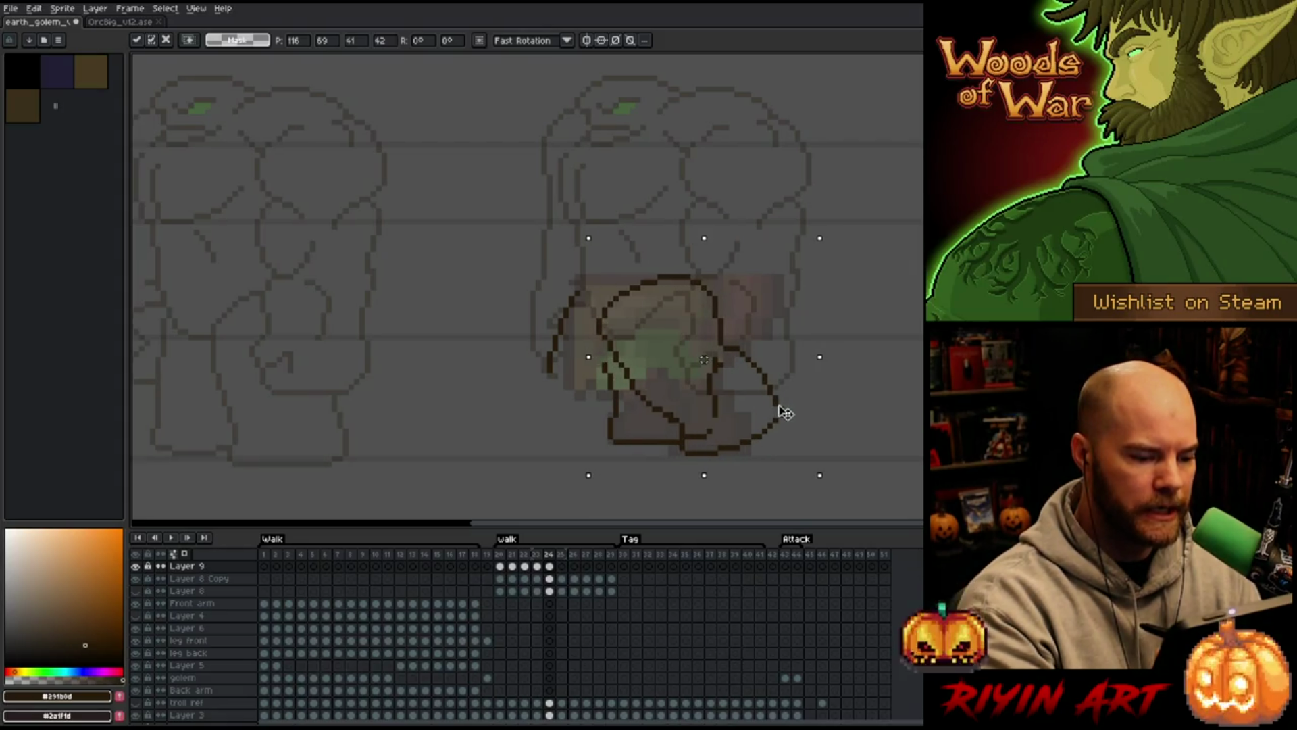
{"action": "key", "text": "b"}
Fine-tune a narrower part of the leg with small nudges and commit the pixels
{"action": "left_click_drag", "start_coordinate": [693, 182], "coordinate": [699, 352]}
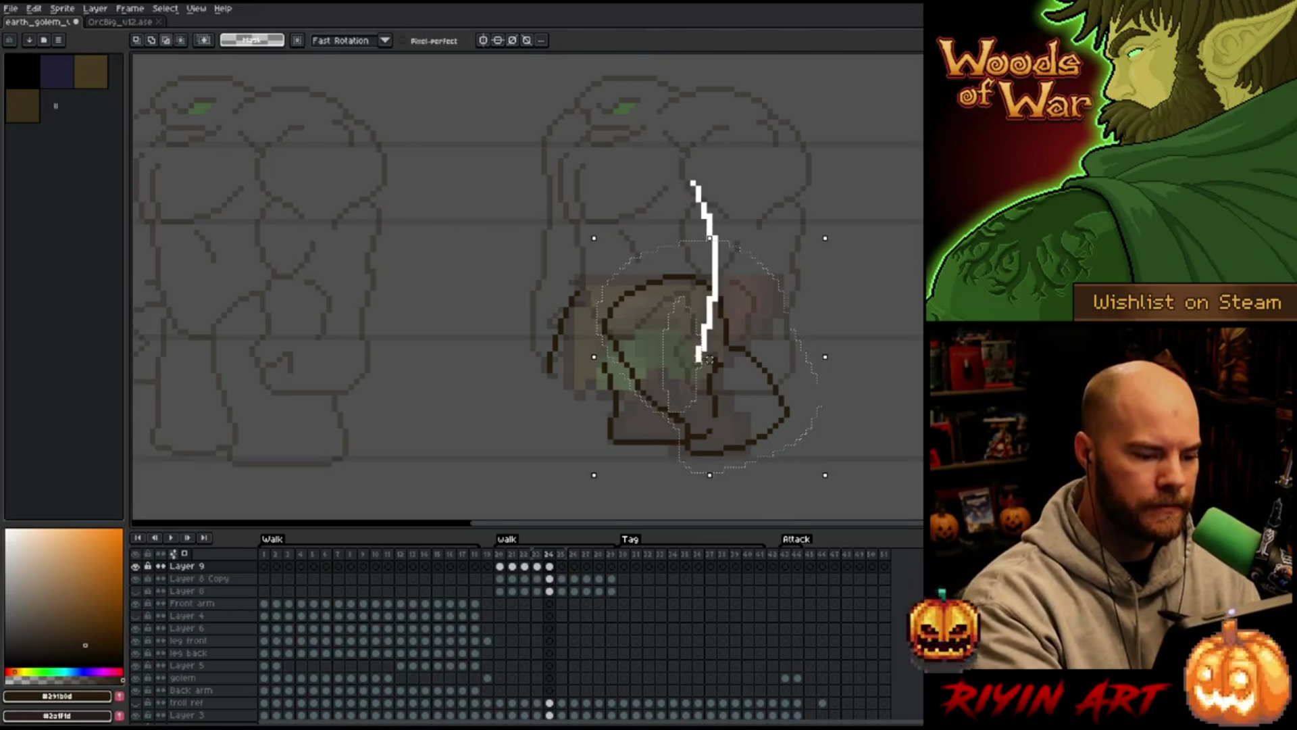
{"action": "left_click_drag", "start_coordinate": [661, 414], "coordinate": [595, 326]}
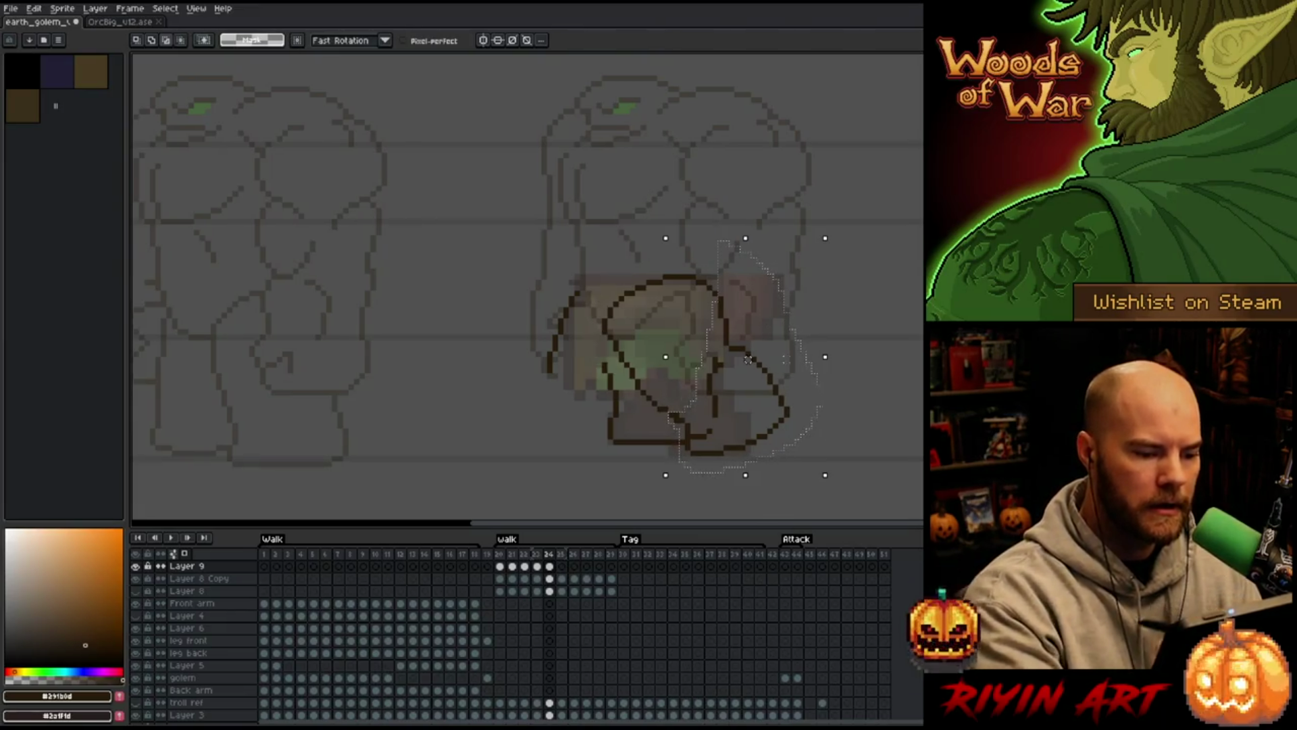
{"action": "left_click", "coordinate": [786, 417]}
{"action": "left_click_drag", "start_coordinate": [786, 417], "coordinate": [791, 415]}
{"action": "key", "text": "q"}
{"action": "mouse_move", "coordinate": [698, 314]}
{"action": "left_mouse_down"}
{"action": "mouse_move", "coordinate": [716, 345]}
{"action": "mouse_move", "coordinate": [717, 425]}
{"action": "mouse_move", "coordinate": [691, 443]}
{"action": "left_mouse_up"}
{"action": "left_click_drag", "start_coordinate": [790, 416], "coordinate": [782, 418]}
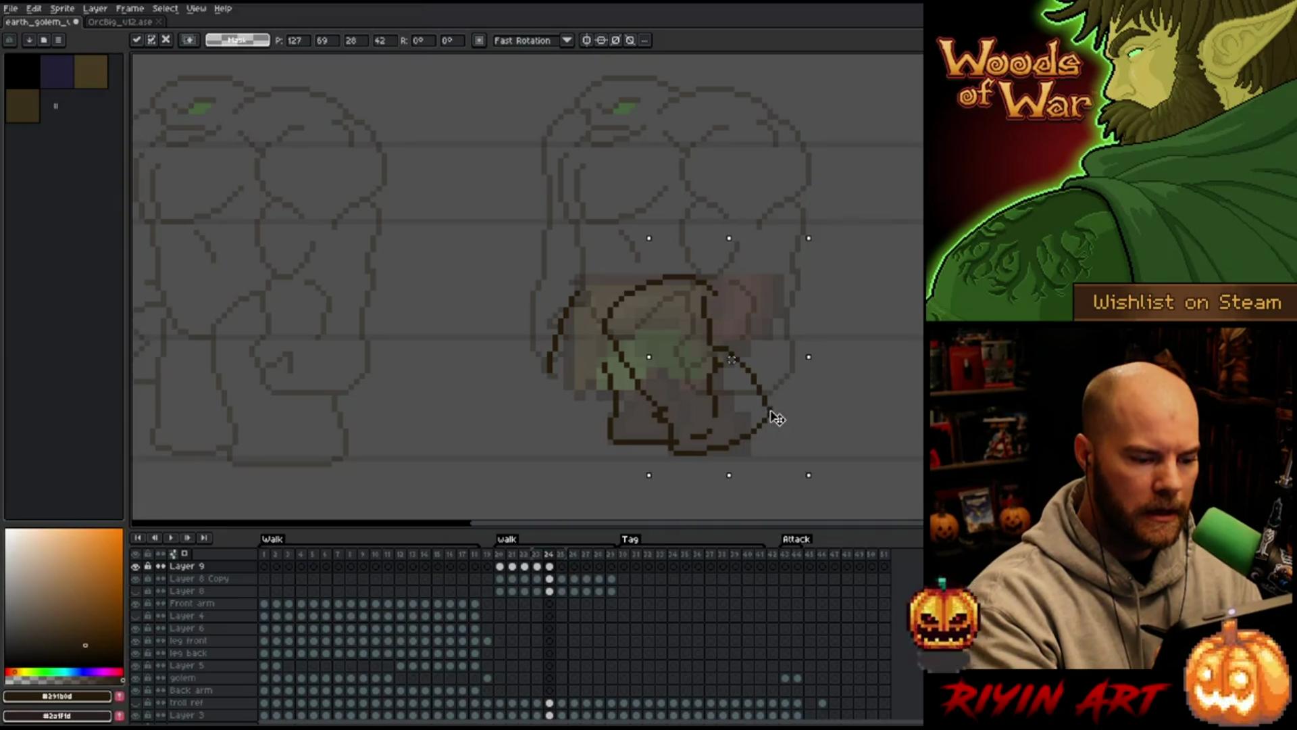
{"action": "key", "text": "ctrl+d"}
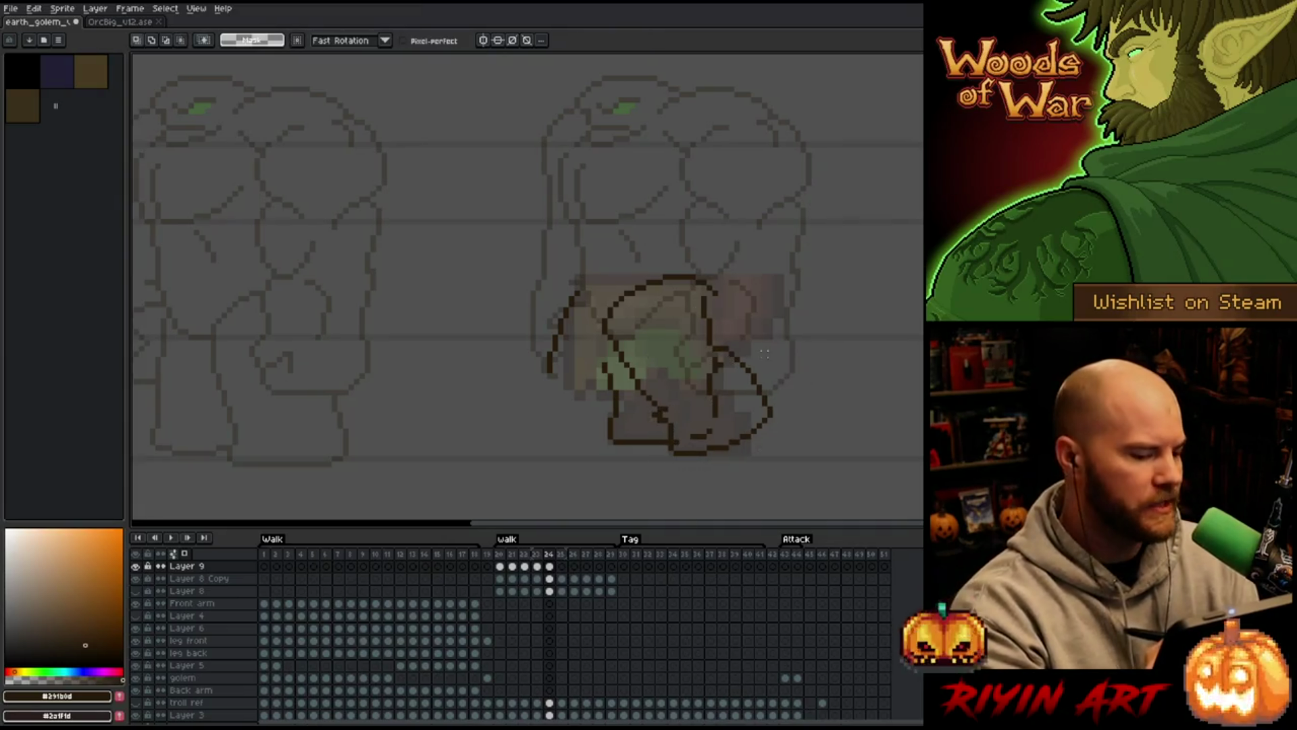
{"action": "key", "text": "b"}
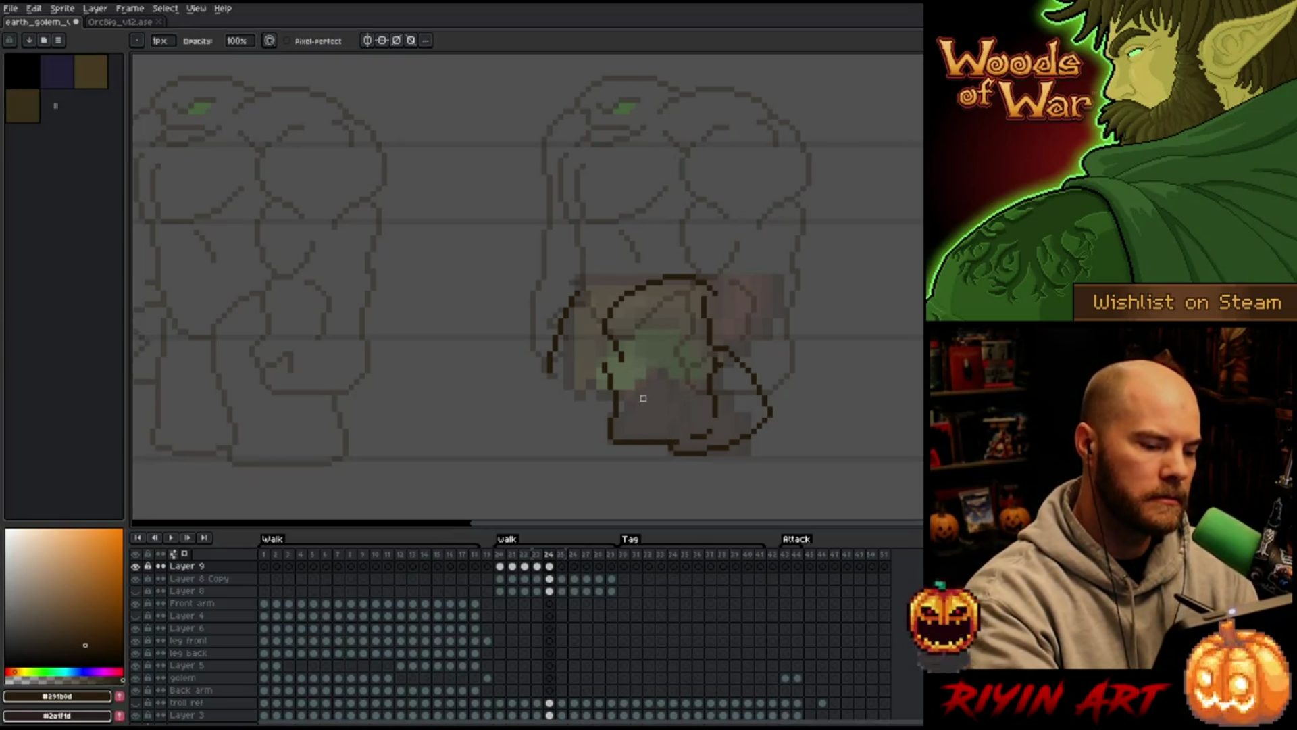
Erase stray pixels and shift the left leg stroke one pixel left
{"action": "key", "text": "e"}
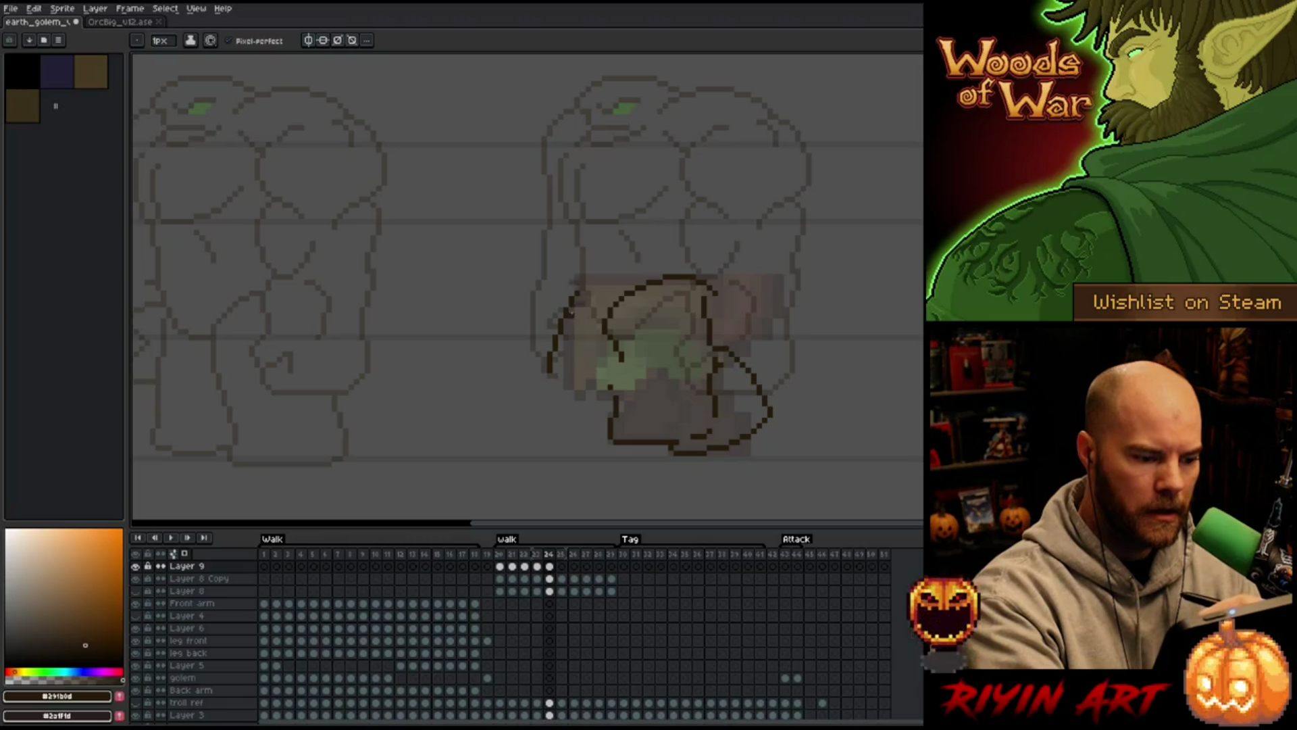
{"action": "key", "text": "q"}
{"action": "mouse_move", "coordinate": [594, 255]}
{"action": "left_mouse_down"}
{"action": "mouse_move", "coordinate": [575, 358]}
{"action": "mouse_move", "coordinate": [577, 310]}
{"action": "mouse_move", "coordinate": [593, 308]}
{"action": "left_mouse_up"}
{"action": "key", "text": "Left"}
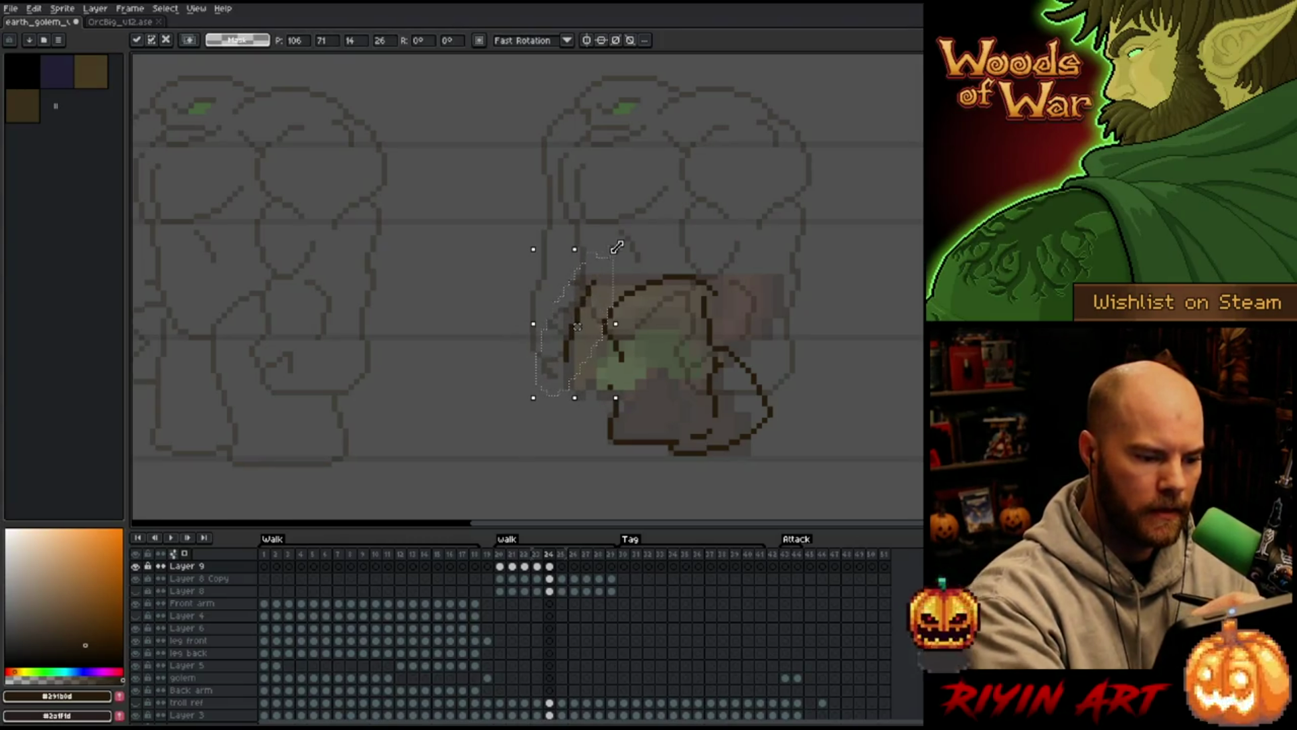
{"action": "key", "text": "ctrl+d"}
{"action": "key", "text": "b"}
Extend the leg outline from its lower end and draw a new stroke up the leg
{"action": "left_click_drag", "start_coordinate": [567, 356], "coordinate": [615, 396]}
{"action": "key", "text": "b"}
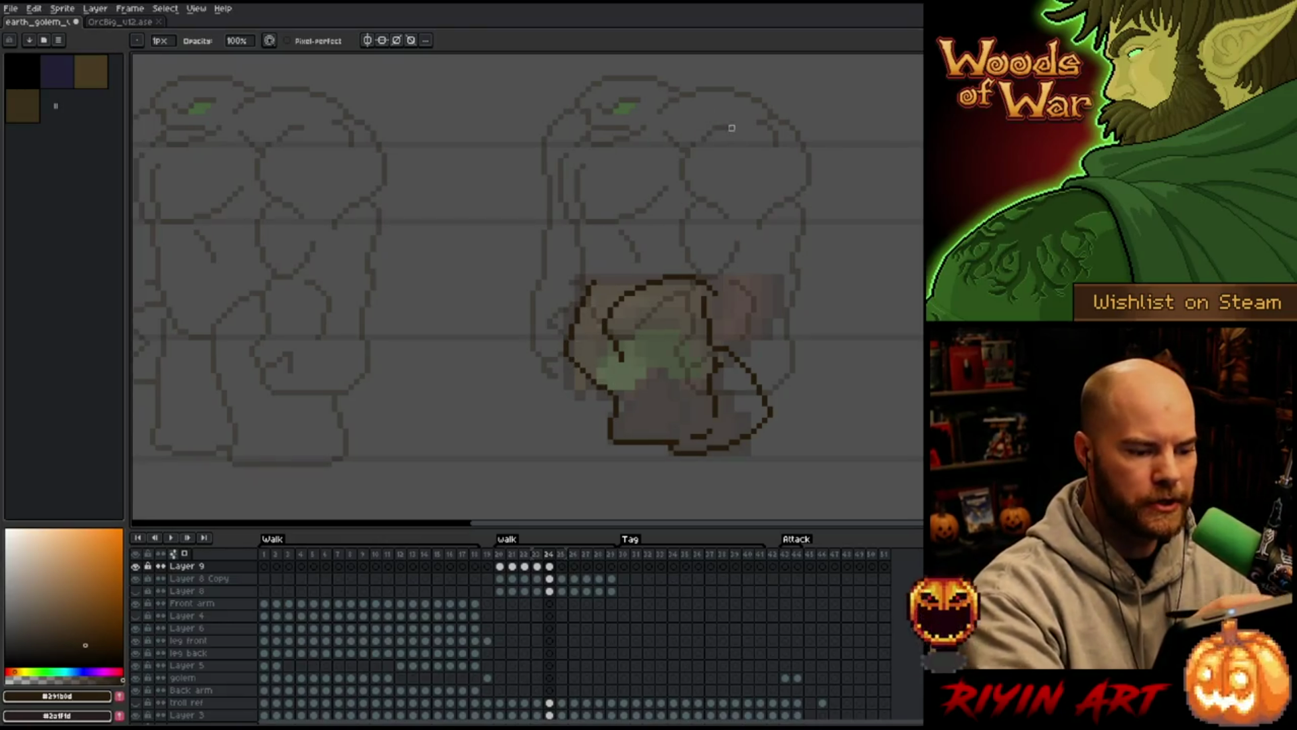
{"action": "key", "text": "e"}
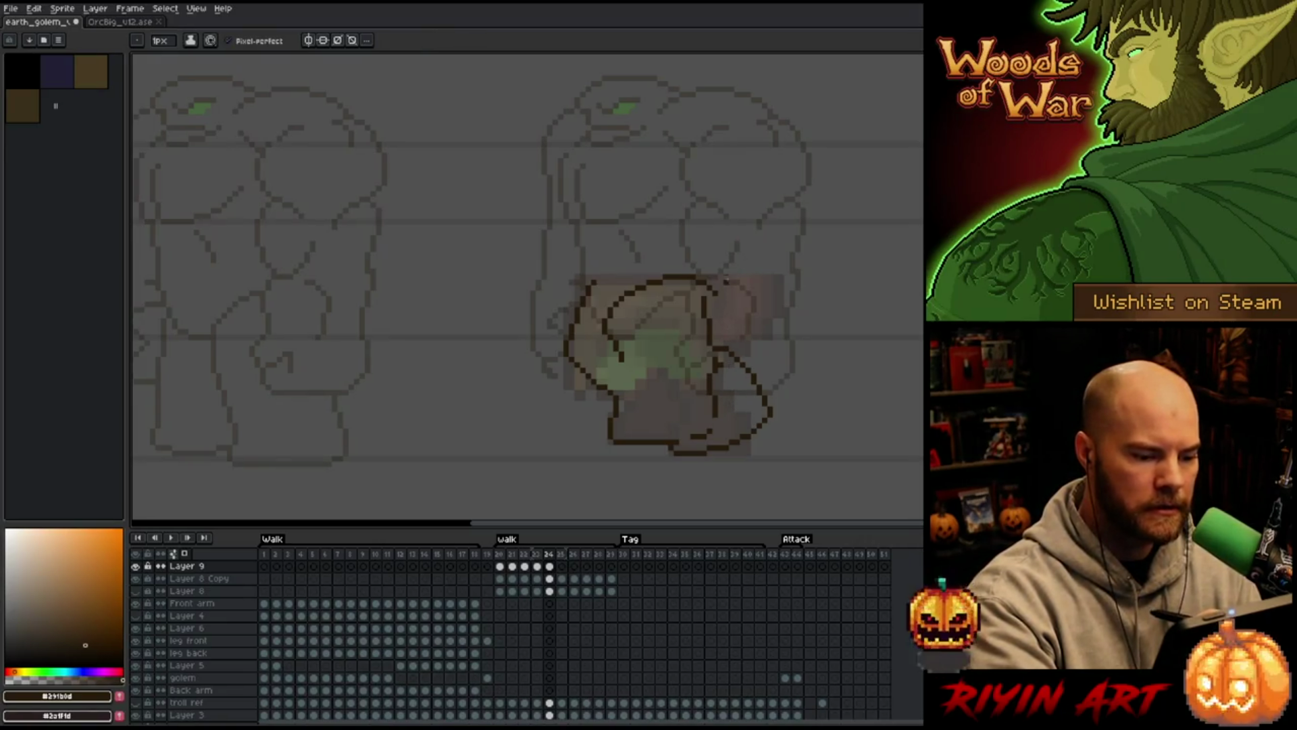
{"action": "key", "text": "b"}
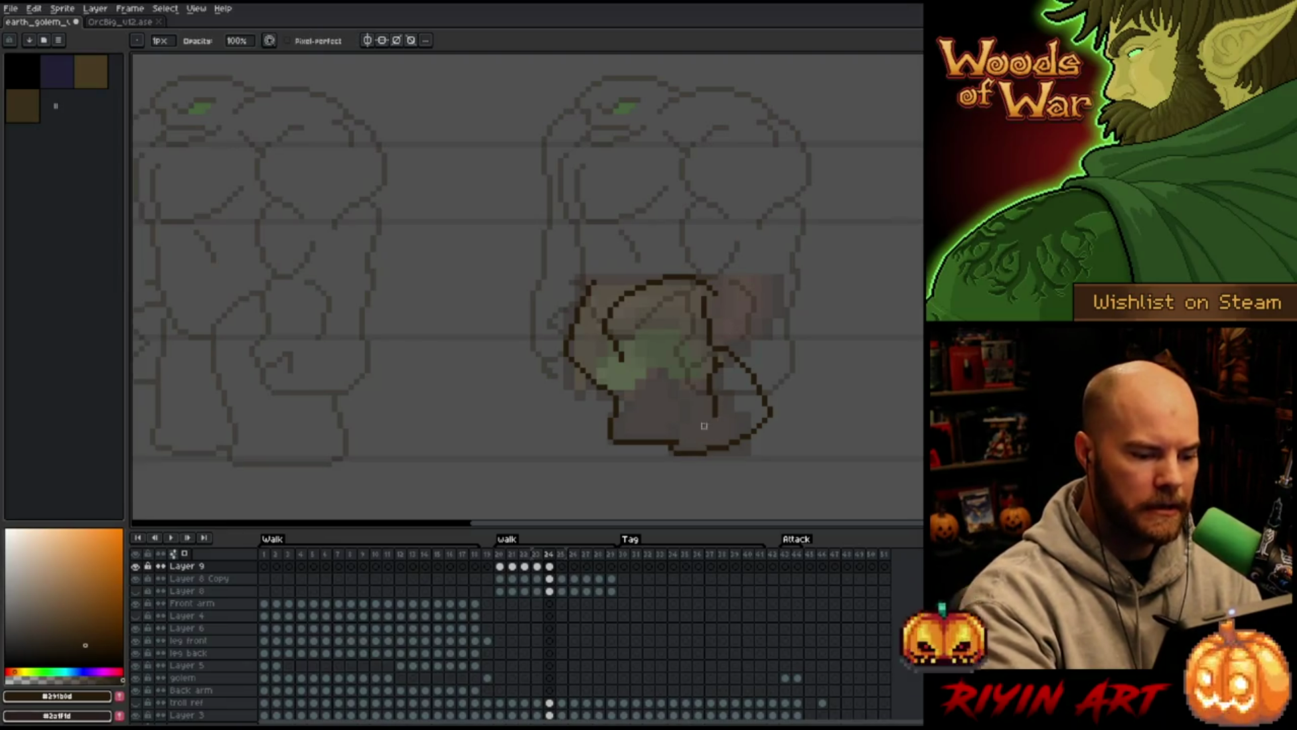
{"action": "left_click_drag", "start_coordinate": [691, 436], "coordinate": [715, 376]}
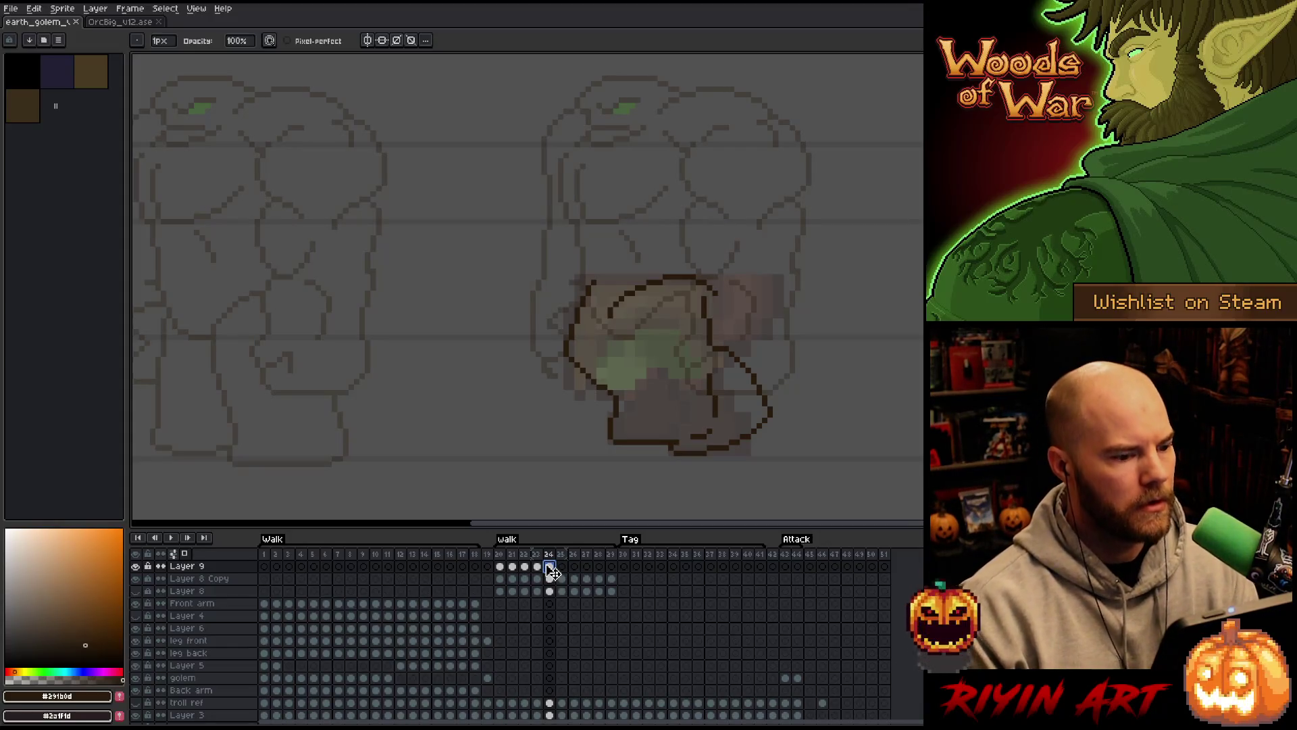
Draw diagonal inner strokes on frame 24's leg, redoing the lower-leg stroke
{"action": "key", "text": "e"}
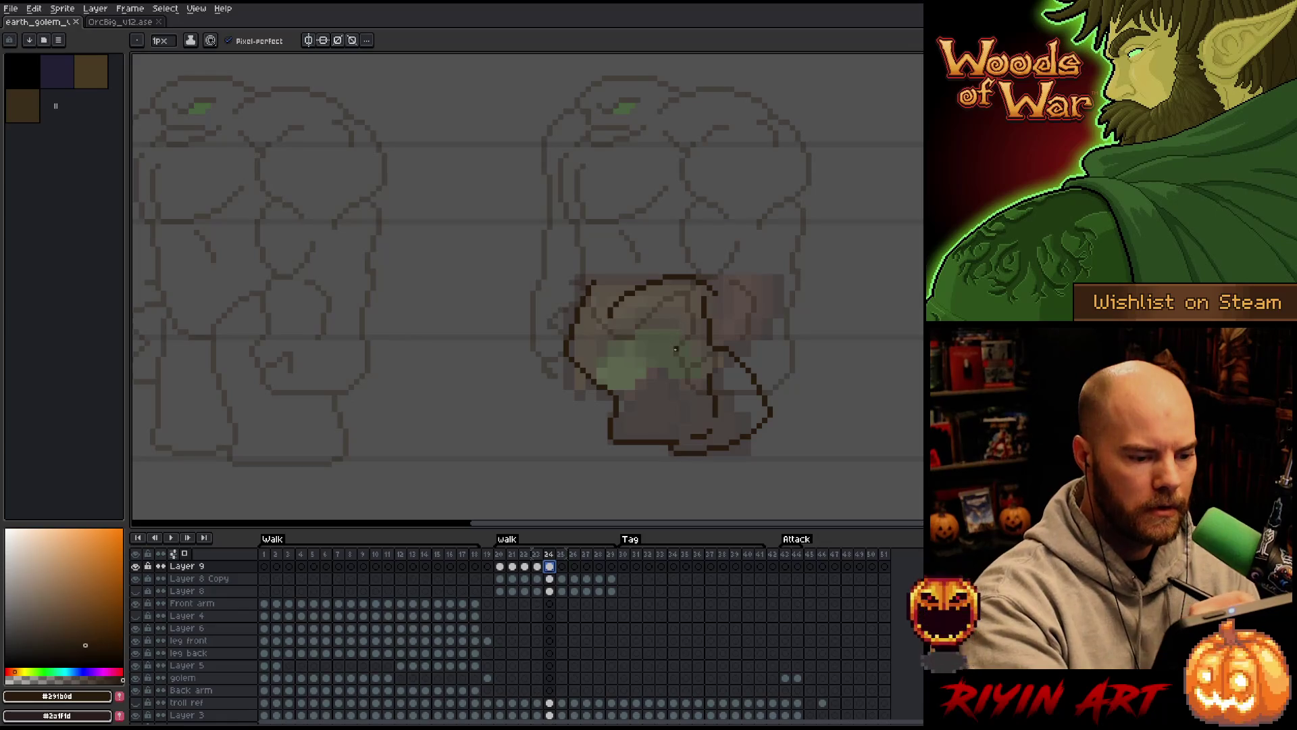
{"action": "left_click_drag", "start_coordinate": [669, 347], "coordinate": [708, 377]}
{"action": "key", "text": "b"}
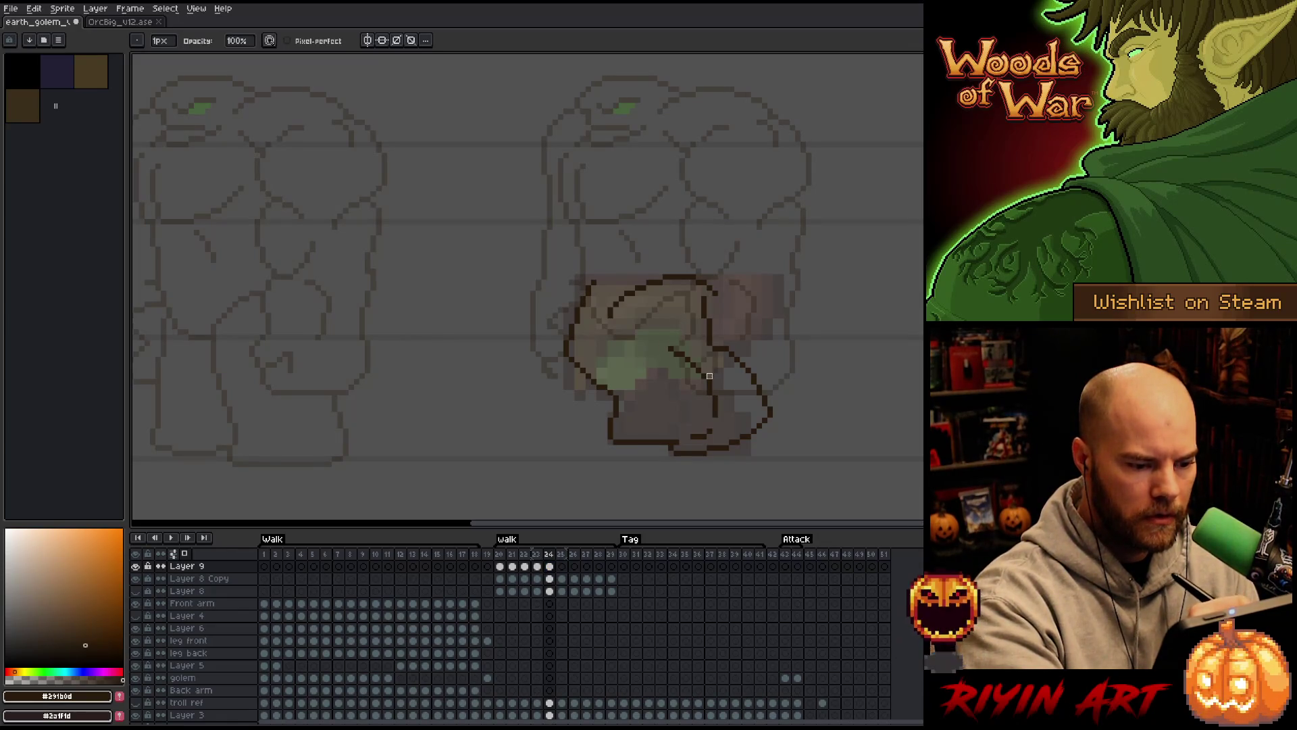
{"action": "key", "text": "e"}
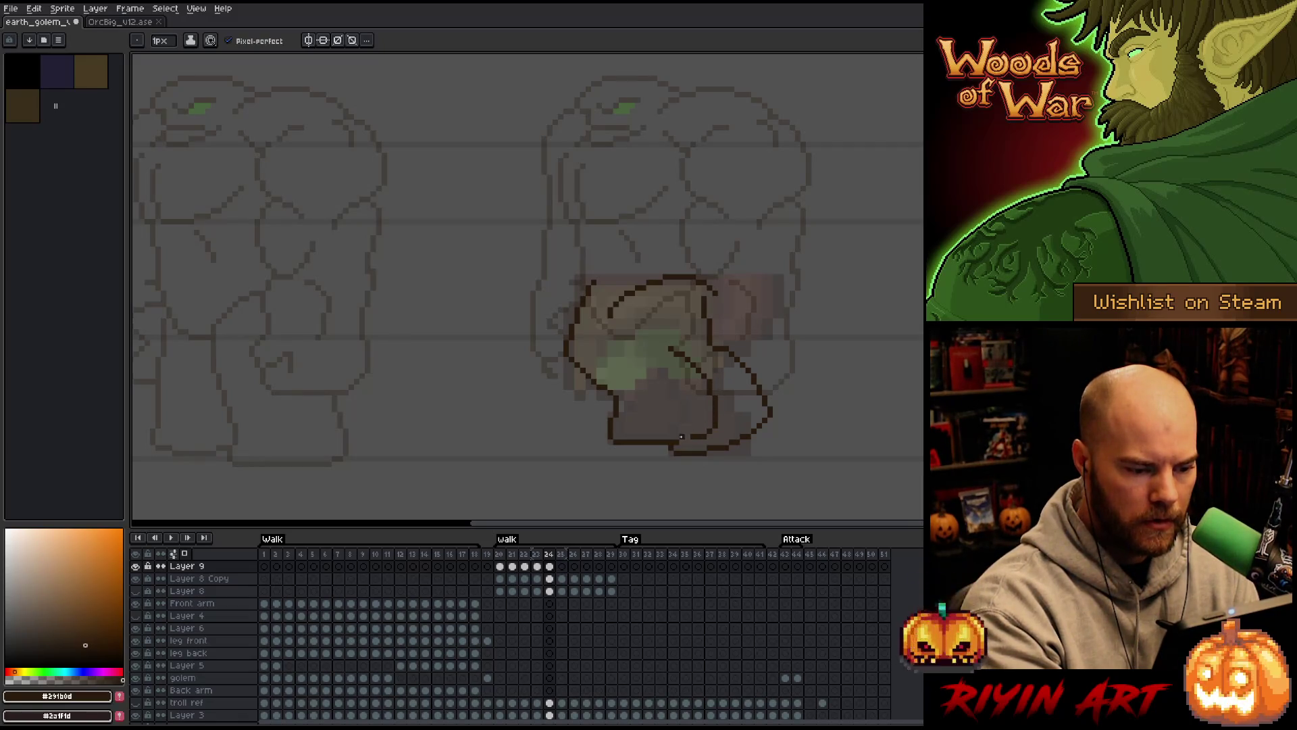
{"action": "mouse_move", "coordinate": [714, 405]}
{"action": "left_mouse_down"}
{"action": "mouse_move", "coordinate": [675, 440]}
{"action": "mouse_move", "coordinate": [712, 400]}
{"action": "left_mouse_up"}
{"action": "key", "text": "ctrl+z"}
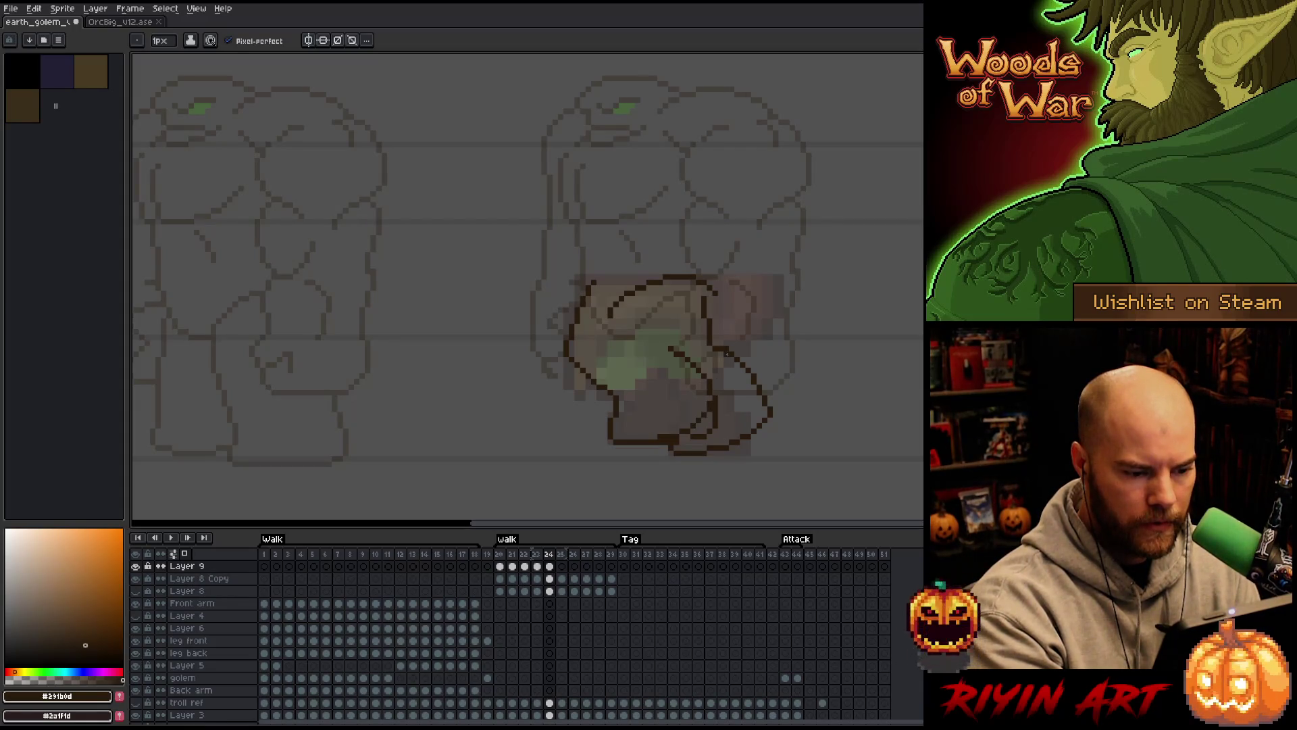
Erase the upper-left arc of the leg outline
{"action": "key", "text": "e"}
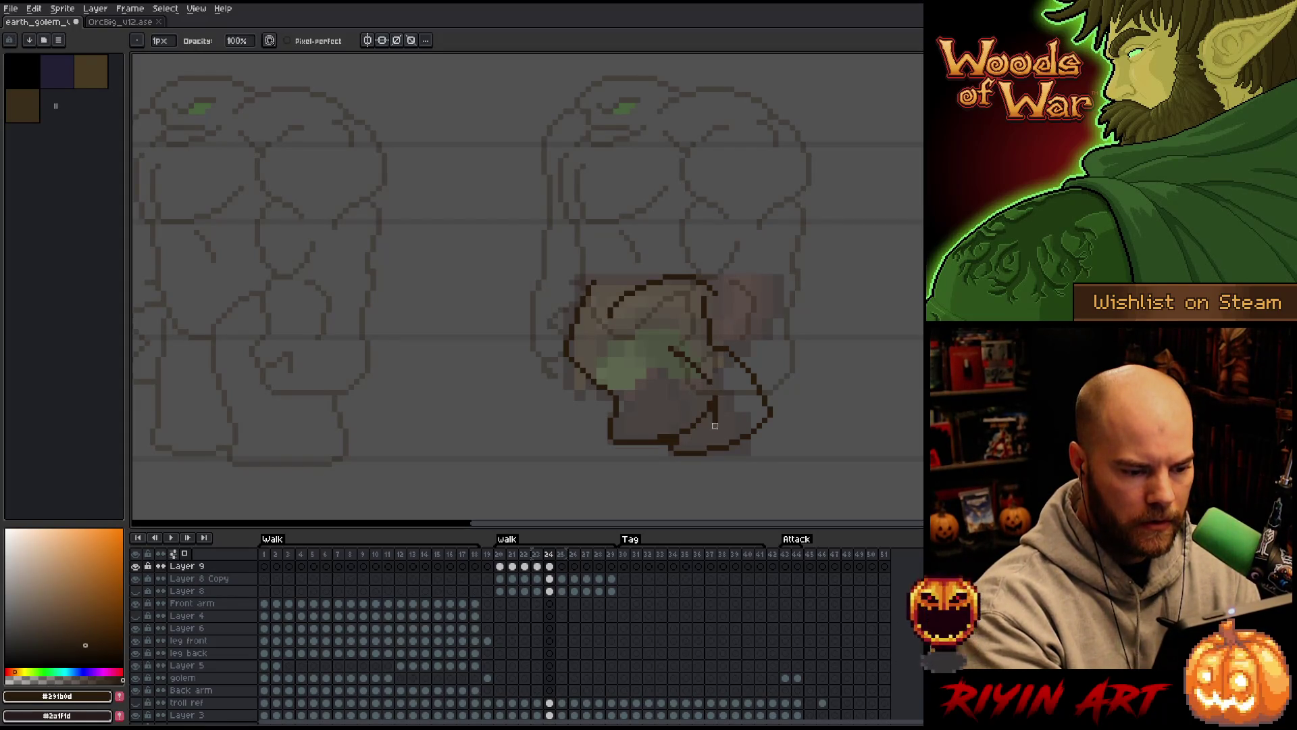
{"action": "key", "text": "b"}
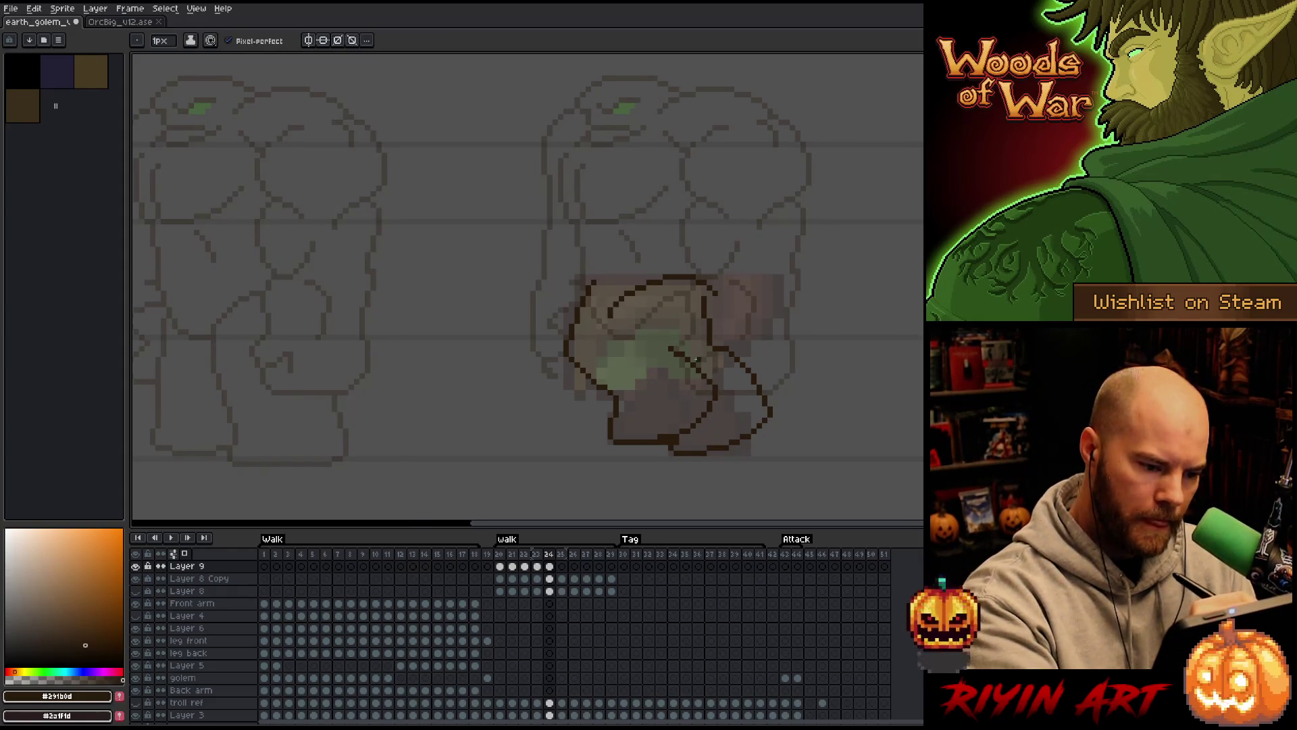
{"action": "key", "text": "e"}
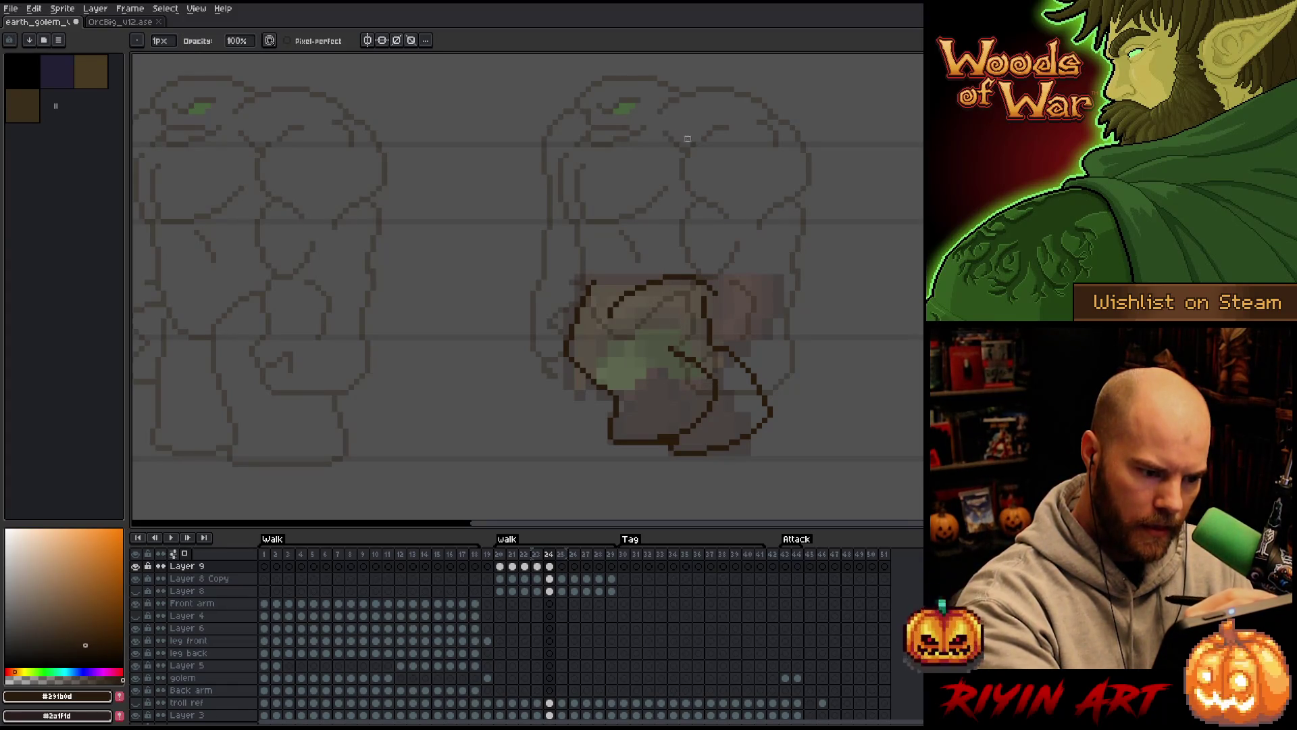
{"action": "mouse_move", "coordinate": [660, 287]}
{"action": "left_mouse_down"}
{"action": "mouse_move", "coordinate": [612, 269]}
{"action": "mouse_move", "coordinate": [665, 271]}
{"action": "mouse_move", "coordinate": [716, 296]}
{"action": "left_mouse_up"}
{"action": "key", "text": "b"}
{"action": "key", "text": "e"}
{"action": "key", "text": "b"}
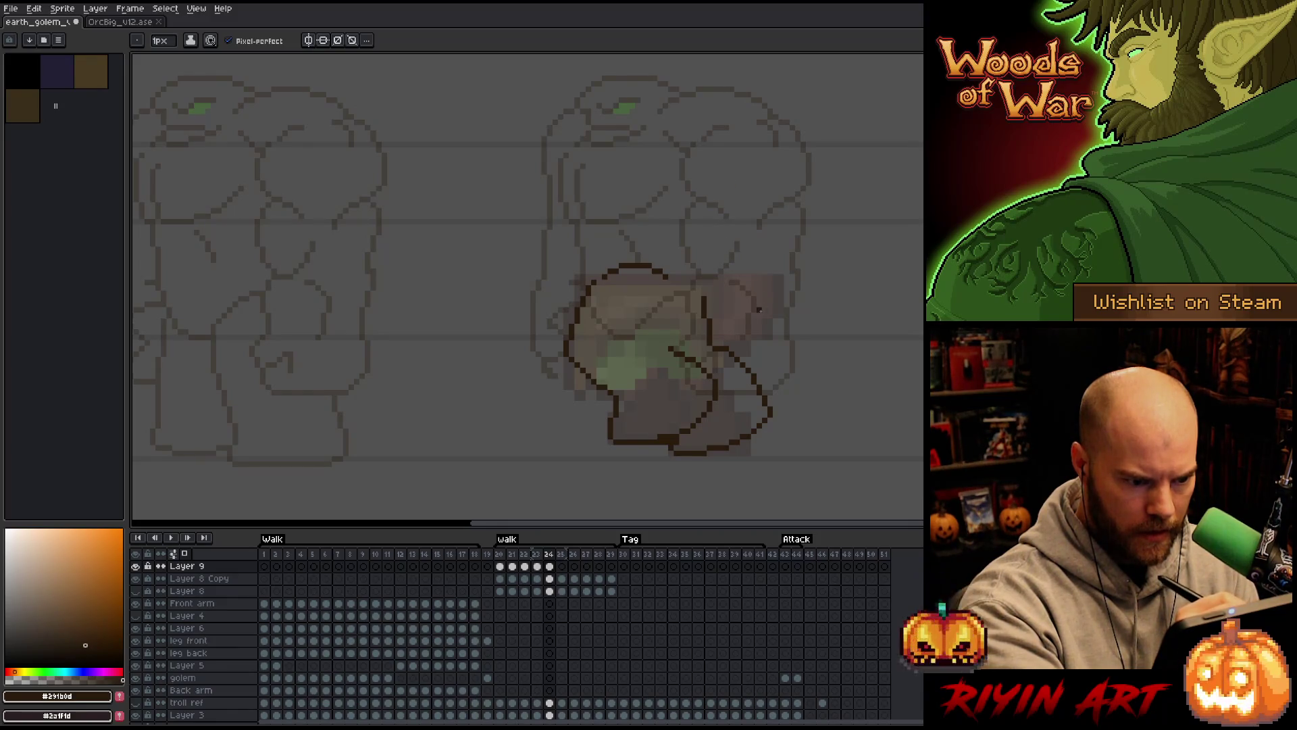
Redraw the upper leg arc with pencil and eraser, checking against frame 23
{"action": "key", "text": "comma"}
{"action": "key", "text": "period"}
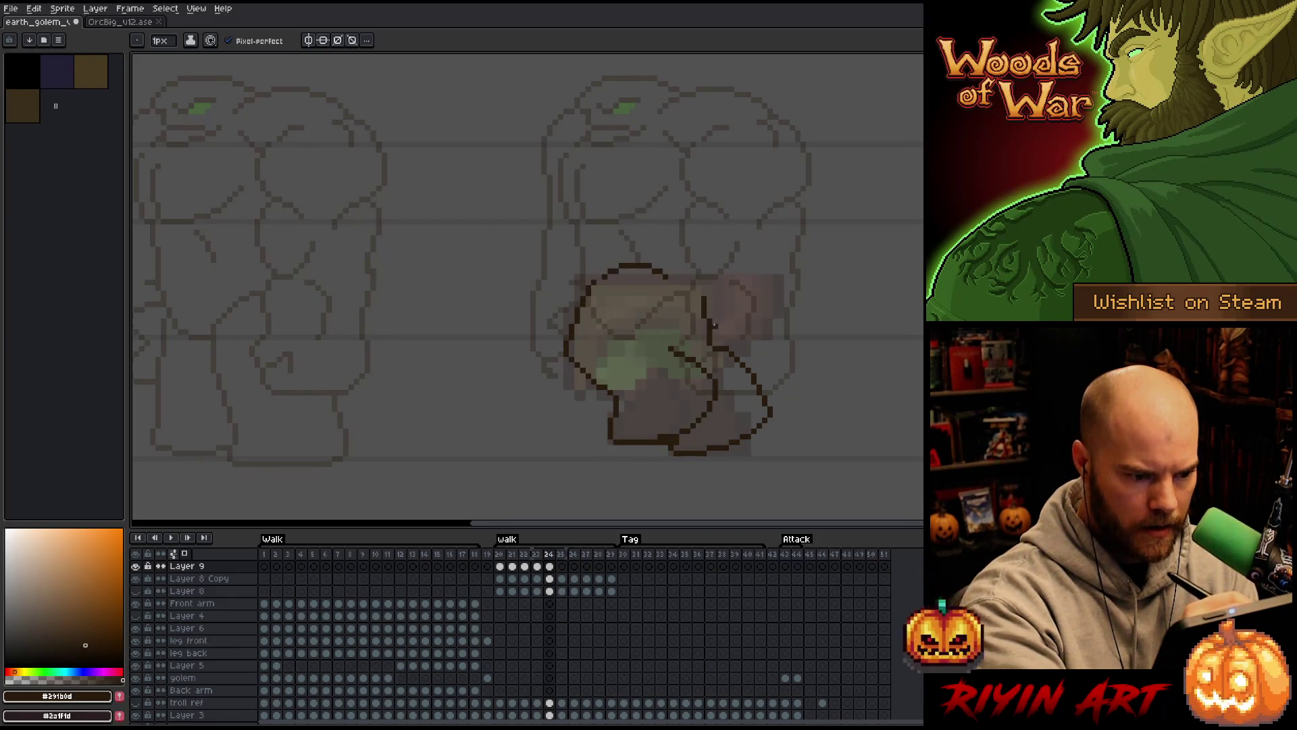
{"action": "mouse_move", "coordinate": [683, 343]}
{"action": "left_mouse_down"}
{"action": "mouse_move", "coordinate": [706, 320]}
{"action": "mouse_move", "coordinate": [691, 295]}
{"action": "mouse_move", "coordinate": [695, 338]}
{"action": "mouse_move", "coordinate": [682, 344]}
{"action": "left_mouse_up"}
{"action": "key", "text": "ctrl+z"}
{"action": "key", "text": "e"}
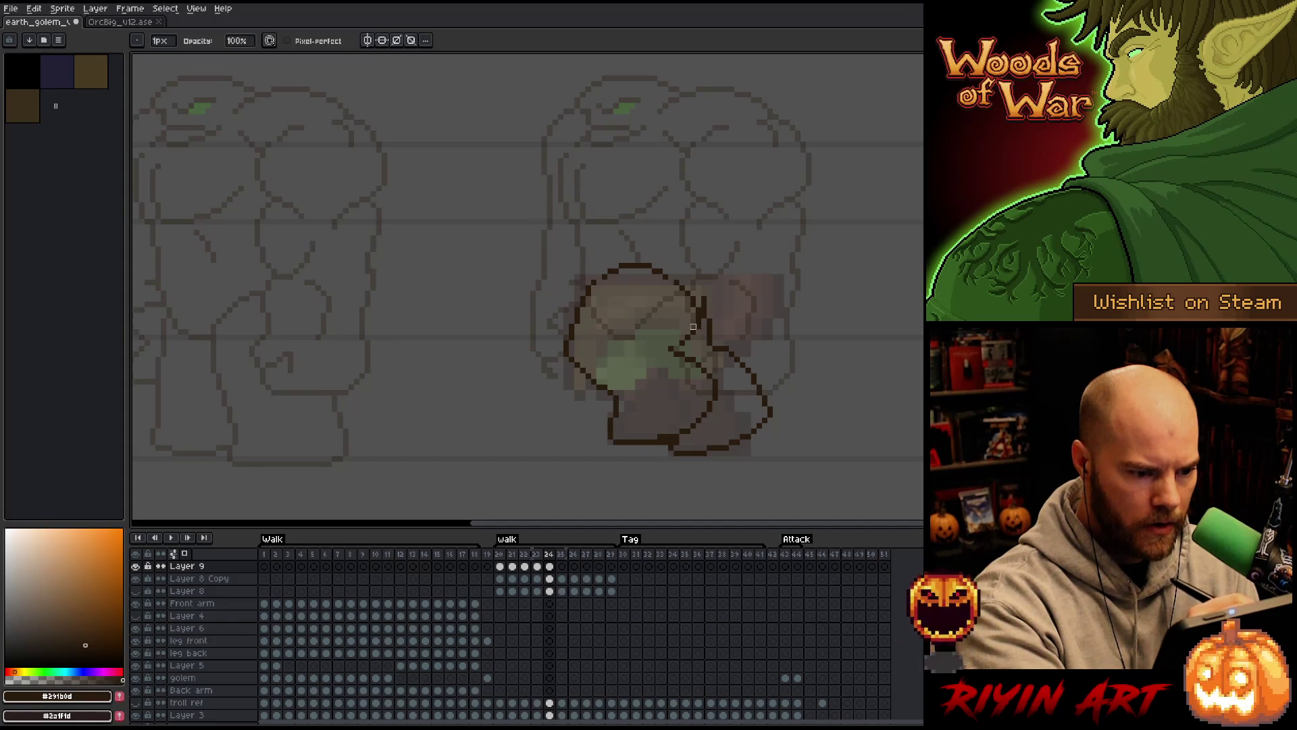
{"action": "key", "text": "b"}
{"action": "key", "text": "e"}
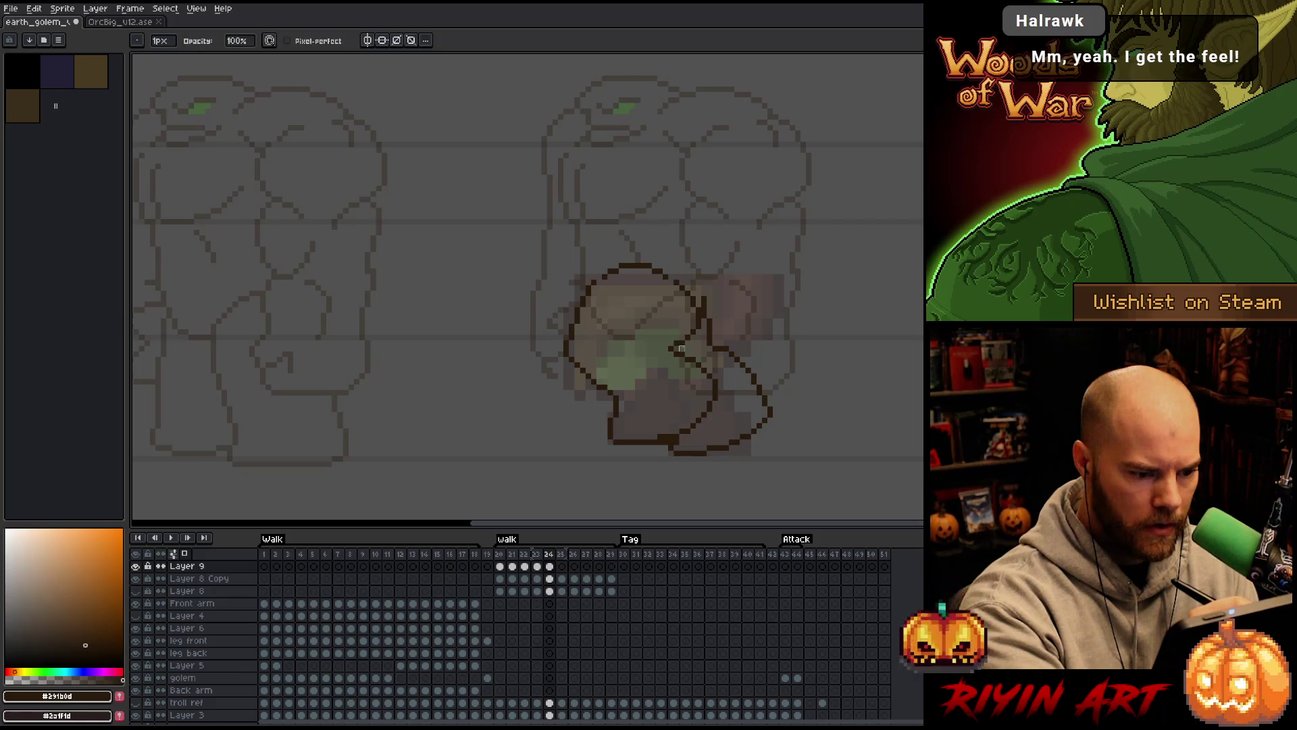
{"action": "key", "text": "b"}
{"action": "key", "text": "e"}
{"action": "key", "text": "b"}
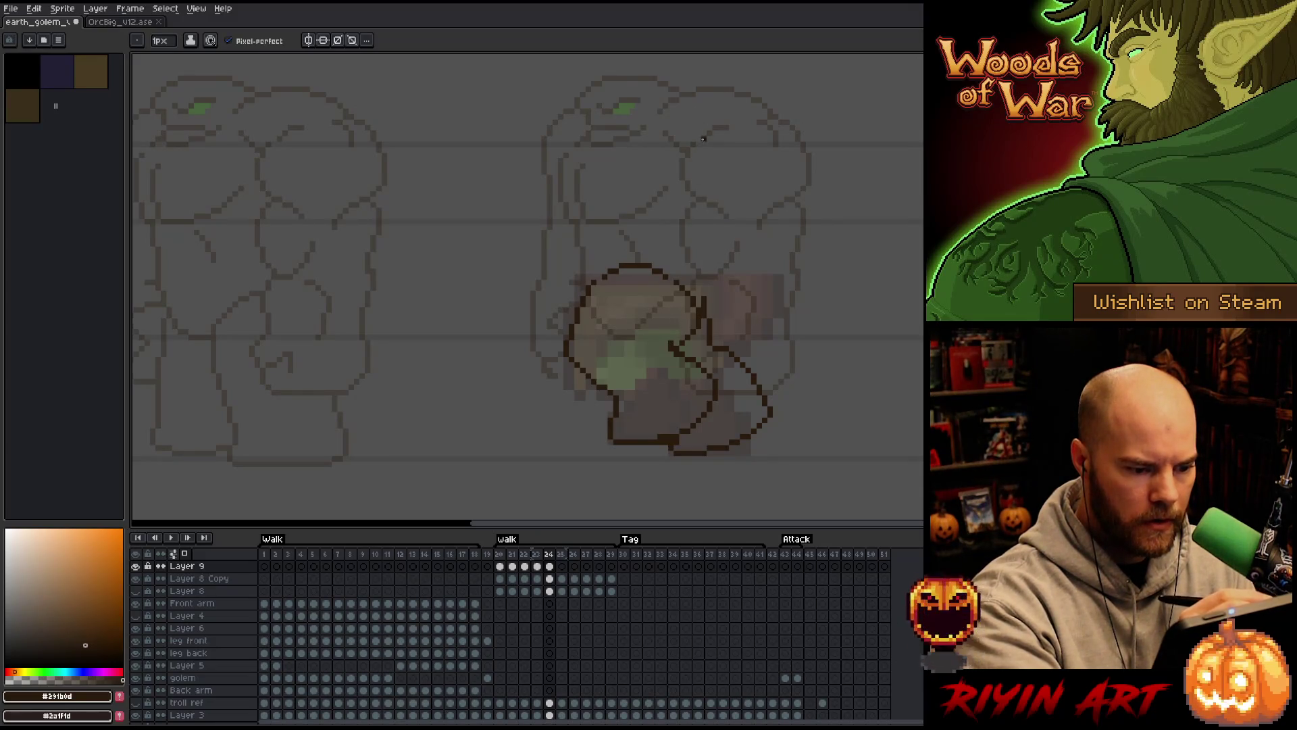
{"action": "key", "text": "e"}
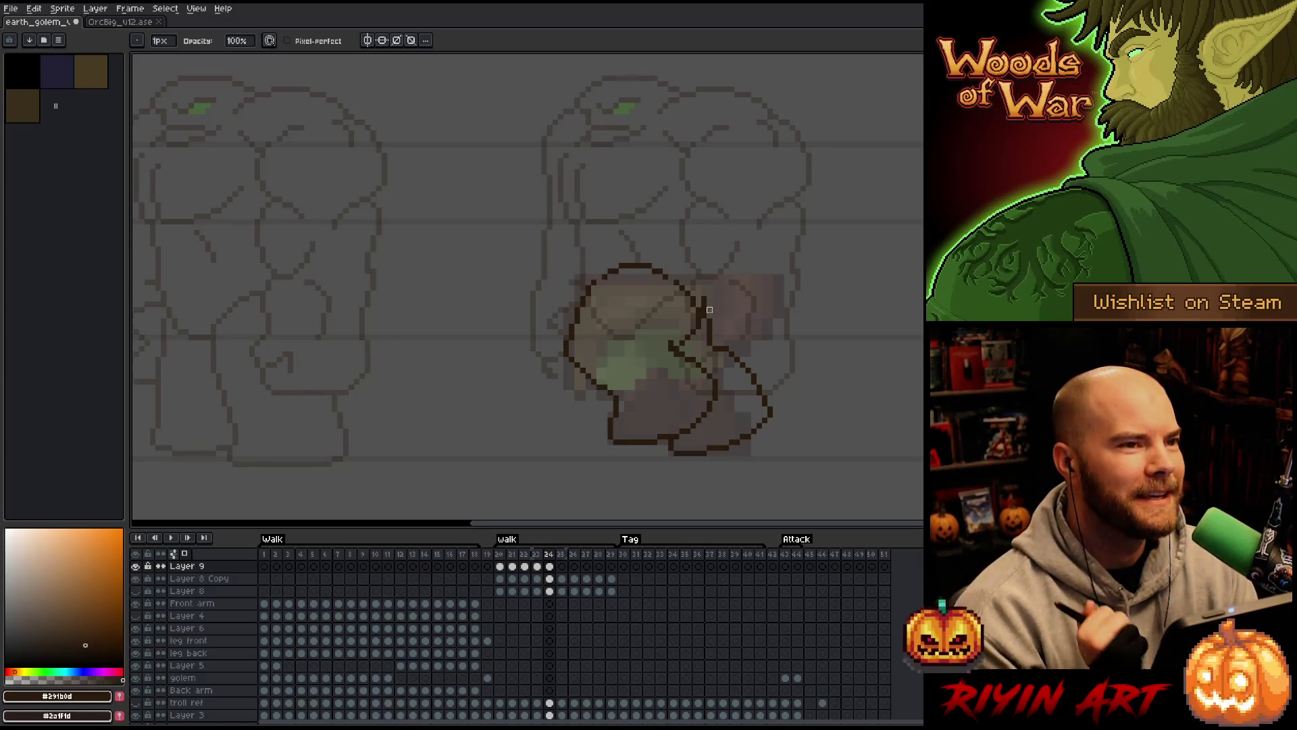
{"action": "key", "text": "ctrl"}
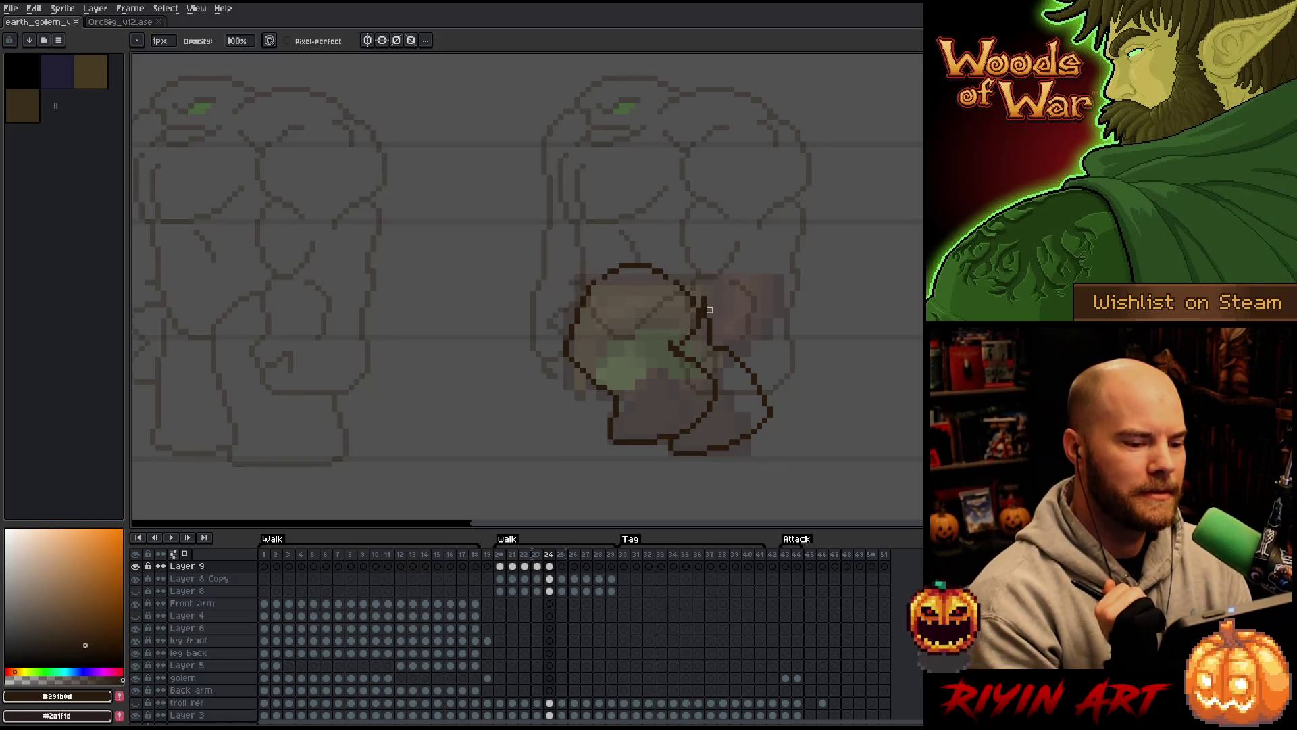
{"action": "key", "text": "b"}
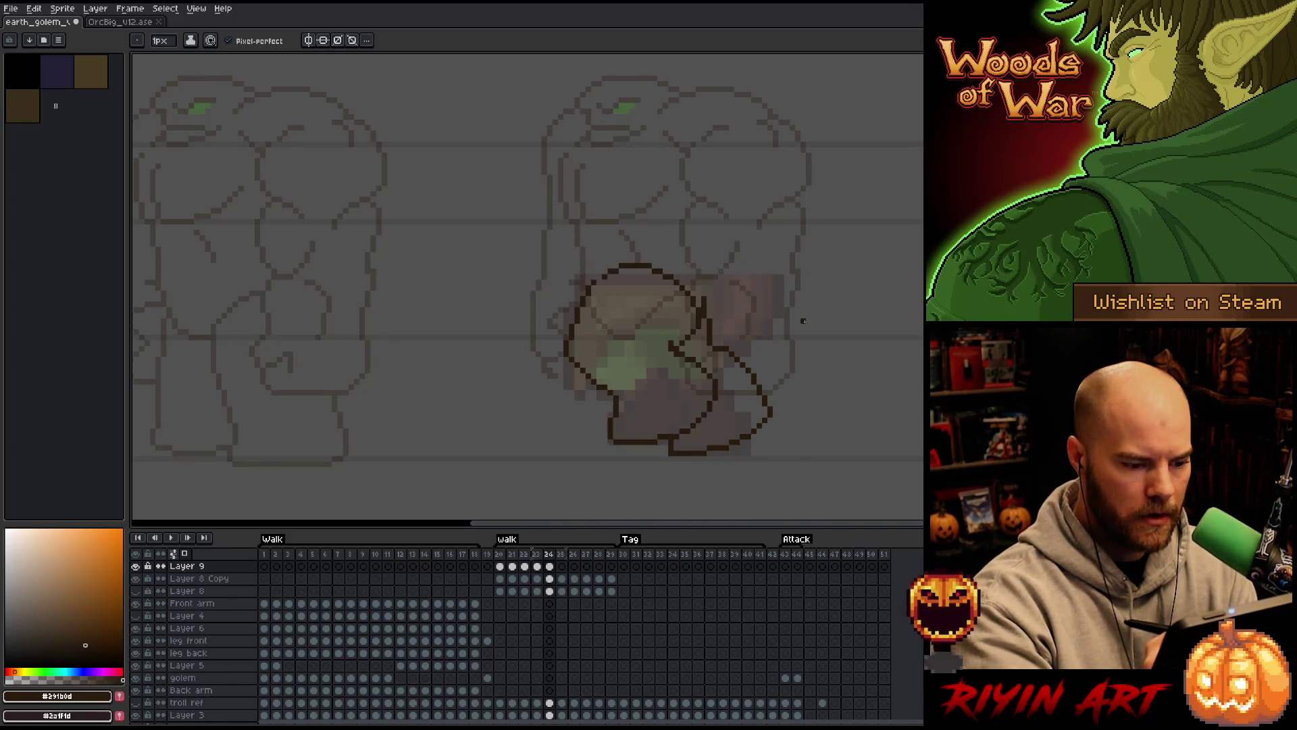
Step through frames 22–24 to preview the motion, settling on frame 23
{"action": "key", "text": "comma"}
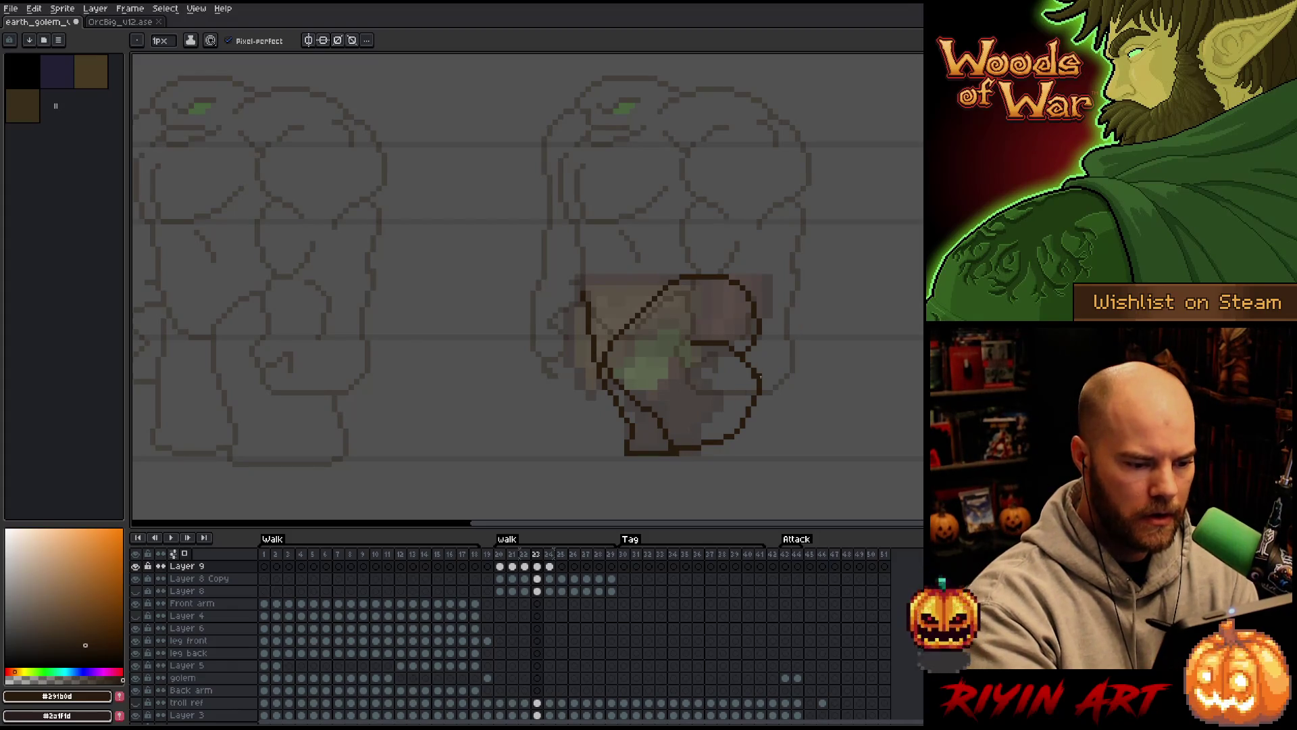
{"action": "key", "text": "comma"}
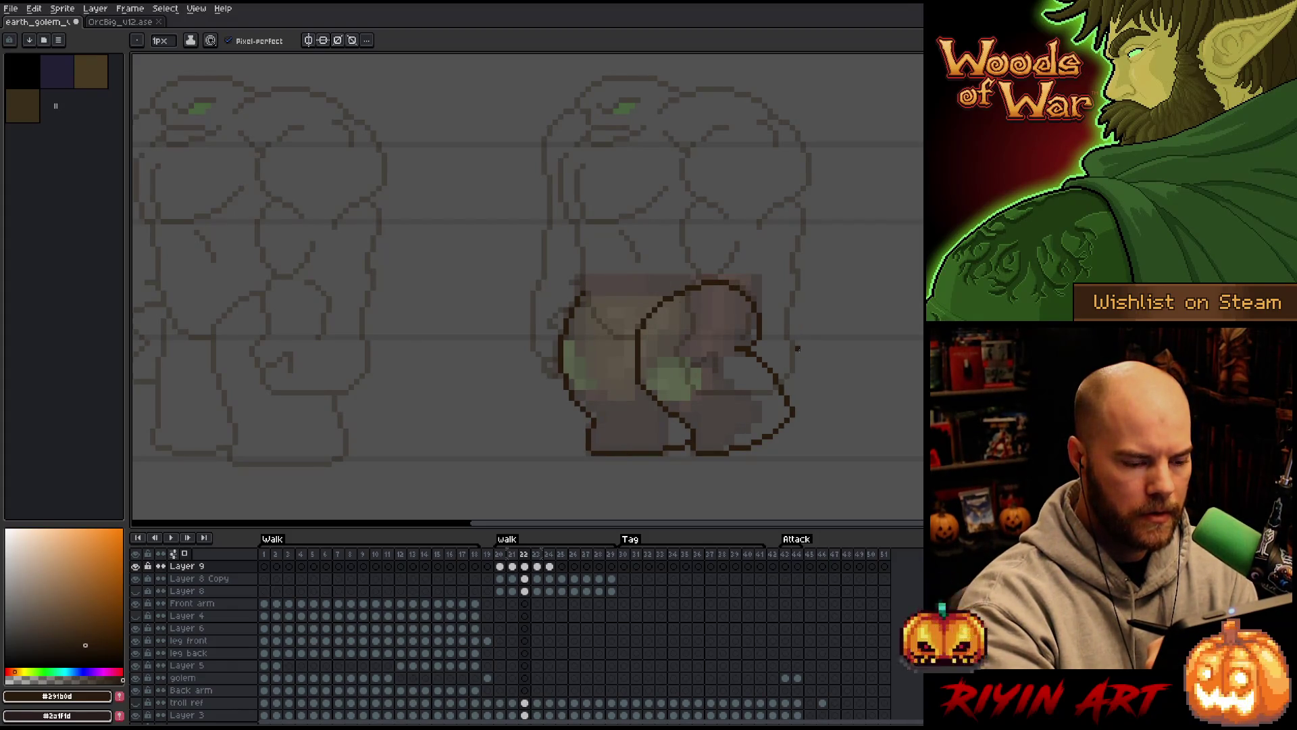
{"action": "key", "text": "period"}
{"action": "key", "text": "period"}
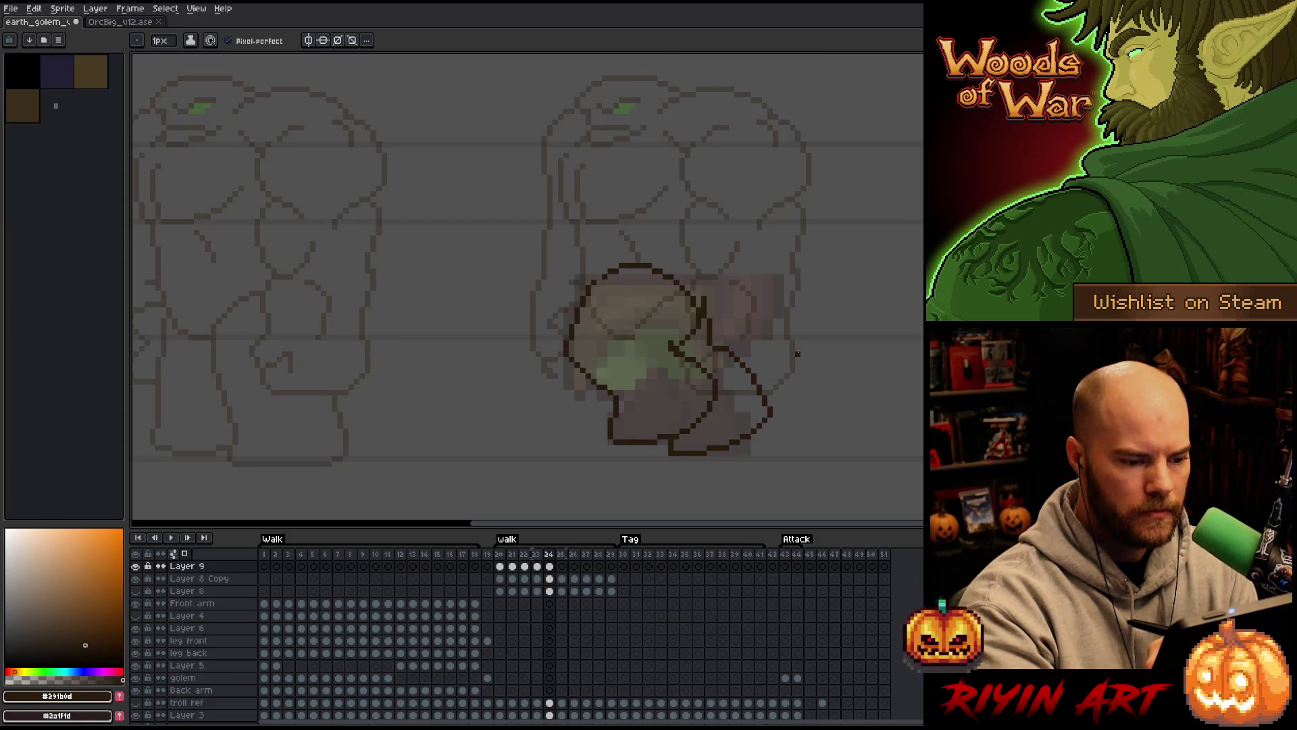
{"action": "key", "text": "comma"}
{"action": "key", "text": "comma"}
{"action": "key", "text": "period"}
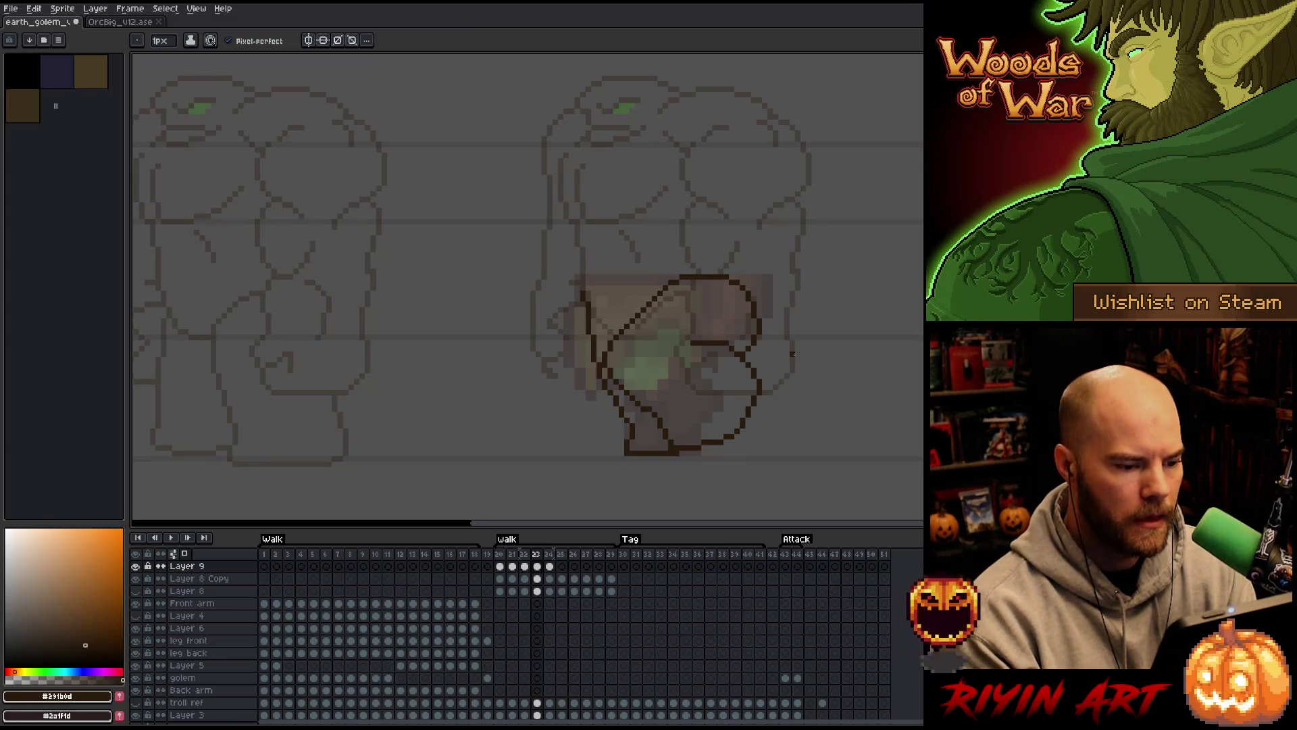
{"action": "key", "text": "q"}
{"action": "mouse_move", "coordinate": [703, 257]}
{"action": "left_mouse_down"}
{"action": "mouse_move", "coordinate": [653, 328]}
{"action": "mouse_move", "coordinate": [618, 340]}
{"action": "mouse_move", "coordinate": [692, 256]}
{"action": "mouse_move", "coordinate": [660, 292]}
{"action": "left_mouse_up"}
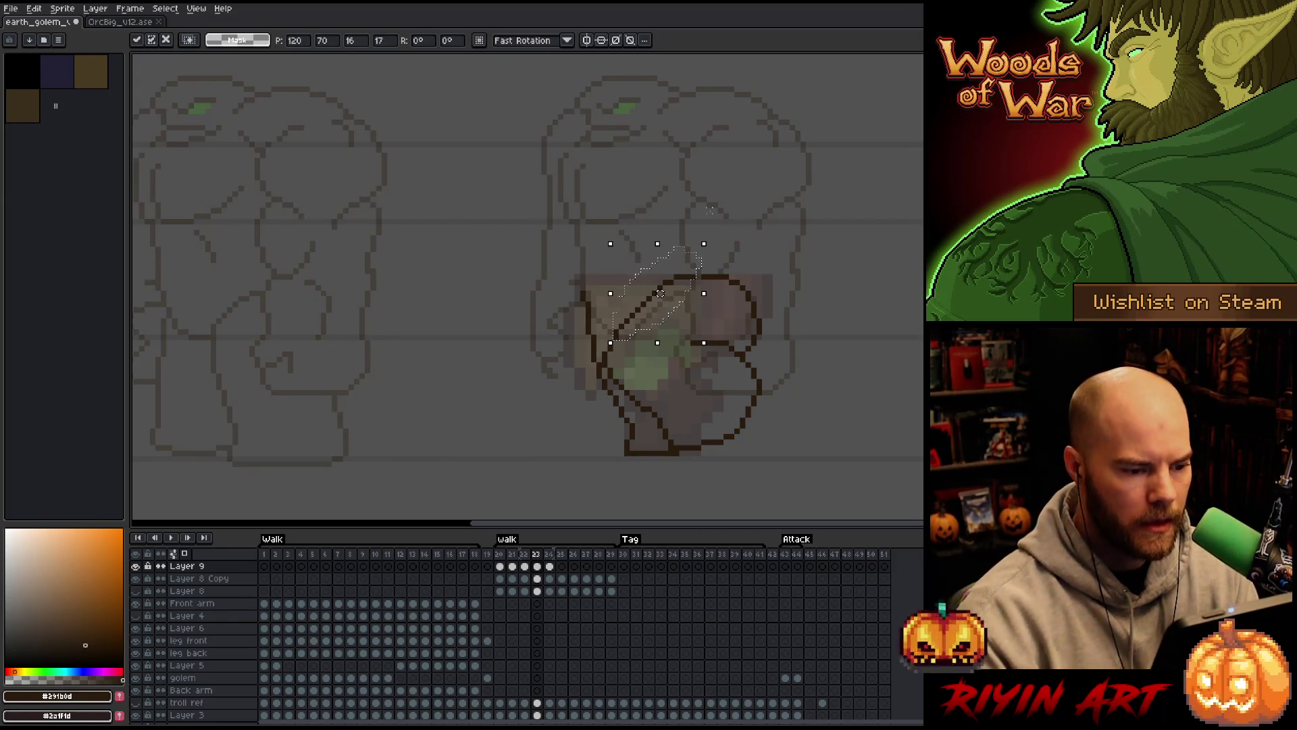
{"action": "left_click", "coordinate": [709, 210]}
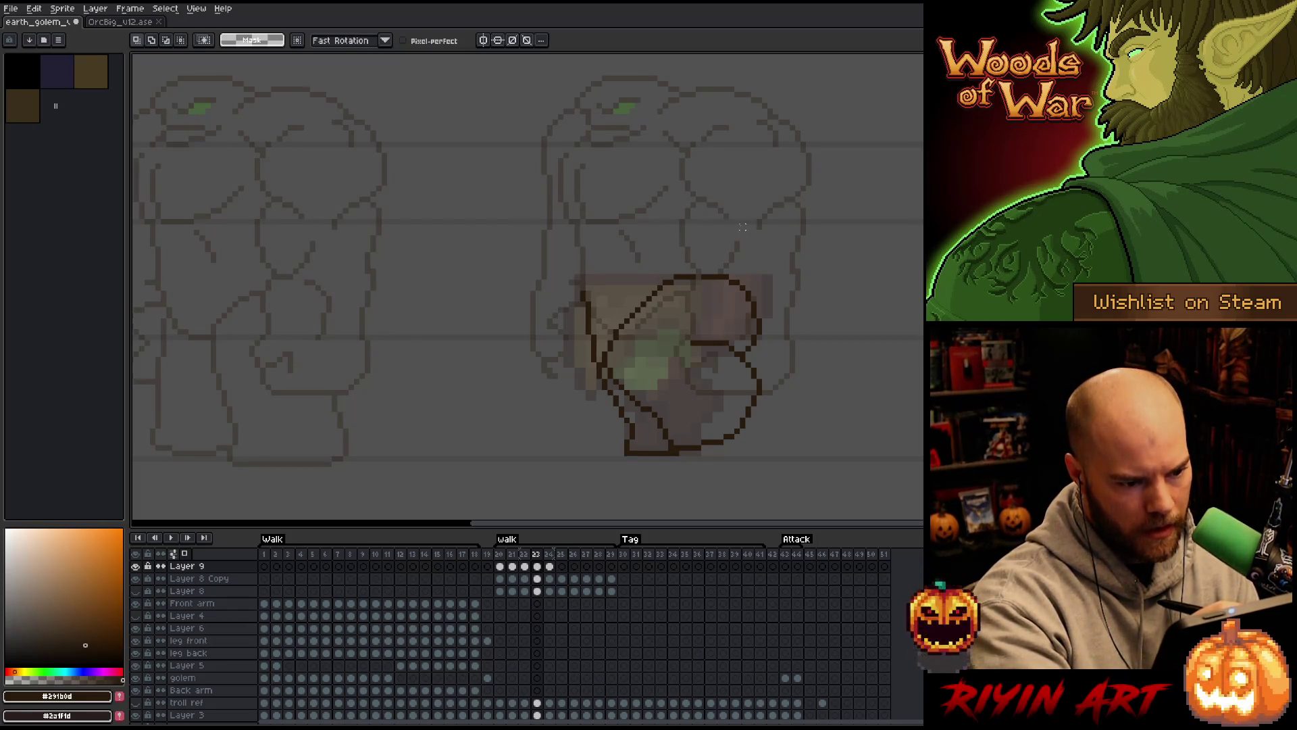
{"action": "mouse_move", "coordinate": [693, 254]}
{"action": "left_mouse_down"}
{"action": "mouse_move", "coordinate": [672, 294]}
{"action": "mouse_move", "coordinate": [650, 249]}
{"action": "left_mouse_up"}
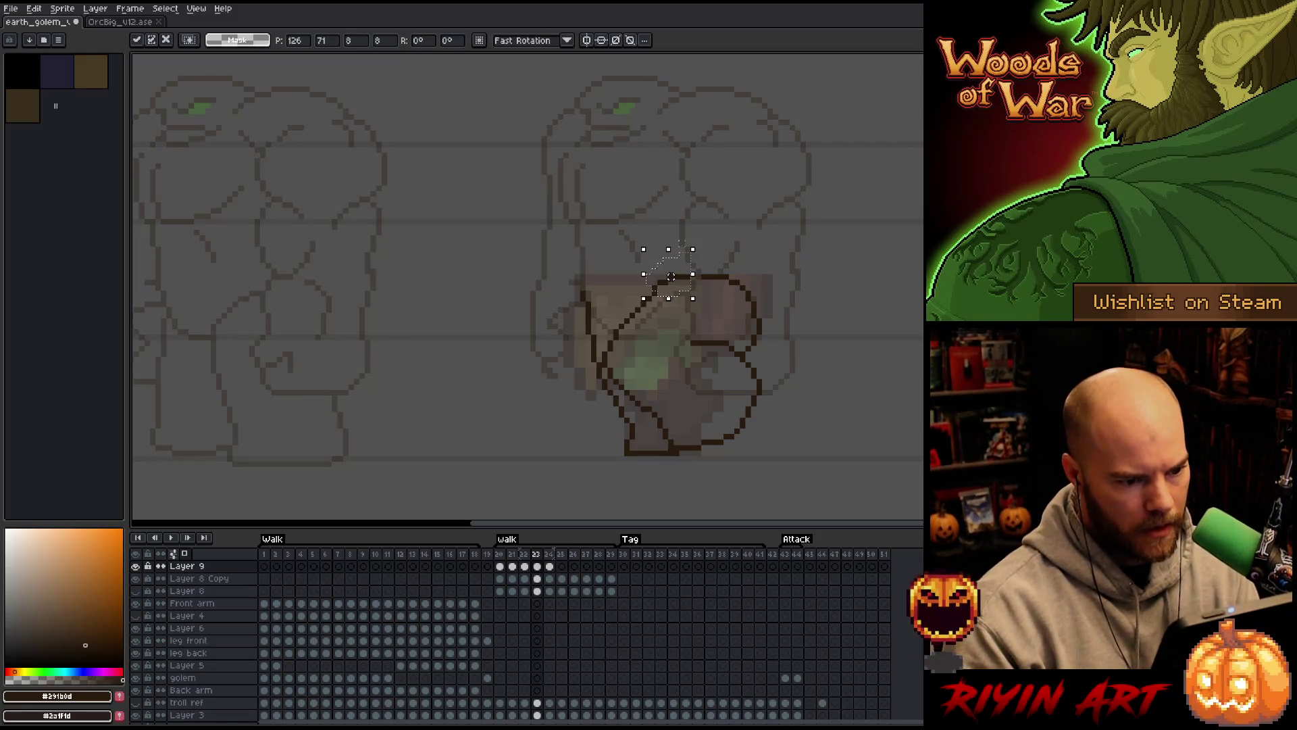
{"action": "left_click", "coordinate": [680, 243]}
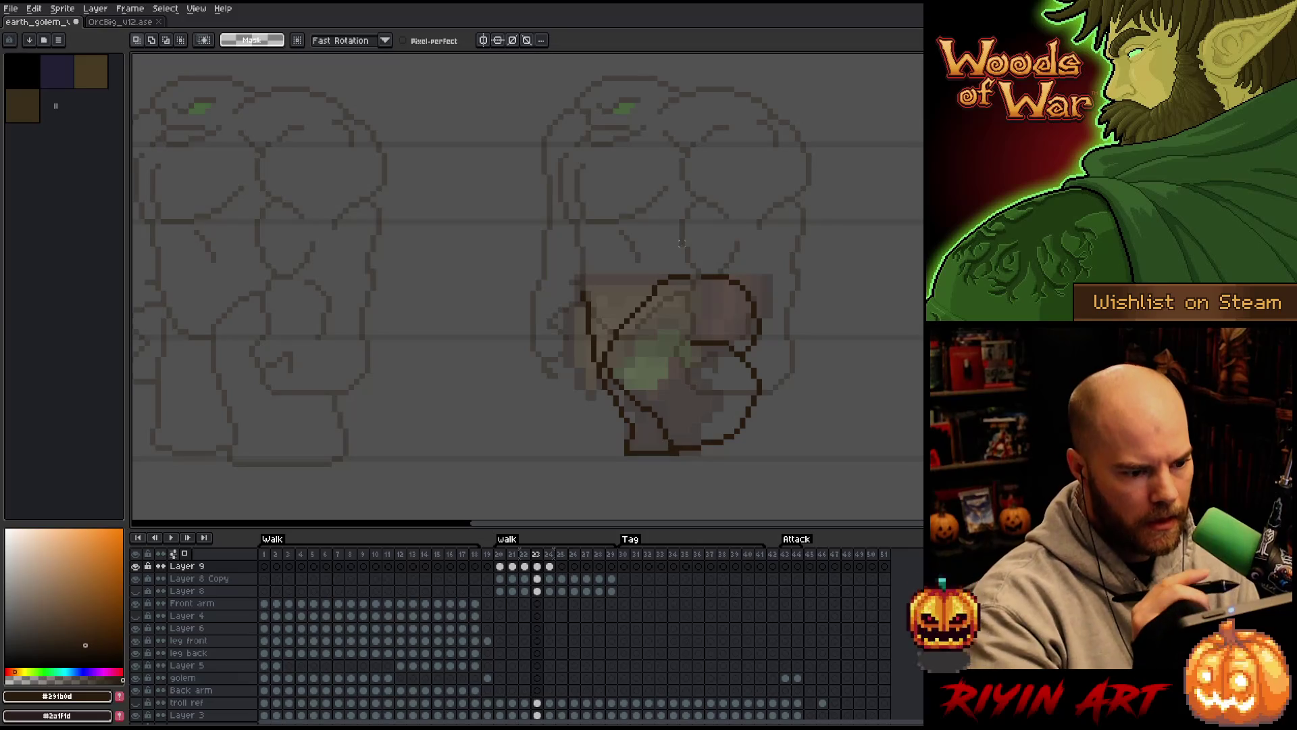
{"action": "mouse_move", "coordinate": [680, 244]}
{"action": "left_mouse_down"}
{"action": "mouse_move", "coordinate": [696, 291]}
{"action": "mouse_move", "coordinate": [675, 246]}
{"action": "left_mouse_up"}
{"action": "left_click", "coordinate": [680, 243]}
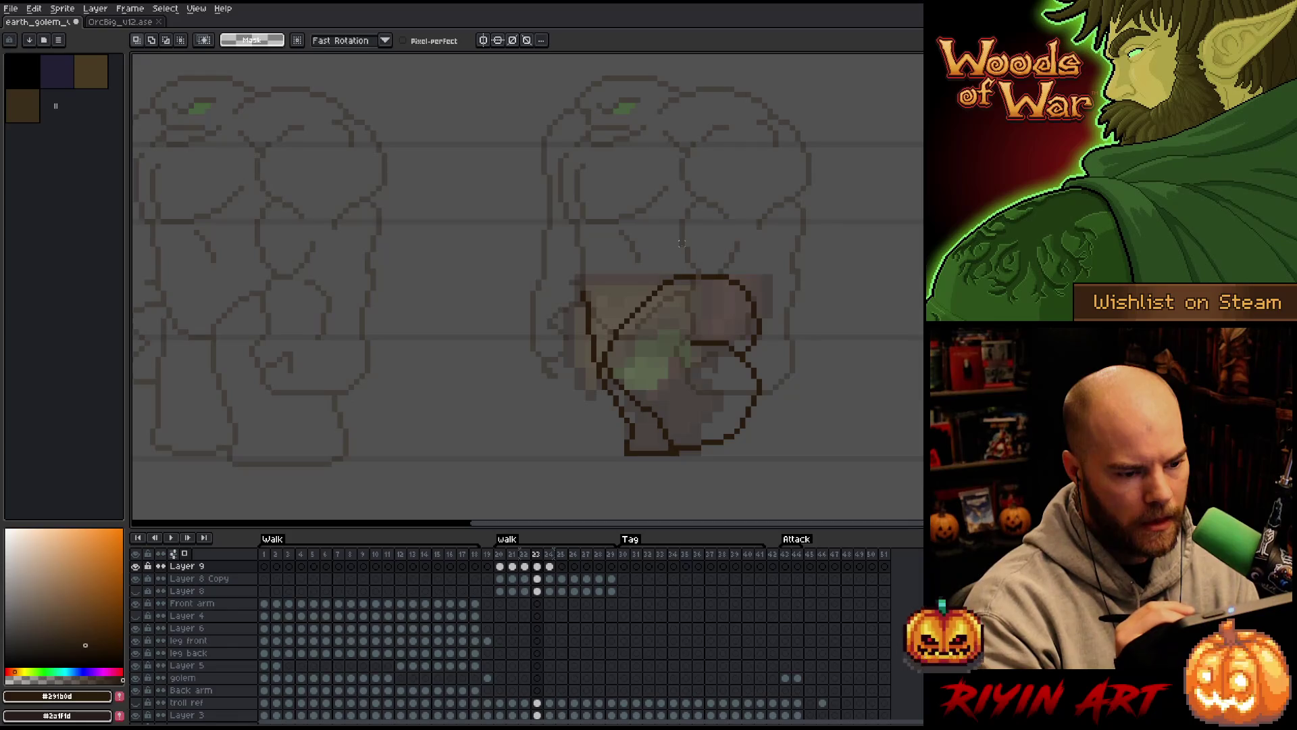
{"action": "key", "text": "b"}
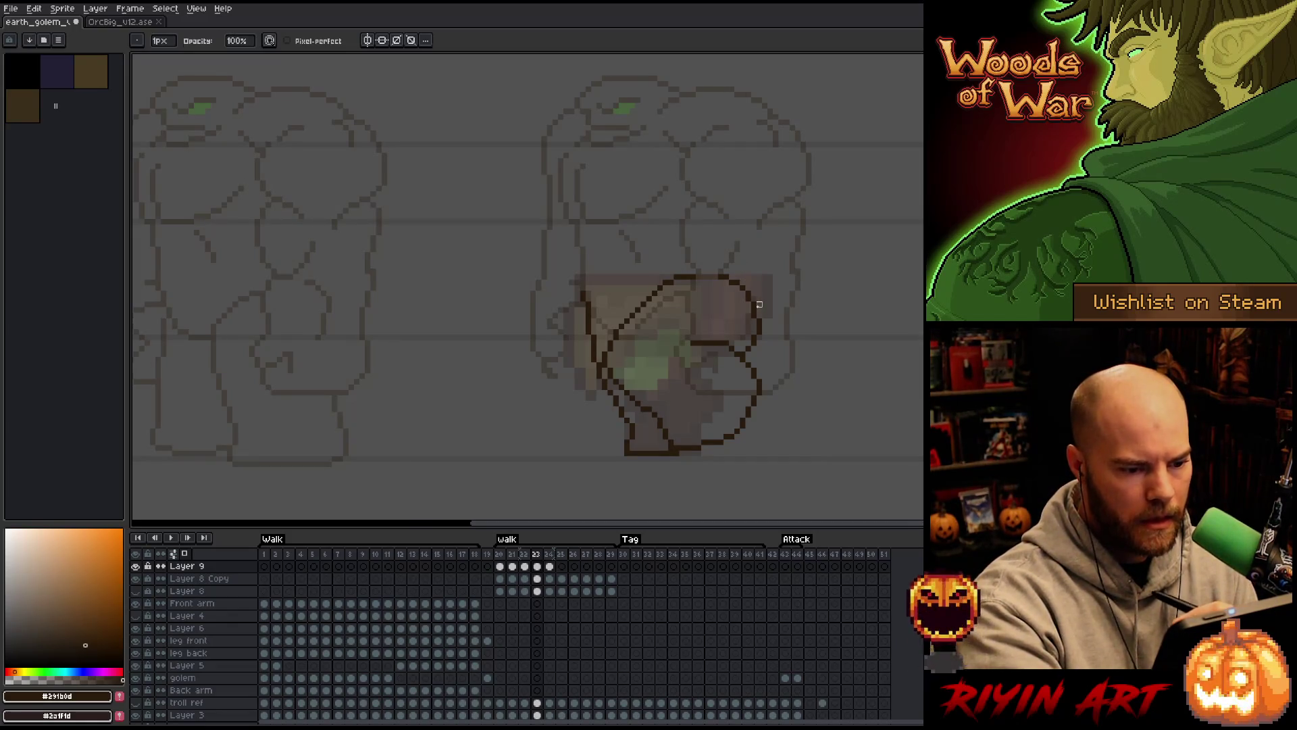
Touch up frame 23's leg outline, then lasso its right-hand curve
{"action": "key", "text": "e"}
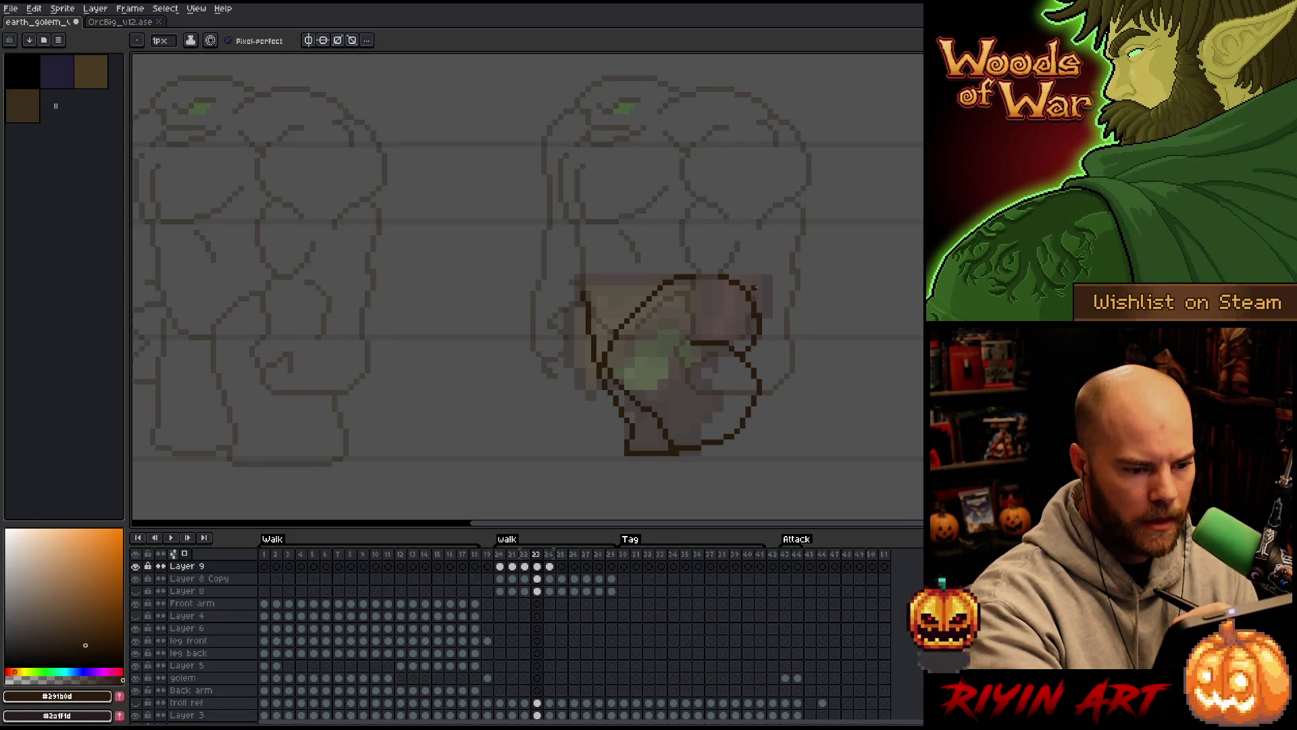
{"action": "key", "text": "b"}
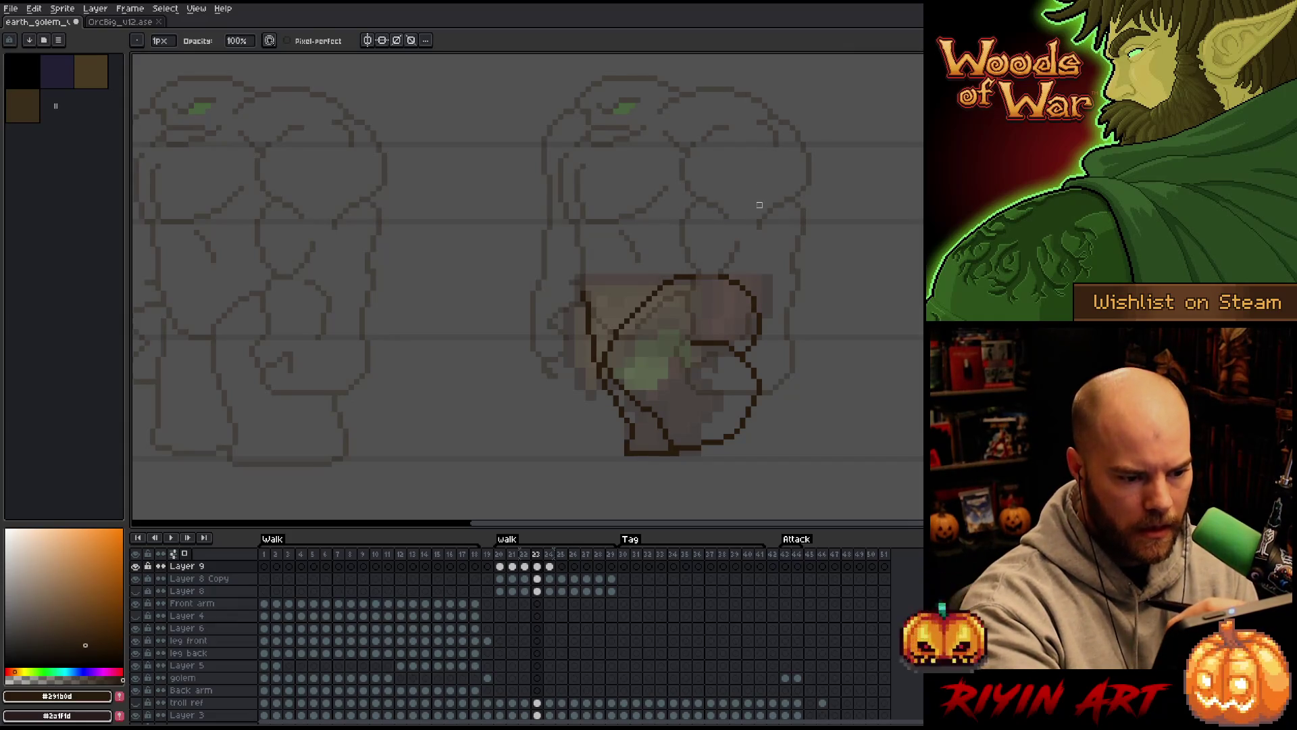
{"action": "key", "text": "e"}
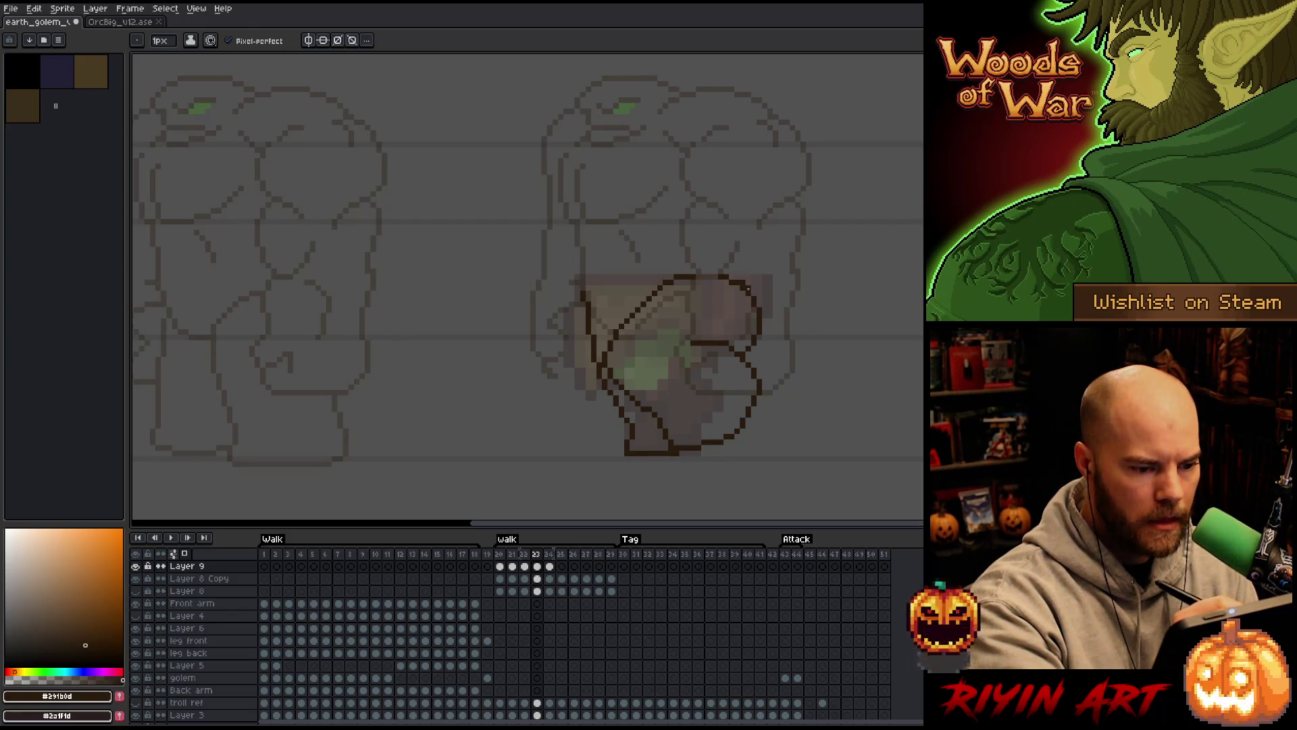
{"action": "key", "text": "b"}
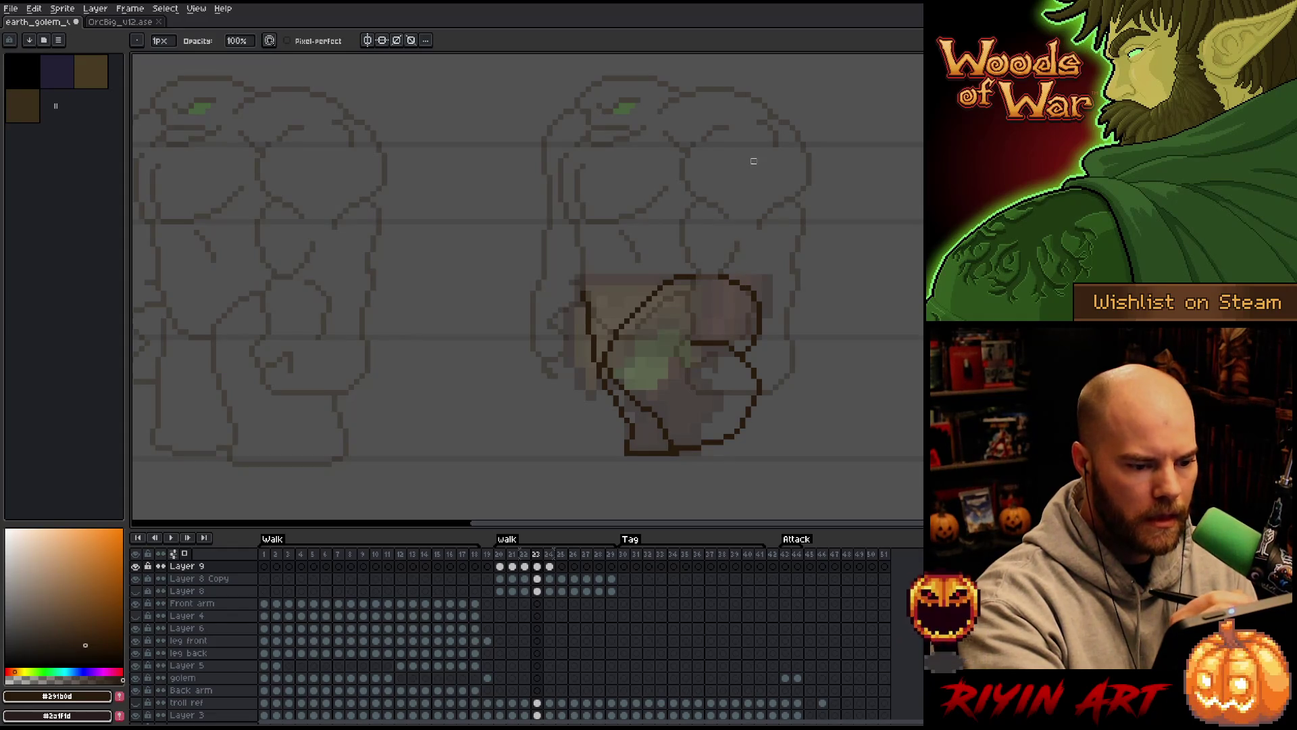
{"action": "key", "text": "e"}
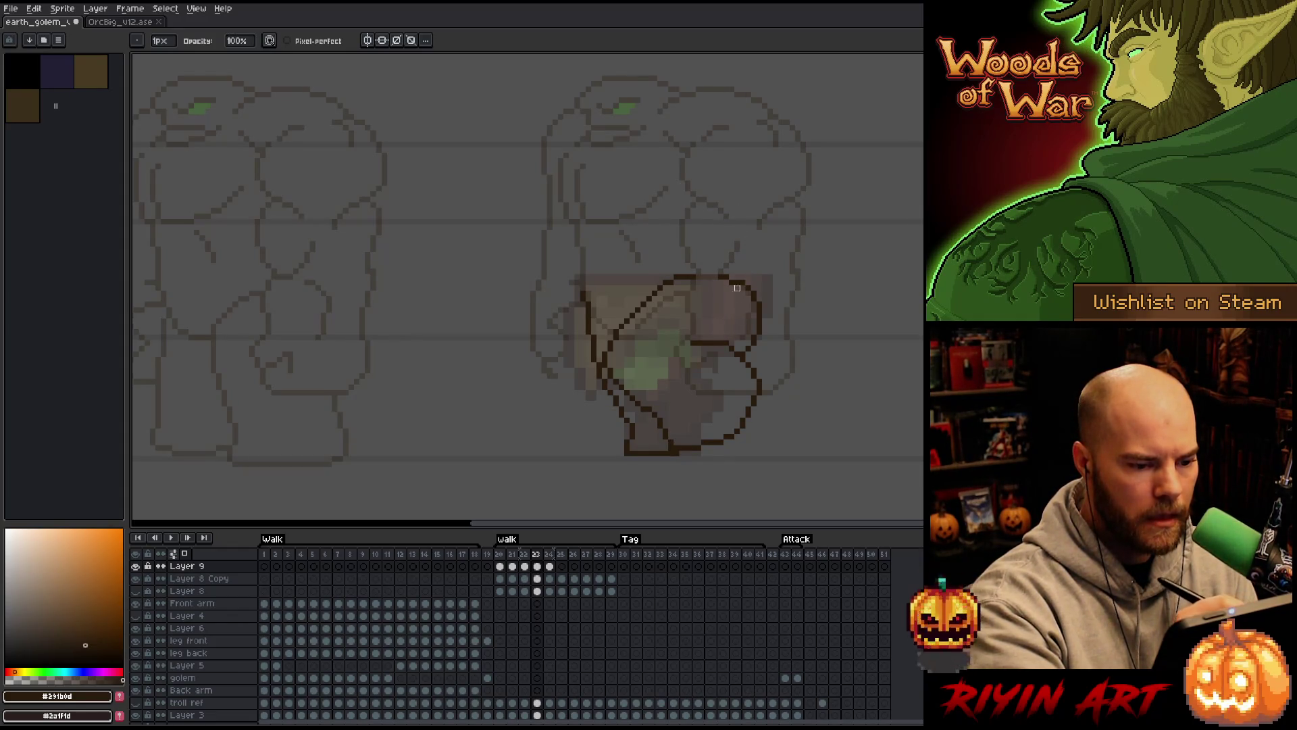
{"action": "key", "text": "b"}
{"action": "key", "text": "e"}
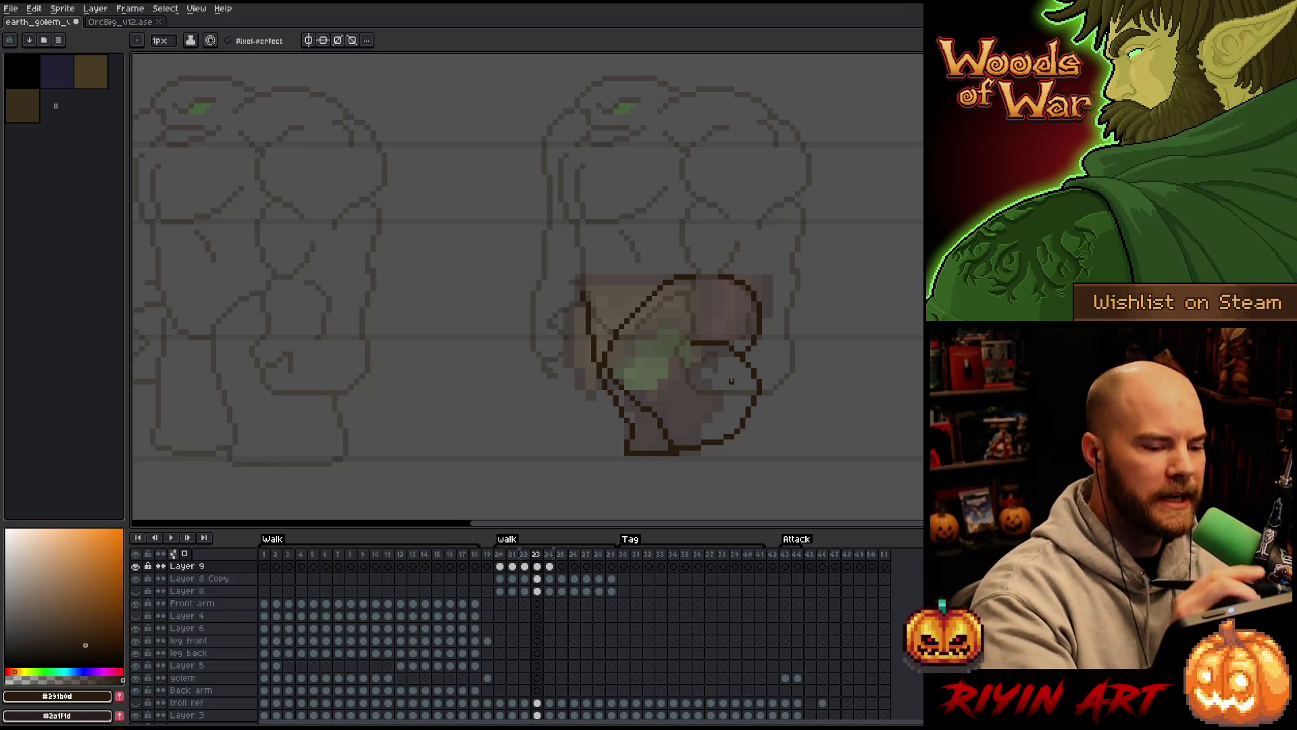
{"action": "key", "text": "v"}
{"action": "mouse_move", "coordinate": [721, 346]}
{"action": "left_mouse_down"}
{"action": "mouse_move", "coordinate": [766, 395]}
{"action": "mouse_move", "coordinate": [753, 435]}
{"action": "mouse_move", "coordinate": [714, 452]}
{"action": "mouse_move", "coordinate": [686, 402]}
{"action": "mouse_move", "coordinate": [704, 372]}
{"action": "left_mouse_up"}
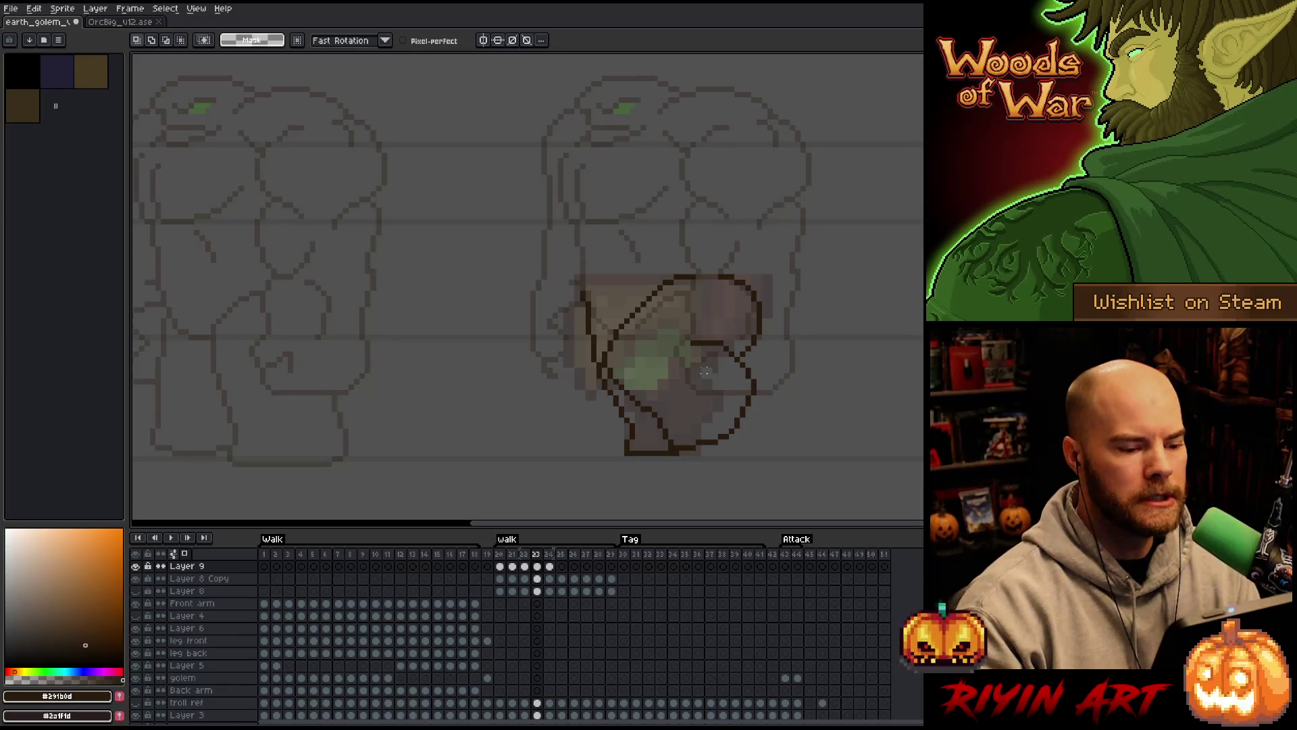
Flip between walk frames 22, 23 and 24 to compare the leg outlines
{"action": "key", "text": "Left"}
{"action": "key", "text": "Right"}
{"action": "key", "text": "Left"}
{"action": "key", "text": "Right"}
{"action": "key", "text": "Left"}
{"action": "key", "text": "Right"}
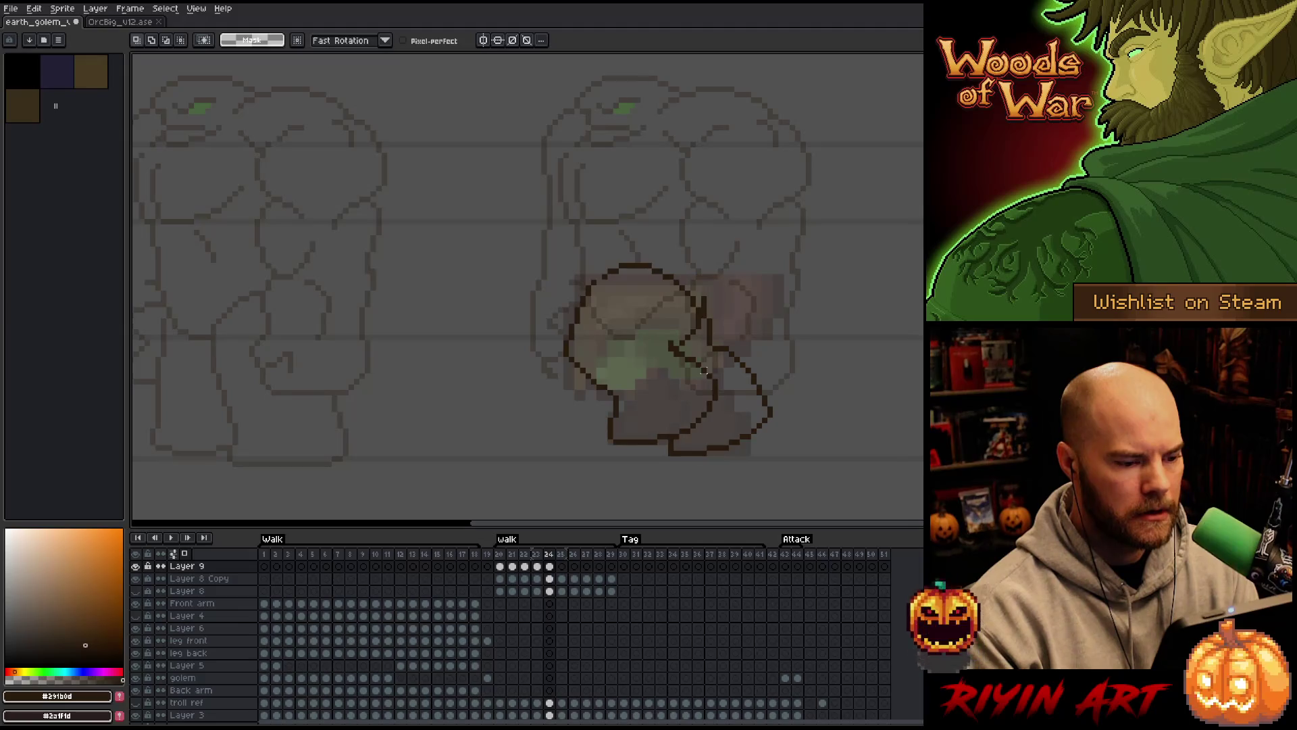
{"action": "key", "text": "Right"}
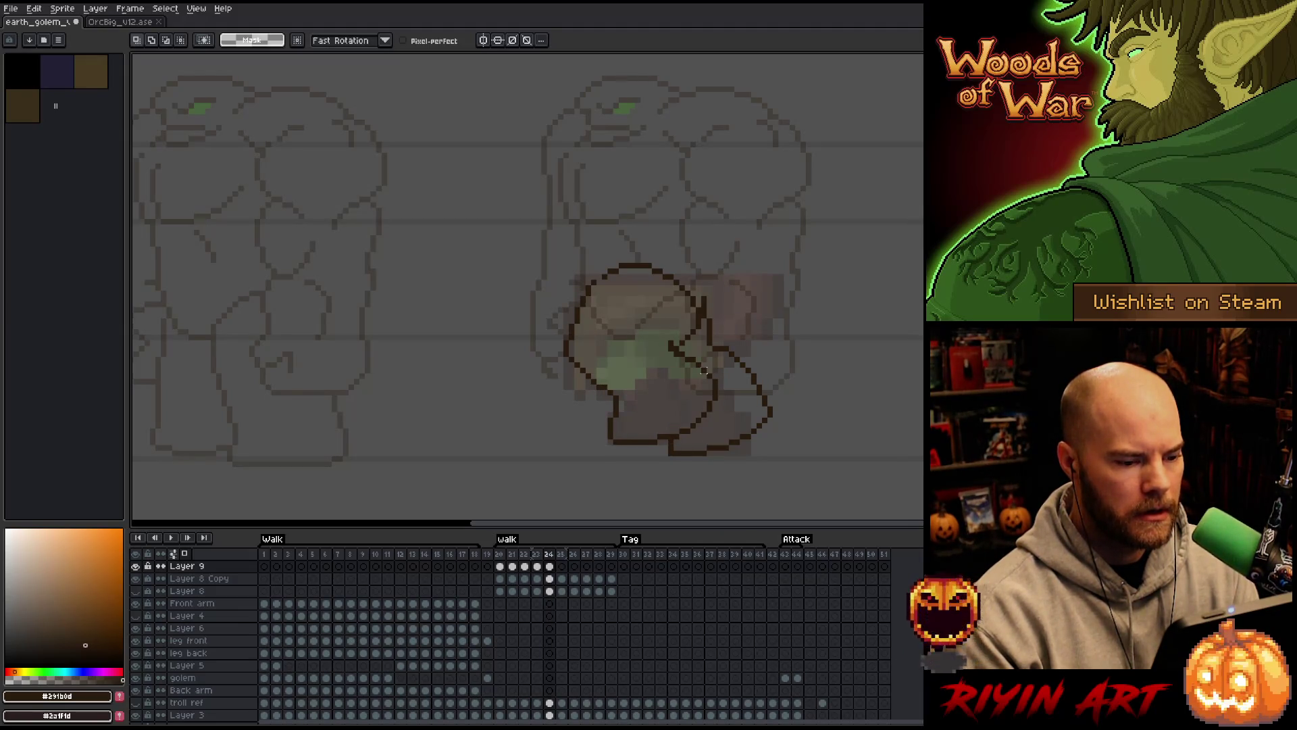
{"action": "key", "text": "Left"}
{"action": "key", "text": "Left"}
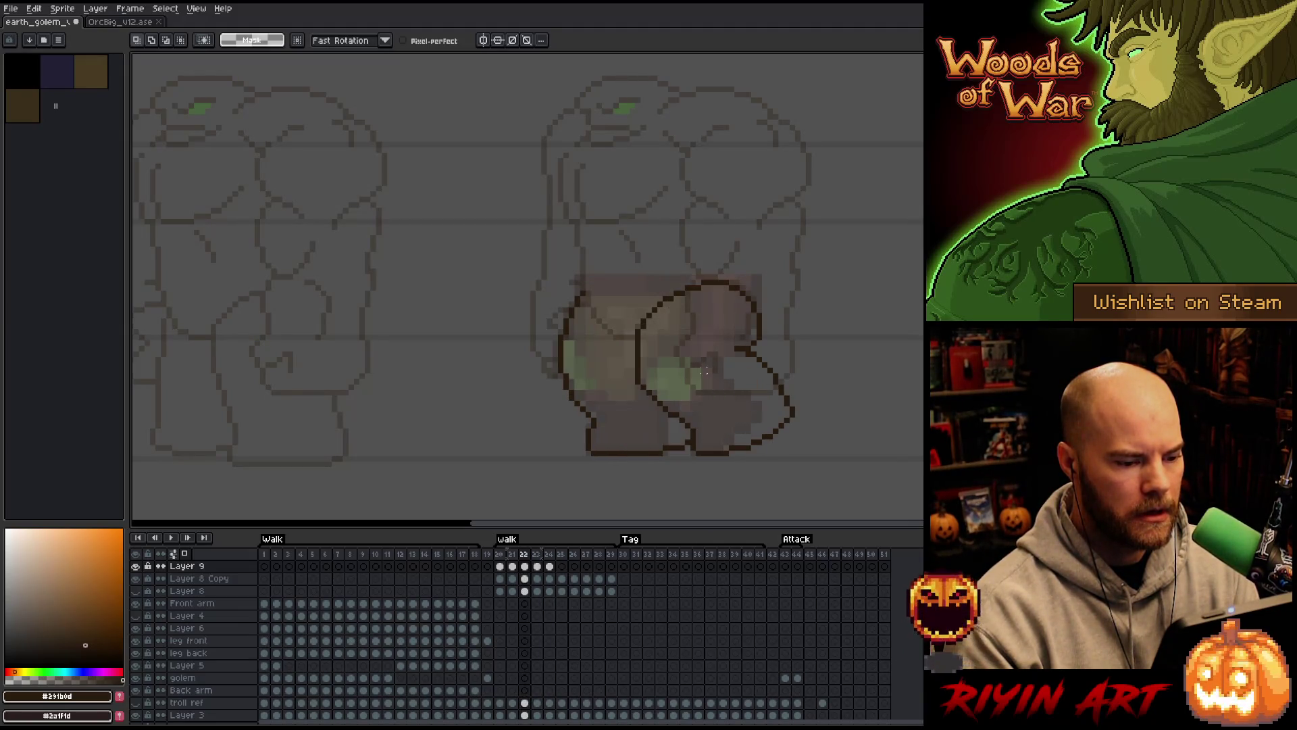
{"action": "key", "text": "Right"}
{"action": "key", "text": "Left"}
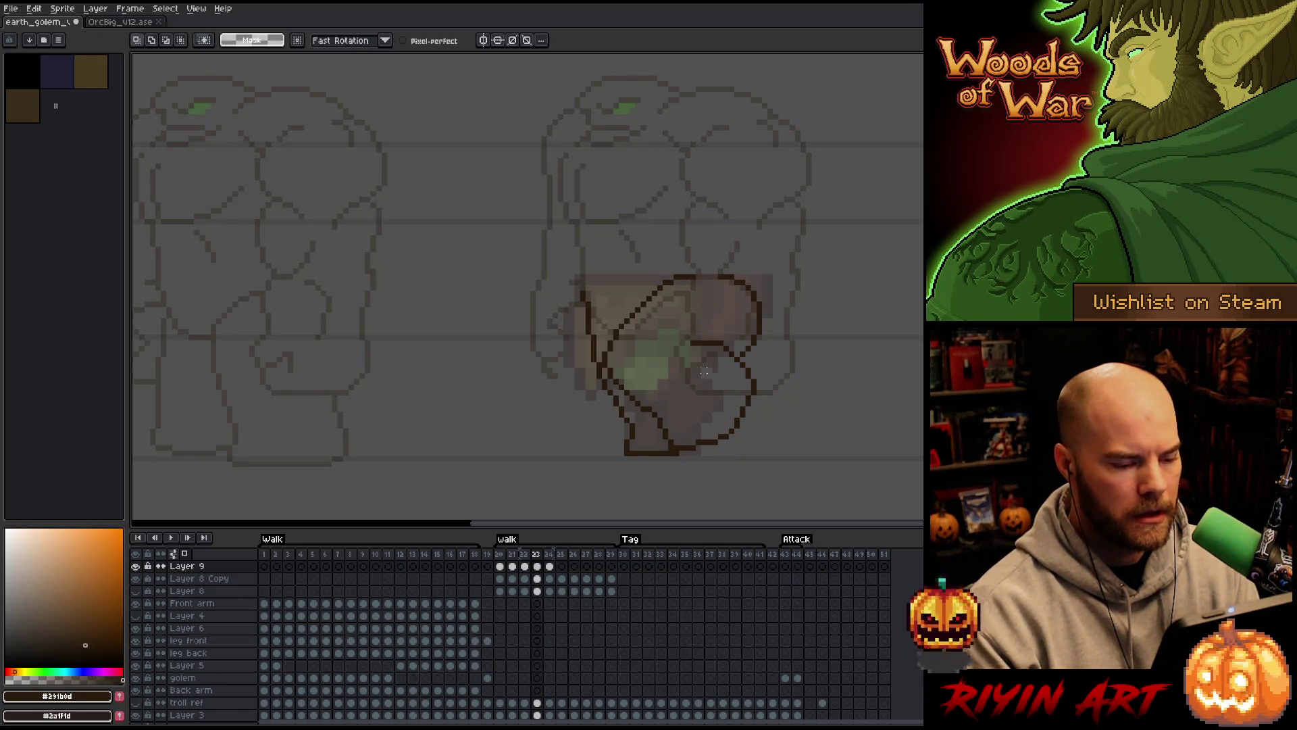
{"action": "key", "text": "Right"}
Select parts of frame 23's leg, comparing with frame 24, then clear the selection
{"action": "left_click_drag", "start_coordinate": [704, 372], "coordinate": [727, 399]}
{"action": "key", "text": "ctrl+d"}
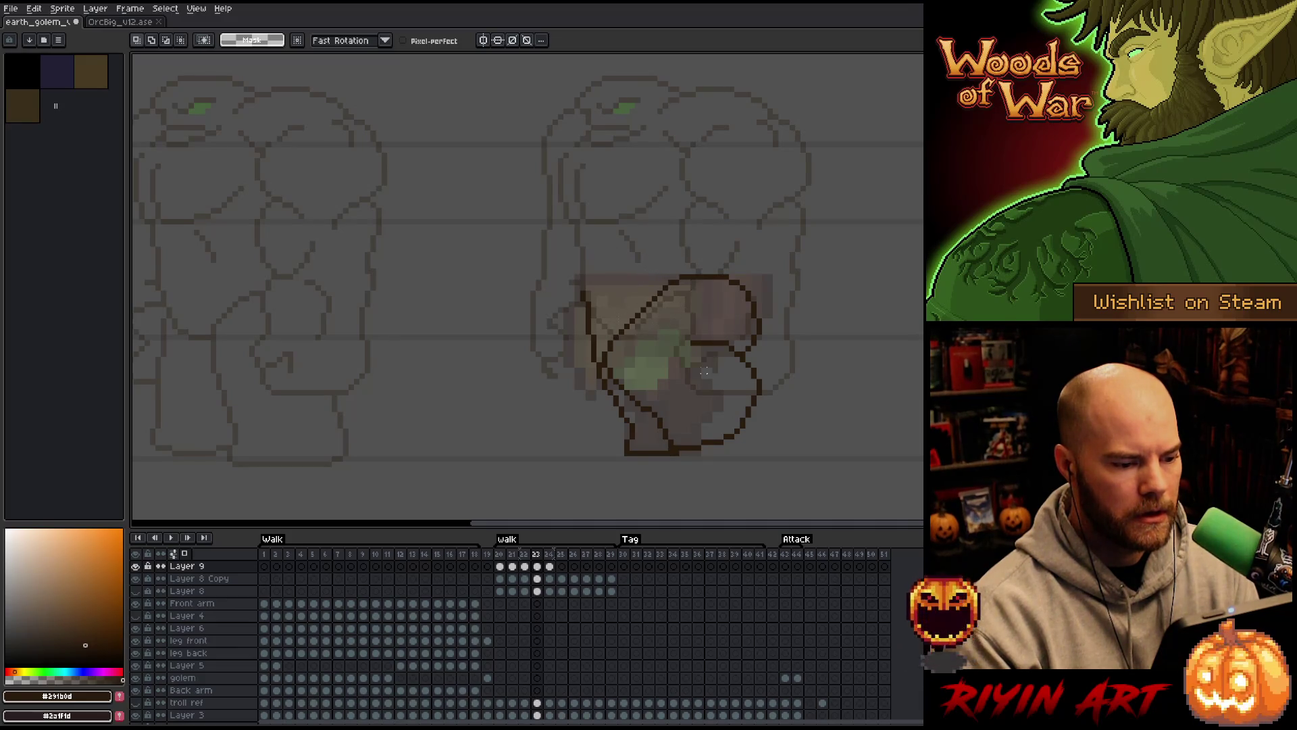
{"action": "key", "text": "Right"}
{"action": "key", "text": "Left"}
{"action": "key", "text": "ctrl+shift+d"}
{"action": "key", "text": "Right"}
{"action": "key", "text": "Left"}
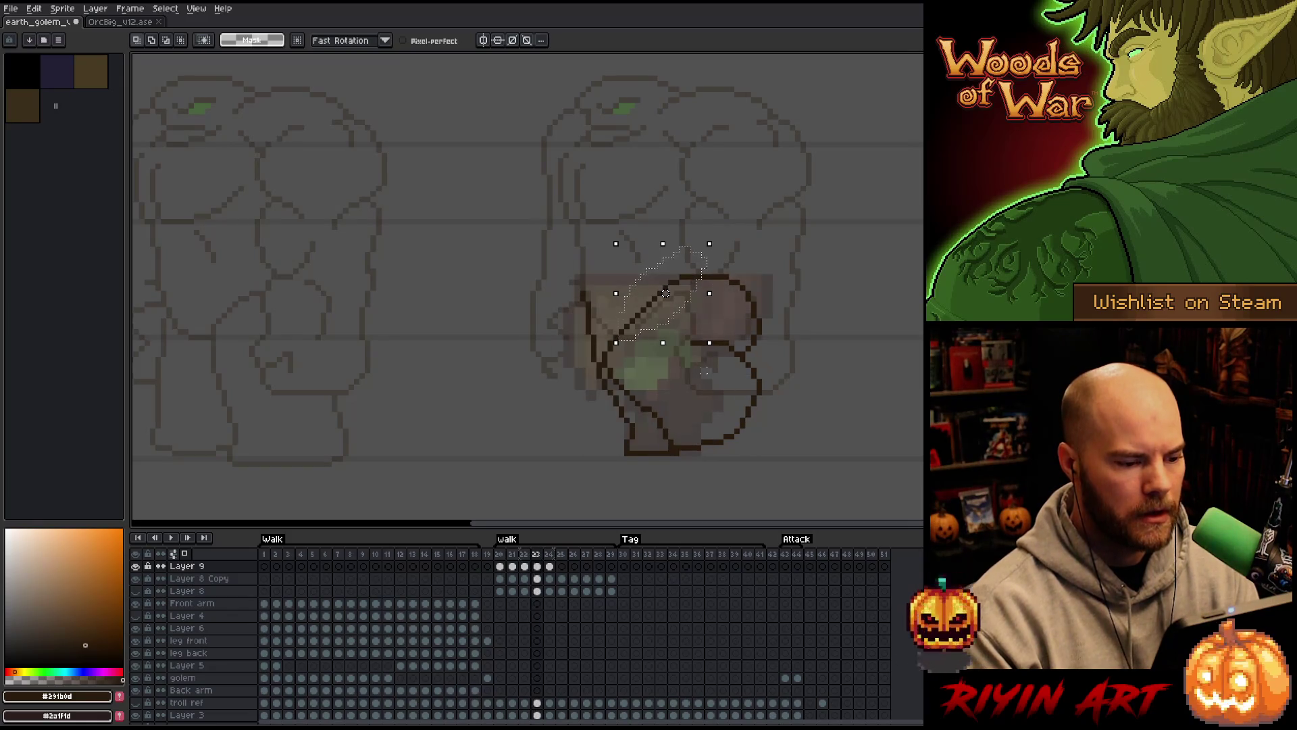
{"action": "key", "text": "ctrl+d"}
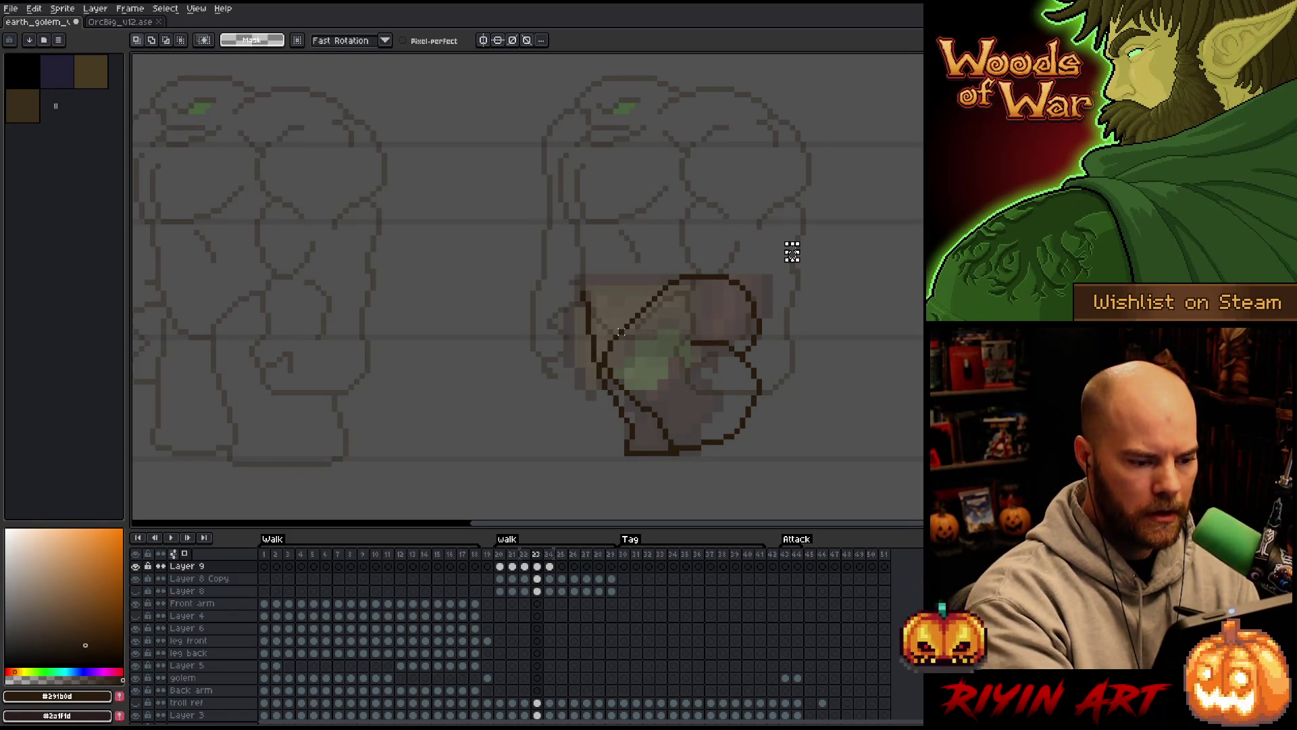
Extend the diagonal leg line up and right toward the outline's top
{"action": "key", "text": "b"}
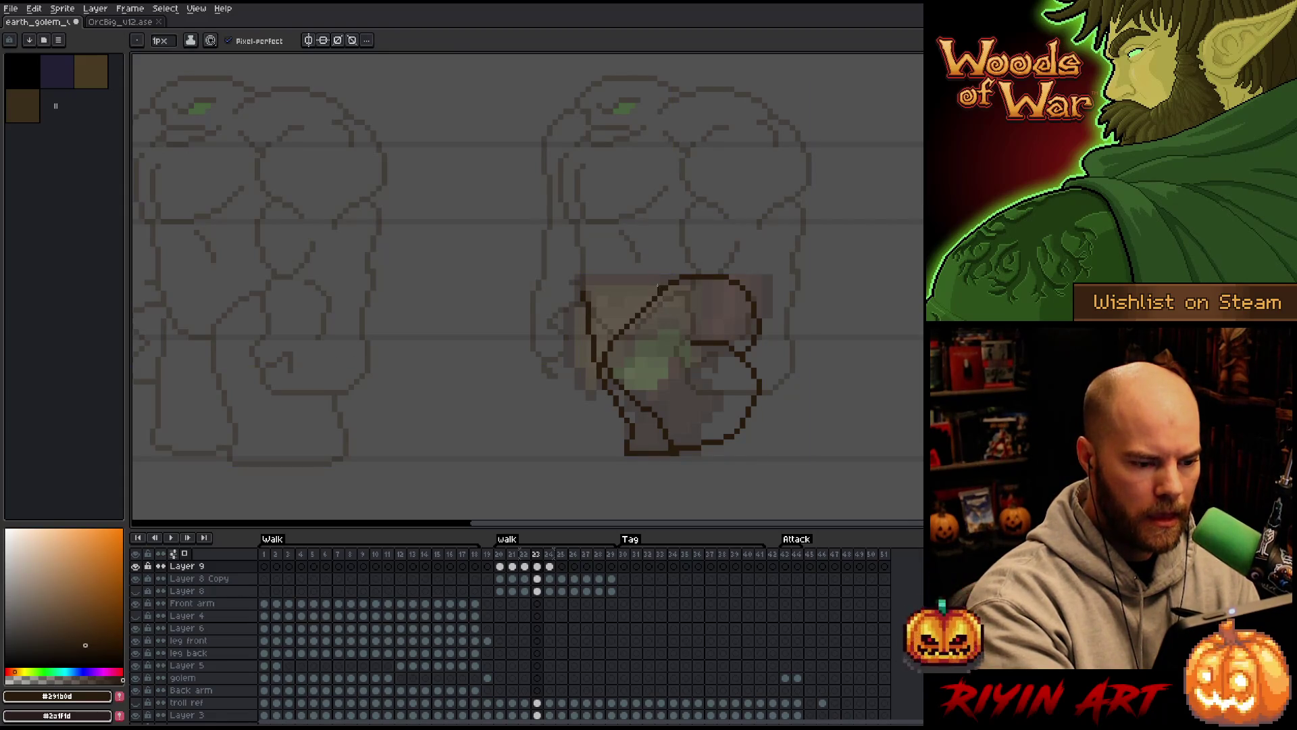
{"action": "left_click_drag", "start_coordinate": [620, 327], "coordinate": [654, 292]}
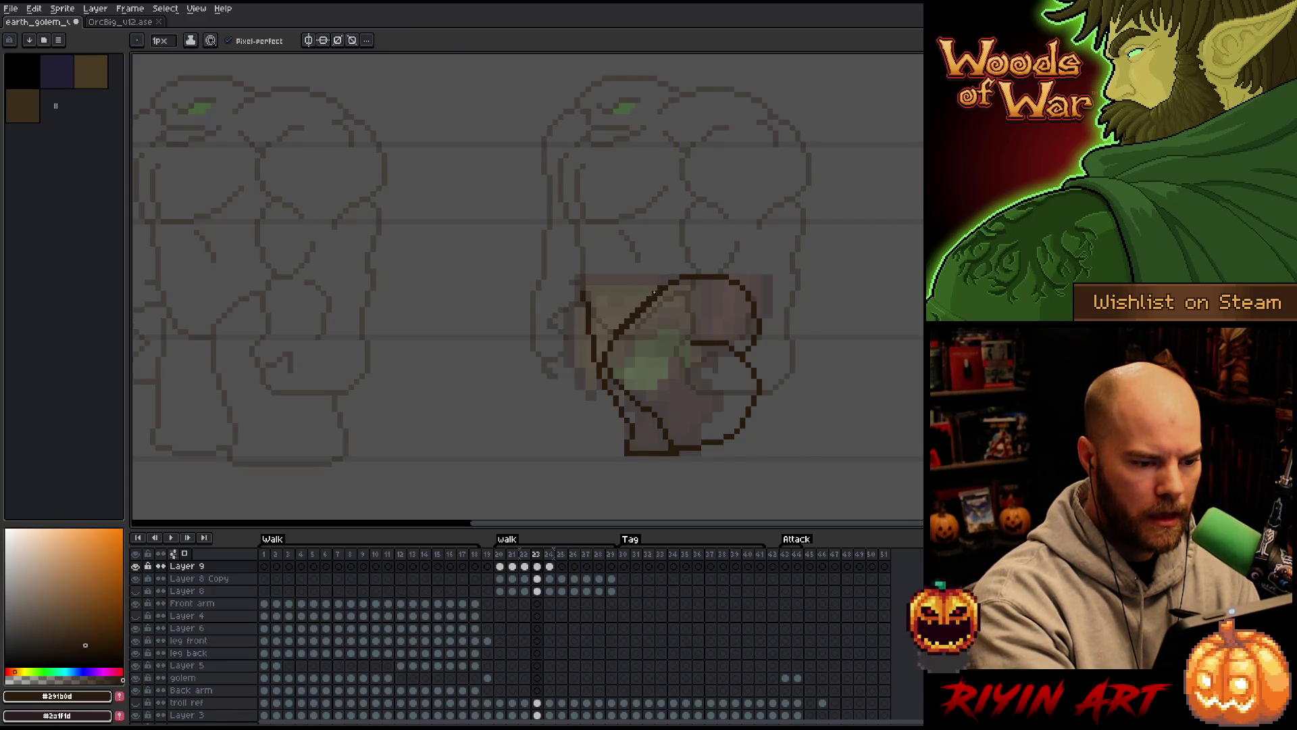
{"action": "key", "text": "e"}
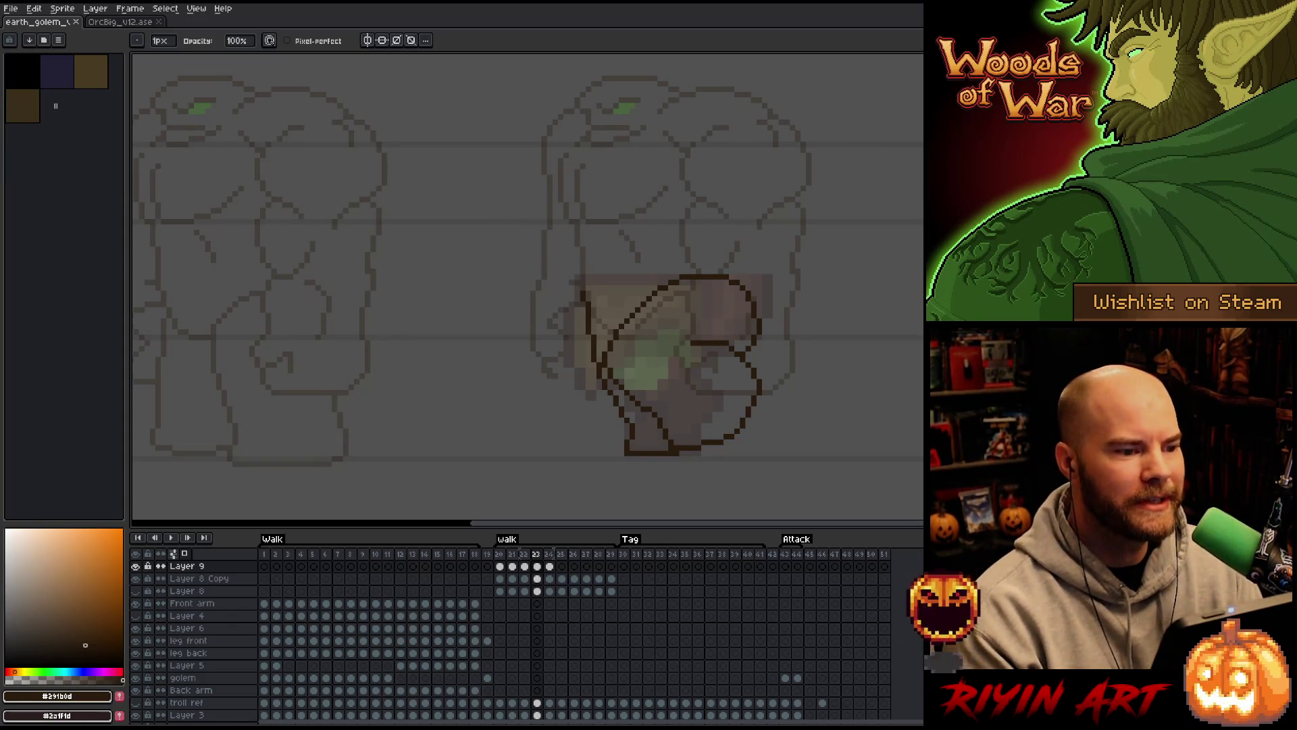
Play the walk animation to review the redrawn frame 23–24 leg outlines
{"action": "key", "text": "Return"}
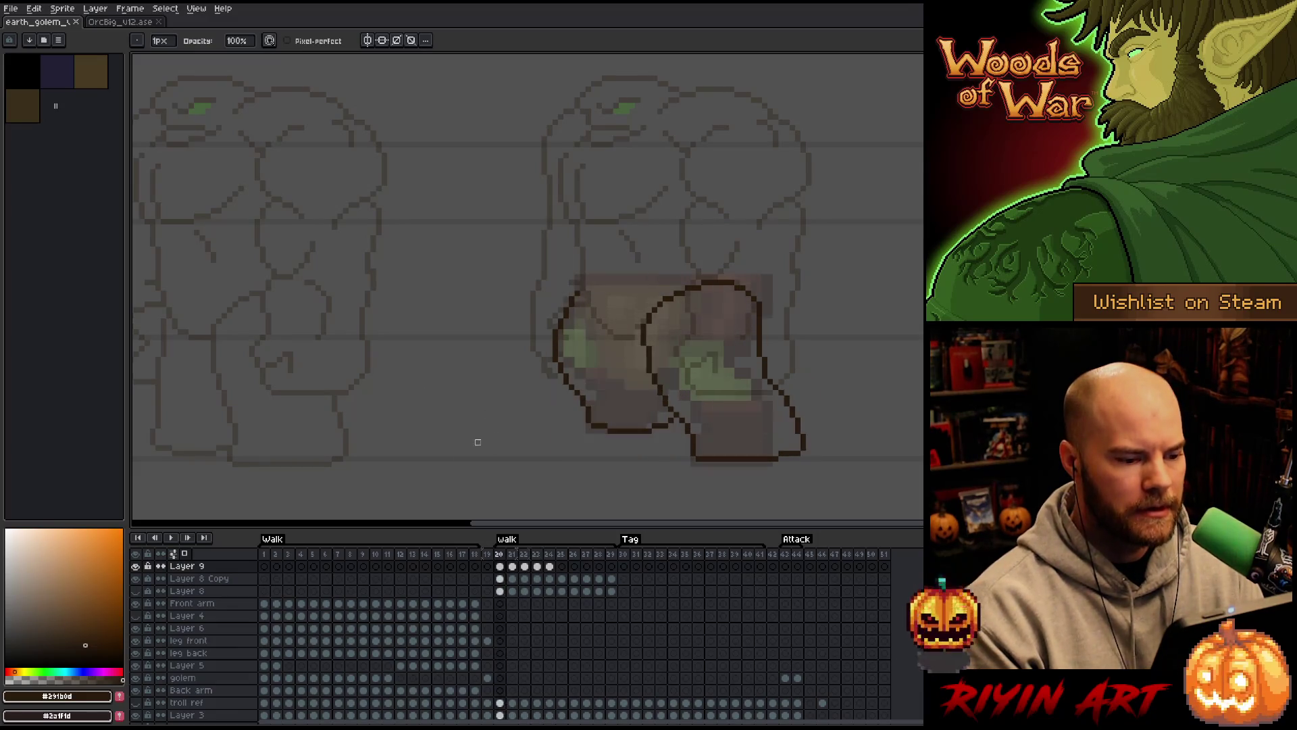
Open Layer 7's properties and raise its opacity to full
{"action": "scroll", "coordinate": [550, 266], "scroll_direction": "down", "scroll_amount": 2}
{"action": "key", "text": "Left"}
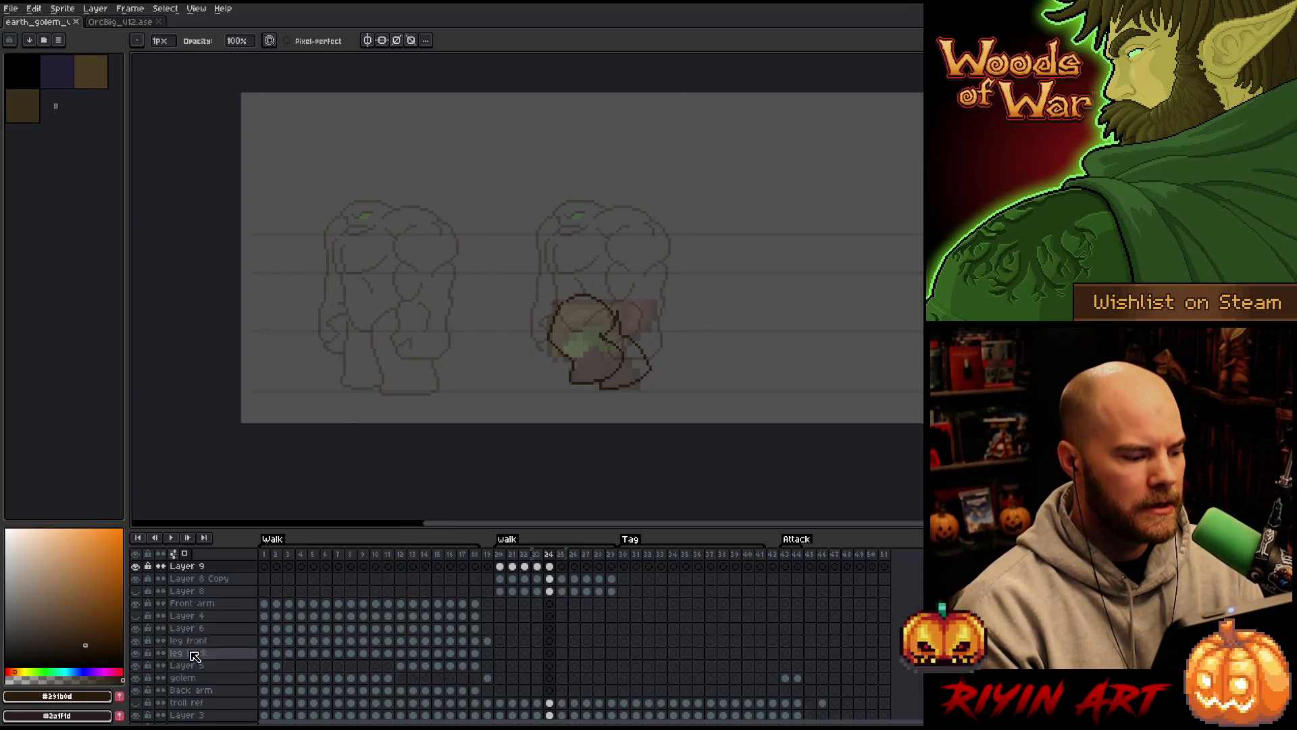
{"action": "scroll", "coordinate": [175, 582], "scroll_direction": "up", "scroll_amount": 1}
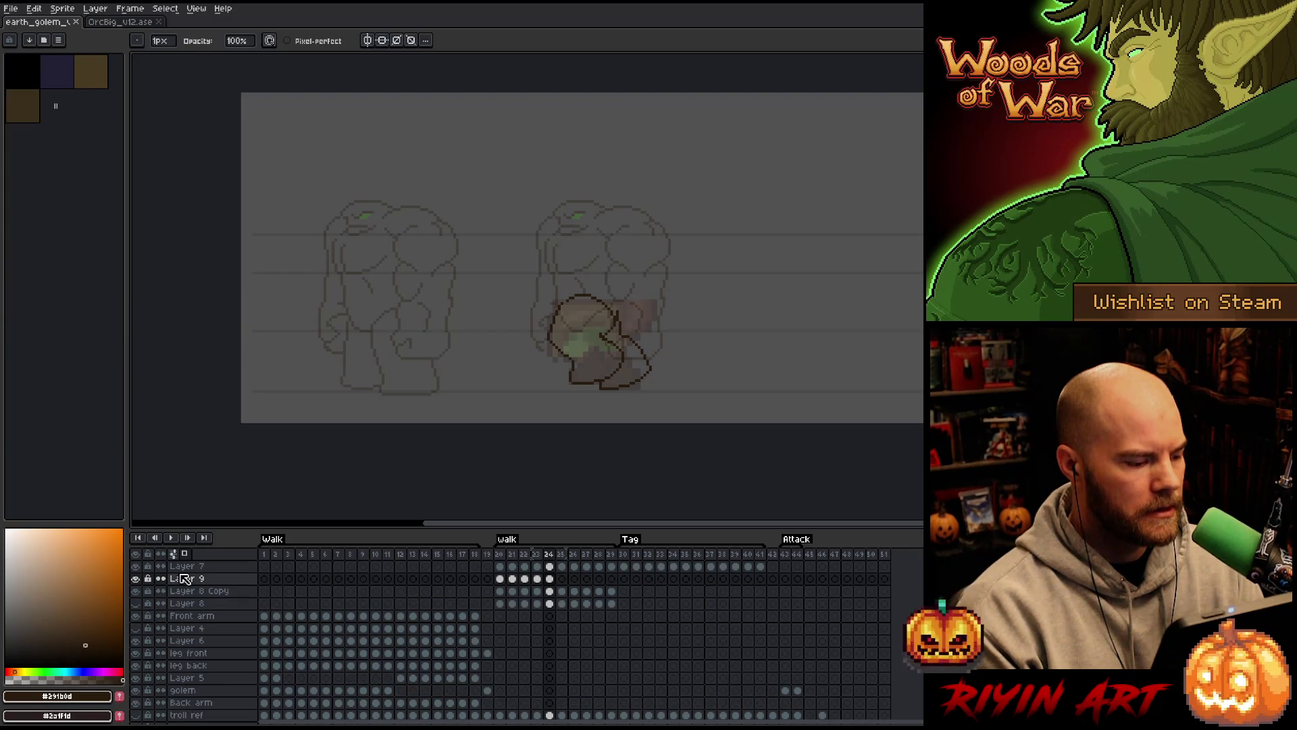
{"action": "double_click", "coordinate": [182, 566]}
{"action": "left_click_drag", "start_coordinate": [338, 122], "coordinate": [508, 114]}
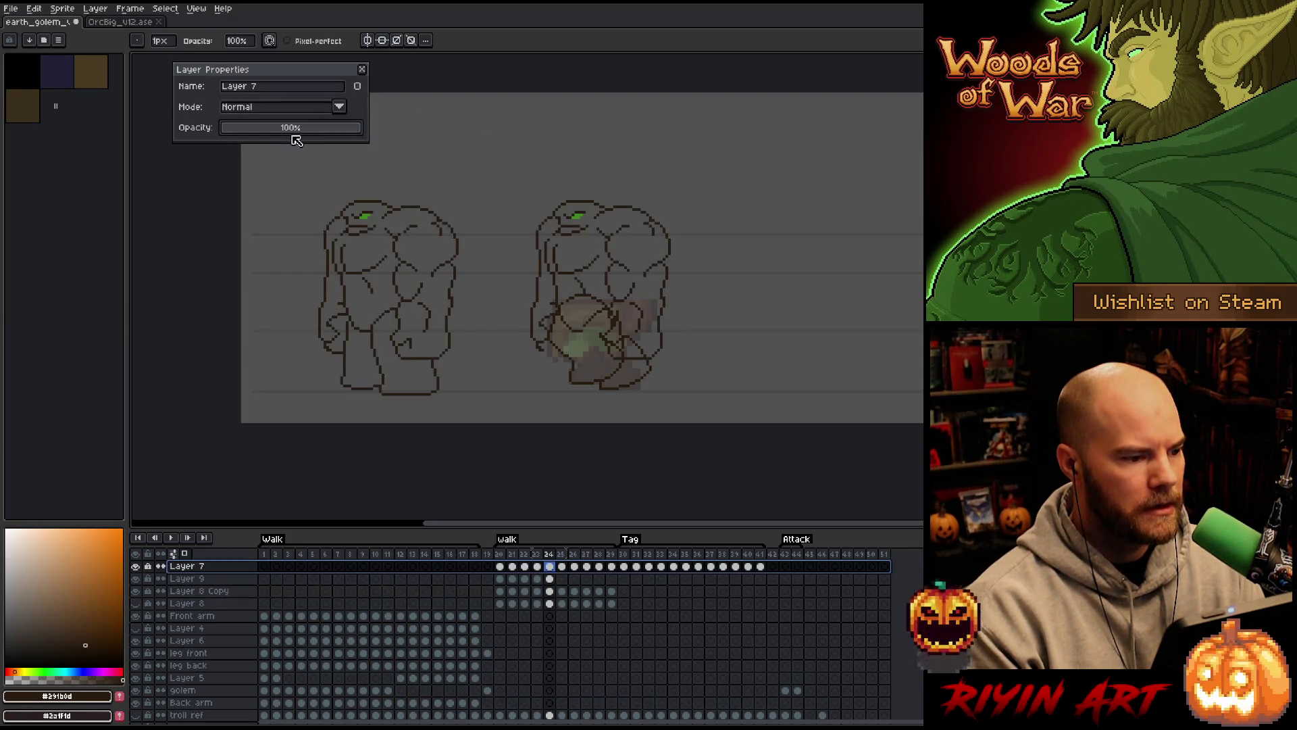
Play and stop the animation, then go to frame 25 on Layer 9
{"action": "scroll", "coordinate": [503, 169], "scroll_direction": "up", "scroll_amount": 1}
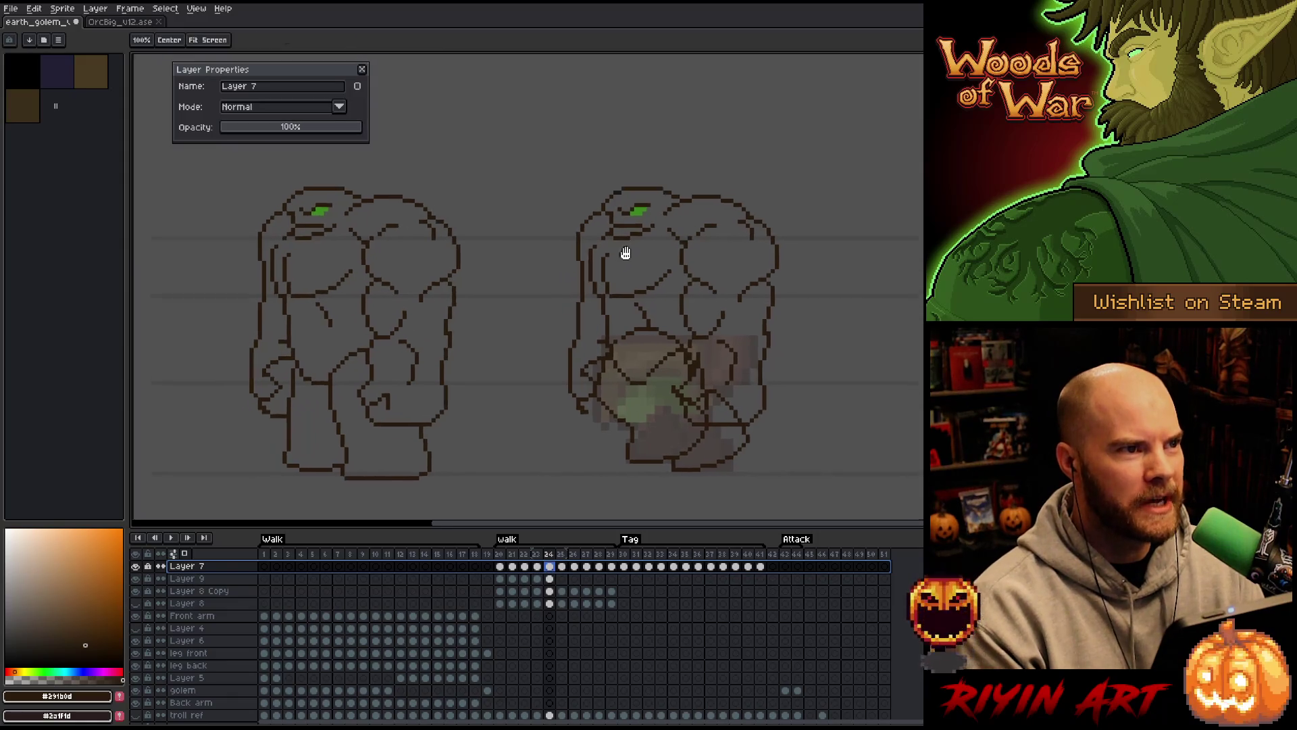
{"action": "key", "text": "Return"}
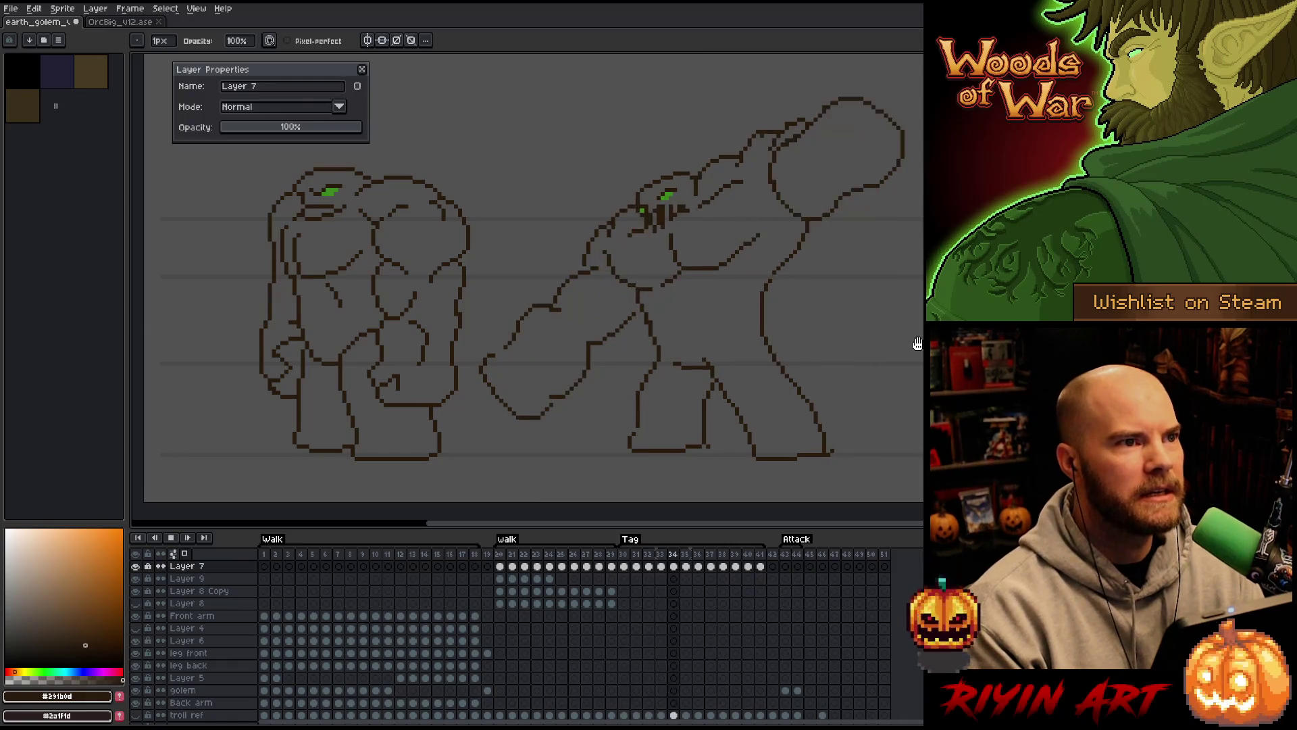
{"action": "left_click", "coordinate": [550, 579]}
{"action": "left_click", "coordinate": [500, 579]}
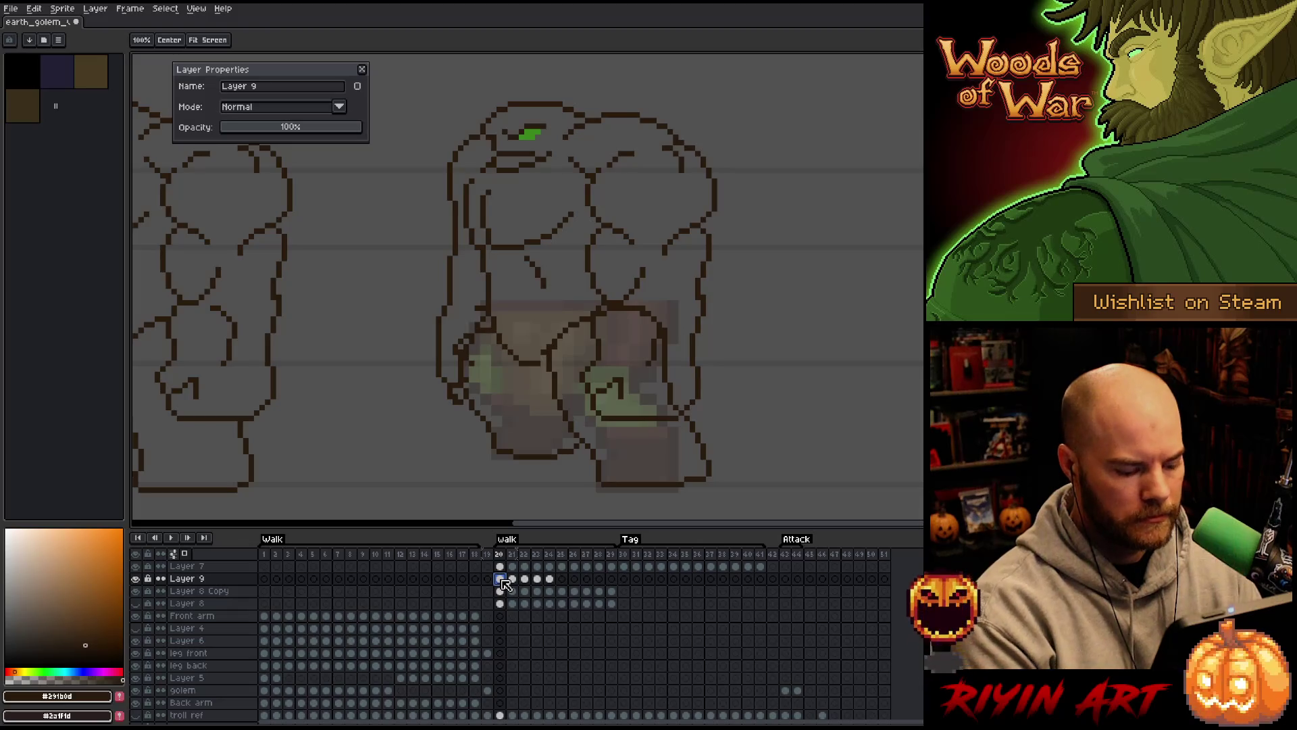
{"action": "left_click", "coordinate": [562, 579]}
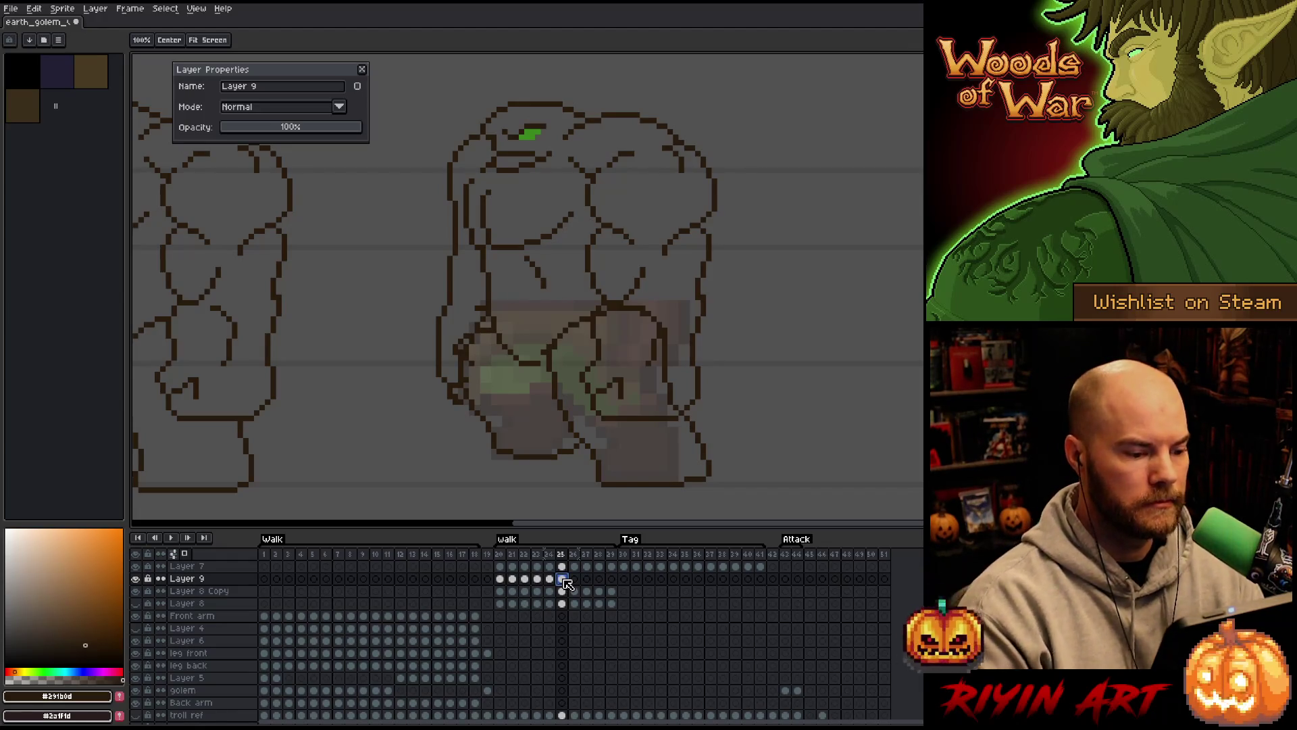
{"action": "key", "text": "Left"}
{"action": "key", "text": "b"}
{"action": "left_click", "coordinate": [563, 580]}
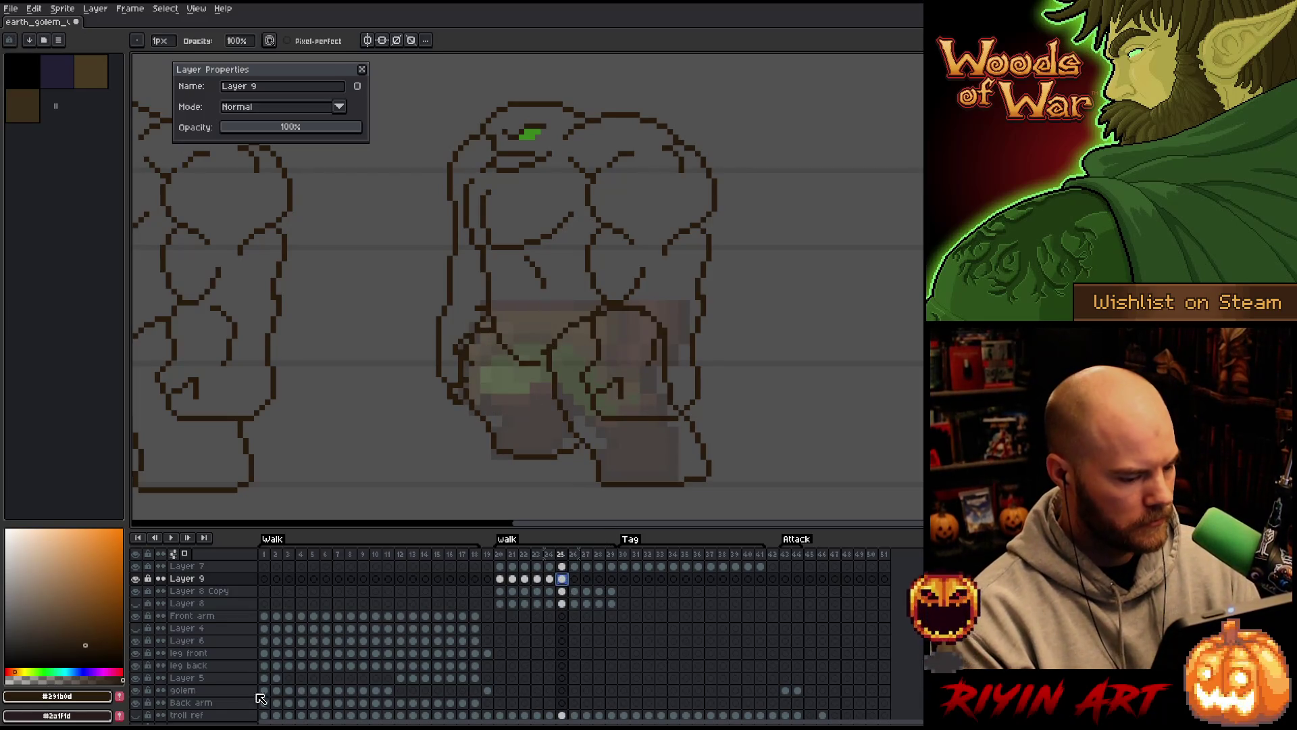
Hide Layers 2 and 3 and set Layer 7 opacity to about 33%
{"action": "scroll", "coordinate": [196, 703], "scroll_direction": "down", "scroll_amount": 1}
{"action": "left_click", "coordinate": [135, 704]}
{"action": "left_click", "coordinate": [135, 693]}
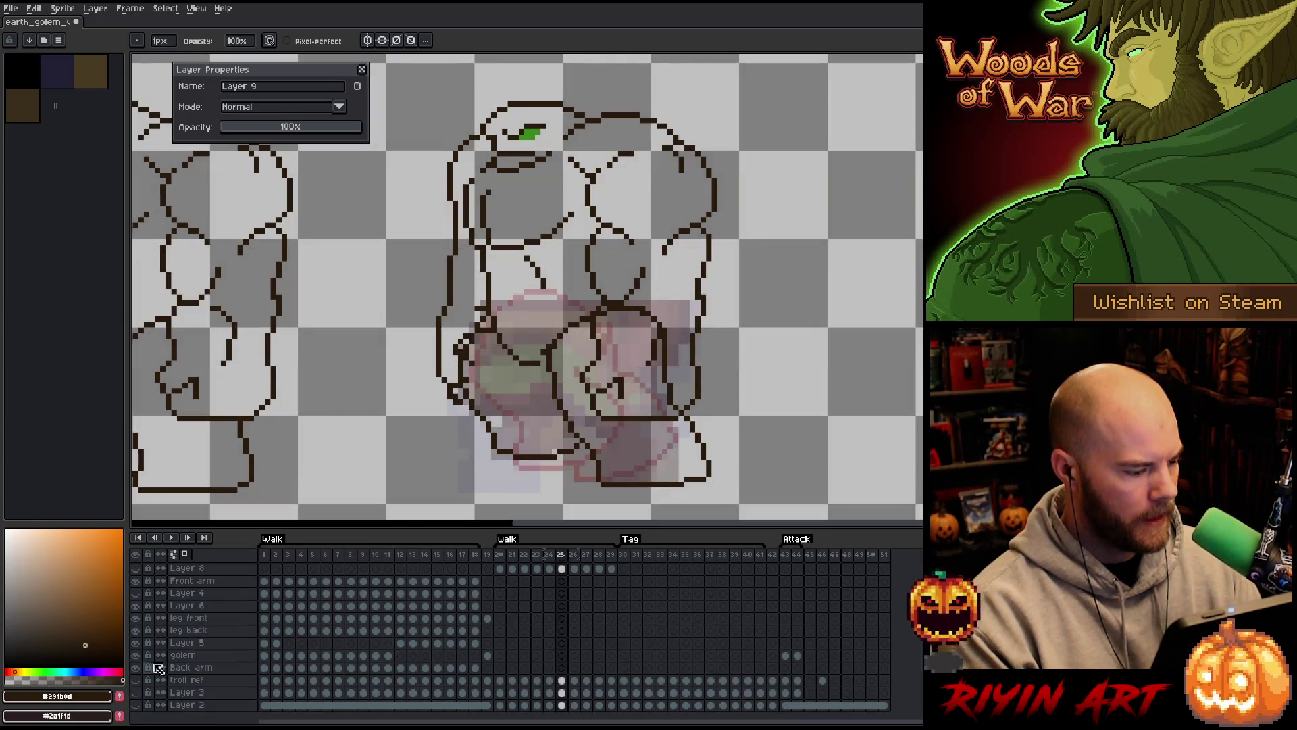
{"action": "scroll", "coordinate": [189, 561], "scroll_direction": "up", "scroll_amount": 1}
{"action": "left_click", "coordinate": [187, 569]}
{"action": "left_click", "coordinate": [274, 128]}
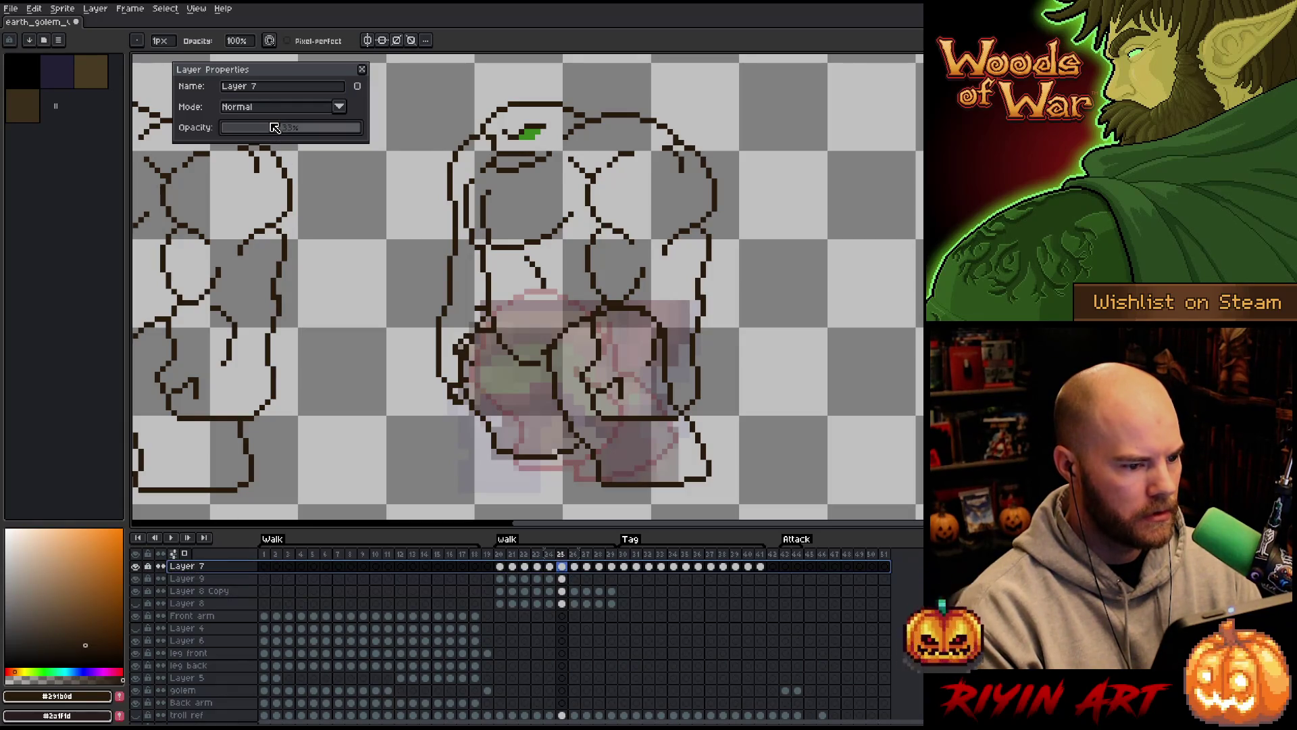
Close the layer properties, pan onto the legs and compare frame 25 with neighbouring frames
{"action": "left_click", "coordinate": [362, 70]}
{"action": "scroll", "coordinate": [534, 336], "scroll_direction": "up", "scroll_amount": 1}
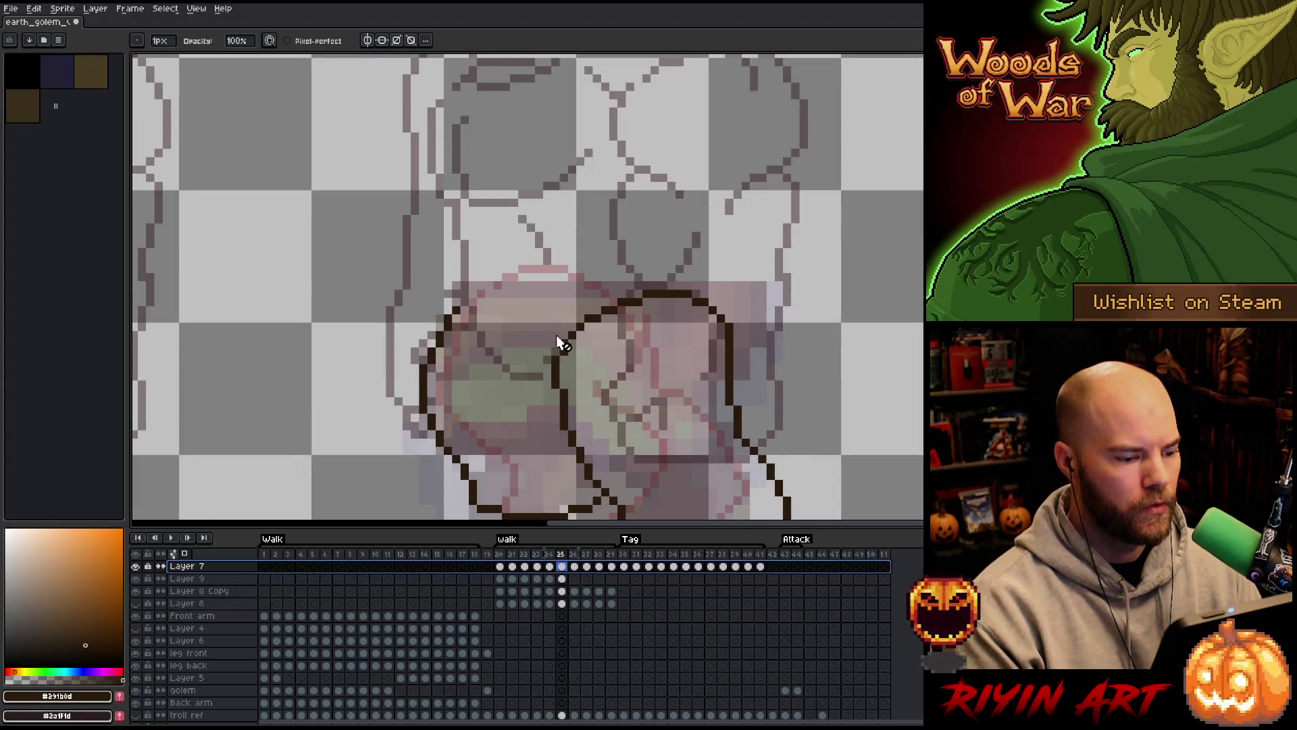
{"action": "left_click_drag", "start_coordinate": [605, 348], "coordinate": [590, 278]}
{"action": "key", "text": "Return"}
{"action": "key", "text": "Return"}
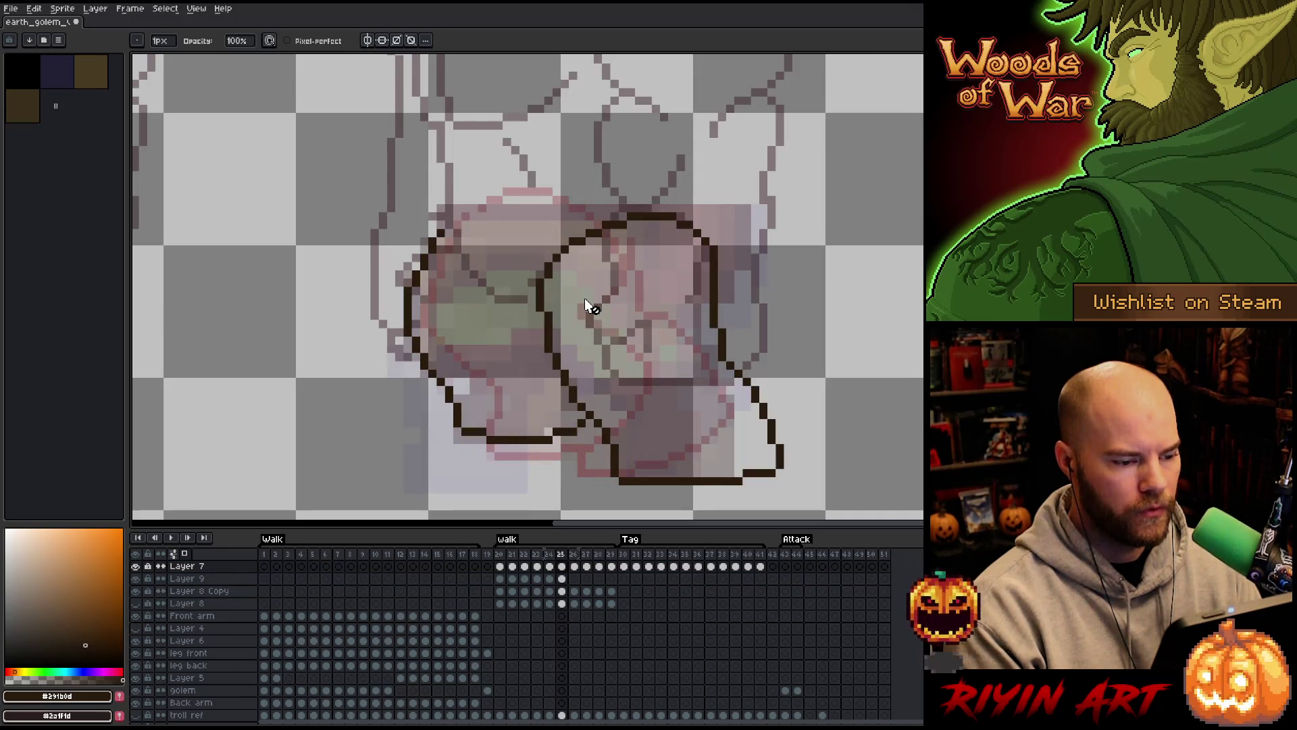
{"action": "key", "text": "Right"}
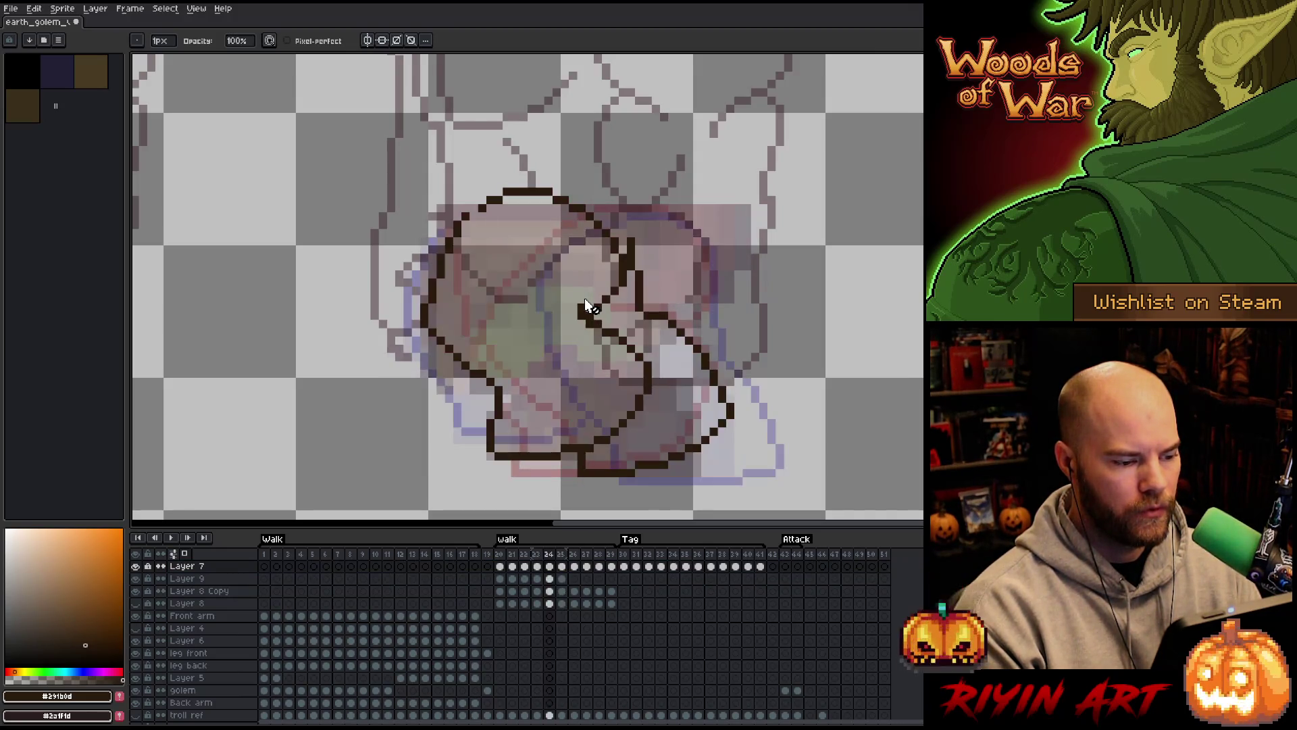
{"action": "key", "text": "Left"}
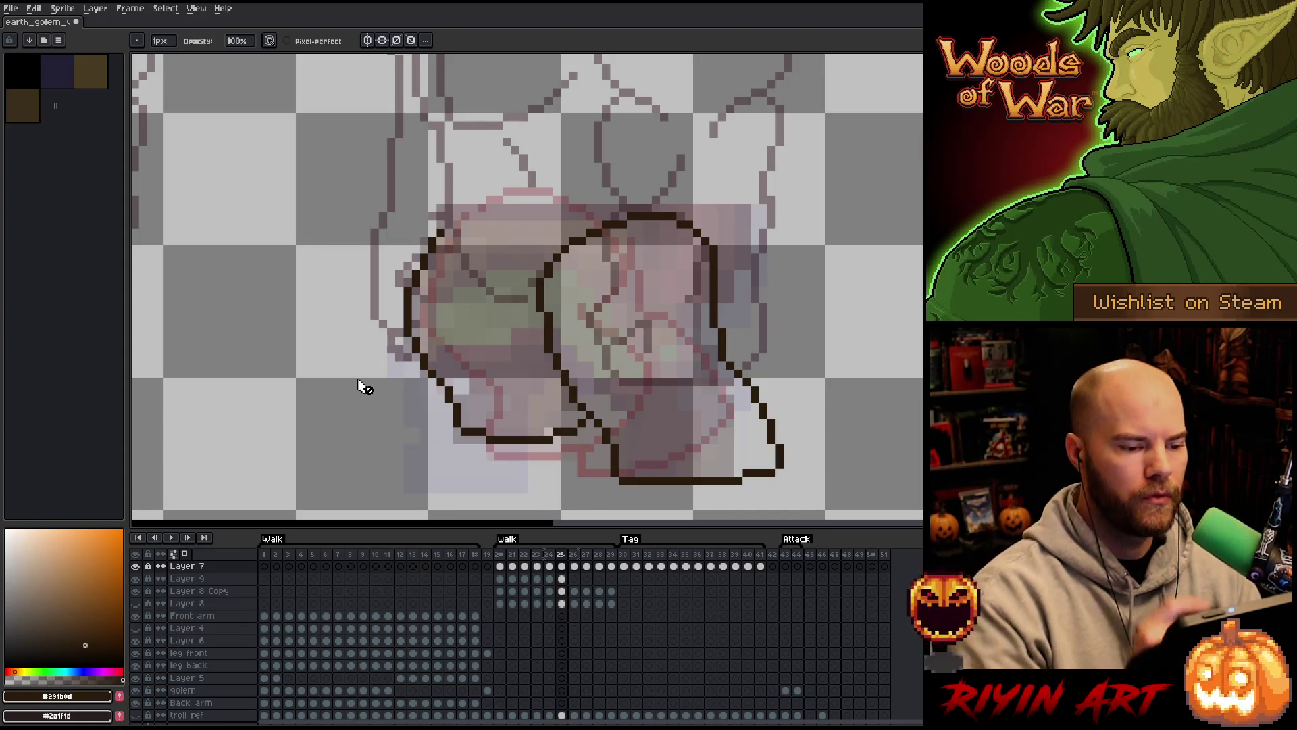
On Layer 9, erase the outline's right segment and shift its upper loop left
{"action": "key", "text": "m"}
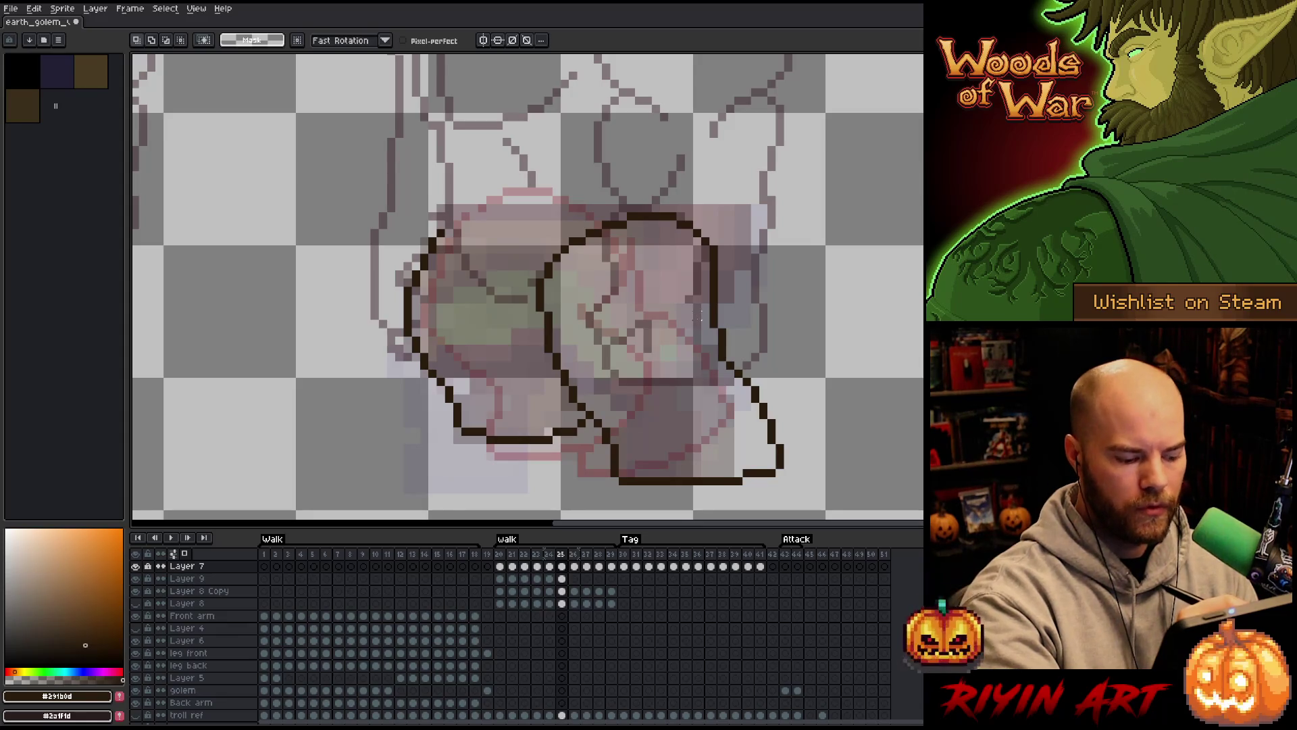
{"action": "key", "text": "e"}
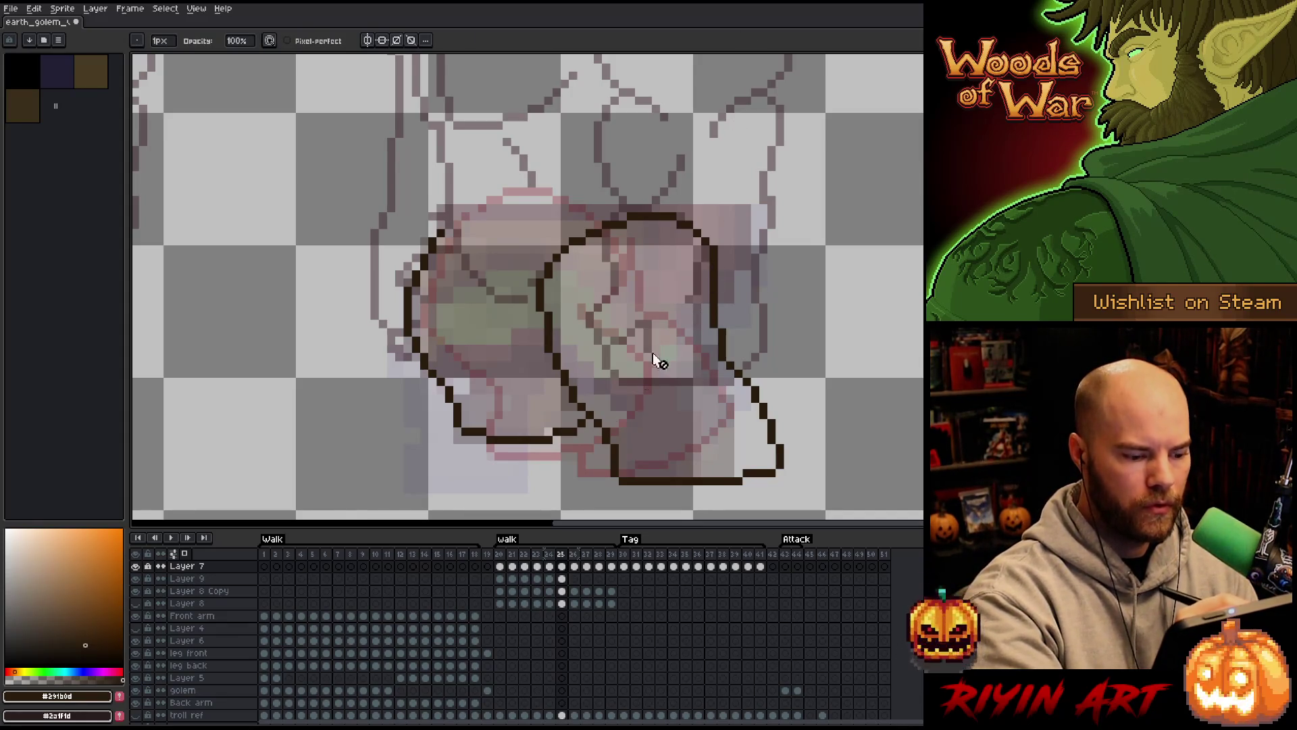
{"action": "left_click", "coordinate": [562, 579]}
{"action": "mouse_move", "coordinate": [715, 311]}
{"action": "left_mouse_down"}
{"action": "mouse_move", "coordinate": [715, 240]}
{"action": "mouse_move", "coordinate": [635, 307]}
{"action": "mouse_move", "coordinate": [516, 270]}
{"action": "mouse_move", "coordinate": [715, 227]}
{"action": "mouse_move", "coordinate": [660, 232]}
{"action": "mouse_move", "coordinate": [720, 346]}
{"action": "left_mouse_up"}
{"action": "key", "text": "q"}
{"action": "left_click", "coordinate": [696, 216]}
{"action": "key", "text": "b"}
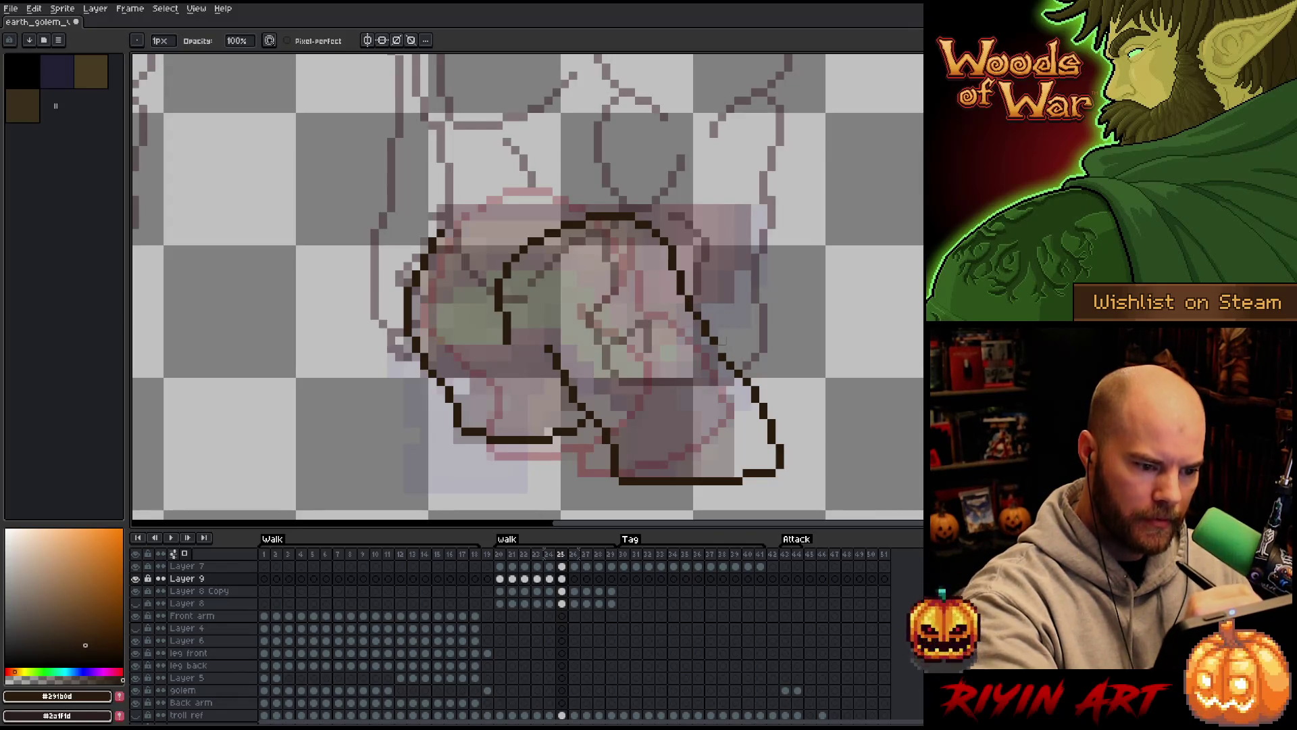
Erase the short vertical segment of the frame 25 leg outline
{"action": "key", "text": "e"}
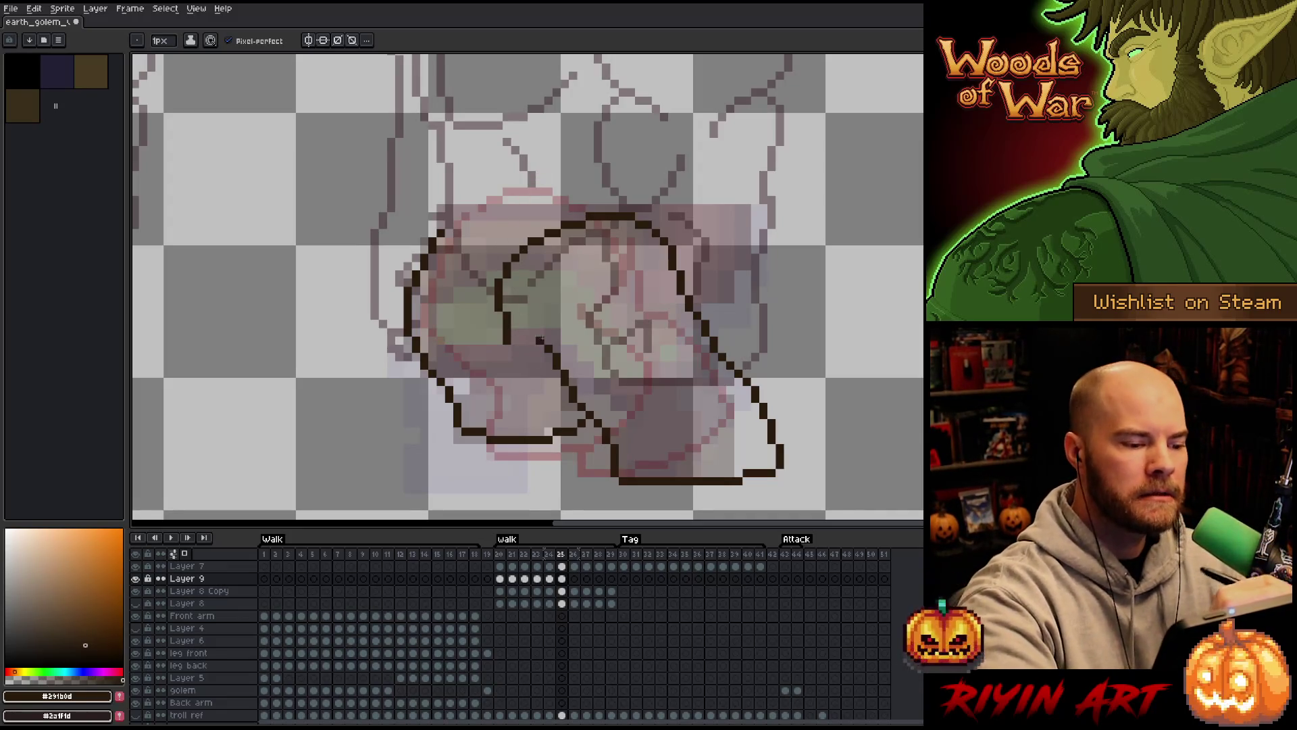
{"action": "key", "text": "e"}
{"action": "left_click_drag", "start_coordinate": [492, 282], "coordinate": [506, 324]}
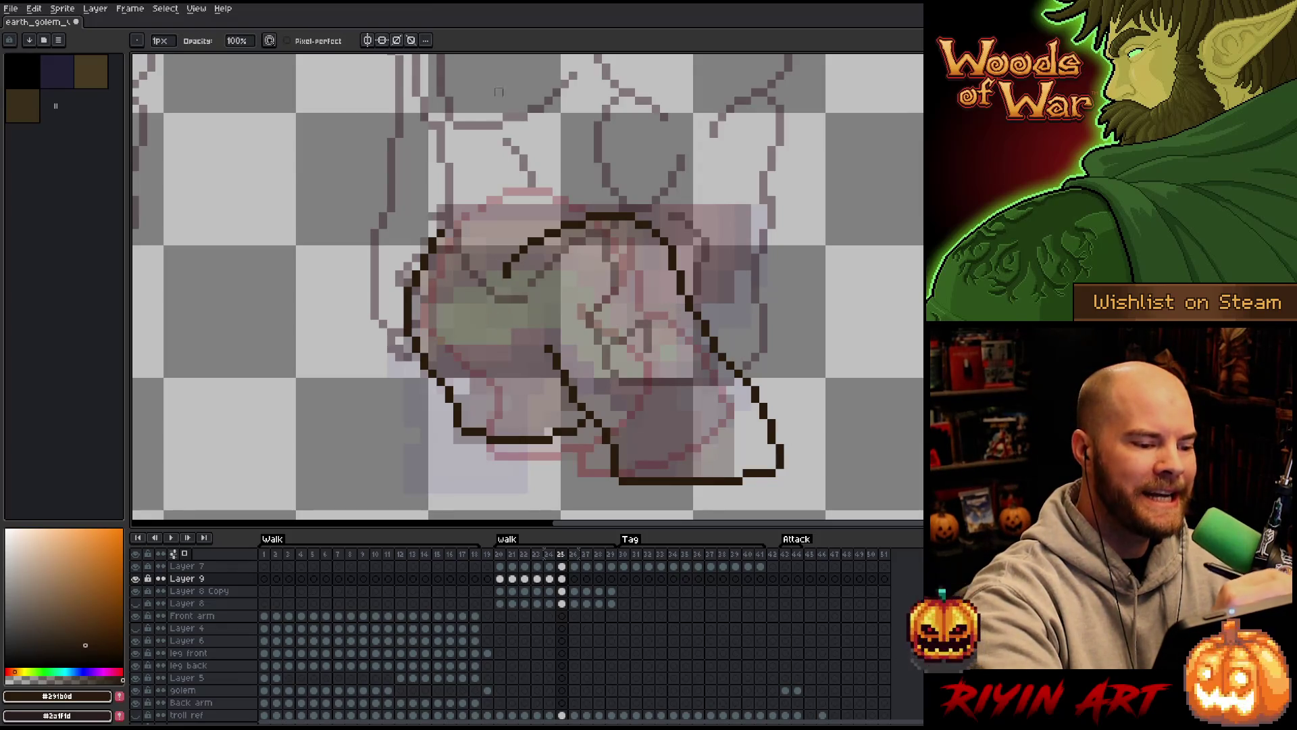
{"action": "key", "text": "b"}
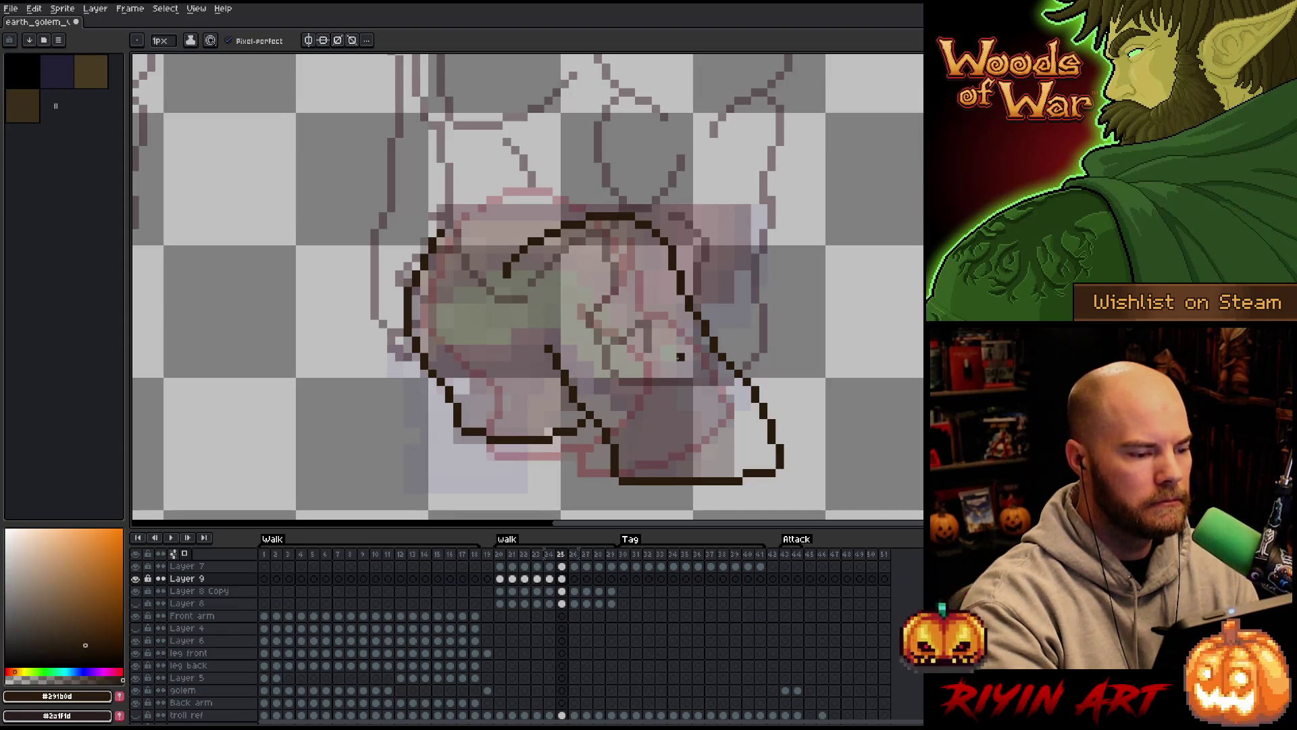
{"action": "key", "text": "e"}
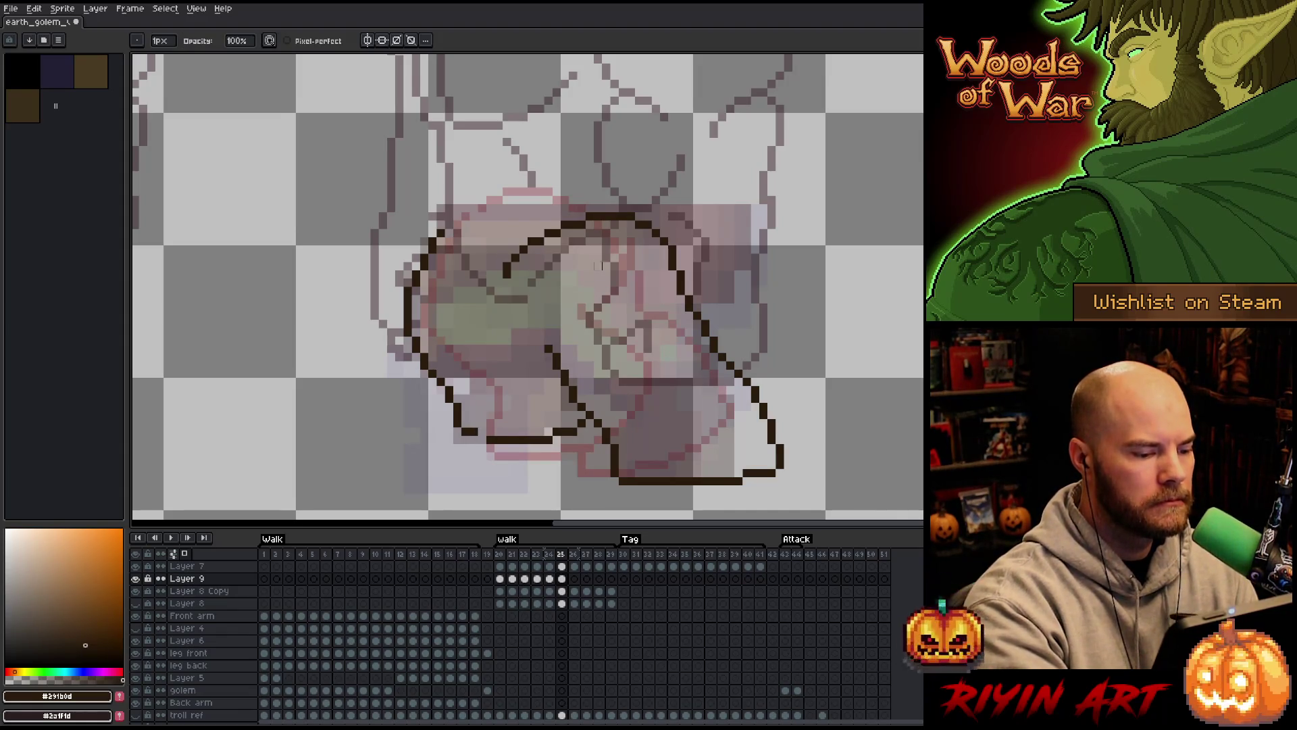
{"action": "key", "text": "b"}
{"action": "key", "text": "ctrl+z"}
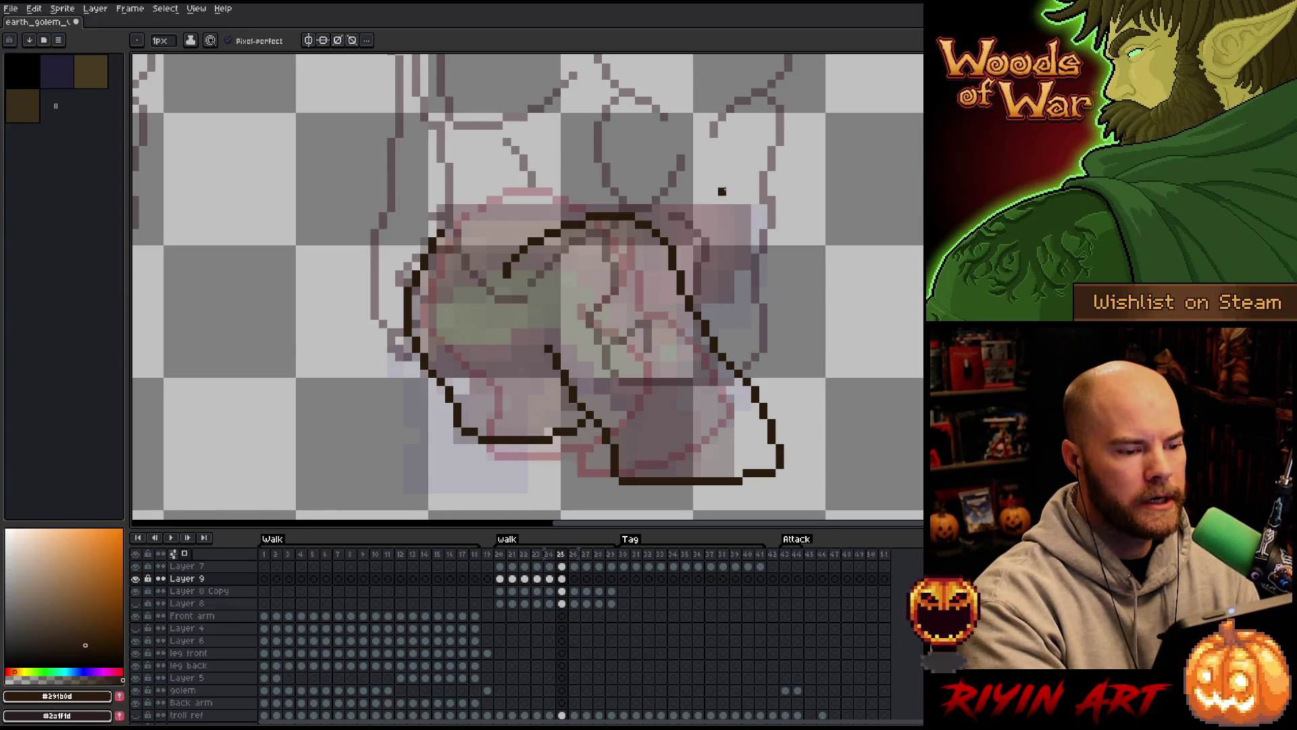
Erase the leg's inner dark curve, then try and undo a new inner line
{"action": "key", "text": "e"}
{"action": "mouse_move", "coordinate": [587, 217]}
{"action": "left_mouse_down"}
{"action": "mouse_move", "coordinate": [508, 274]}
{"action": "mouse_move", "coordinate": [524, 265]}
{"action": "left_mouse_up"}
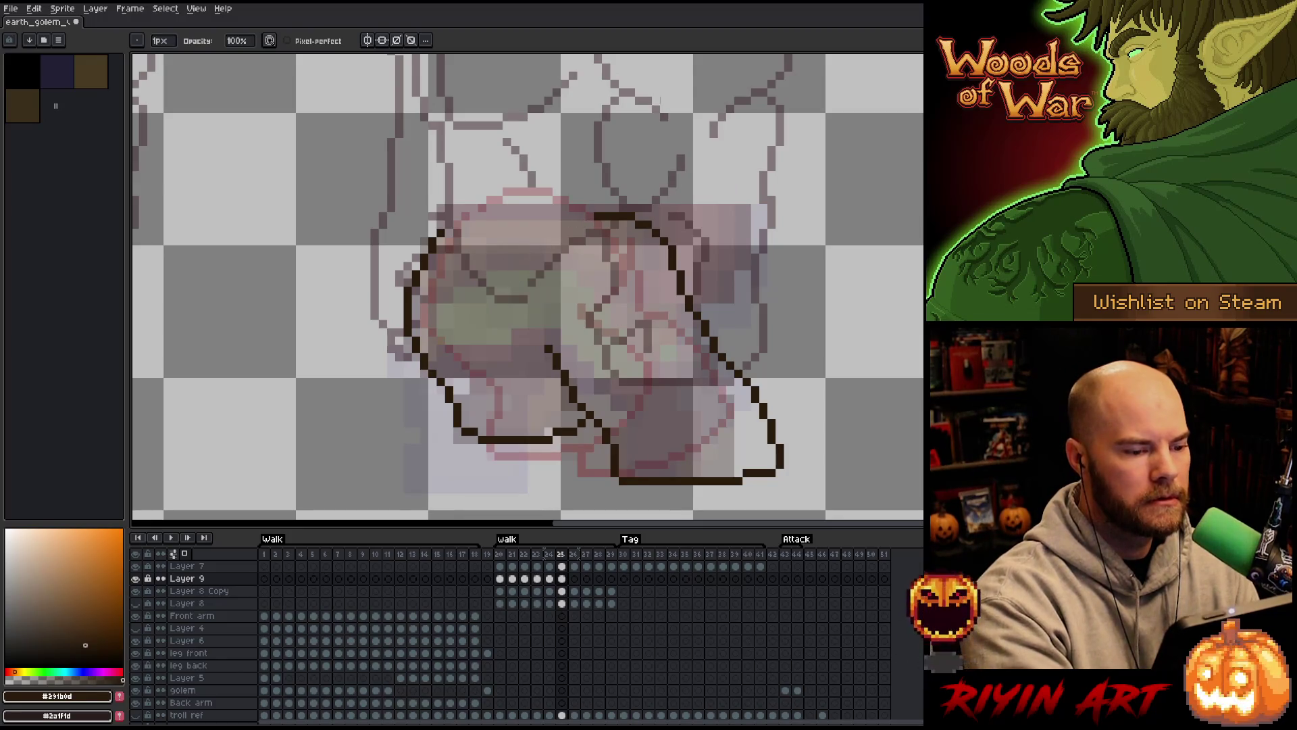
{"action": "key", "text": "b"}
{"action": "mouse_move", "coordinate": [565, 200]}
{"action": "left_mouse_down"}
{"action": "mouse_move", "coordinate": [605, 262]}
{"action": "mouse_move", "coordinate": [571, 326]}
{"action": "left_mouse_up"}
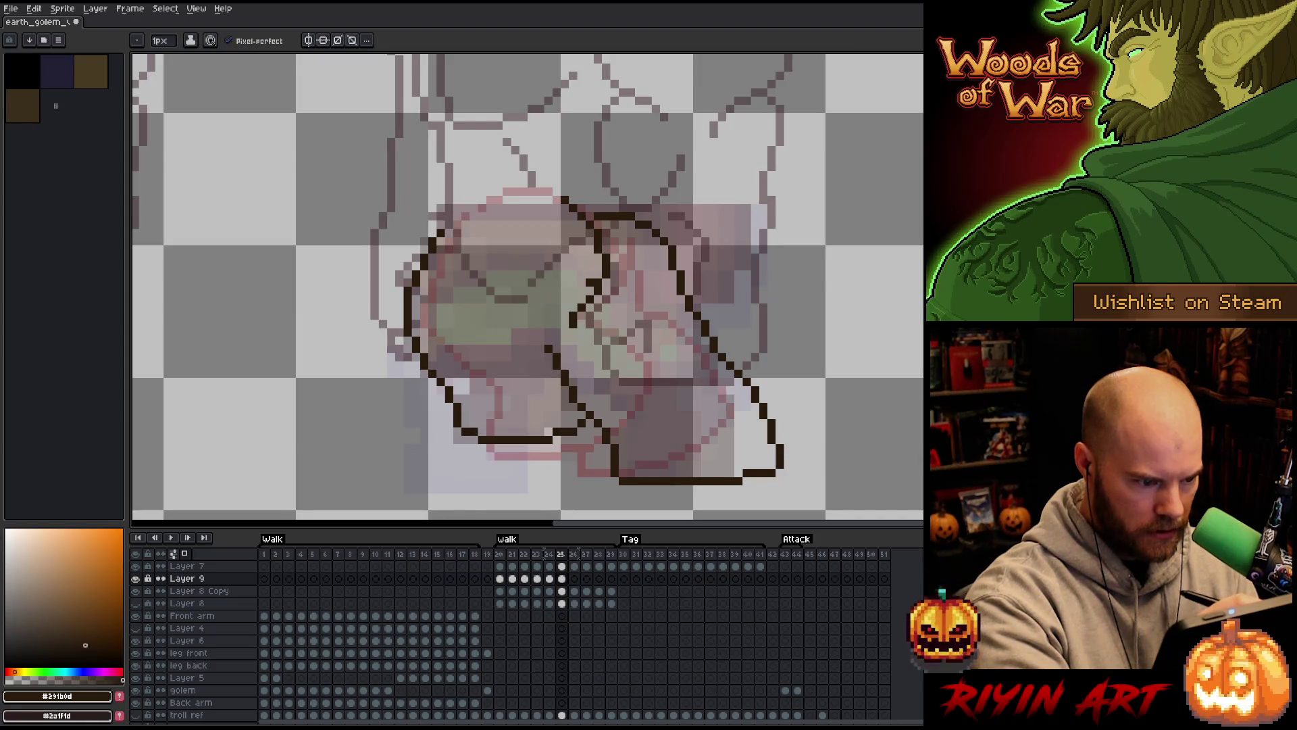
{"action": "key", "text": "ctrl+z"}
Go to frame 24, flipping between frames to compare the pose
{"action": "key", "text": "Left"}
{"action": "key", "text": "Left"}
{"action": "key", "text": "Right"}
{"action": "key", "text": "Left"}
{"action": "key", "text": "Right"}
Lasso the frame 24 leg outline, paste it into frame 25, and return to frame 24
{"action": "key", "text": "m"}
{"action": "left_click_drag", "start_coordinate": [615, 192], "coordinate": [622, 286]}
{"action": "mouse_move", "coordinate": [571, 323]}
{"action": "left_mouse_down"}
{"action": "mouse_move", "coordinate": [384, 271]}
{"action": "mouse_move", "coordinate": [513, 135]}
{"action": "left_mouse_up"}
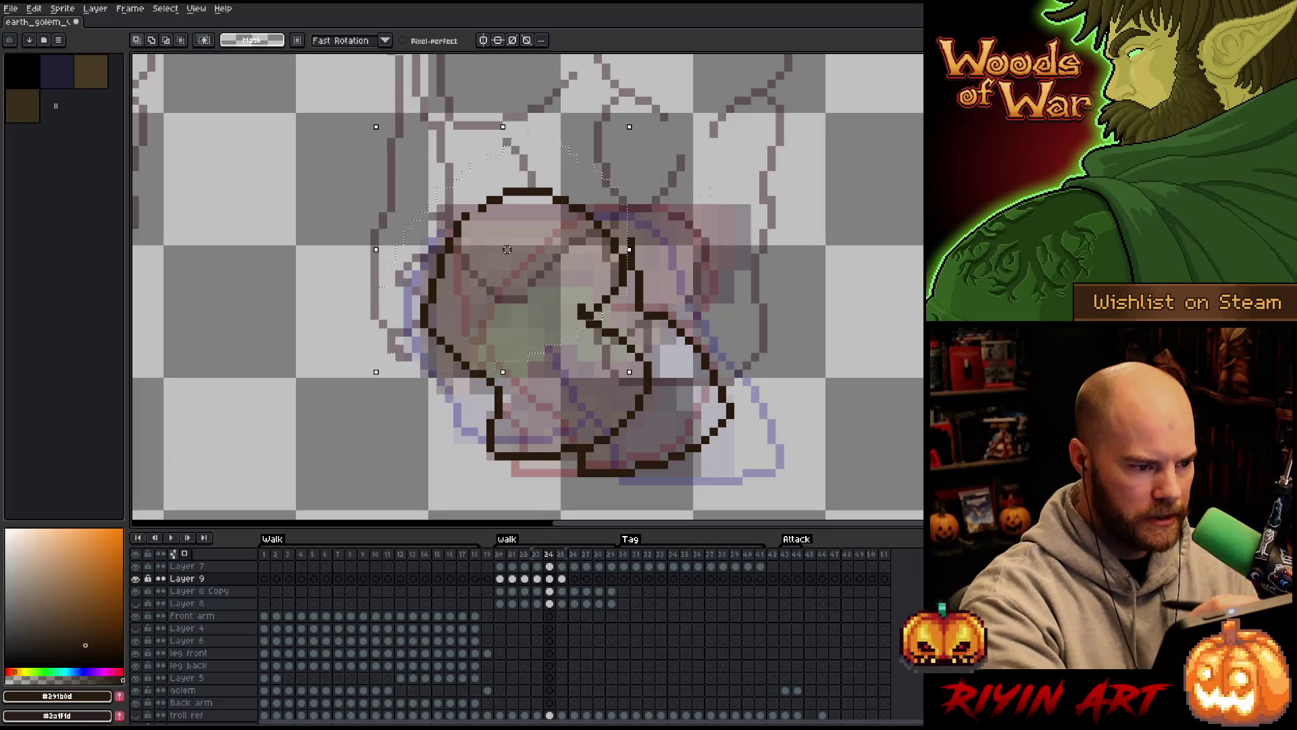
{"action": "key", "text": "Right"}
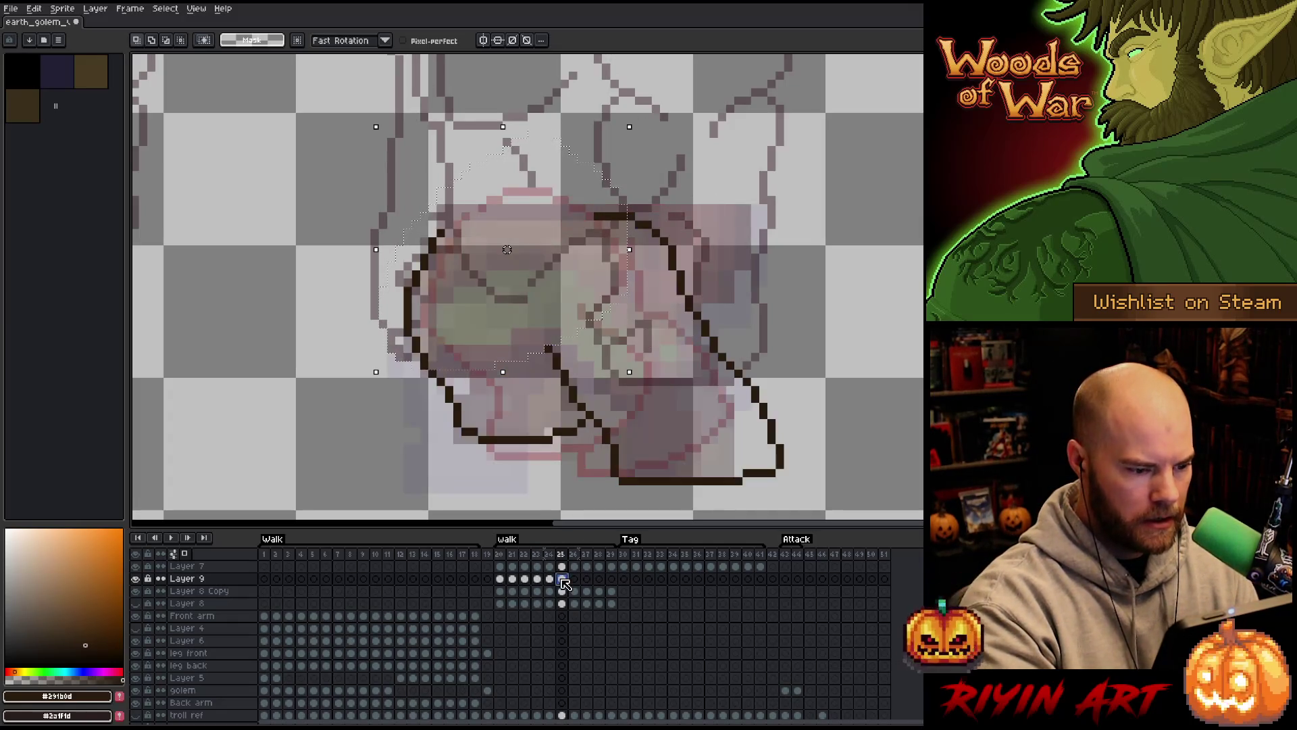
{"action": "key", "text": "ctrl+v"}
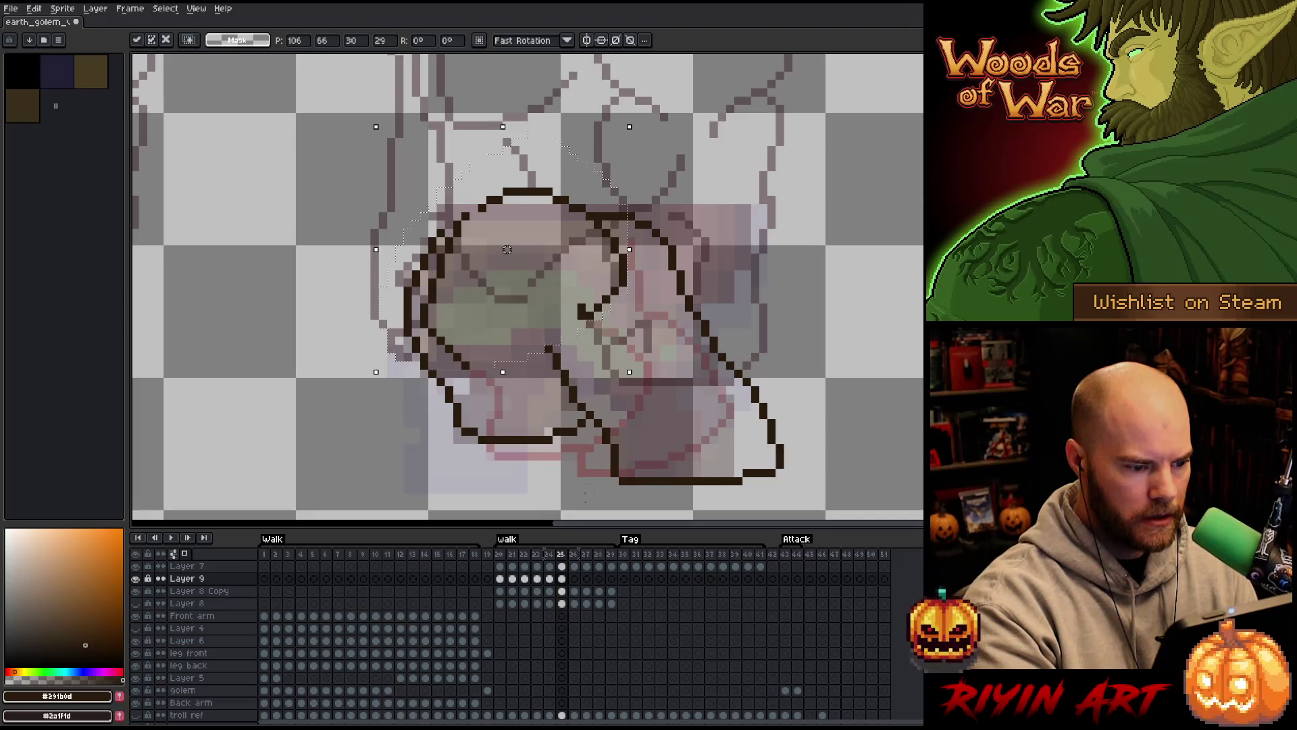
{"action": "key", "text": "Left"}
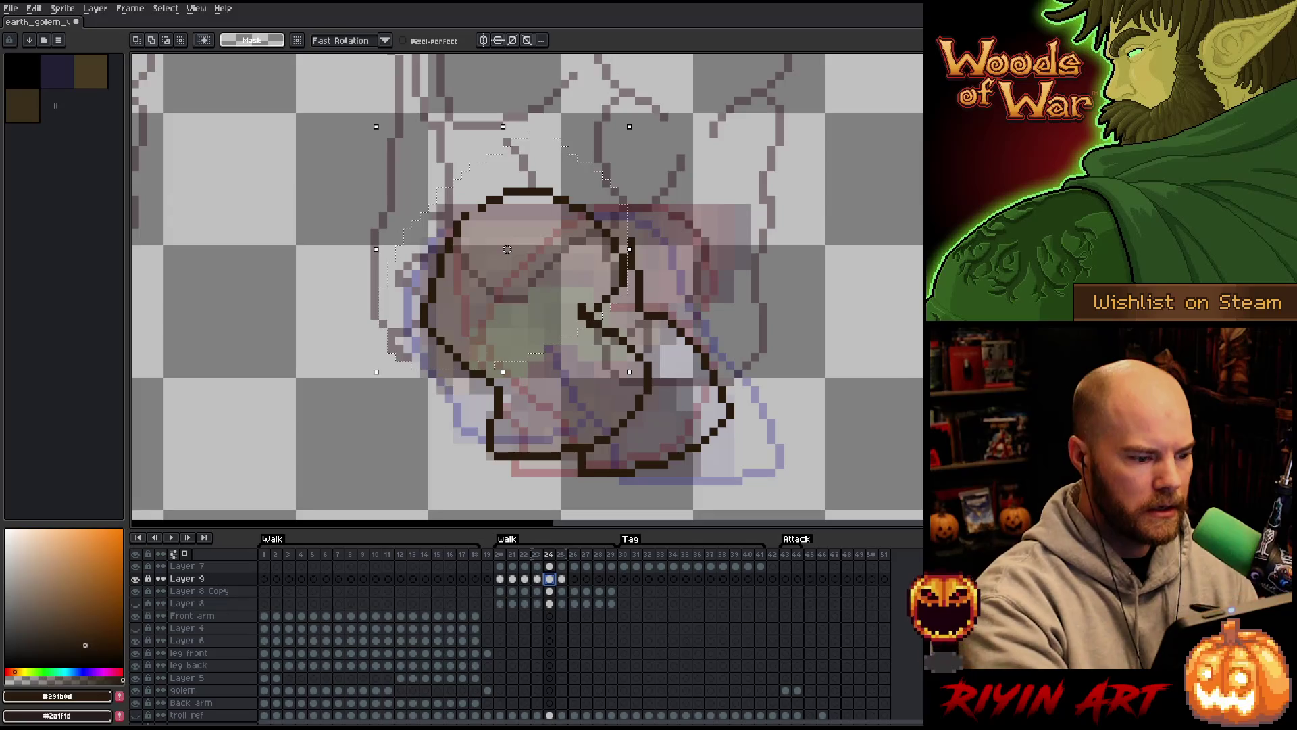
Enlarge the selected leg outline slightly, nudge it one pixel right, and drop the selection
{"action": "left_click_drag", "start_coordinate": [376, 372], "coordinate": [367, 405]}
{"action": "key", "text": "Right"}
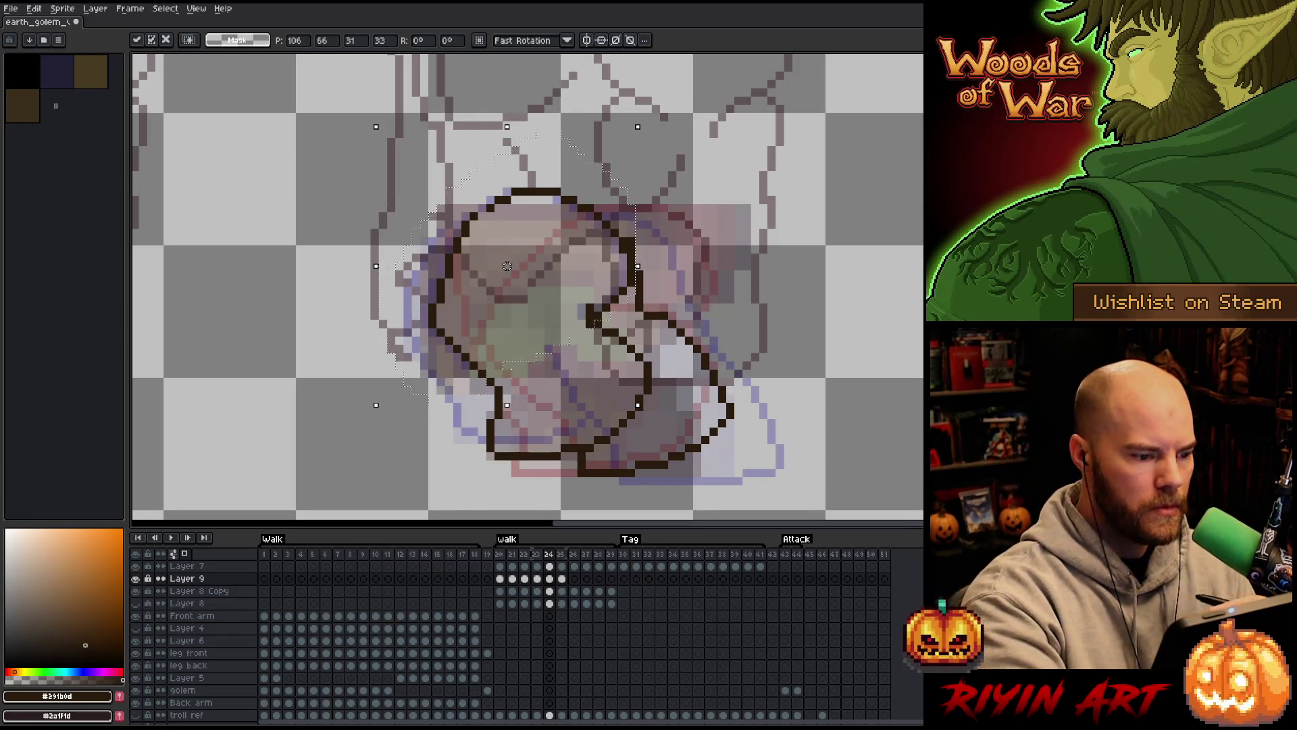
{"action": "key", "text": "Return"}
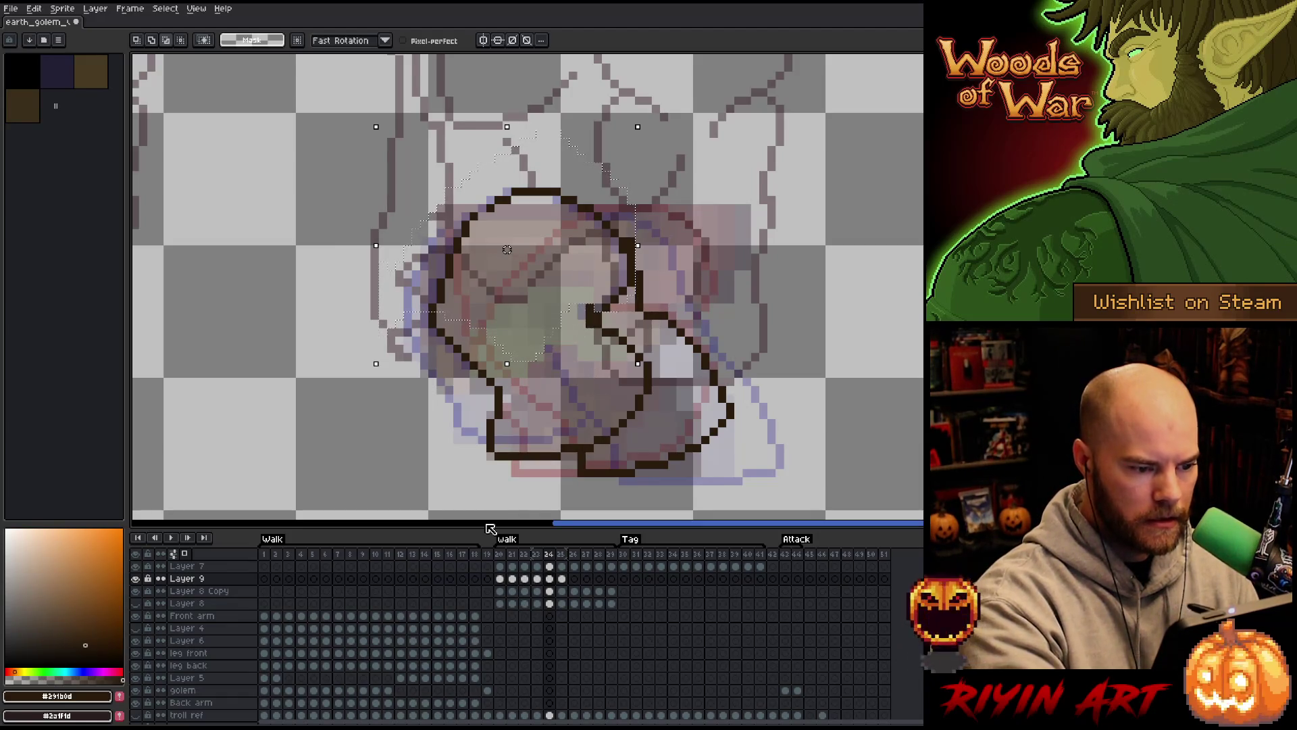
{"action": "key", "text": "Right"}
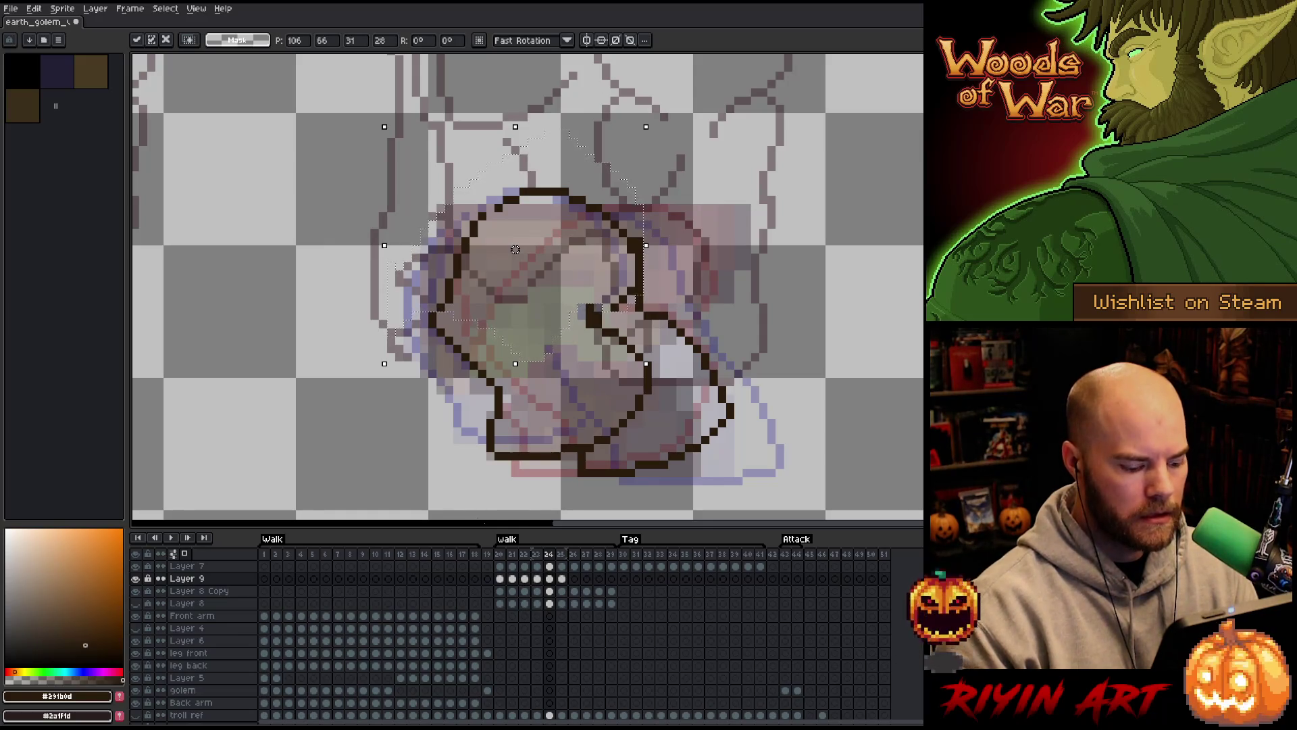
{"action": "key", "text": "ctrl+d"}
{"action": "key", "text": "b"}
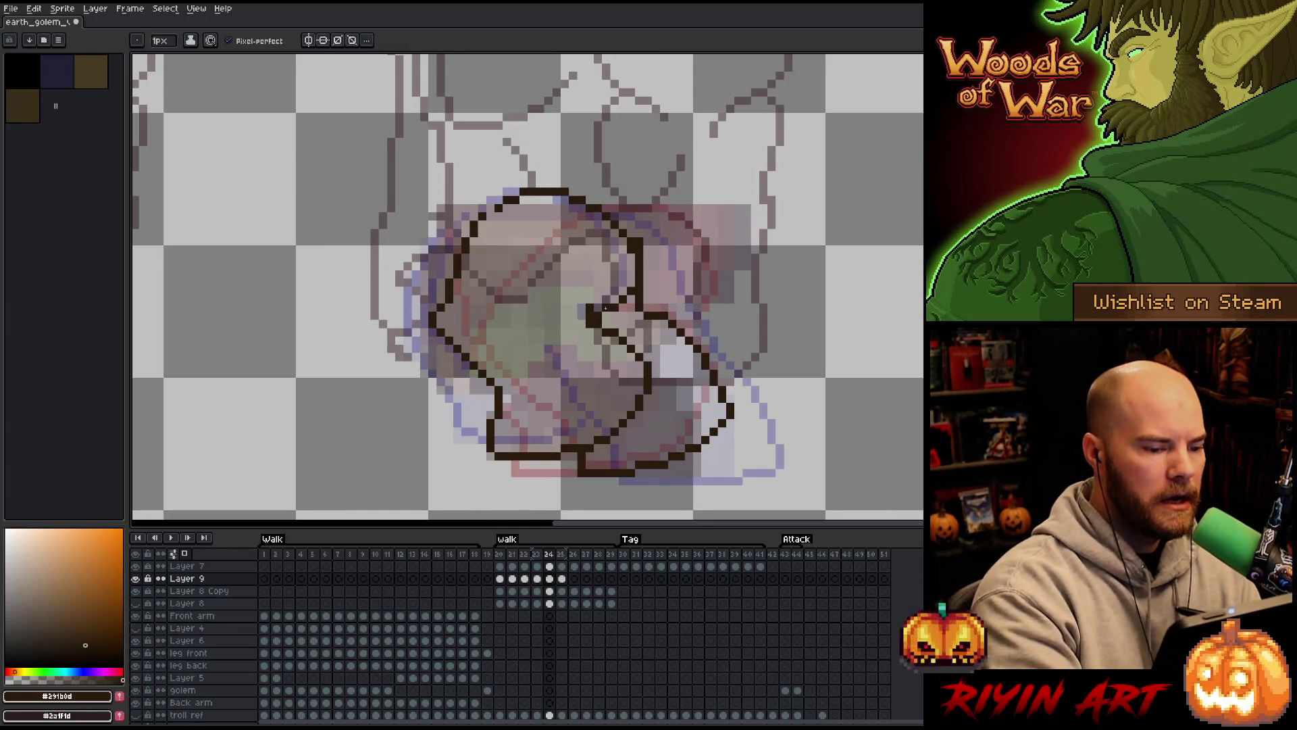
Patch the outline's left edge with pencil pixels and eraser, then view frame 23
{"action": "key", "text": "e"}
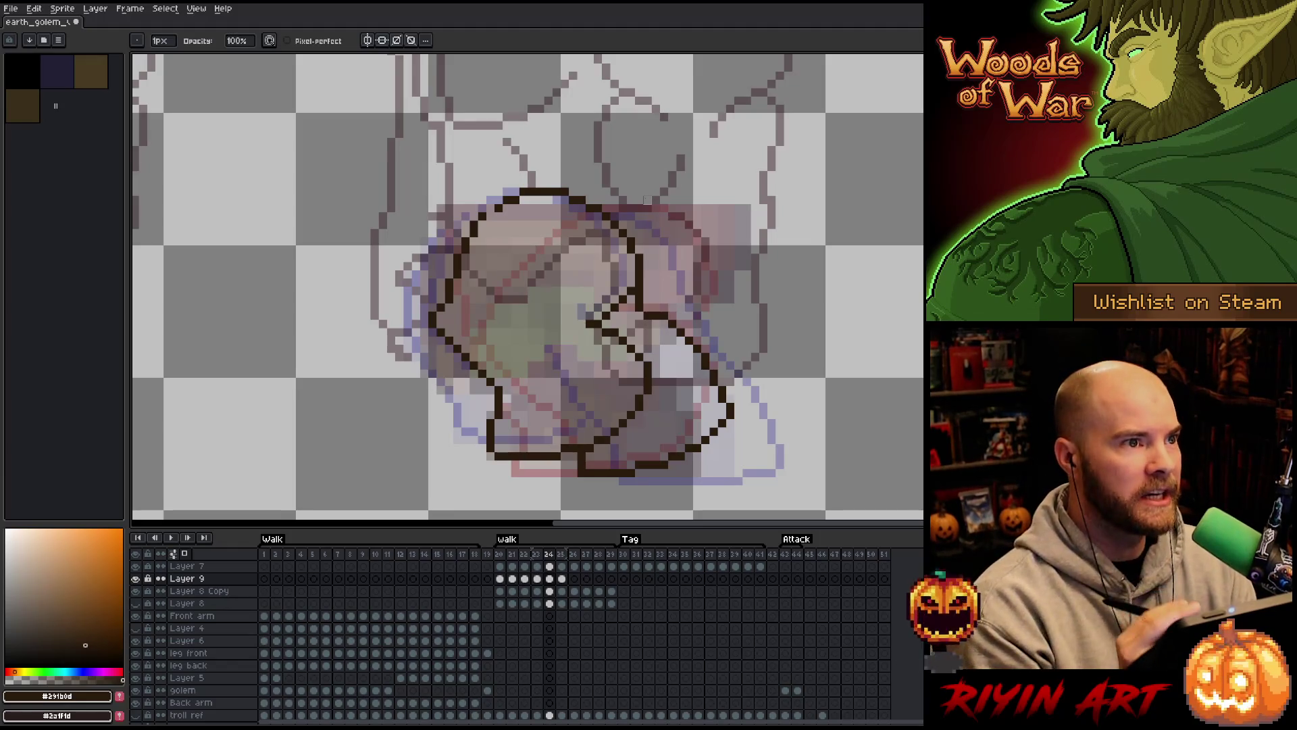
{"action": "key", "text": "b"}
{"action": "left_click", "coordinate": [441, 297]}
{"action": "left_click", "coordinate": [449, 275]}
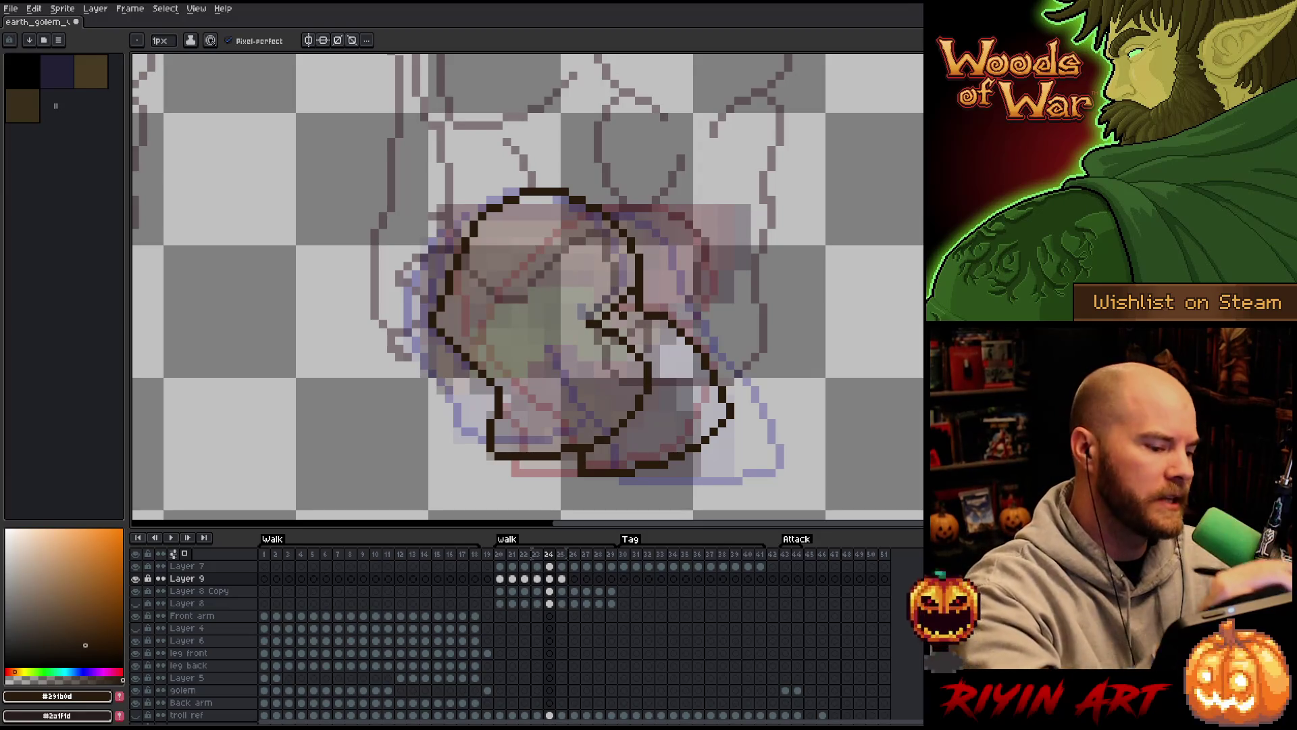
{"action": "key", "text": "e"}
{"action": "key", "text": "b"}
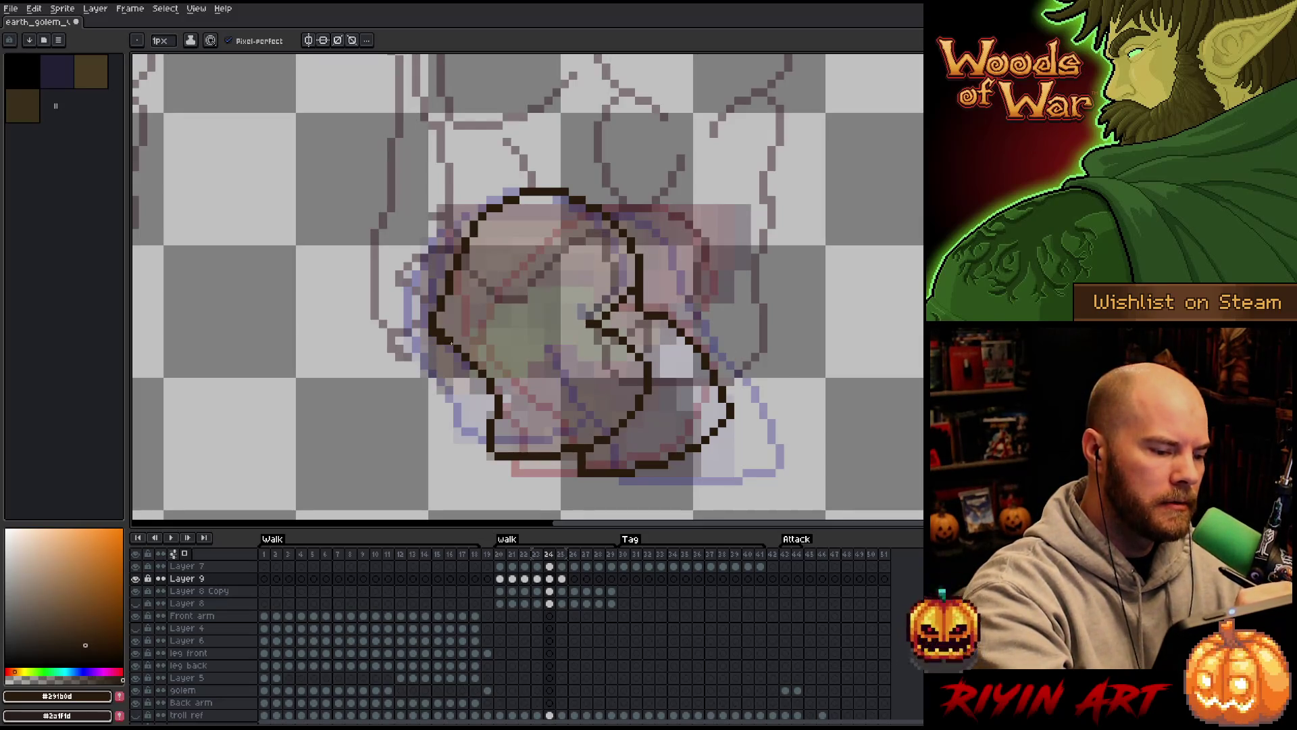
{"action": "key", "text": "e"}
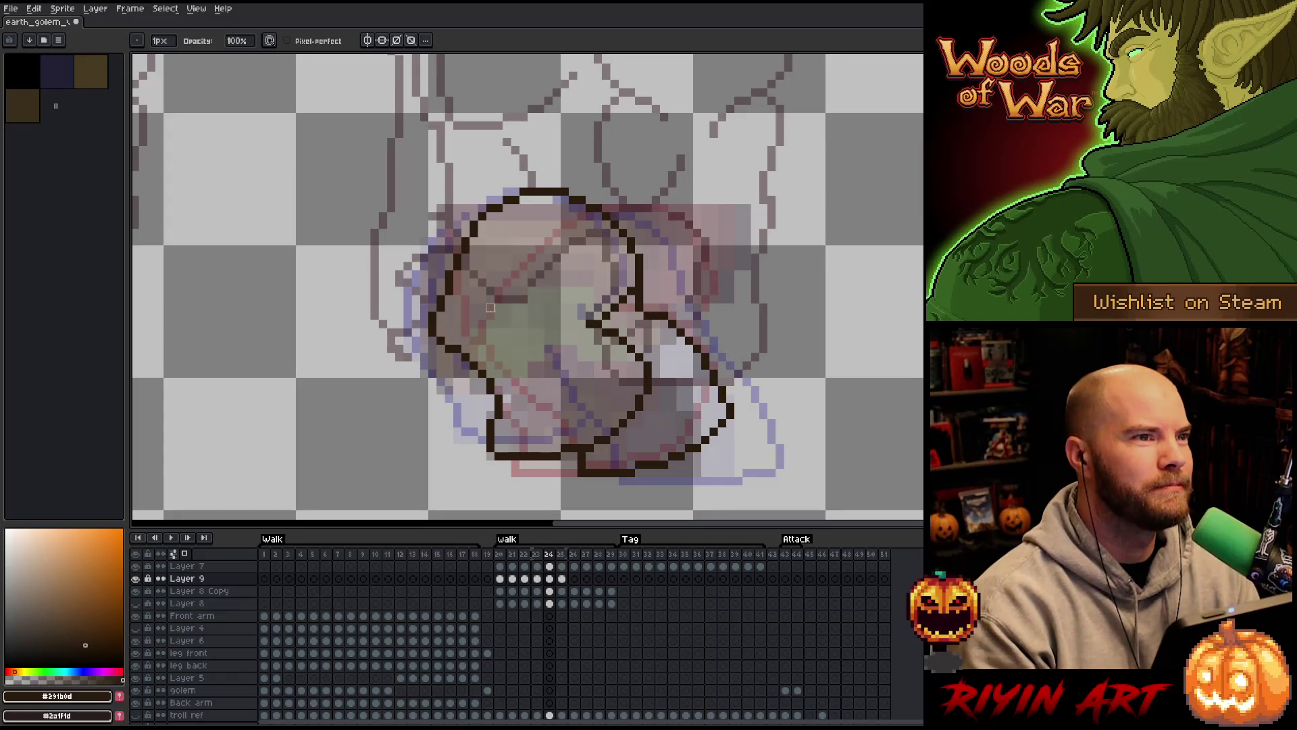
{"action": "key", "text": "b"}
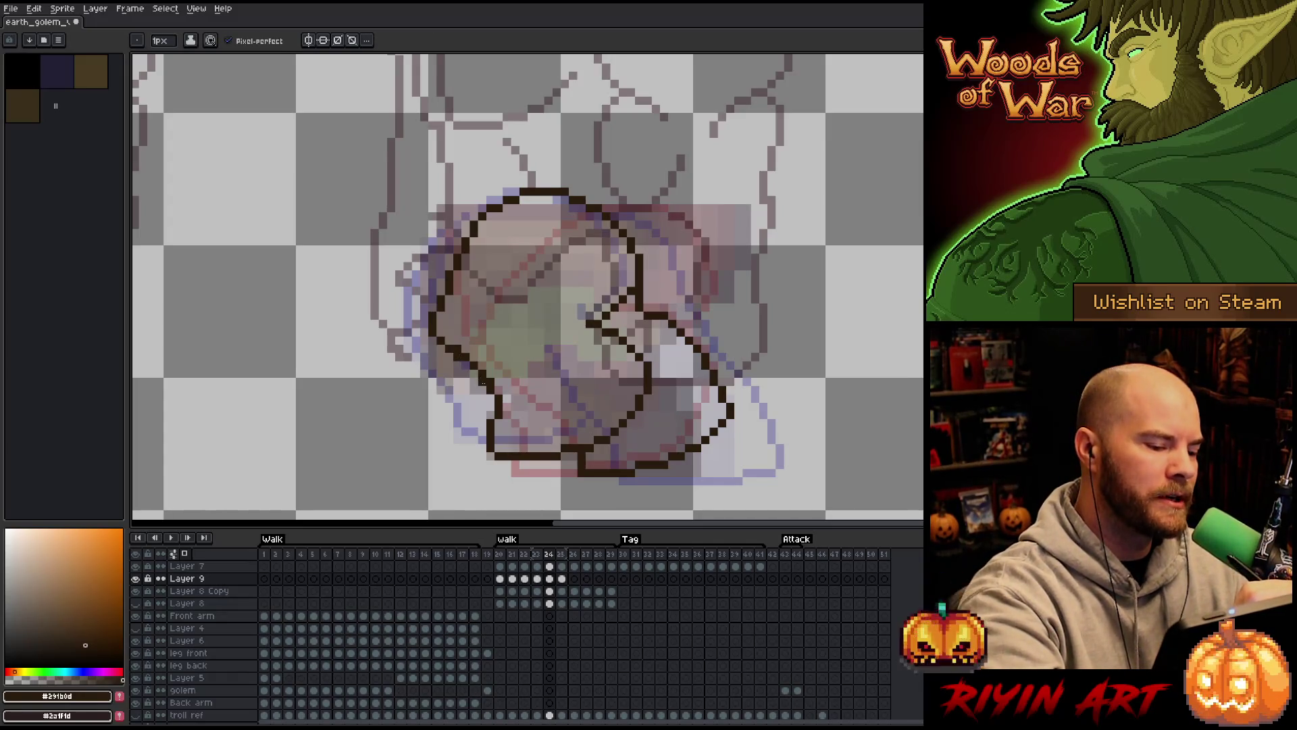
{"action": "key", "text": "e"}
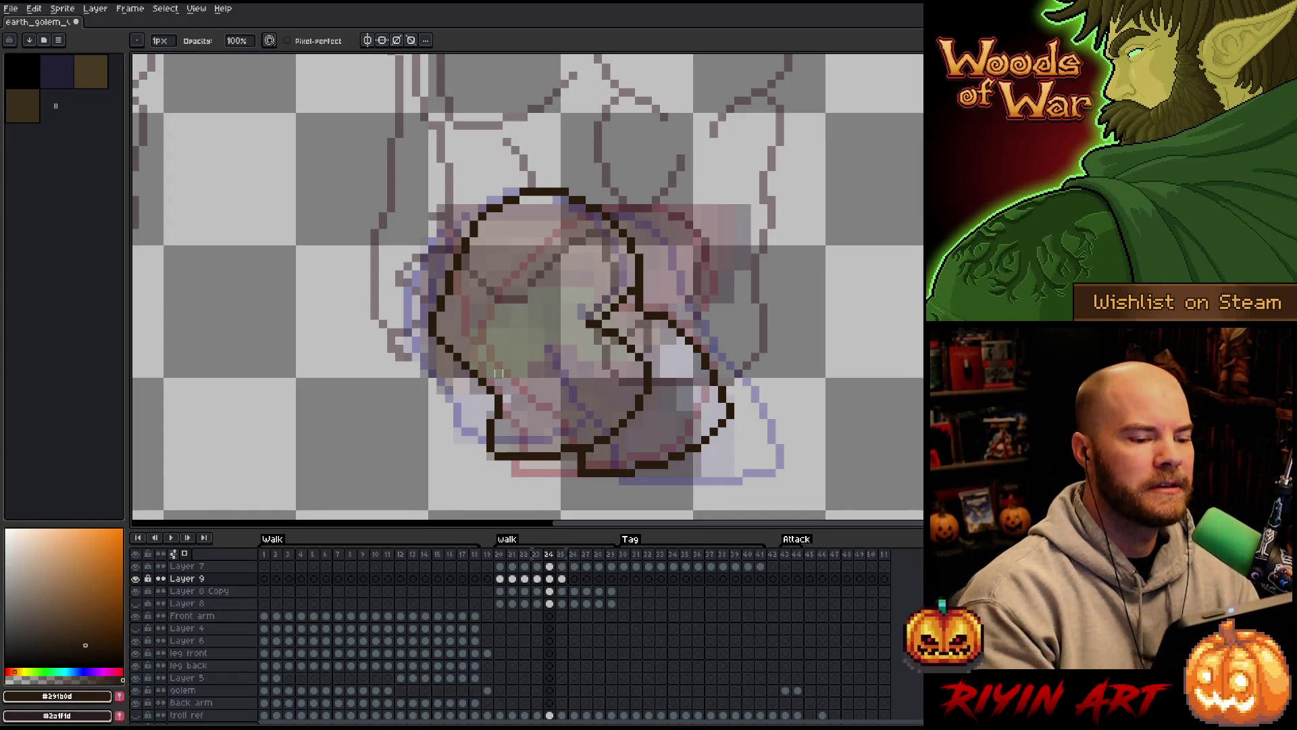
{"action": "key", "text": "Left"}
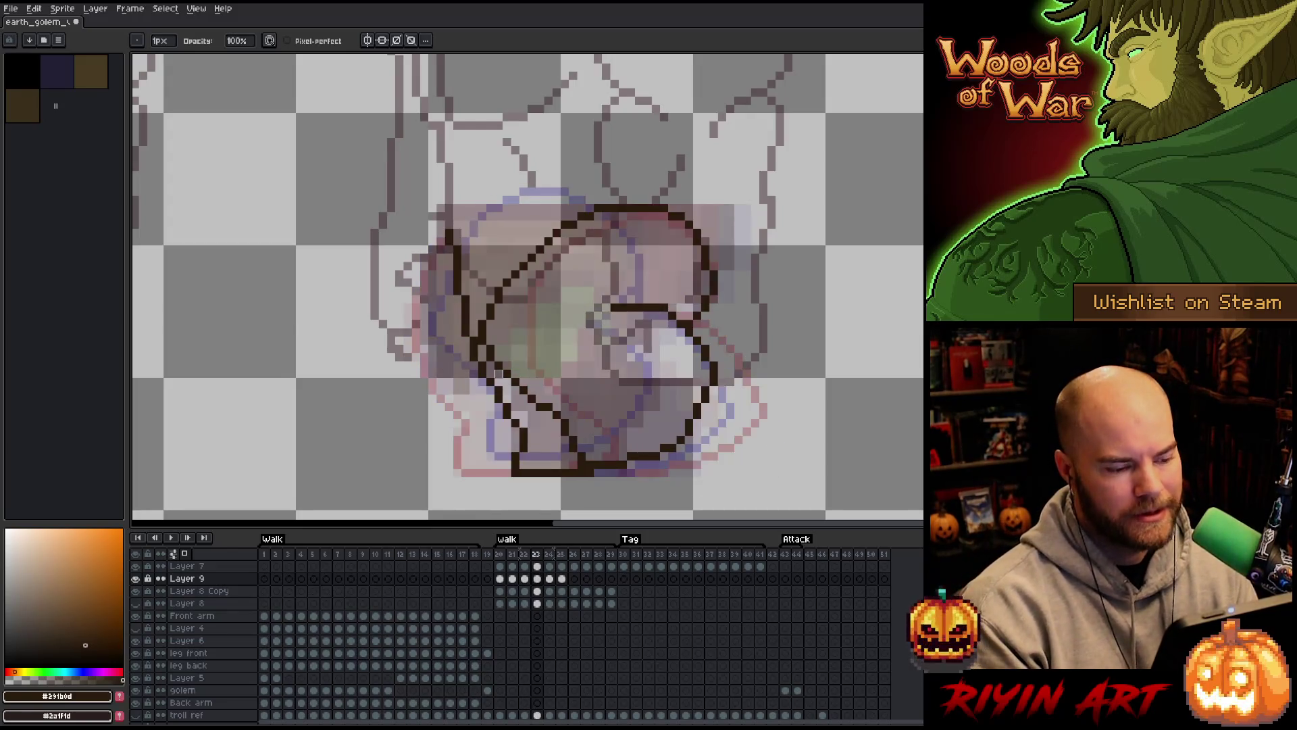
Flip between frames 23 and 24 to compare the leg poses
{"action": "key", "text": "Right"}
{"action": "key", "text": "Left"}
{"action": "key", "text": "Right"}
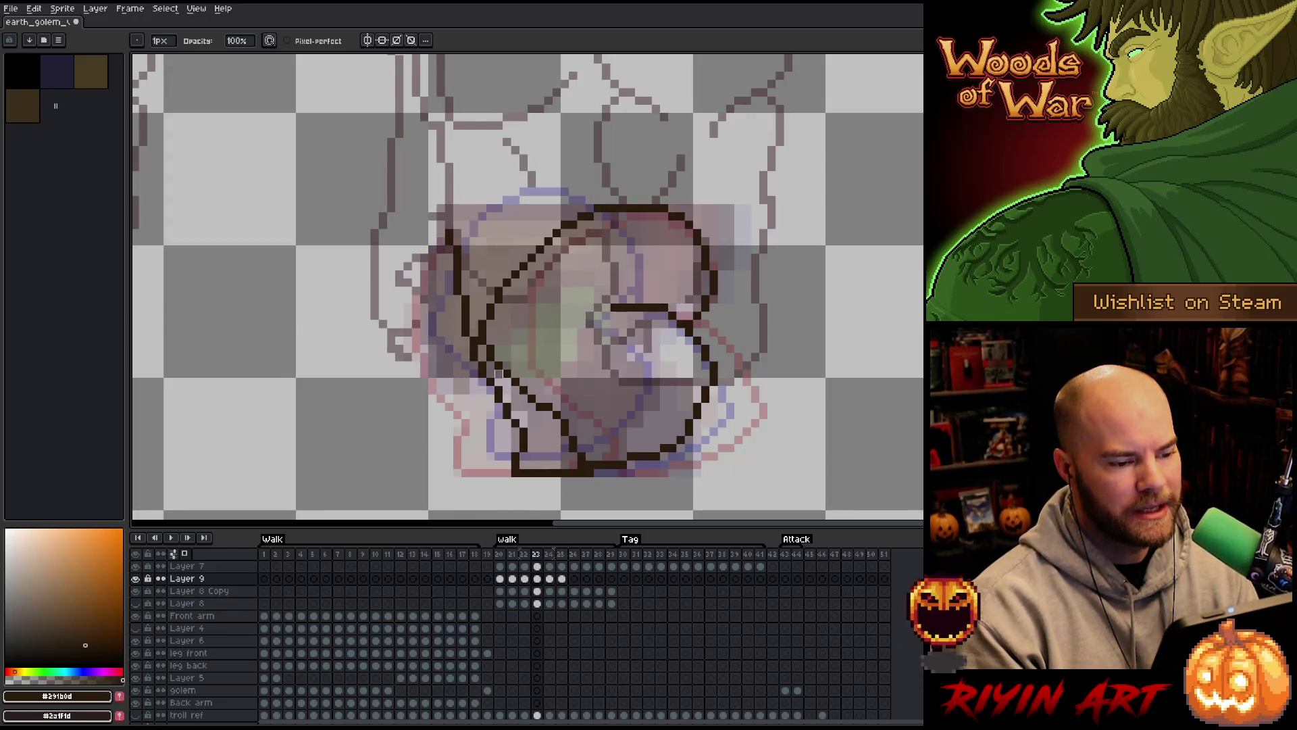
{"action": "key", "text": "Left"}
{"action": "key", "text": "Right"}
{"action": "key", "text": "Left"}
{"action": "key", "text": "Right"}
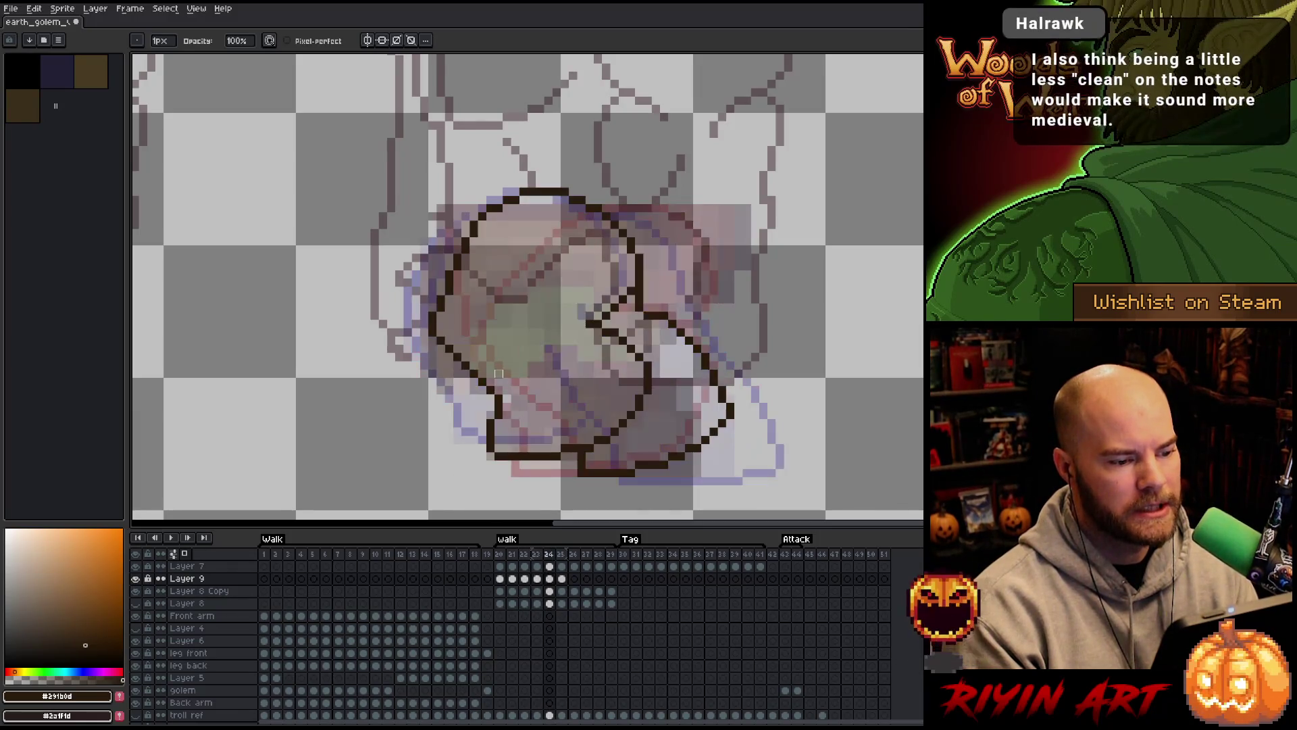
{"action": "key", "text": "m"}
Lasso the leg outline's right side on frame 24 and shift it right, undoing a stray line
{"action": "mouse_move", "coordinate": [635, 200]}
{"action": "left_mouse_down"}
{"action": "mouse_move", "coordinate": [653, 223]}
{"action": "mouse_move", "coordinate": [664, 301]}
{"action": "mouse_move", "coordinate": [631, 348]}
{"action": "left_mouse_up"}
{"action": "left_click", "coordinate": [540, 257]}
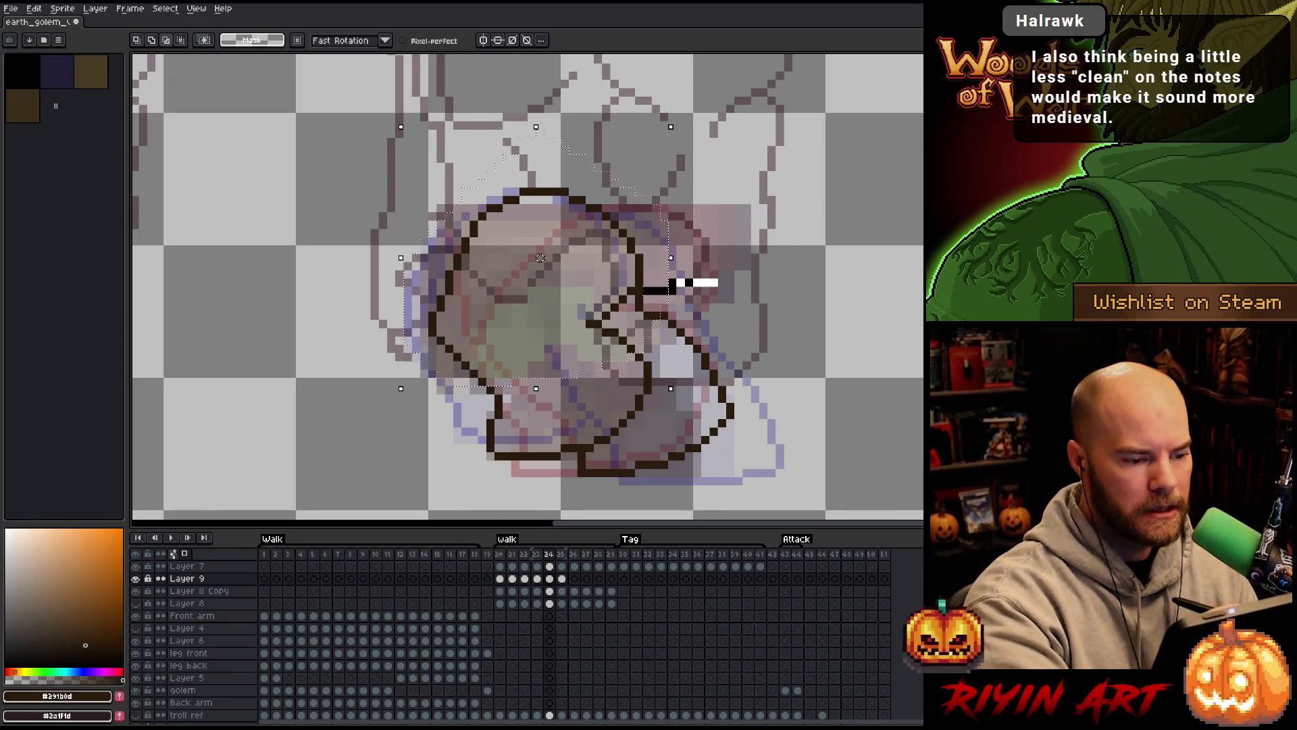
{"action": "left_click_drag", "start_coordinate": [539, 257], "coordinate": [548, 257]}
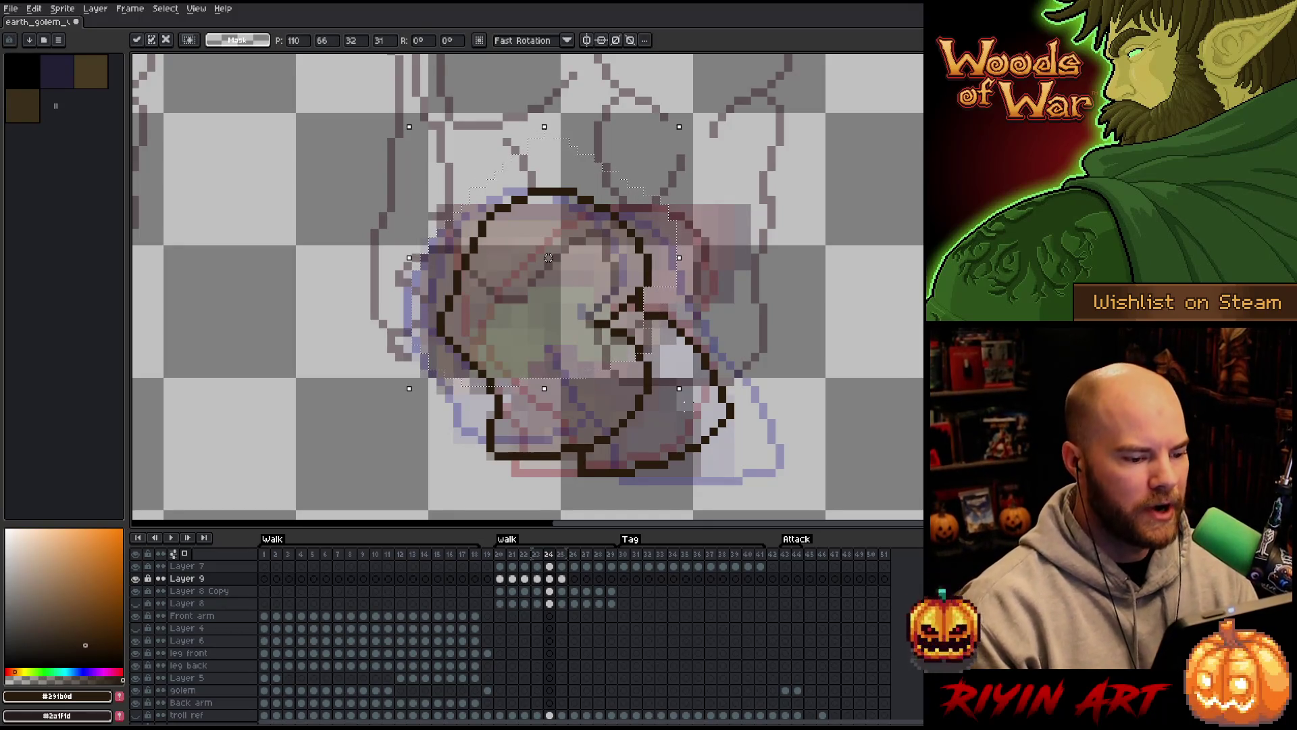
{"action": "key", "text": "b"}
{"action": "mouse_move", "coordinate": [638, 139]}
{"action": "left_mouse_down"}
{"action": "mouse_move", "coordinate": [629, 228]}
{"action": "mouse_move", "coordinate": [486, 354]}
{"action": "mouse_move", "coordinate": [407, 367]}
{"action": "left_mouse_up"}
{"action": "key", "text": "ctrl+z"}
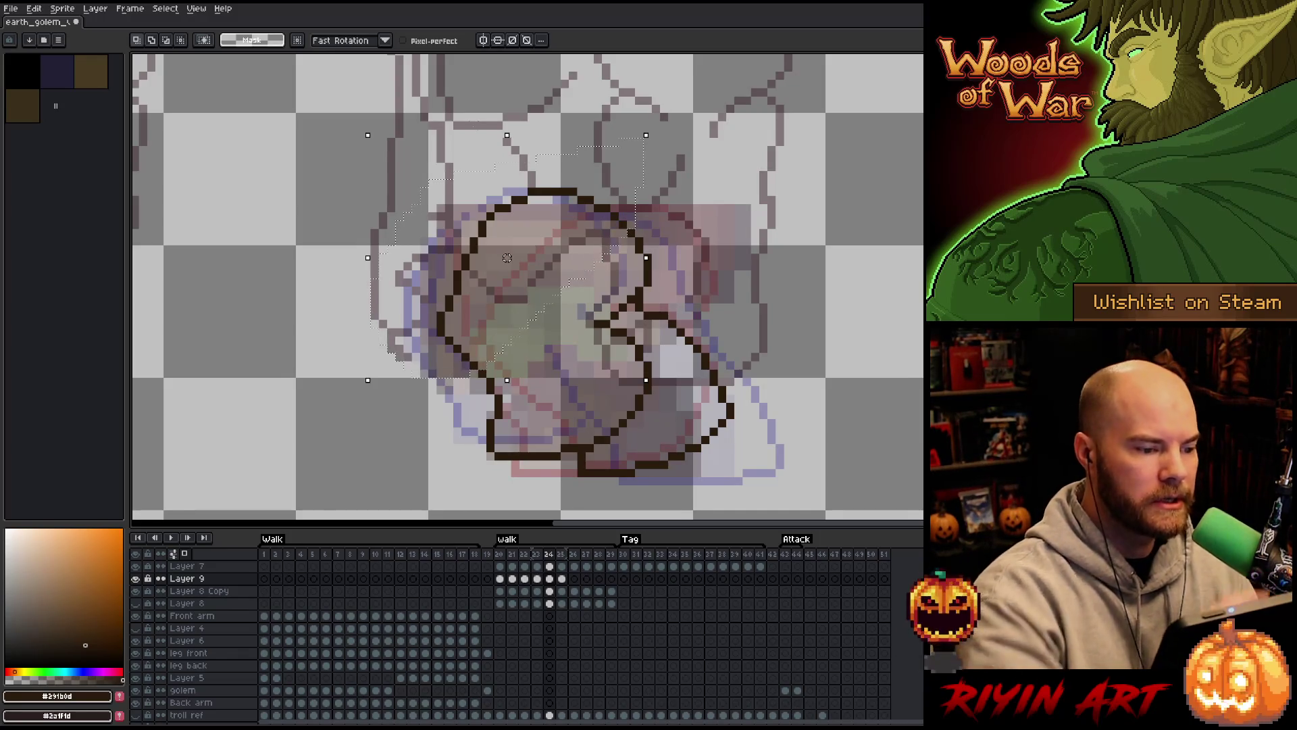
{"action": "key", "text": "ctrl+z"}
{"action": "key", "text": "ctrl+d"}
Compare frame 24 against frame 23 again to check the motion
{"action": "key", "text": "Left"}
{"action": "key", "text": "Right"}
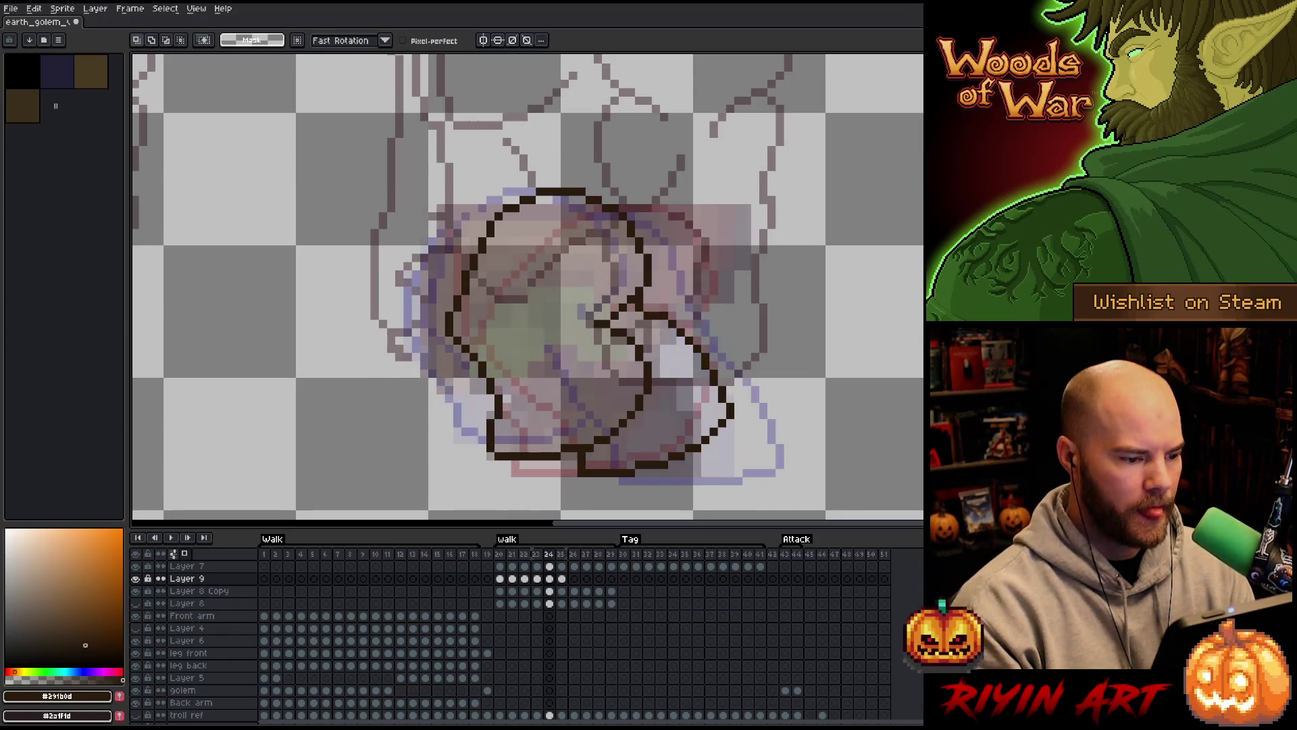
{"action": "key", "text": "Left"}
{"action": "key", "text": "Right"}
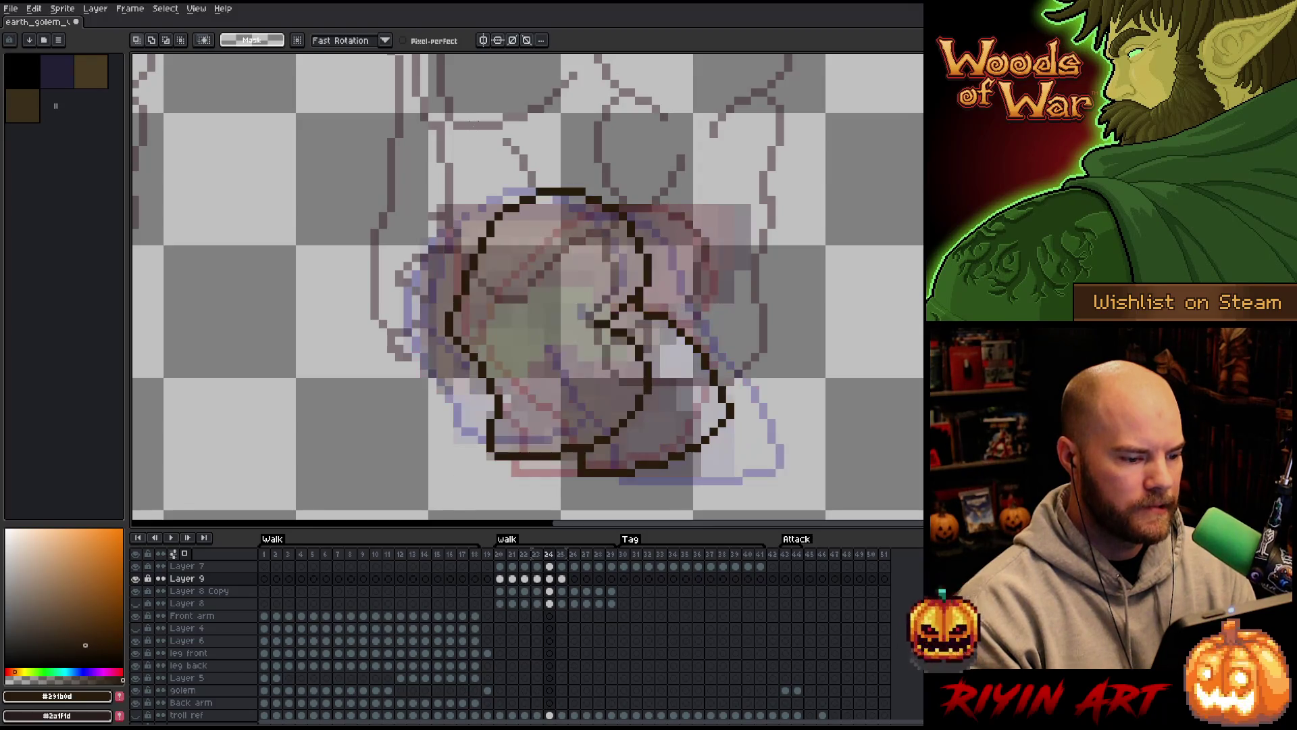
{"action": "key", "text": "b"}
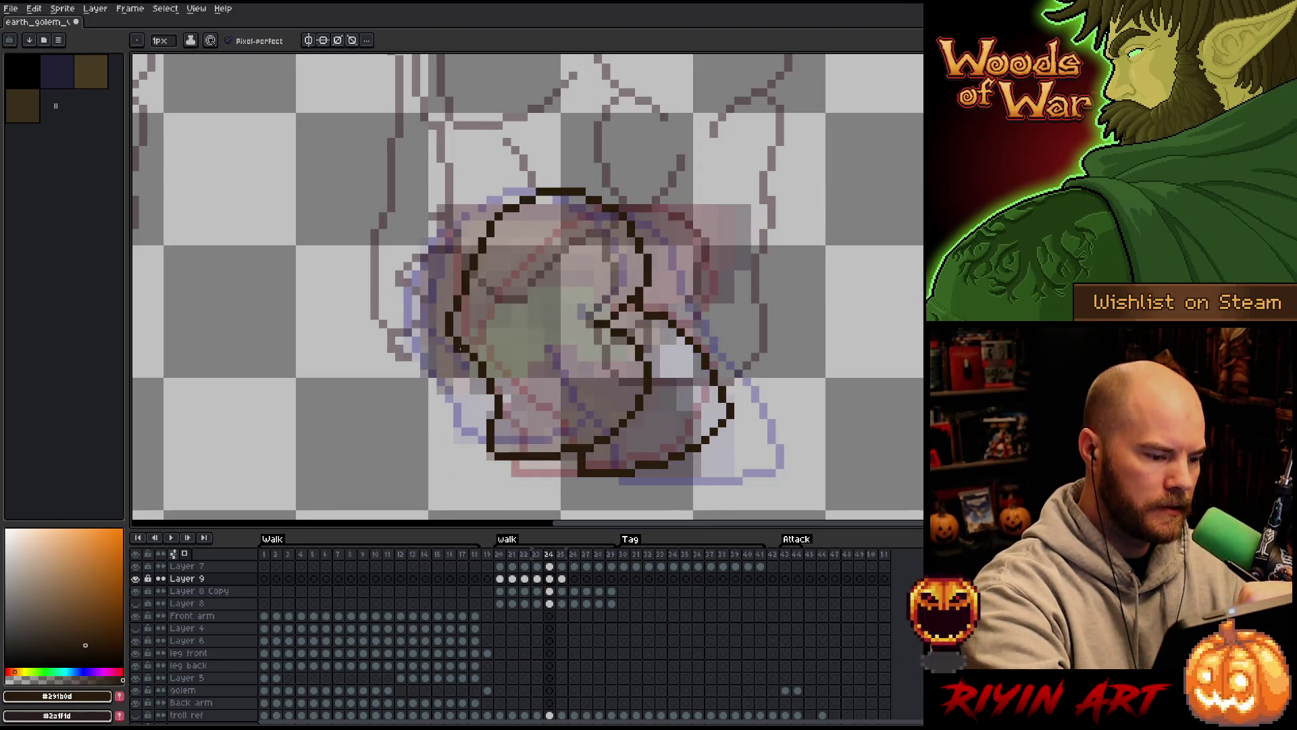
{"action": "key", "text": "e"}
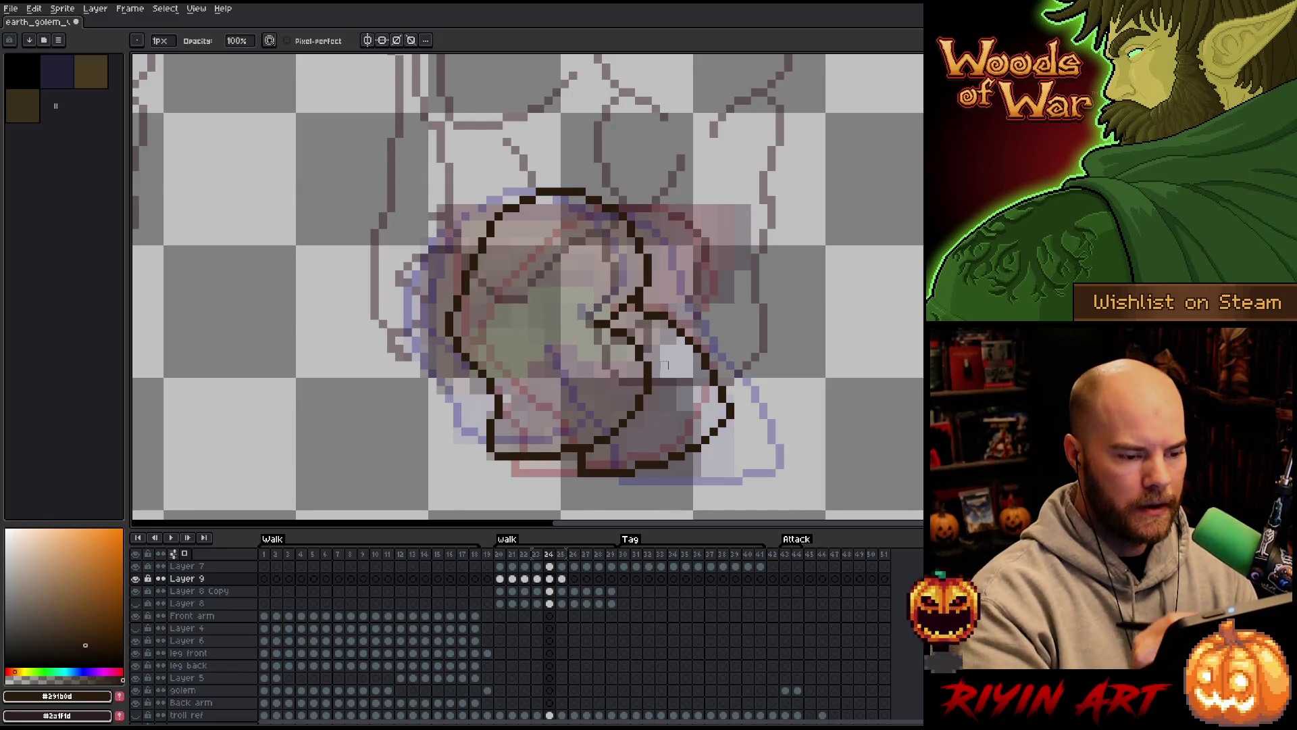
{"action": "key", "text": "Left"}
{"action": "key", "text": "Right"}
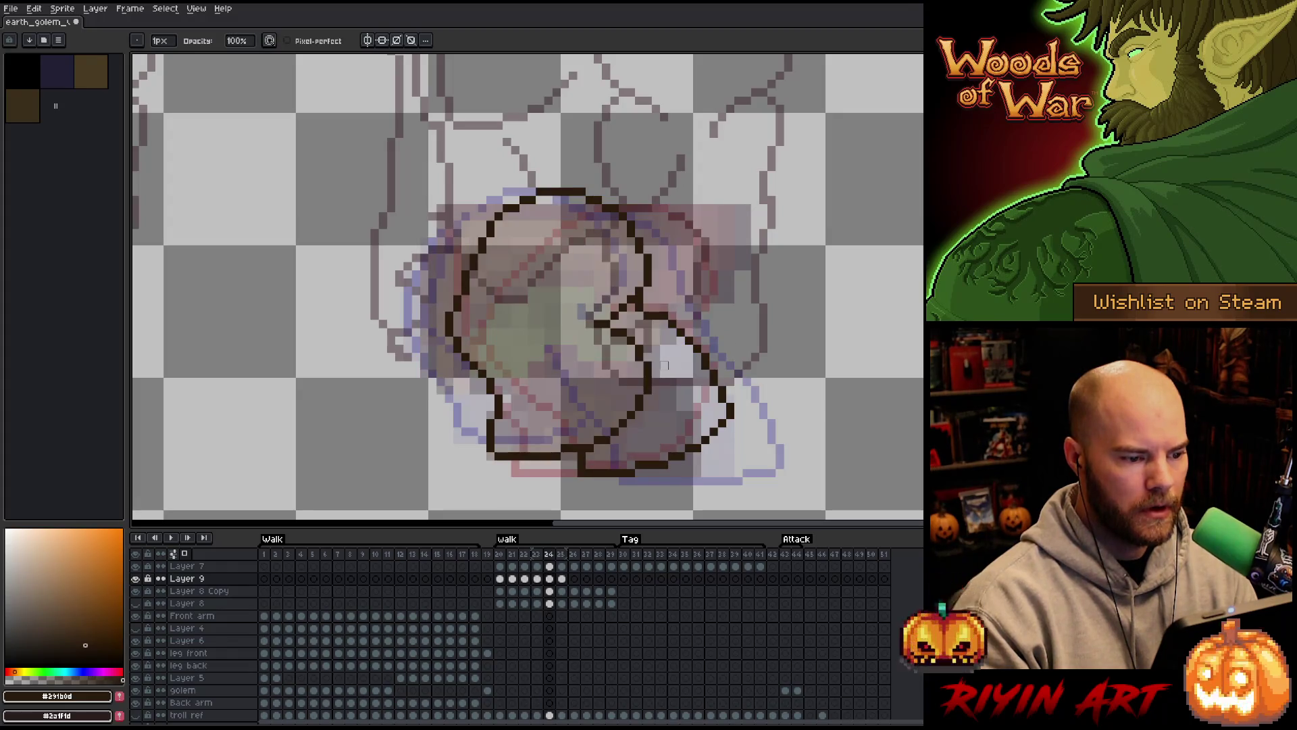
{"action": "key", "text": "Left"}
{"action": "key", "text": "Right"}
Lasso the right part of the frame 24 leg outline and move it about one pixel right
{"action": "key", "text": "m"}
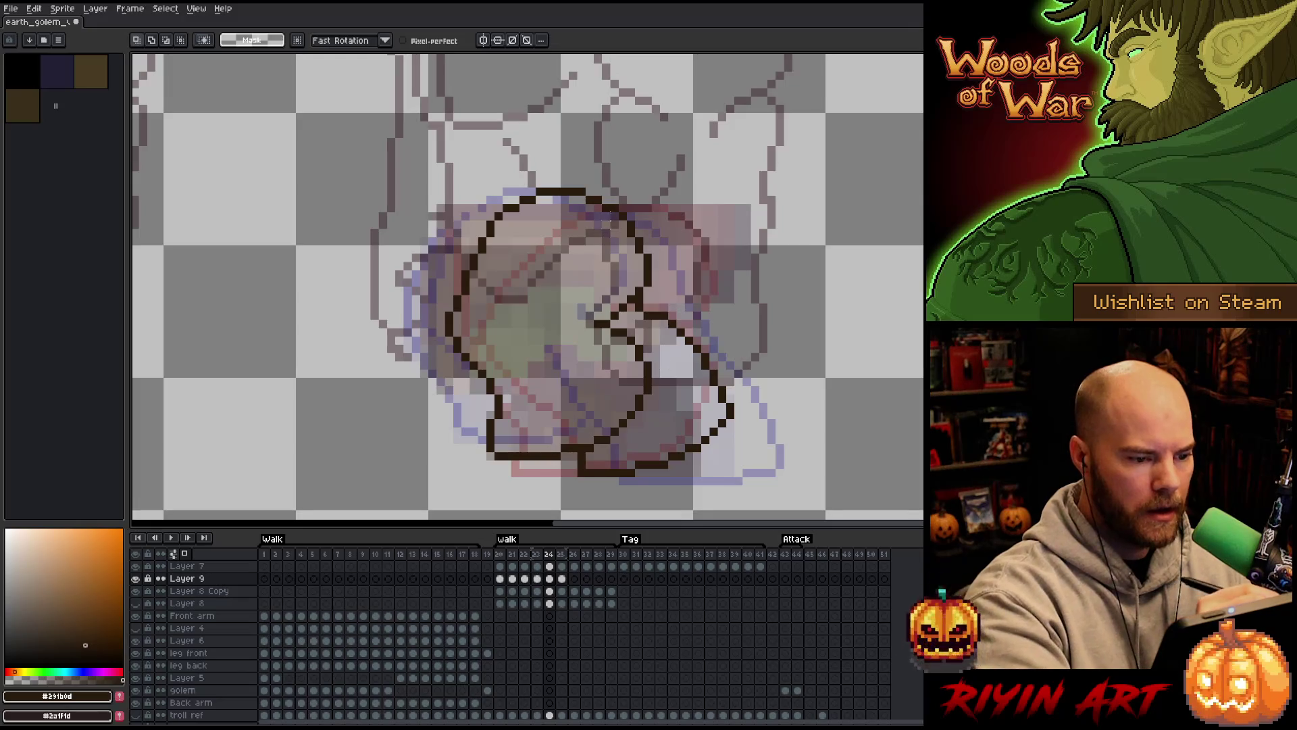
{"action": "mouse_move", "coordinate": [616, 218]}
{"action": "left_mouse_down"}
{"action": "mouse_move", "coordinate": [647, 241]}
{"action": "mouse_move", "coordinate": [654, 272]}
{"action": "left_mouse_up"}
{"action": "key", "text": "q"}
{"action": "mouse_move", "coordinate": [598, 181]}
{"action": "left_mouse_down"}
{"action": "mouse_move", "coordinate": [580, 335]}
{"action": "mouse_move", "coordinate": [597, 398]}
{"action": "mouse_move", "coordinate": [612, 404]}
{"action": "mouse_move", "coordinate": [608, 432]}
{"action": "mouse_move", "coordinate": [672, 395]}
{"action": "mouse_move", "coordinate": [632, 298]}
{"action": "mouse_move", "coordinate": [666, 255]}
{"action": "mouse_move", "coordinate": [656, 213]}
{"action": "left_mouse_up"}
{"action": "left_click_drag", "start_coordinate": [631, 316], "coordinate": [640, 315]}
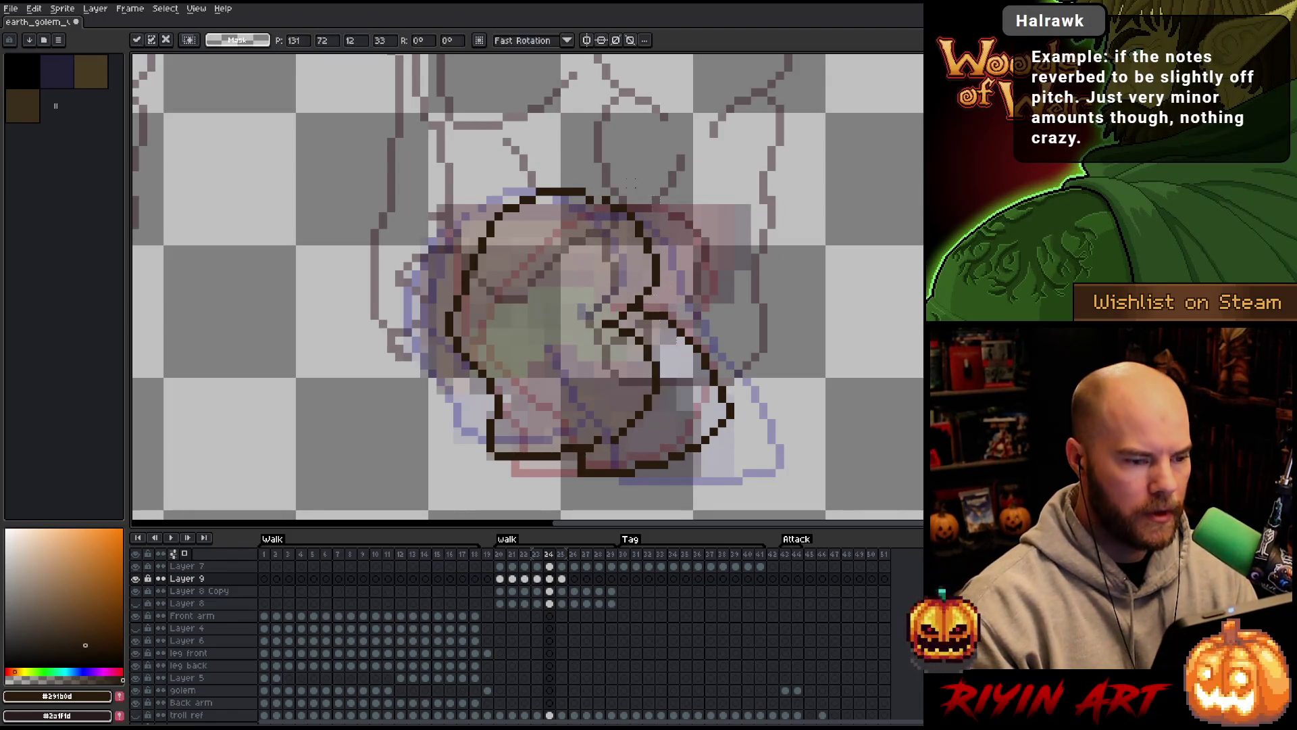
{"action": "key", "text": "ctrl+d"}
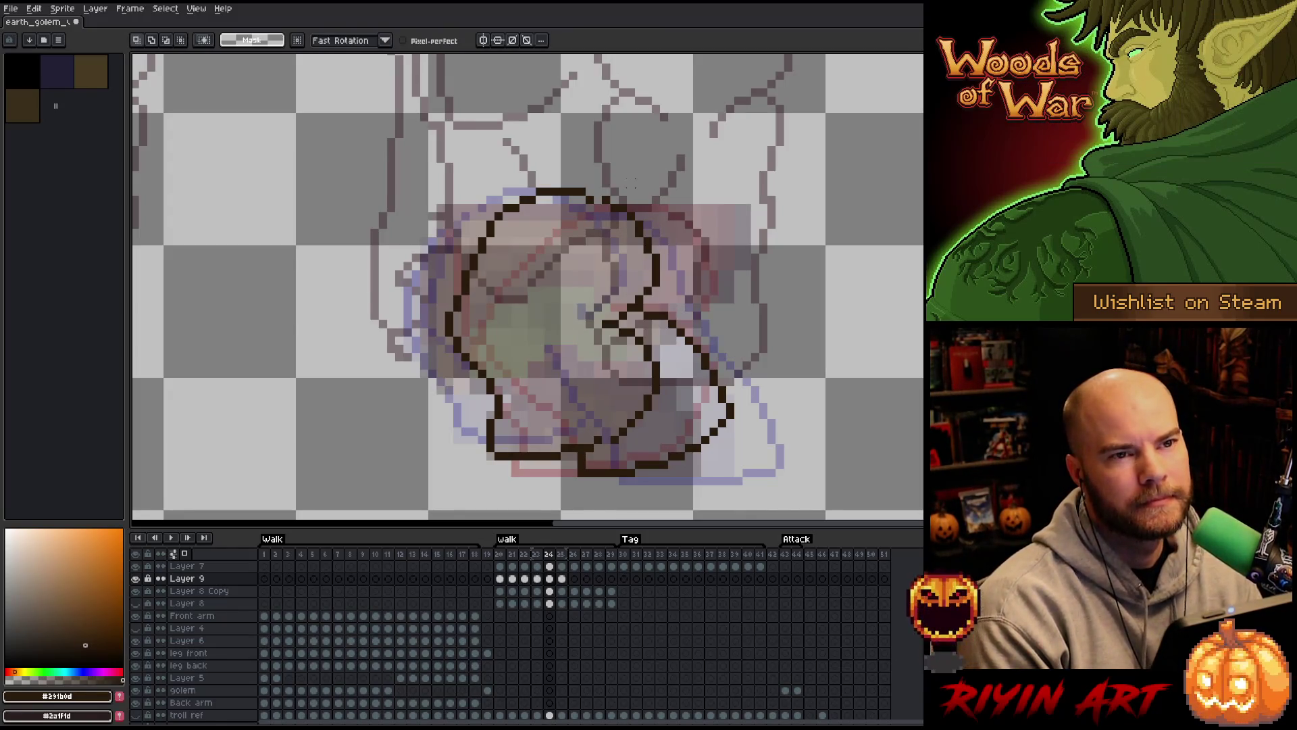
{"action": "key", "text": "b"}
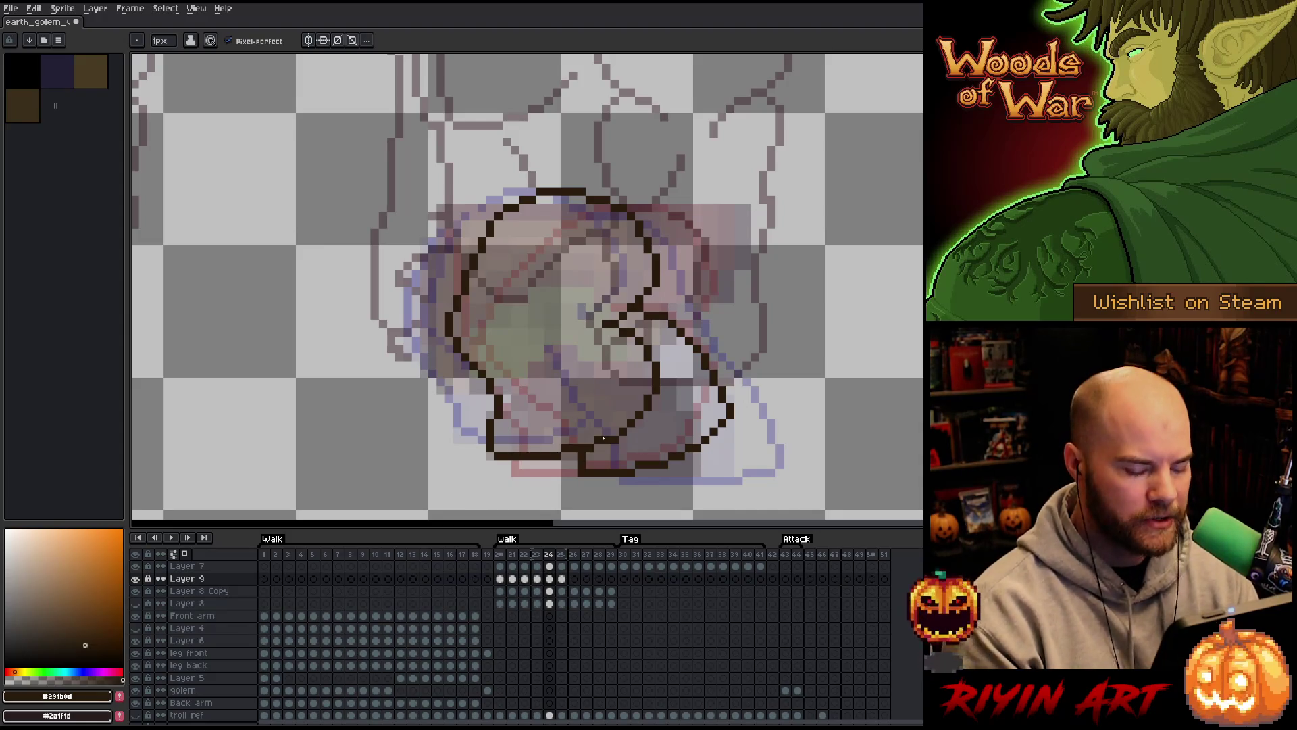
Flip through frames 23, 24 and 25 to compare poses, ending on frame 25
{"action": "key", "text": "Right"}
{"action": "key", "text": "Left"}
{"action": "key", "text": "Left"}
{"action": "key", "text": "Right"}
{"action": "key", "text": "Right"}
{"action": "key", "text": "Left"}
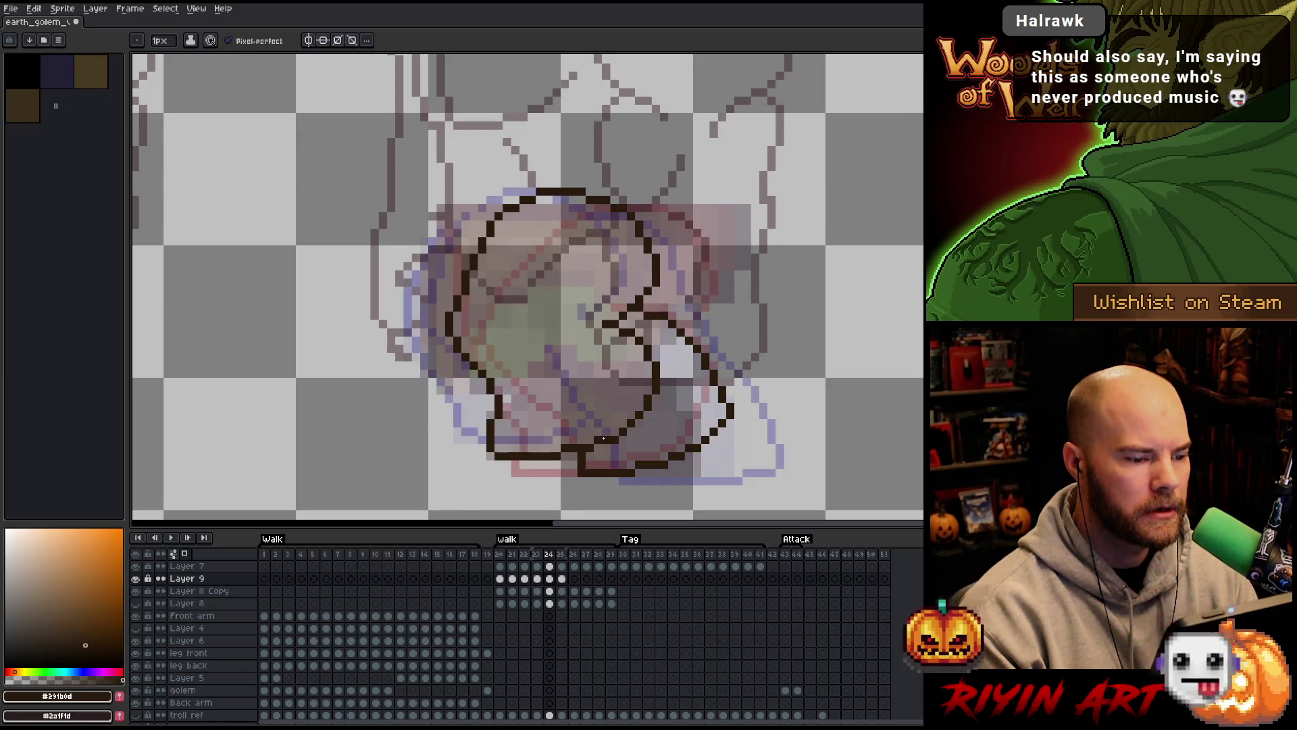
{"action": "key", "text": "Right"}
{"action": "key", "text": "Left"}
{"action": "key", "text": "Right"}
{"action": "key", "text": "Left"}
{"action": "key", "text": "Right"}
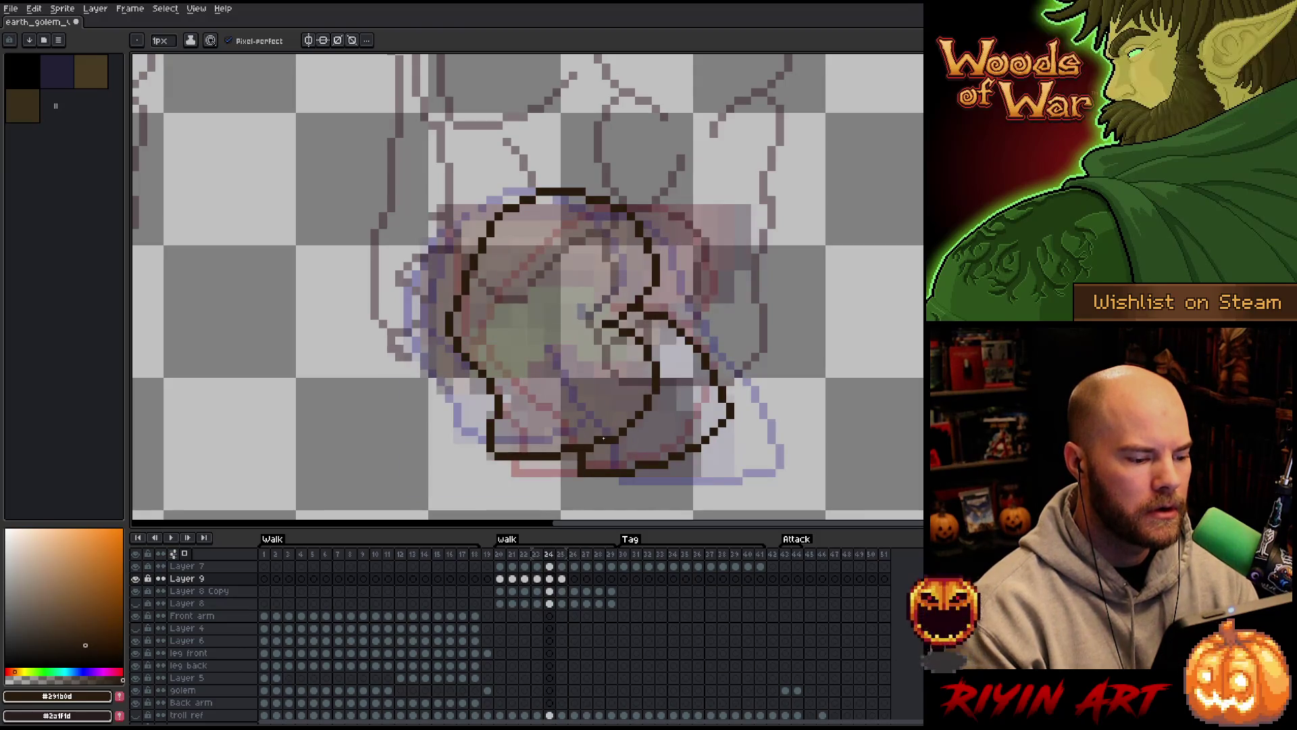
{"action": "key", "text": "Left"}
{"action": "key", "text": "Right"}
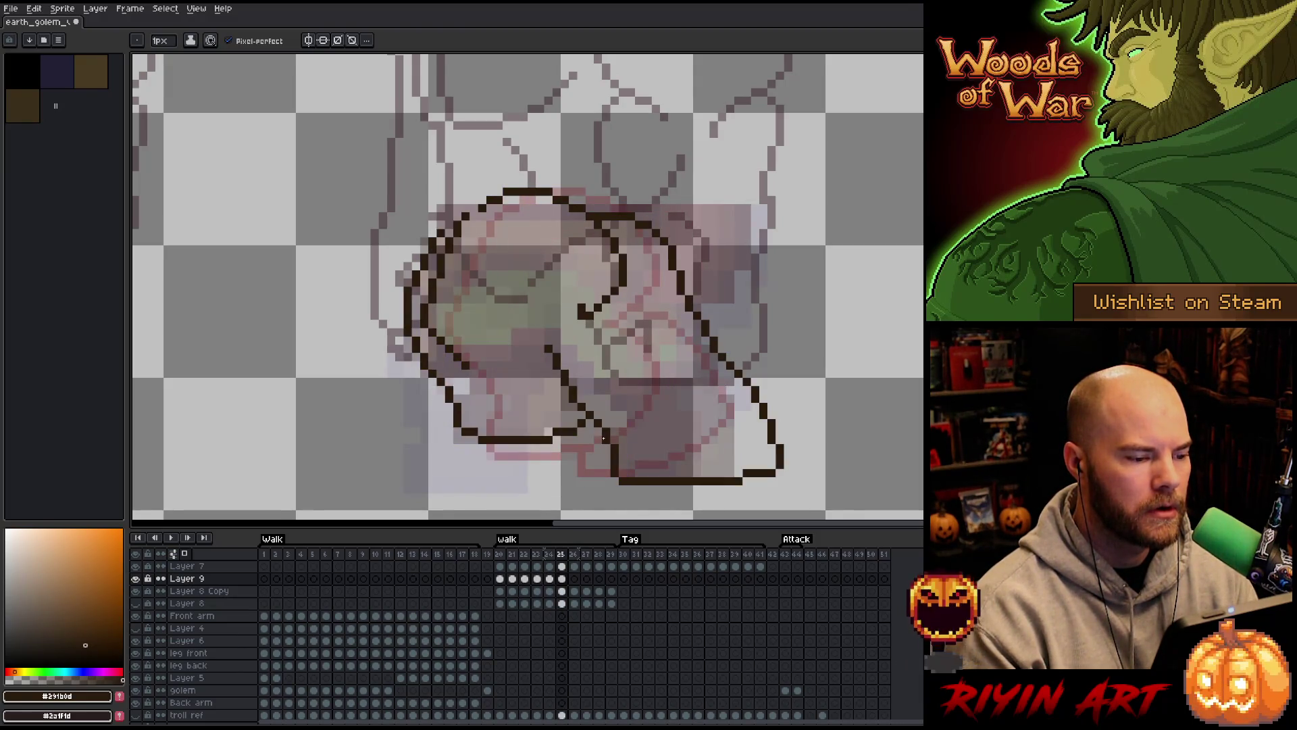
{"action": "key", "text": "Left"}
{"action": "key", "text": "Right"}
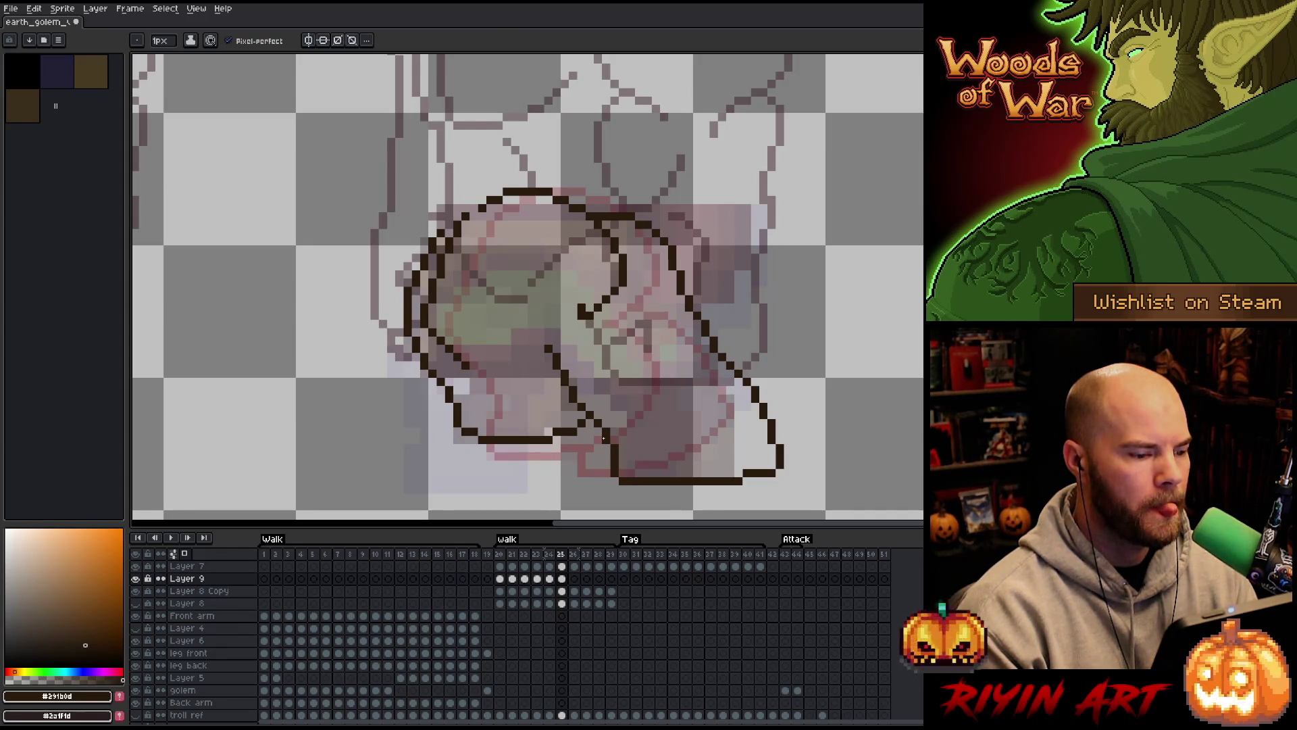
{"action": "key", "text": "Left"}
{"action": "key", "text": "Right"}
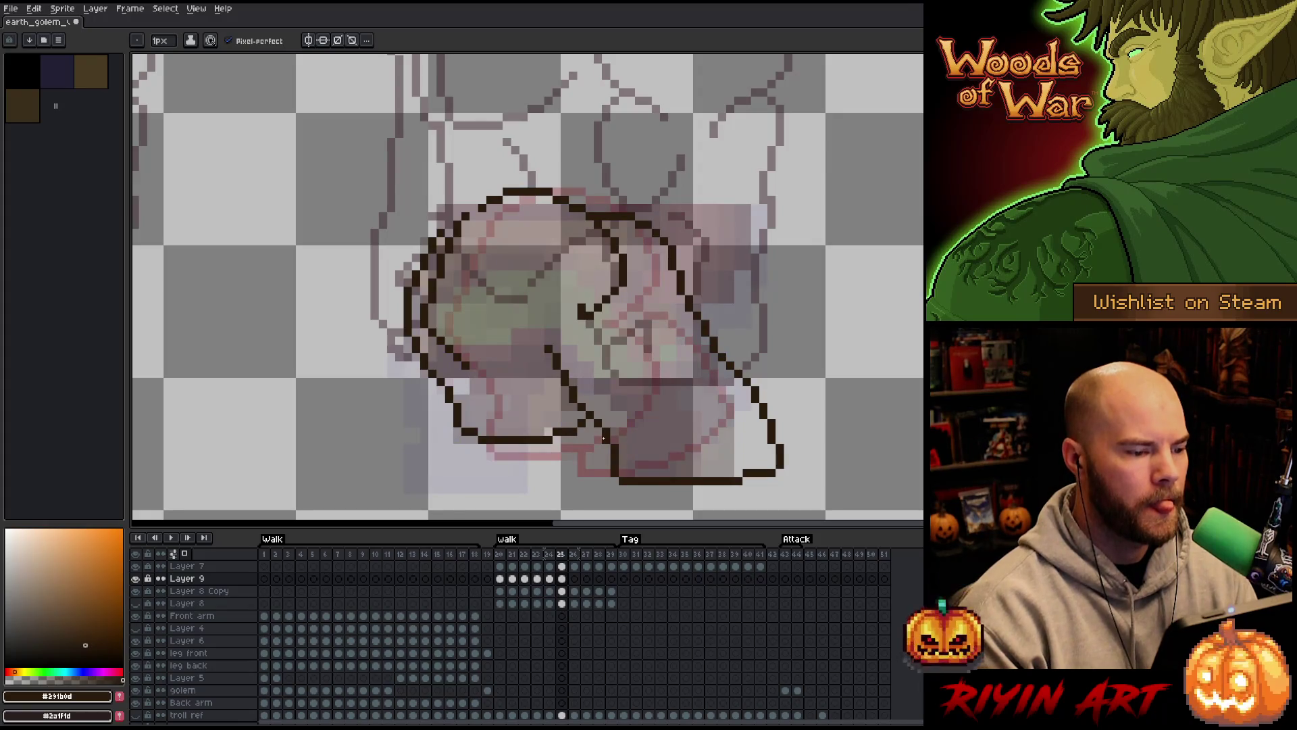
On frame 25, redraw the inner leg line down to the lower edge and lasso the outline's left side
{"action": "key", "text": "b"}
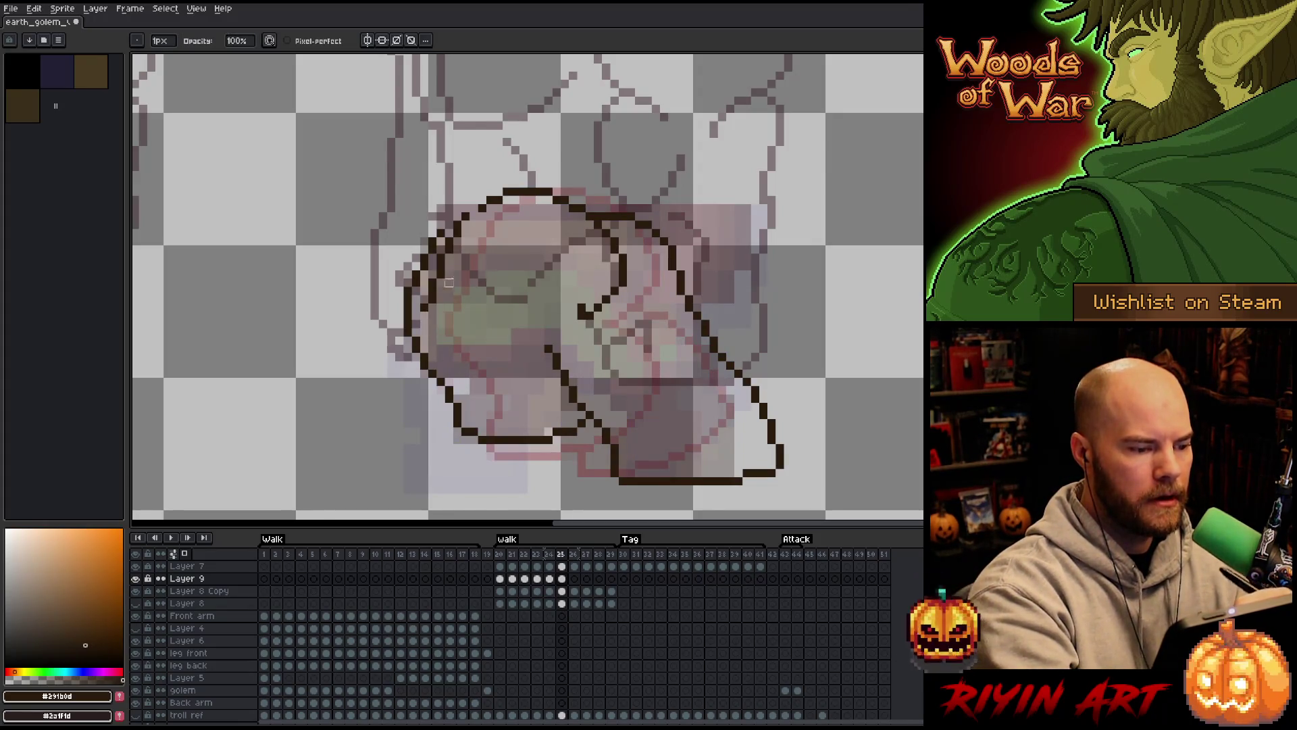
{"action": "key", "text": "e"}
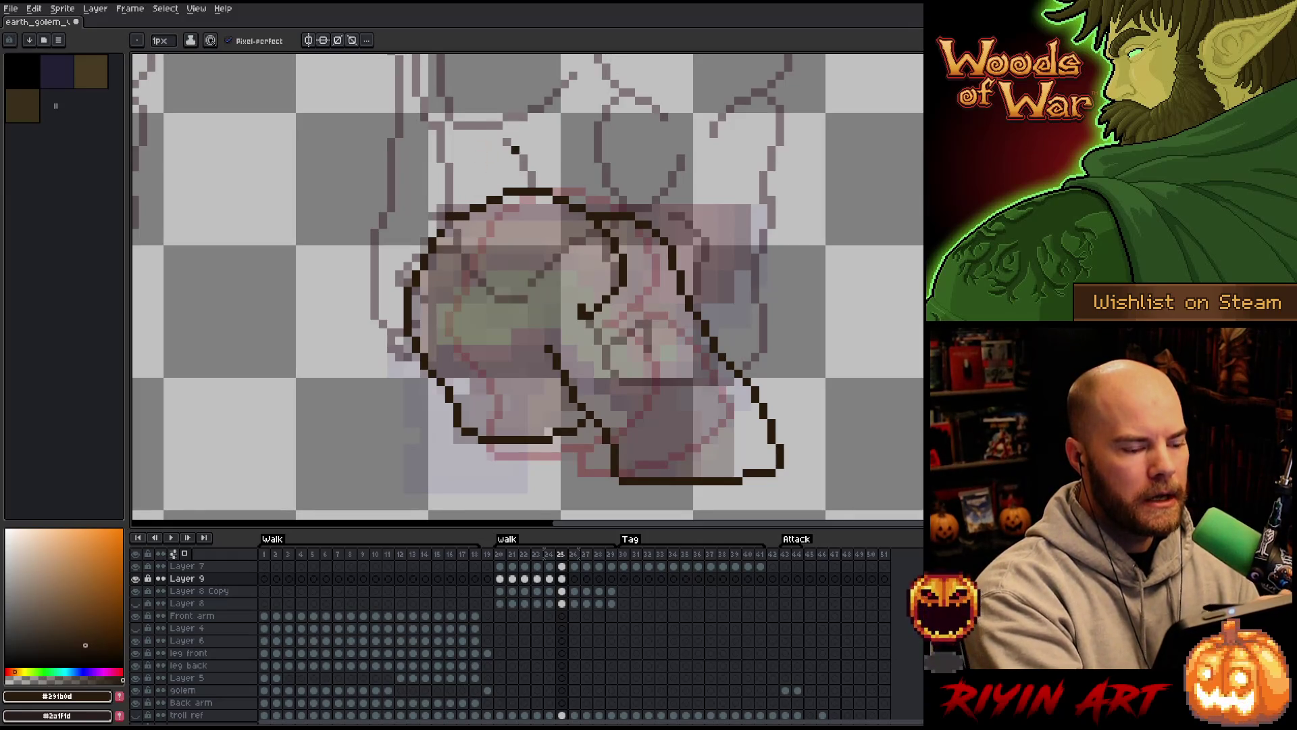
{"action": "key", "text": "b"}
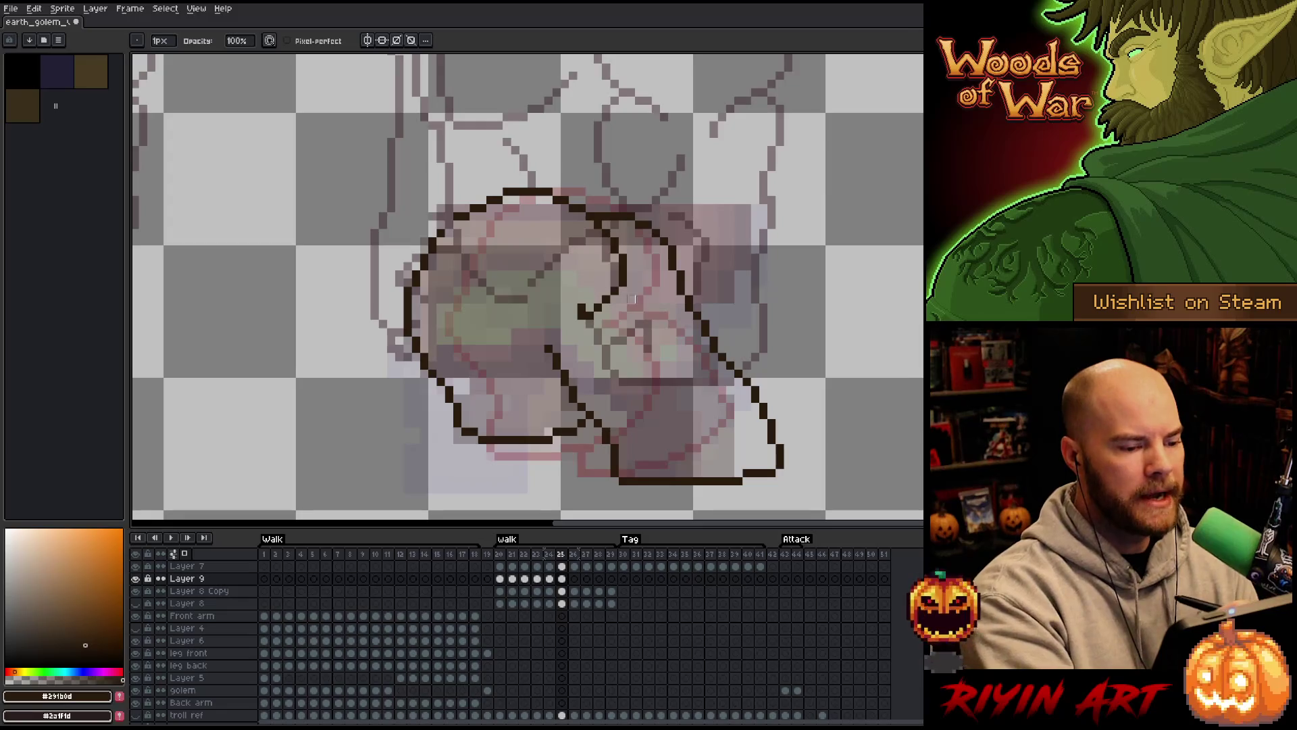
{"action": "key", "text": "ctrl+z"}
{"action": "key", "text": "ctrl+z"}
{"action": "key", "text": "e"}
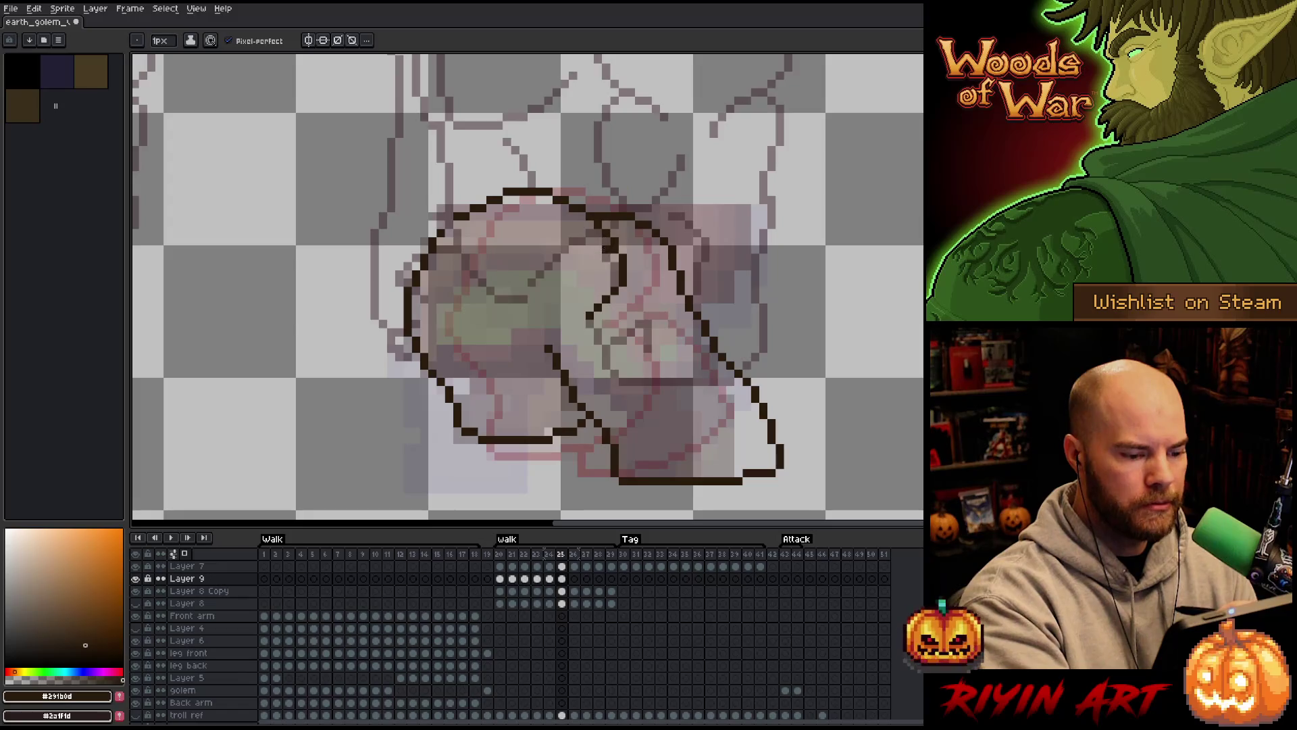
{"action": "left_click_drag", "start_coordinate": [581, 323], "coordinate": [604, 415]}
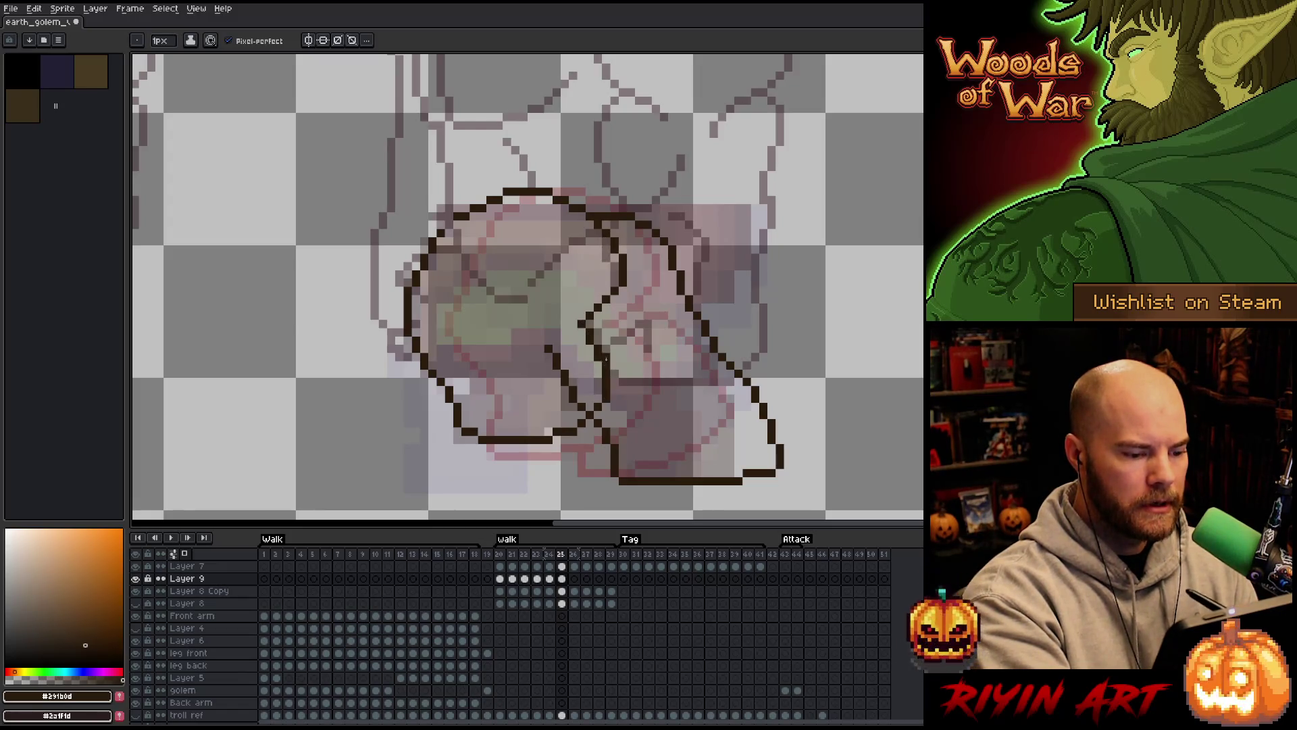
{"action": "left_click", "coordinate": [574, 309]}
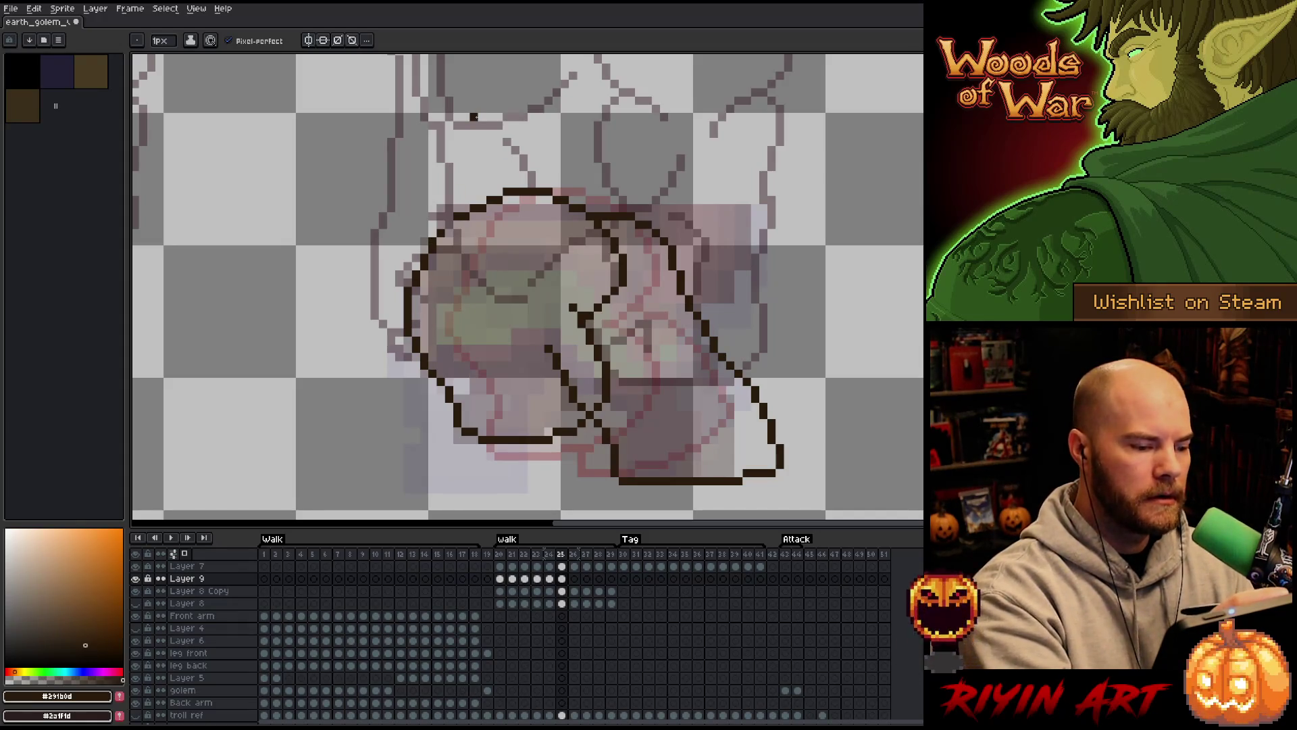
{"action": "key", "text": "q"}
{"action": "mouse_move", "coordinate": [523, 157]}
{"action": "left_mouse_down"}
{"action": "mouse_move", "coordinate": [486, 361]}
{"action": "mouse_move", "coordinate": [433, 406]}
{"action": "mouse_move", "coordinate": [422, 150]}
{"action": "left_mouse_up"}
Nudge the selected left side and then the upper outline piece one pixel right each
{"action": "key", "text": "Right"}
{"action": "key", "text": "Return"}
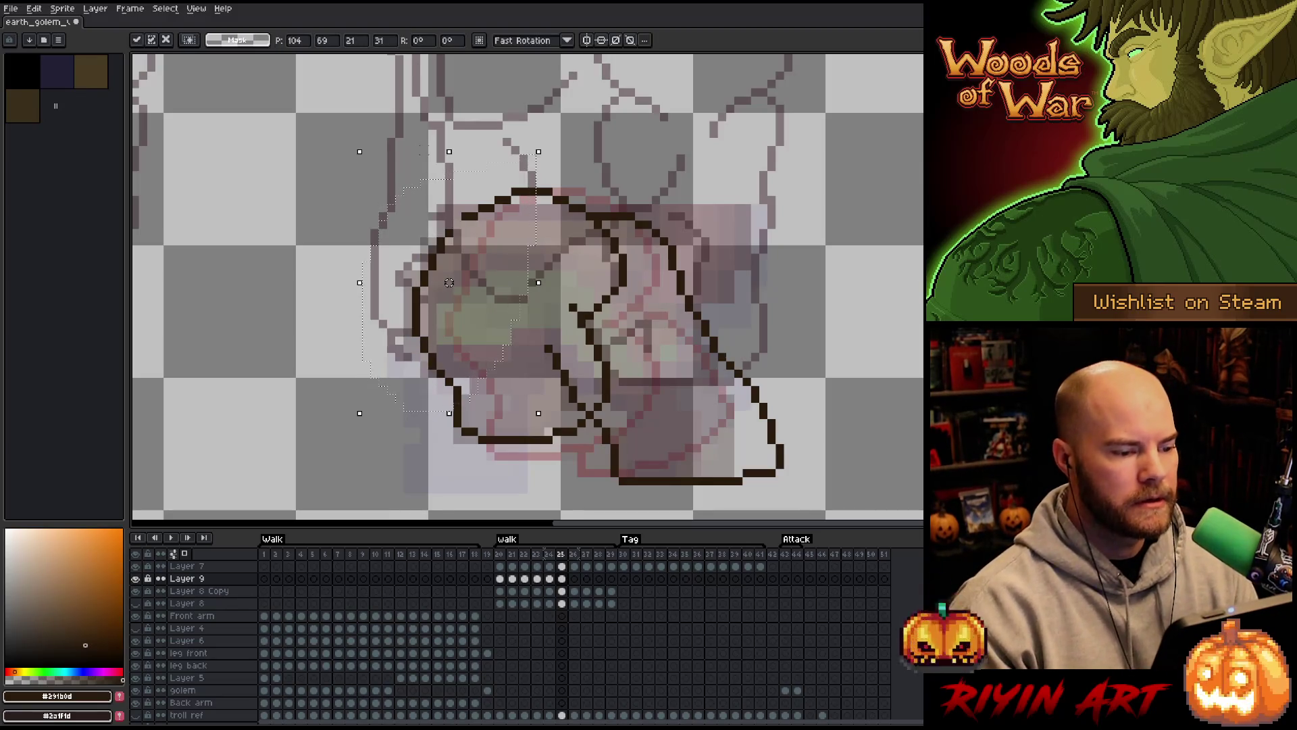
{"action": "mouse_move", "coordinate": [532, 227]}
{"action": "left_mouse_down"}
{"action": "mouse_move", "coordinate": [548, 174]}
{"action": "mouse_move", "coordinate": [608, 237]}
{"action": "mouse_move", "coordinate": [627, 314]}
{"action": "mouse_move", "coordinate": [611, 361]}
{"action": "mouse_move", "coordinate": [571, 358]}
{"action": "mouse_move", "coordinate": [534, 270]}
{"action": "left_mouse_up"}
{"action": "key", "text": "Right"}
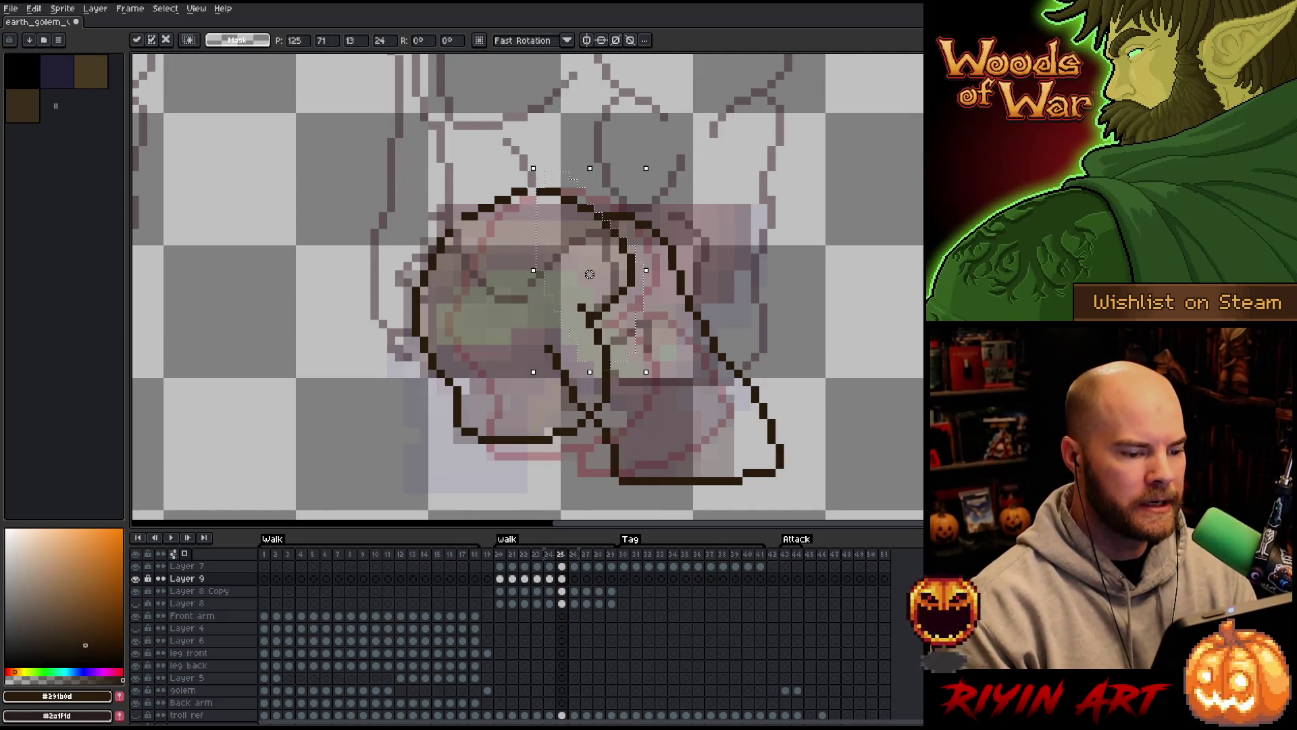
{"action": "key", "text": "ctrl+d"}
{"action": "key", "text": "b"}
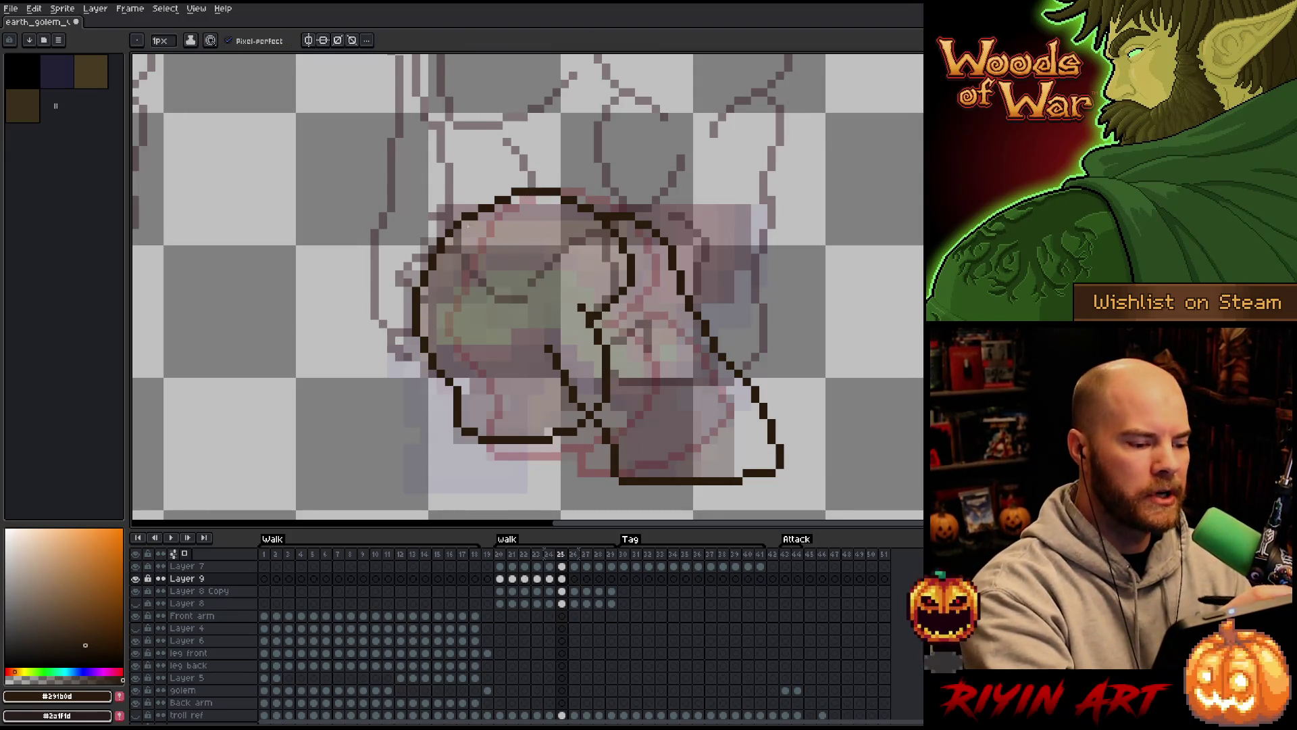
Select a strip along the outline's left edge
{"action": "key", "text": "m"}
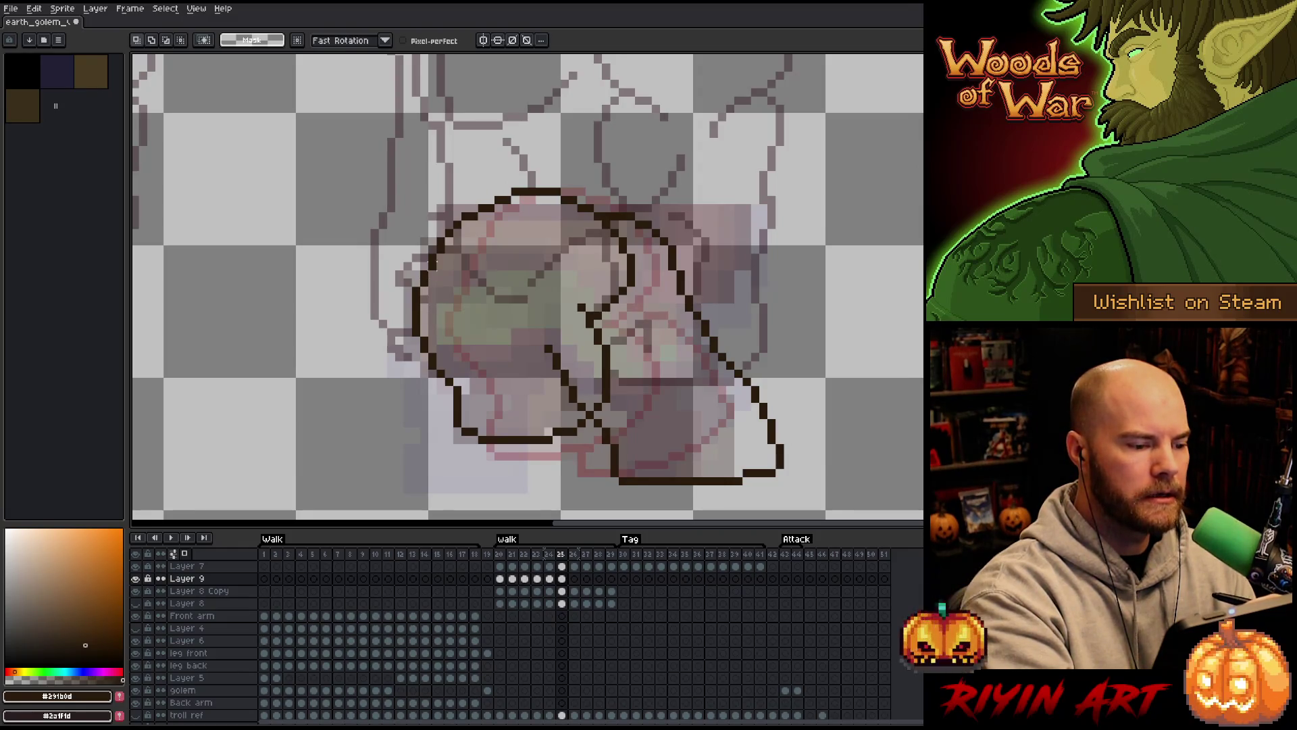
{"action": "left_click_drag", "start_coordinate": [435, 217], "coordinate": [472, 331]}
{"action": "mouse_move", "coordinate": [441, 198]}
{"action": "left_mouse_down"}
{"action": "mouse_move", "coordinate": [466, 368]}
{"action": "mouse_move", "coordinate": [415, 387]}
{"action": "left_mouse_up"}
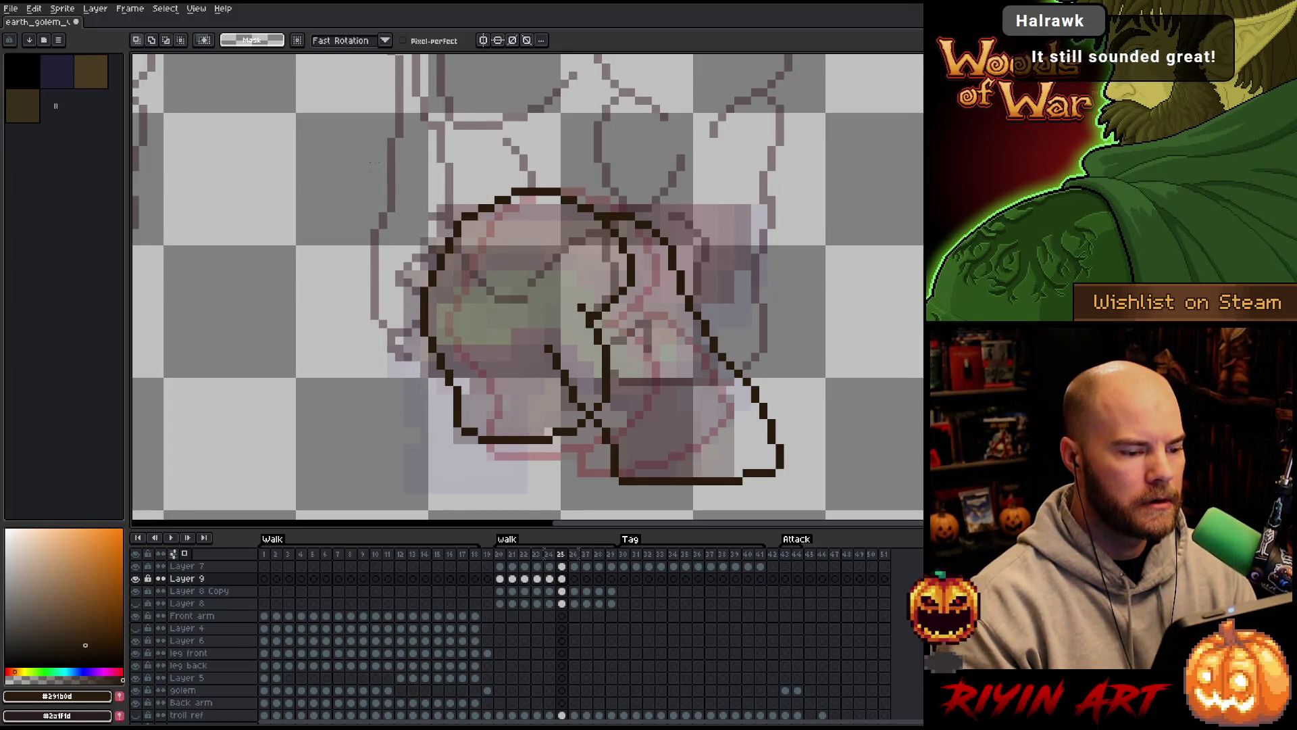
{"action": "key", "text": "b"}
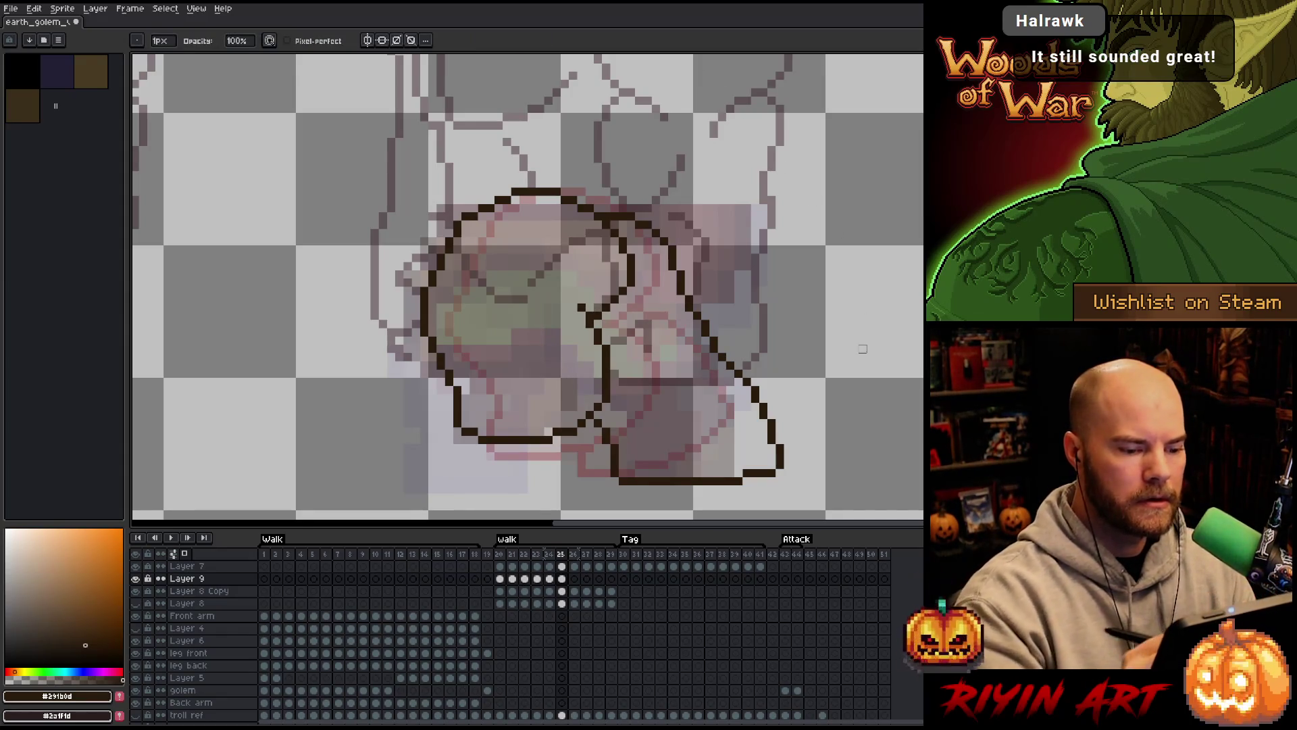
Compare with frame 24 and add a pixel at the outline's lower-left corner
{"action": "key", "text": "Left"}
{"action": "key", "text": "Right"}
{"action": "key", "text": "Left"}
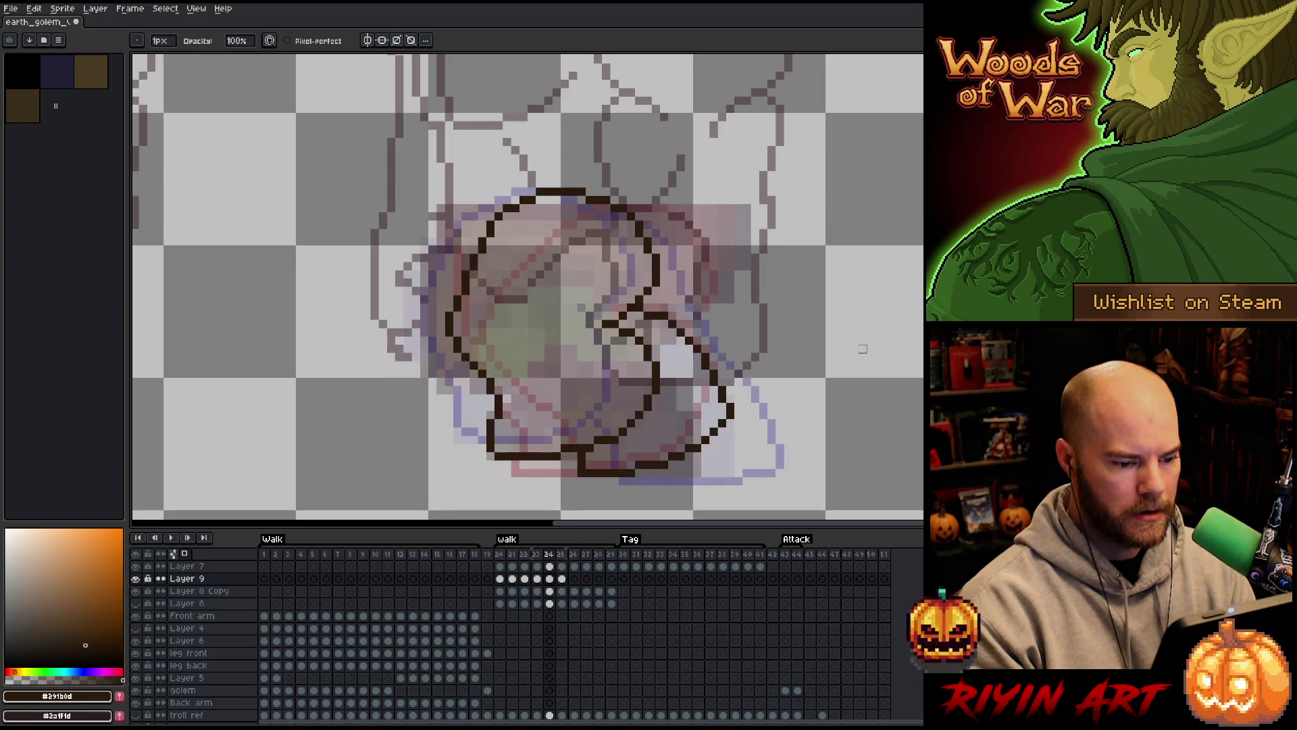
{"action": "key", "text": "Right"}
{"action": "key", "text": "Left"}
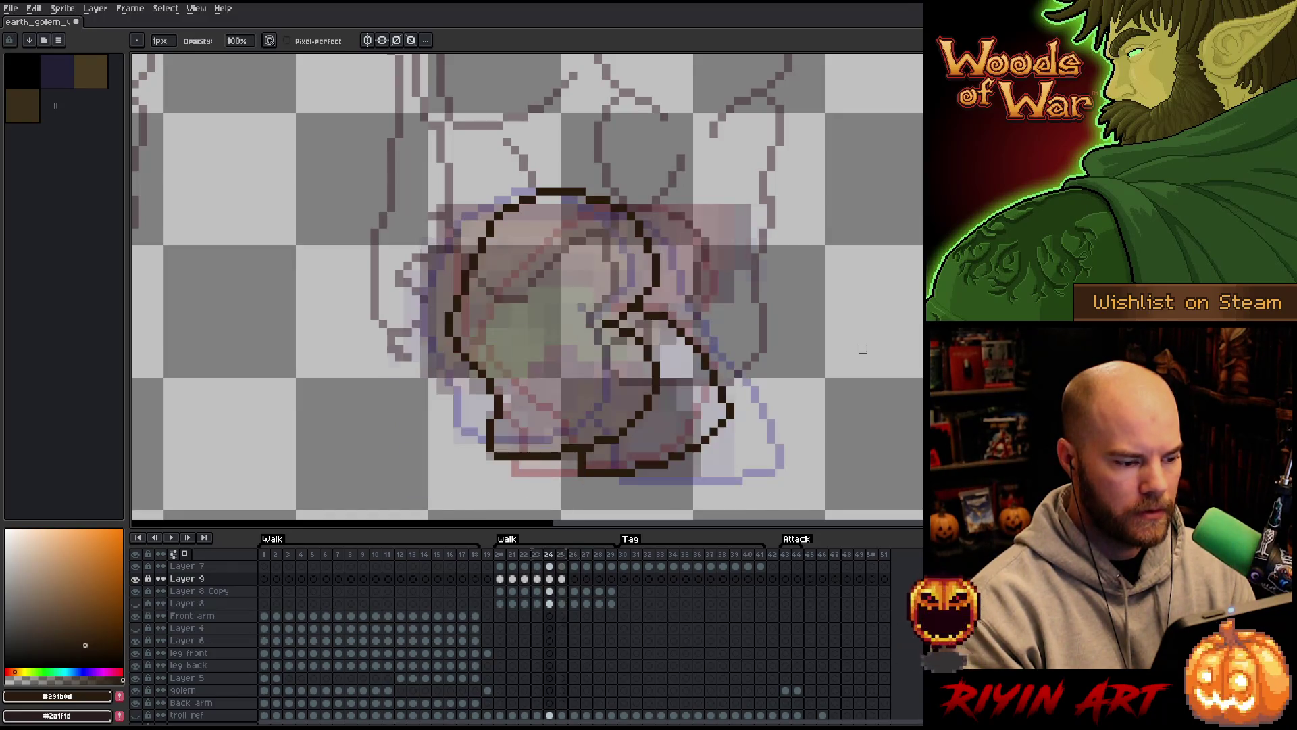
{"action": "key", "text": "Right"}
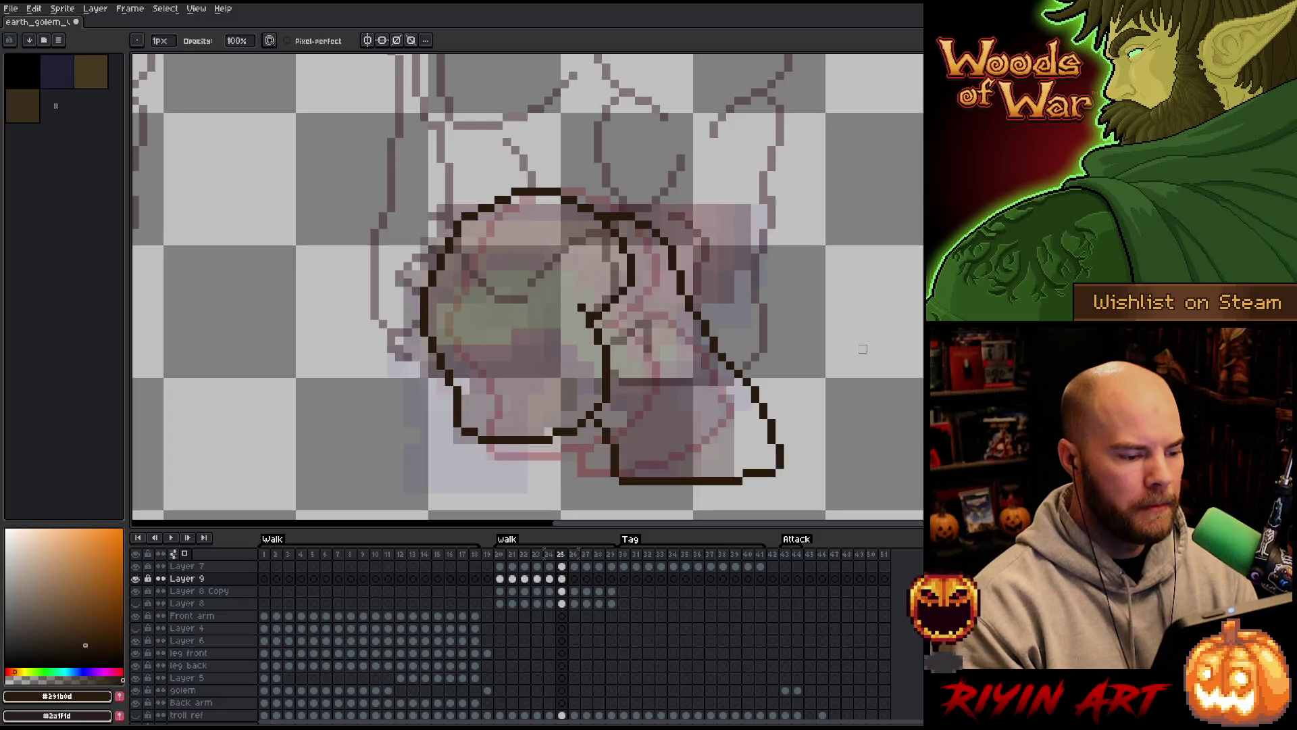
{"action": "left_click", "coordinate": [473, 440]}
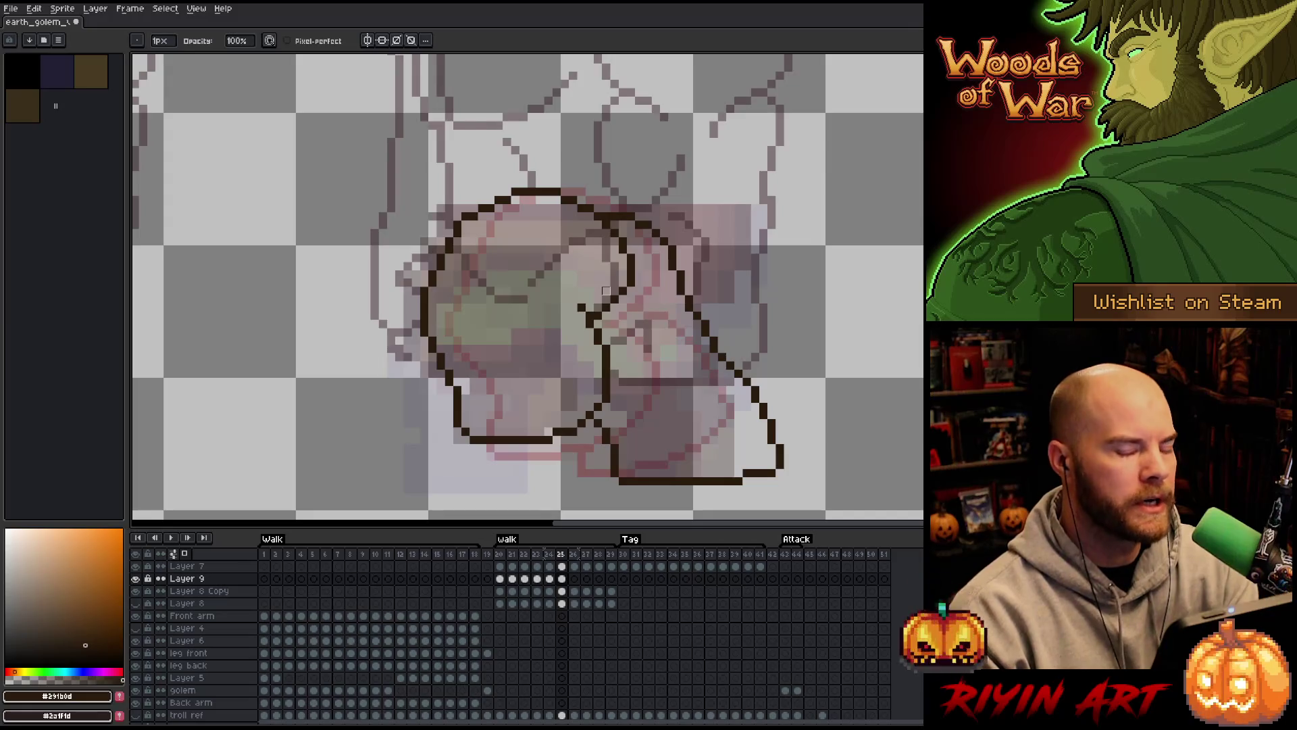
Flip between frames to check the legs, then save the golem sprite
{"action": "key", "text": "Left"}
{"action": "key", "text": "Right"}
{"action": "key", "text": "Left"}
{"action": "key", "text": "Right"}
{"action": "key", "text": "Left"}
{"action": "key", "text": "Right"}
{"action": "key", "text": "Left"}
{"action": "key", "text": "Right"}
{"action": "key", "text": "b"}
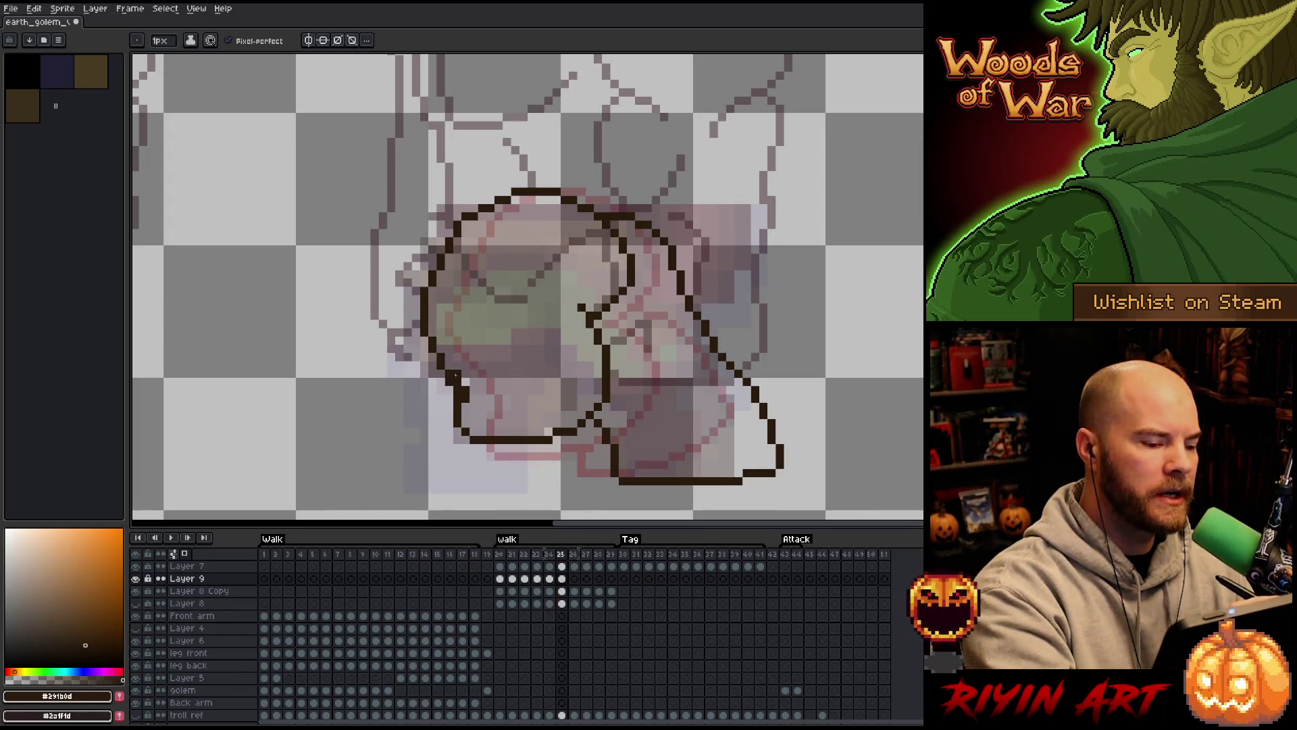
{"action": "key", "text": "e"}
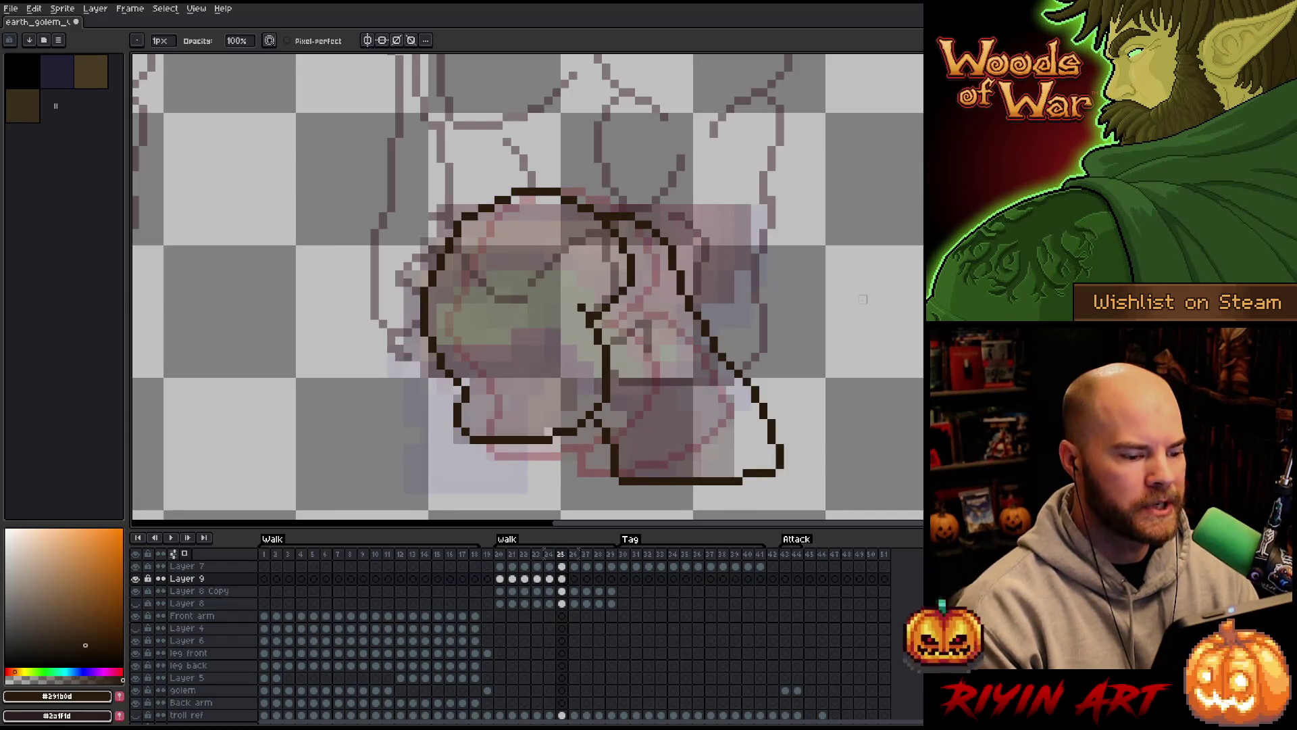
{"action": "key", "text": "ctrl+s"}
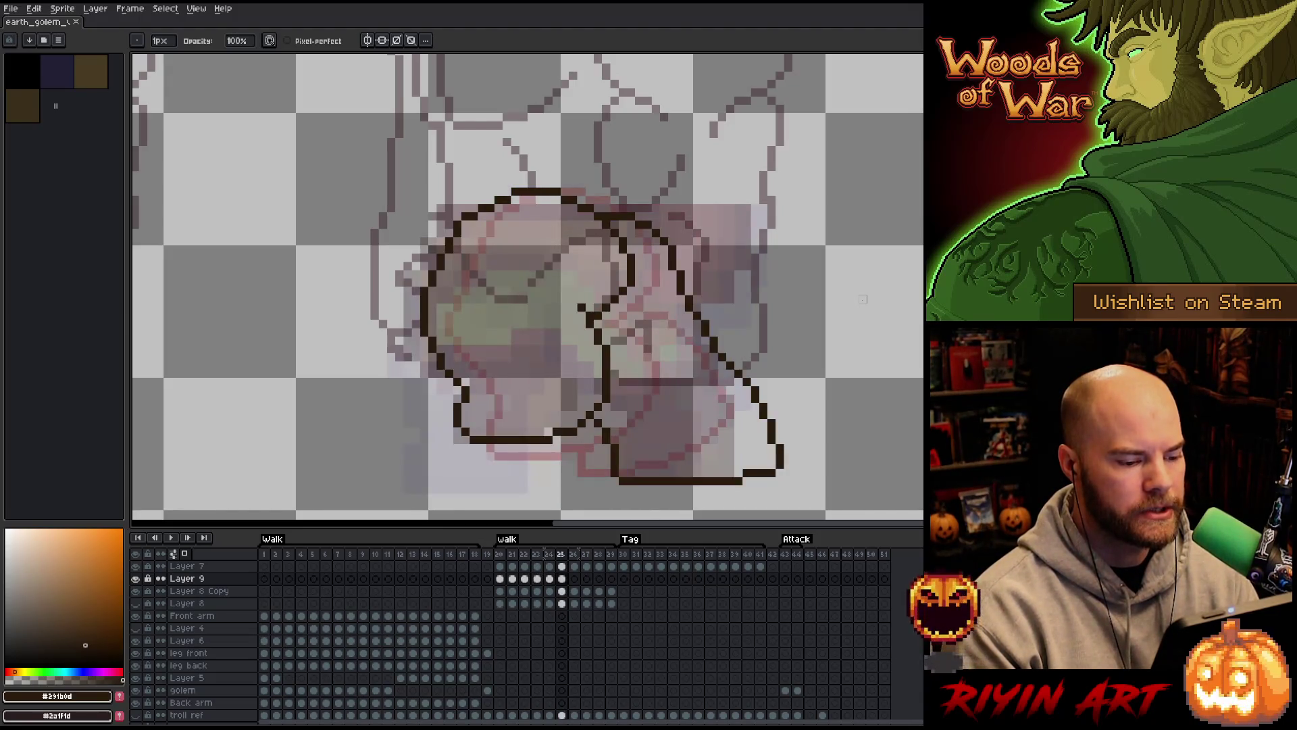
{"action": "key", "text": "Left"}
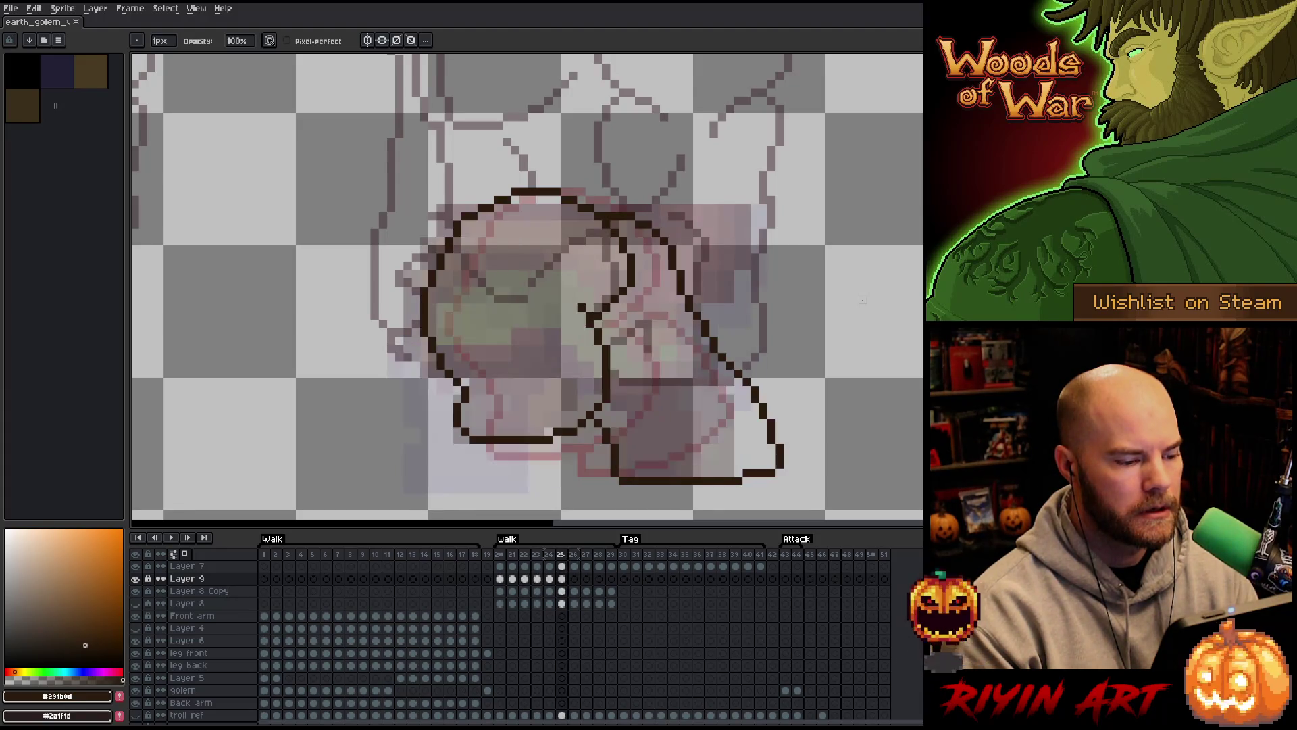
Go to walk frame 26, marquee-select the leg area and nudge it down
{"action": "left_click", "coordinate": [502, 580]}
{"action": "key", "text": "Right"}
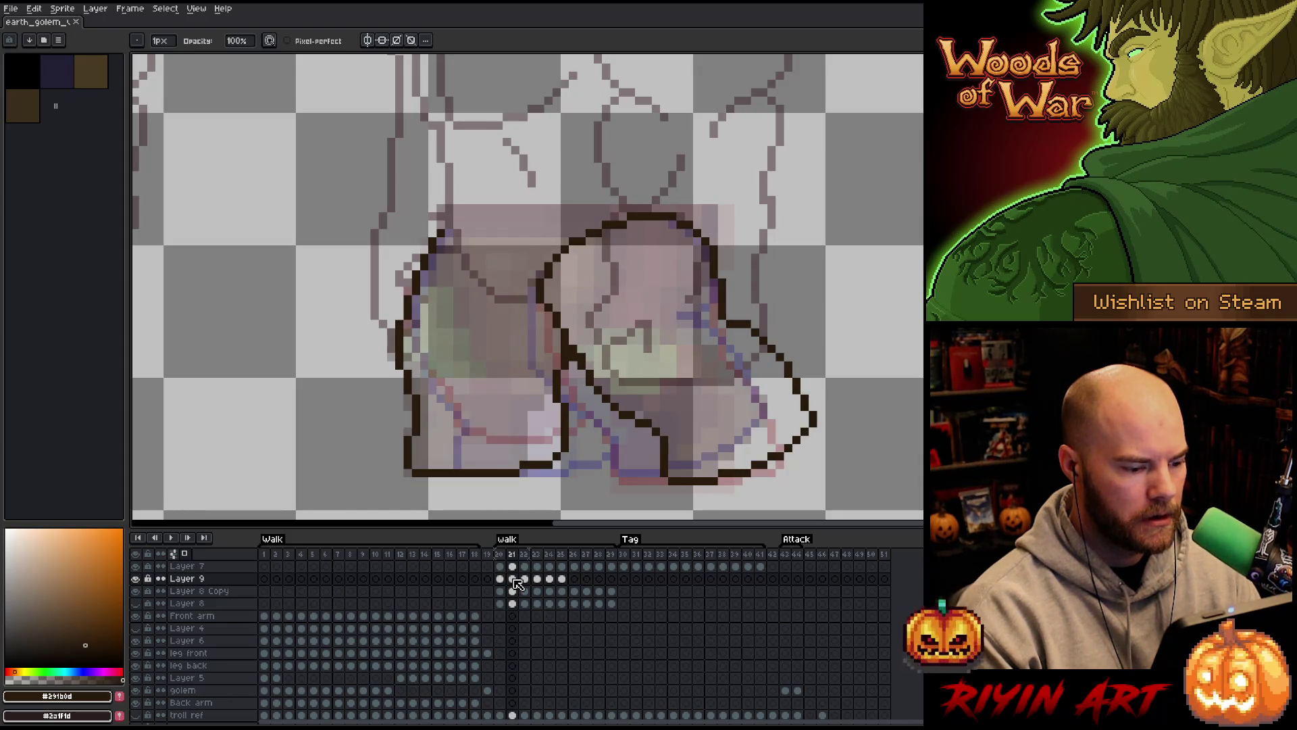
{"action": "left_click", "coordinate": [576, 579]}
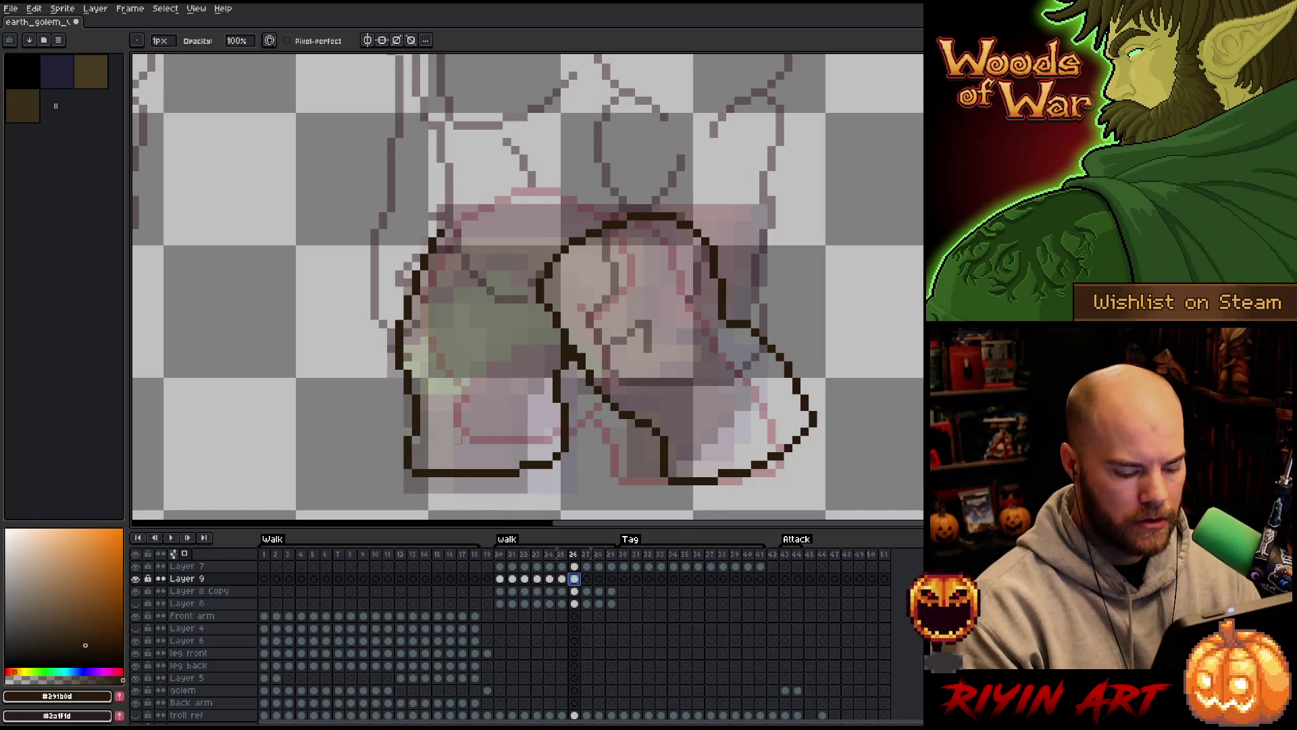
{"action": "key", "text": "m"}
{"action": "mouse_move", "coordinate": [566, 365]}
{"action": "left_mouse_down"}
{"action": "mouse_move", "coordinate": [472, 493]}
{"action": "mouse_move", "coordinate": [345, 479]}
{"action": "left_mouse_up"}
{"action": "key", "text": "Down"}
{"action": "key", "text": "Down"}
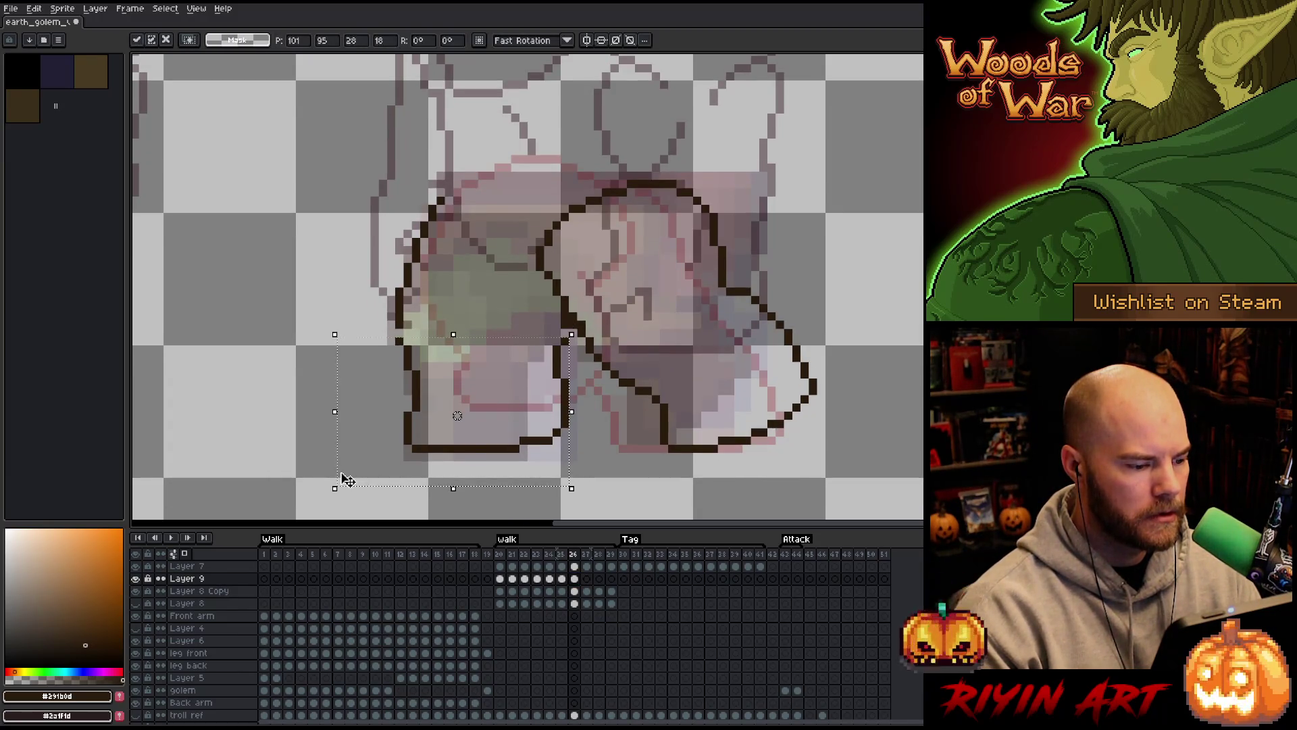
{"action": "key", "text": "ctrl+d"}
Select the upper part of the back leg and compare it against the neighbouring frames
{"action": "left_click_drag", "start_coordinate": [463, 169], "coordinate": [351, 356]}
{"action": "key", "text": "comma"}
{"action": "key", "text": "period"}
{"action": "key", "text": "comma"}
{"action": "key", "text": "period"}
{"action": "key", "text": "comma"}
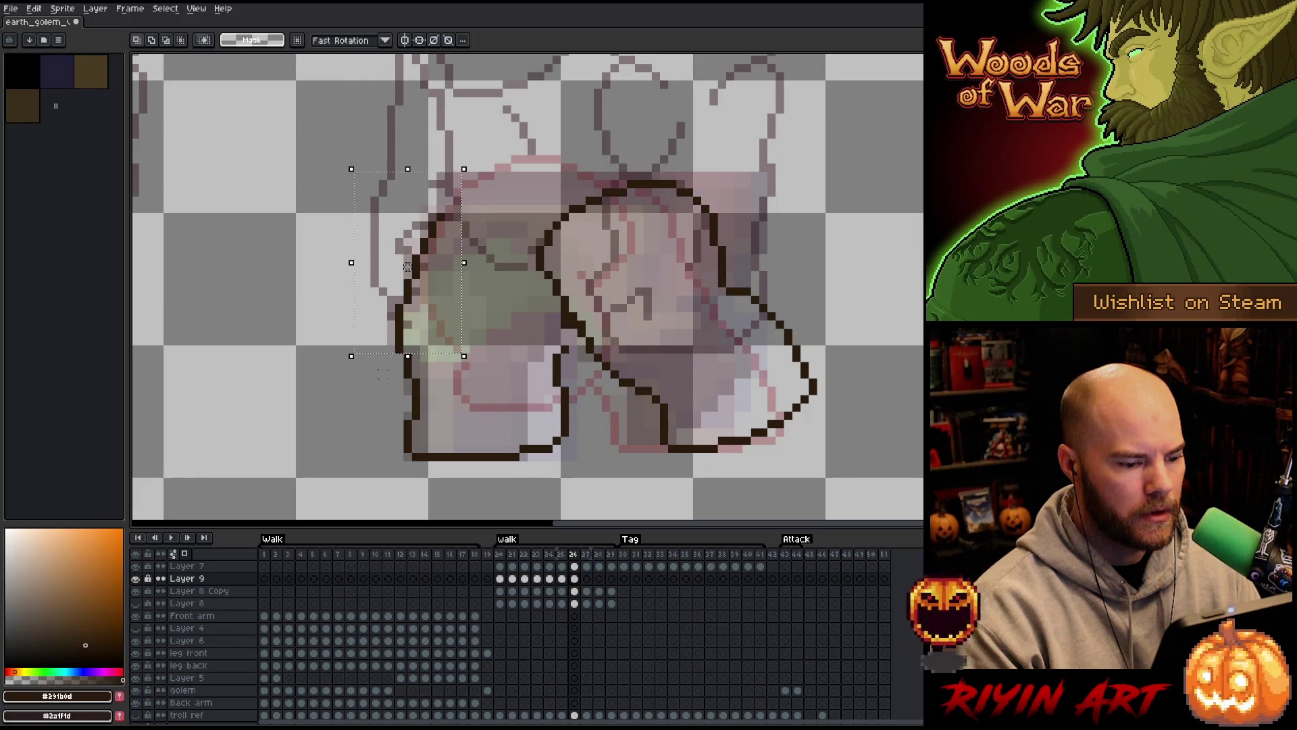
{"action": "key", "text": "period"}
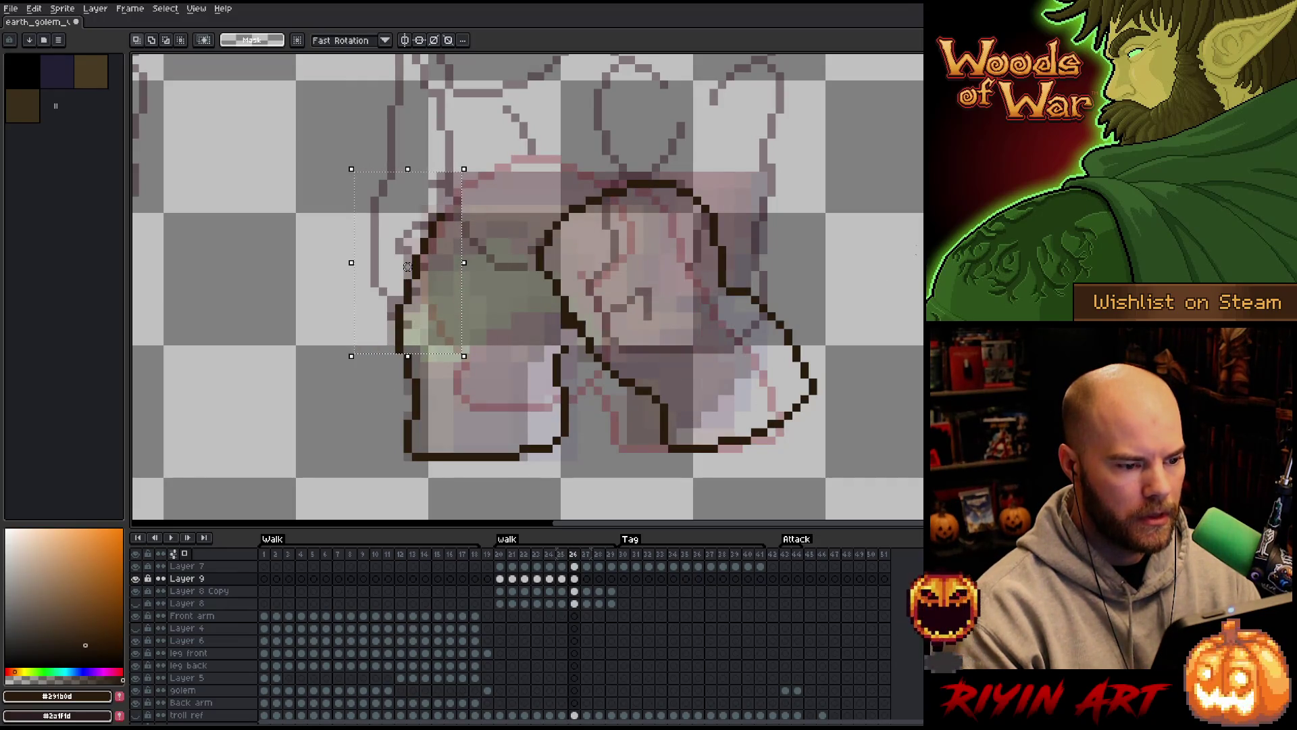
Redraw a stroke along the right leg's outline and nudge it up one pixel
{"action": "key", "text": "b"}
{"action": "mouse_move", "coordinate": [888, 331]}
{"action": "left_mouse_down"}
{"action": "mouse_move", "coordinate": [704, 458]}
{"action": "mouse_move", "coordinate": [581, 345]}
{"action": "mouse_move", "coordinate": [537, 183]}
{"action": "mouse_move", "coordinate": [823, 314]}
{"action": "left_mouse_up"}
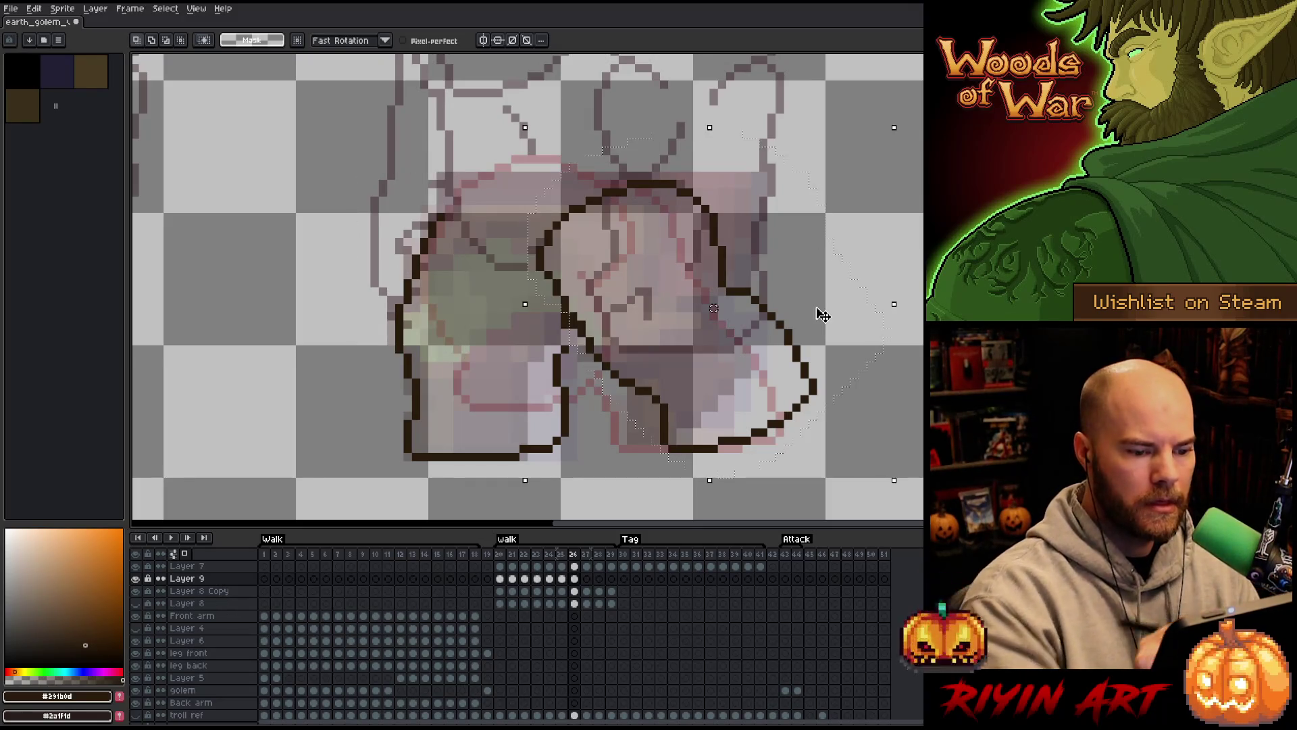
{"action": "key", "text": "Up"}
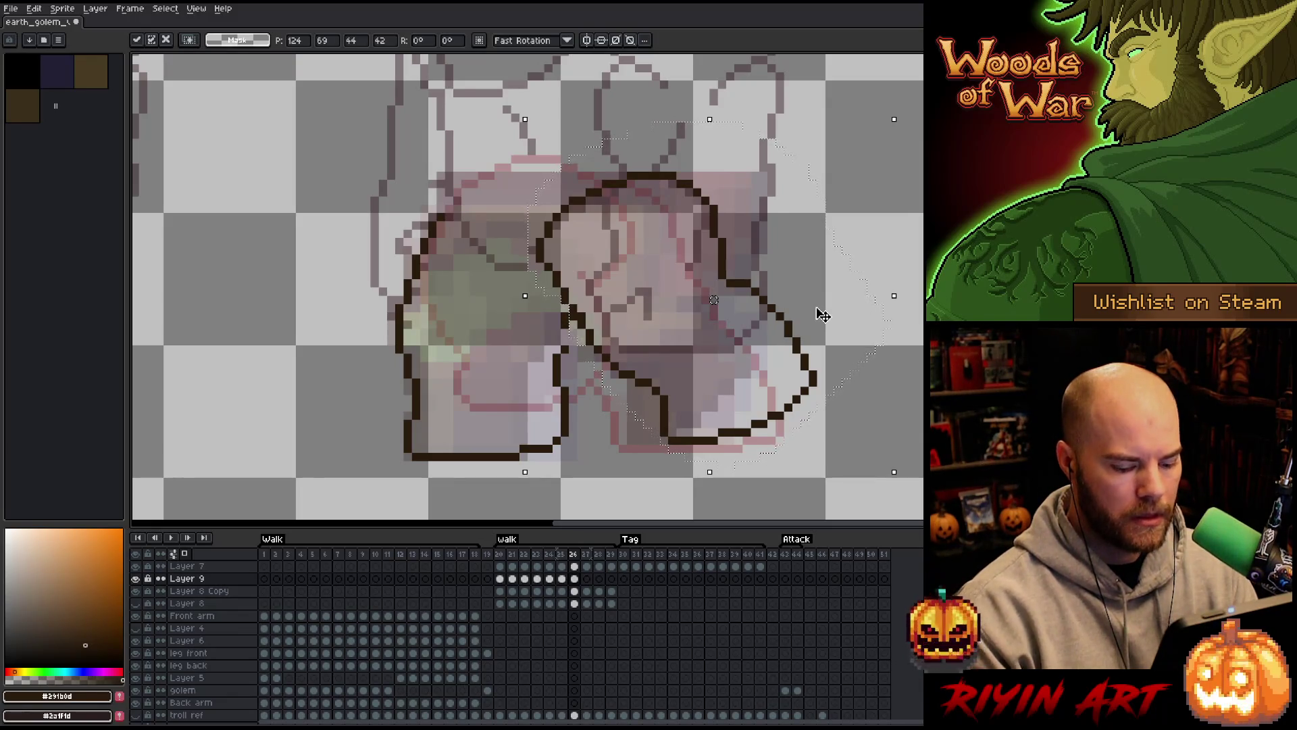
{"action": "key", "text": "comma"}
{"action": "key", "text": "comma"}
{"action": "key", "text": "period"}
{"action": "key", "text": "period"}
{"action": "key", "text": "ctrl+d"}
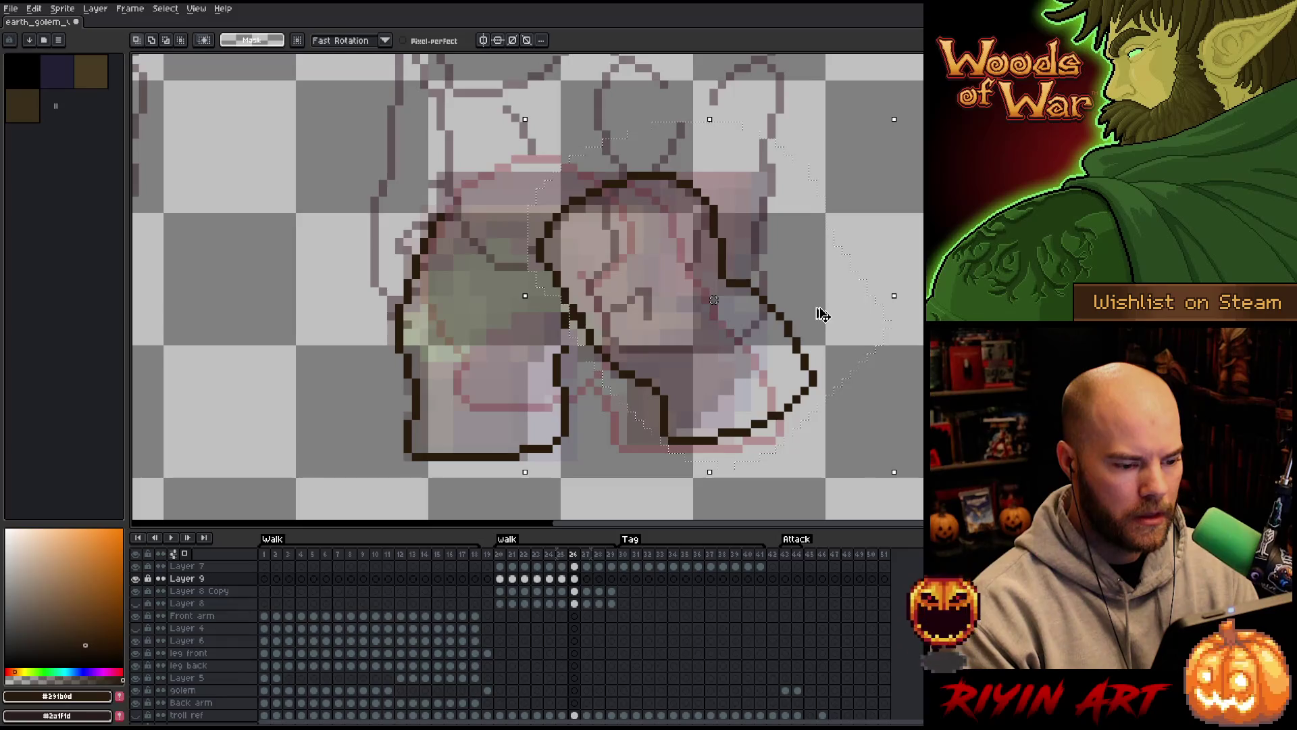
Add another right-leg outline stroke and redraw the leg's back edge downward
{"action": "mouse_move", "coordinate": [864, 407]}
{"action": "left_mouse_down"}
{"action": "mouse_move", "coordinate": [760, 255]}
{"action": "mouse_move", "coordinate": [716, 242]}
{"action": "mouse_move", "coordinate": [662, 325]}
{"action": "mouse_move", "coordinate": [658, 419]}
{"action": "mouse_move", "coordinate": [842, 422]}
{"action": "left_mouse_up"}
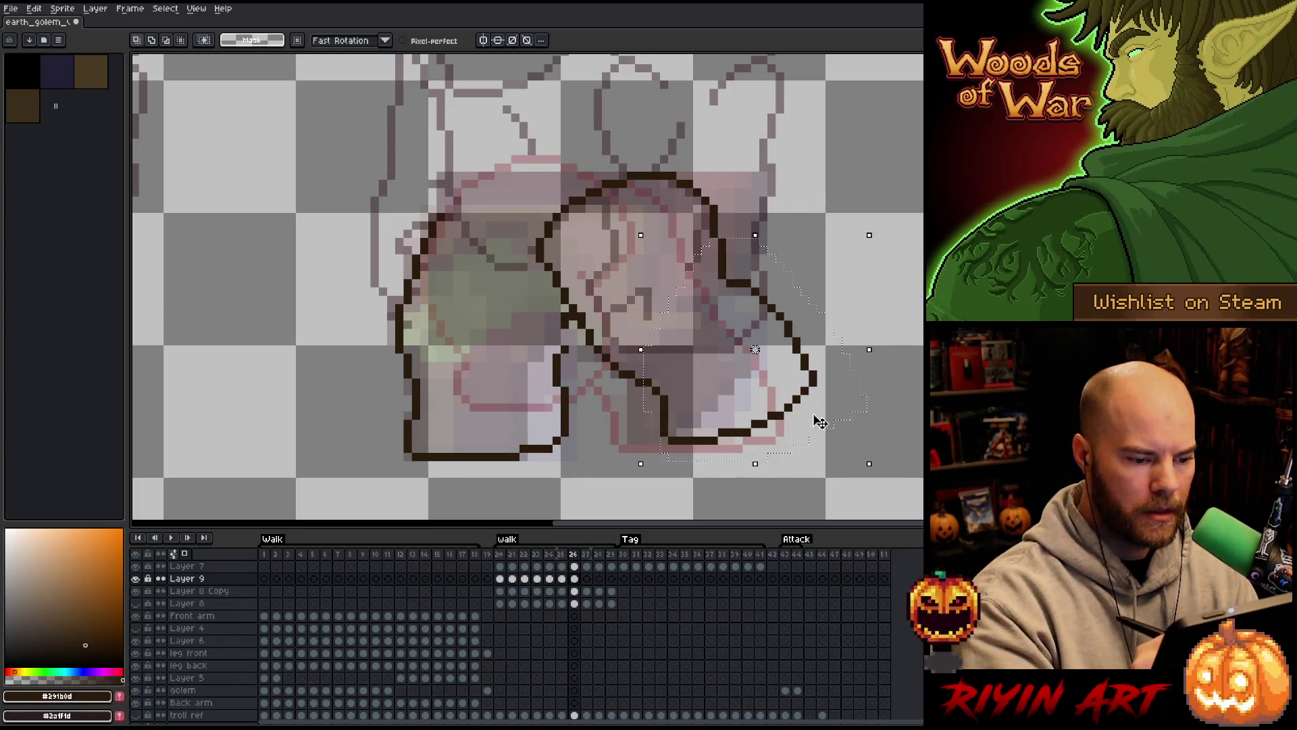
{"action": "key", "text": "Left"}
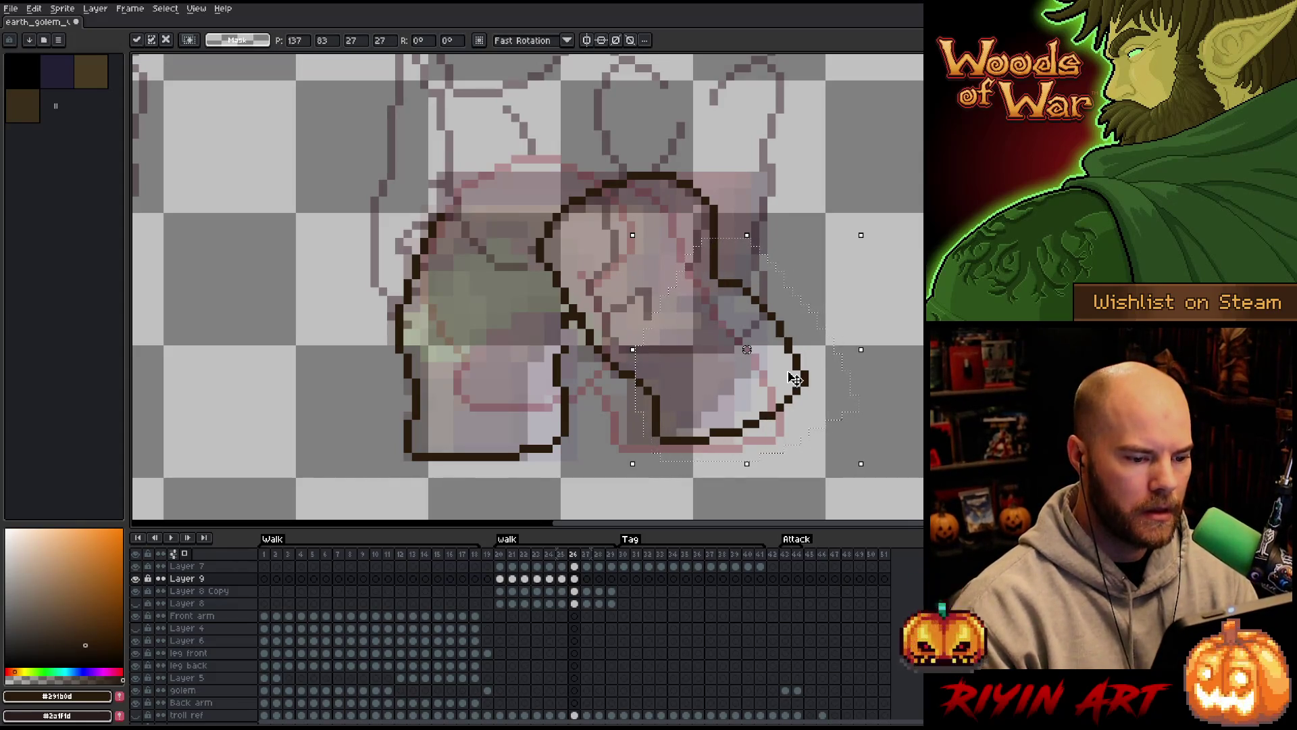
{"action": "key", "text": "ctrl+z"}
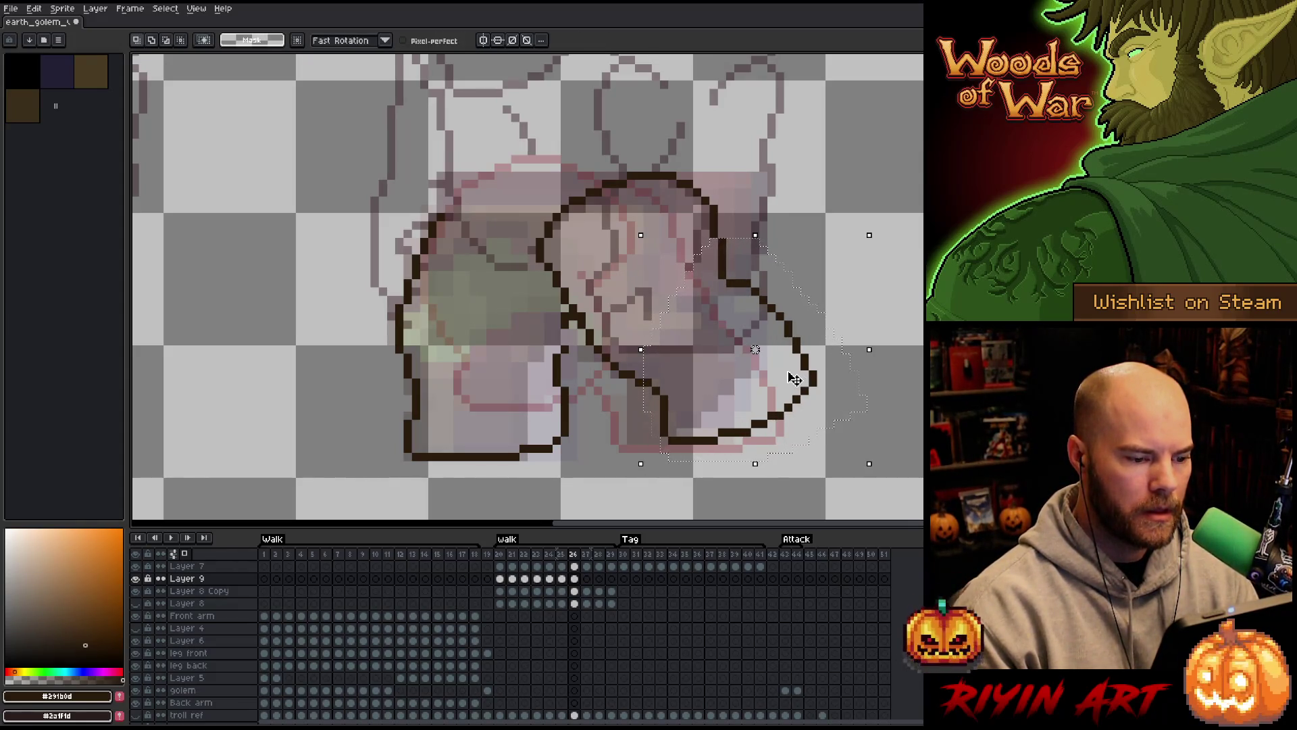
{"action": "key", "text": "b"}
{"action": "key", "text": "ctrl+d"}
{"action": "mouse_move", "coordinate": [871, 392]}
{"action": "left_mouse_down"}
{"action": "mouse_move", "coordinate": [785, 265]}
{"action": "mouse_move", "coordinate": [645, 159]}
{"action": "mouse_move", "coordinate": [530, 228]}
{"action": "left_mouse_up"}
Rotate the selected leg back toward upright, checking it against frame 25, then commit
{"action": "left_click_drag", "start_coordinate": [867, 291], "coordinate": [863, 151]}
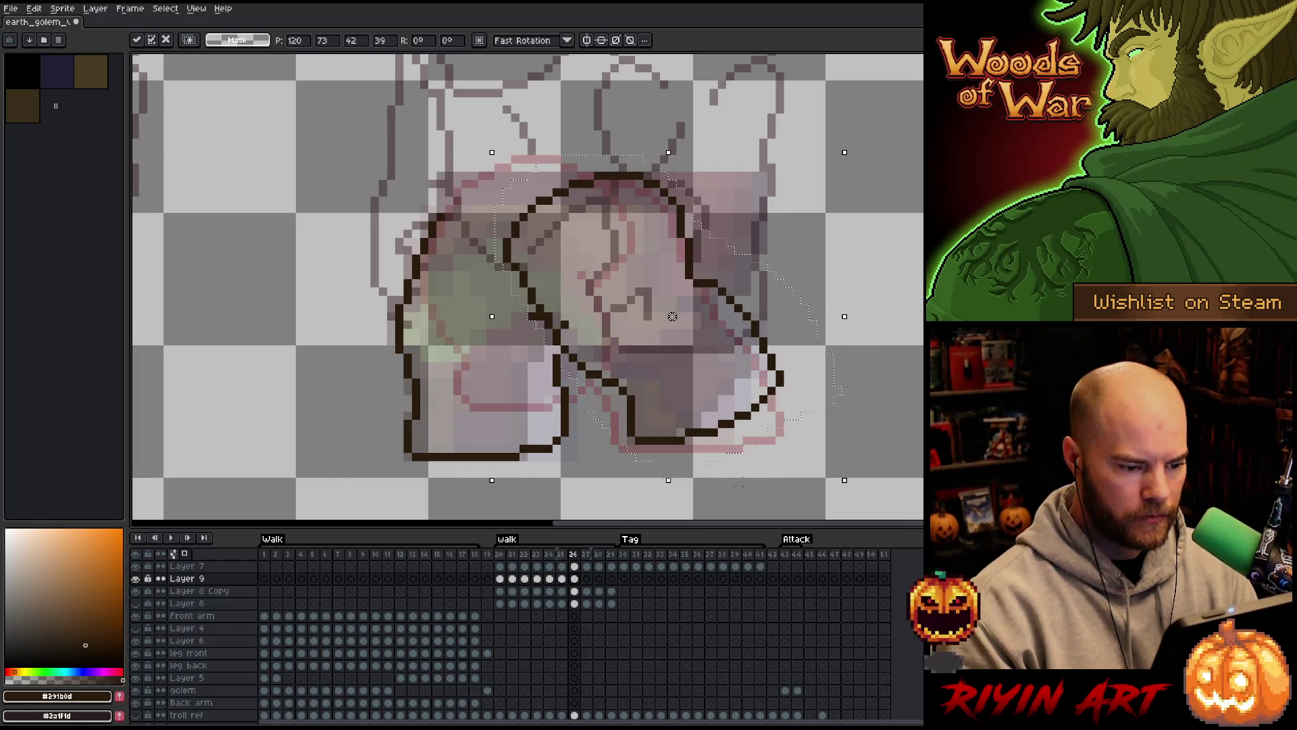
{"action": "key", "text": "comma"}
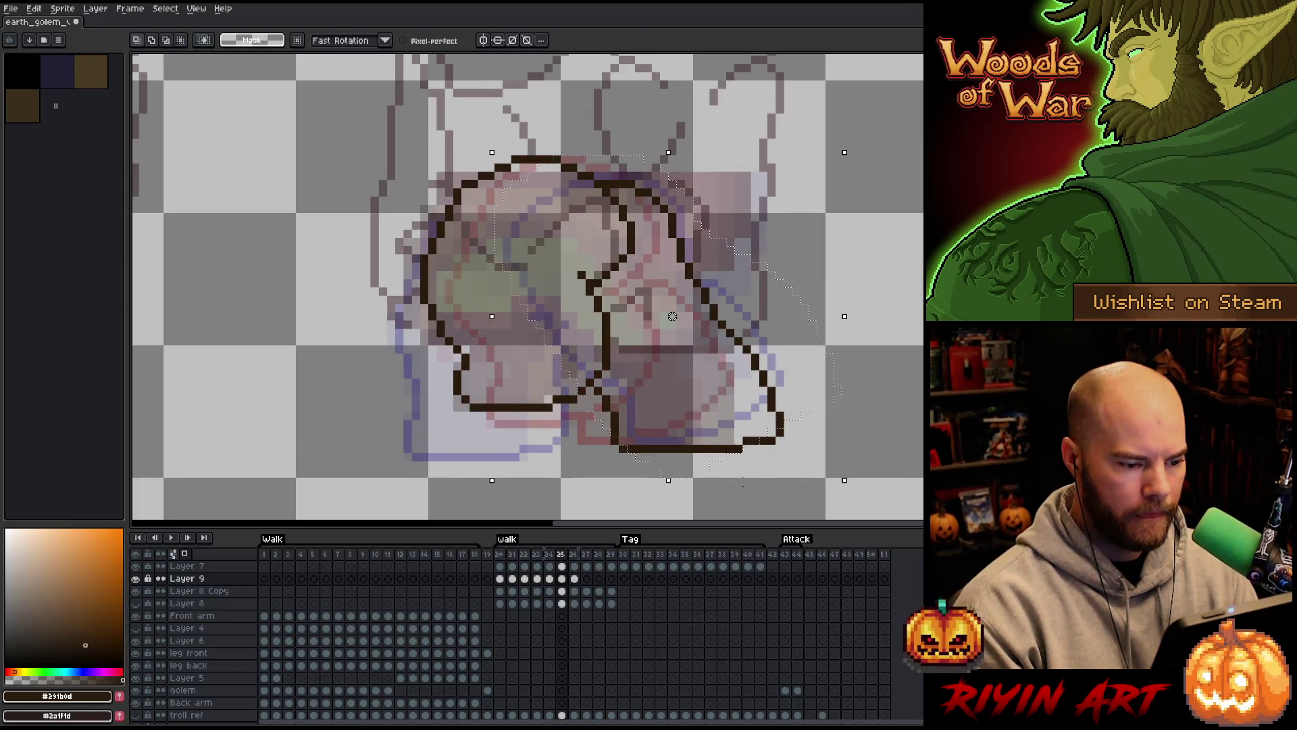
{"action": "key", "text": "period"}
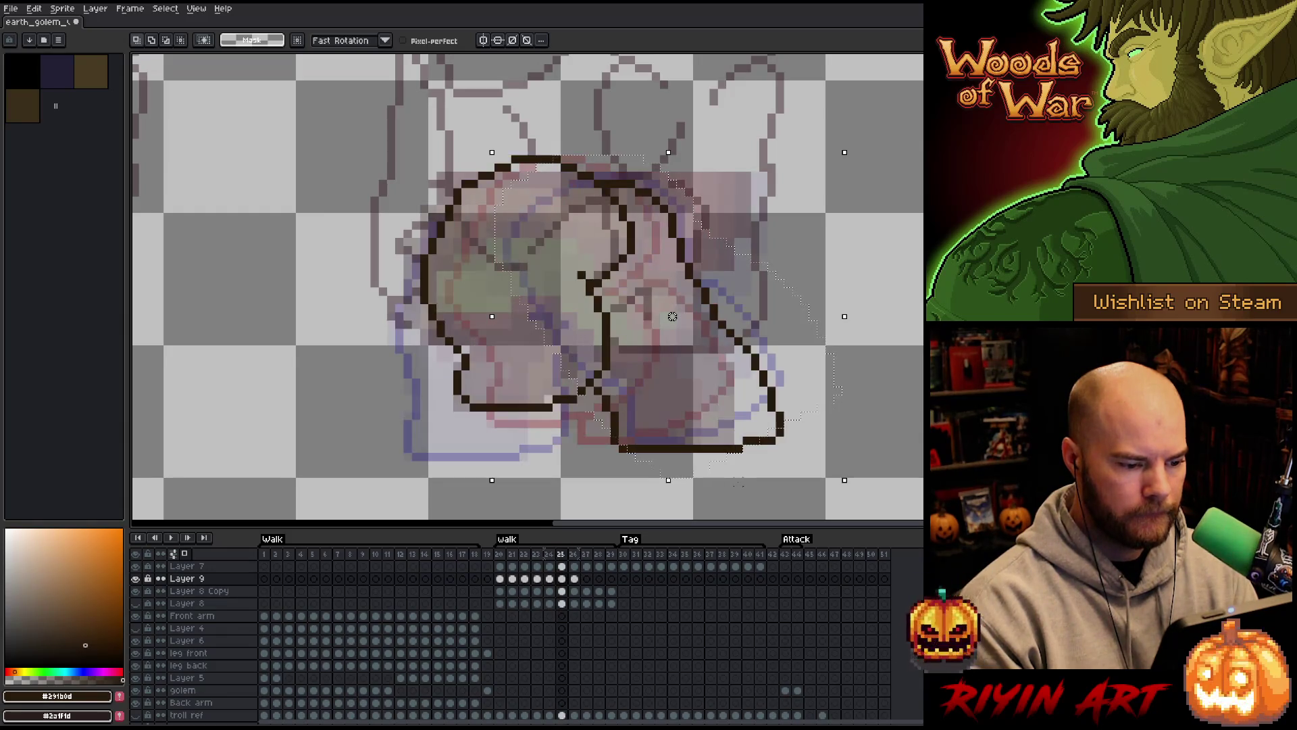
{"action": "key", "text": "comma"}
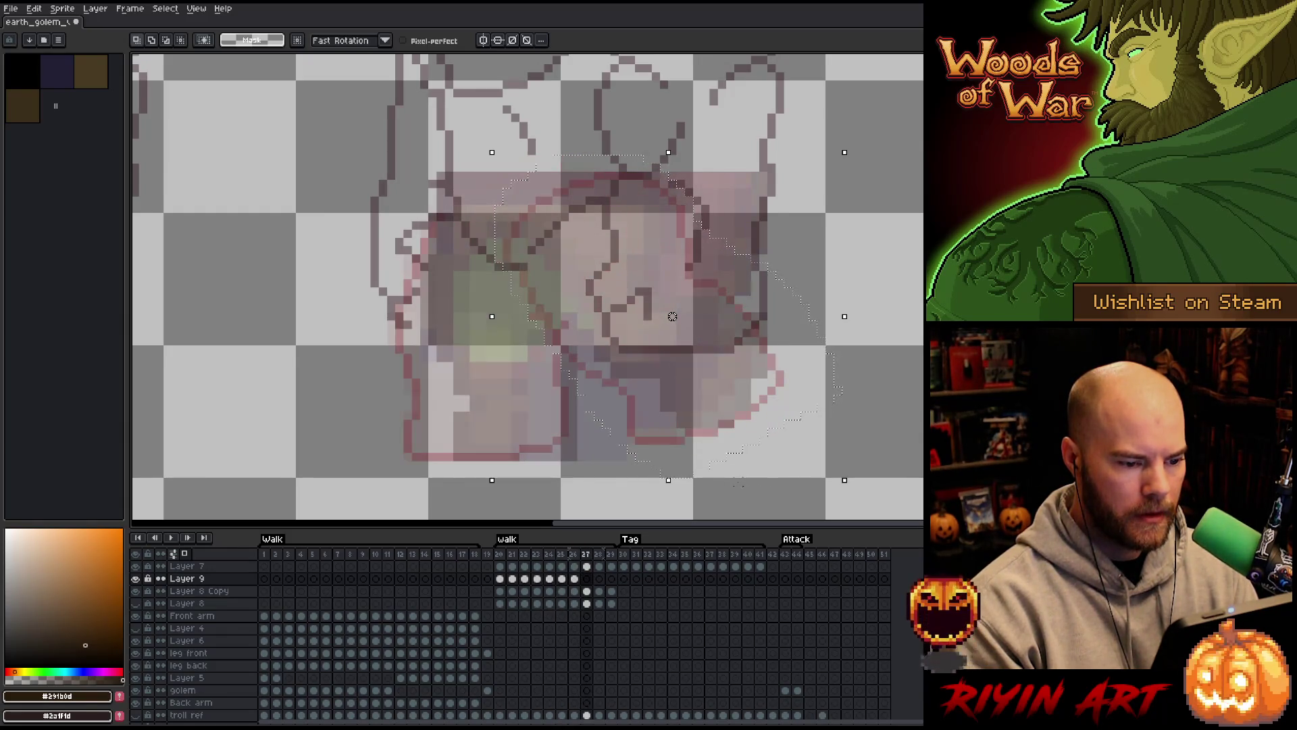
{"action": "key", "text": "period"}
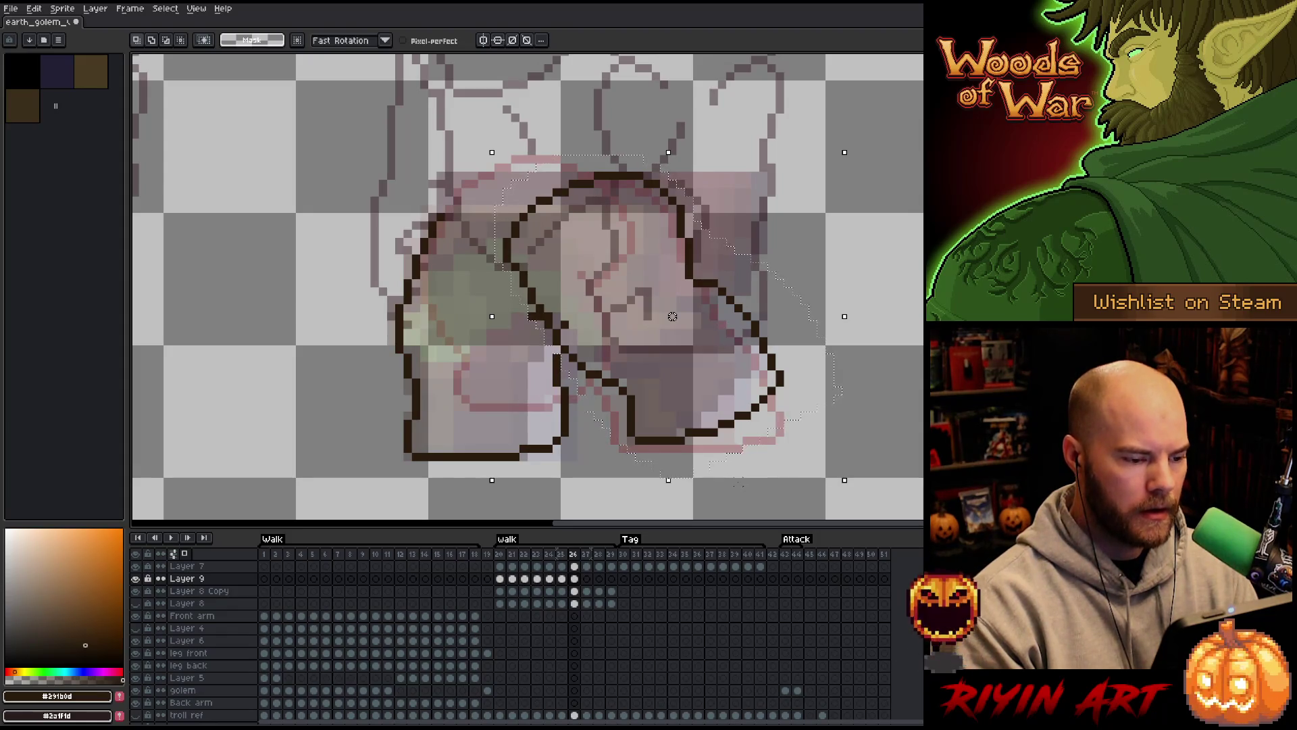
{"action": "key", "text": "ctrl+d"}
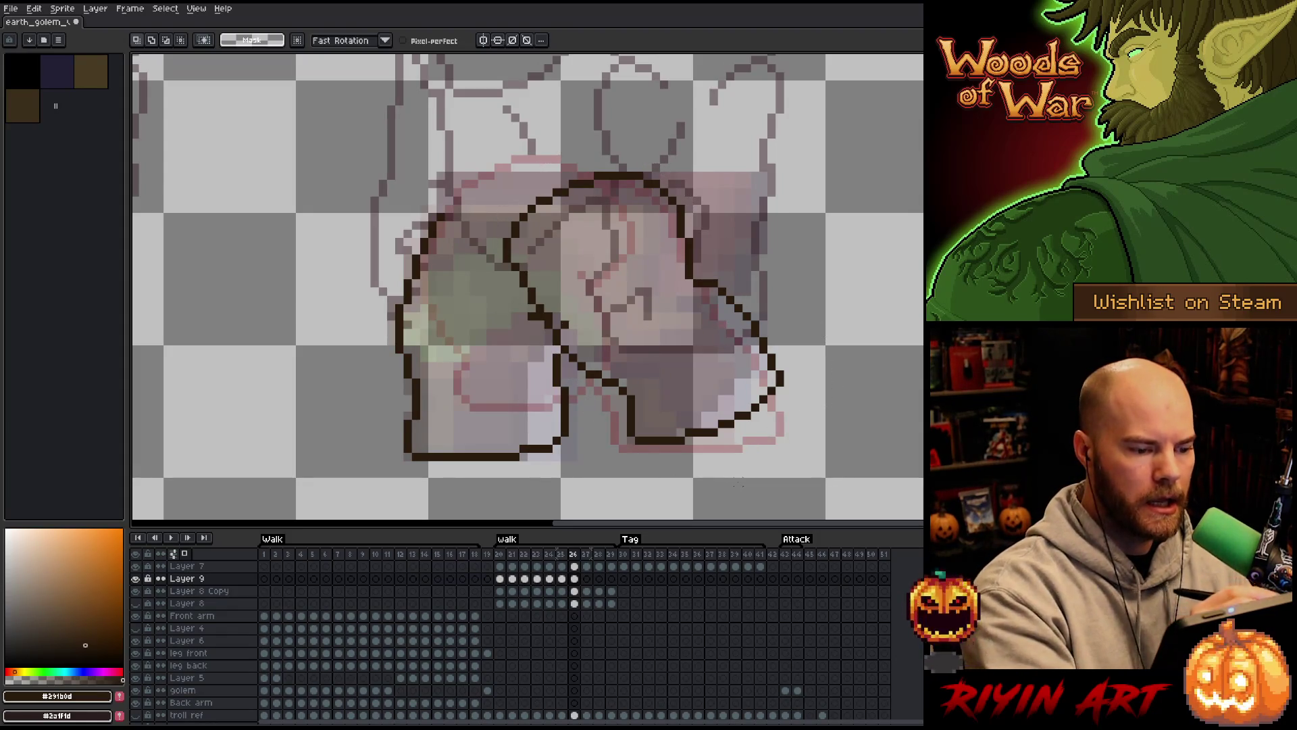
Draw a diagonal line between the legs and an arc atop the front leg, erasing the stray inner stroke
{"action": "key", "text": "b"}
{"action": "mouse_move", "coordinate": [563, 325]}
{"action": "left_mouse_down"}
{"action": "mouse_move", "coordinate": [633, 249]}
{"action": "mouse_move", "coordinate": [622, 199]}
{"action": "left_mouse_up"}
{"action": "key", "text": "e"}
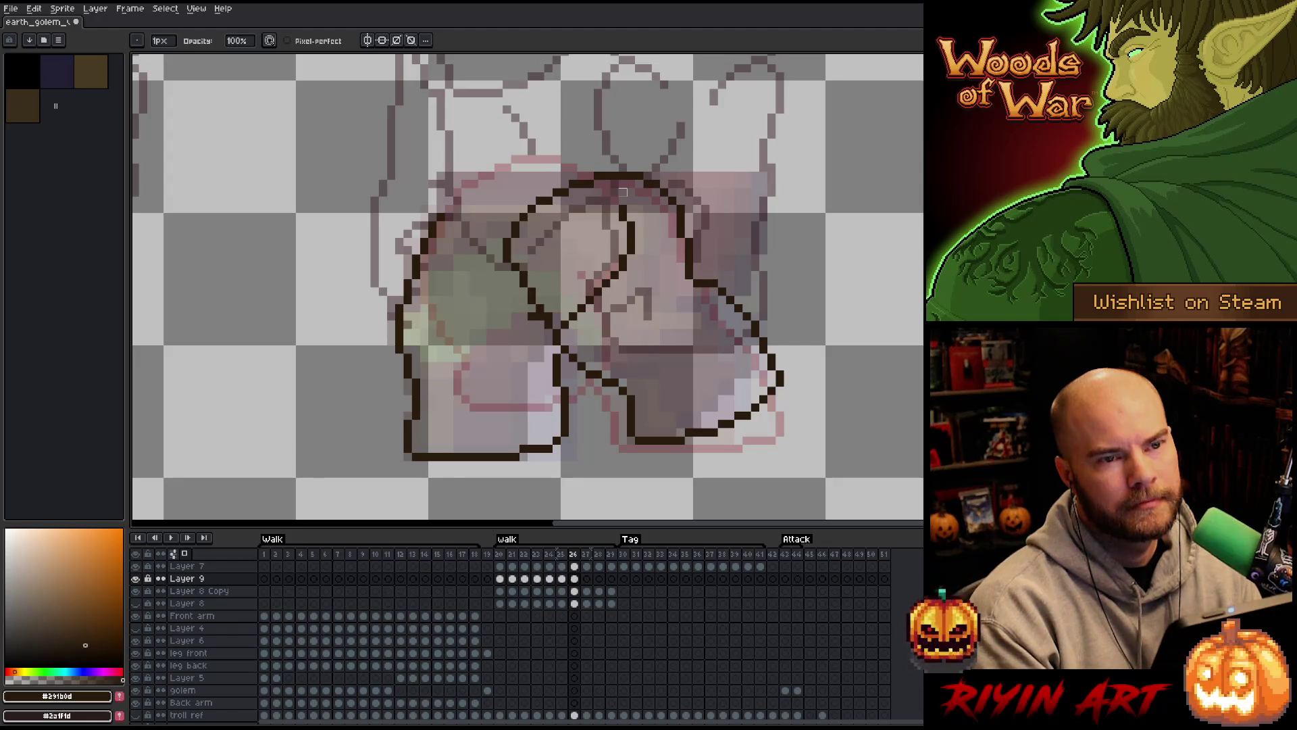
{"action": "key", "text": "b"}
{"action": "mouse_move", "coordinate": [588, 174]}
{"action": "left_mouse_down"}
{"action": "mouse_move", "coordinate": [497, 159]}
{"action": "mouse_move", "coordinate": [446, 211]}
{"action": "left_mouse_up"}
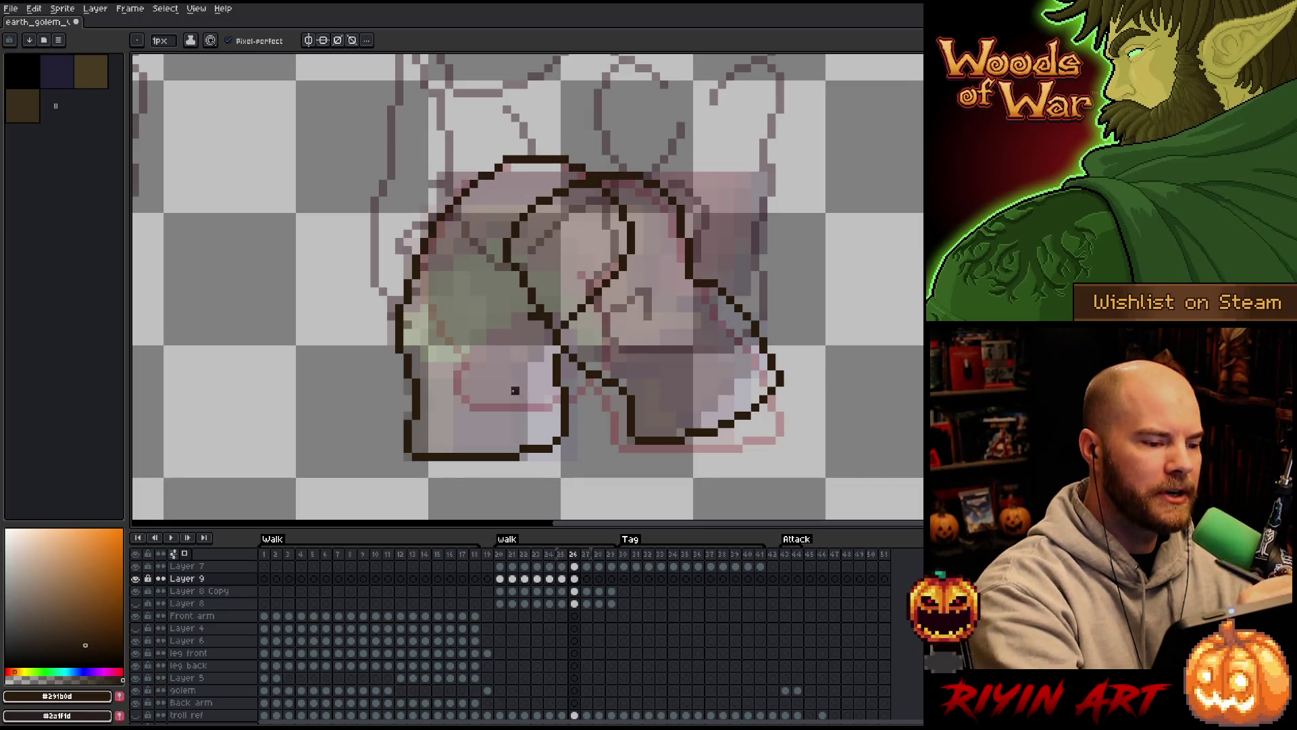
{"action": "key", "text": "e"}
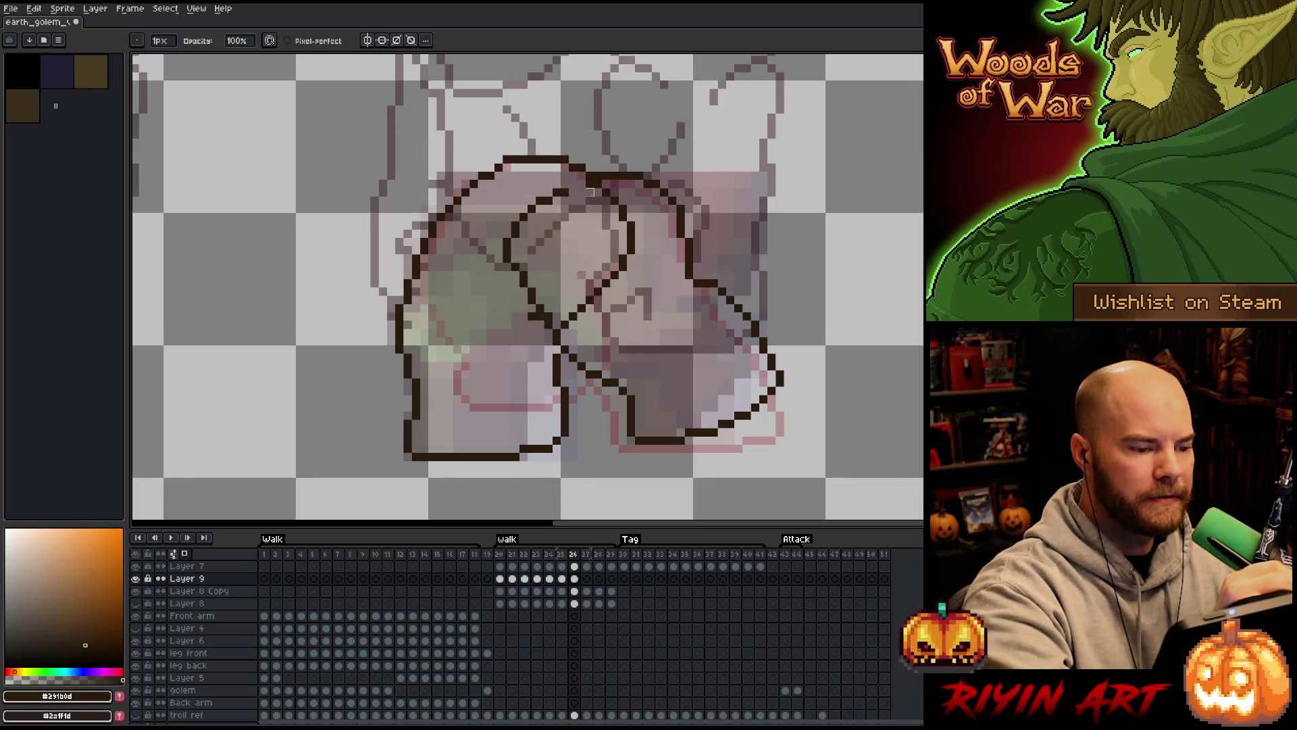
{"action": "mouse_move", "coordinate": [573, 196]}
{"action": "left_mouse_down"}
{"action": "mouse_move", "coordinate": [507, 258]}
{"action": "mouse_move", "coordinate": [549, 319]}
{"action": "left_mouse_up"}
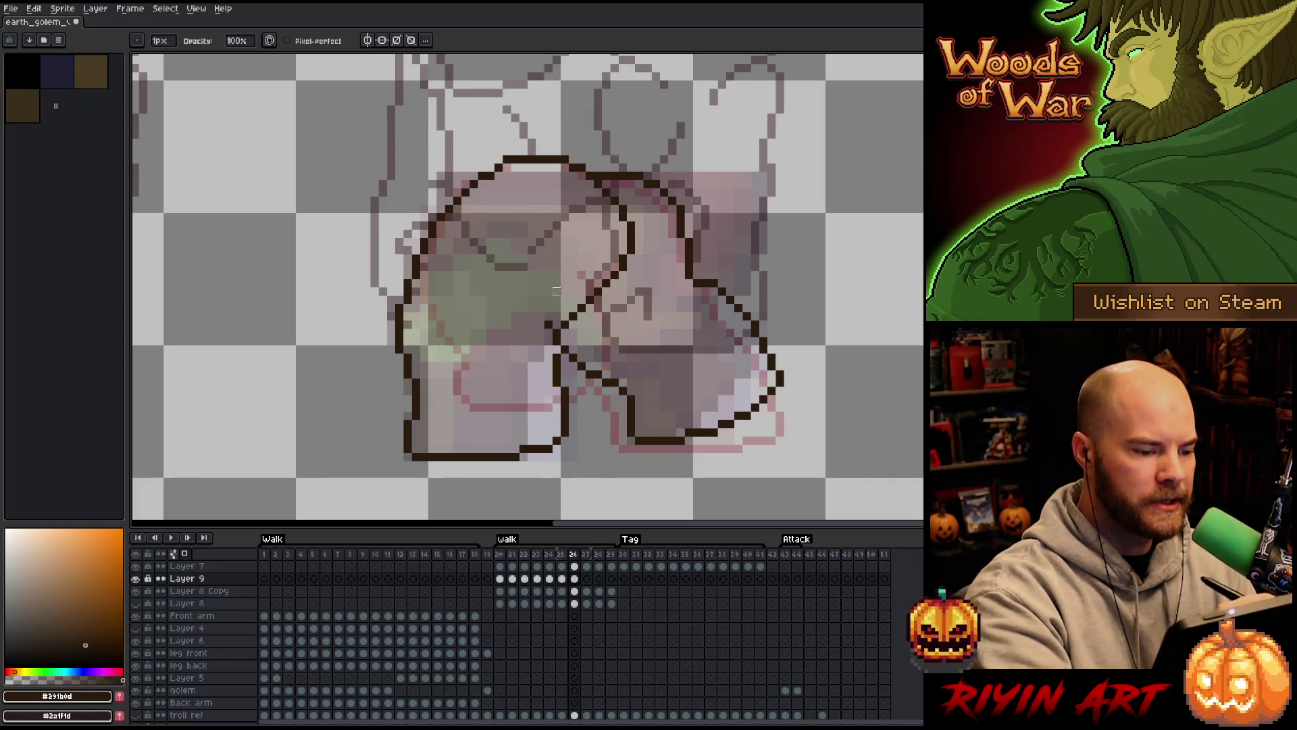
{"action": "key", "text": "b"}
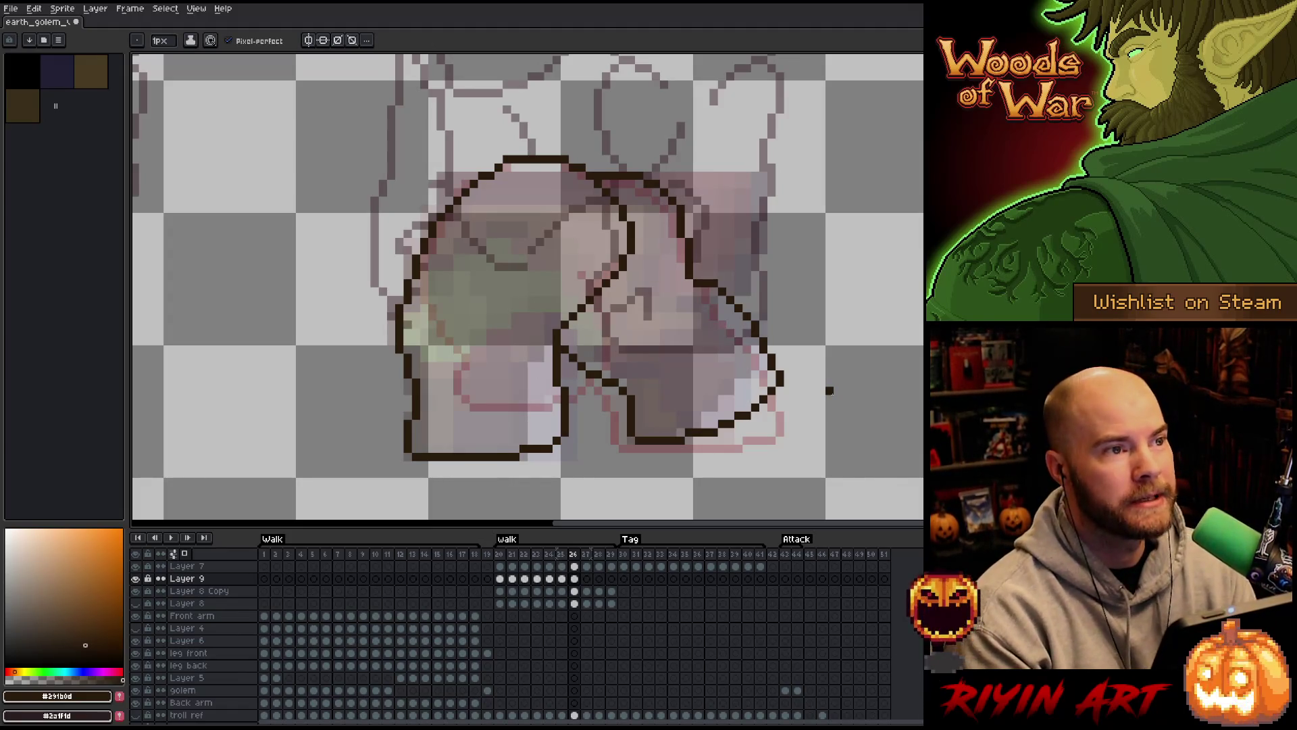
{"action": "left_click", "coordinate": [564, 343]}
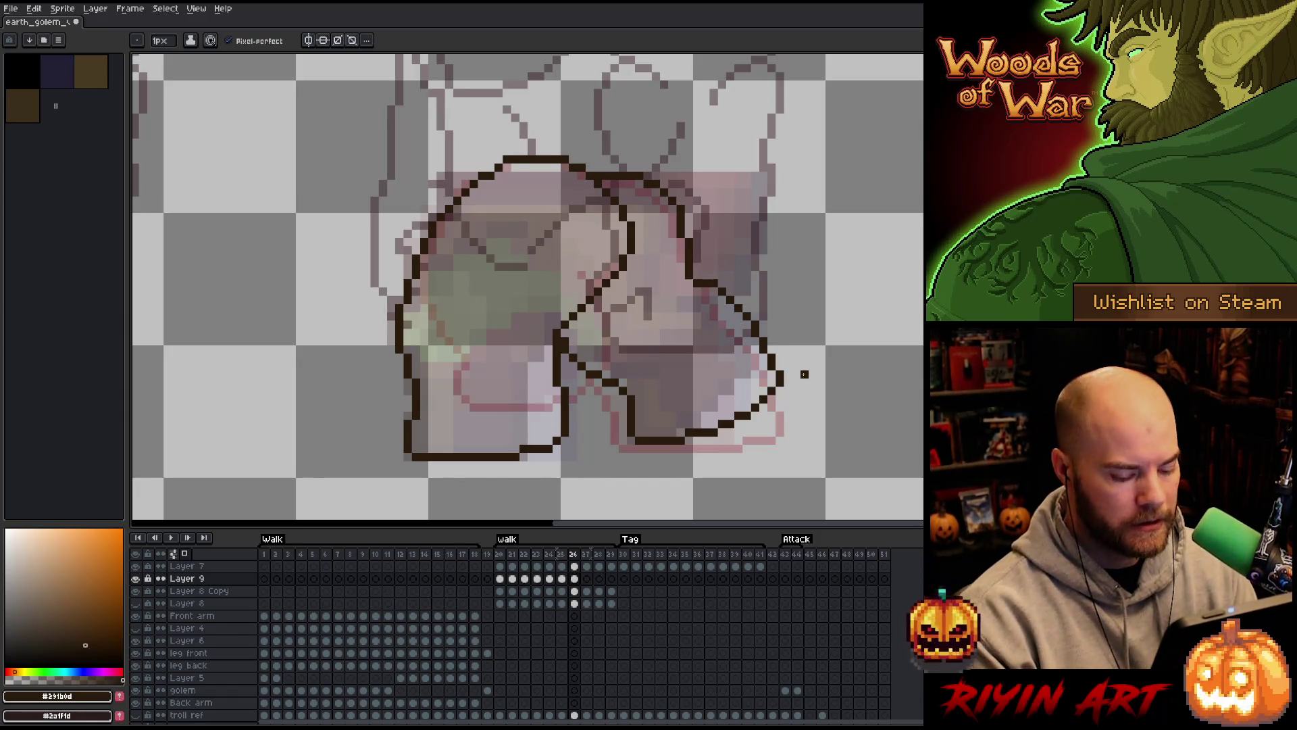
Compare frame 26 with frame 25 and save the sprite
{"action": "key", "text": "comma"}
{"action": "key", "text": "period"}
{"action": "key", "text": "comma"}
{"action": "key", "text": "period"}
{"action": "key", "text": "comma"}
{"action": "key", "text": "period"}
{"action": "key", "text": "comma"}
{"action": "key", "text": "period"}
{"action": "key", "text": "comma"}
{"action": "key", "text": "period"}
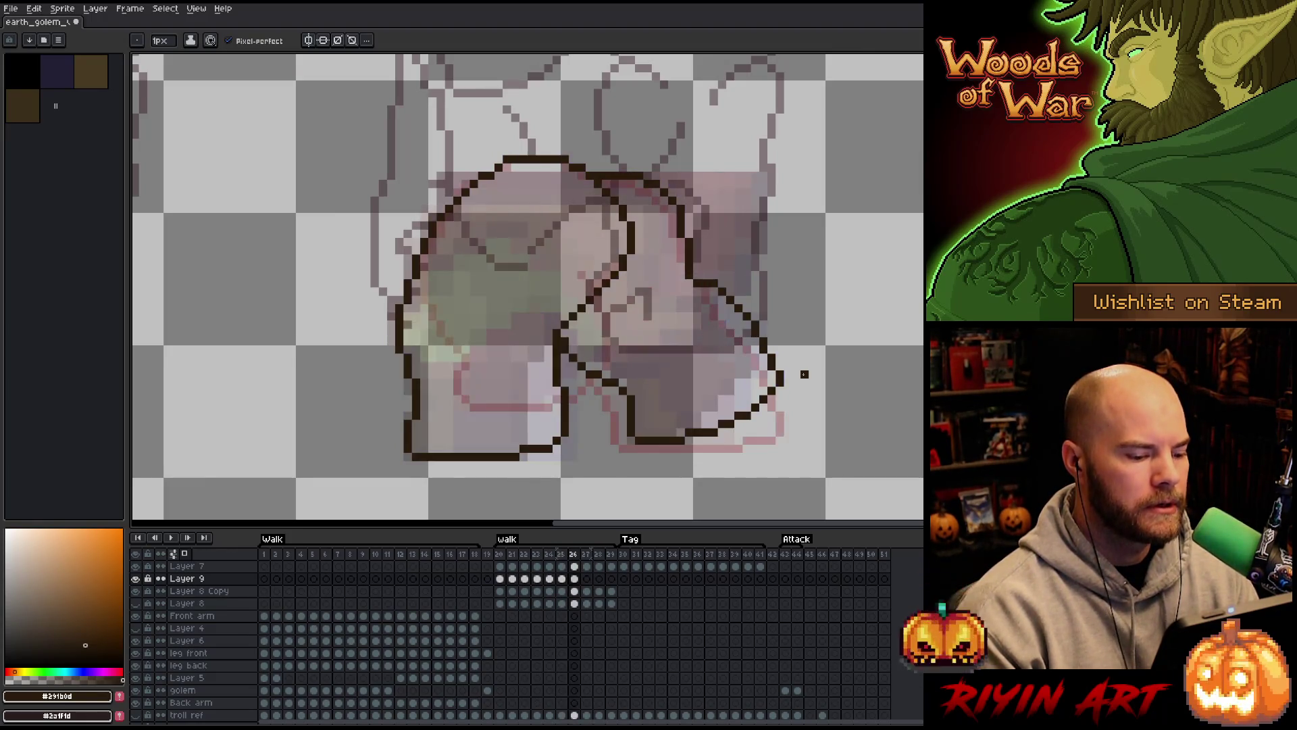
{"action": "key", "text": "ctrl+s"}
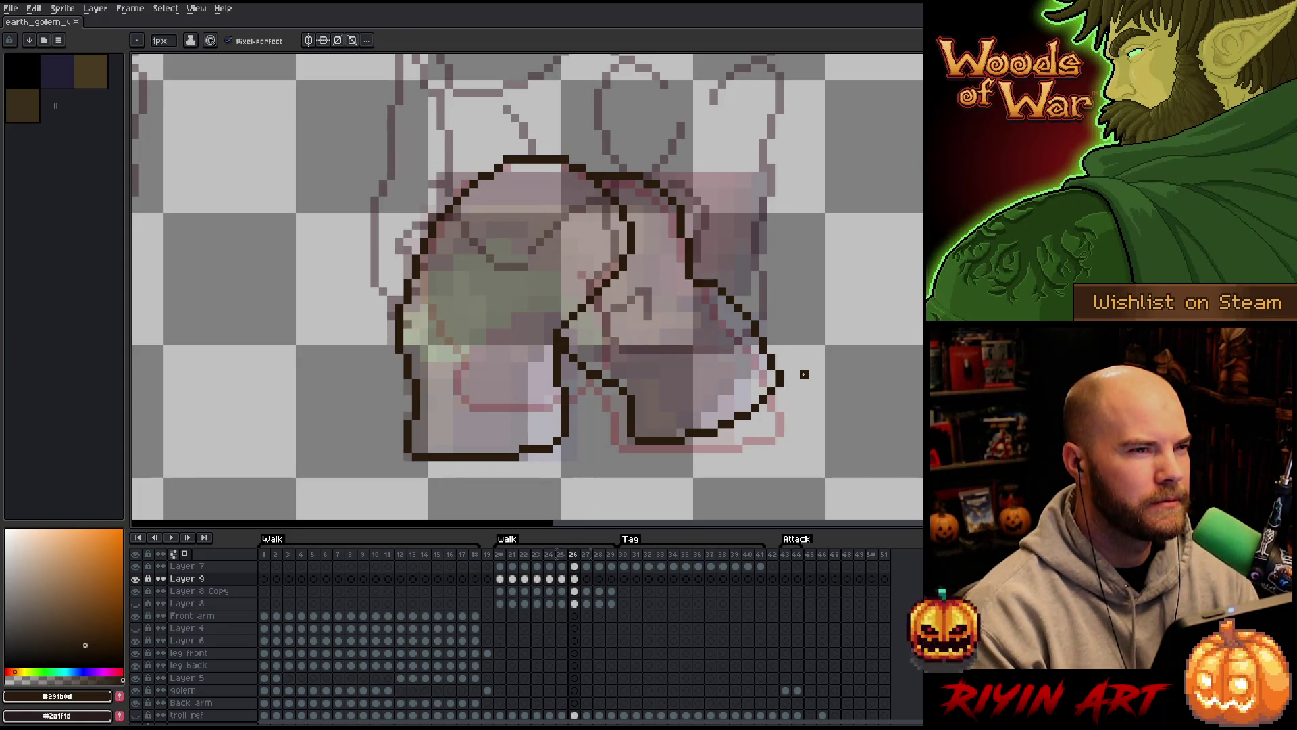
Step back and forth through frames 25 to 27 to preview the walk motion
{"action": "key", "text": "comma"}
{"action": "key", "text": "comma"}
{"action": "key", "text": "comma"}
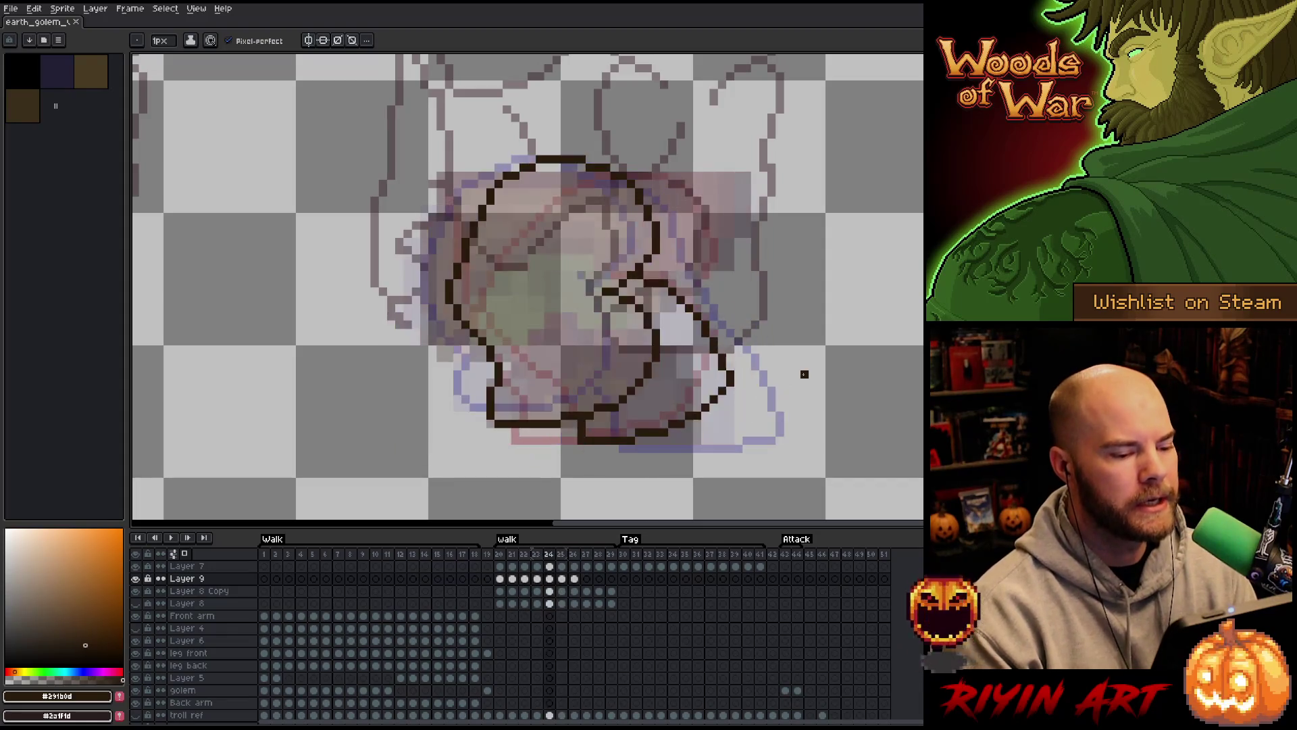
{"action": "key", "text": "period"}
{"action": "key", "text": "period"}
{"action": "key", "text": "period"}
{"action": "key", "text": "comma"}
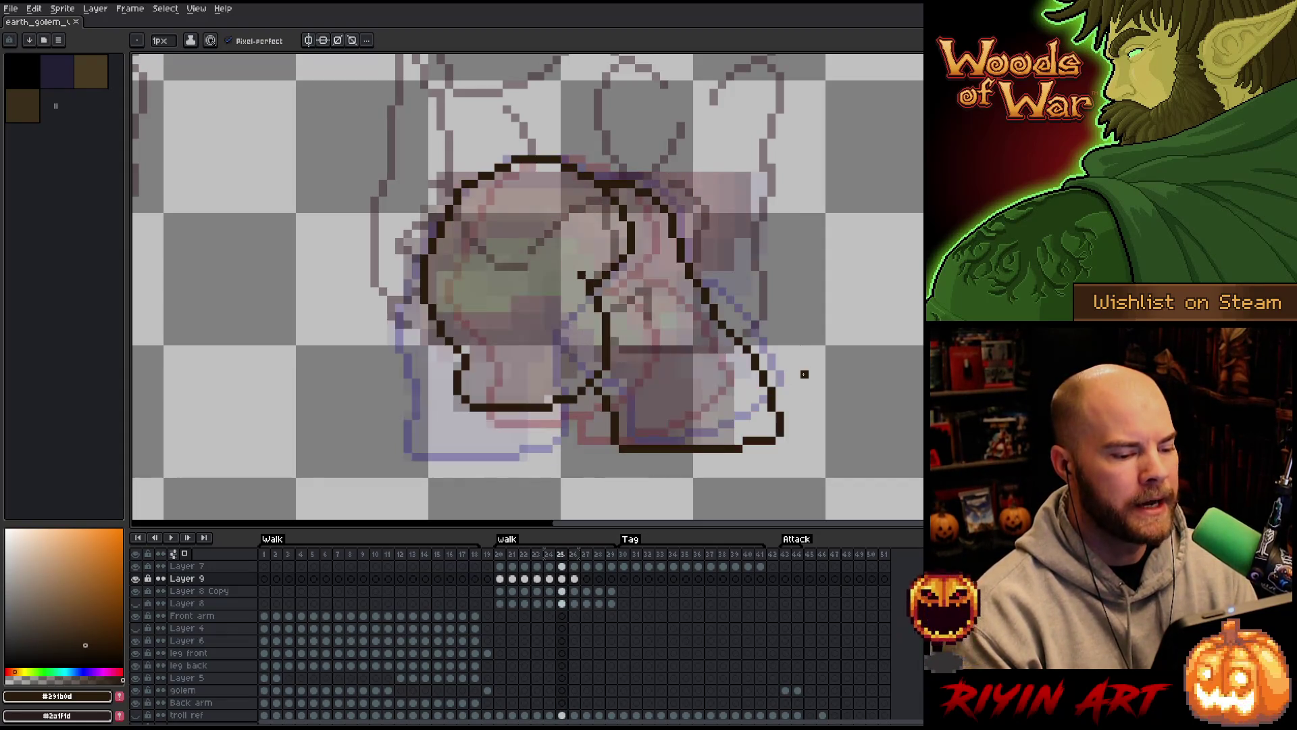
{"action": "key", "text": "comma"}
{"action": "key", "text": "period"}
{"action": "key", "text": "period"}
{"action": "key", "text": "comma"}
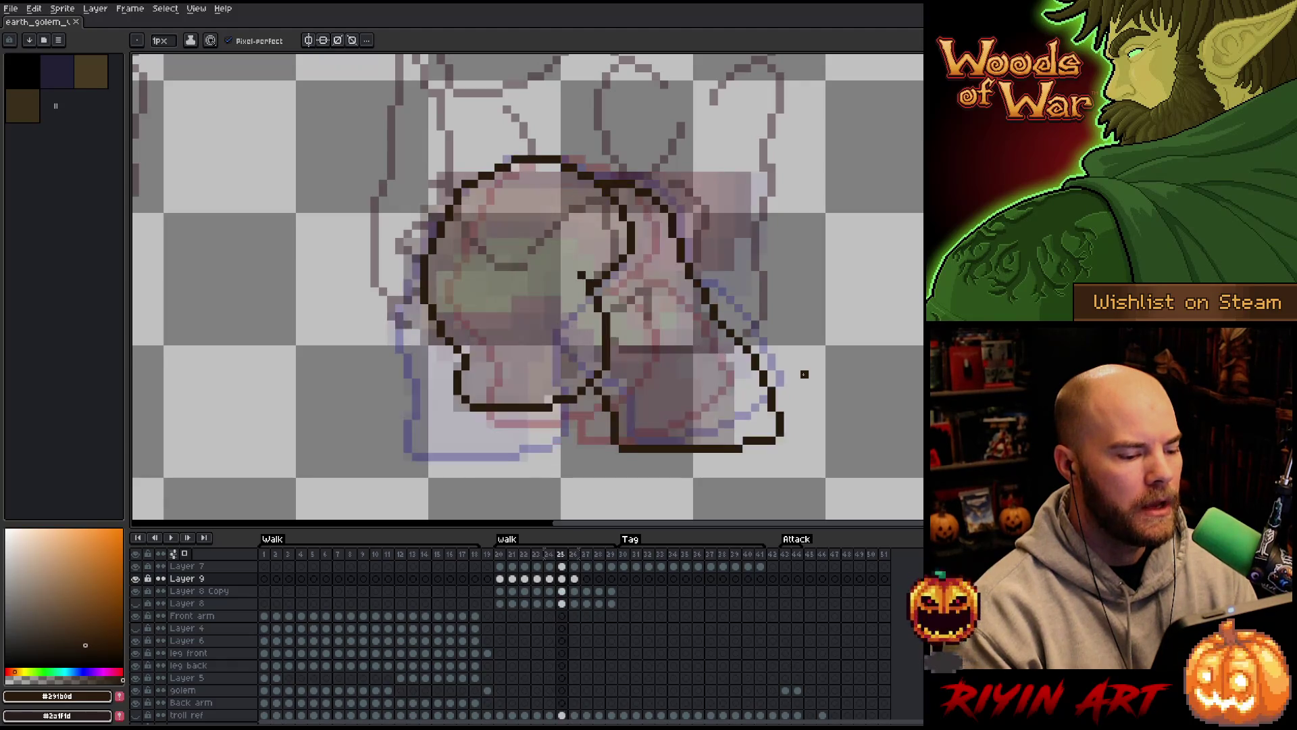
{"action": "key", "text": "period"}
{"action": "key", "text": "period"}
{"action": "key", "text": "comma"}
{"action": "key", "text": "period"}
{"action": "key", "text": "comma"}
{"action": "key", "text": "comma"}
{"action": "key", "text": "comma"}
{"action": "key", "text": "period"}
{"action": "key", "text": "period"}
{"action": "key", "text": "comma"}
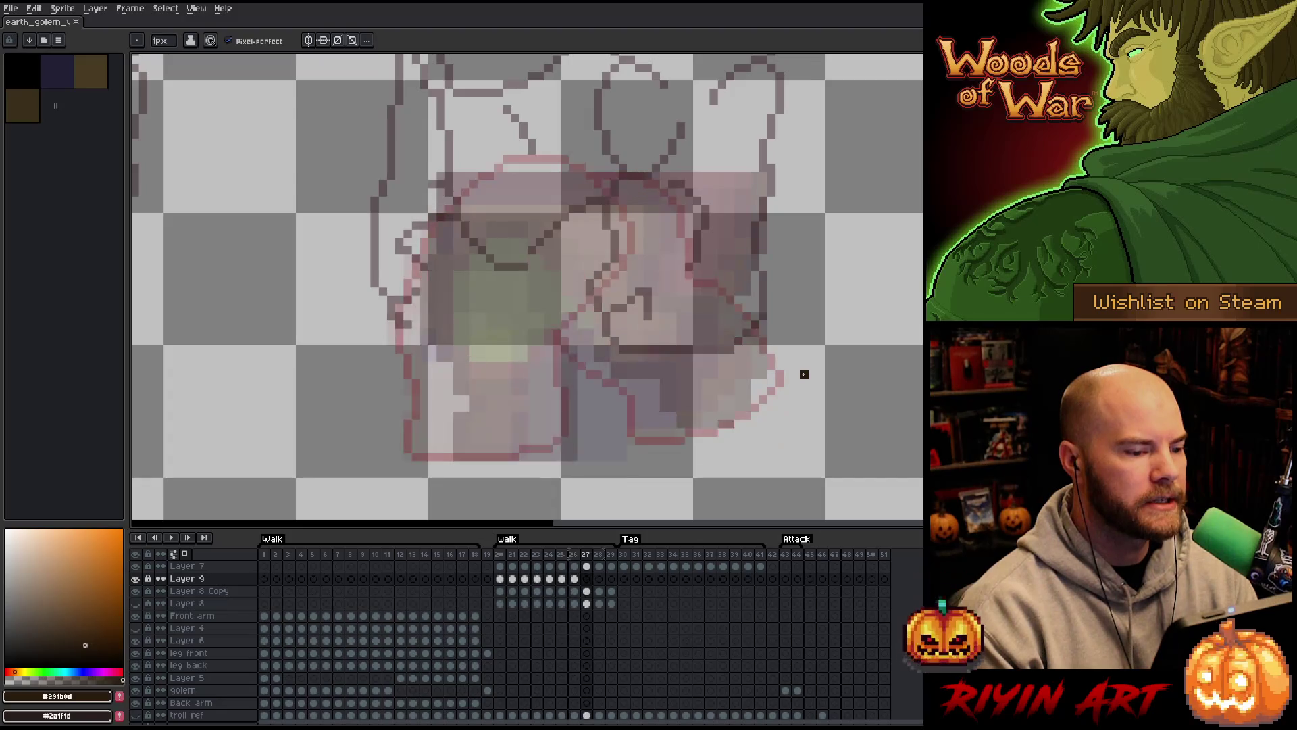
{"action": "key", "text": "period"}
{"action": "key", "text": "period"}
{"action": "key", "text": "comma"}
{"action": "key", "text": "period"}
{"action": "key", "text": "comma"}
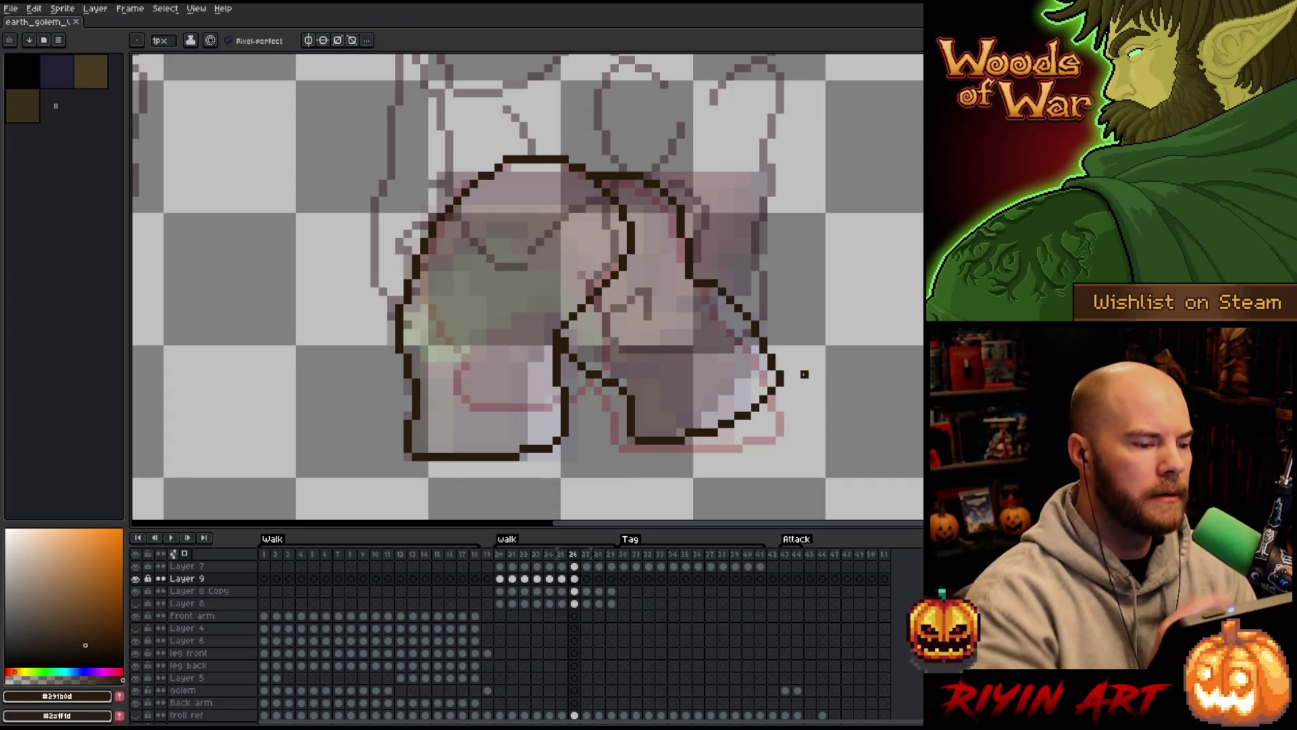
Flip between frames 25 and 26 again, then zoom out to see the whole golem
{"action": "key", "text": "e"}
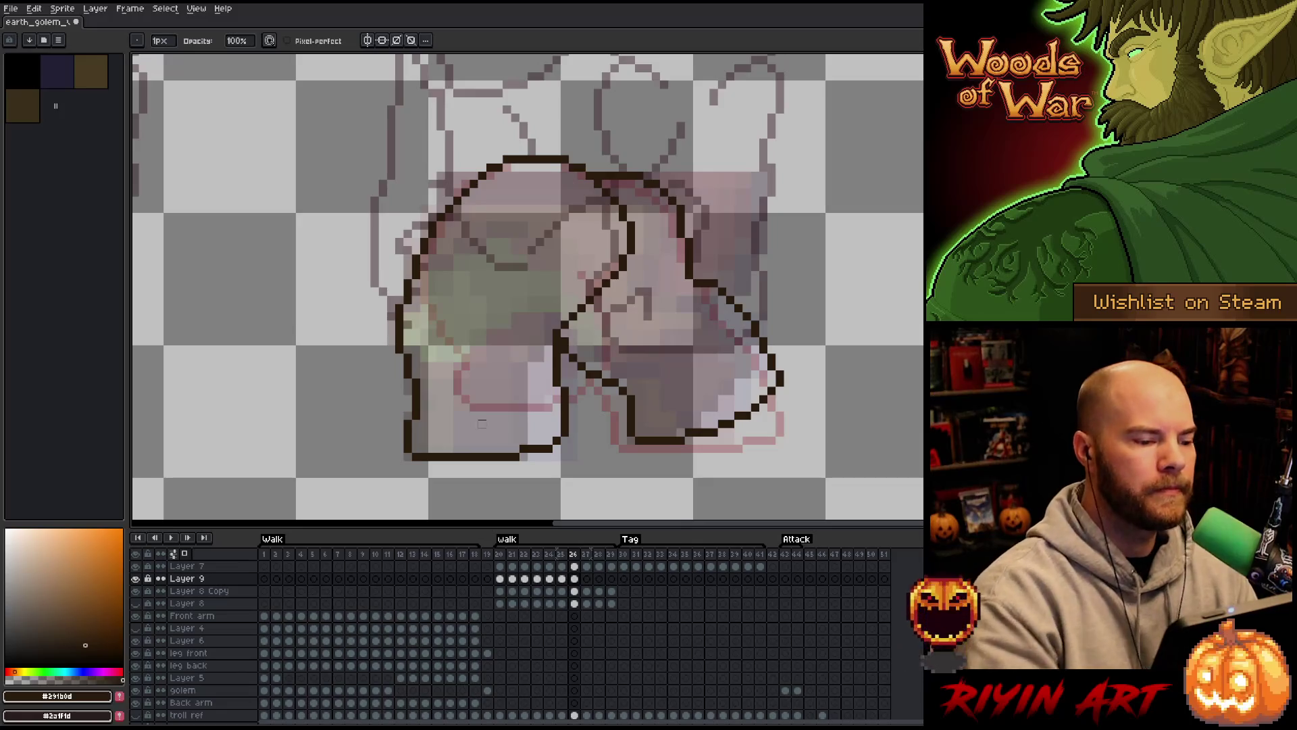
{"action": "key", "text": "comma"}
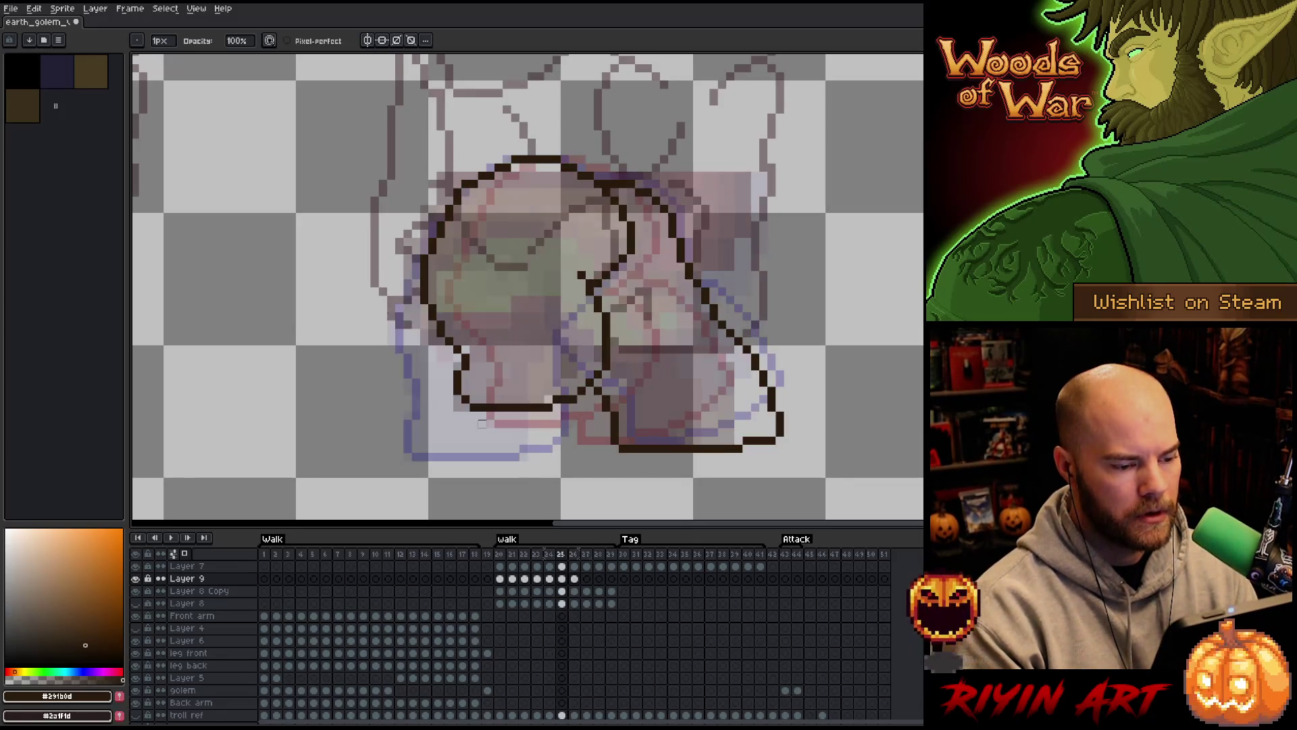
{"action": "key", "text": "period"}
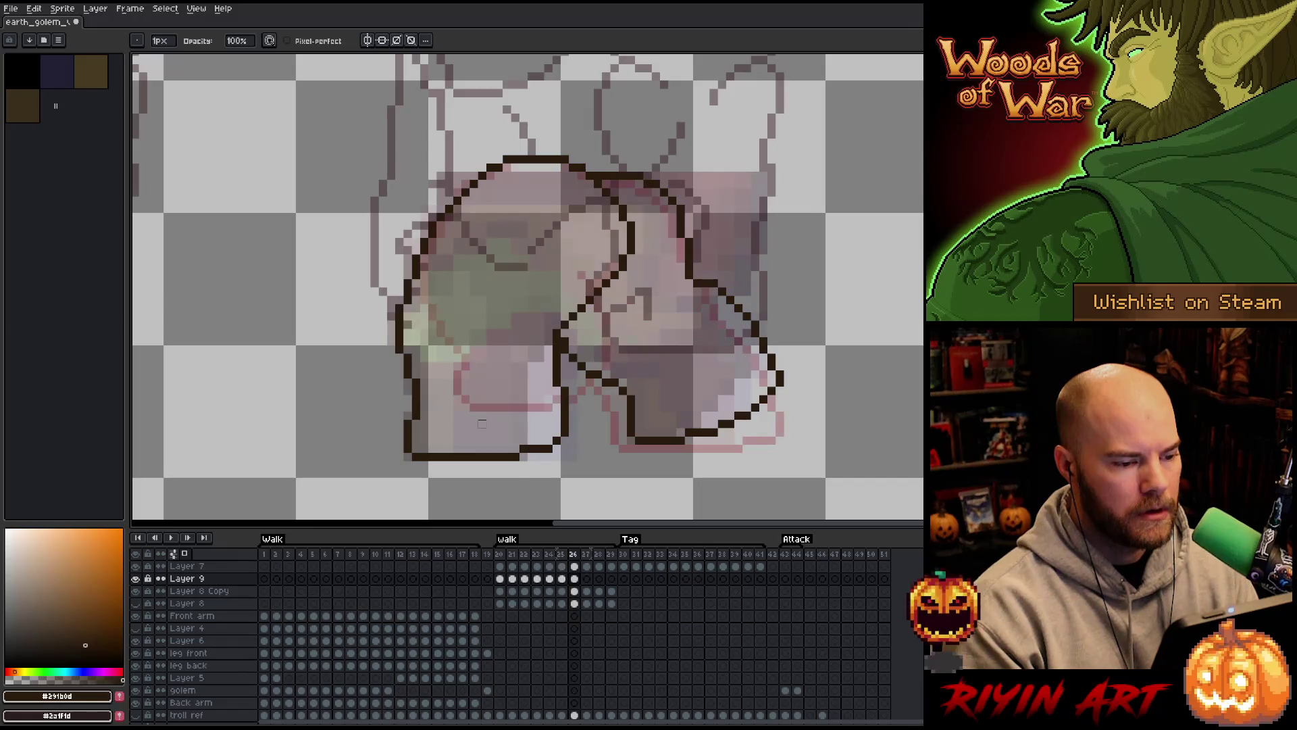
{"action": "key", "text": "comma"}
{"action": "key", "text": "period"}
{"action": "key", "text": "comma"}
{"action": "key", "text": "period"}
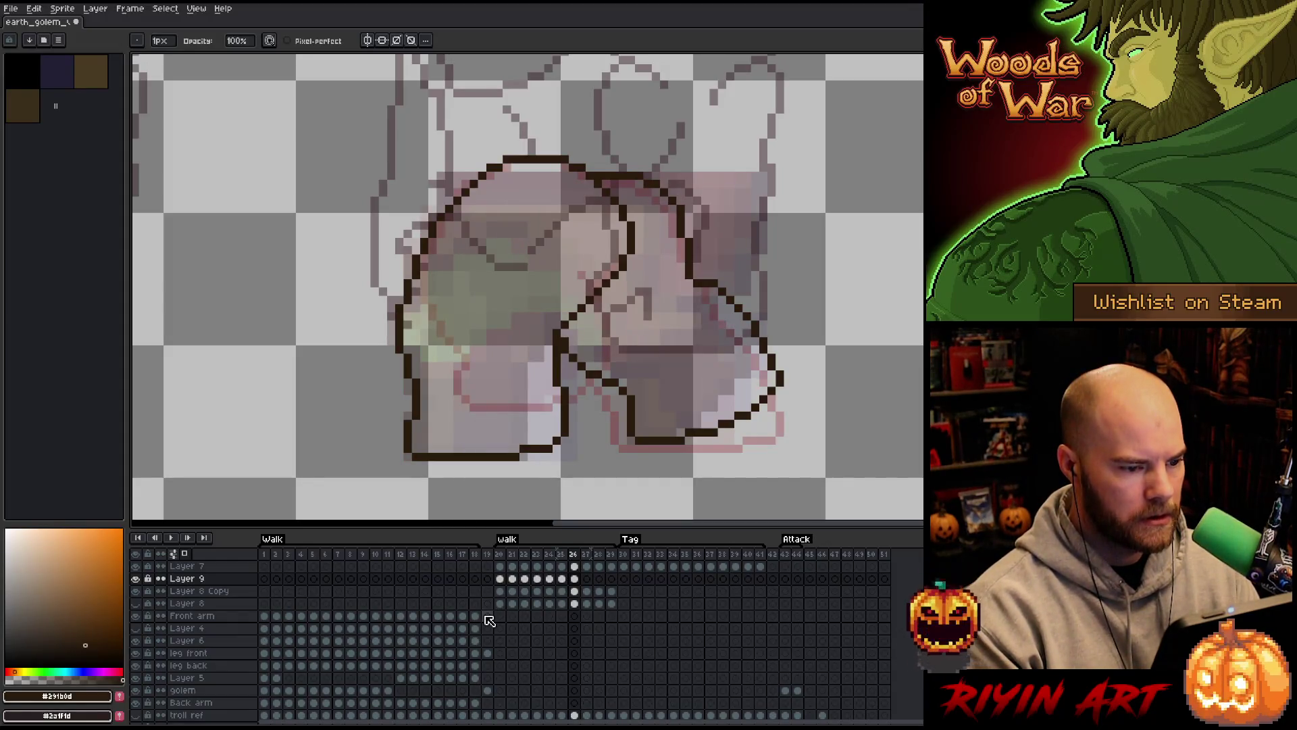
{"action": "key", "text": "minus"}
{"action": "scroll", "coordinate": [582, 302], "scroll_direction": "up", "scroll_amount": 2}
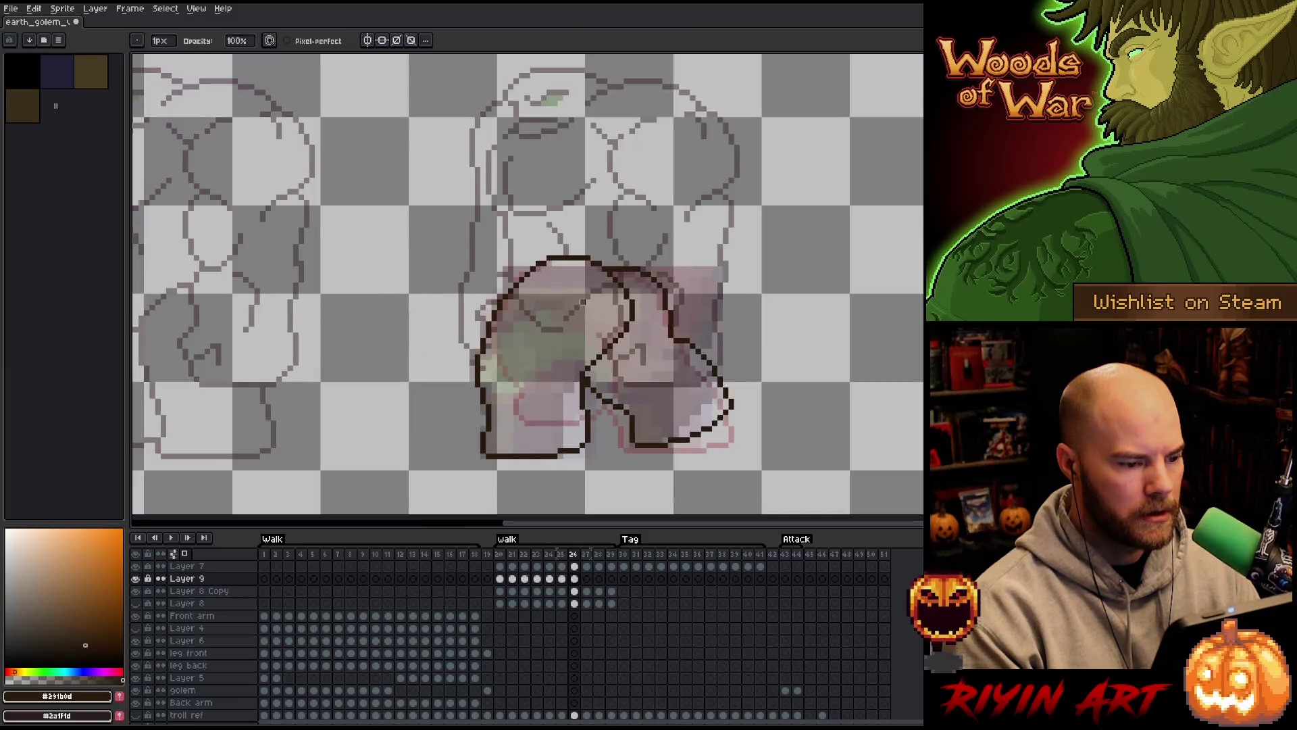
{"action": "scroll", "coordinate": [590, 439], "scroll_direction": "up", "scroll_amount": 1}
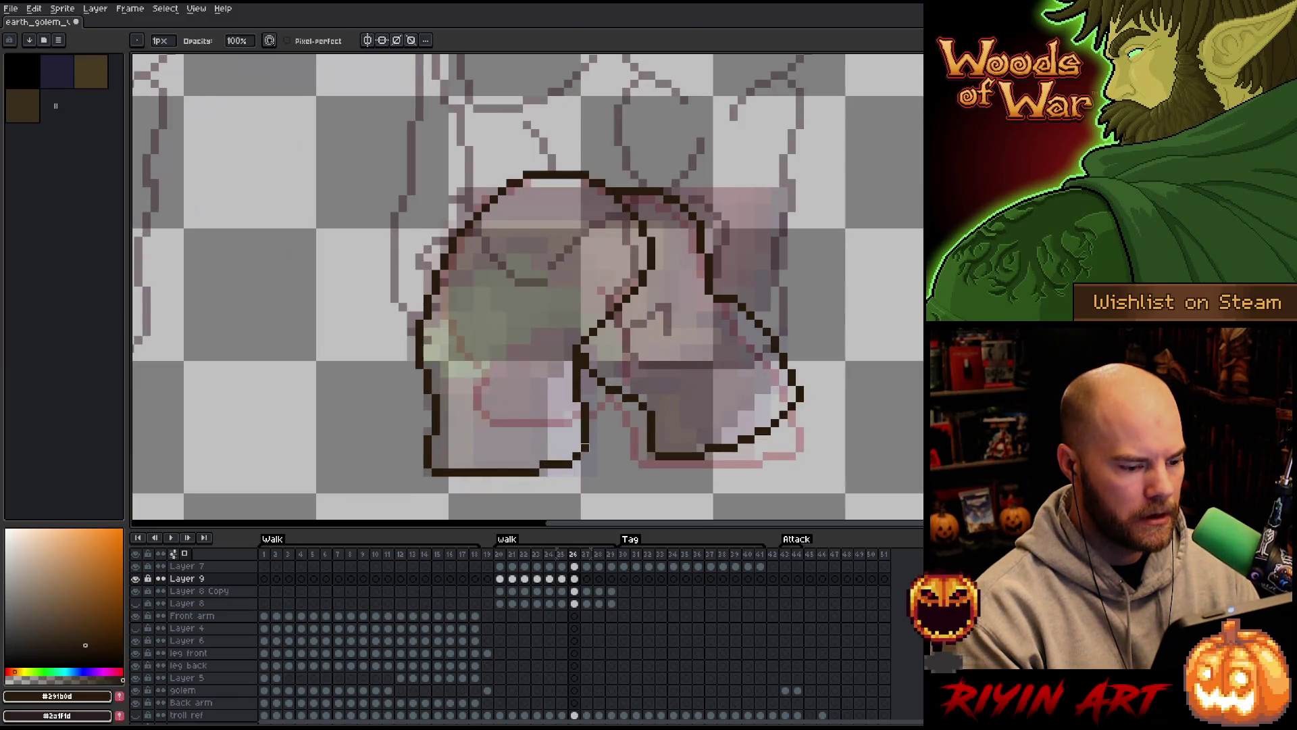
View Layer 9's cels at walk frames 21, 22 and then 27
{"action": "left_click", "coordinate": [514, 579]}
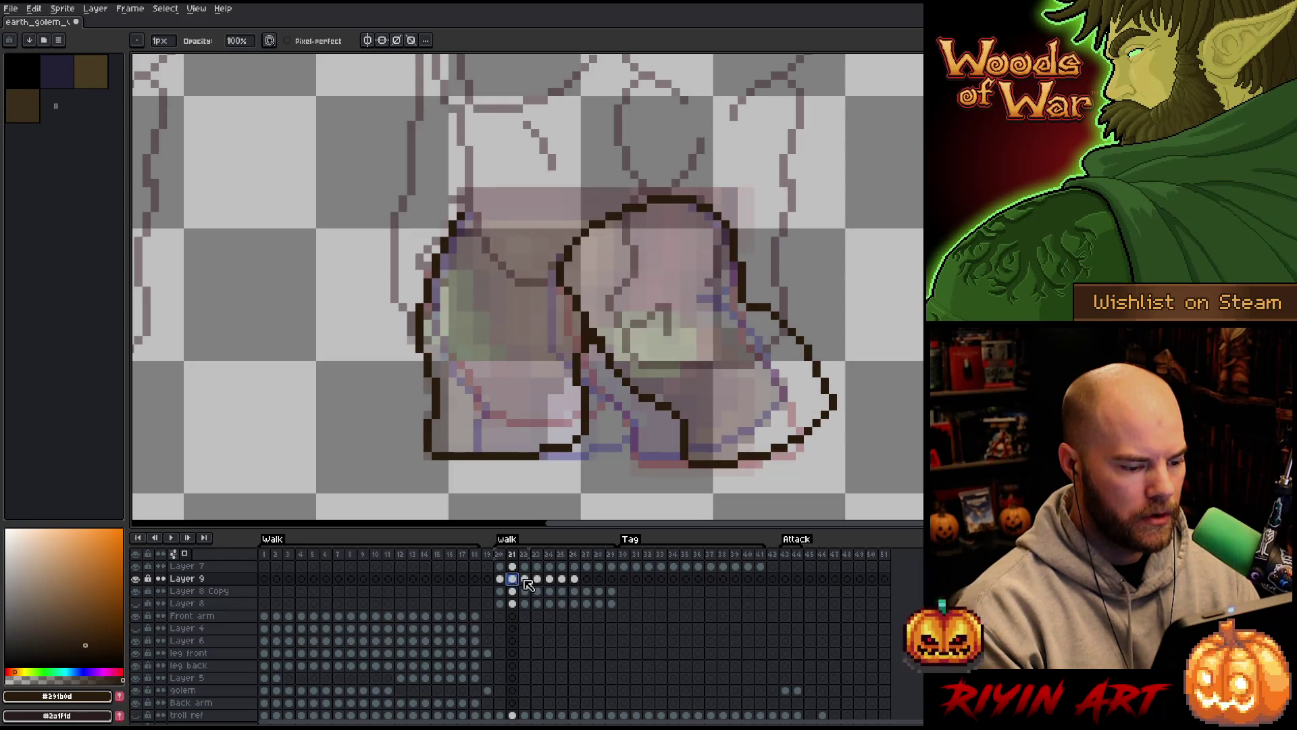
{"action": "left_click", "coordinate": [525, 579]}
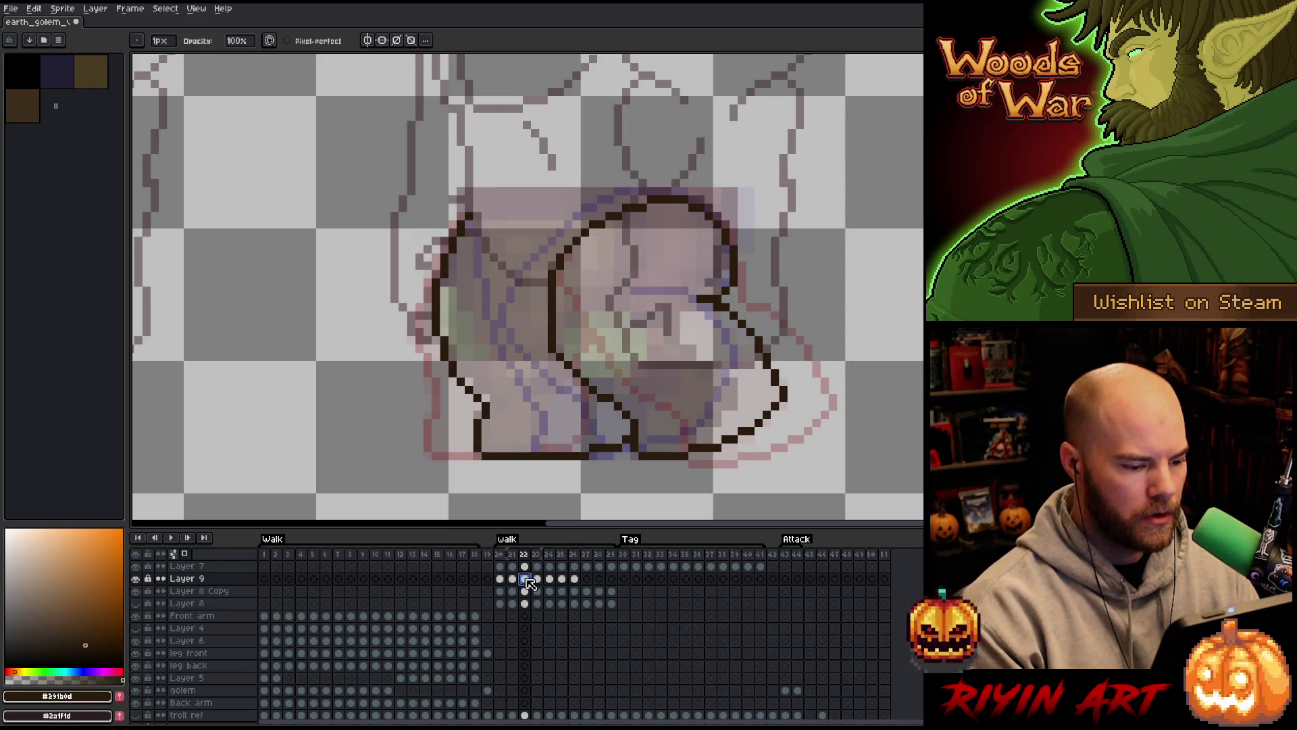
{"action": "left_click", "coordinate": [588, 580]}
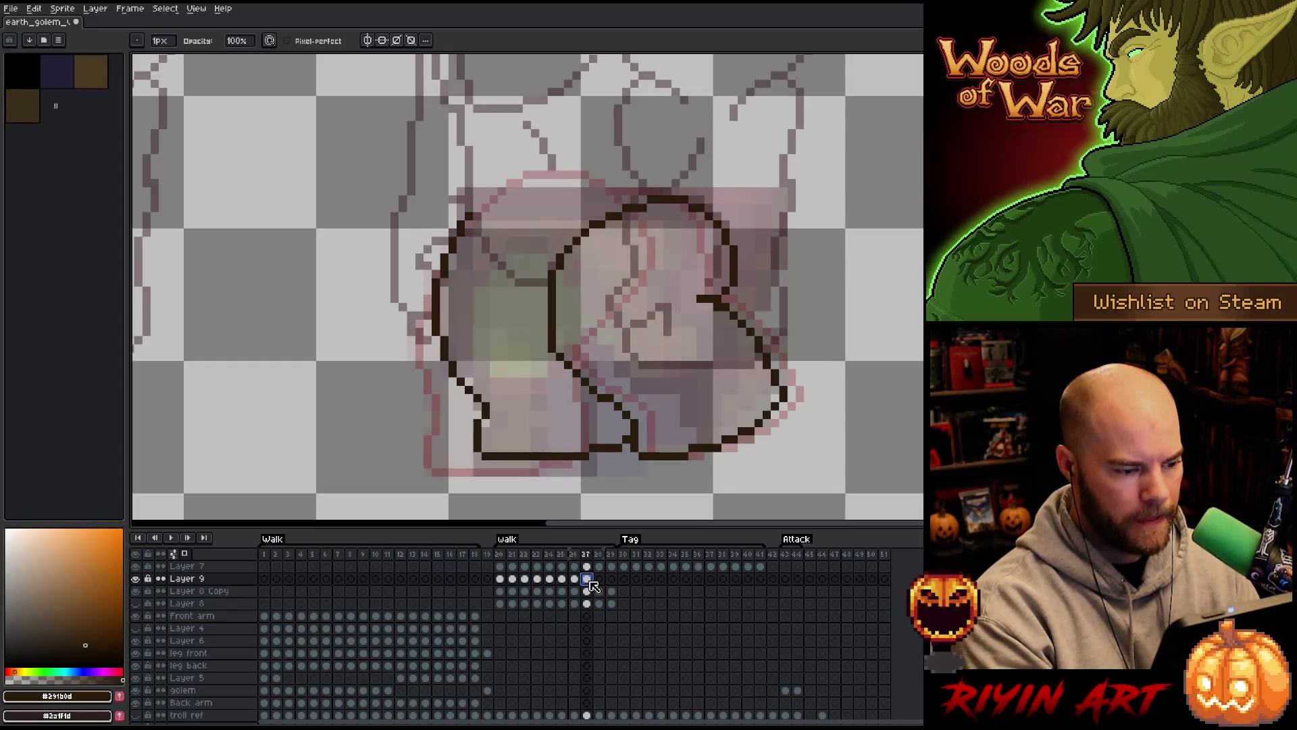
Lasso the leg outline on frame 27, move it down two pixels and save
{"action": "key", "text": "q"}
{"action": "mouse_move", "coordinate": [485, 191]}
{"action": "left_mouse_down"}
{"action": "mouse_move", "coordinate": [506, 284]}
{"action": "mouse_move", "coordinate": [590, 422]}
{"action": "mouse_move", "coordinate": [623, 434]}
{"action": "mouse_move", "coordinate": [506, 493]}
{"action": "mouse_move", "coordinate": [432, 166]}
{"action": "left_mouse_up"}
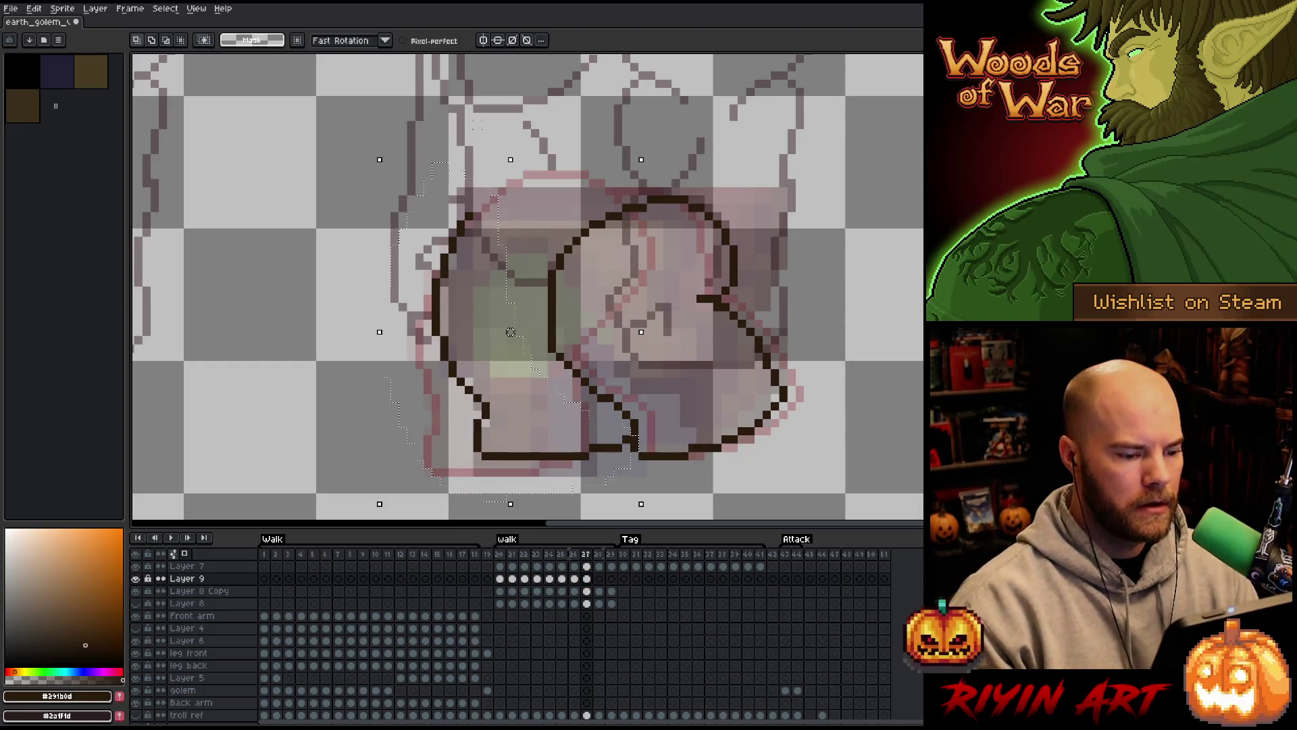
{"action": "mouse_move", "coordinate": [645, 411]}
{"action": "left_mouse_down"}
{"action": "mouse_move", "coordinate": [631, 420]}
{"action": "mouse_move", "coordinate": [635, 446]}
{"action": "left_mouse_up"}
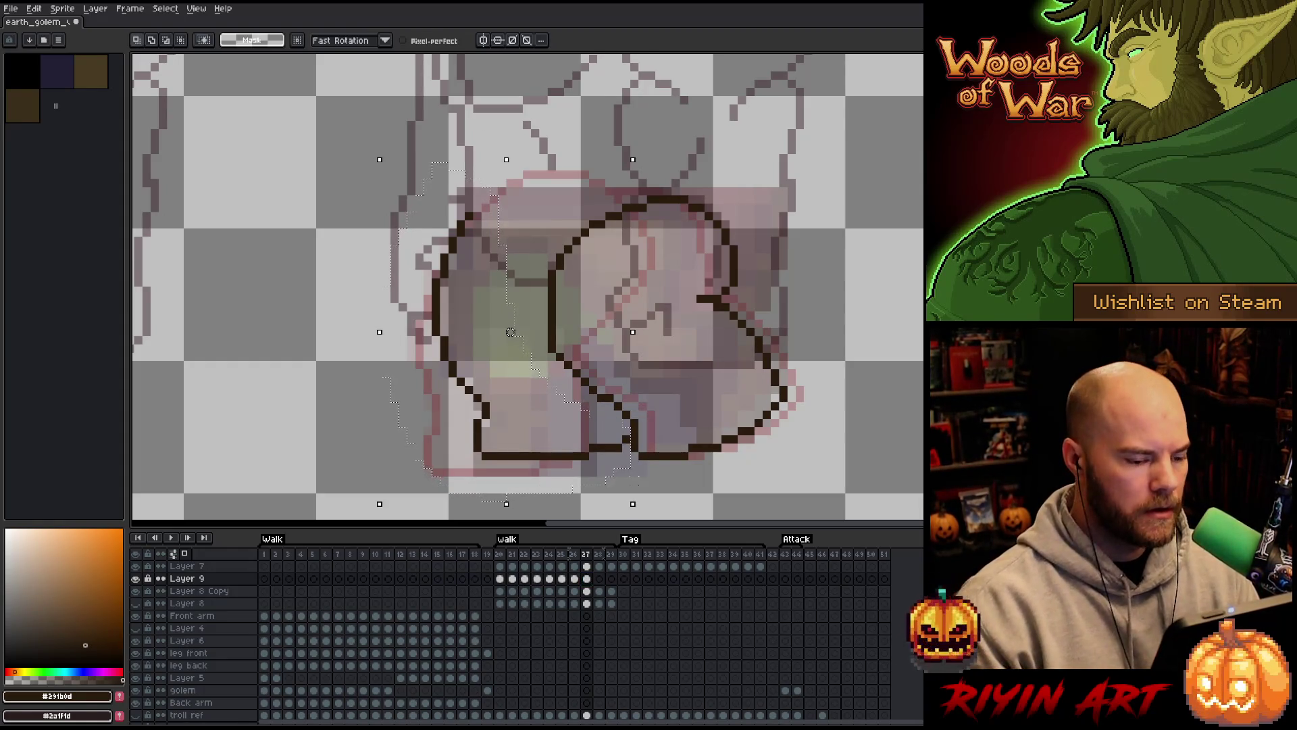
{"action": "key", "text": "Down"}
{"action": "key", "text": "Down"}
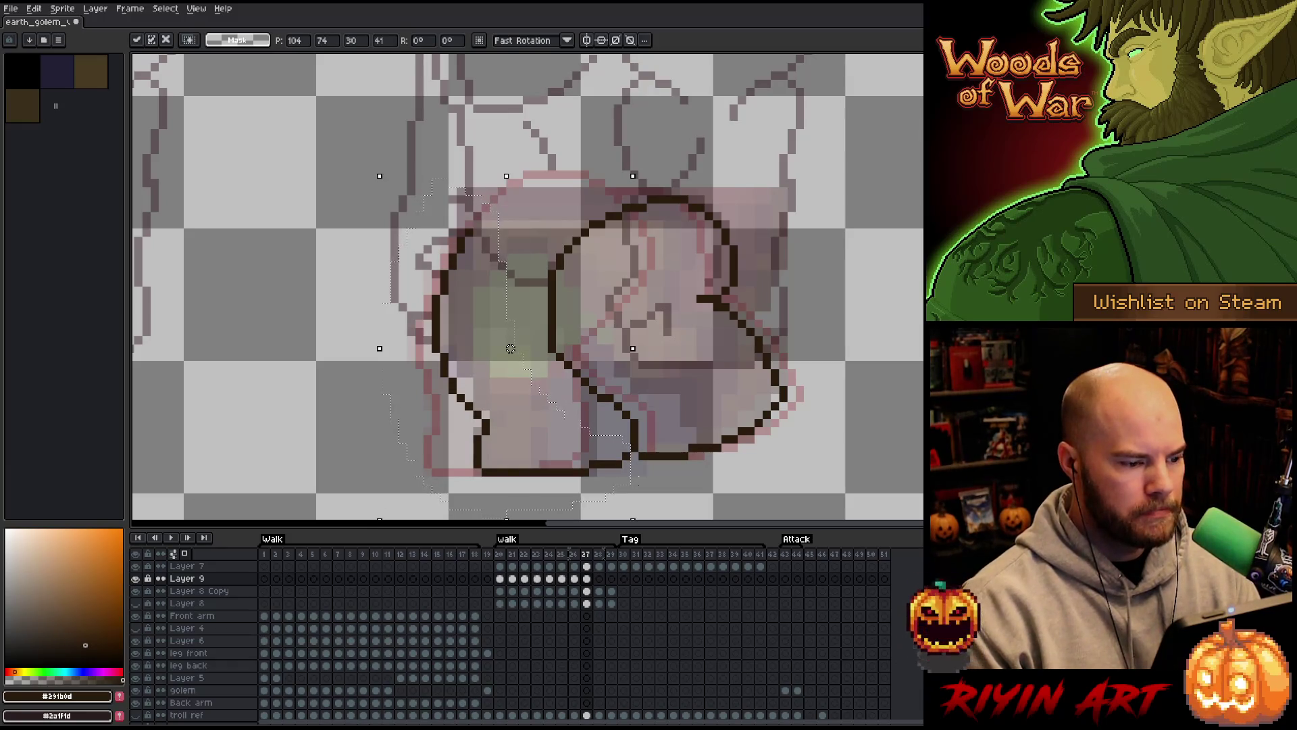
{"action": "key", "text": "ctrl+d"}
{"action": "key", "text": "b"}
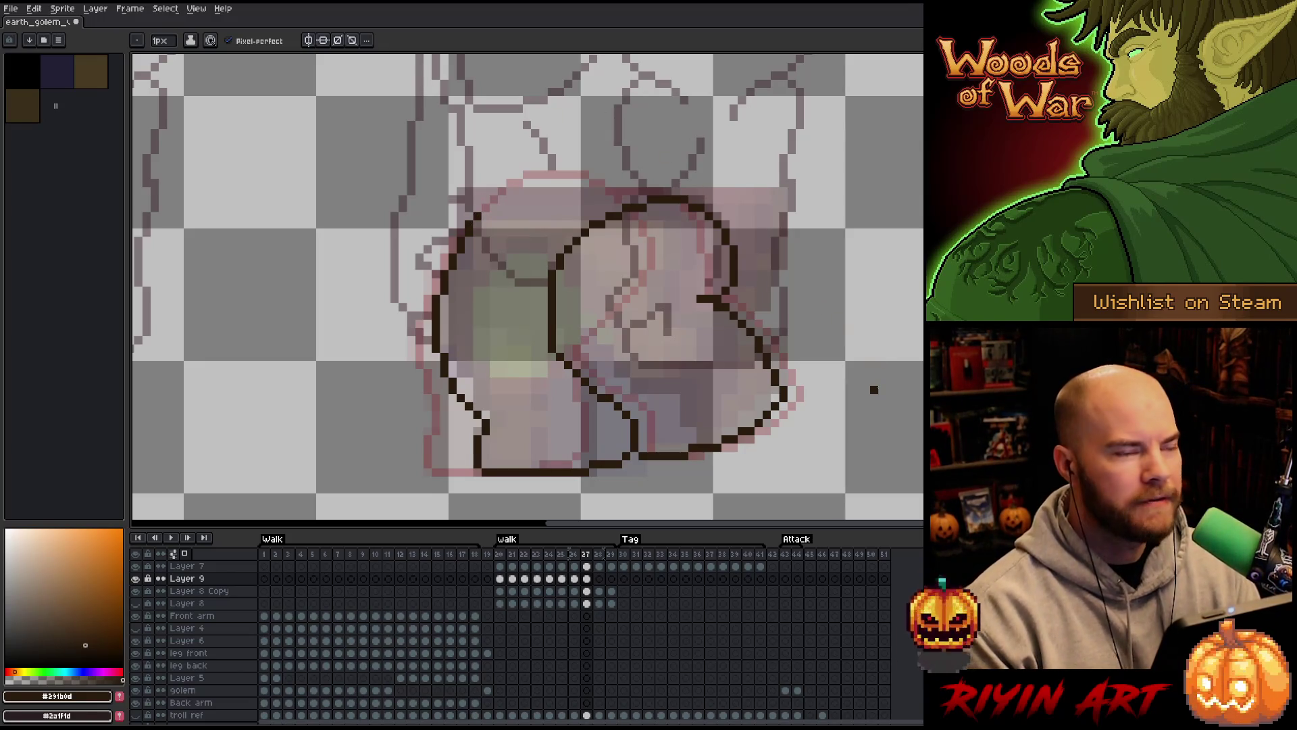
{"action": "key", "text": "ctrl+s"}
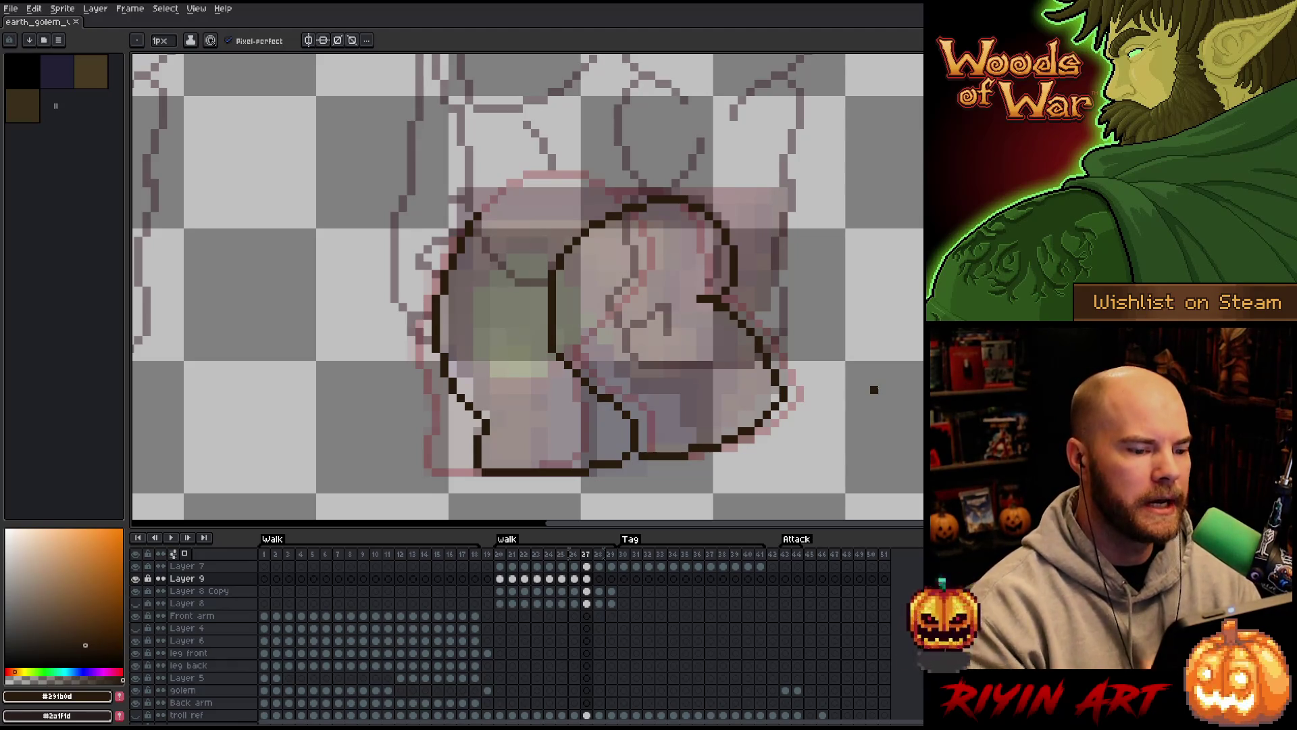
Lasso the leg along the golem's right edge, test shifting it, and play the walk to check
{"action": "key", "text": "q"}
{"action": "mouse_move", "coordinate": [799, 247]}
{"action": "left_mouse_down"}
{"action": "mouse_move", "coordinate": [792, 402]}
{"action": "mouse_move", "coordinate": [649, 471]}
{"action": "mouse_move", "coordinate": [524, 266]}
{"action": "mouse_move", "coordinate": [777, 233]}
{"action": "left_mouse_up"}
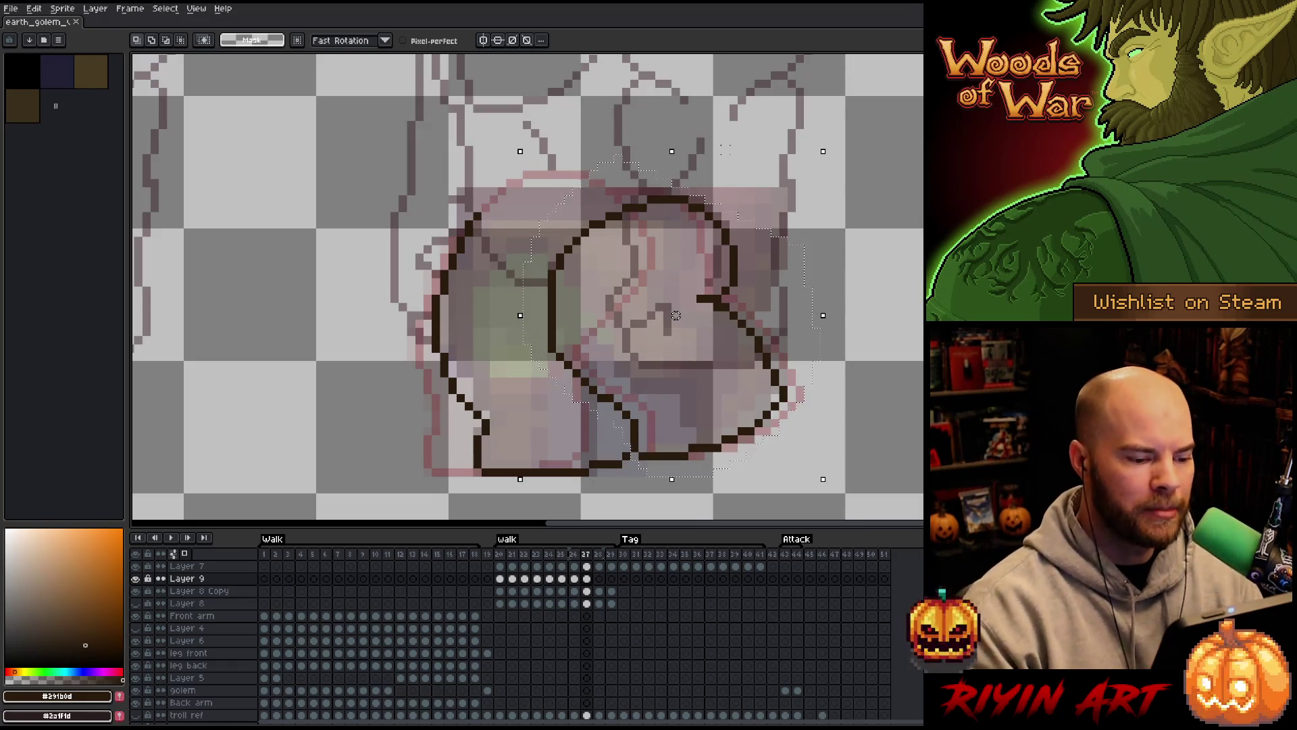
{"action": "left_click_drag", "start_coordinate": [676, 315], "coordinate": [693, 315]}
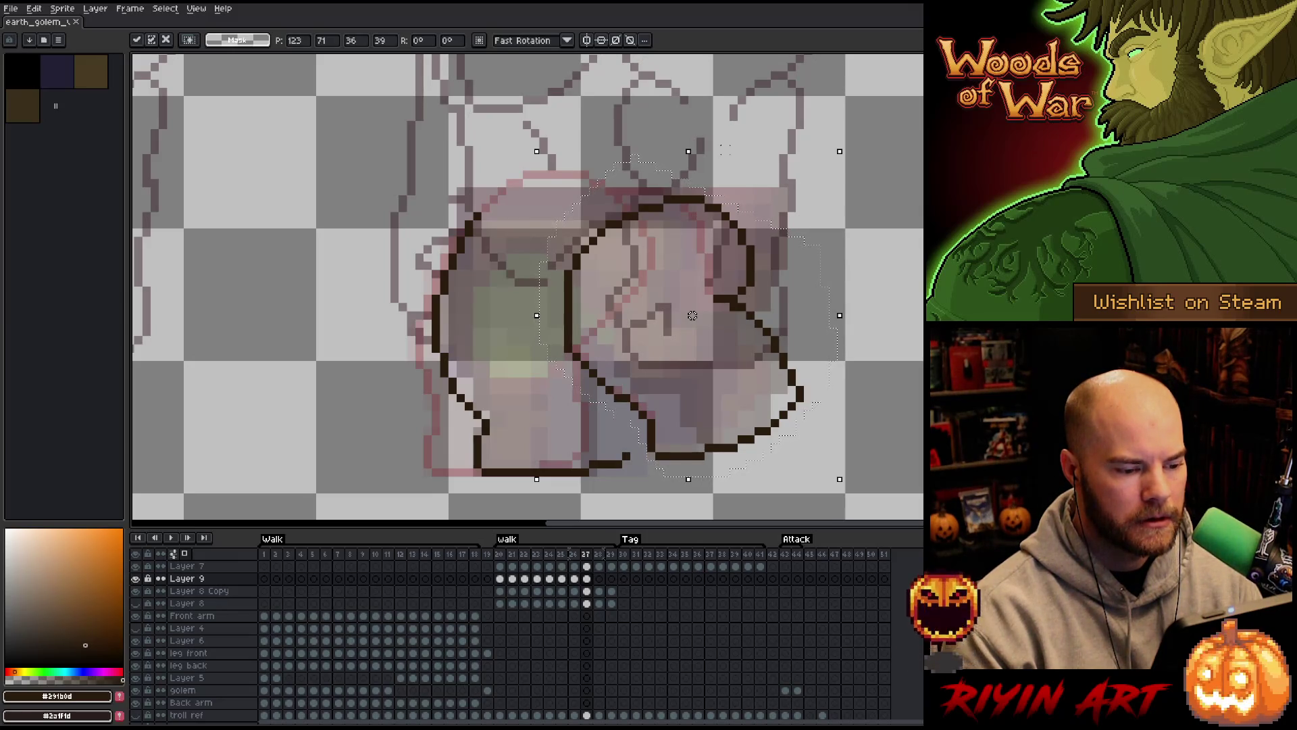
{"action": "left_click_drag", "start_coordinate": [693, 316], "coordinate": [676, 315]}
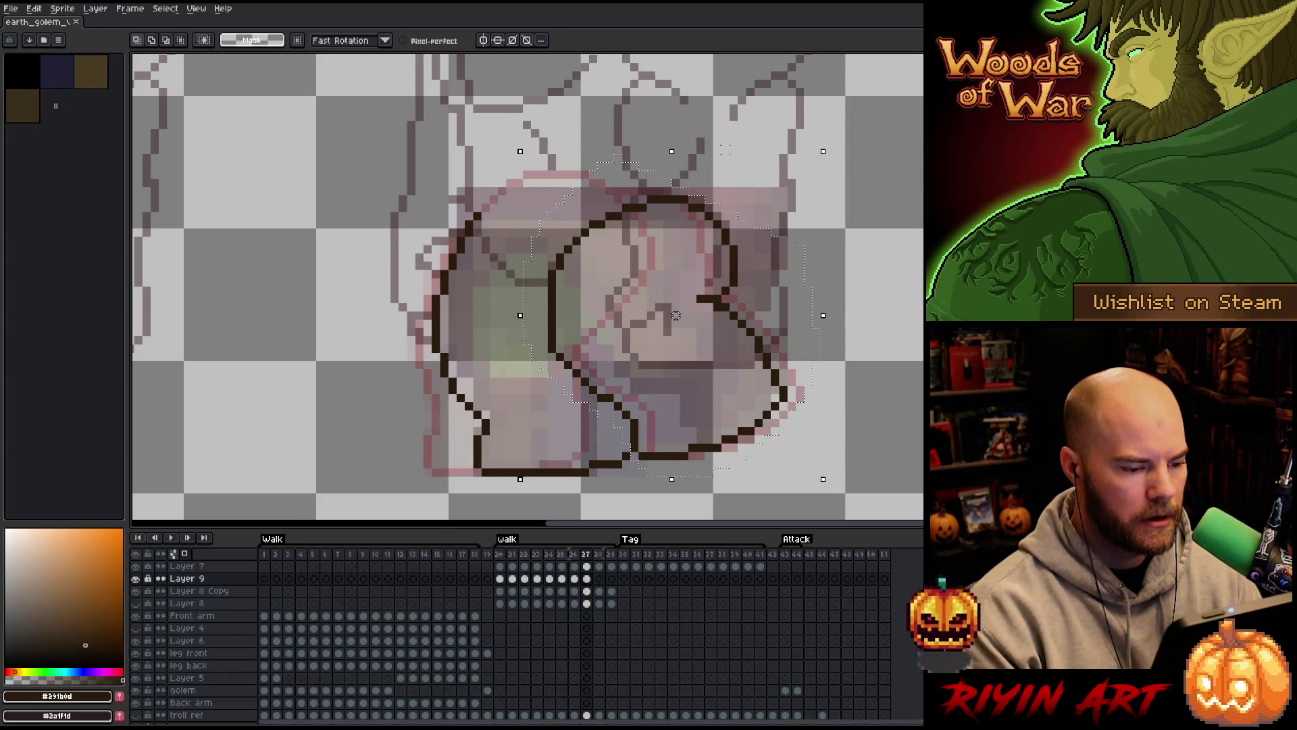
{"action": "key", "text": "comma"}
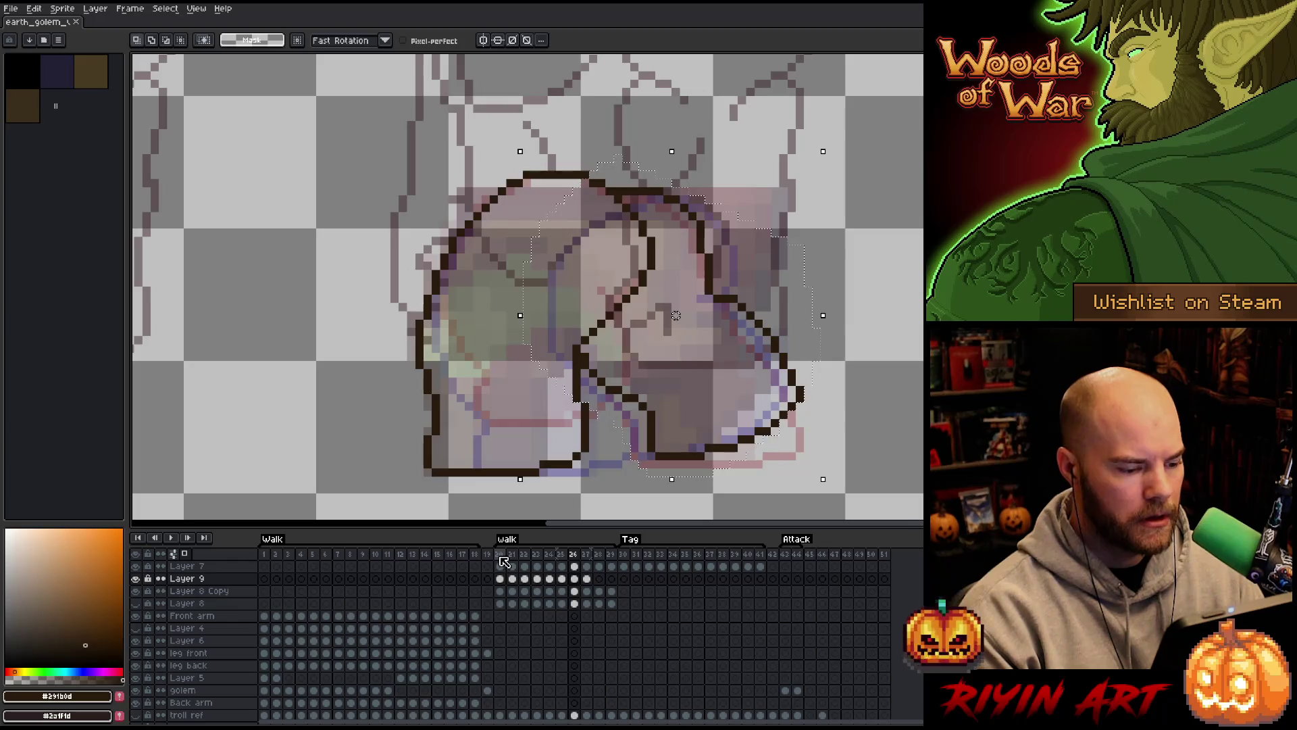
{"action": "key", "text": "period"}
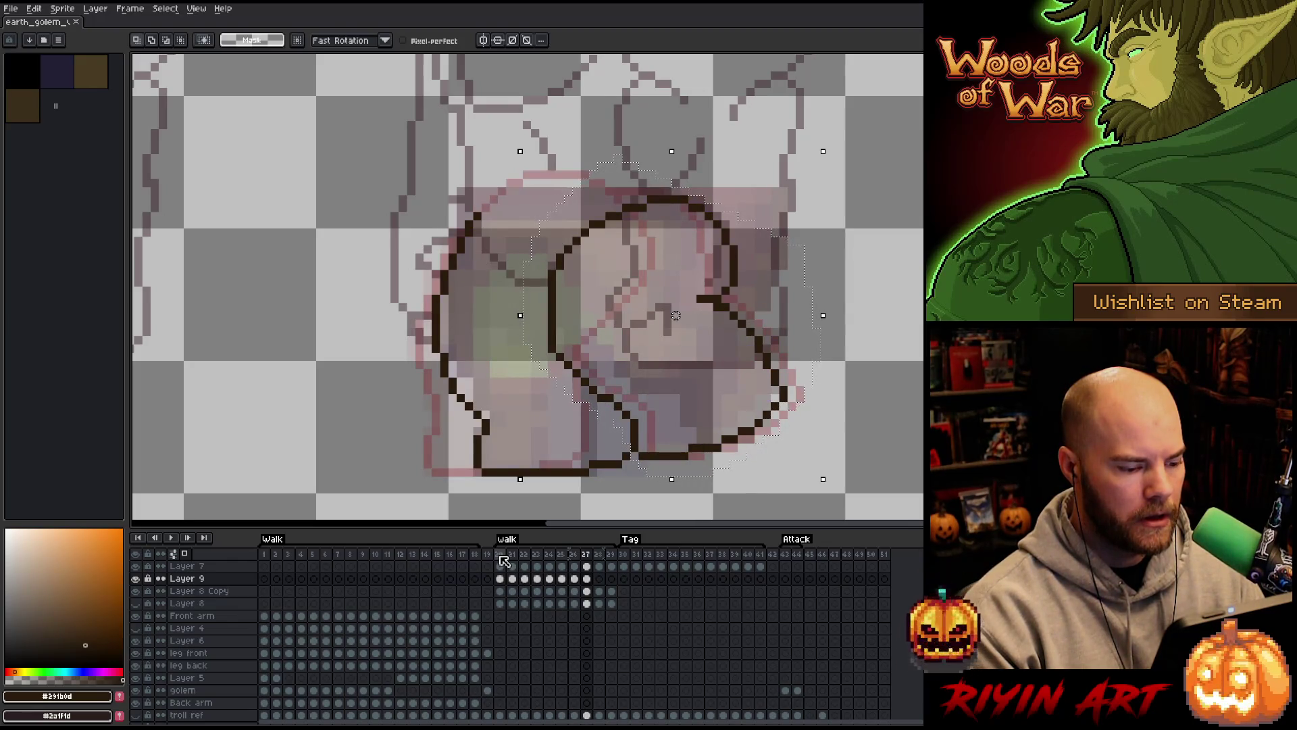
{"action": "key", "text": "Return"}
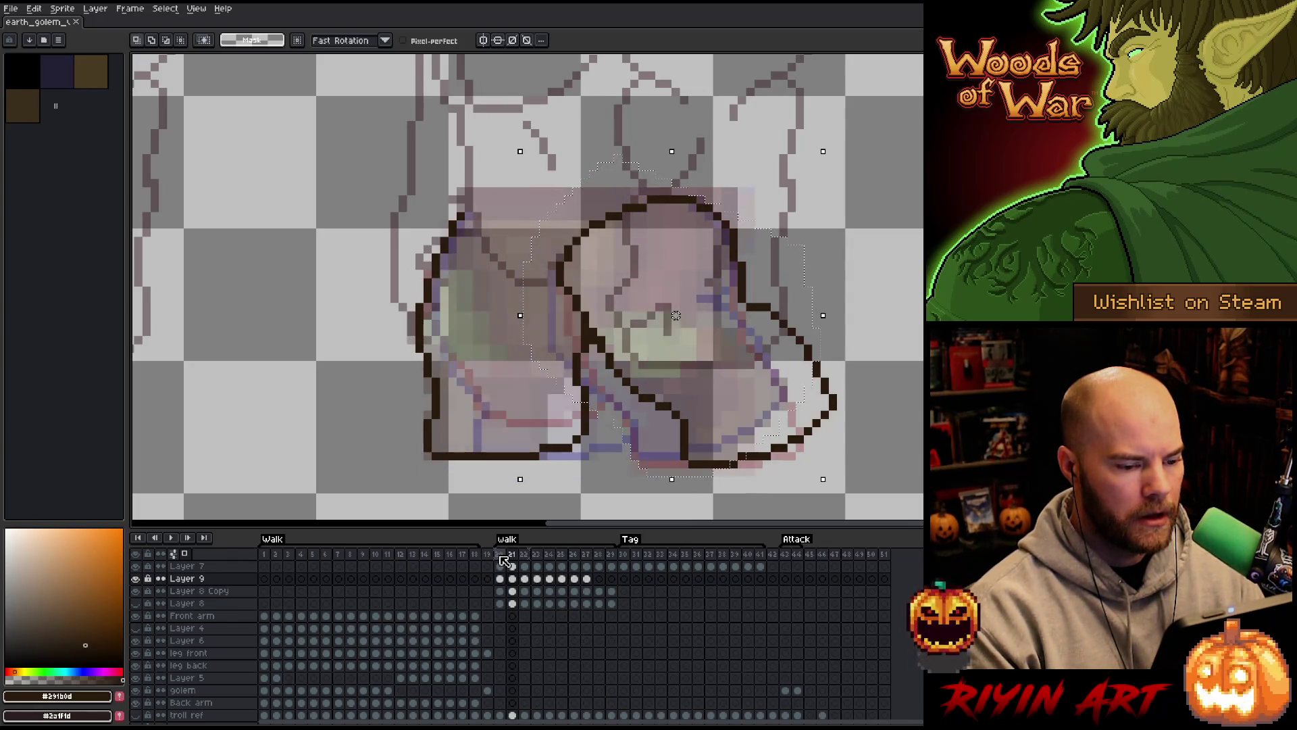
{"action": "left_click", "coordinate": [580, 557]}
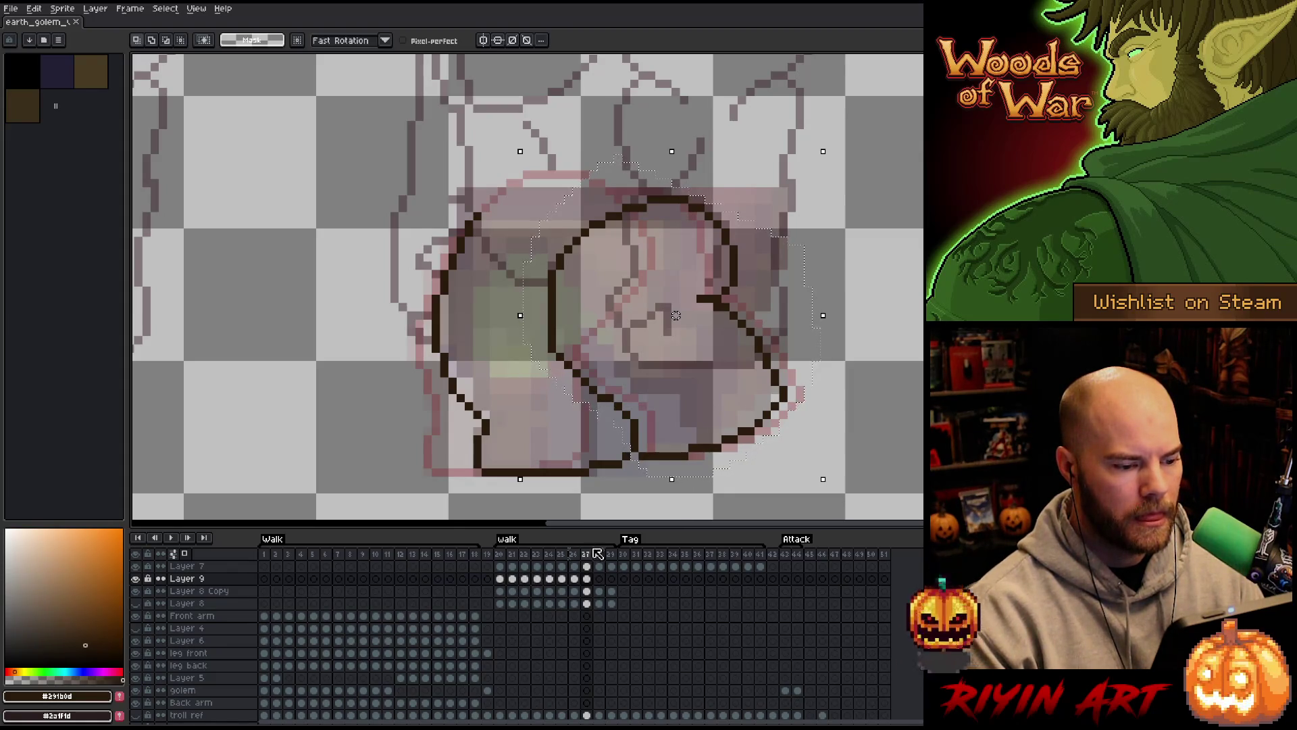
Reposition the selected leg right and up, then nudge it one pixel left on frame 27
{"action": "key", "text": "Right"}
{"action": "left_click_drag", "start_coordinate": [693, 315], "coordinate": [734, 298]}
{"action": "key", "text": "comma"}
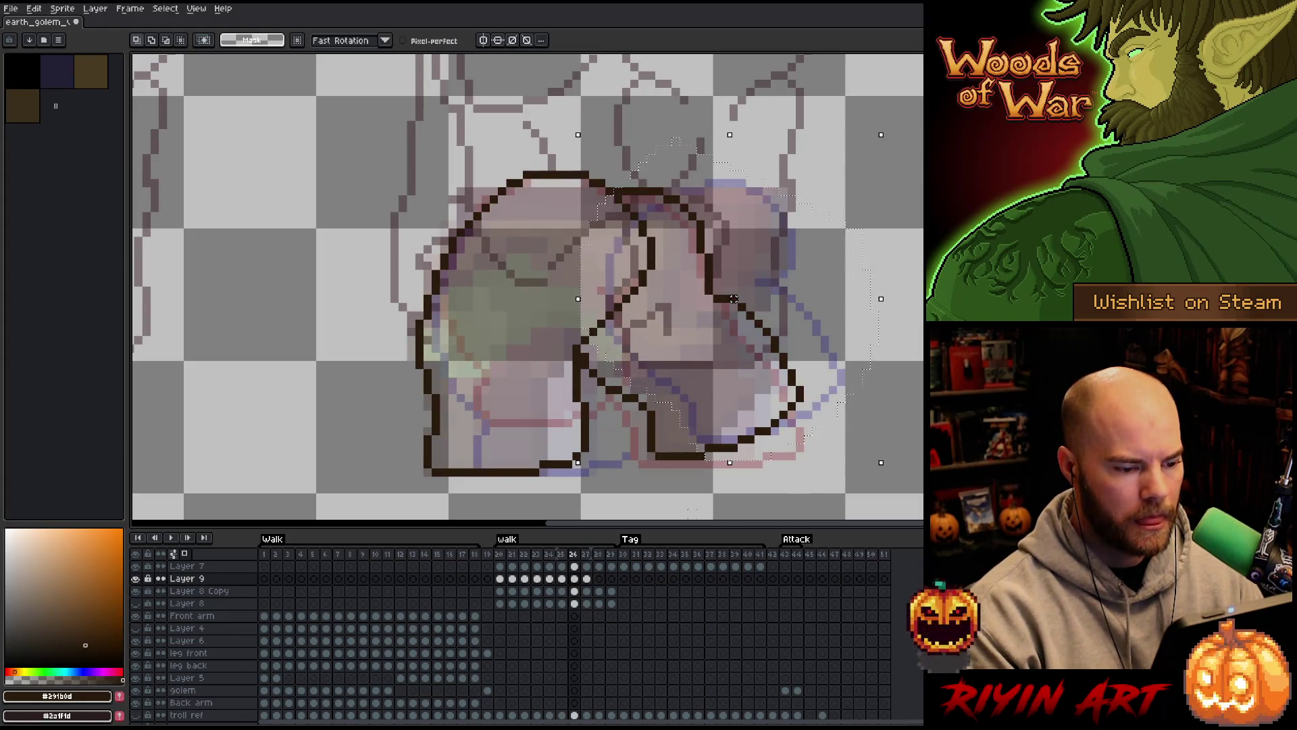
{"action": "key", "text": "period"}
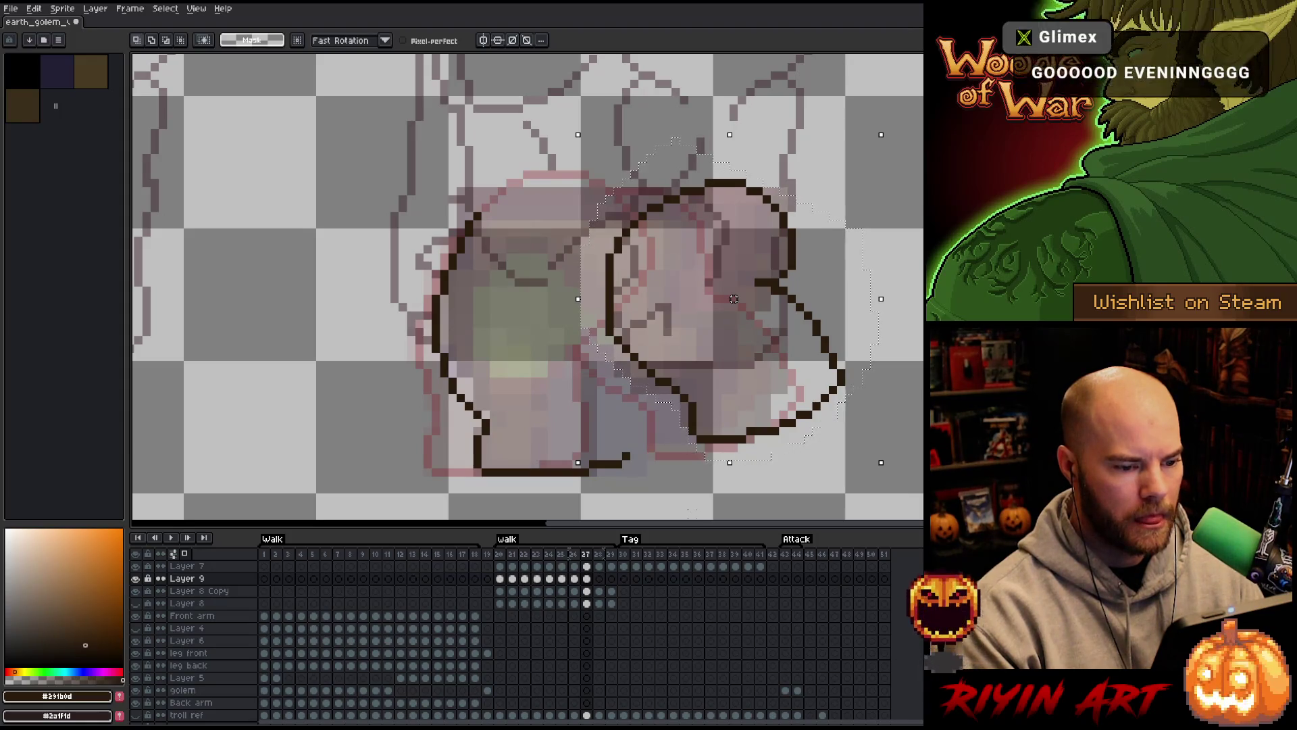
Draw a new down-left leg stroke and erase the old top curve and vertical line
{"action": "key", "text": "ctrl+d"}
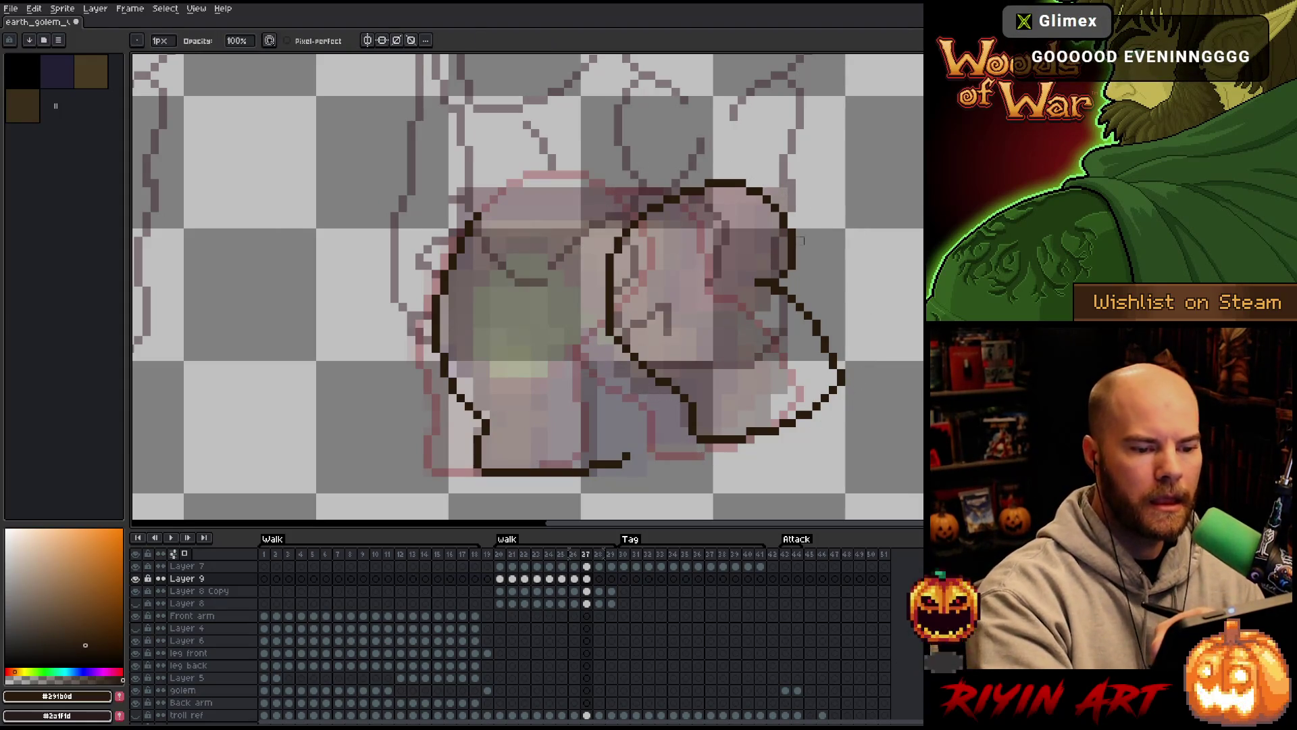
{"action": "mouse_move", "coordinate": [816, 197]}
{"action": "left_mouse_down"}
{"action": "mouse_move", "coordinate": [792, 266]}
{"action": "mouse_move", "coordinate": [608, 318]}
{"action": "mouse_move", "coordinate": [804, 200]}
{"action": "mouse_move", "coordinate": [797, 243]}
{"action": "mouse_move", "coordinate": [773, 237]}
{"action": "mouse_move", "coordinate": [758, 250]}
{"action": "left_mouse_up"}
{"action": "key", "text": "Return"}
{"action": "key", "text": "b"}
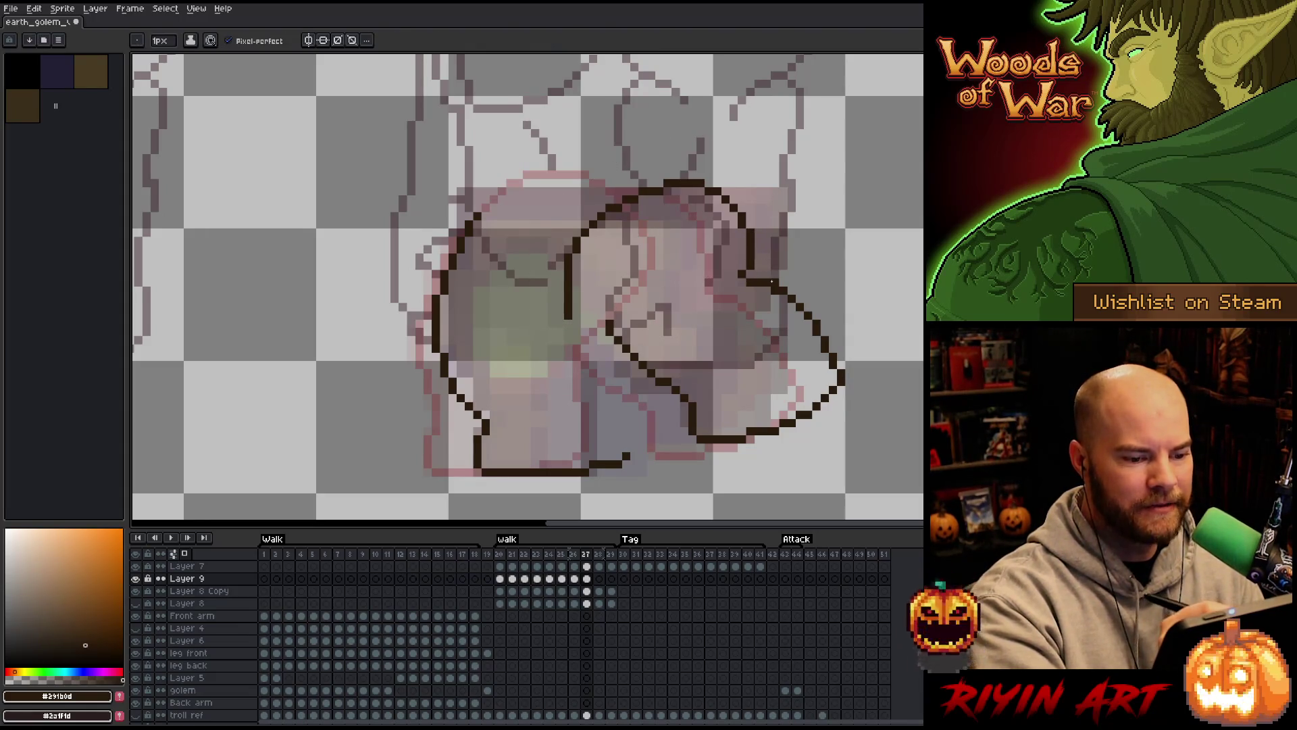
{"action": "key", "text": "e"}
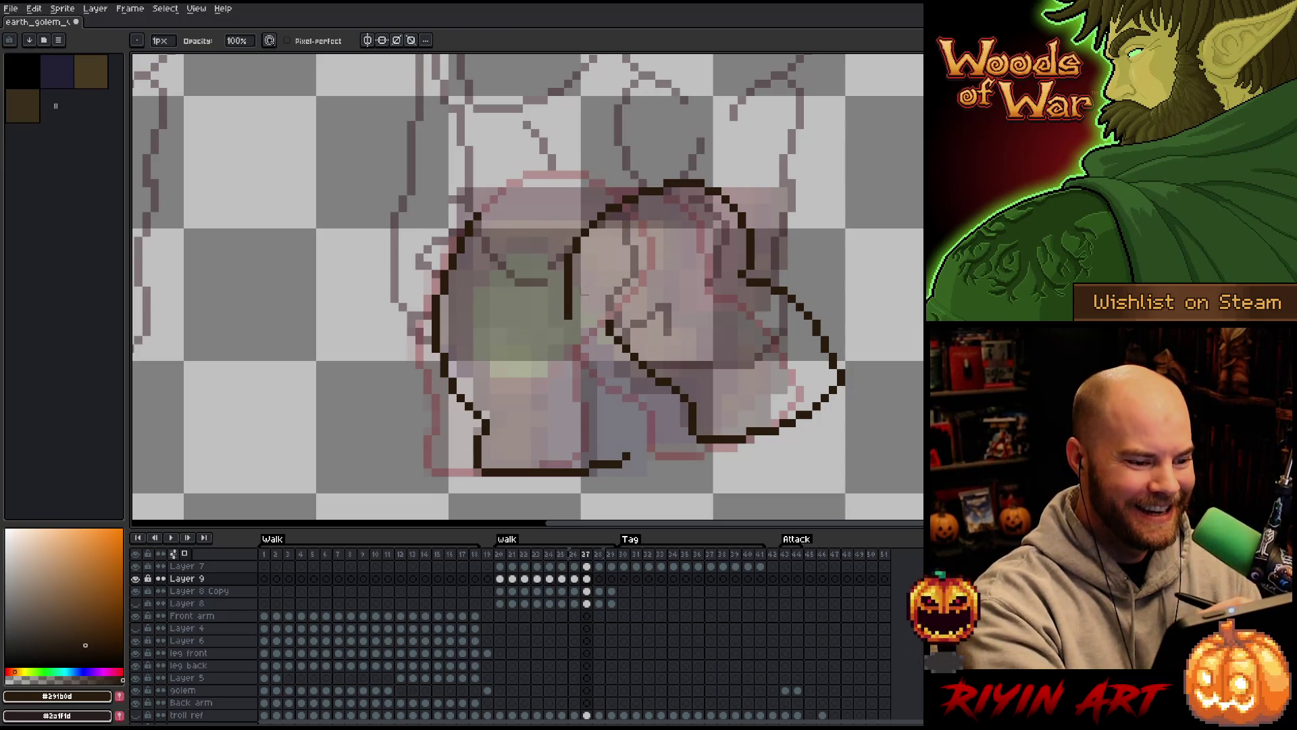
{"action": "mouse_move", "coordinate": [627, 198]}
{"action": "left_mouse_down"}
{"action": "mouse_move", "coordinate": [567, 284]}
{"action": "mouse_move", "coordinate": [600, 215]}
{"action": "mouse_move", "coordinate": [647, 269]}
{"action": "mouse_move", "coordinate": [600, 329]}
{"action": "mouse_move", "coordinate": [599, 396]}
{"action": "mouse_move", "coordinate": [628, 439]}
{"action": "left_mouse_up"}
Redraw the lower leg outline downward, undoing the misplaced strokes
{"action": "key", "text": "b"}
{"action": "key", "text": "ctrl+z"}
{"action": "key", "text": "ctrl+z"}
{"action": "mouse_move", "coordinate": [651, 272]}
{"action": "left_mouse_down"}
{"action": "mouse_move", "coordinate": [626, 298]}
{"action": "mouse_move", "coordinate": [608, 385]}
{"action": "mouse_move", "coordinate": [634, 452]}
{"action": "left_mouse_up"}
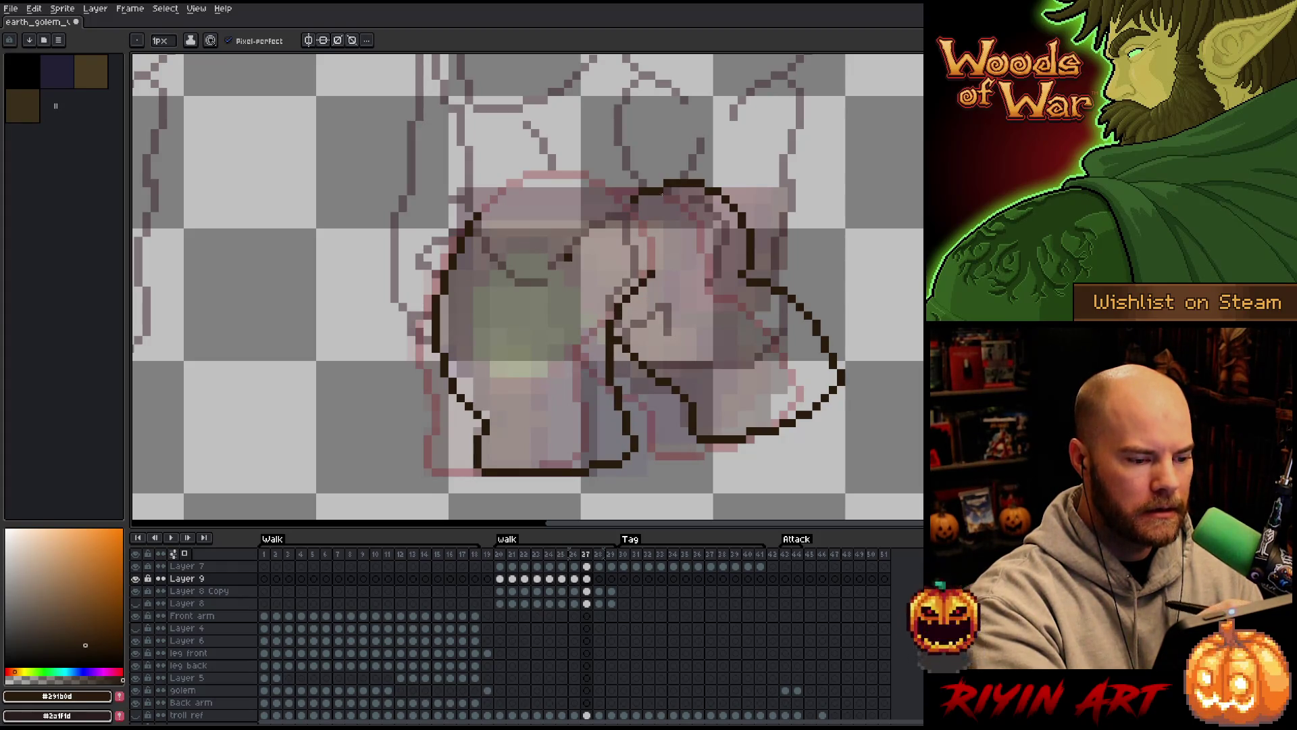
{"action": "key", "text": "ctrl+z"}
{"action": "key", "text": "ctrl+z"}
{"action": "mouse_move", "coordinate": [651, 272]}
{"action": "left_mouse_down"}
{"action": "mouse_move", "coordinate": [611, 377]}
{"action": "mouse_move", "coordinate": [643, 447]}
{"action": "mouse_move", "coordinate": [635, 459]}
{"action": "left_mouse_up"}
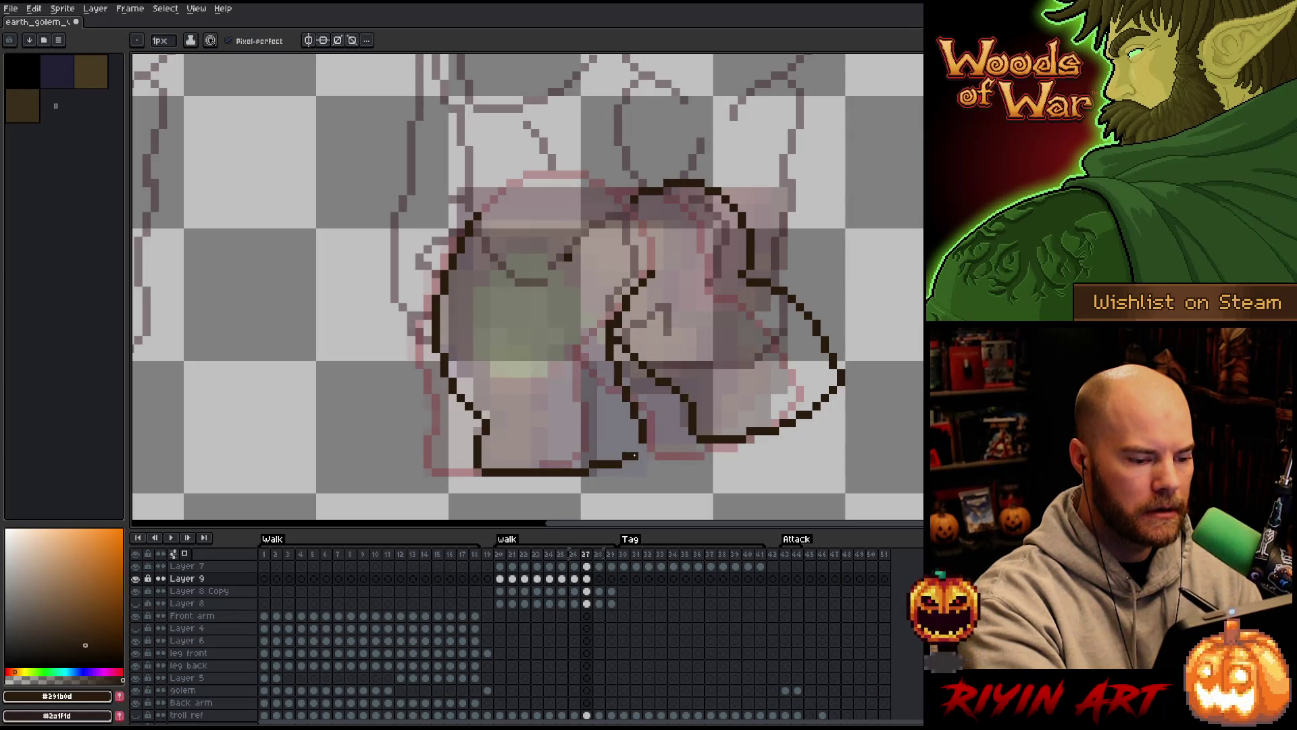
Draw the leg line curving up into the body, extending the outline up-right
{"action": "key", "text": "e"}
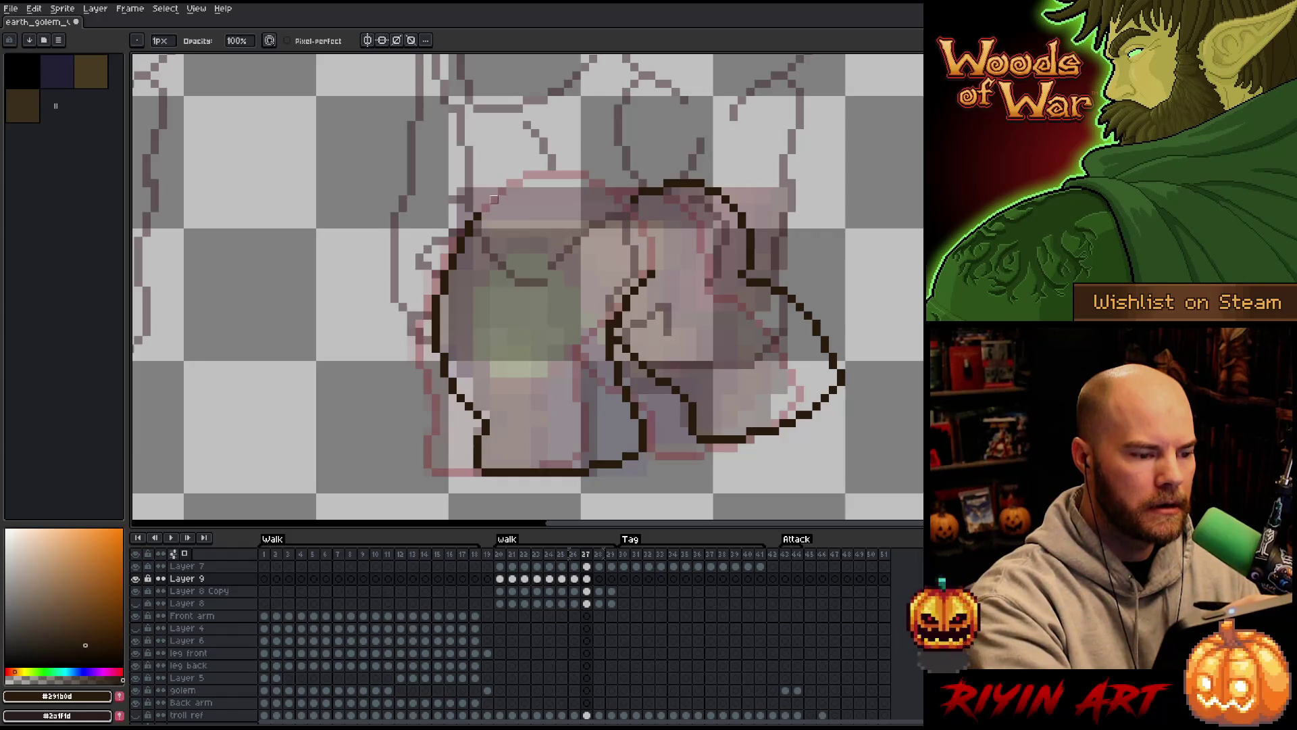
{"action": "key", "text": "b"}
{"action": "left_click_drag", "start_coordinate": [480, 212], "coordinate": [498, 195]}
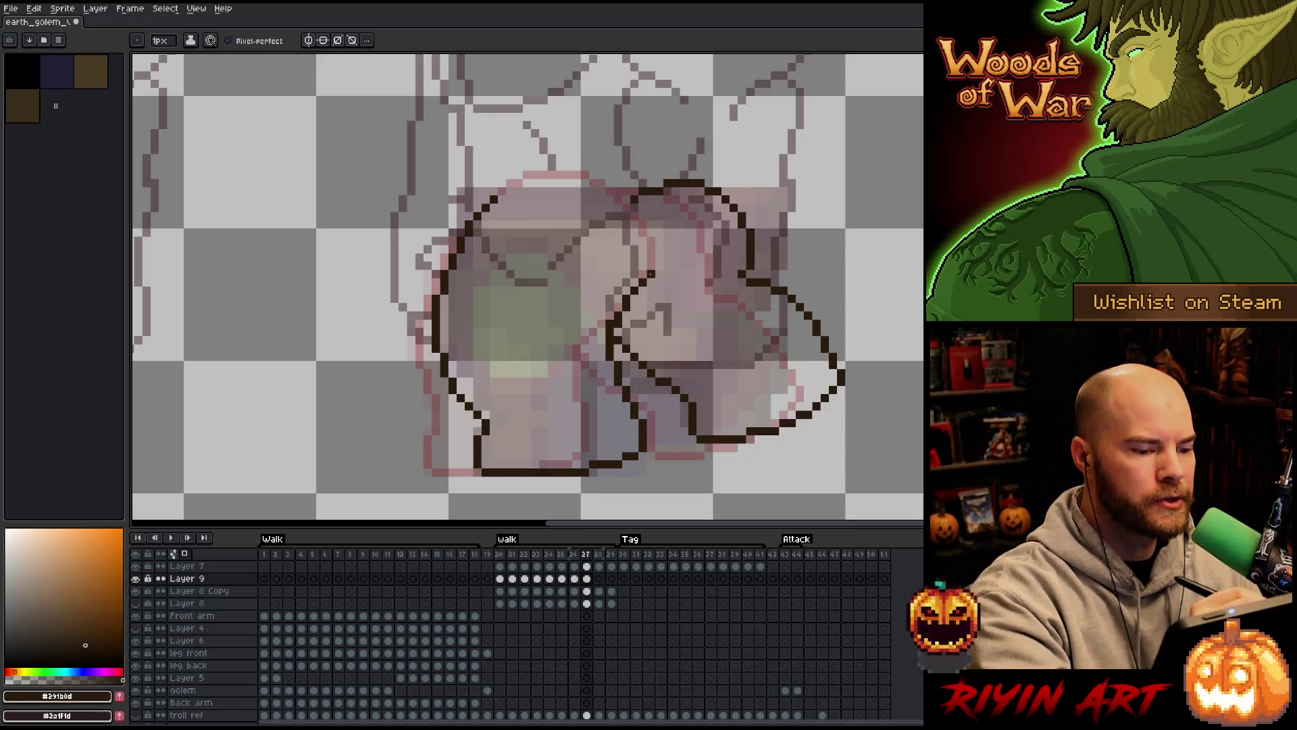
{"action": "mouse_move", "coordinate": [652, 274]}
{"action": "left_mouse_down"}
{"action": "mouse_move", "coordinate": [650, 220]}
{"action": "mouse_move", "coordinate": [608, 175]}
{"action": "mouse_move", "coordinate": [512, 182]}
{"action": "left_mouse_up"}
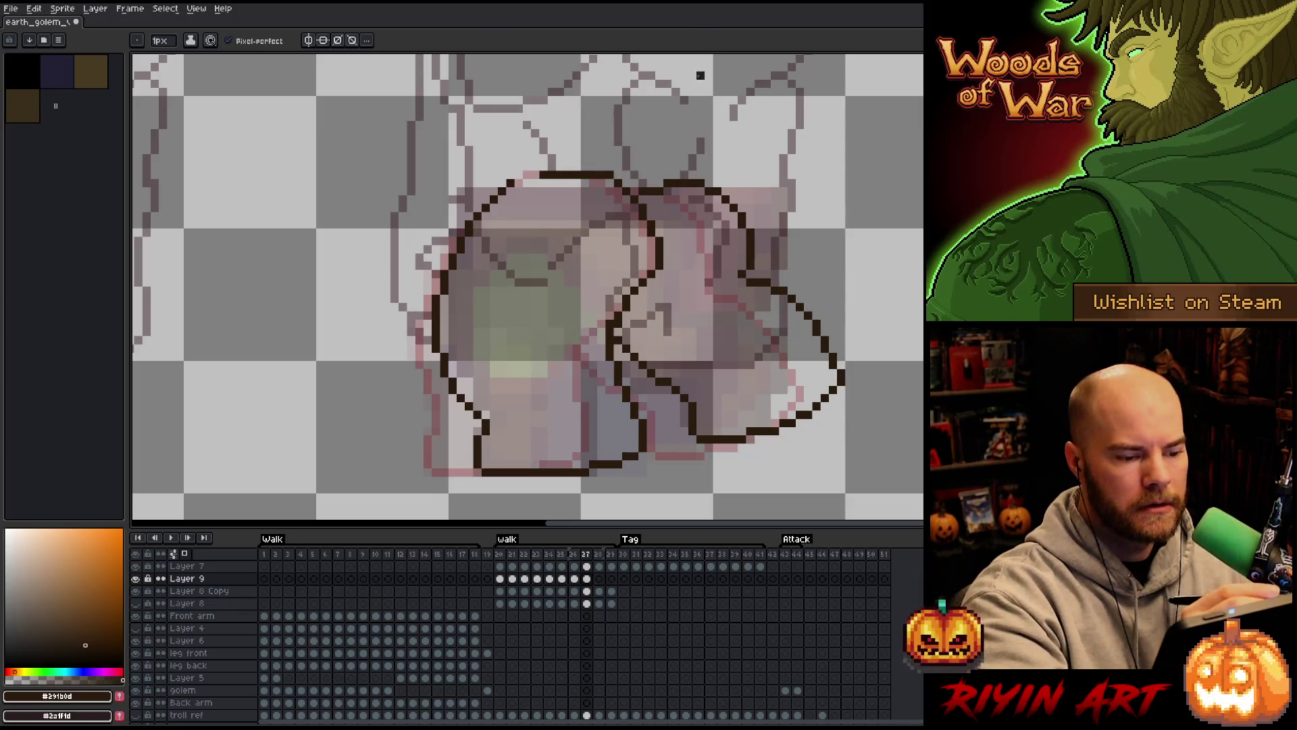
Play through the walk frames to check the motion and extend the golem's bottom outline
{"action": "key", "text": "e"}
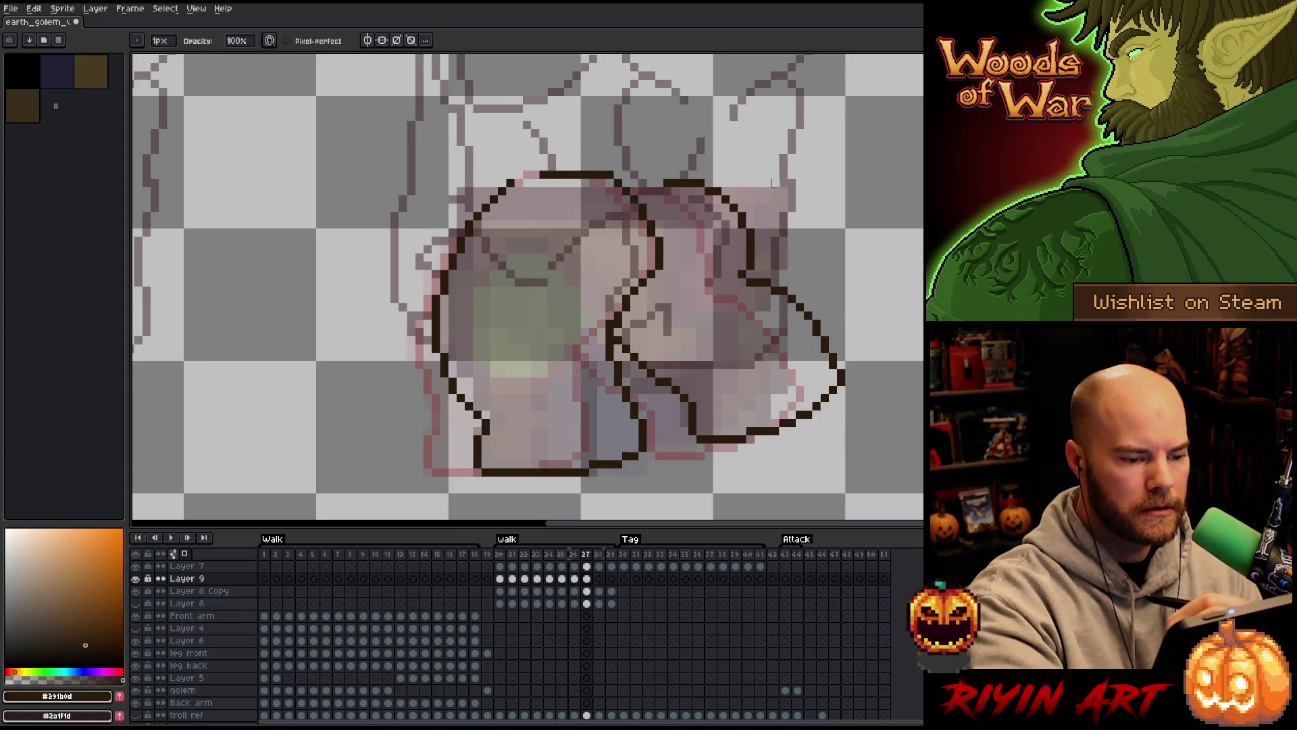
{"action": "key", "text": "b"}
{"action": "key", "text": "e"}
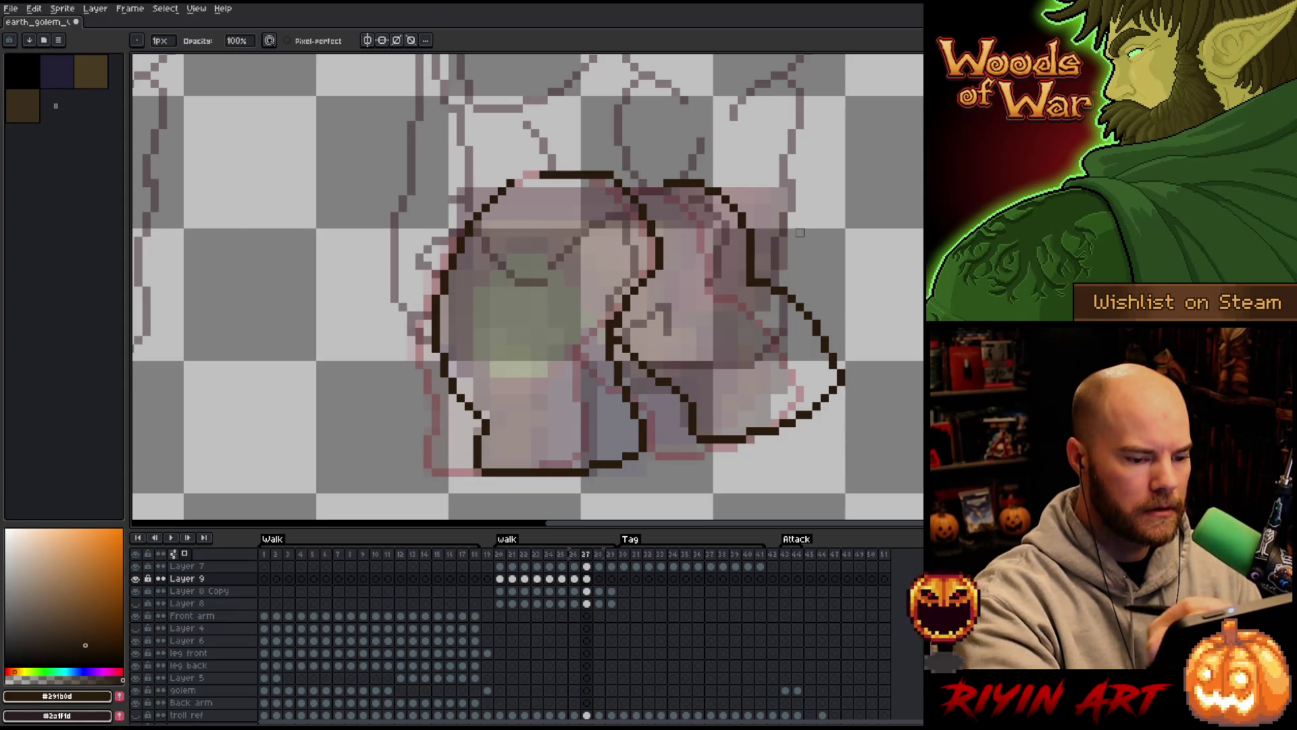
{"action": "key", "text": "Return"}
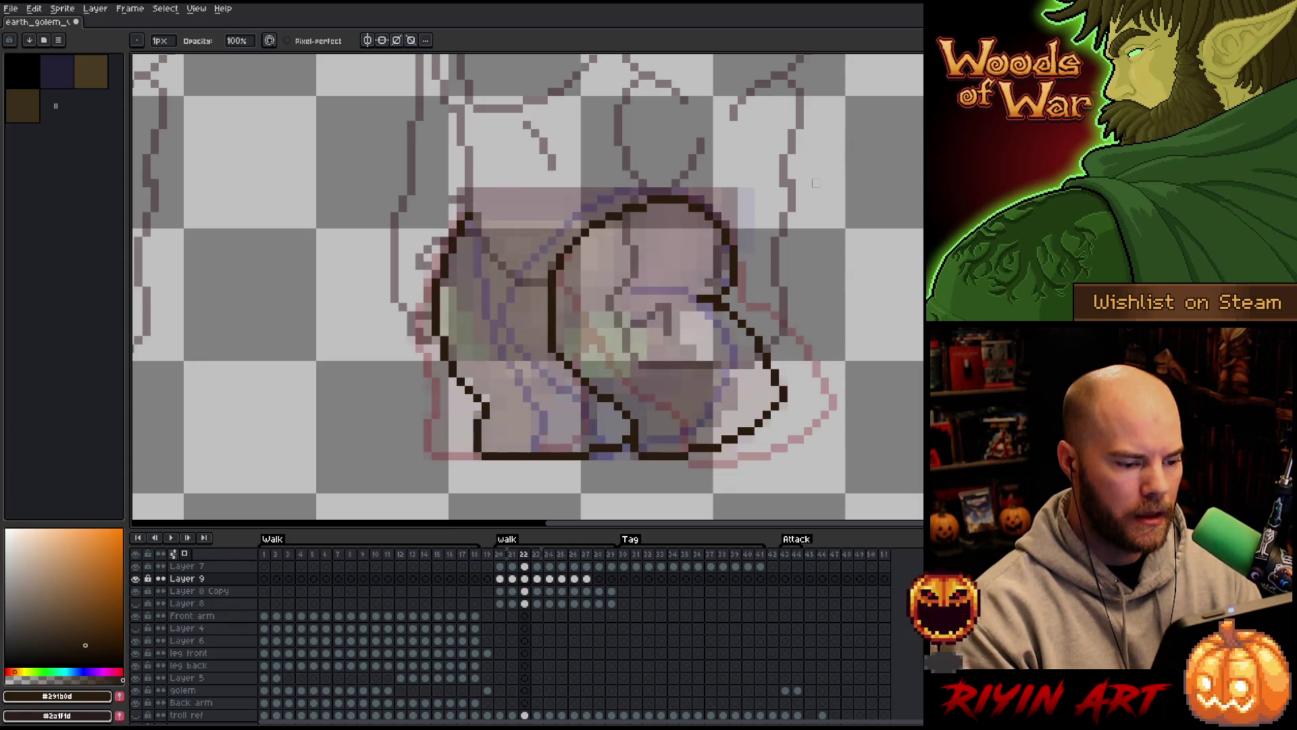
{"action": "key", "text": "b"}
{"action": "left_click_drag", "start_coordinate": [617, 457], "coordinate": [670, 446]}
Add a pixel to frame 23's bottom outline and draw frame 24's bottom-right leg outline
{"action": "left_click", "coordinate": [652, 447]}
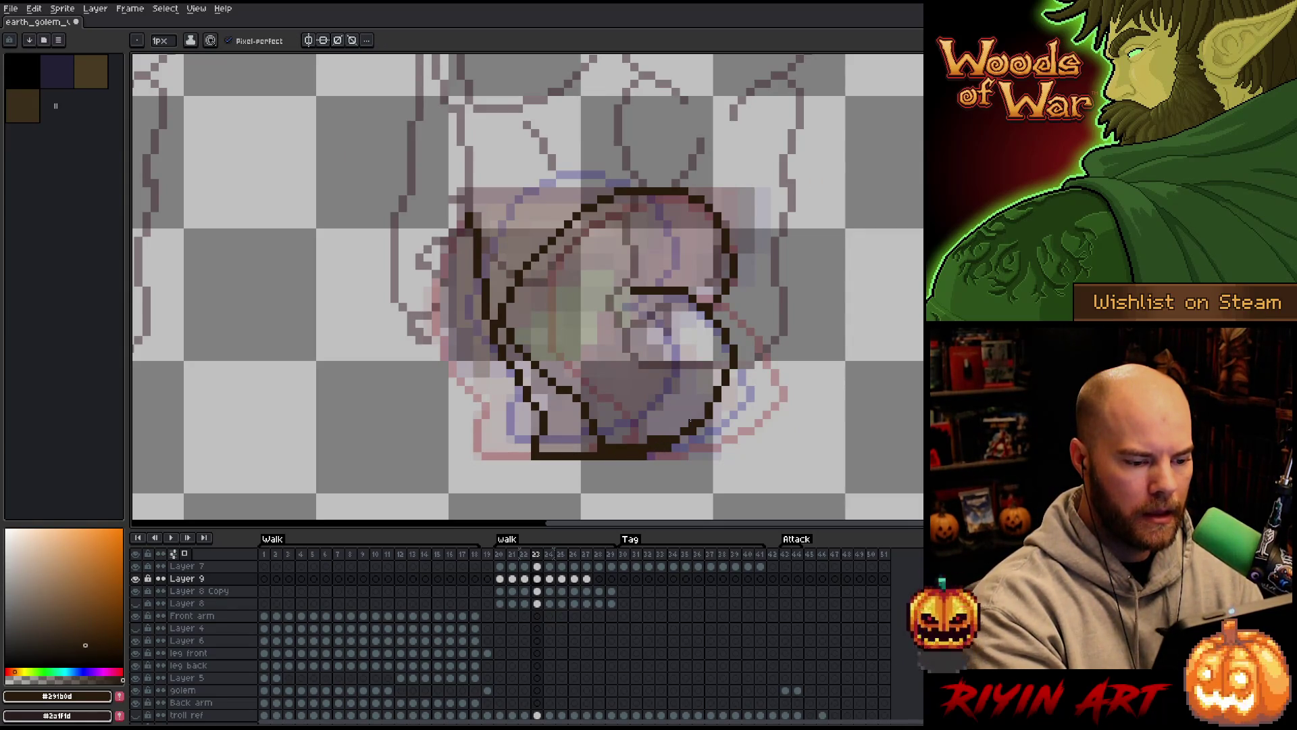
{"action": "key", "text": "period"}
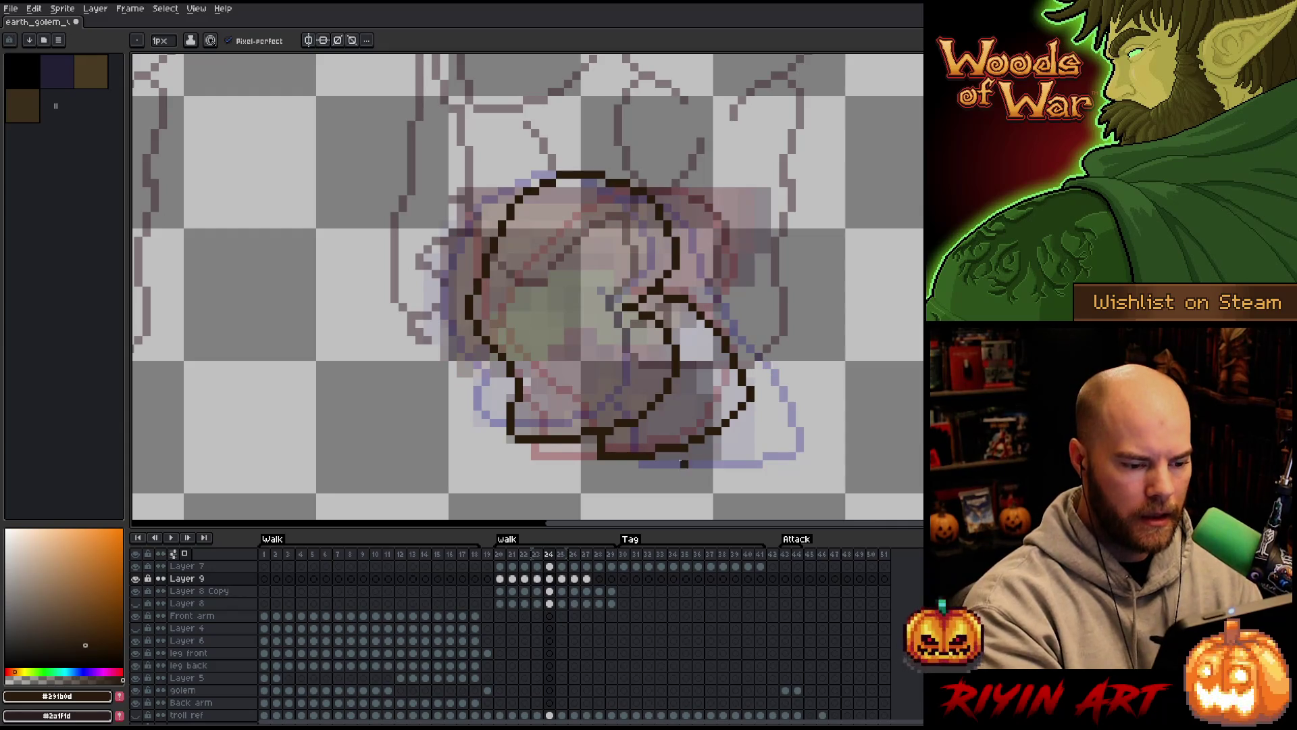
{"action": "mouse_move", "coordinate": [693, 447]}
{"action": "left_mouse_down"}
{"action": "mouse_move", "coordinate": [762, 420]}
{"action": "mouse_move", "coordinate": [758, 394]}
{"action": "mouse_move", "coordinate": [706, 437]}
{"action": "mouse_move", "coordinate": [652, 439]}
{"action": "left_mouse_up"}
{"action": "key", "text": "e"}
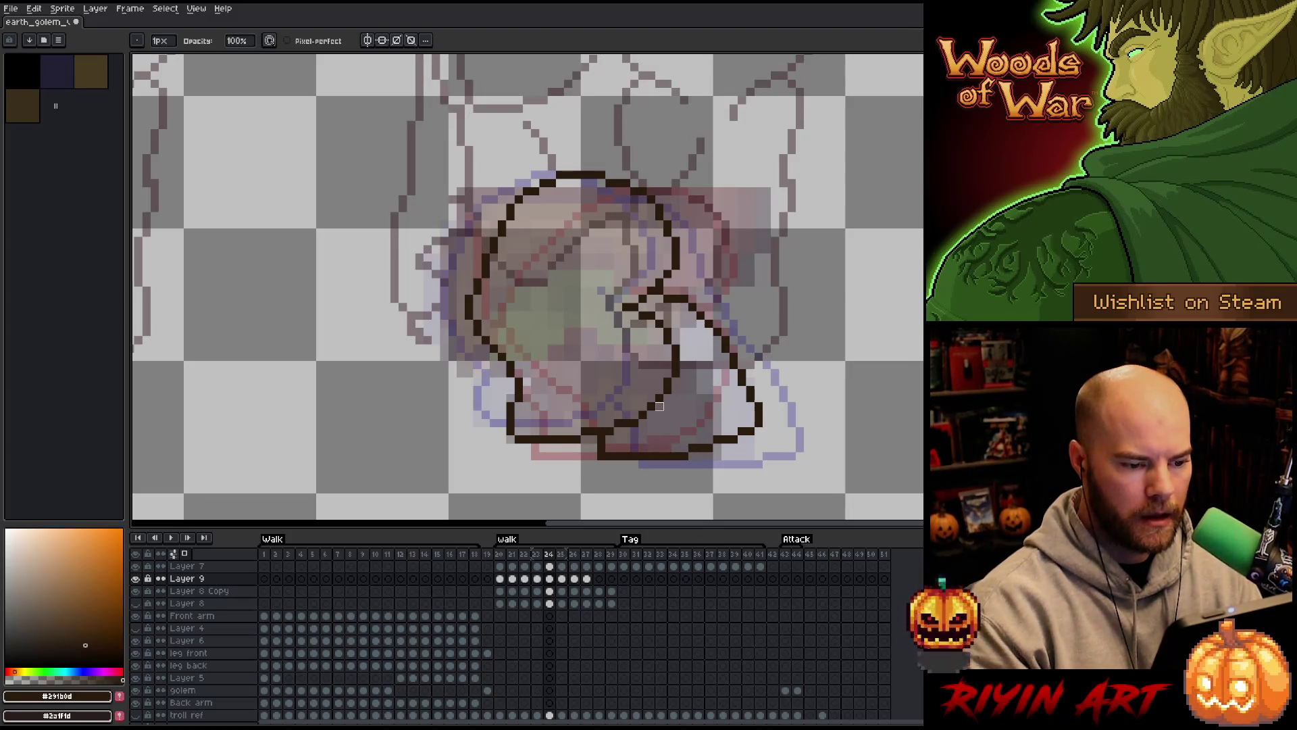
Redraw frame 25's bottom-right outline, discarding two attempts before keeping a short stroke
{"action": "key", "text": "Right"}
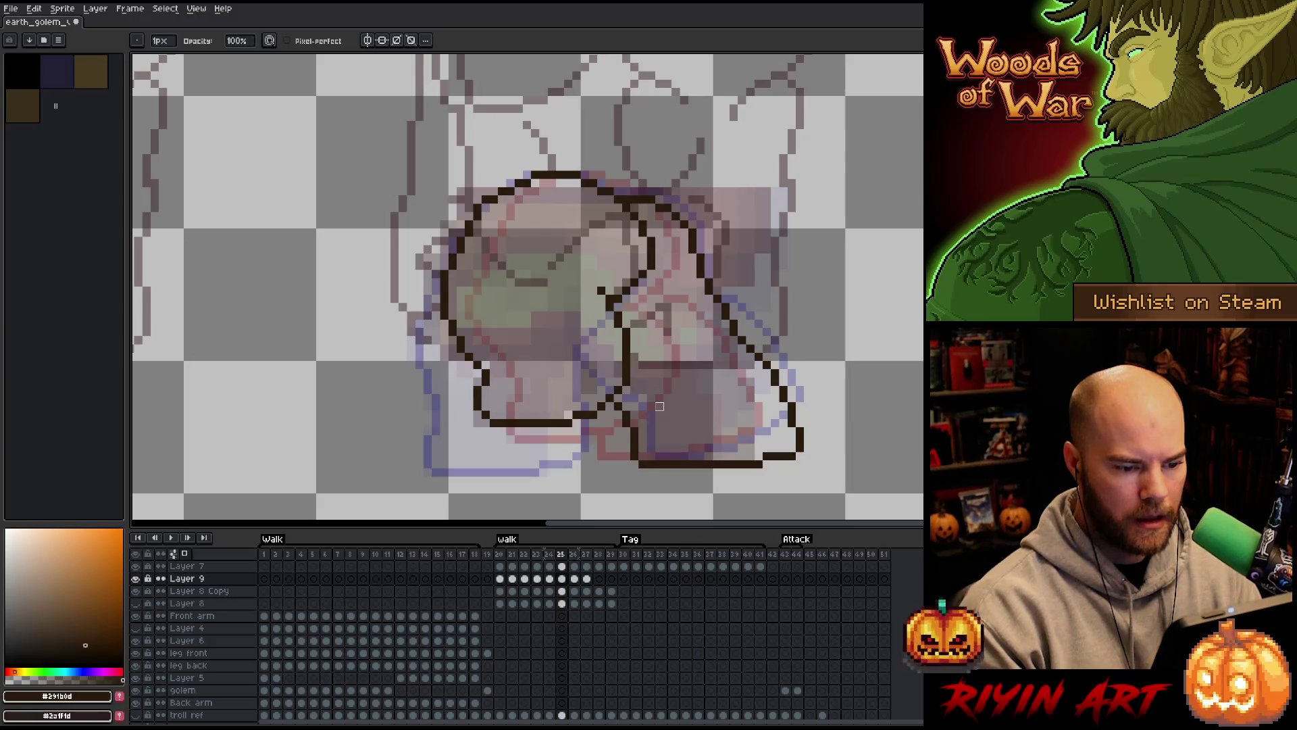
{"action": "key", "text": "b"}
{"action": "mouse_move", "coordinate": [699, 457]}
{"action": "left_mouse_down"}
{"action": "mouse_move", "coordinate": [777, 427]}
{"action": "mouse_move", "coordinate": [784, 405]}
{"action": "left_mouse_up"}
{"action": "key", "text": "ctrl+z"}
{"action": "left_click_drag", "start_coordinate": [704, 458], "coordinate": [784, 427]}
{"action": "key", "text": "ctrl+z"}
{"action": "mouse_move", "coordinate": [703, 462]}
{"action": "left_mouse_down"}
{"action": "mouse_move", "coordinate": [807, 414]}
{"action": "mouse_move", "coordinate": [782, 458]}
{"action": "mouse_move", "coordinate": [716, 465]}
{"action": "left_mouse_up"}
{"action": "key", "text": "e"}
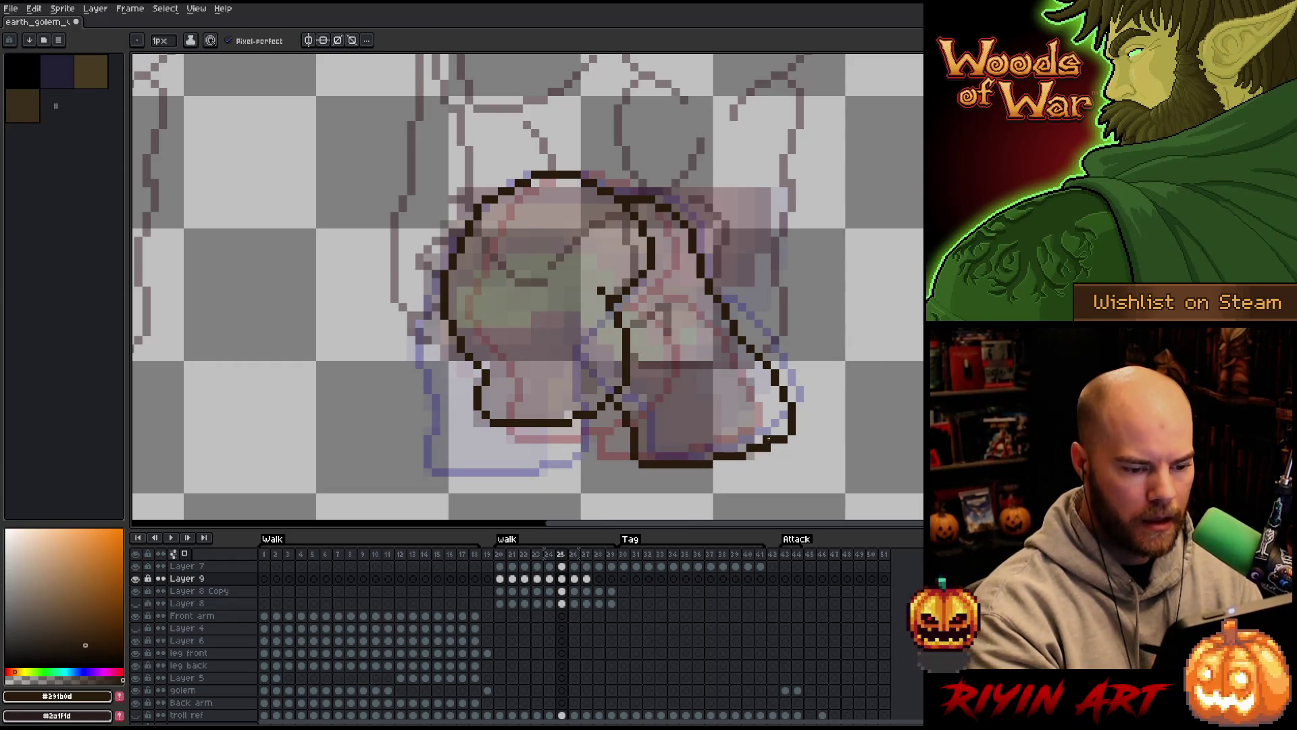
Flip between frames 24, 25 and 26 to compare the leg outlines
{"action": "key", "text": "Right"}
{"action": "key", "text": "Left"}
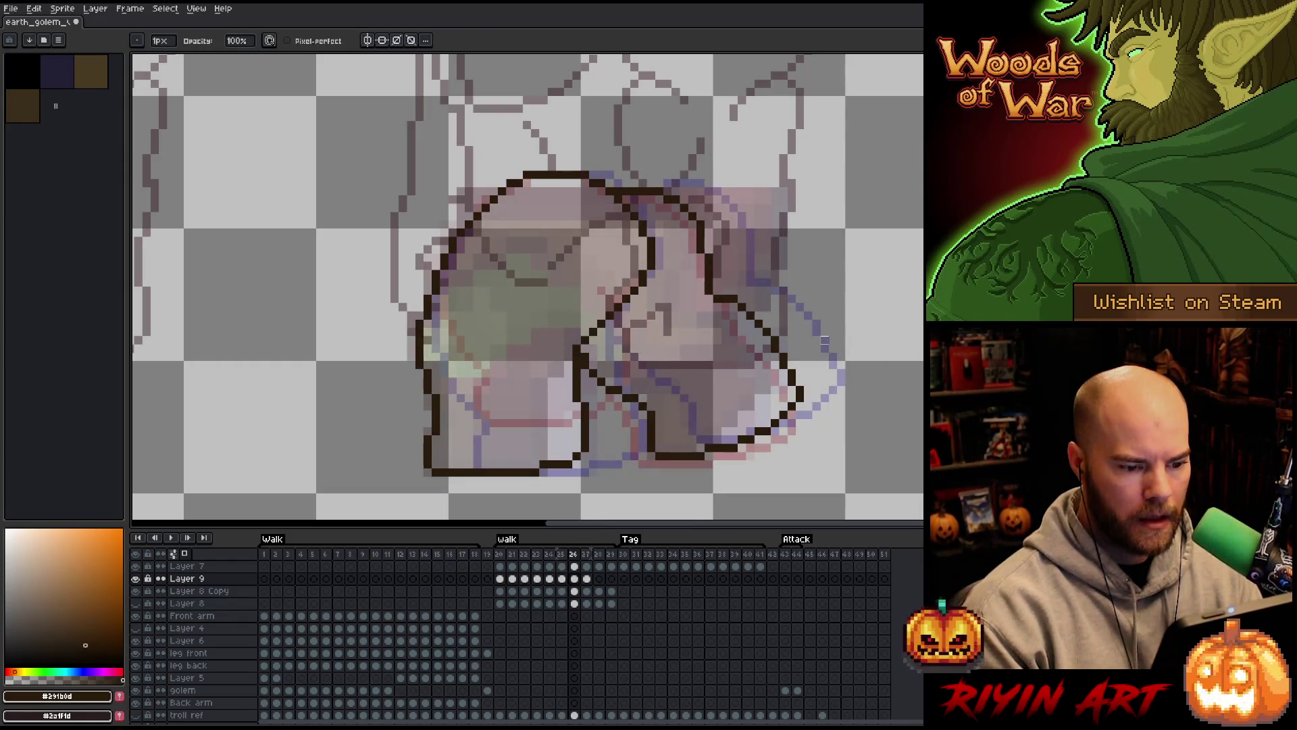
{"action": "key", "text": "Right"}
{"action": "key", "text": "Left"}
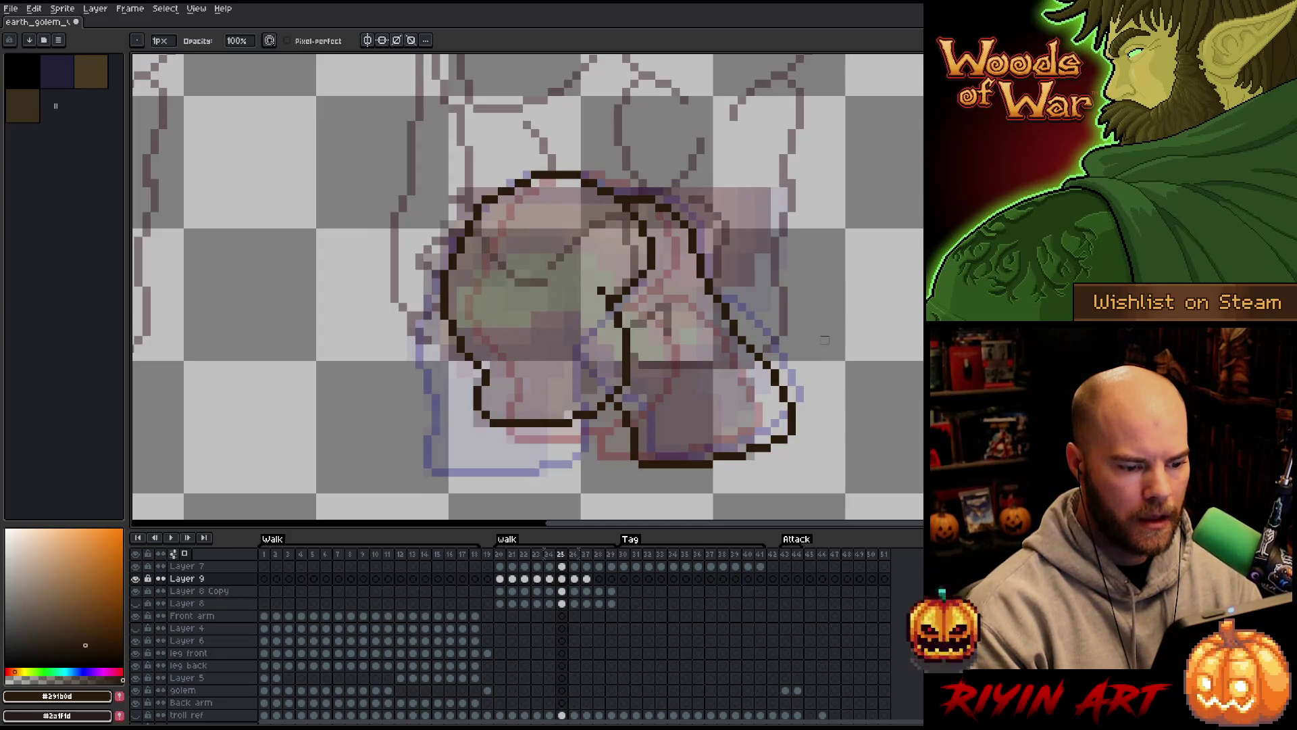
{"action": "key", "text": "Left"}
{"action": "key", "text": "Right"}
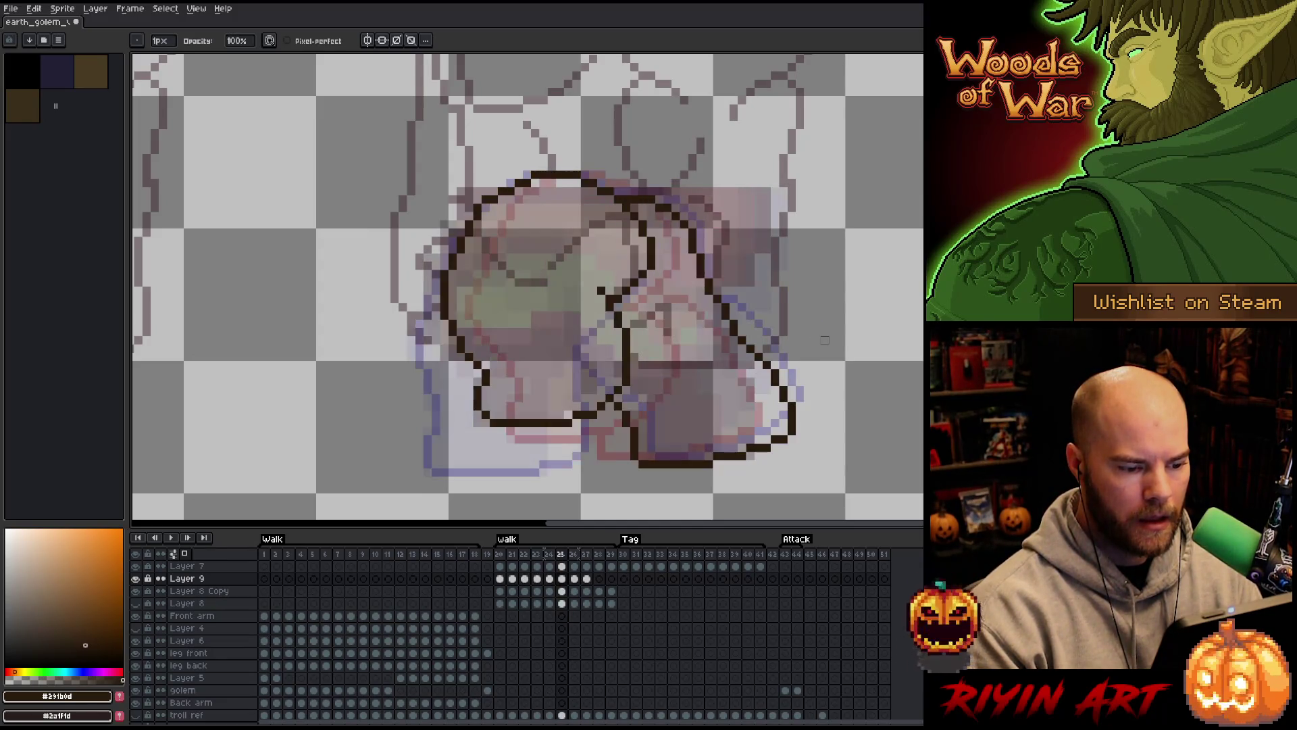
{"action": "key", "text": "Left"}
{"action": "key", "text": "Right"}
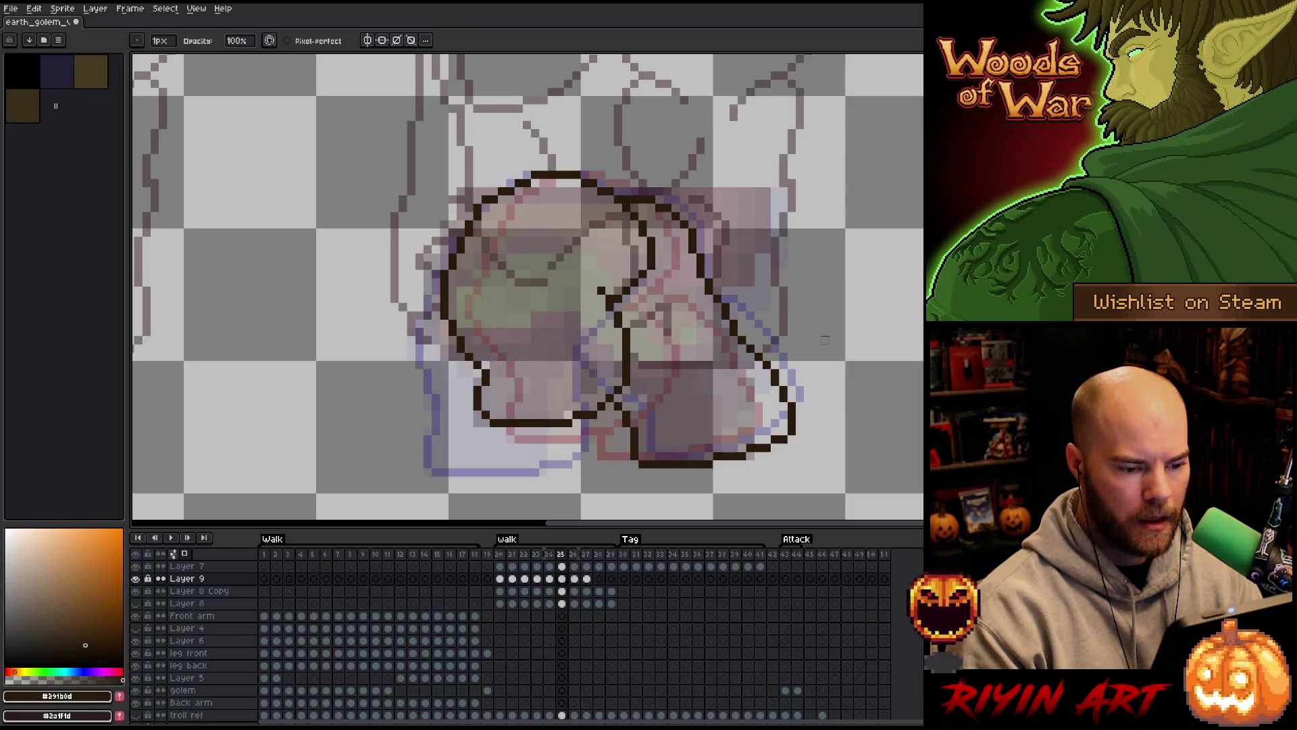
{"action": "key", "text": "Right"}
{"action": "key", "text": "Left"}
{"action": "key", "text": "Right"}
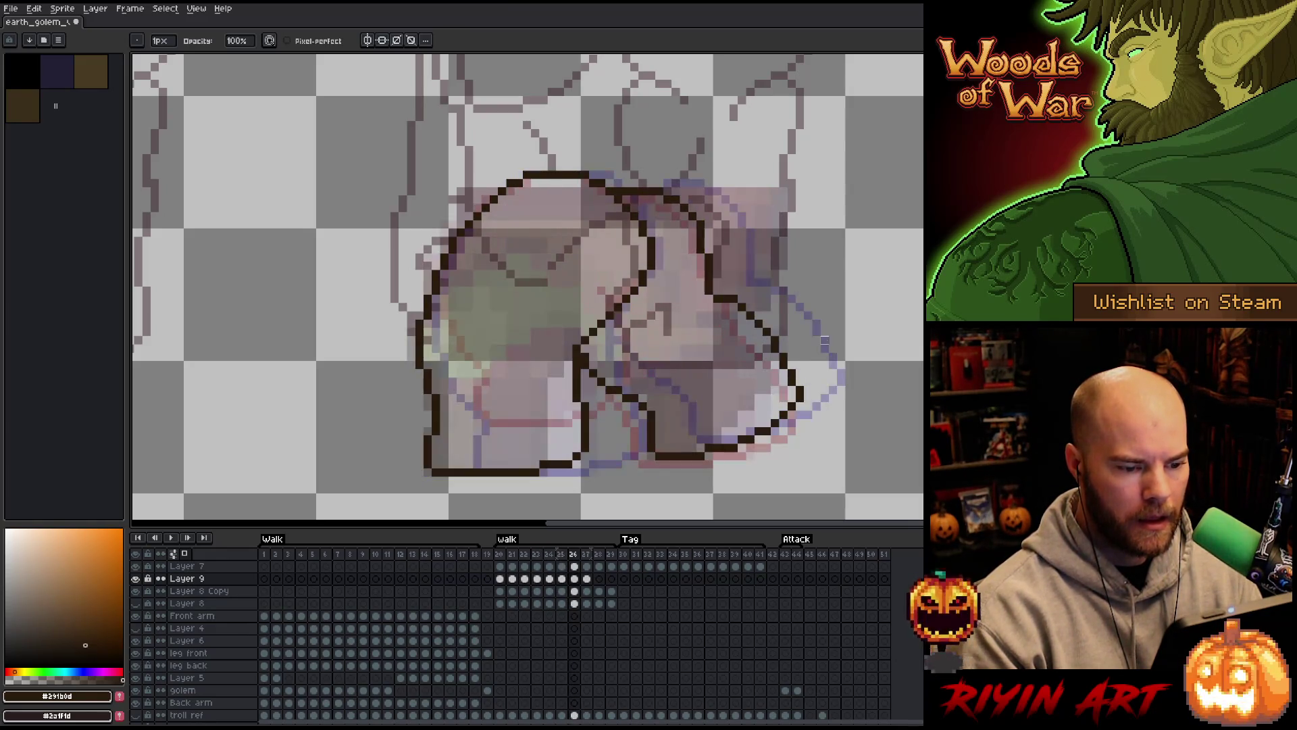
Shift the right part of frame 26's foot slightly right and join the horizontal line to the diagonal
{"action": "key", "text": "m"}
{"action": "mouse_move", "coordinate": [835, 419]}
{"action": "left_mouse_down"}
{"action": "mouse_move", "coordinate": [813, 352]}
{"action": "mouse_move", "coordinate": [757, 289]}
{"action": "mouse_move", "coordinate": [724, 350]}
{"action": "mouse_move", "coordinate": [715, 445]}
{"action": "left_mouse_up"}
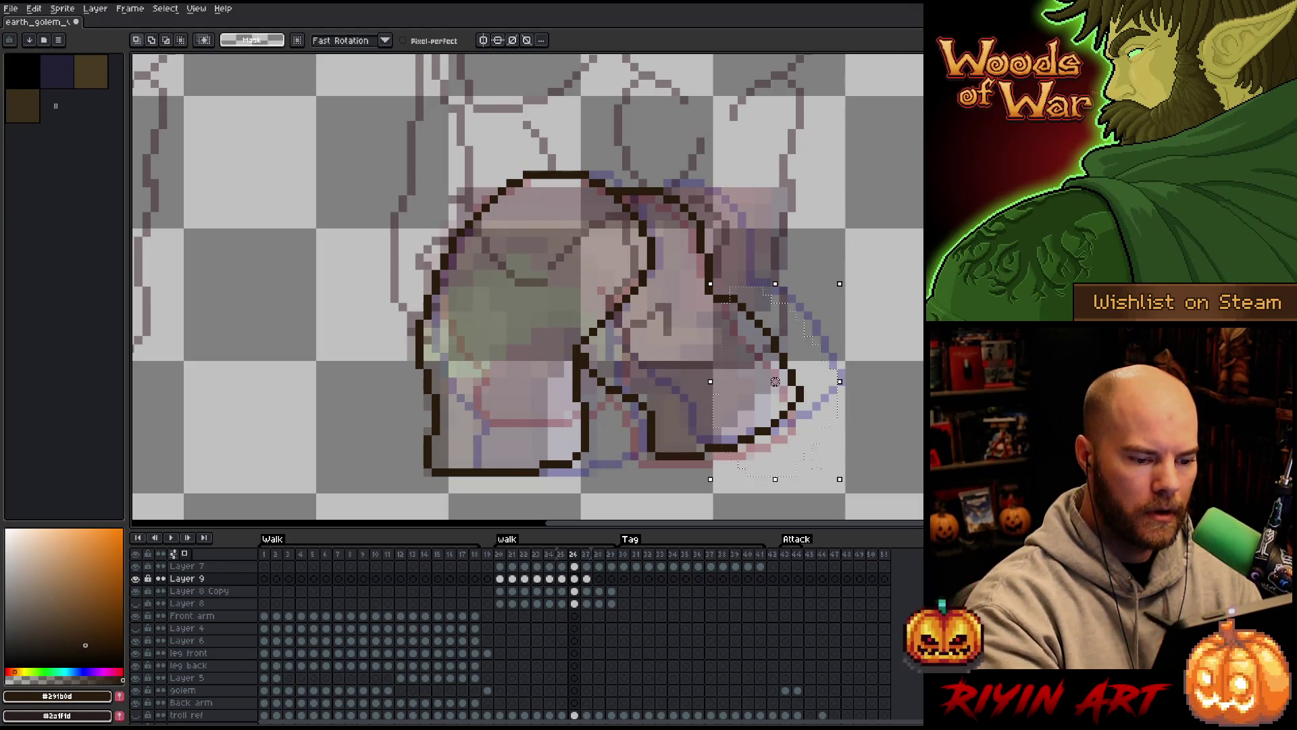
{"action": "left_click_drag", "start_coordinate": [775, 382], "coordinate": [785, 382]}
{"action": "key", "text": "ctrl+d"}
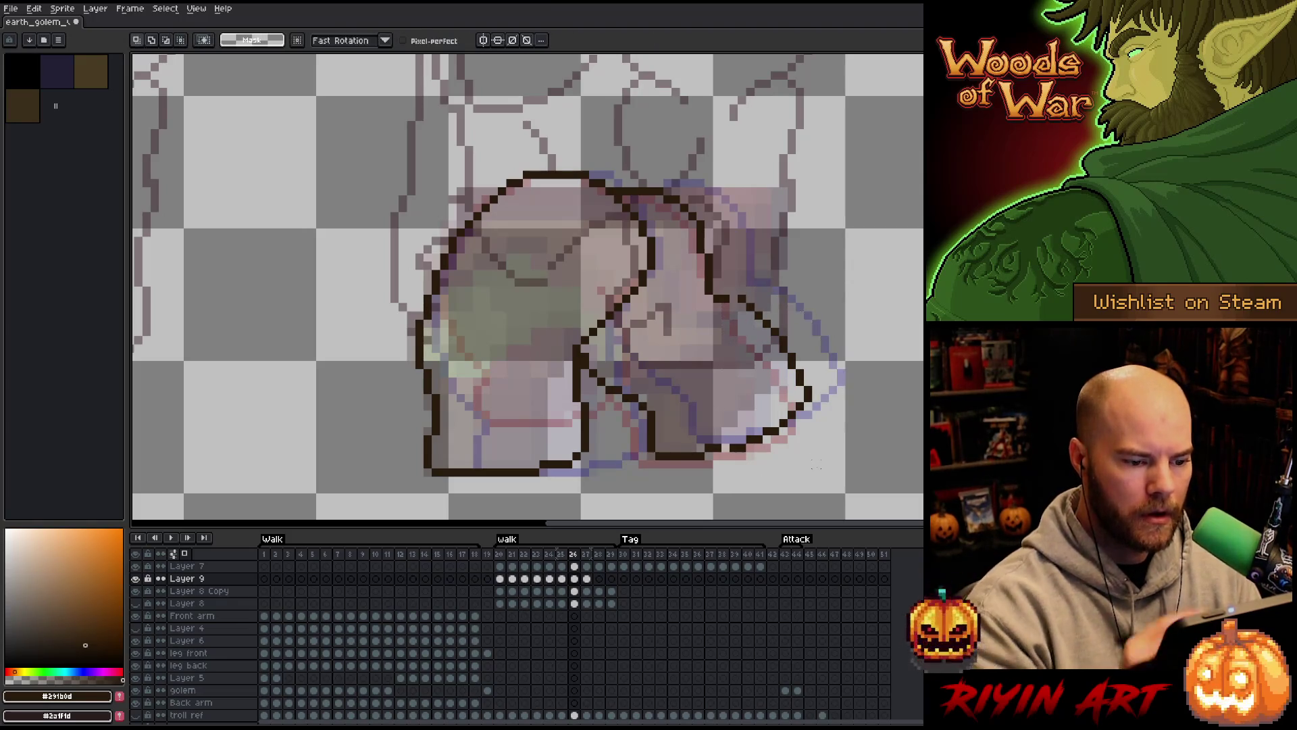
{"action": "key", "text": "b"}
{"action": "left_click", "coordinate": [744, 307]}
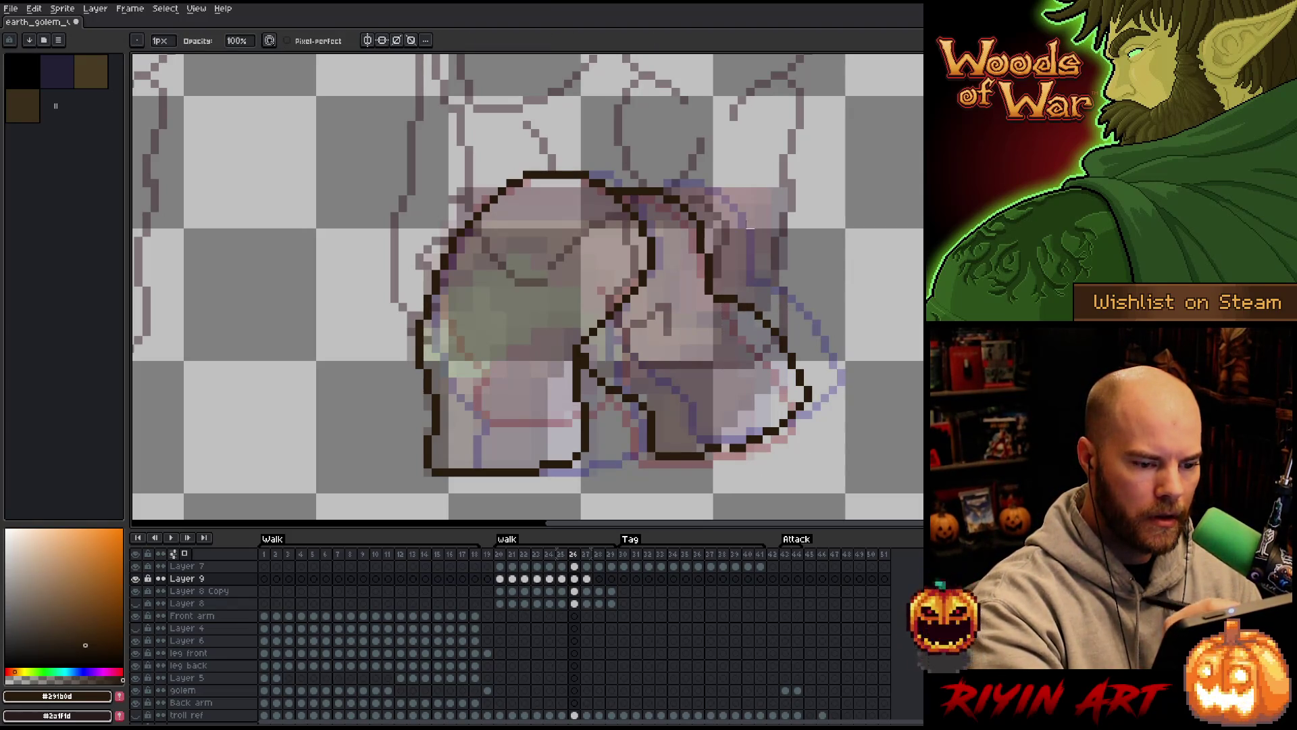
{"action": "key", "text": "e"}
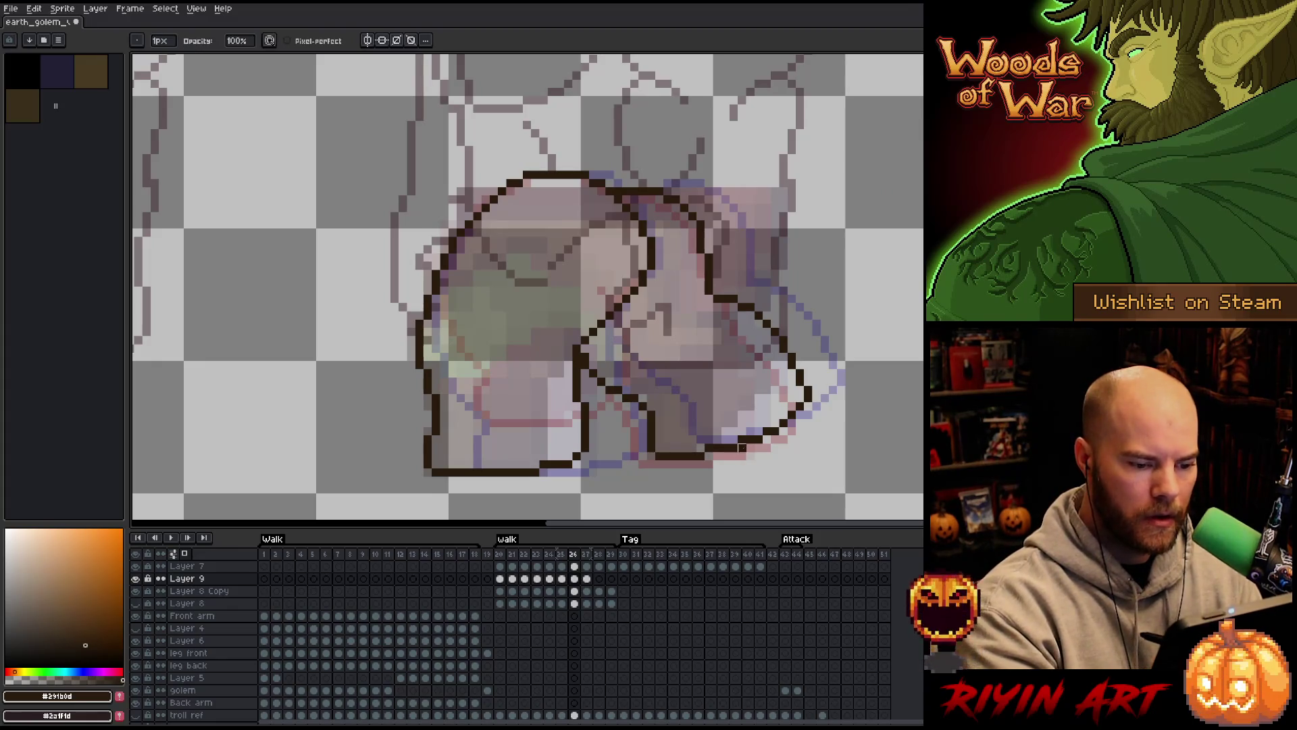
Compare frame 27 against frame 26, then lasso frame 27's upper leg outline
{"action": "key", "text": "period"}
{"action": "key", "text": "comma"}
{"action": "key", "text": "period"}
{"action": "key", "text": "comma"}
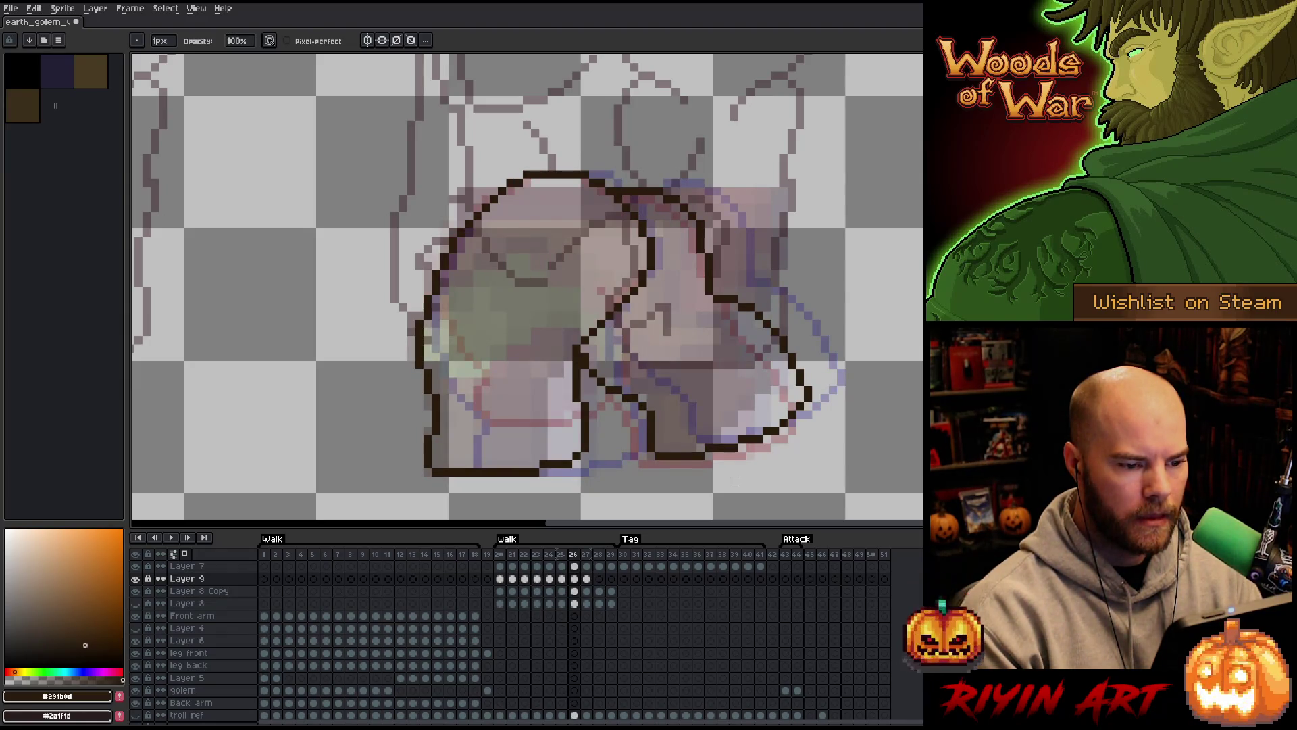
{"action": "key", "text": "period"}
{"action": "key", "text": "q"}
{"action": "mouse_move", "coordinate": [784, 189]}
{"action": "left_mouse_down"}
{"action": "mouse_move", "coordinate": [754, 270]}
{"action": "mouse_move", "coordinate": [729, 263]}
{"action": "mouse_move", "coordinate": [692, 132]}
{"action": "mouse_move", "coordinate": [738, 145]}
{"action": "left_mouse_up"}
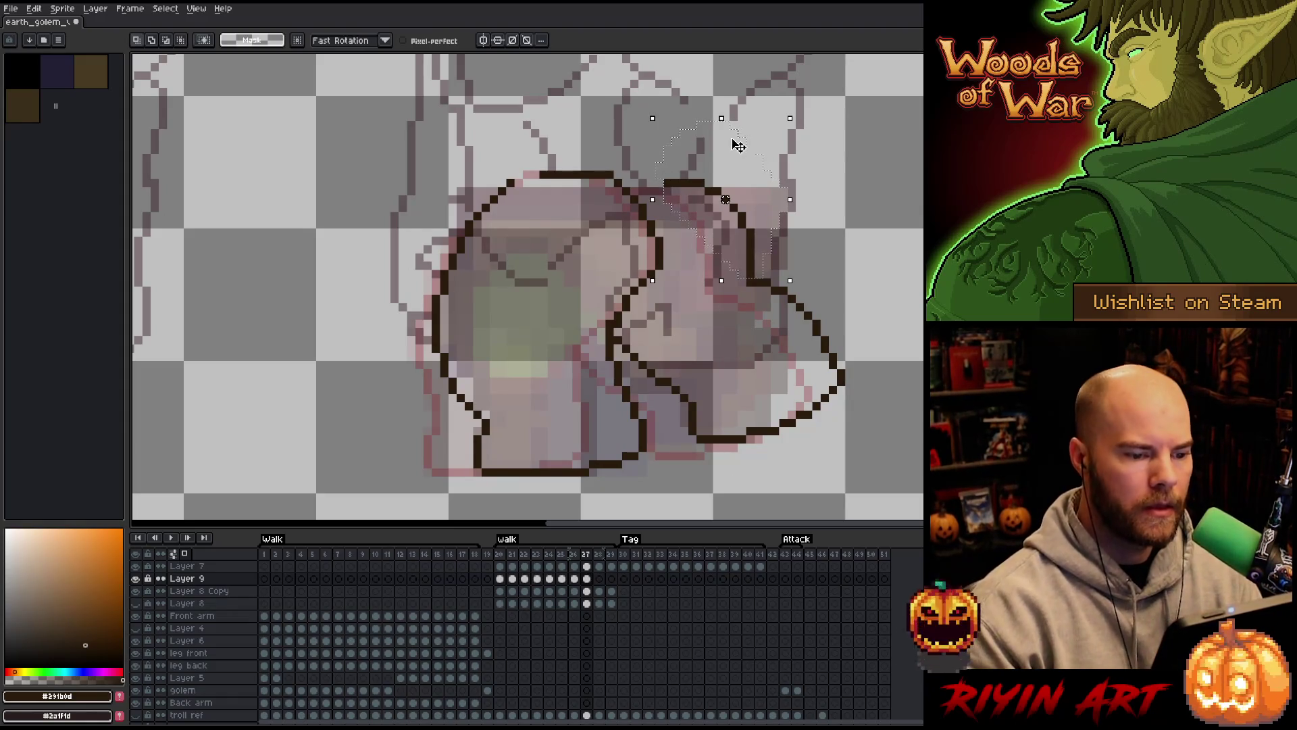
Shift frame 27's selected leg outline four pixels left and commit it
{"action": "key", "text": "Left"}
{"action": "key", "text": "Left"}
{"action": "key", "text": "Left"}
{"action": "left_click_drag", "start_coordinate": [701, 199], "coordinate": [692, 199]}
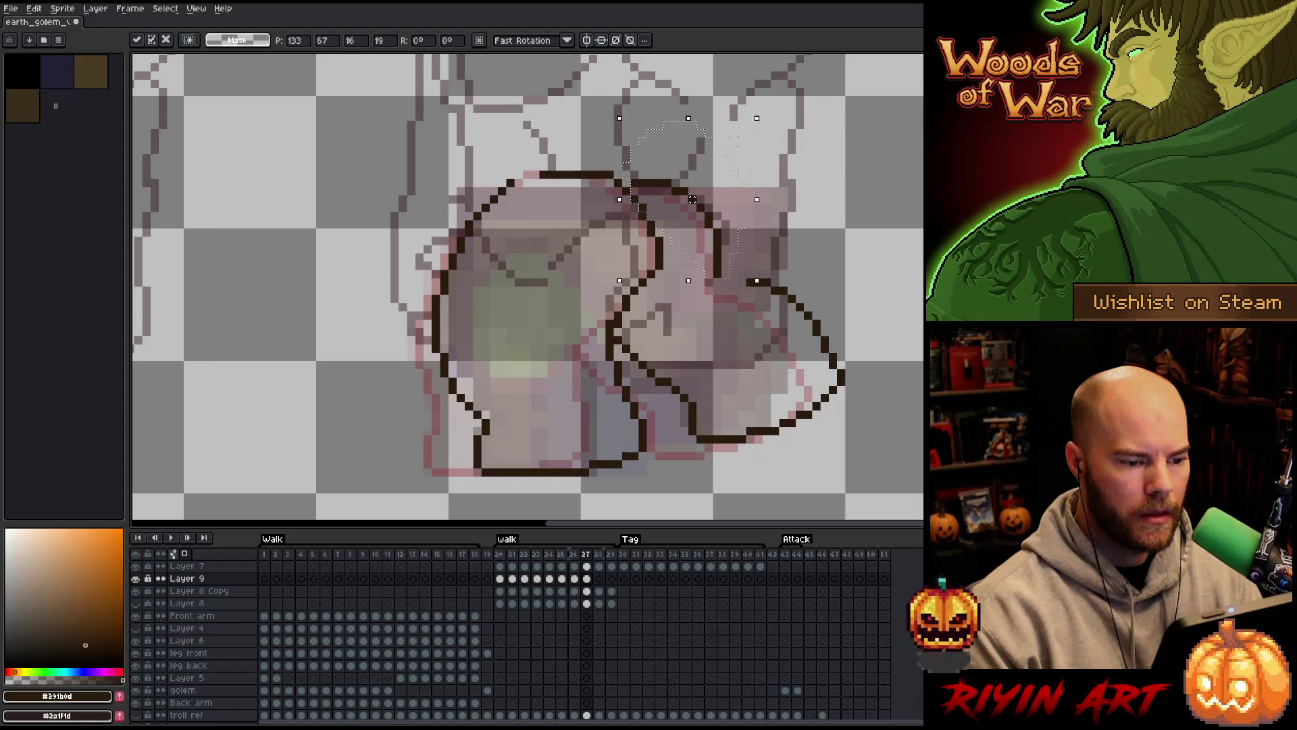
{"action": "key", "text": "Return"}
Fill the gap in the leg joint with dark pixels and check it against the next frame
{"action": "key", "text": "b"}
{"action": "left_click", "coordinate": [725, 258]}
{"action": "left_click_drag", "start_coordinate": [726, 253], "coordinate": [726, 270]}
{"action": "left_click", "coordinate": [734, 274]}
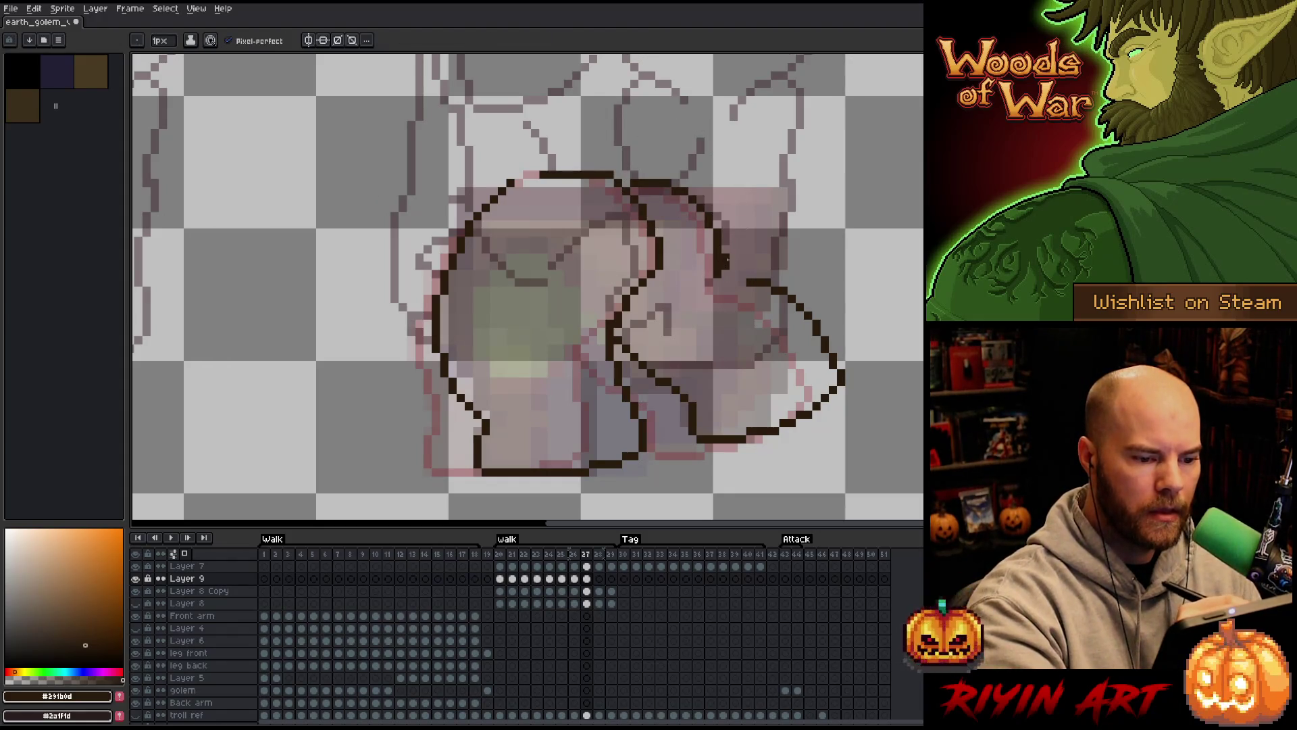
{"action": "key", "text": "e"}
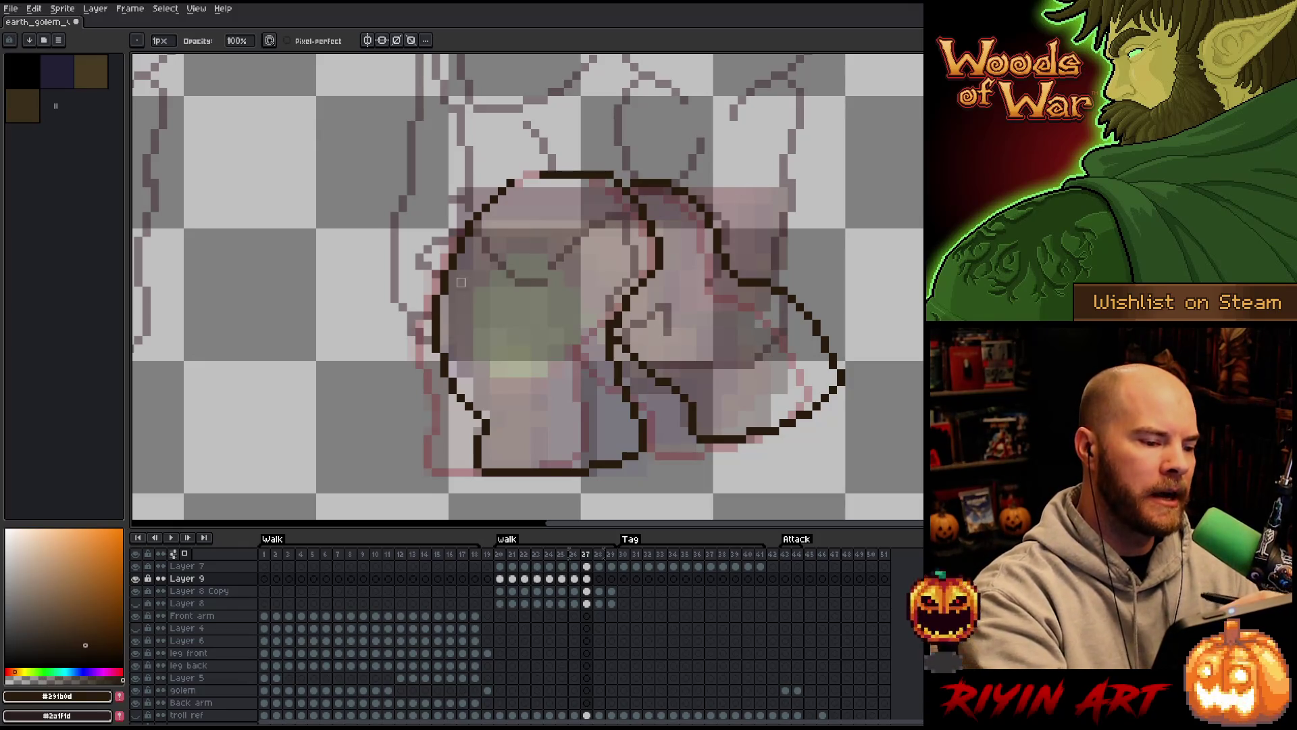
{"action": "key", "text": "m"}
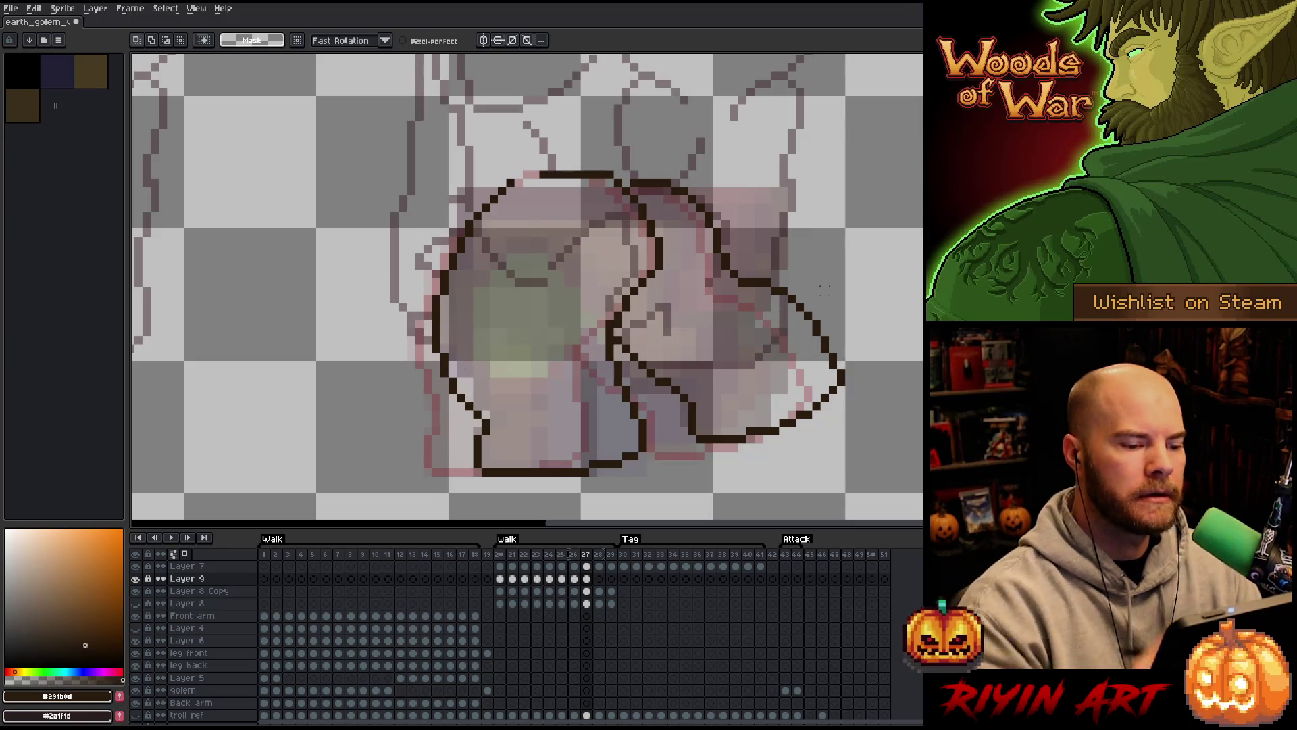
{"action": "key", "text": "Right"}
{"action": "key", "text": "Left"}
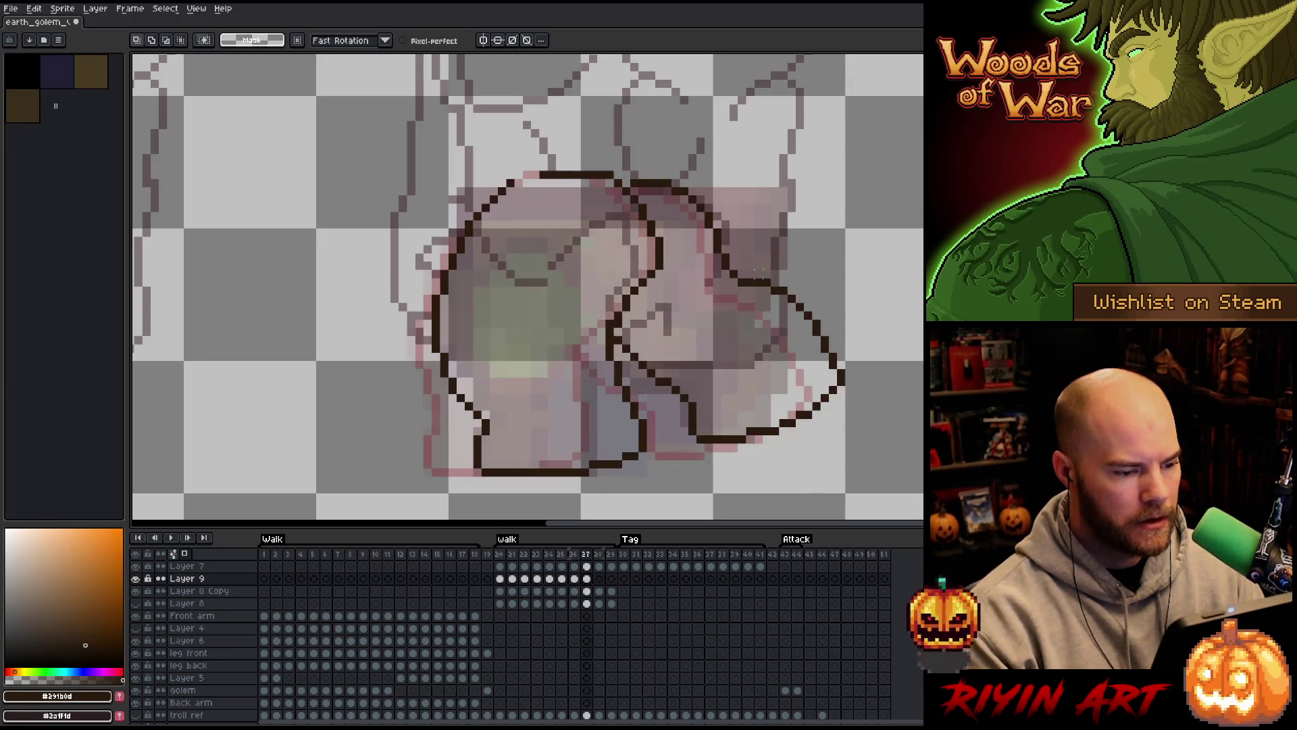
Check the leg poses on frames 22, 23, 28 and 29
{"action": "left_click", "coordinate": [525, 579]}
{"action": "left_click", "coordinate": [537, 580]}
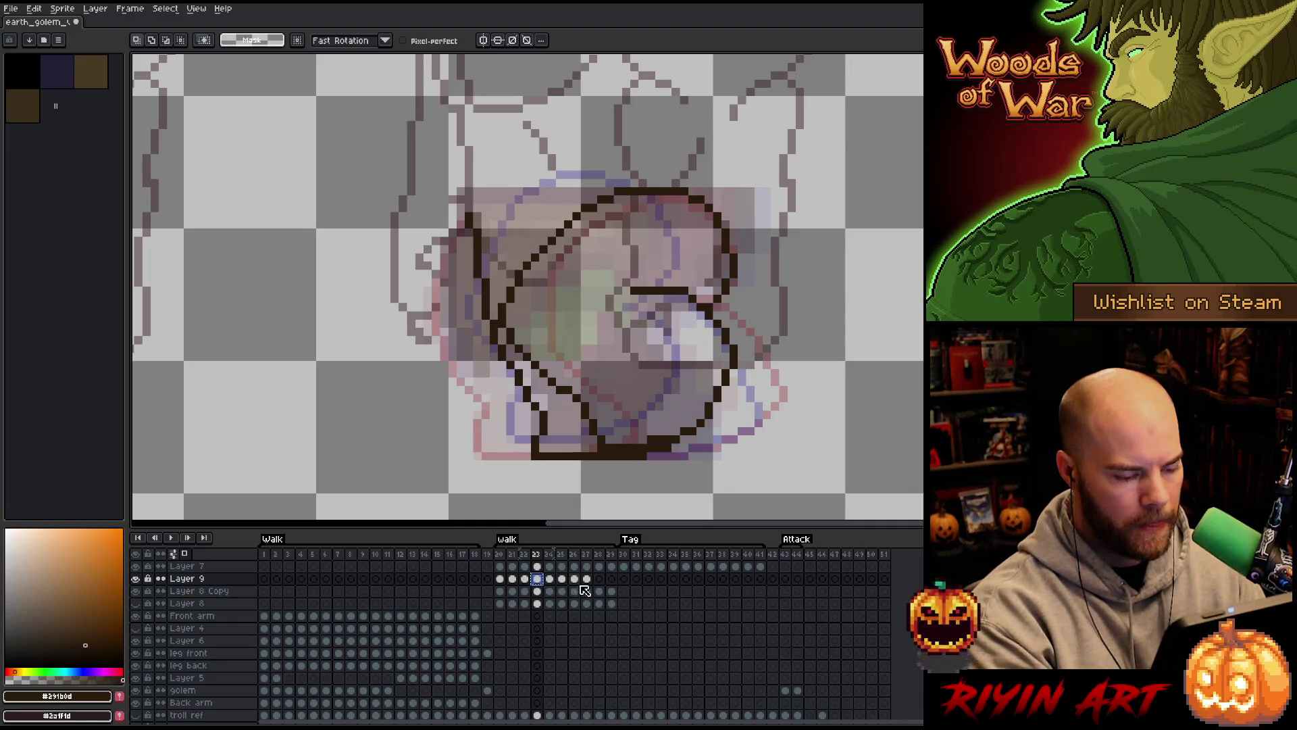
{"action": "left_click", "coordinate": [601, 581]}
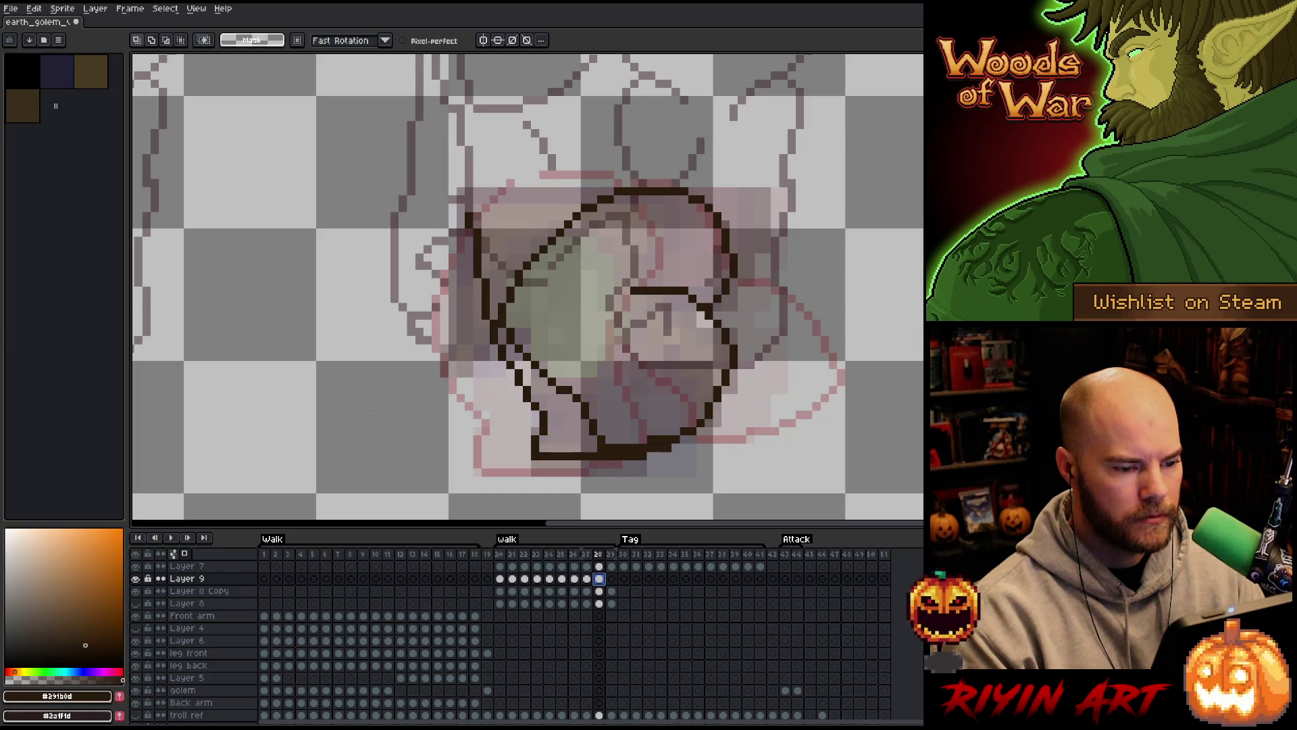
{"action": "left_click", "coordinate": [612, 579]}
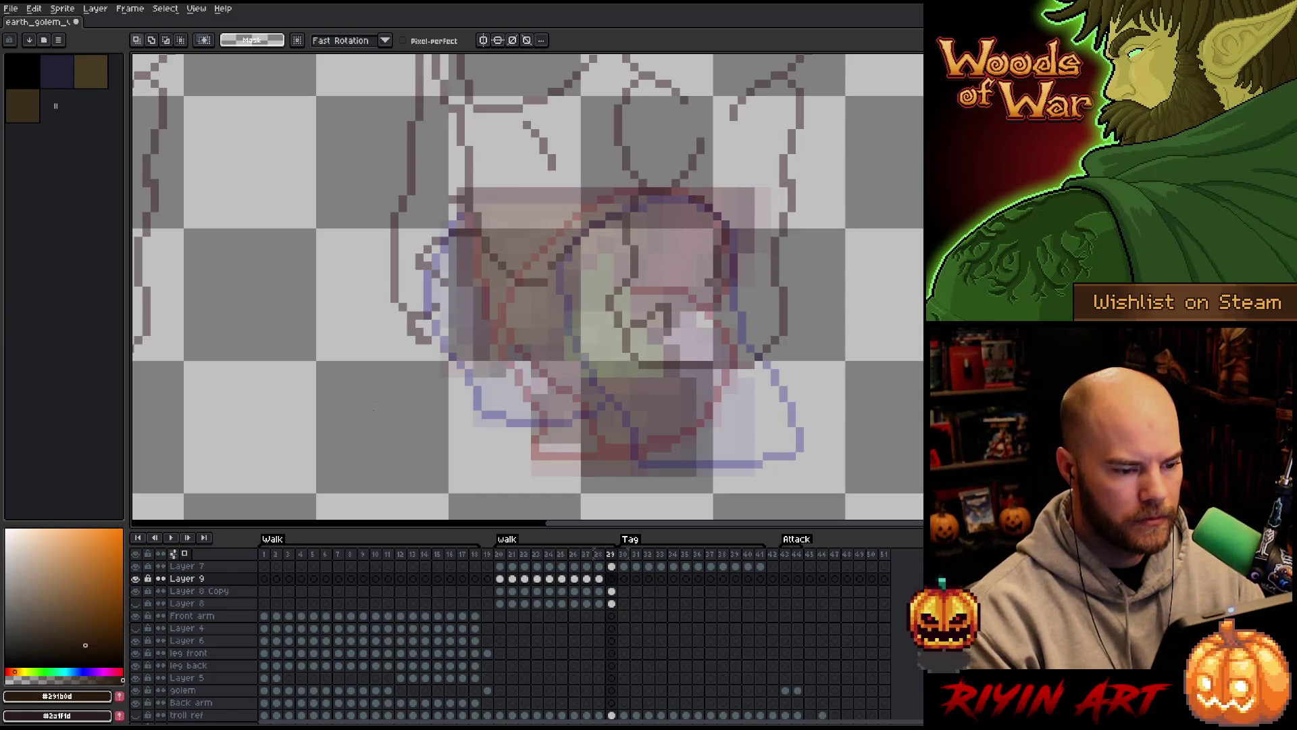
{"action": "key", "text": "Left"}
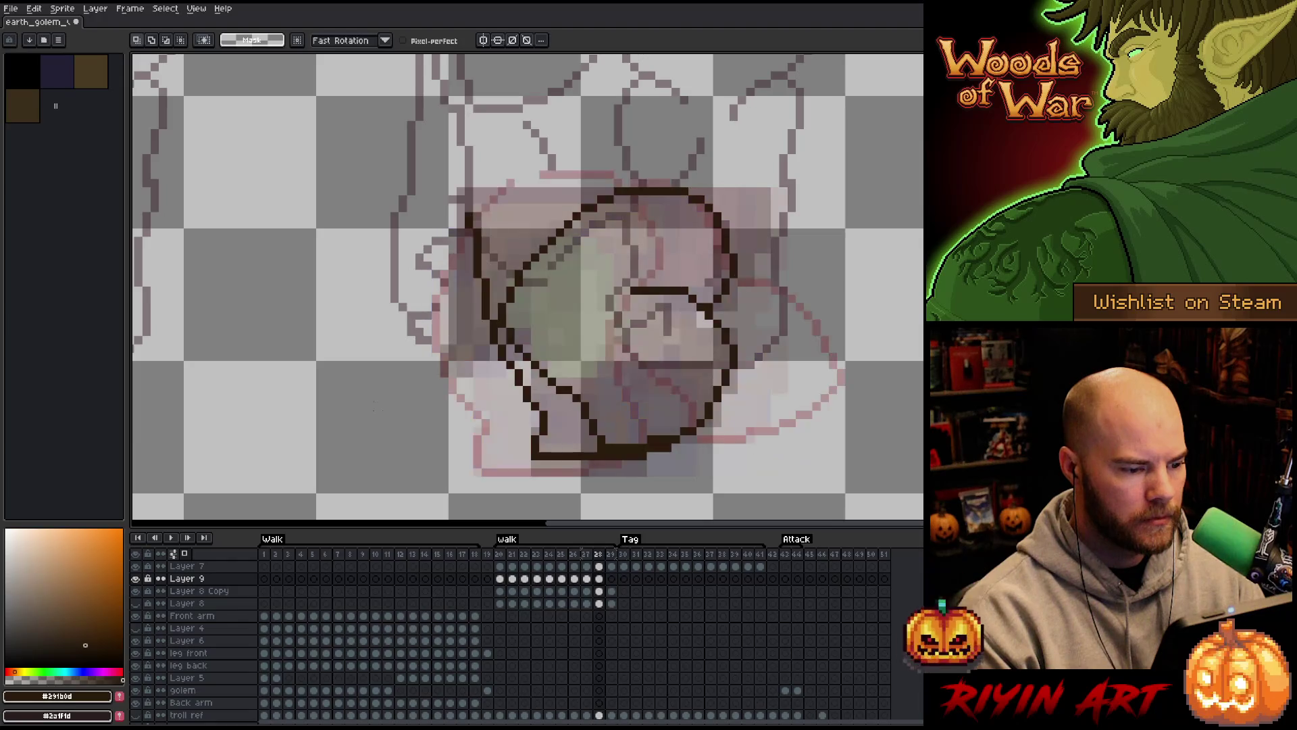
{"action": "key", "text": "Right"}
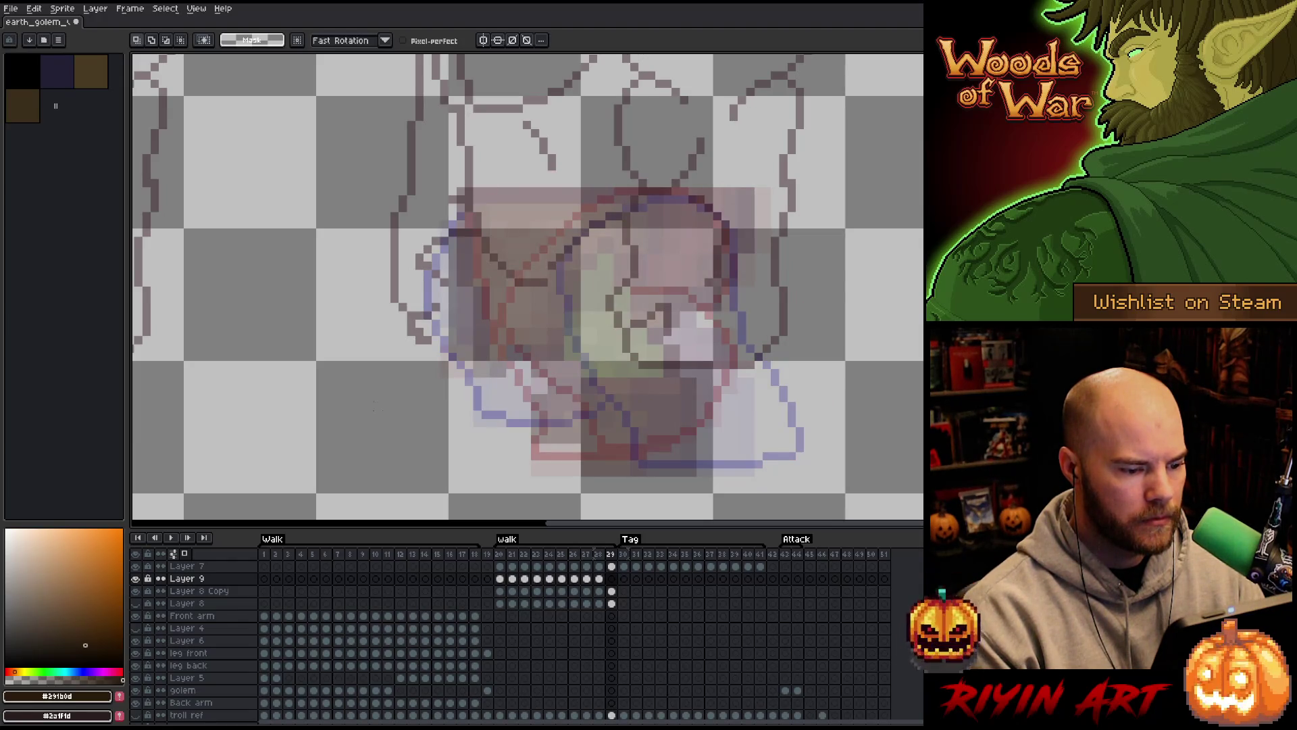
{"action": "key", "text": "Left"}
Flip between frames 27 and 28 to compare, then bring up Layer 7's frame 29 cel
{"action": "key", "text": "Left"}
{"action": "key", "text": "Right"}
{"action": "key", "text": "Left"}
{"action": "key", "text": "Right"}
{"action": "key", "text": "Left"}
{"action": "key", "text": "Right"}
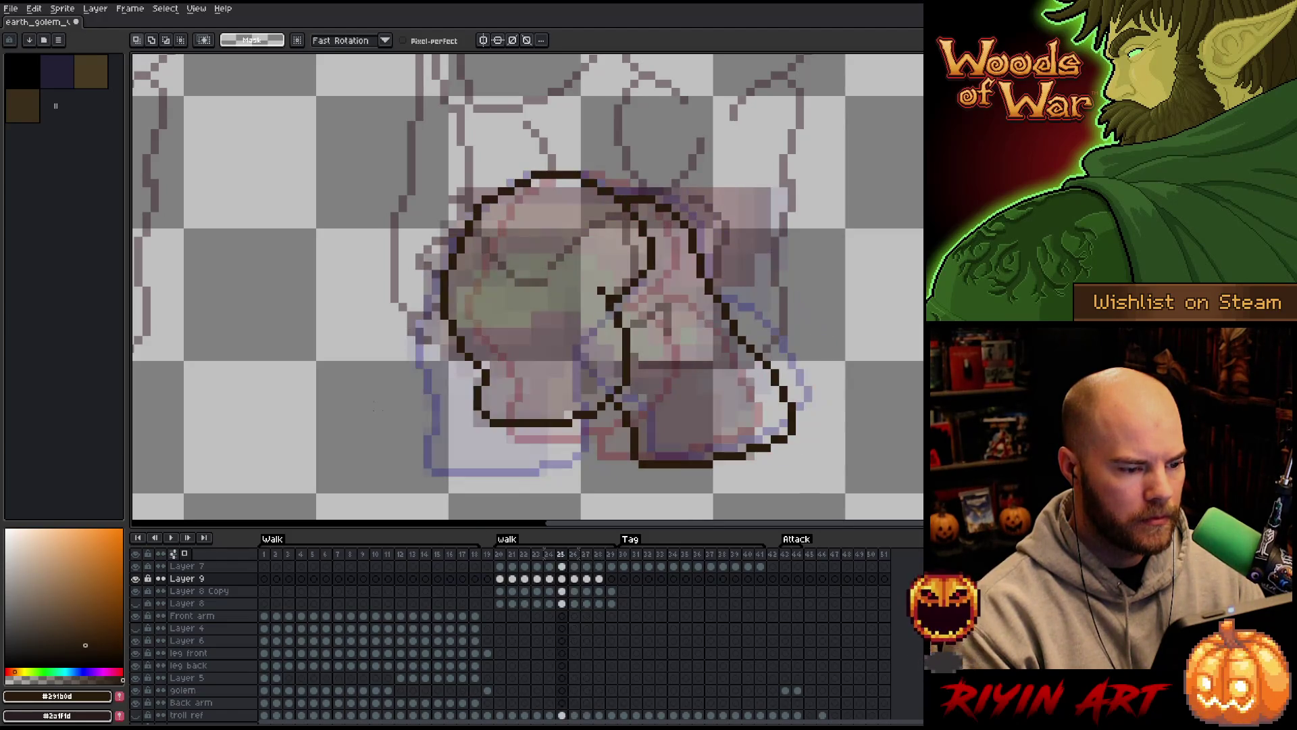
{"action": "key", "text": "Left"}
{"action": "key", "text": "Right"}
{"action": "key", "text": "Left"}
{"action": "key", "text": "Right"}
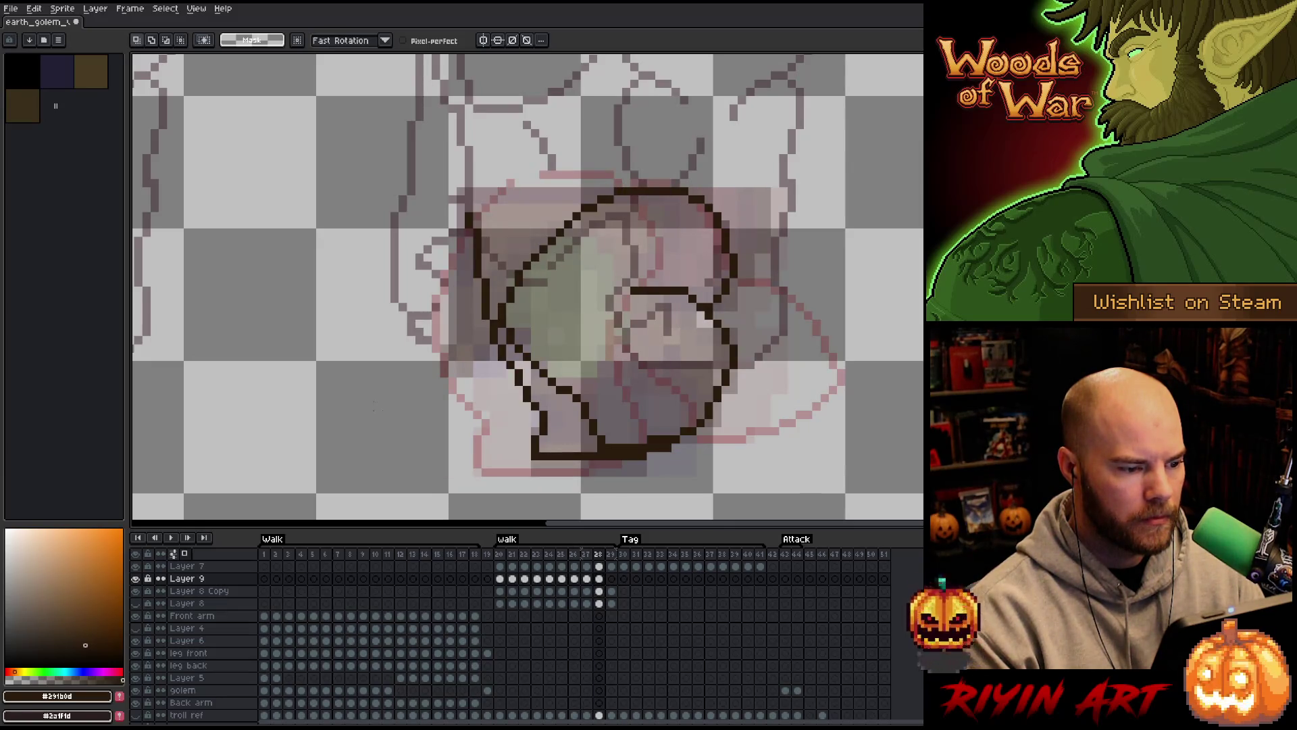
{"action": "key", "text": "Left"}
{"action": "key", "text": "Right"}
{"action": "key", "text": "Left"}
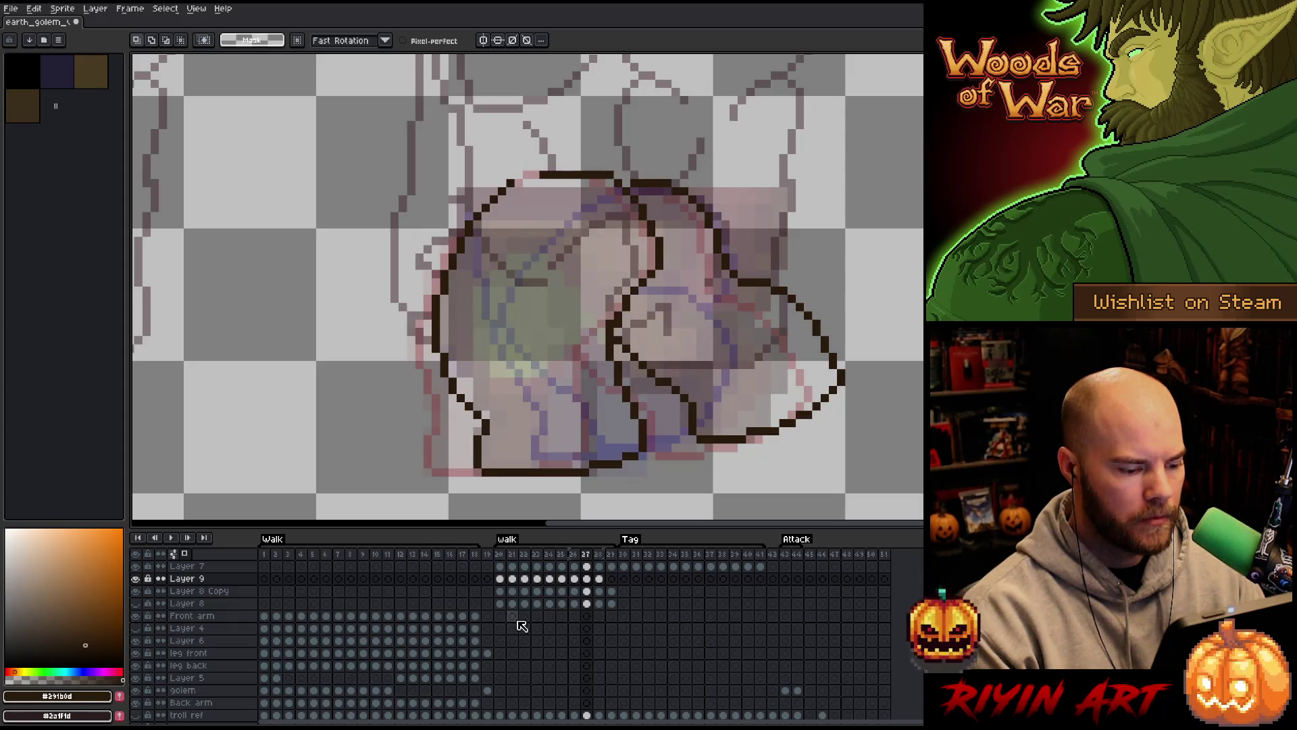
{"action": "left_click", "coordinate": [613, 567]}
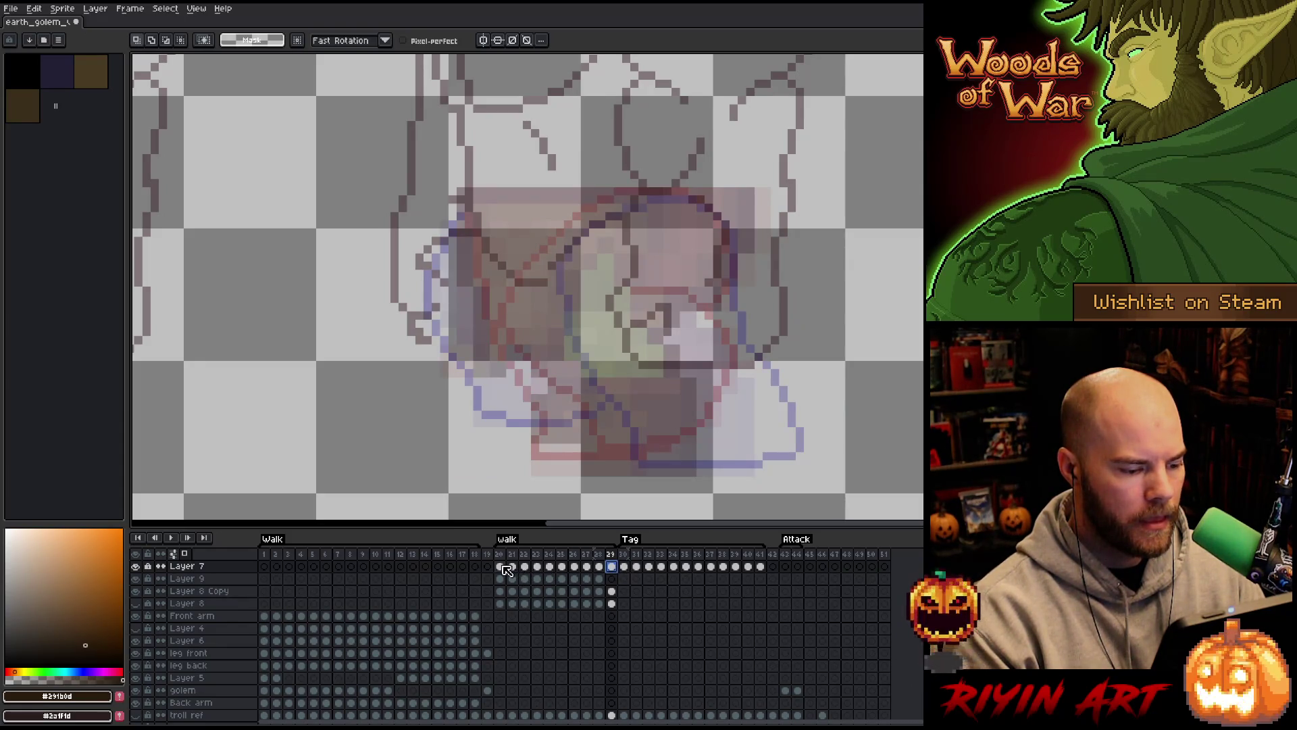
{"action": "scroll", "coordinate": [466, 378], "scroll_direction": "down", "scroll_amount": 4}
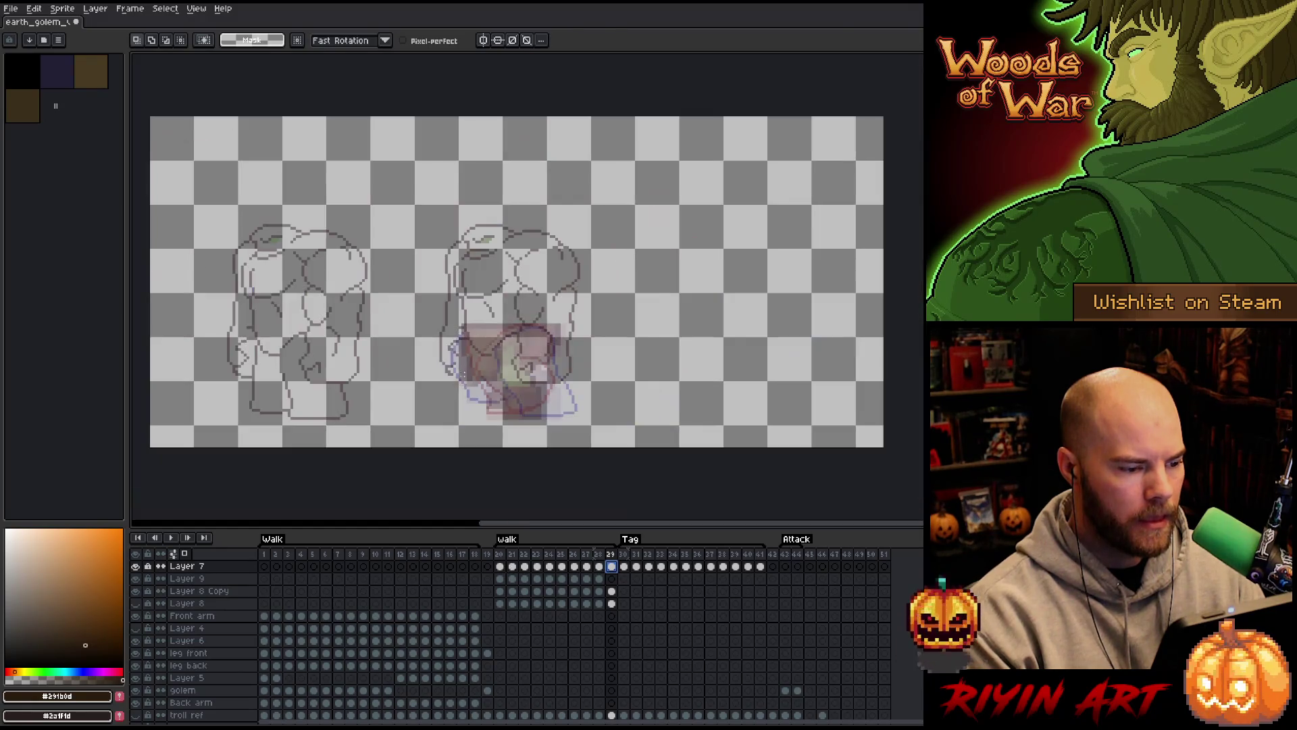
Settle on frame 28, lasso the foot at the bottom of the leg, and switch to Layer 9
{"action": "left_click_drag", "start_coordinate": [358, 427], "coordinate": [436, 419]}
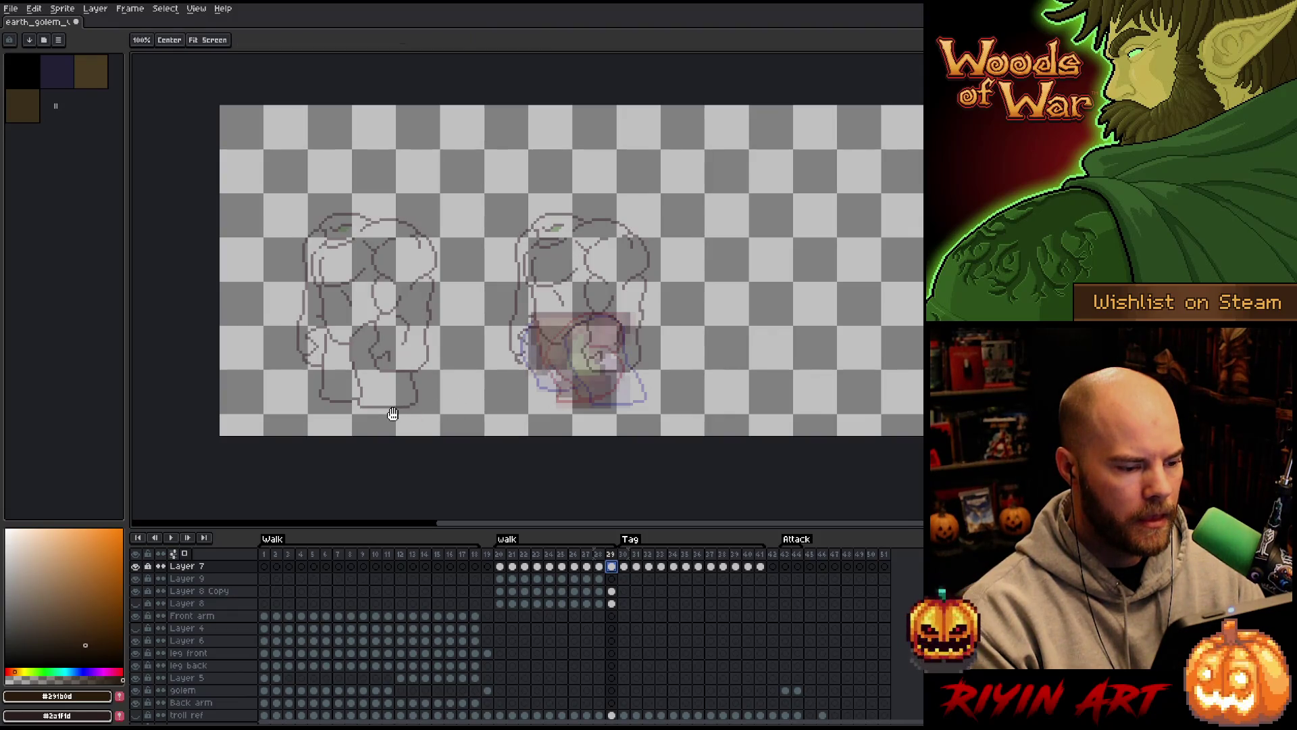
{"action": "scroll", "coordinate": [564, 386], "scroll_direction": "up", "scroll_amount": 2}
{"action": "left_click_drag", "start_coordinate": [626, 380], "coordinate": [597, 393]}
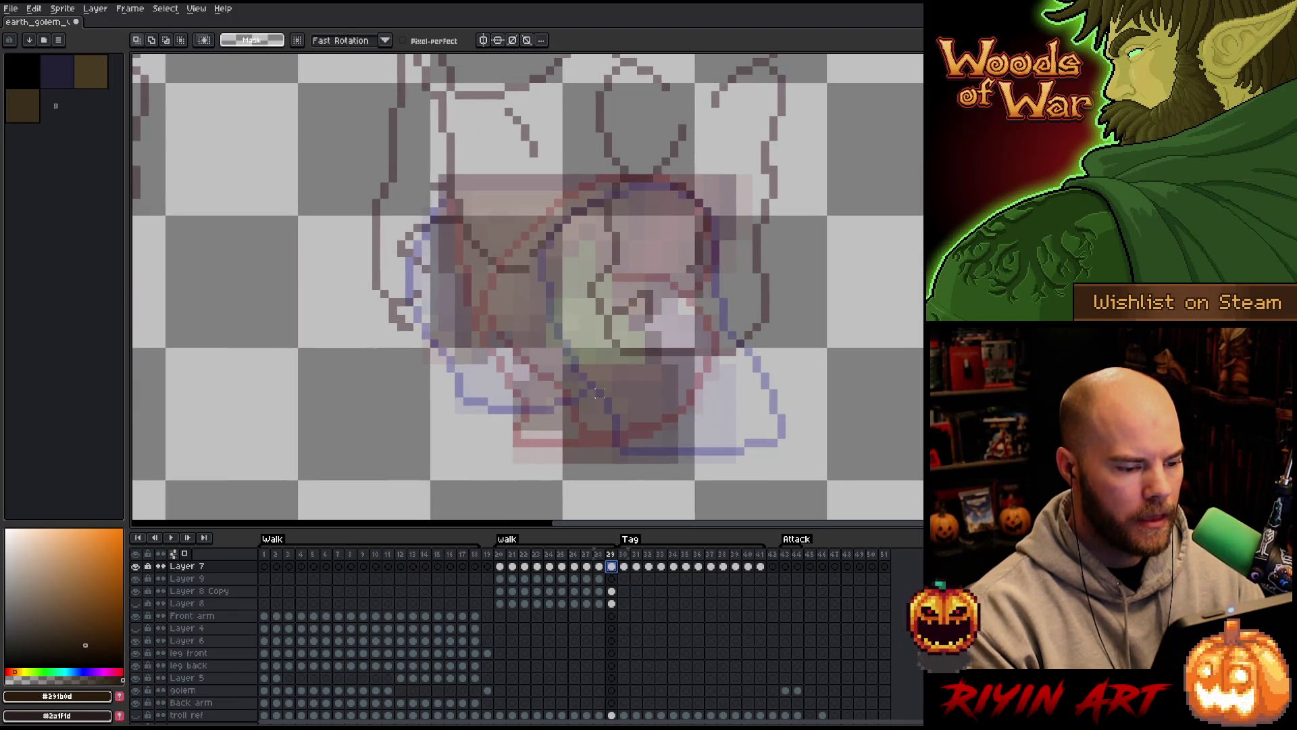
{"action": "key", "text": "comma"}
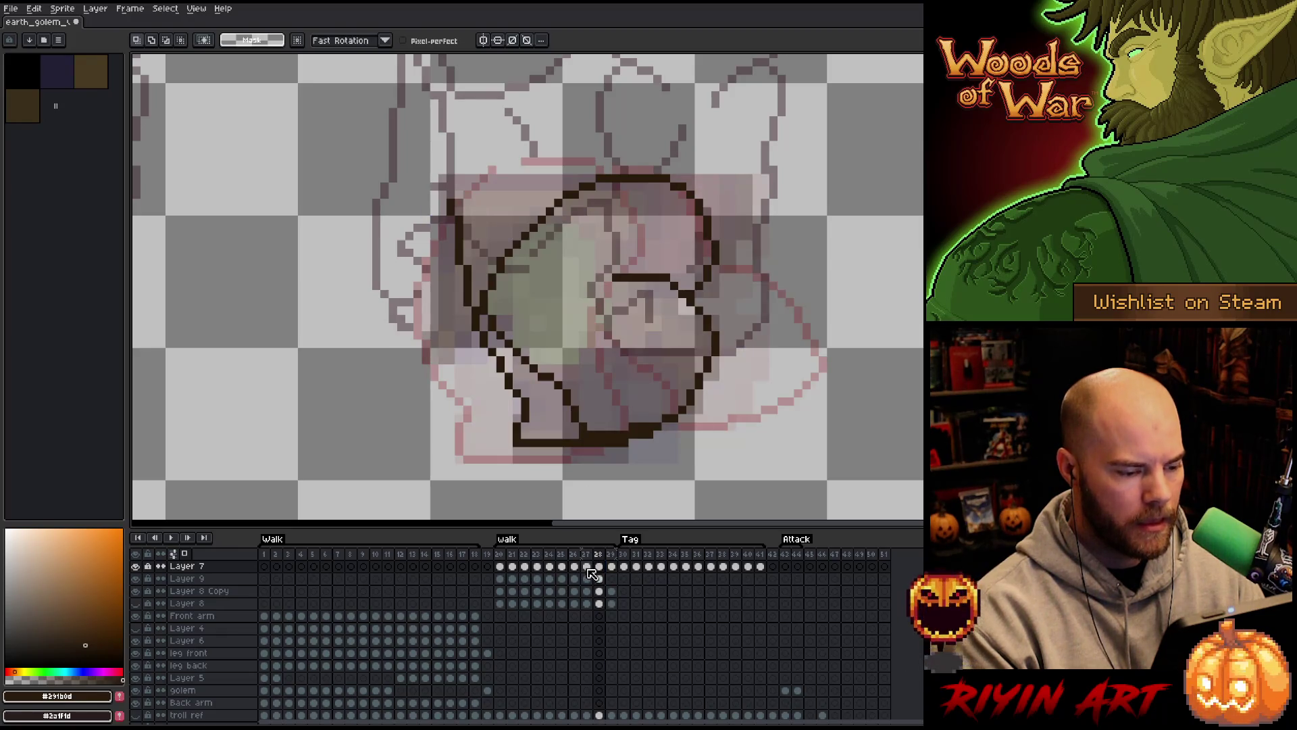
{"action": "key", "text": "comma"}
{"action": "key", "text": "period"}
{"action": "key", "text": "comma"}
{"action": "key", "text": "period"}
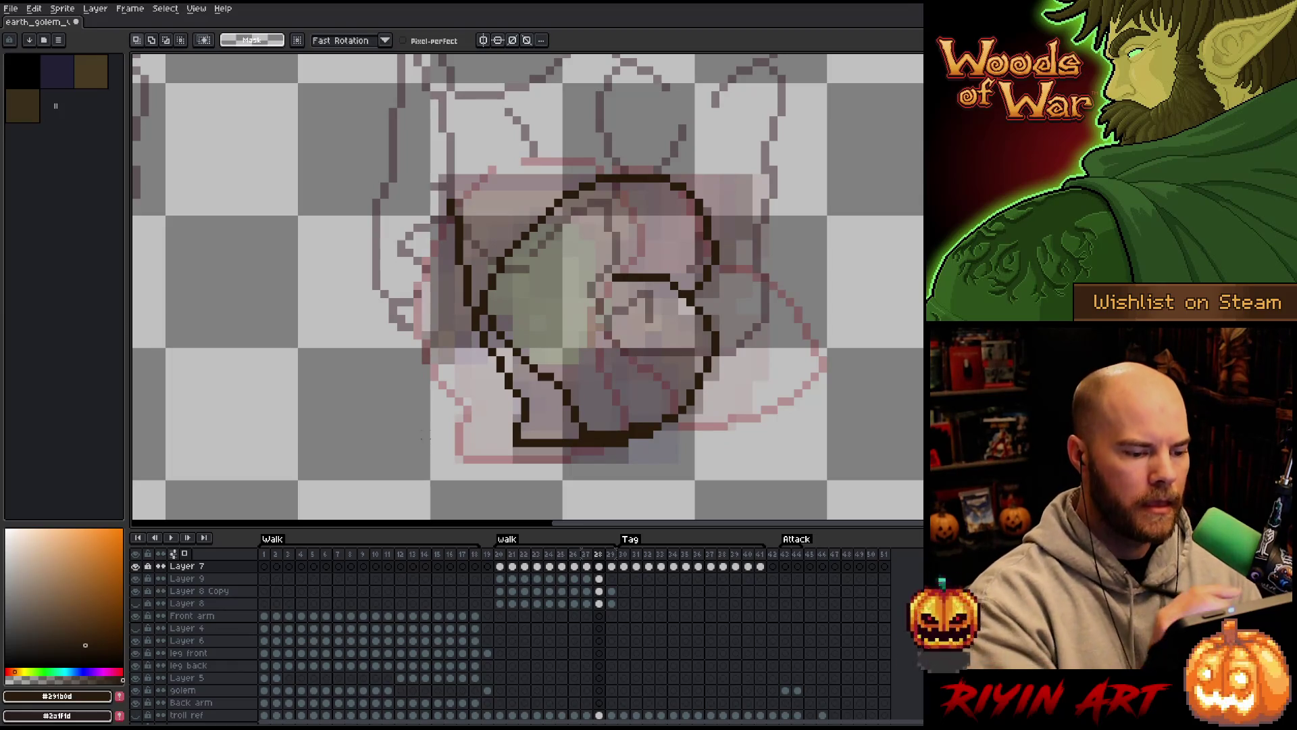
{"action": "mouse_move", "coordinate": [654, 467]}
{"action": "left_mouse_down"}
{"action": "mouse_move", "coordinate": [641, 436]}
{"action": "mouse_move", "coordinate": [549, 431]}
{"action": "mouse_move", "coordinate": [534, 390]}
{"action": "mouse_move", "coordinate": [488, 453]}
{"action": "left_mouse_up"}
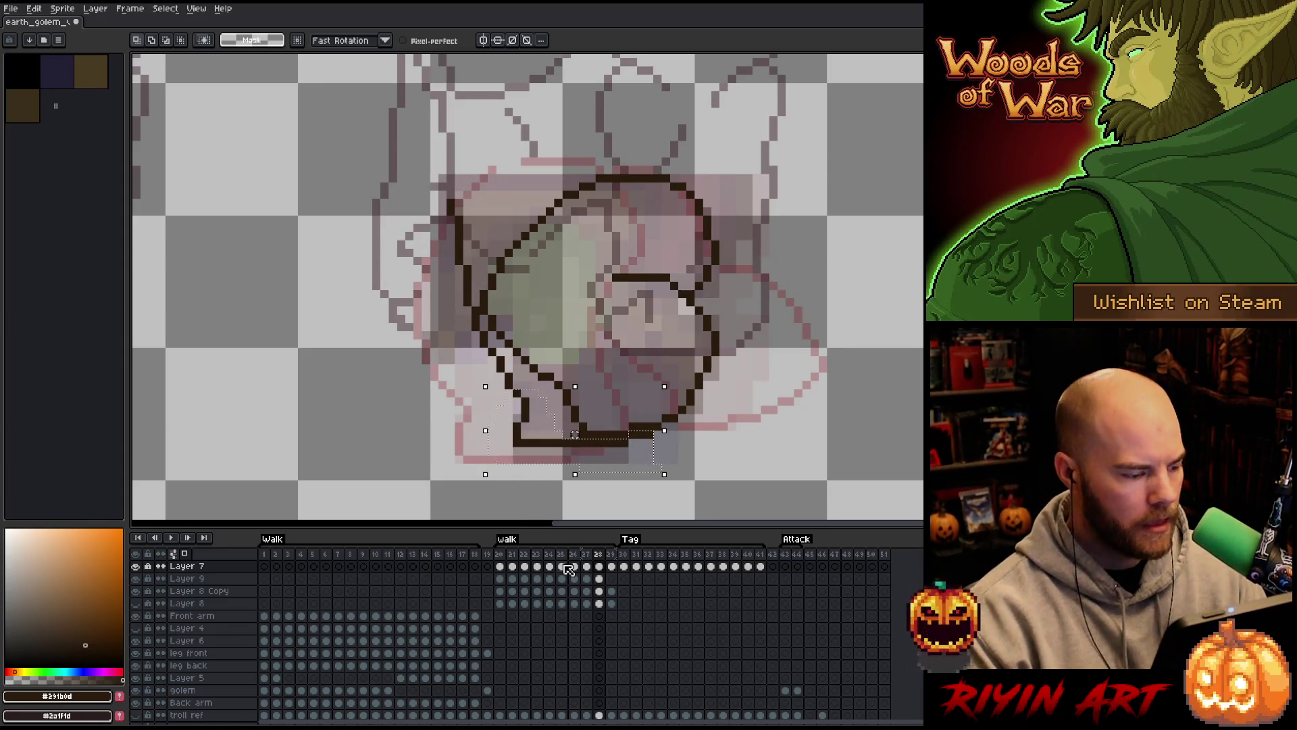
{"action": "left_click", "coordinate": [599, 578]}
Lower frame 28's selected foot by one pixel and commit it
{"action": "key", "text": "Down"}
{"action": "key", "text": "Down"}
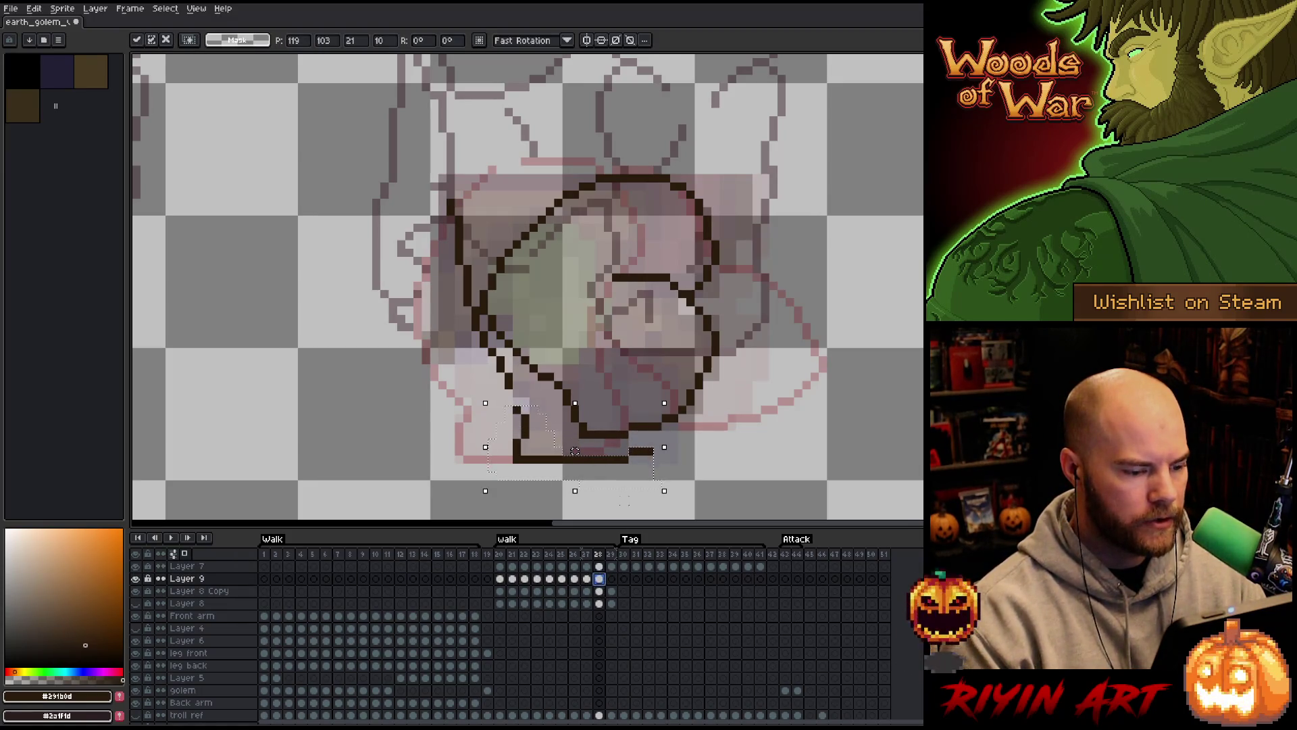
{"action": "key", "text": "ctrl+d"}
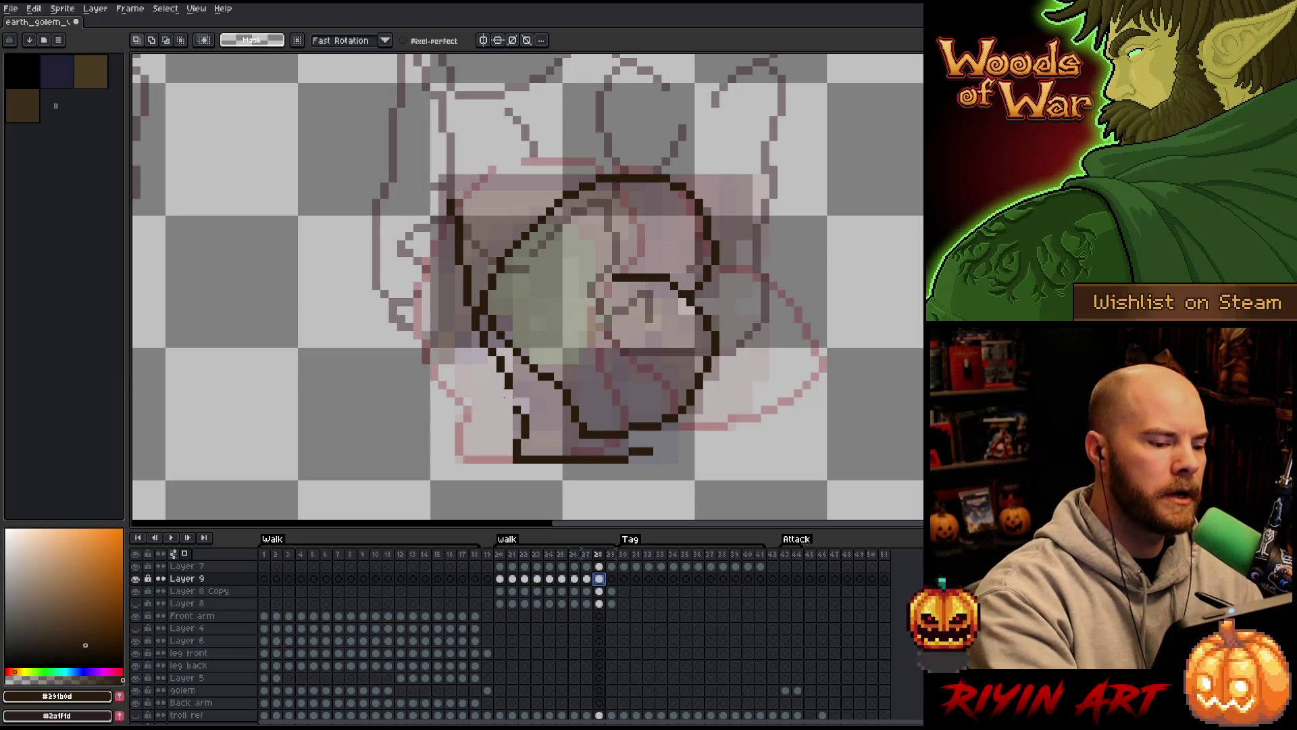
{"action": "key", "text": "b"}
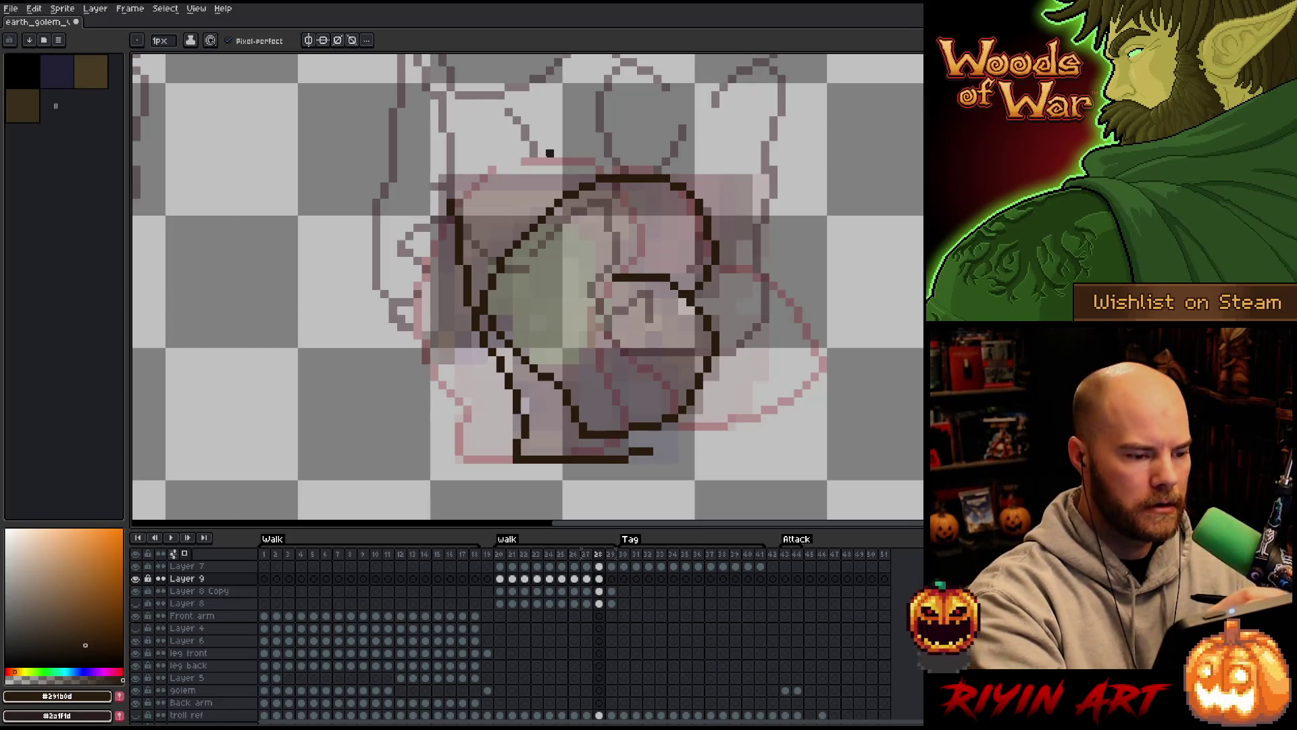
Copy frame 27's upper leg outline onto frame 28, placed two pixels further right
{"action": "key", "text": "Left"}
{"action": "key", "text": "m"}
{"action": "mouse_move", "coordinate": [591, 137]}
{"action": "left_mouse_down"}
{"action": "mouse_move", "coordinate": [631, 226]}
{"action": "mouse_move", "coordinate": [491, 306]}
{"action": "mouse_move", "coordinate": [406, 251]}
{"action": "mouse_move", "coordinate": [557, 98]}
{"action": "left_mouse_up"}
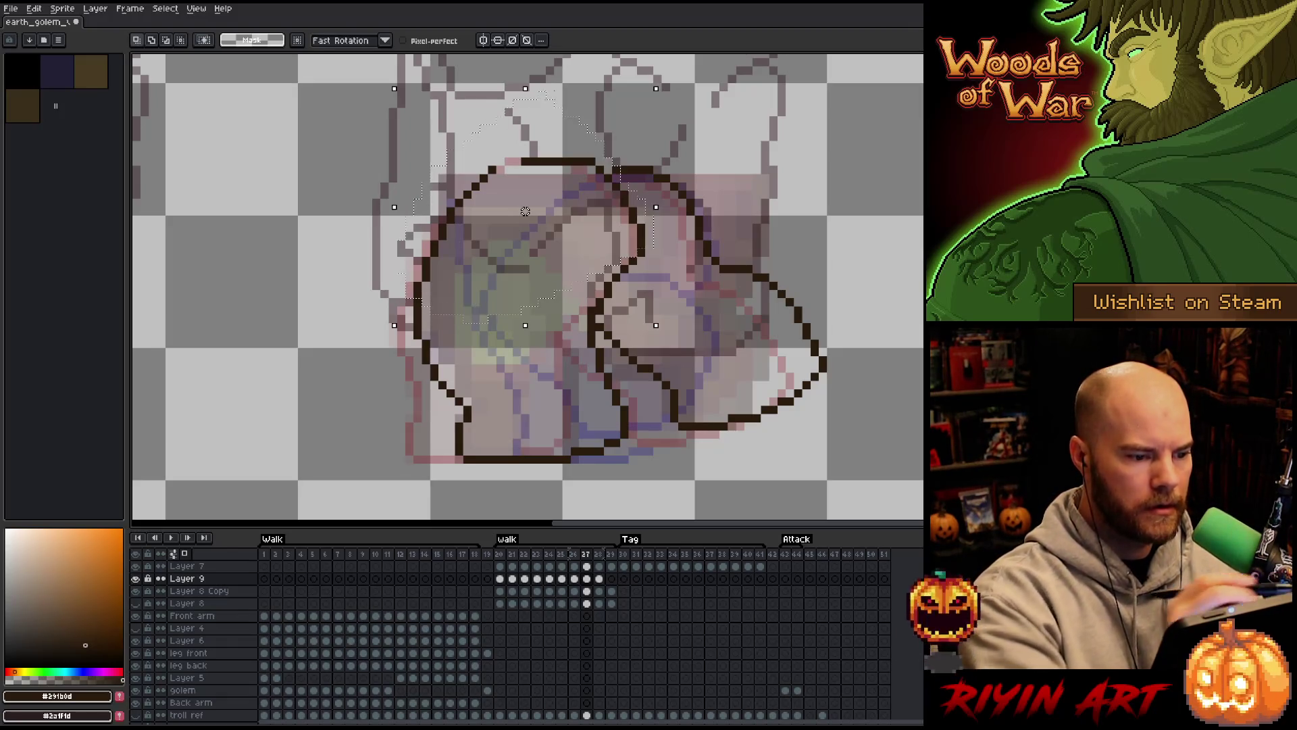
{"action": "key", "text": "Right"}
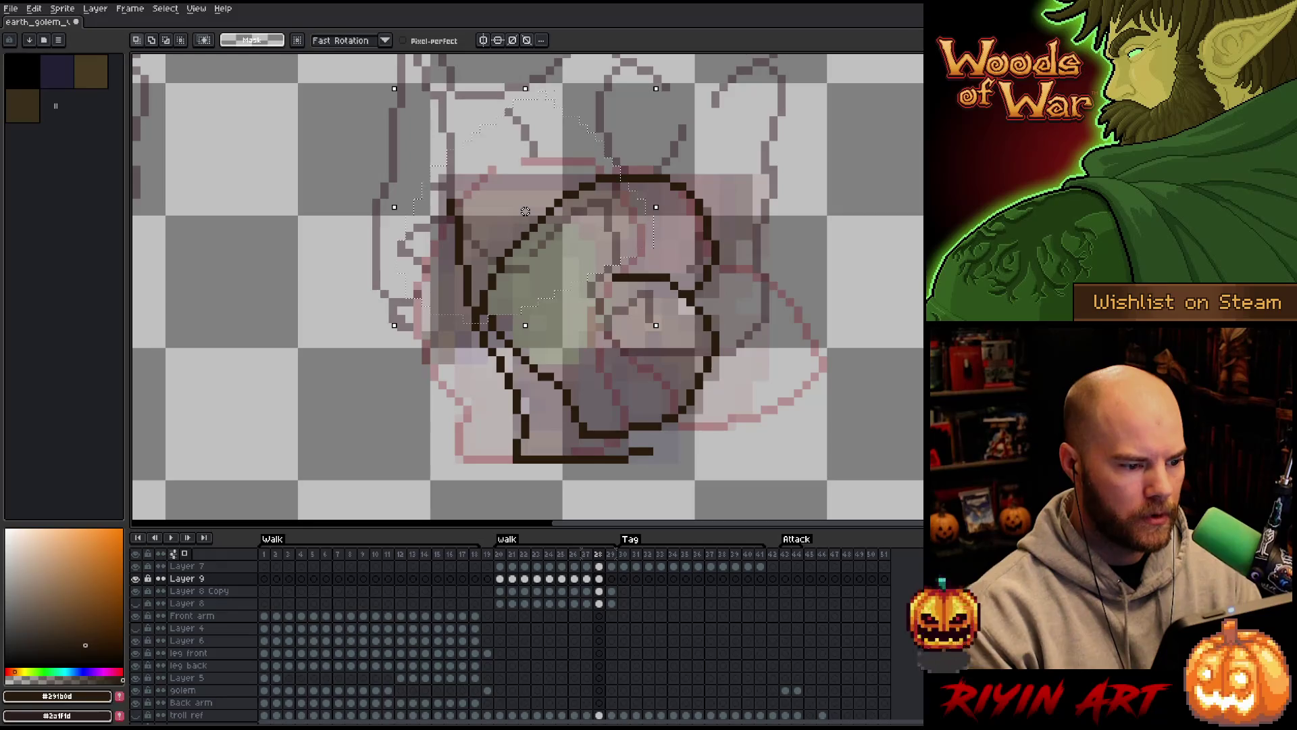
{"action": "key", "text": "ctrl+v"}
{"action": "left_click_drag", "start_coordinate": [525, 211], "coordinate": [550, 212]}
{"action": "key", "text": "ctrl+d"}
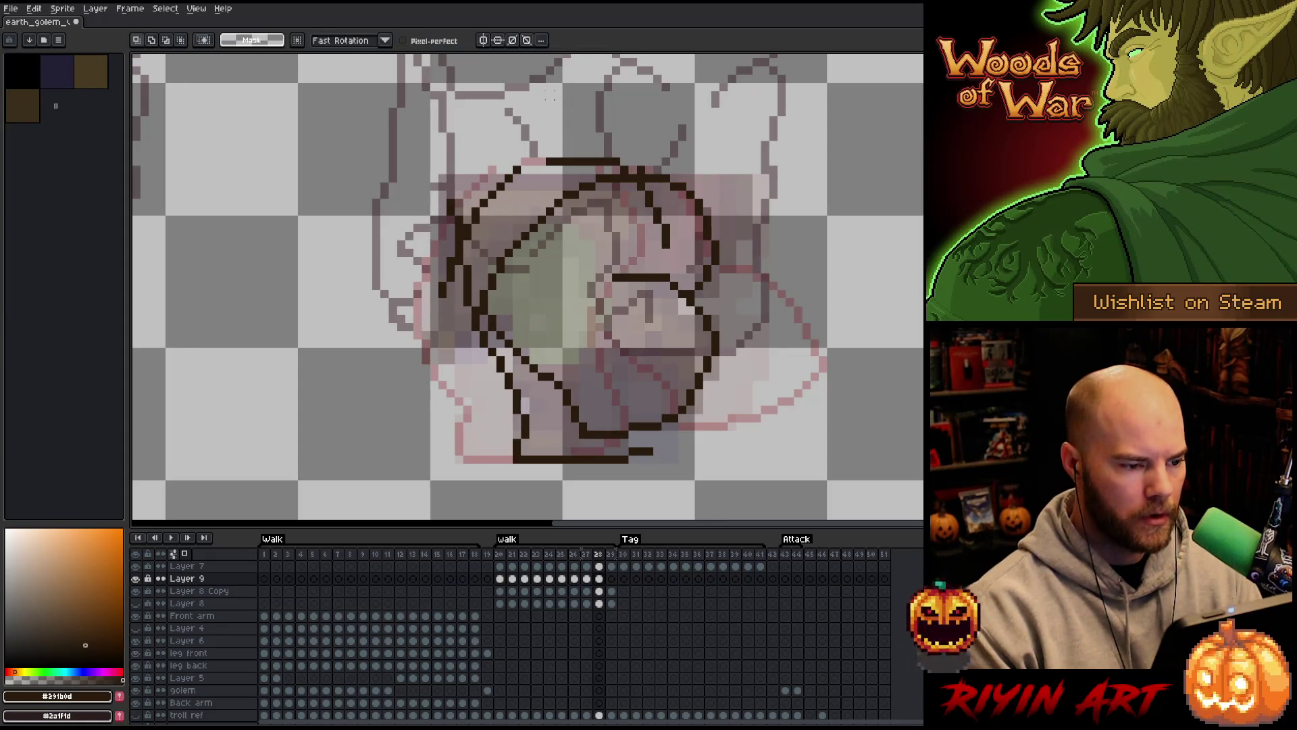
{"action": "key", "text": "b"}
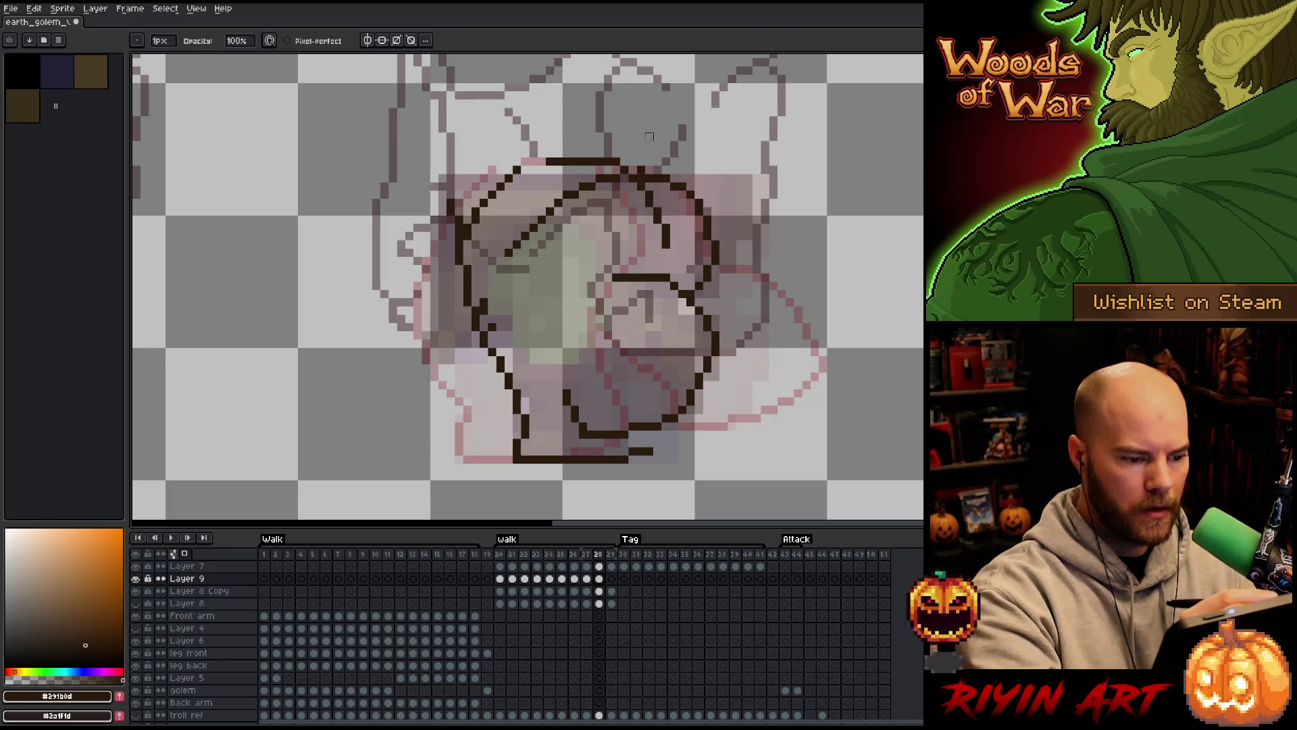
Draw a line dividing frame 28's leg and add dark pixels at the foot
{"action": "key", "text": "b"}
{"action": "mouse_move", "coordinate": [657, 252]}
{"action": "left_mouse_down"}
{"action": "mouse_move", "coordinate": [654, 405]}
{"action": "mouse_move", "coordinate": [667, 453]}
{"action": "mouse_move", "coordinate": [639, 459]}
{"action": "mouse_move", "coordinate": [684, 442]}
{"action": "left_mouse_up"}
{"action": "key", "text": "ctrl+z"}
{"action": "left_click_drag", "start_coordinate": [666, 250], "coordinate": [689, 443]}
{"action": "key", "text": "e"}
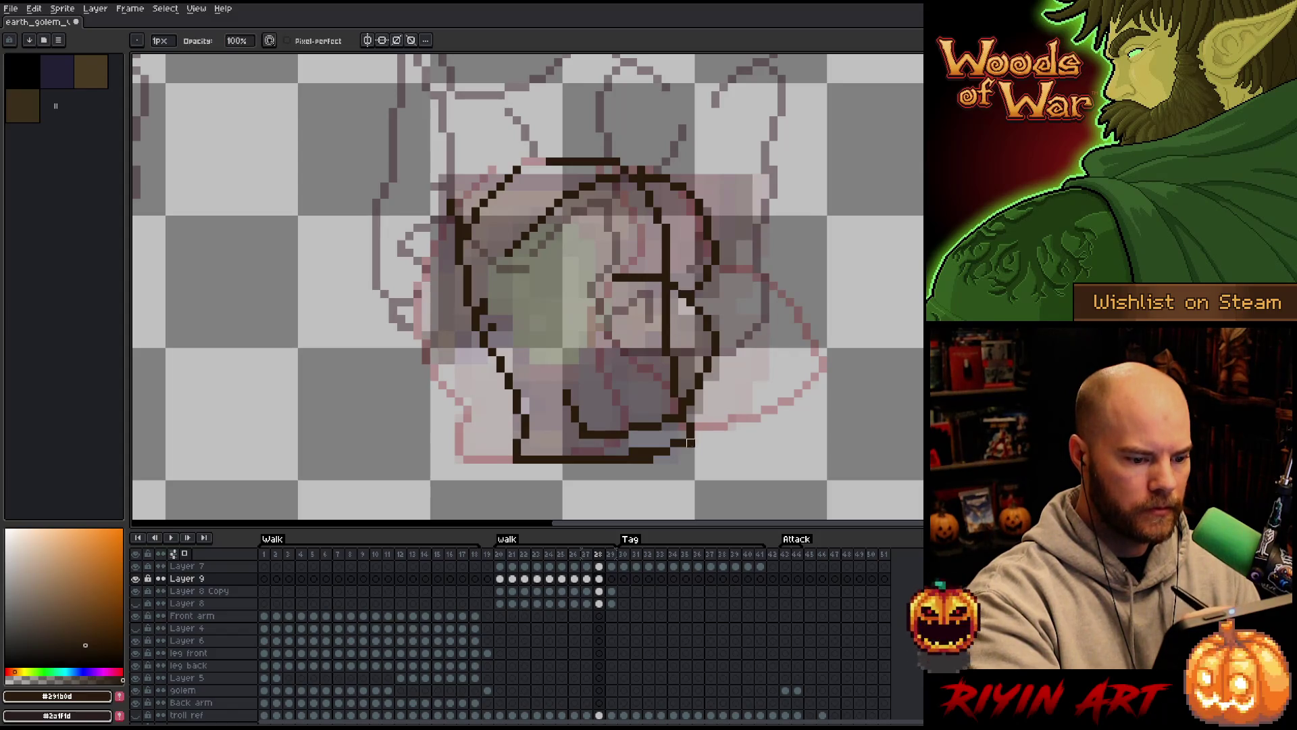
{"action": "key", "text": "b"}
{"action": "left_click", "coordinate": [682, 449]}
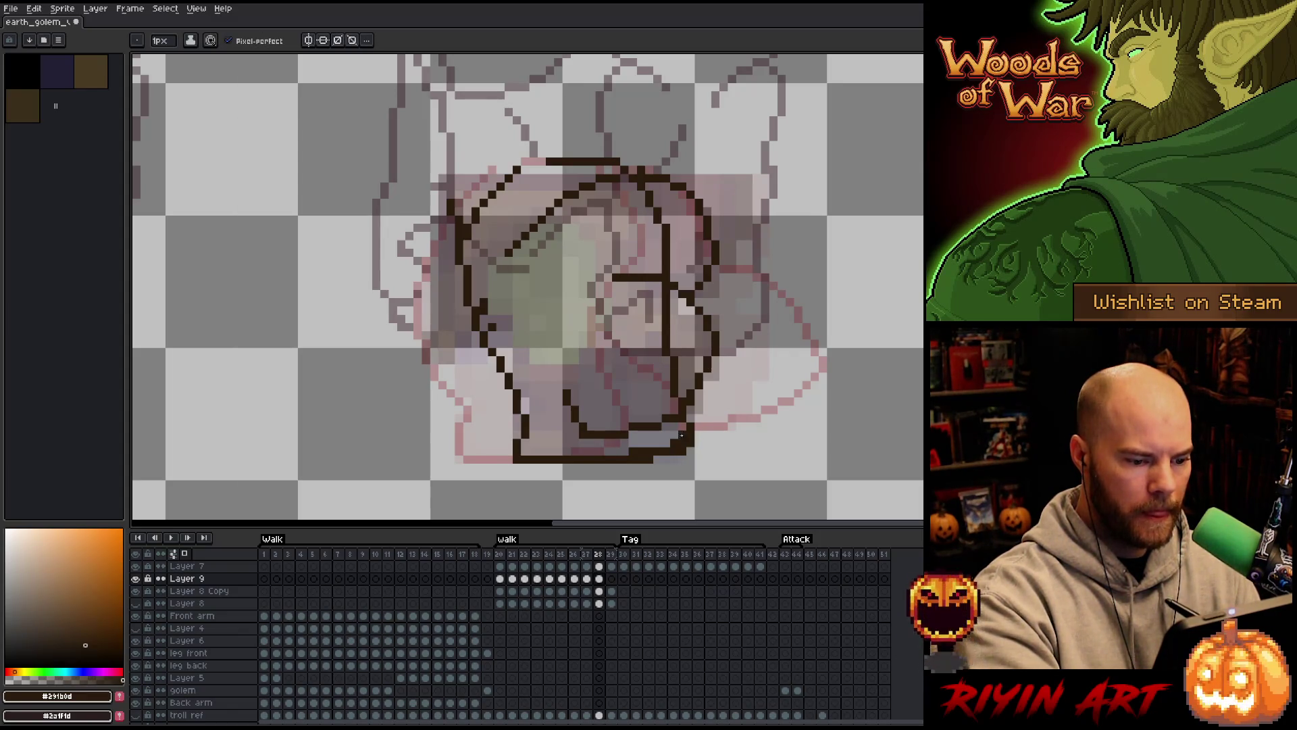
{"action": "key", "text": "e"}
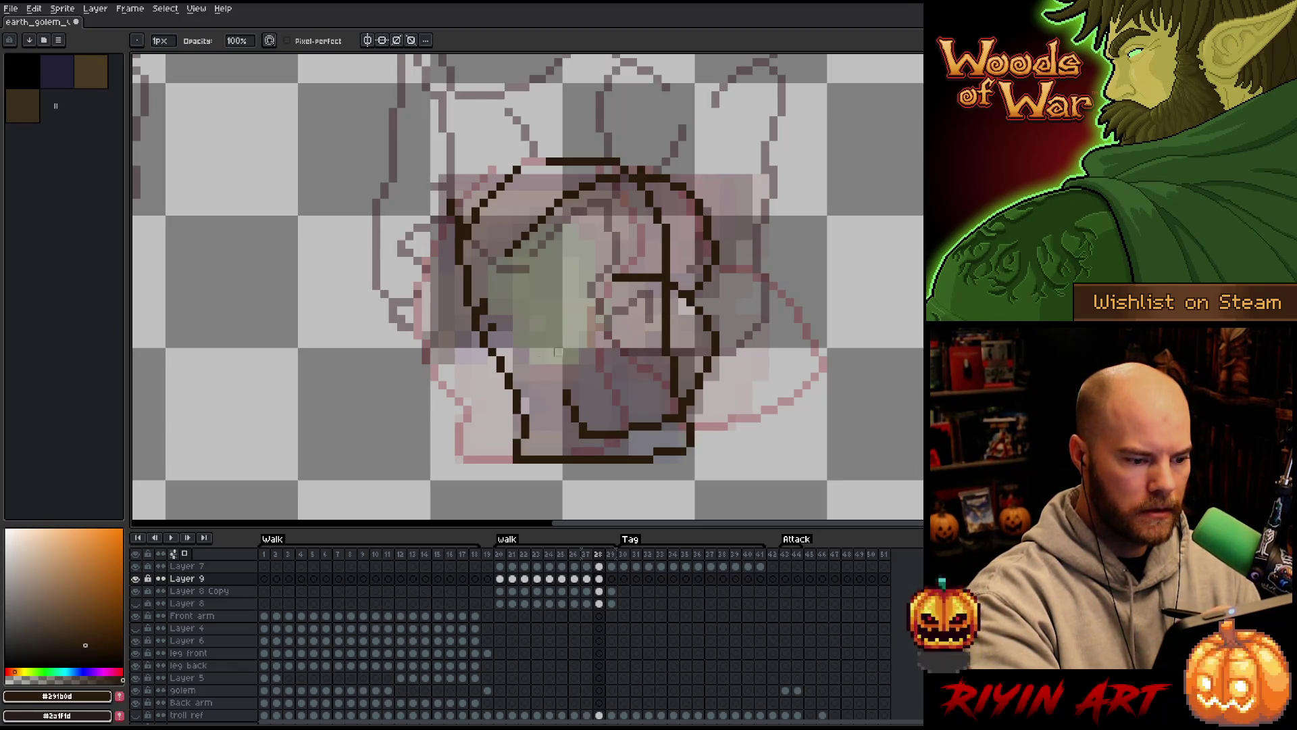
Erase the inner diagonal outline below the head and the short horizontal segment
{"action": "key", "text": "q"}
{"action": "mouse_move", "coordinate": [541, 372]}
{"action": "left_mouse_down"}
{"action": "mouse_move", "coordinate": [551, 446]}
{"action": "mouse_move", "coordinate": [440, 335]}
{"action": "mouse_move", "coordinate": [540, 375]}
{"action": "left_mouse_up"}
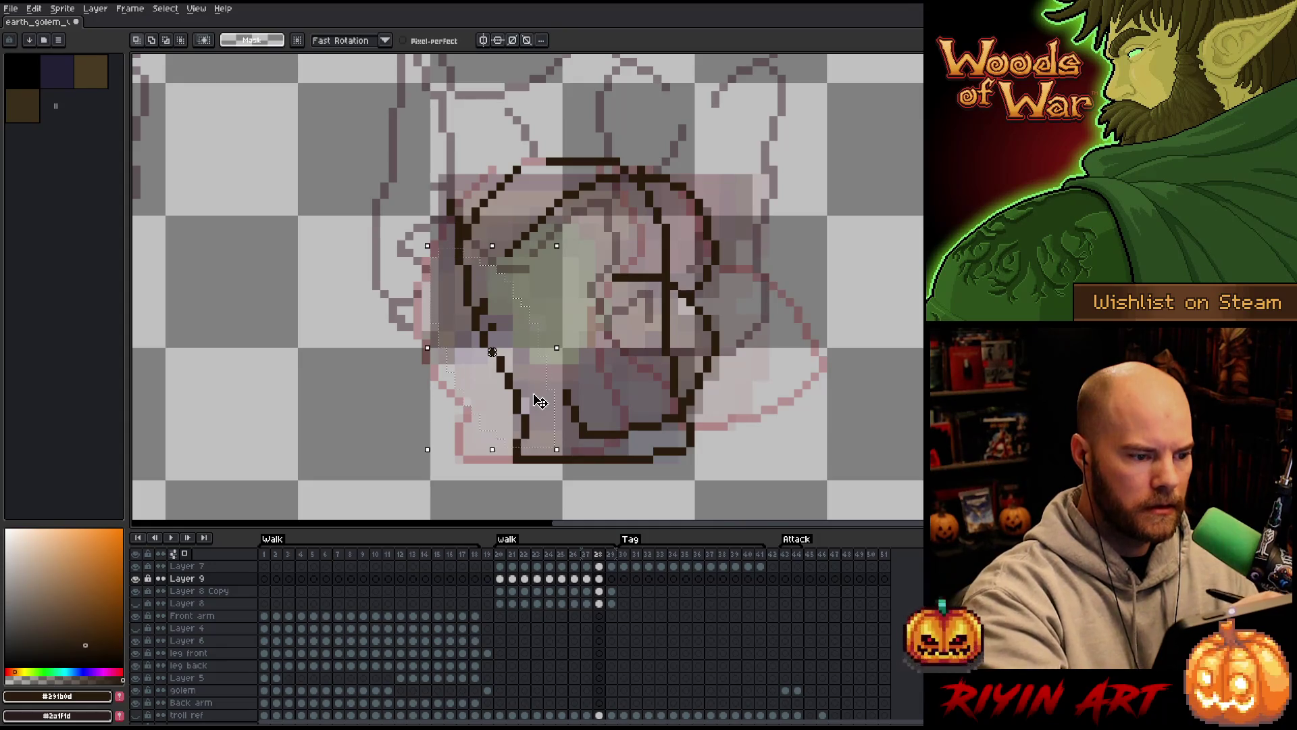
{"action": "key", "text": "ctrl+d"}
{"action": "key", "text": "b"}
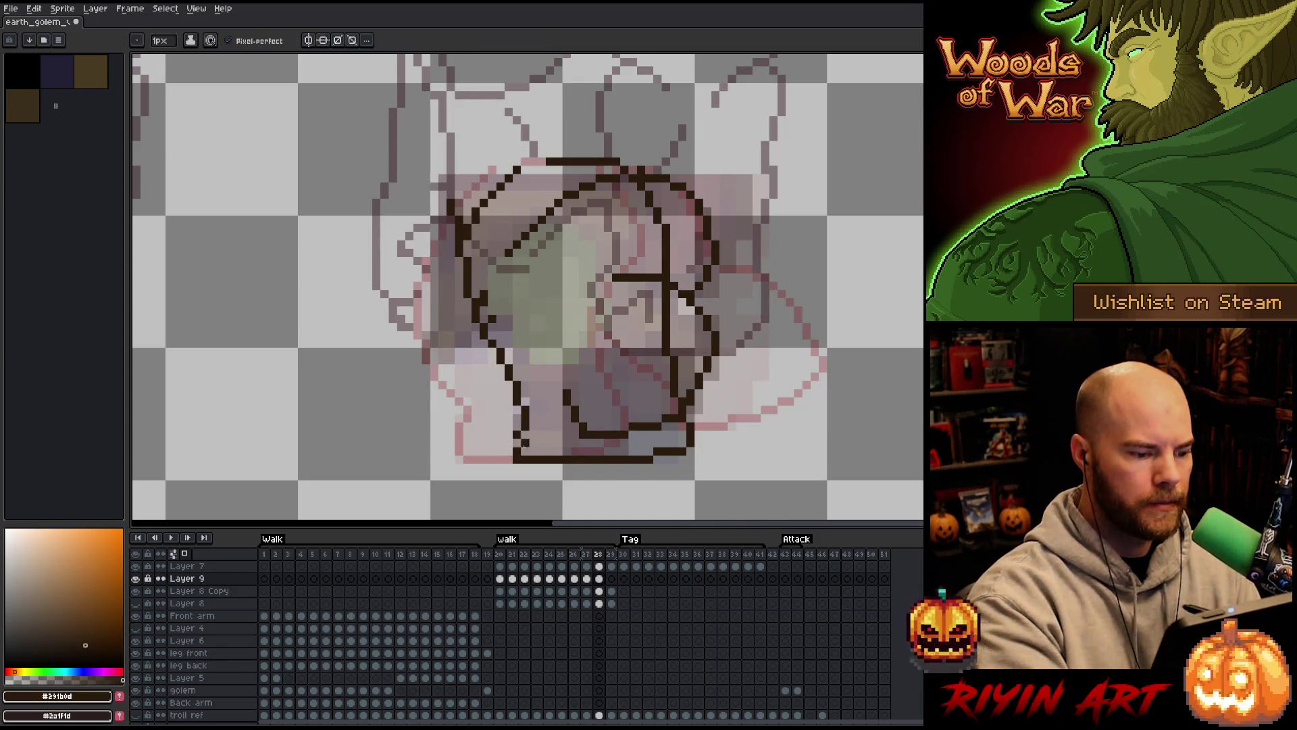
{"action": "key", "text": "e"}
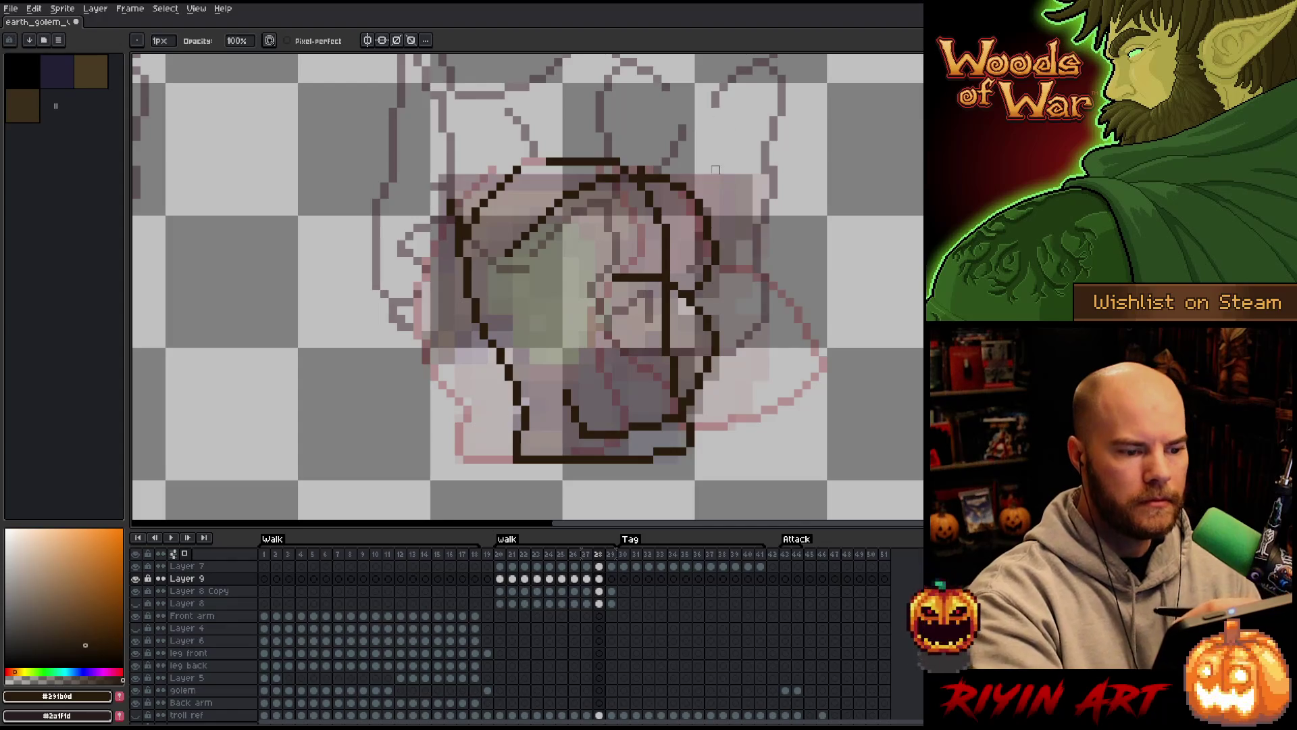
{"action": "left_click_drag", "start_coordinate": [624, 169], "coordinate": [510, 253]}
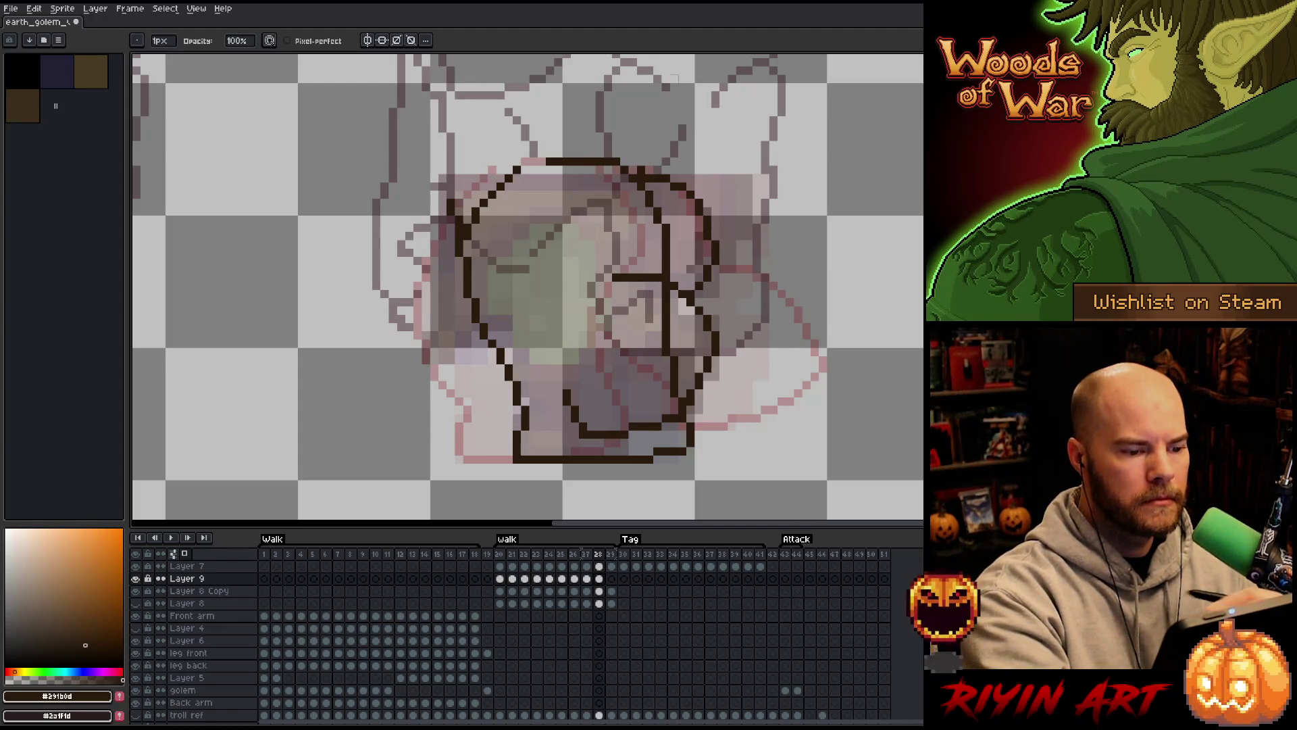
{"action": "left_click_drag", "start_coordinate": [659, 277], "coordinate": [607, 277]}
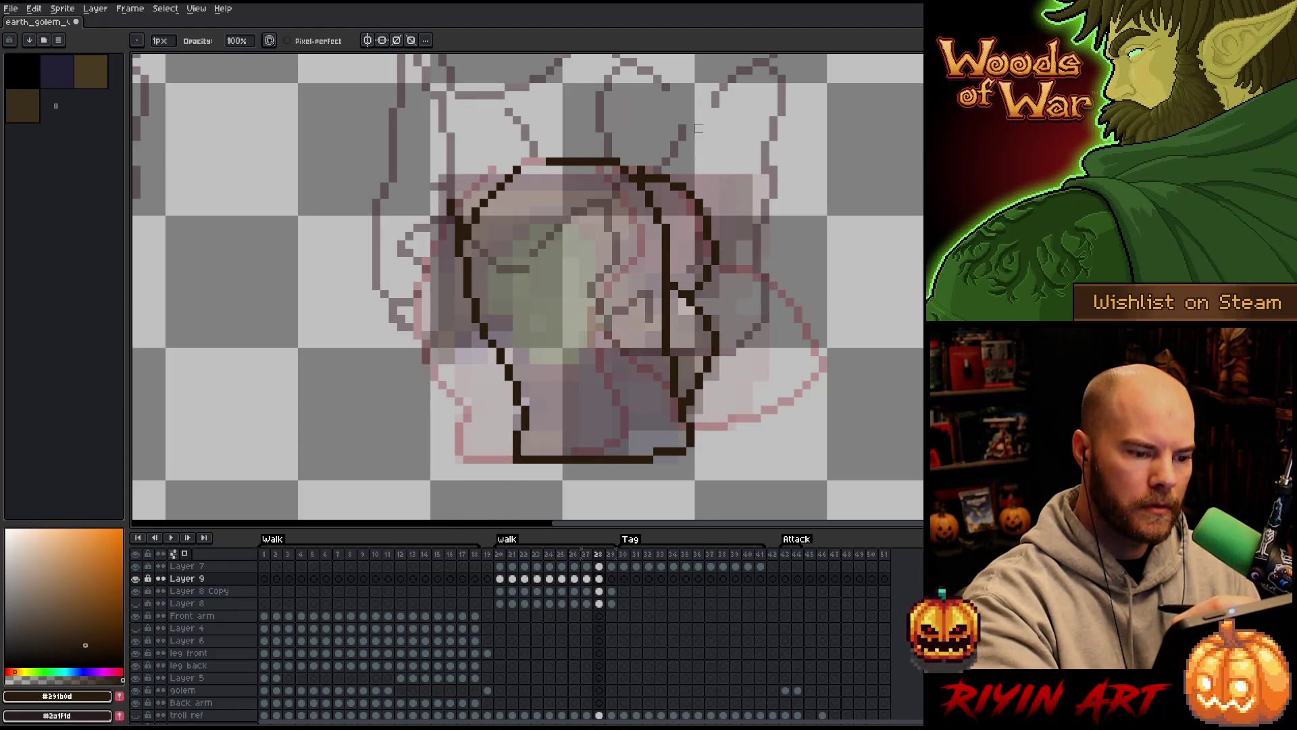
Reshape the right leg edge, clean stray pixels, and extend the top outline by one pixel
{"action": "key", "text": "b"}
{"action": "left_click_drag", "start_coordinate": [649, 297], "coordinate": [657, 341]}
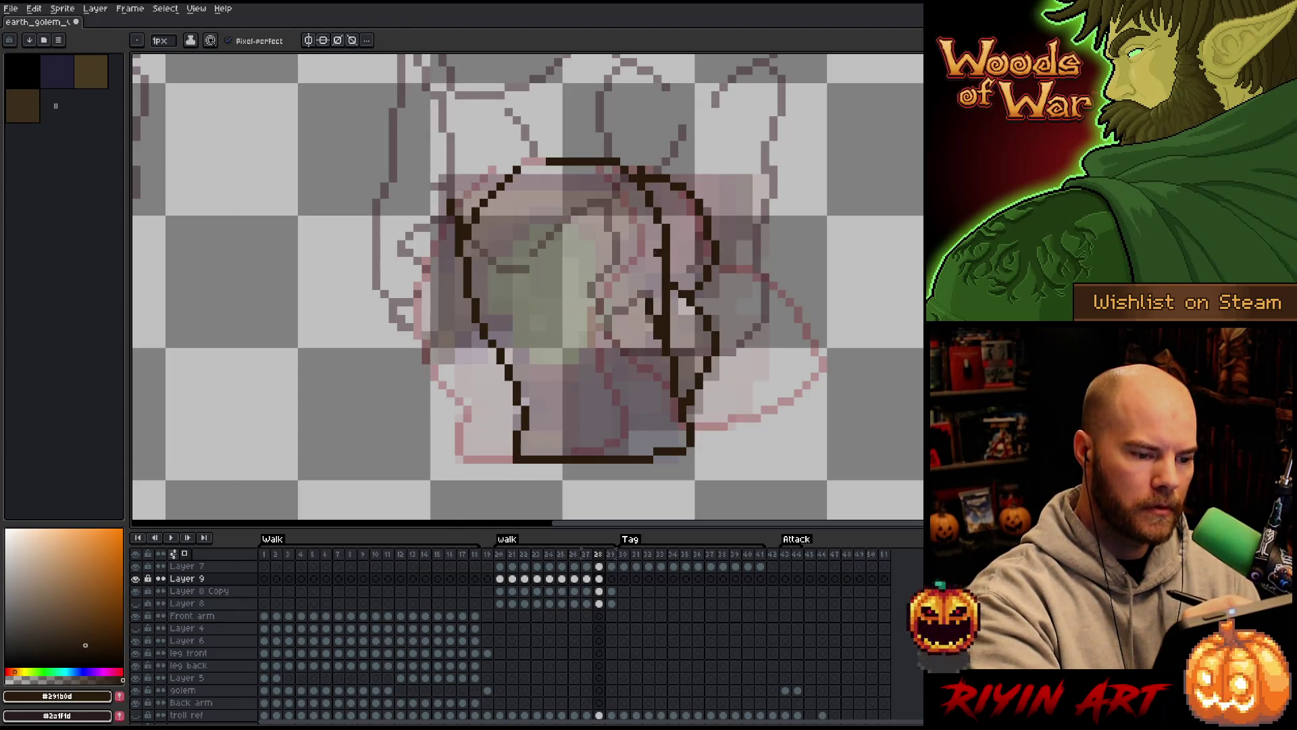
{"action": "key", "text": "e"}
{"action": "mouse_move", "coordinate": [661, 284]}
{"action": "left_mouse_down"}
{"action": "mouse_move", "coordinate": [666, 252]}
{"action": "mouse_move", "coordinate": [666, 333]}
{"action": "left_mouse_up"}
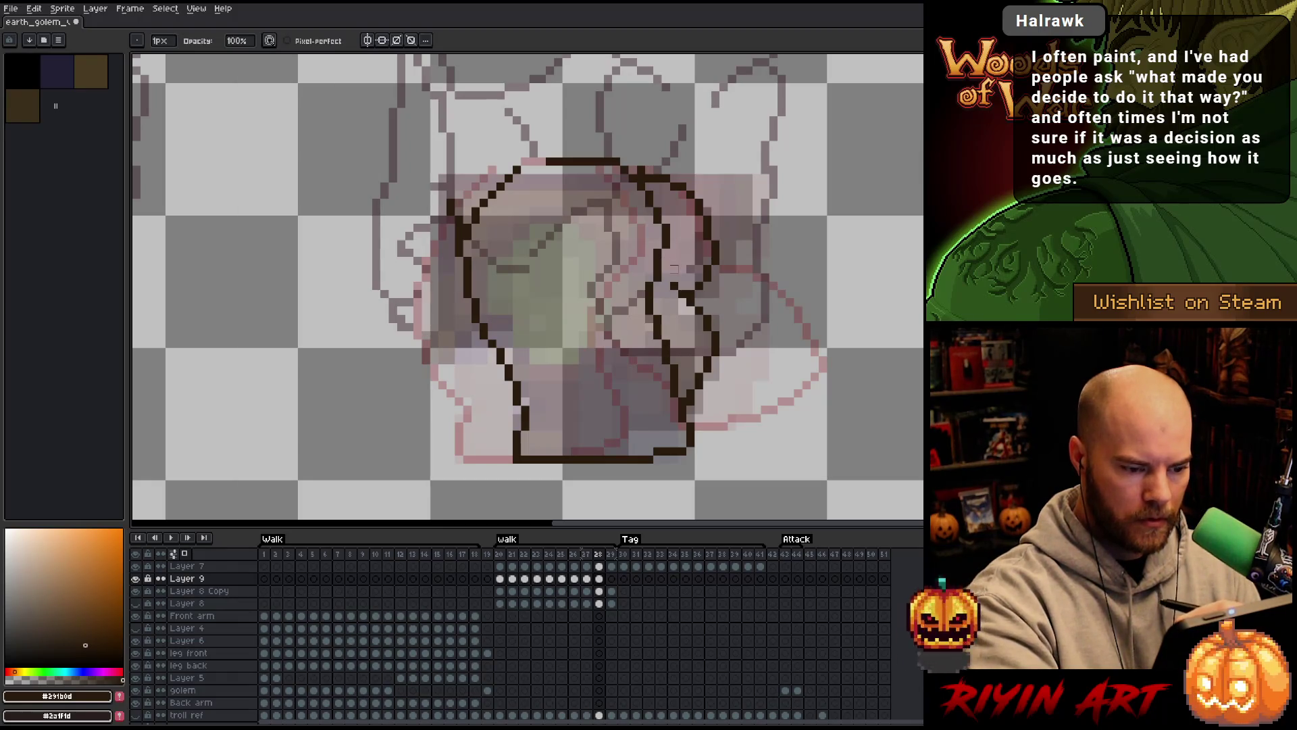
{"action": "key", "text": "b"}
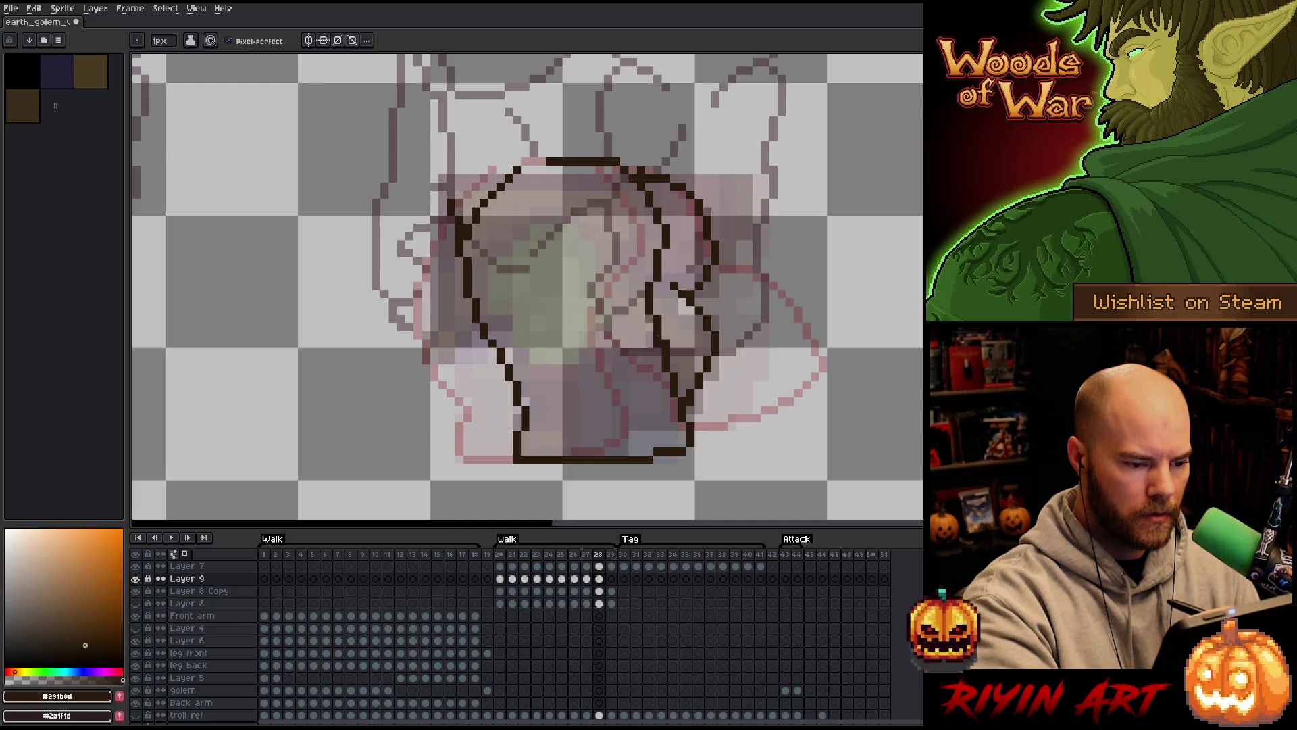
{"action": "key", "text": "e"}
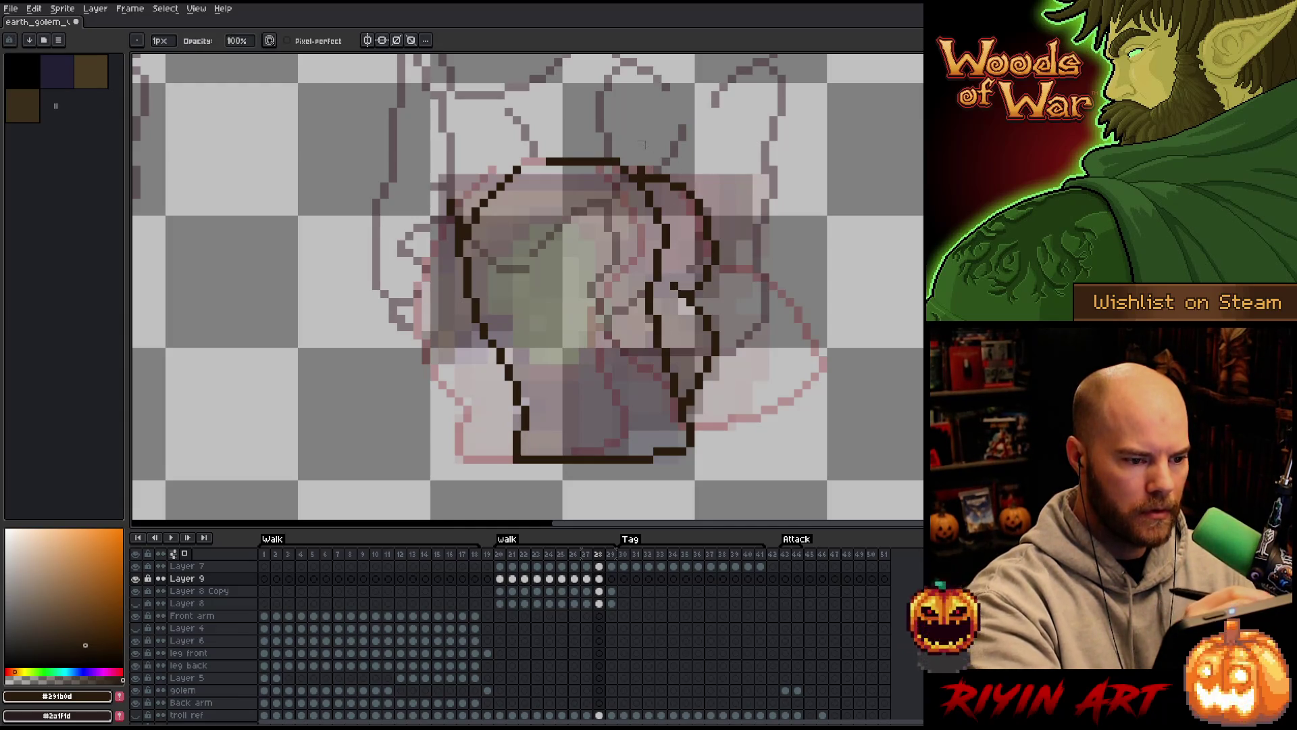
{"action": "key", "text": "b"}
{"action": "left_click", "coordinate": [542, 162]}
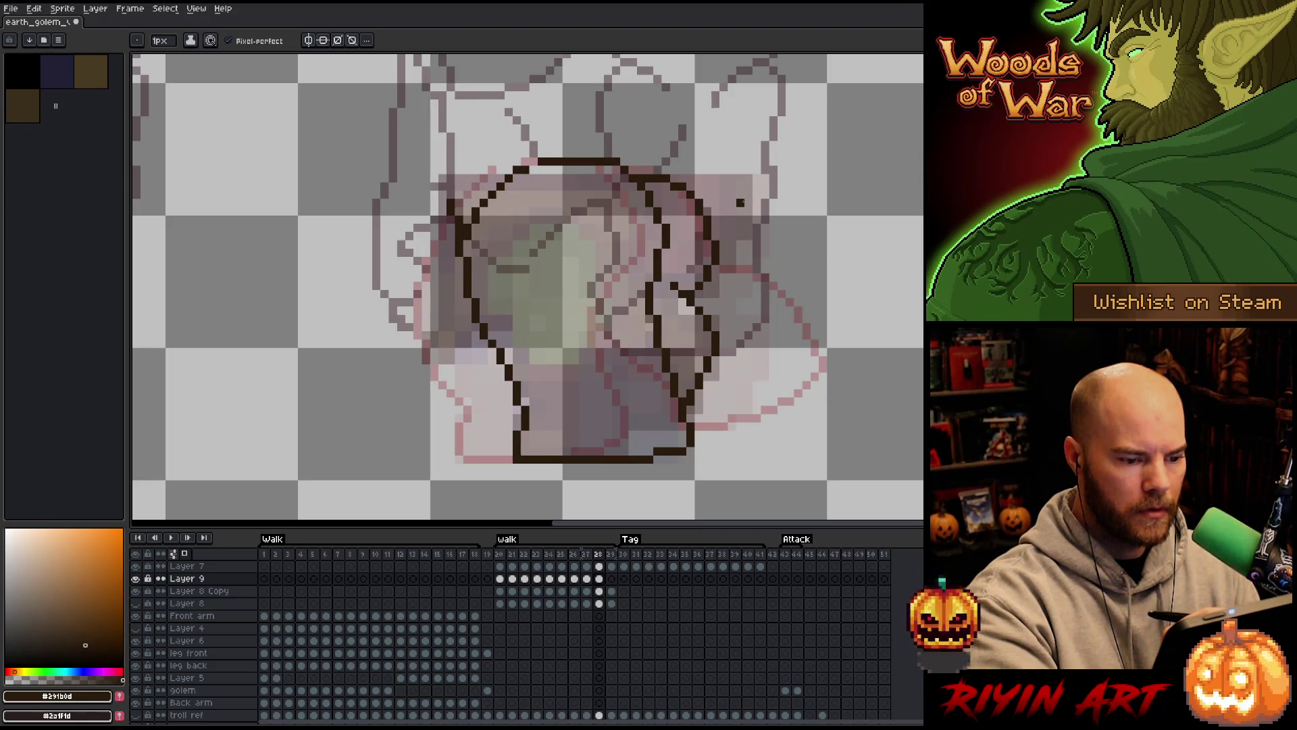
{"action": "key", "text": "e"}
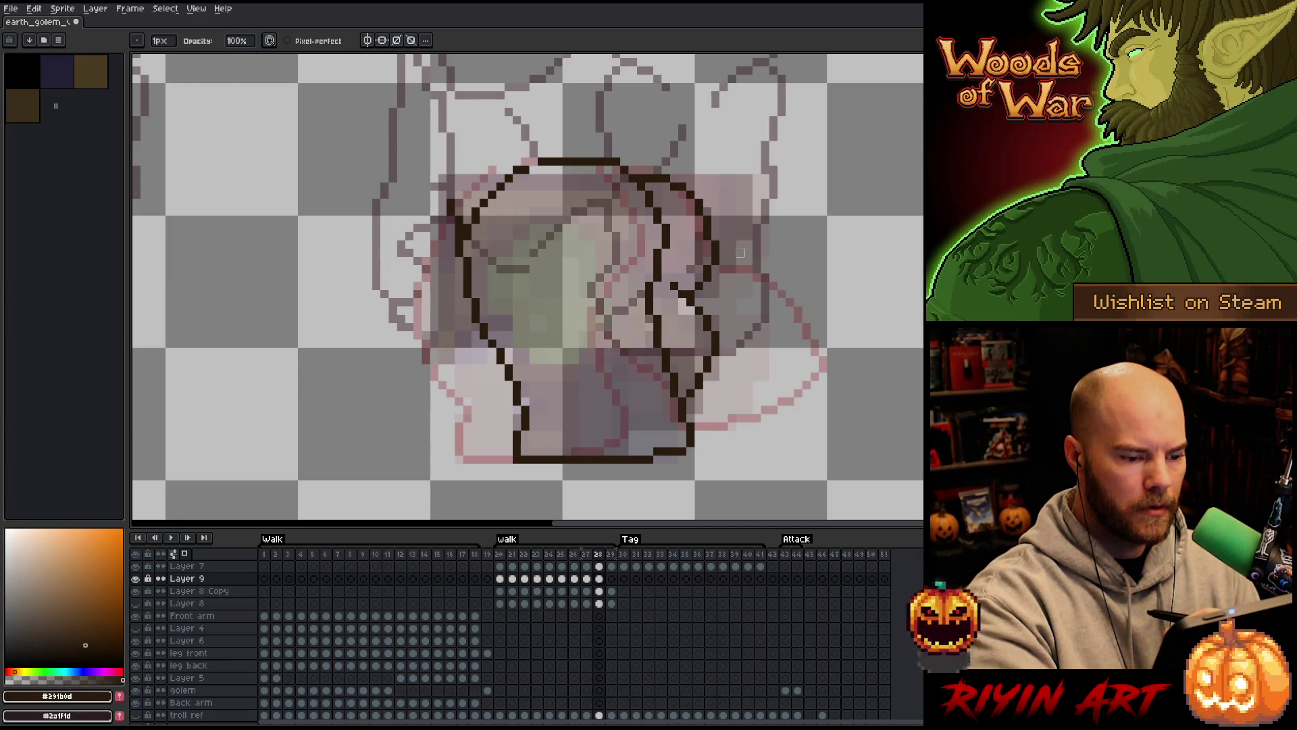
{"action": "key", "text": "Left"}
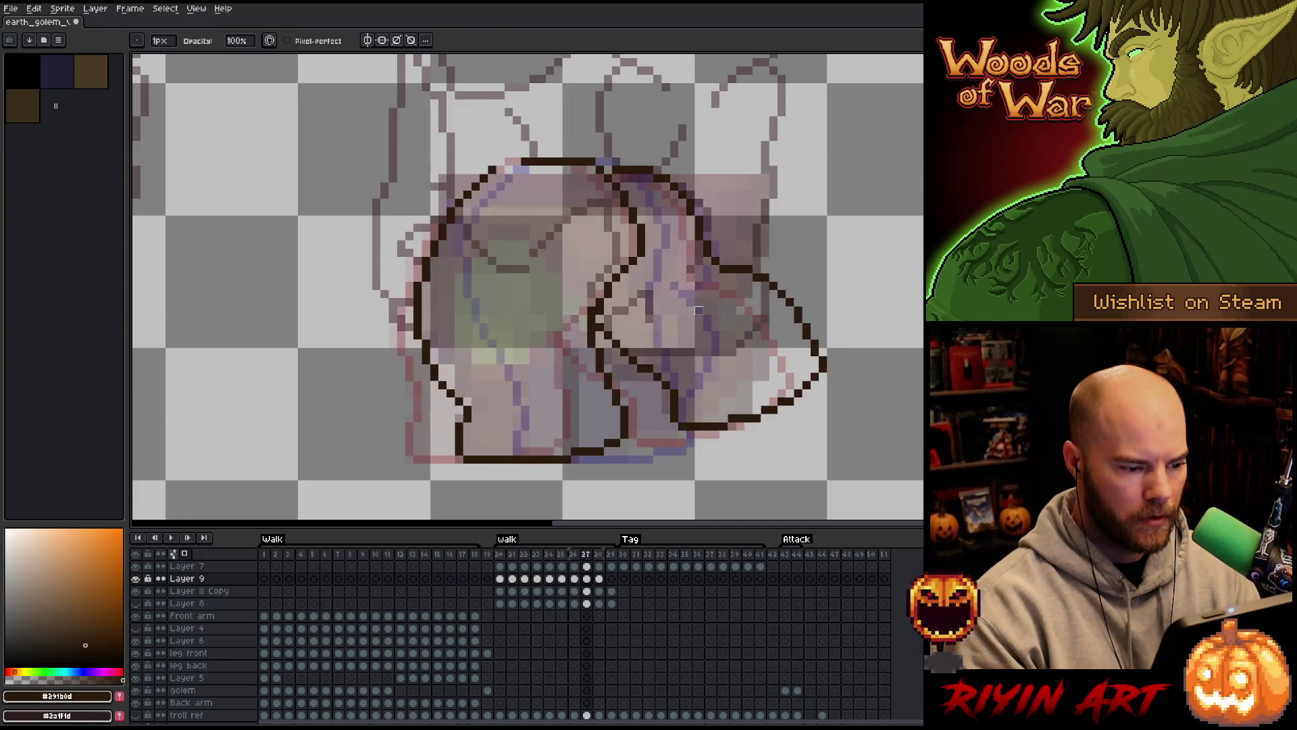
Compare frames 27 and 28, then shift frame 28's right leg outline two pixels left
{"action": "key", "text": "Right"}
{"action": "key", "text": "Left"}
{"action": "key", "text": "Right"}
{"action": "key", "text": "Left"}
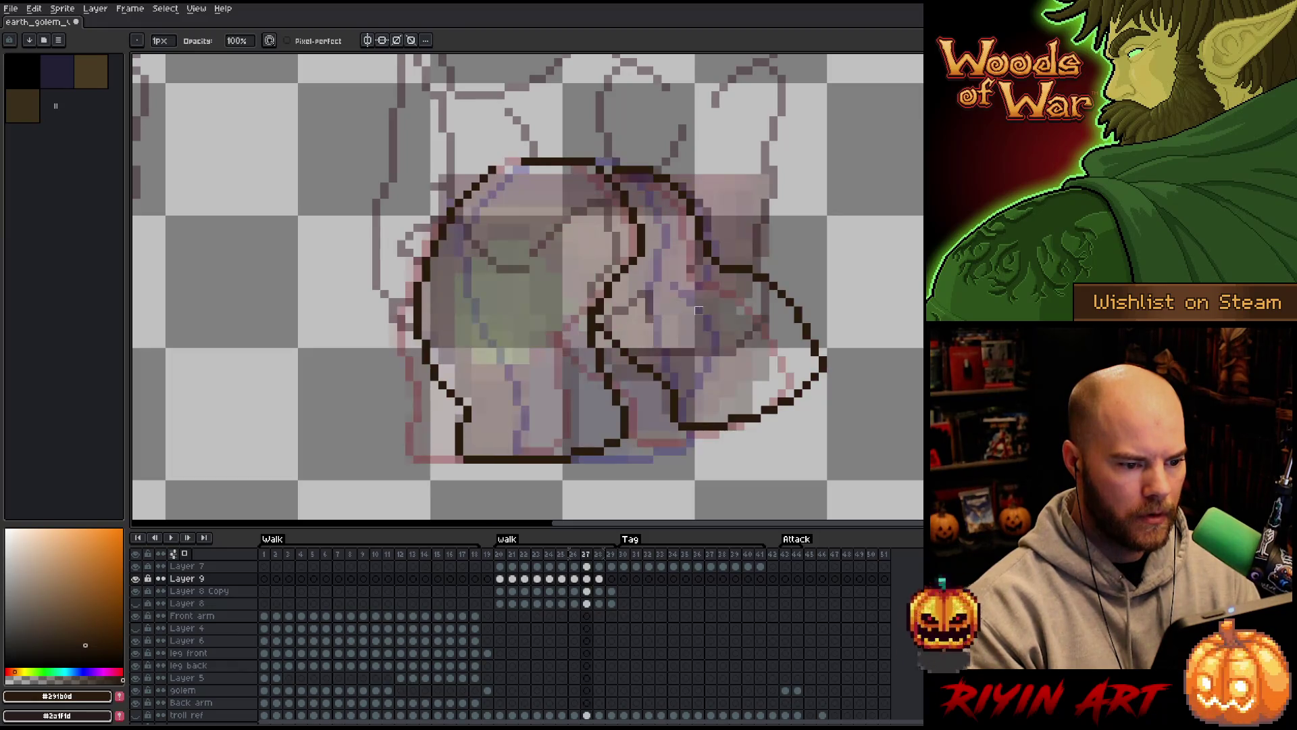
{"action": "key", "text": "Right"}
{"action": "key", "text": "Left"}
{"action": "key", "text": "Right"}
{"action": "key", "text": "m"}
{"action": "mouse_move", "coordinate": [765, 186]}
{"action": "left_mouse_down"}
{"action": "mouse_move", "coordinate": [755, 331]}
{"action": "mouse_move", "coordinate": [708, 402]}
{"action": "mouse_move", "coordinate": [679, 341]}
{"action": "mouse_move", "coordinate": [673, 265]}
{"action": "mouse_move", "coordinate": [685, 206]}
{"action": "mouse_move", "coordinate": [729, 150]}
{"action": "left_mouse_up"}
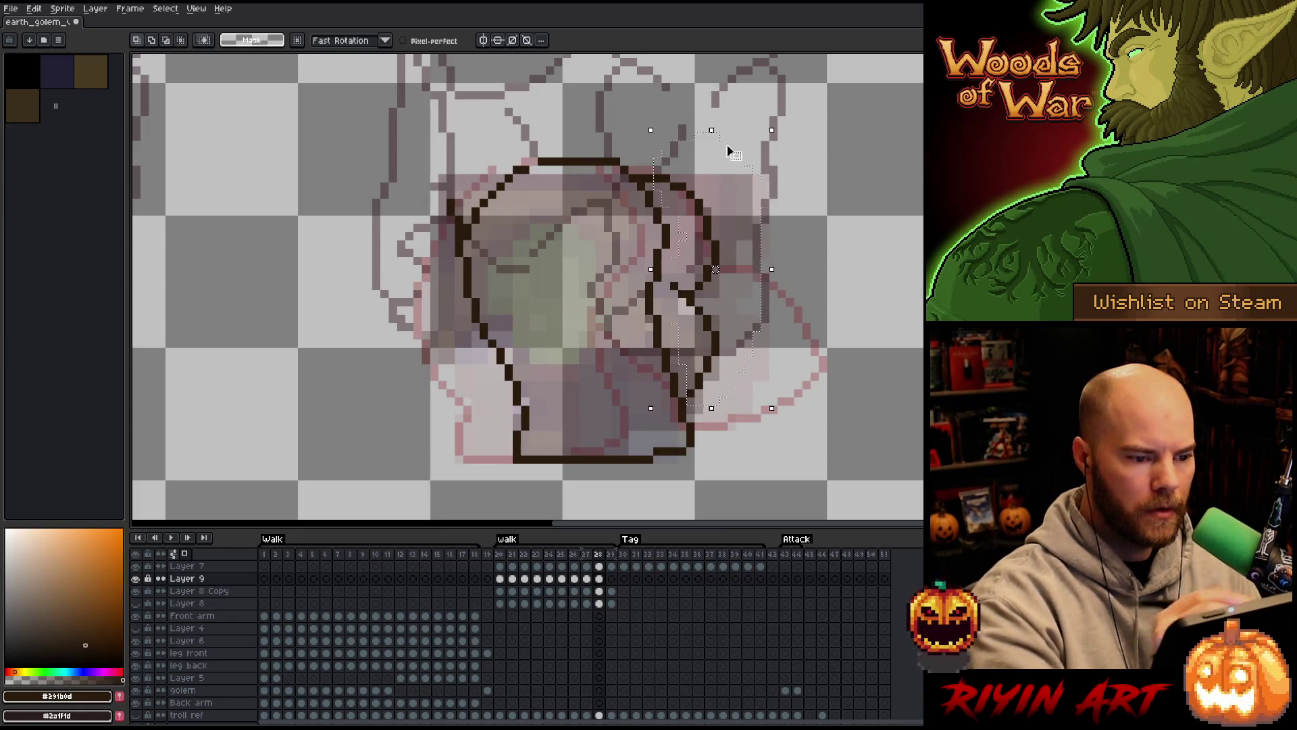
{"action": "key", "text": "Left"}
{"action": "left_click_drag", "start_coordinate": [708, 269], "coordinate": [707, 269]}
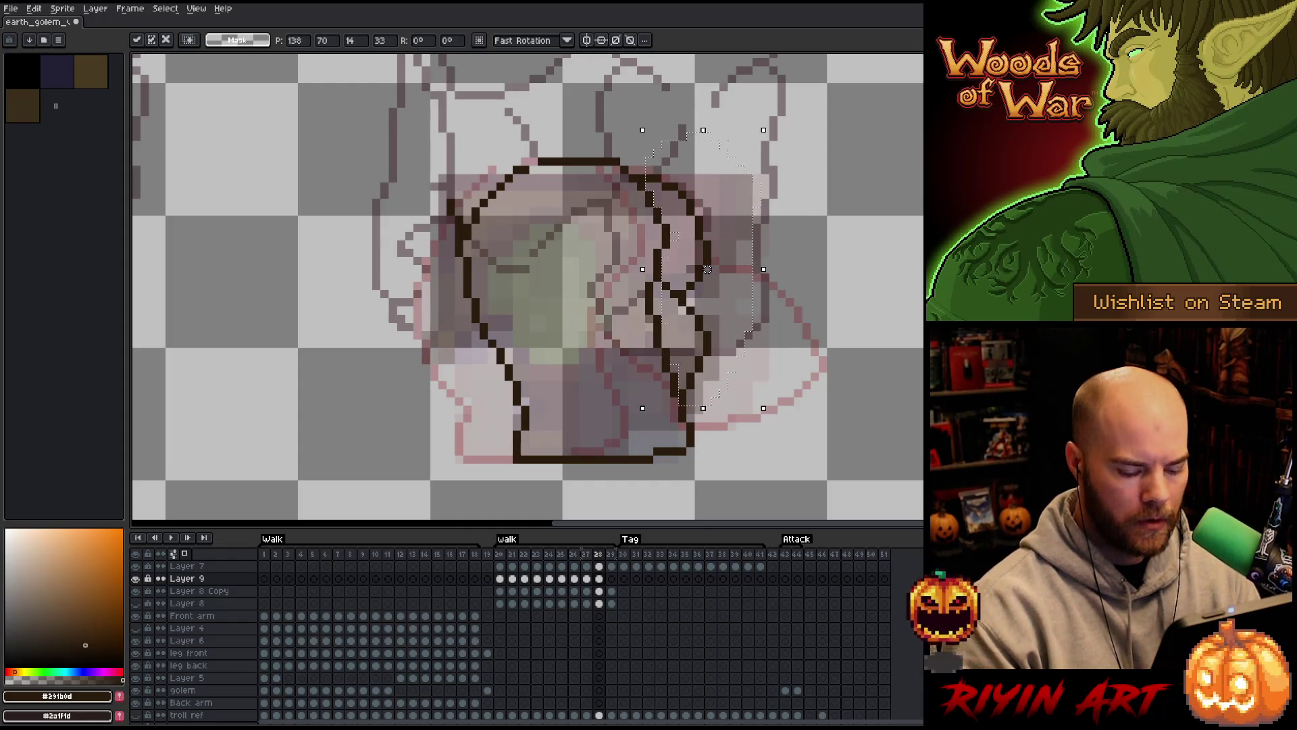
{"action": "key", "text": "Return"}
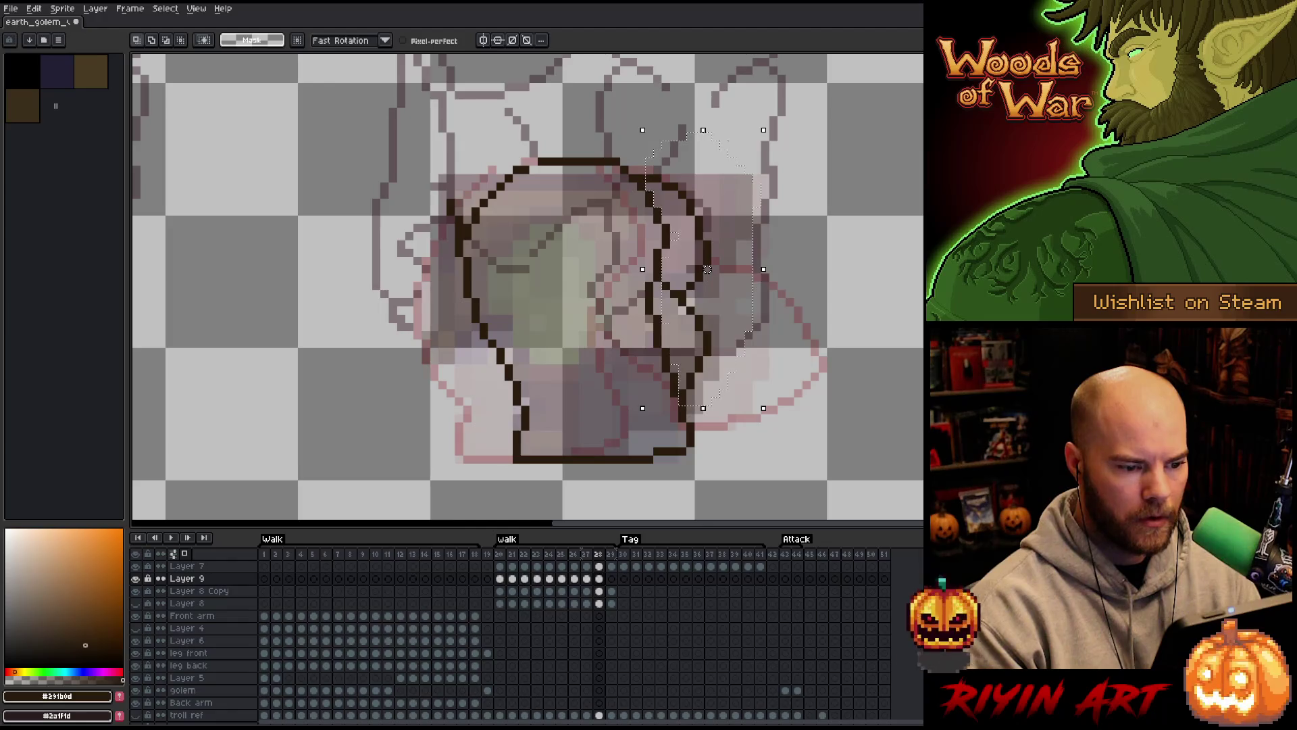
Carry frame 27's protruding limb outline into frame 28 and move it left against the body
{"action": "key", "text": "comma"}
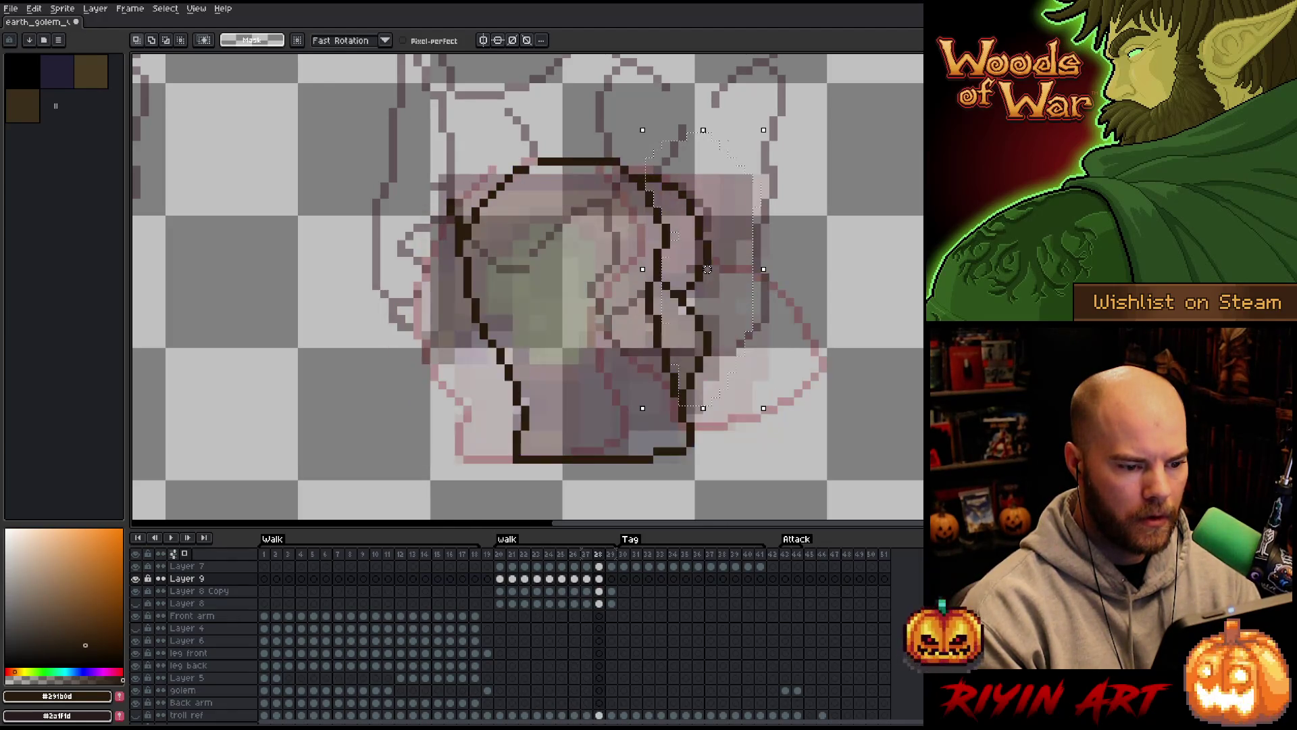
{"action": "key", "text": "period"}
{"action": "key", "text": "comma"}
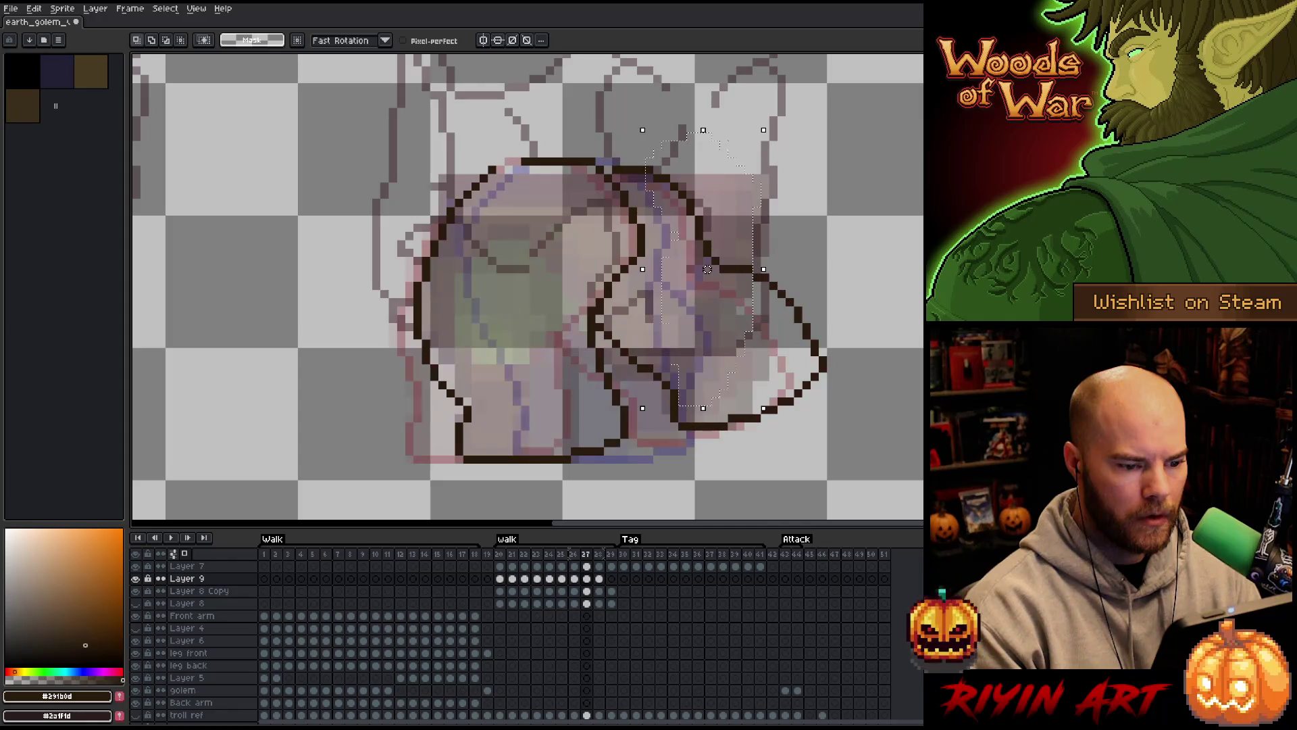
{"action": "mouse_move", "coordinate": [786, 238]}
{"action": "left_mouse_down"}
{"action": "mouse_move", "coordinate": [842, 405]}
{"action": "mouse_move", "coordinate": [764, 426]}
{"action": "mouse_move", "coordinate": [806, 343]}
{"action": "left_mouse_up"}
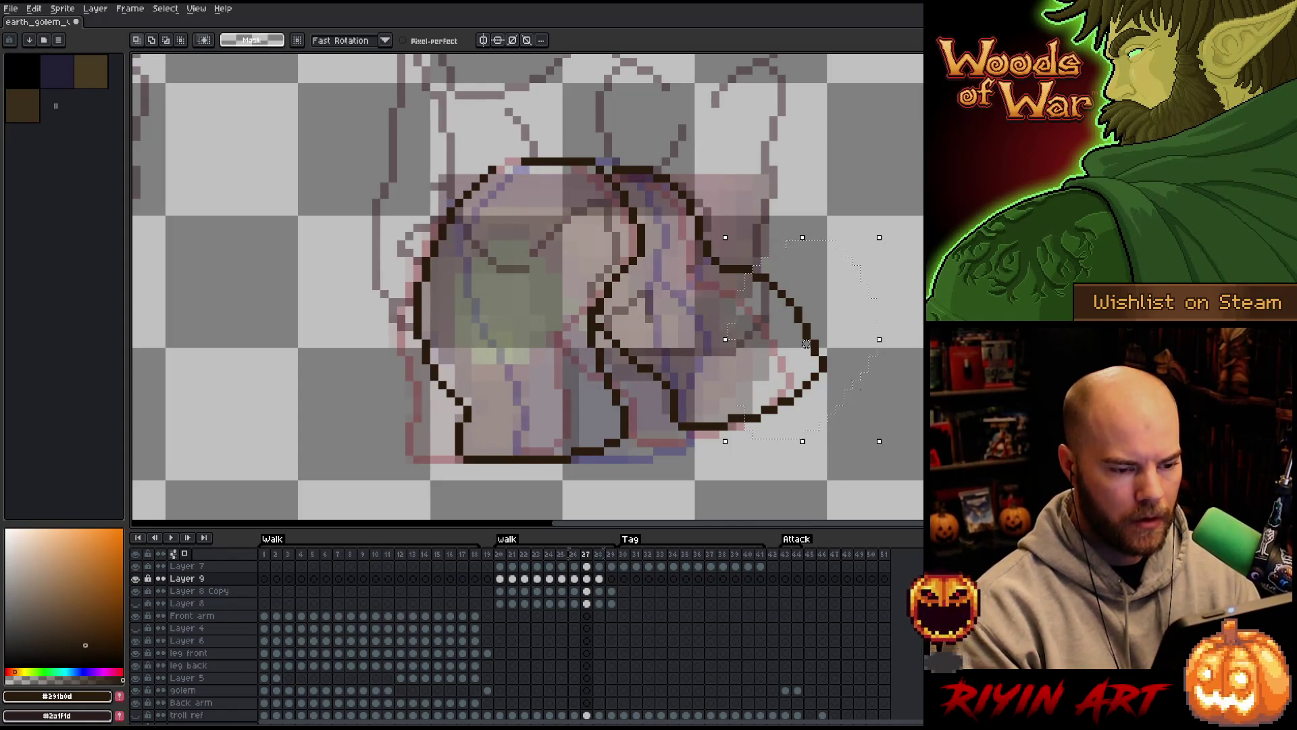
{"action": "key", "text": "period"}
{"action": "left_click_drag", "start_coordinate": [807, 343], "coordinate": [724, 345]}
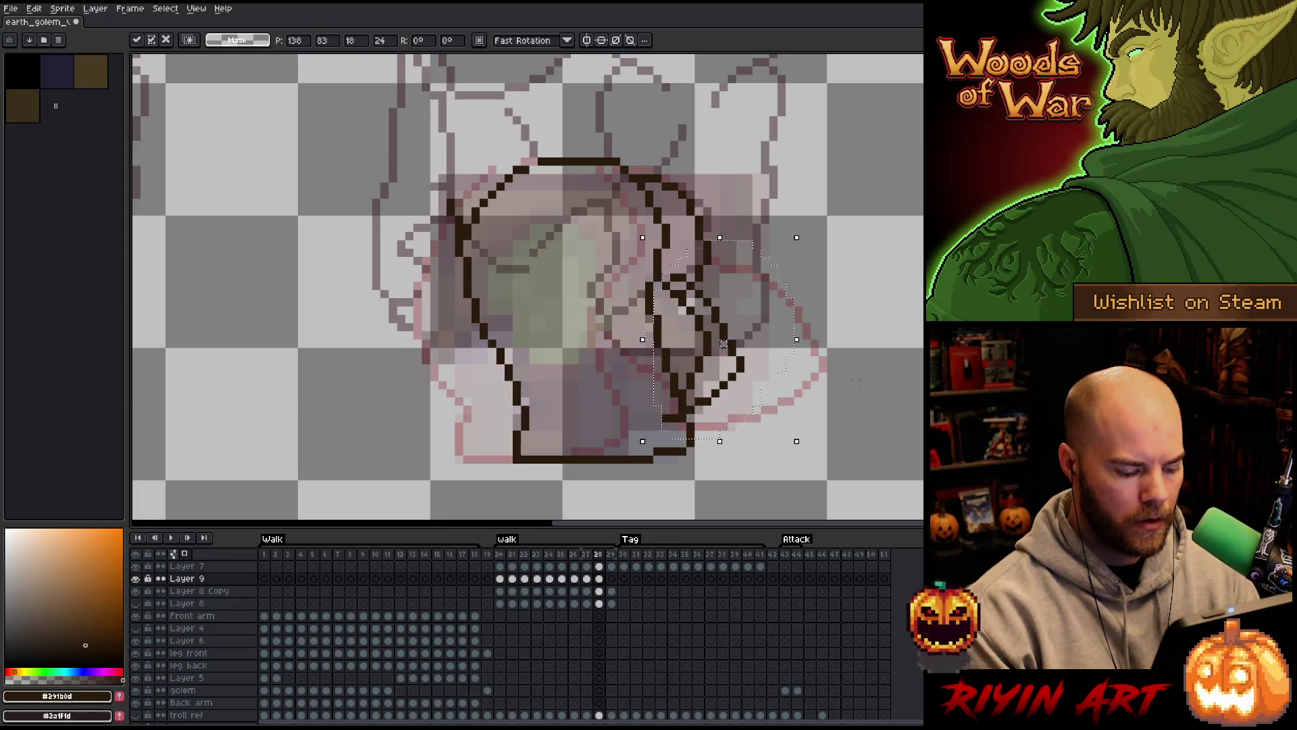
{"action": "key", "text": "ctrl+d"}
Redraw the inner arm outline on frame 28 with the Pencil and compare it against the neighbouring frame
{"action": "key", "text": "b"}
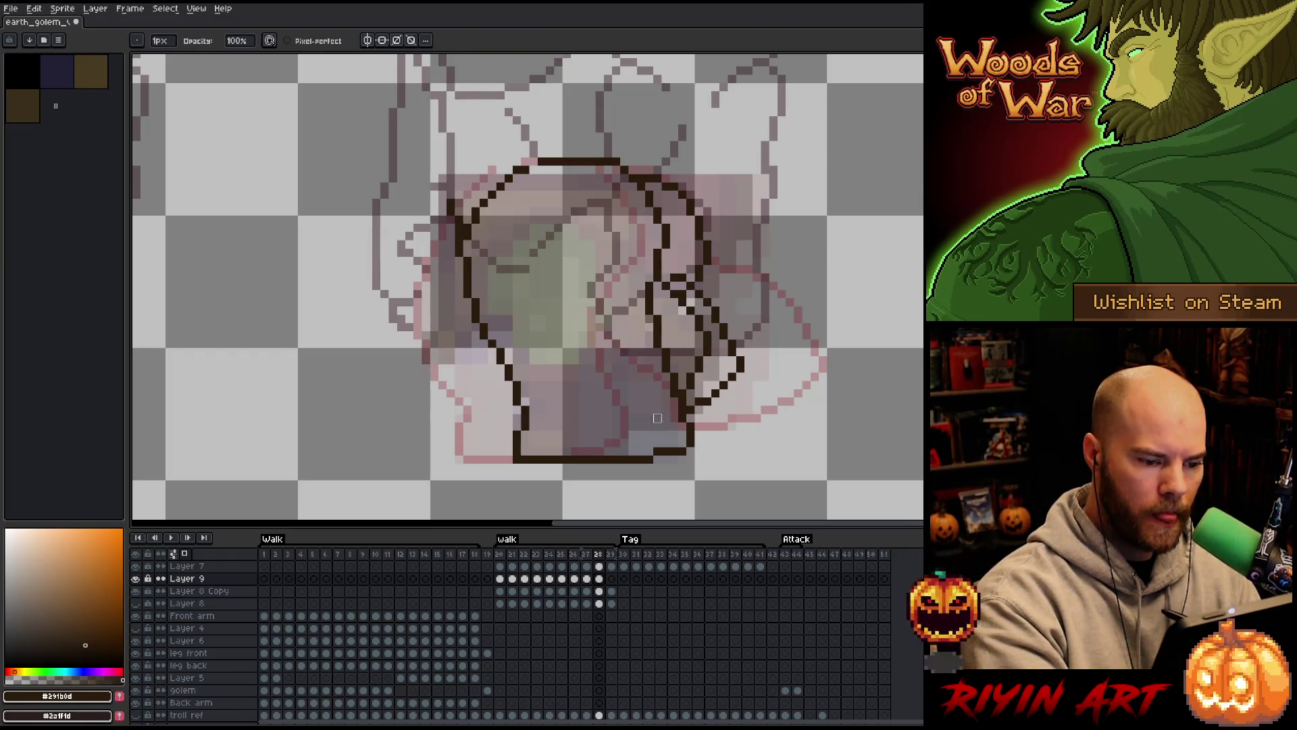
{"action": "left_click_drag", "start_coordinate": [707, 362], "coordinate": [666, 284]}
{"action": "key", "text": "Left"}
{"action": "key", "text": "Right"}
{"action": "key", "text": "Left"}
{"action": "key", "text": "Right"}
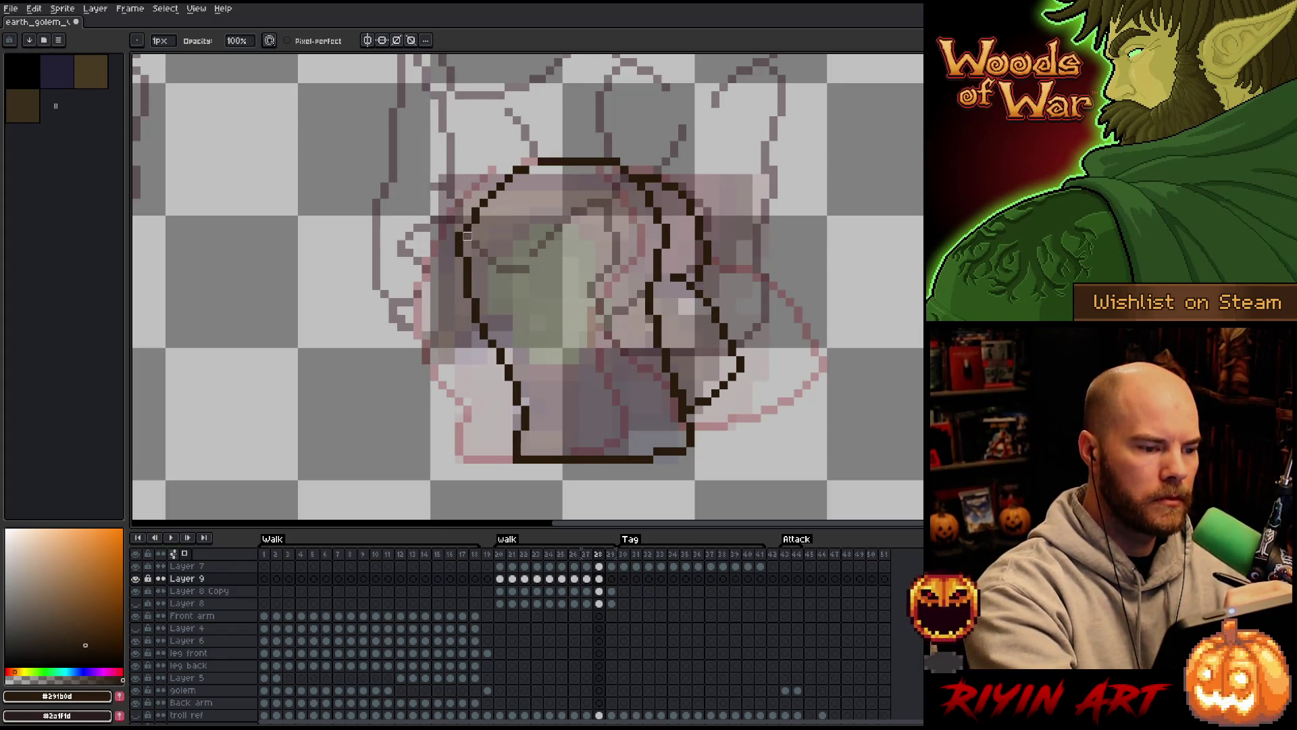
Alternate between Pencil and Eraser to tidy the arm's pointed tip against the body's right side
{"action": "key", "text": "e"}
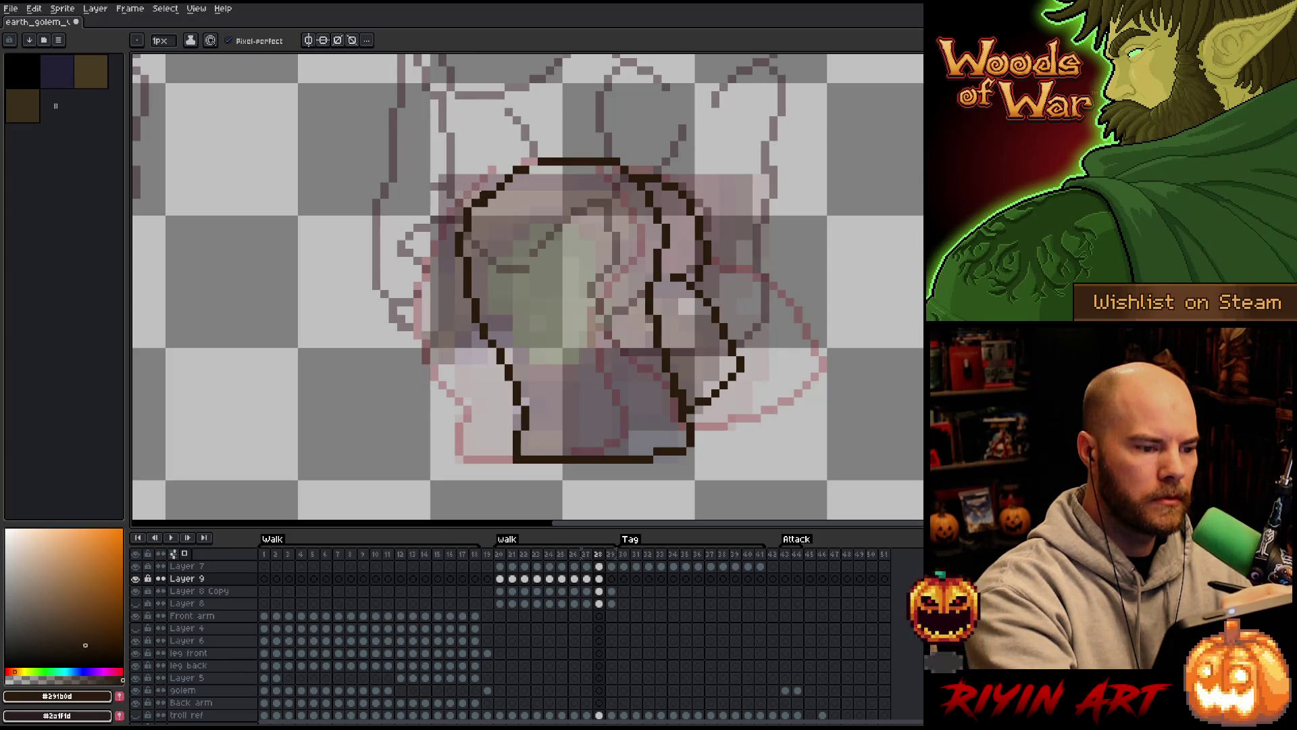
{"action": "key", "text": "b"}
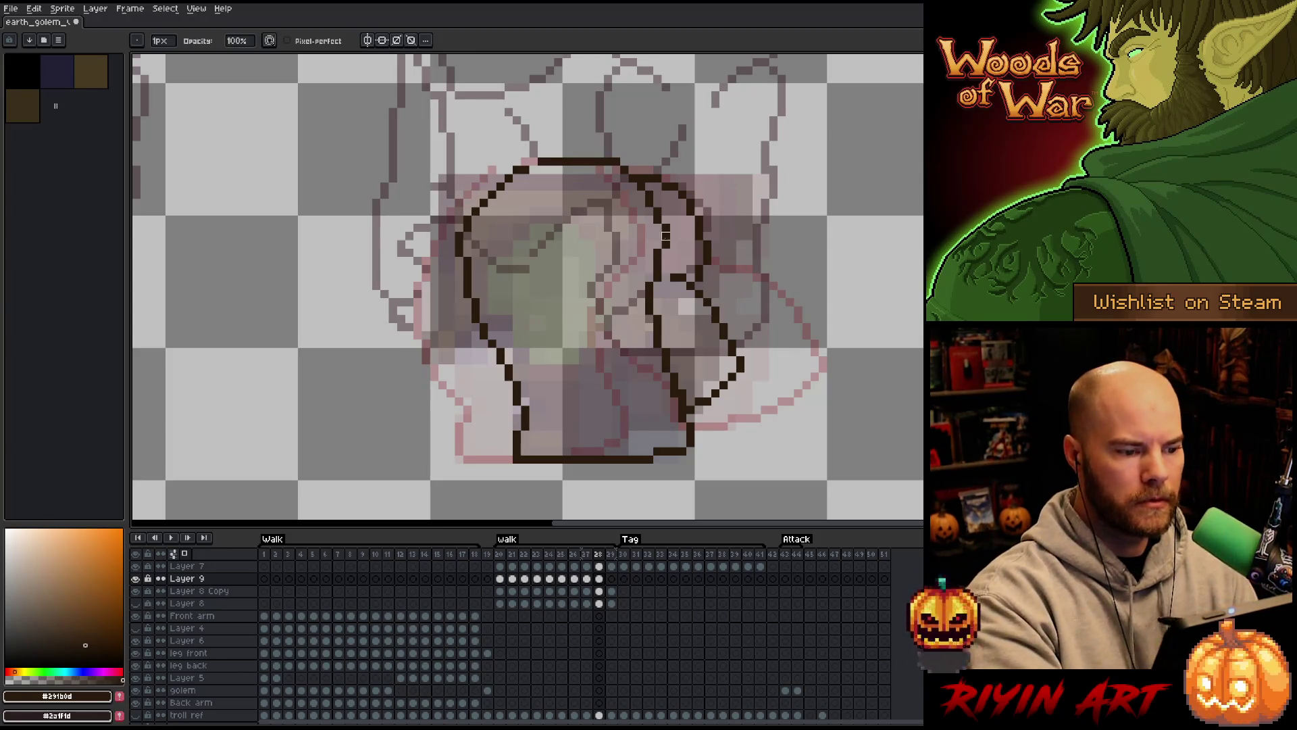
{"action": "key", "text": "e"}
{"action": "key", "text": "b"}
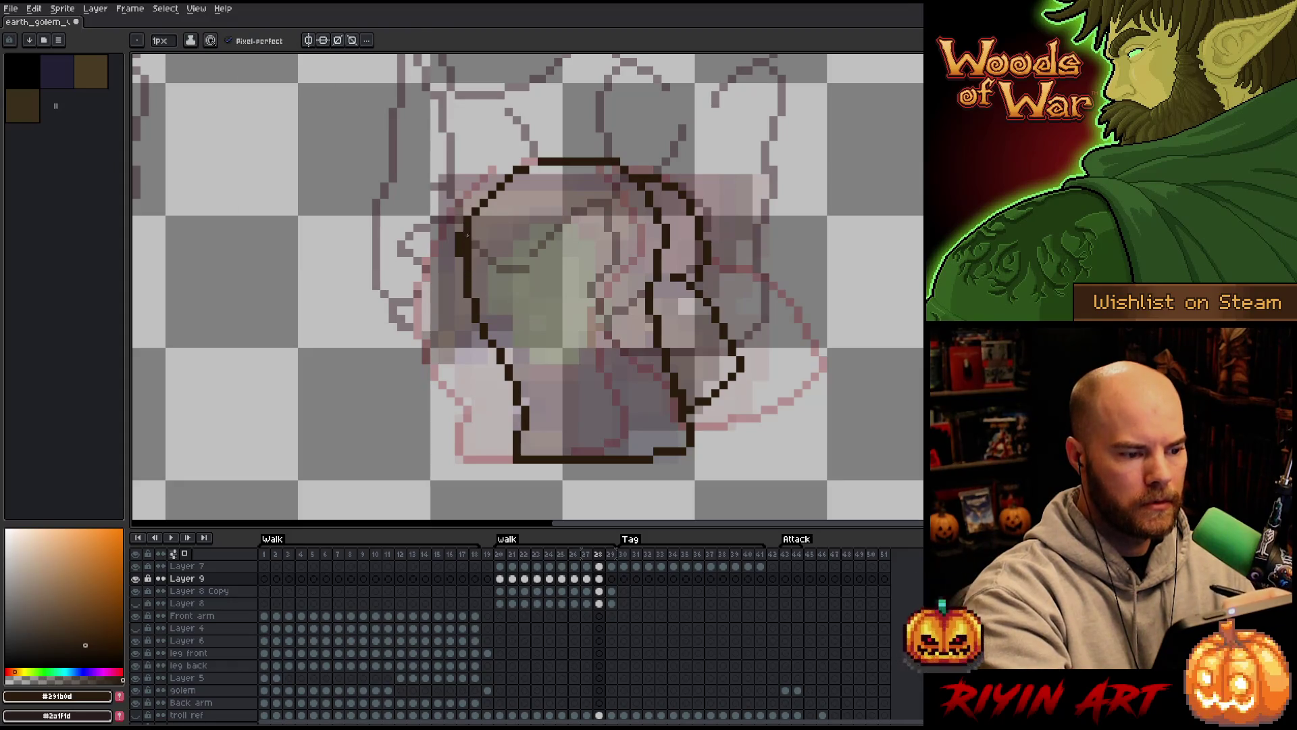
{"action": "key", "text": "e"}
{"action": "key", "text": "b"}
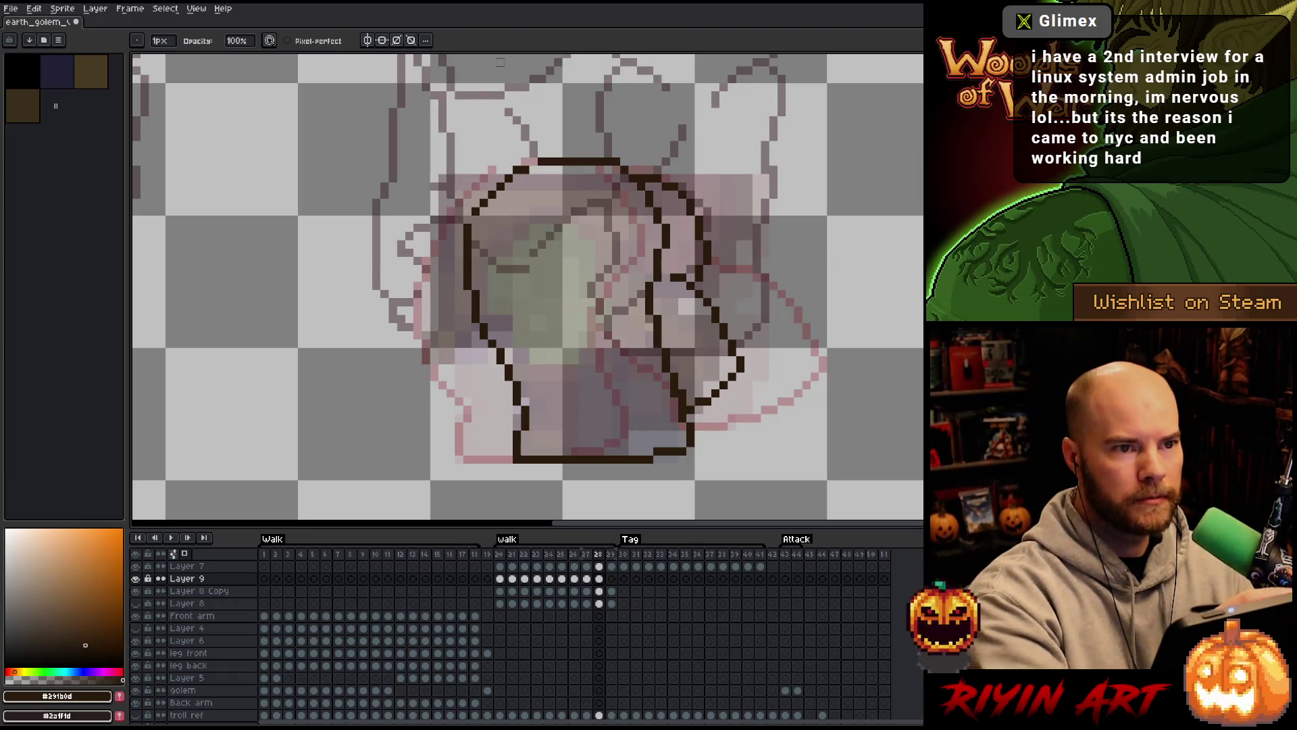
{"action": "key", "text": "e"}
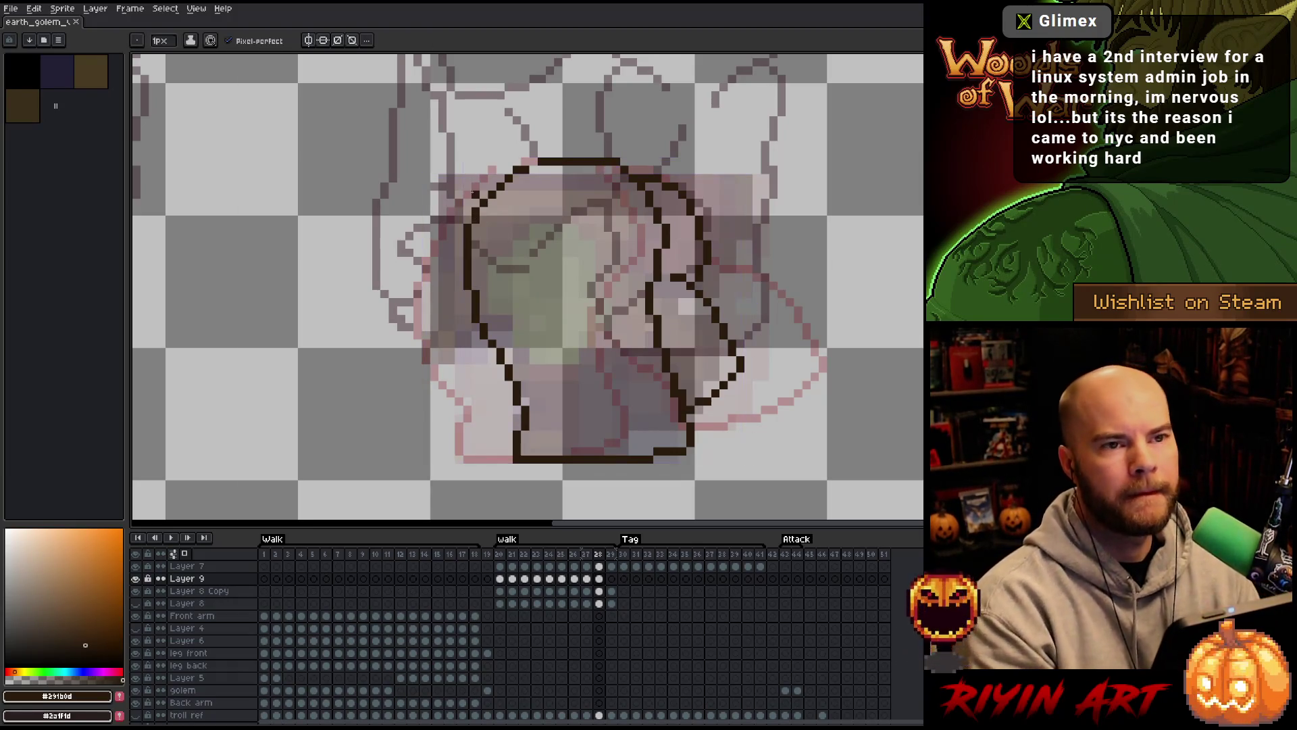
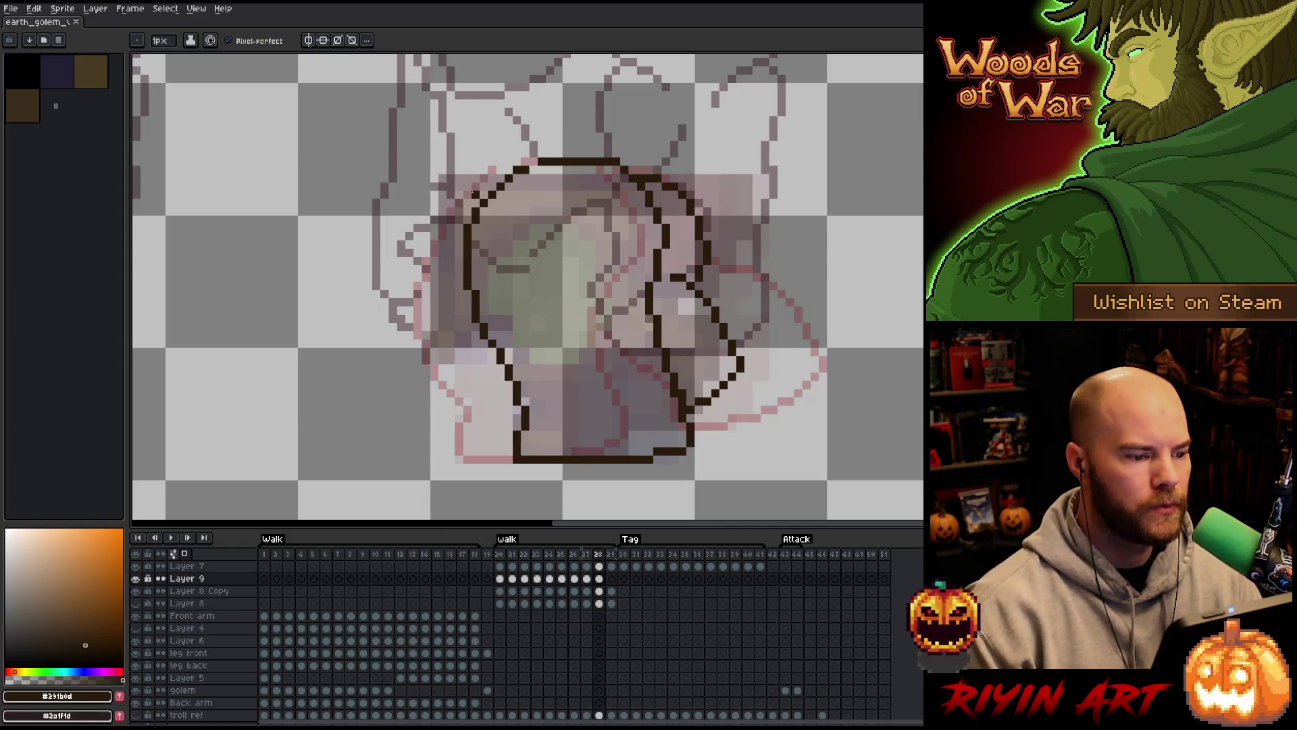
Add a pixel at the top of frame 28's leg outline and save the golem sprite
{"action": "left_click", "coordinate": [534, 160]}
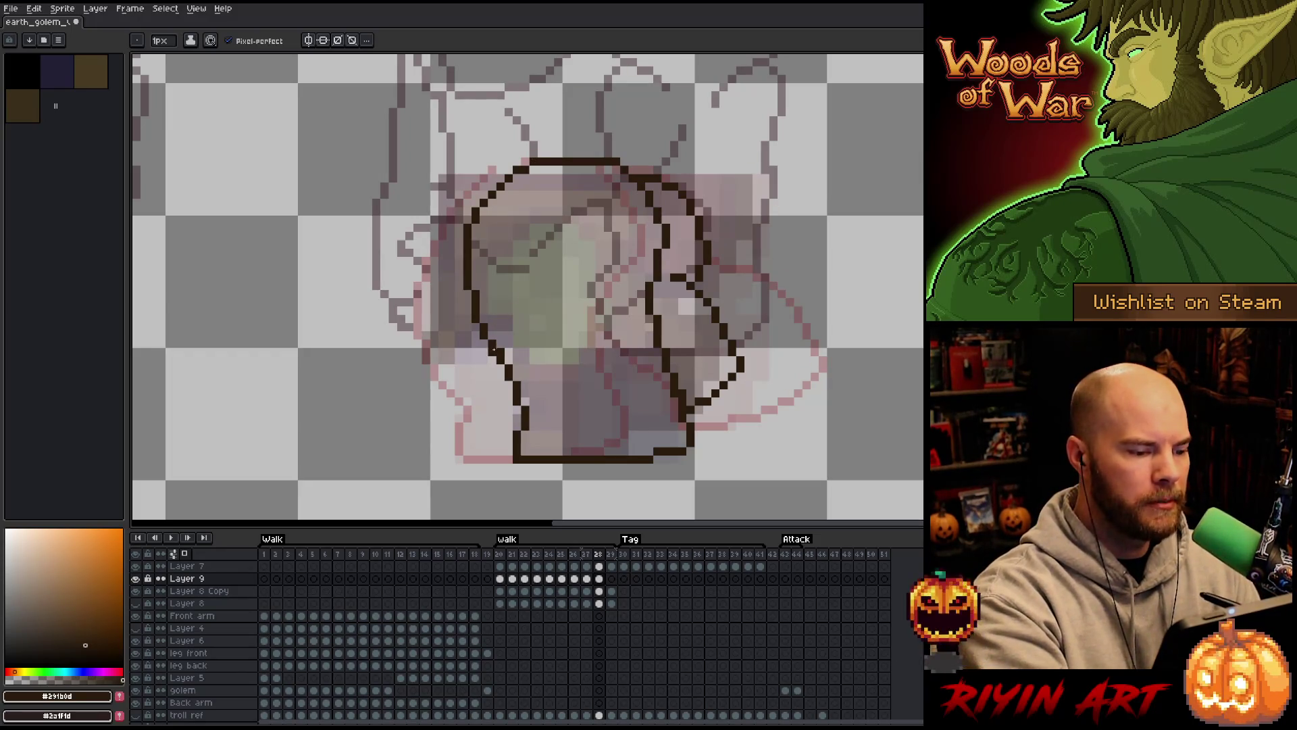
{"action": "key", "text": "e"}
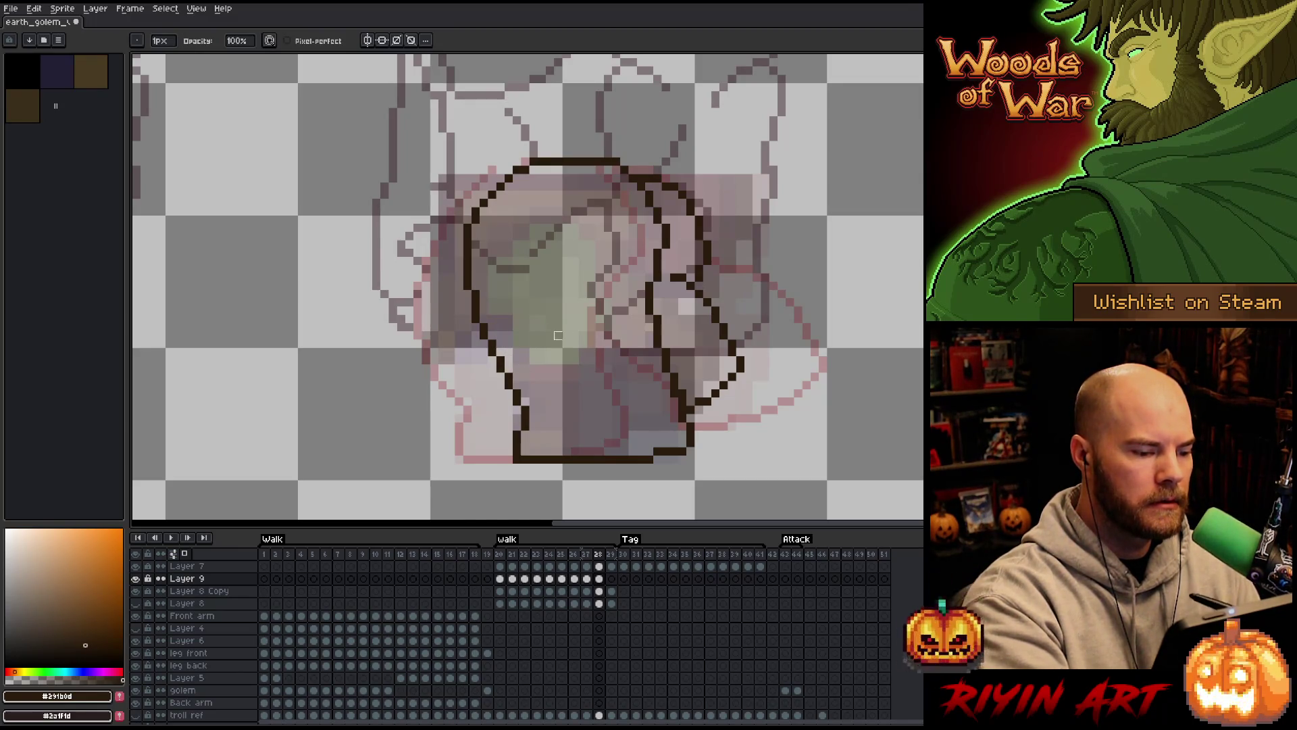
{"action": "key", "text": "ctrl+s"}
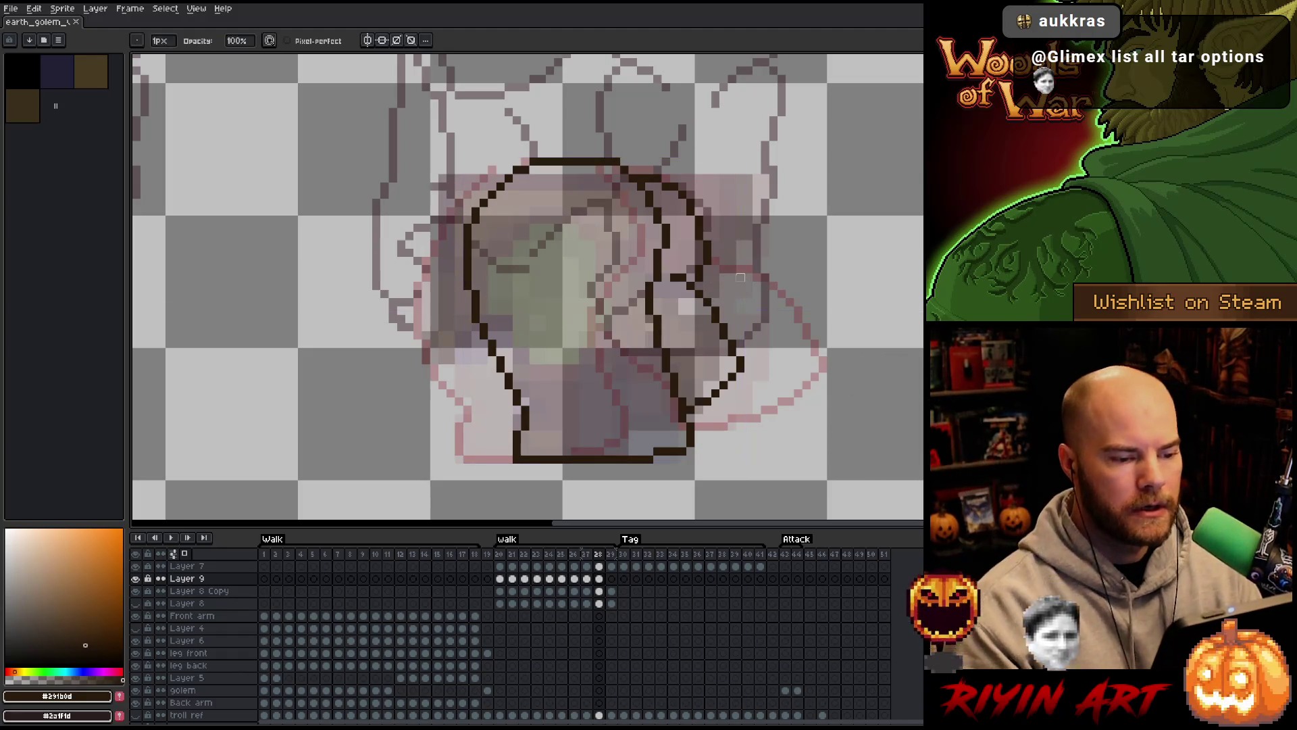
Redraw part of the leg outline on frame 28 after checking the neighbouring frame
{"action": "key", "text": "Left"}
{"action": "key", "text": "Right"}
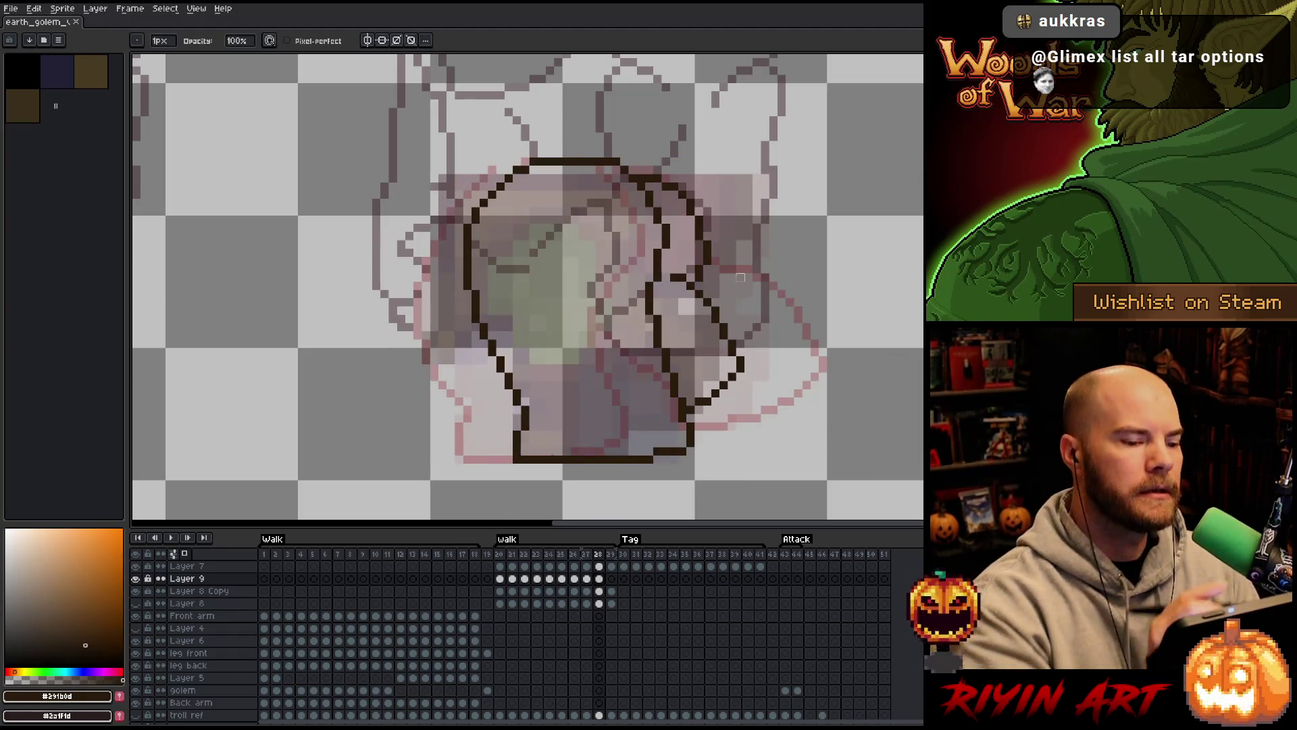
{"action": "left_click_drag", "start_coordinate": [654, 277], "coordinate": [675, 277]}
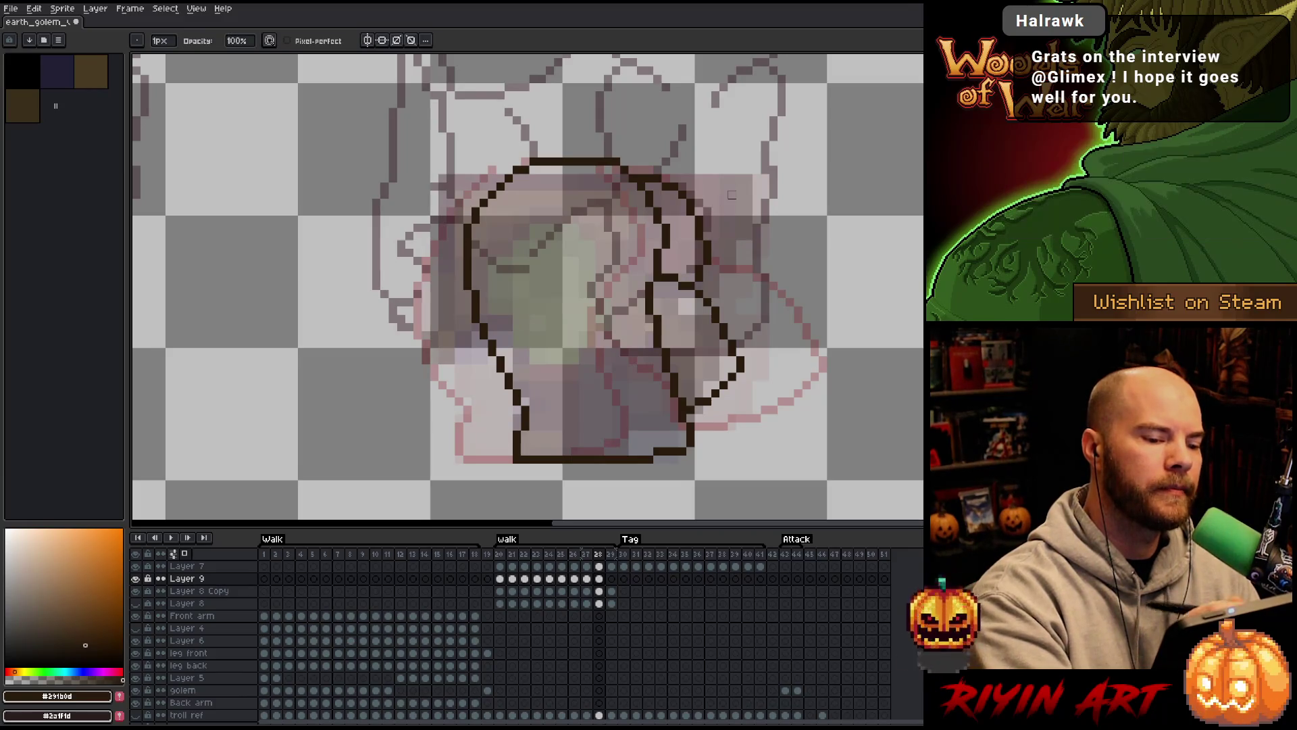
Flip between frames 28 and 29 to compare the leg outlines, ending on frame 28
{"action": "key", "text": "Left"}
{"action": "key", "text": "Right"}
{"action": "key", "text": "Left"}
{"action": "key", "text": "Right"}
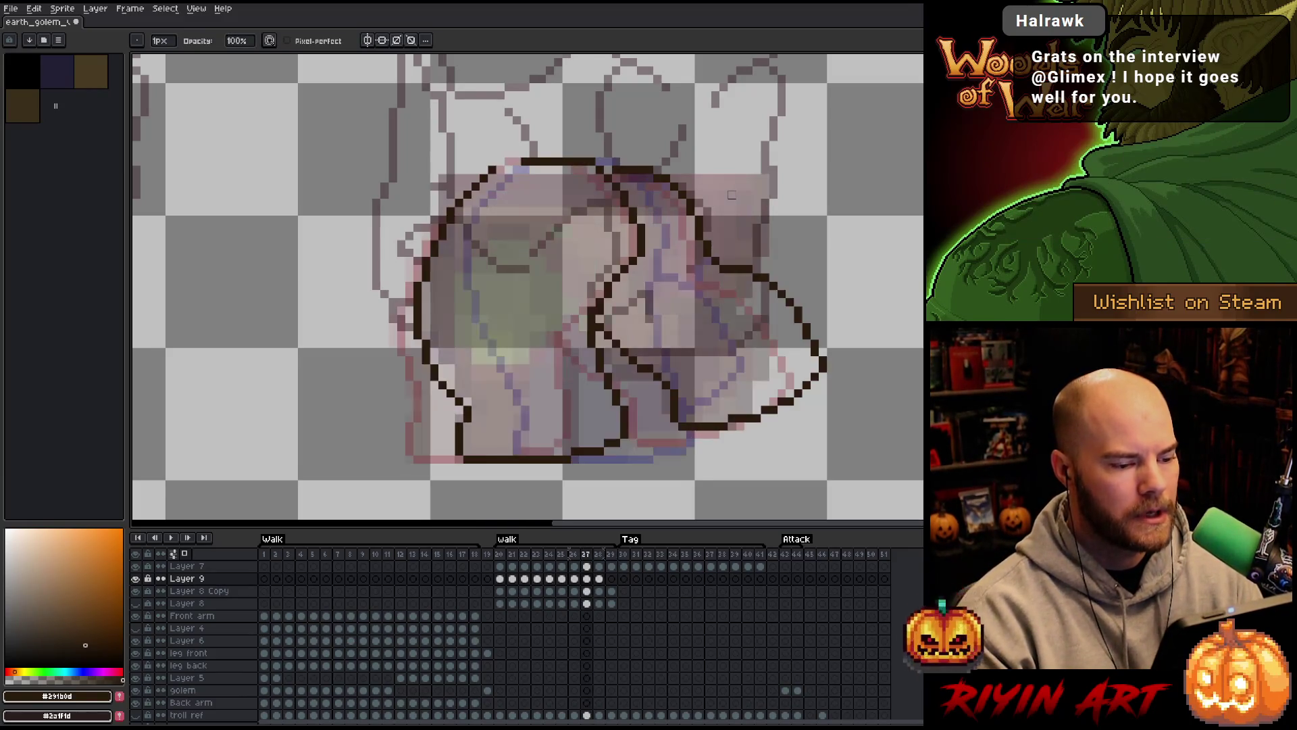
{"action": "key", "text": "Right"}
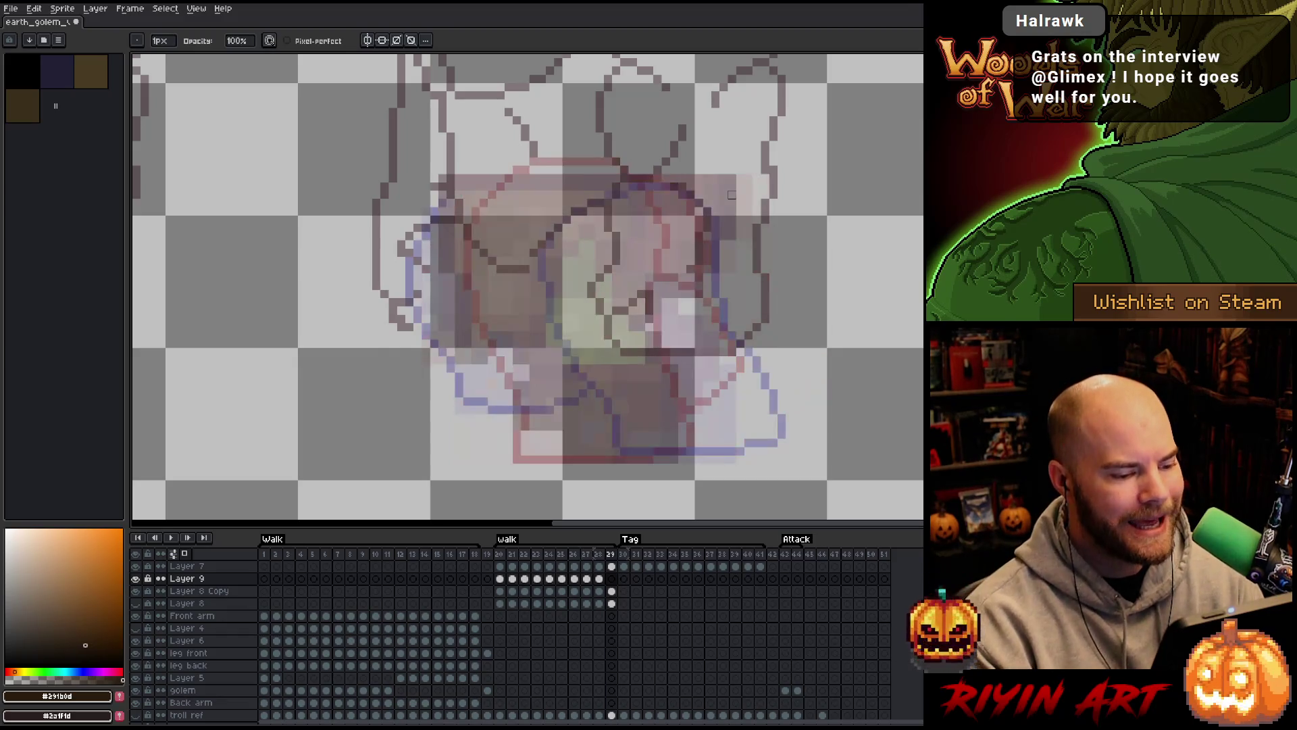
{"action": "key", "text": "Left"}
{"action": "key", "text": "Right"}
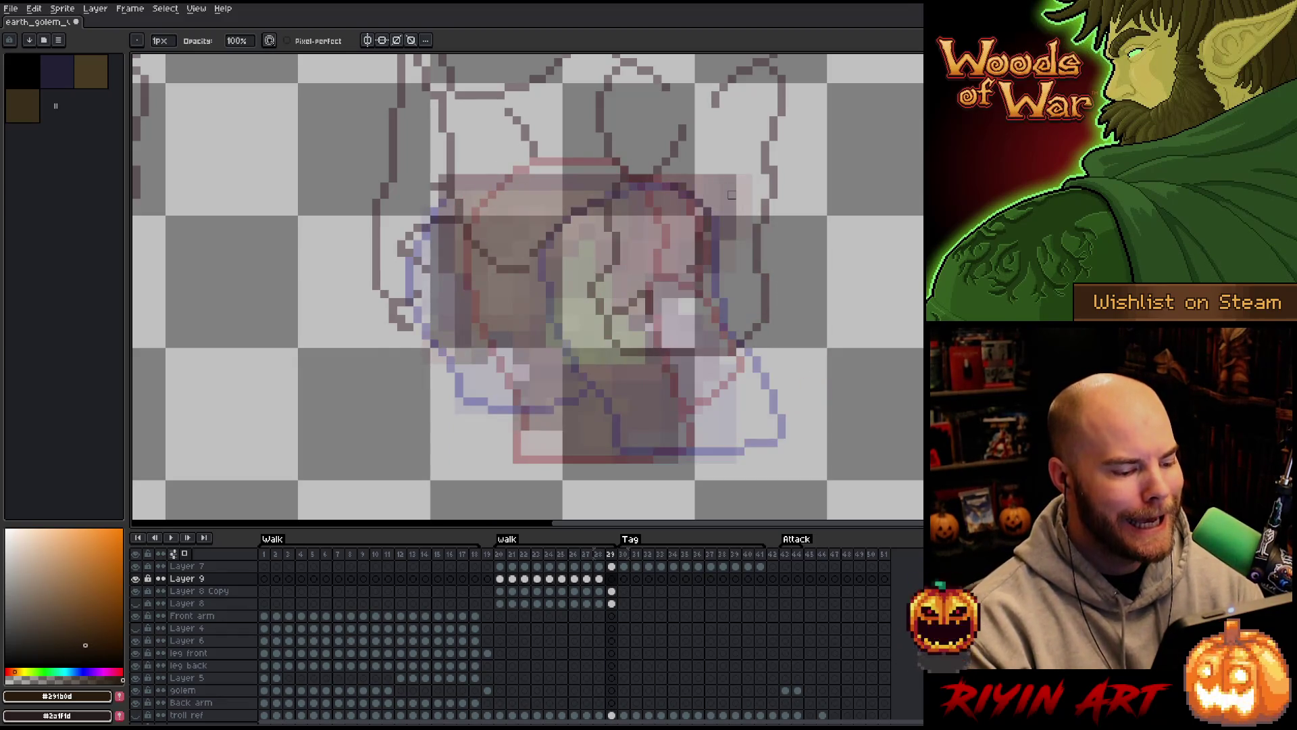
{"action": "key", "text": "Left"}
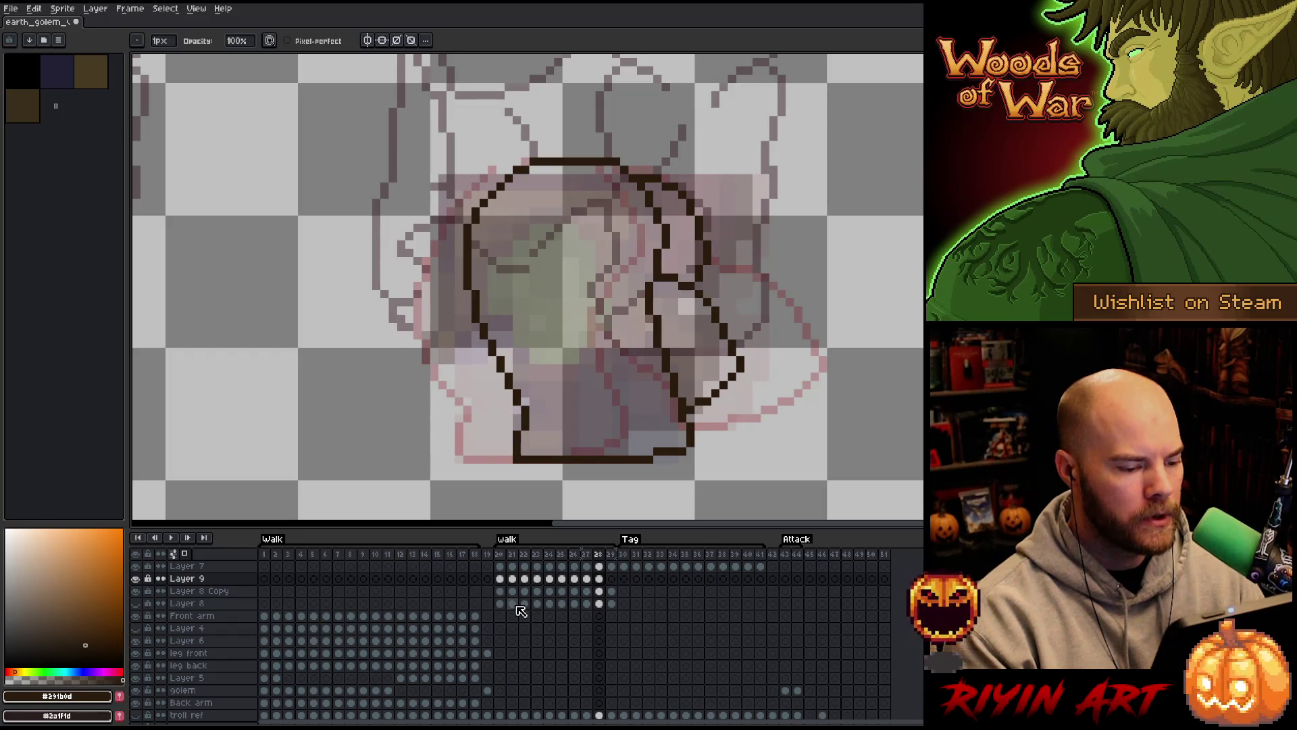
{"action": "left_click", "coordinate": [543, 579]}
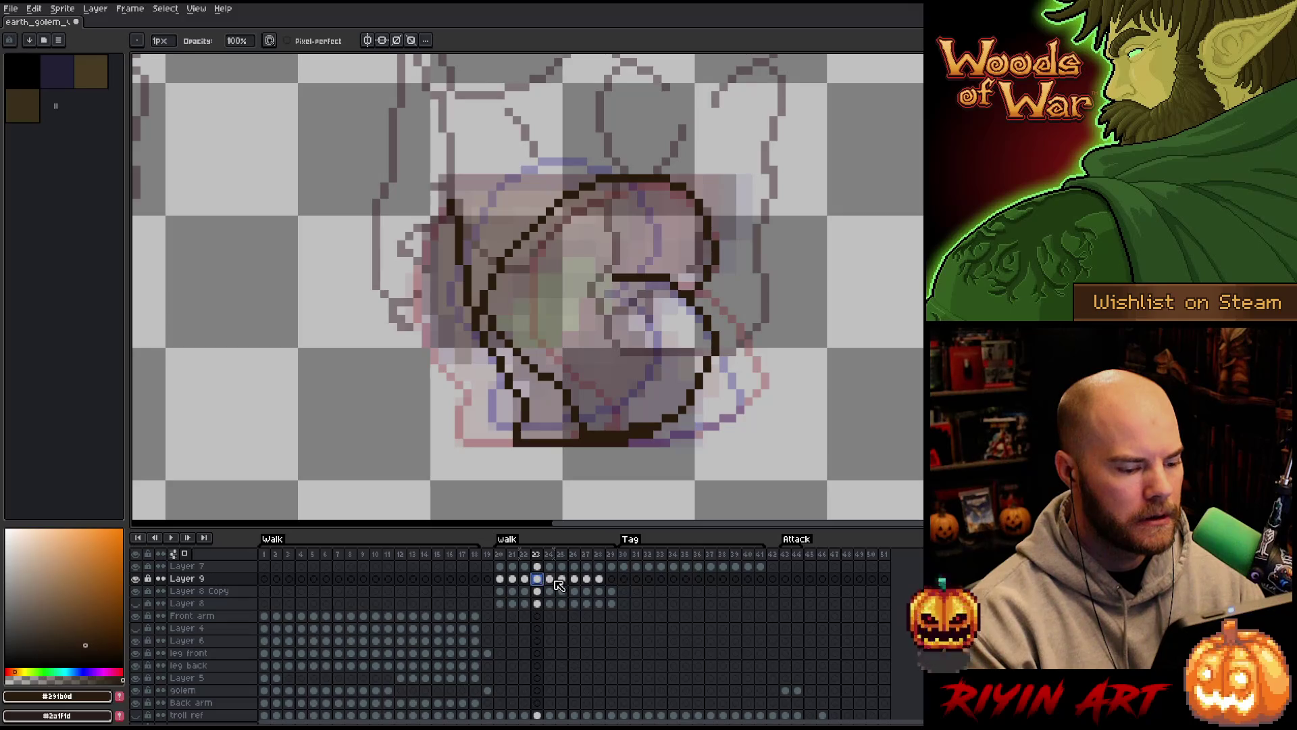
{"action": "key", "text": "Left"}
{"action": "left_click", "coordinate": [600, 579]}
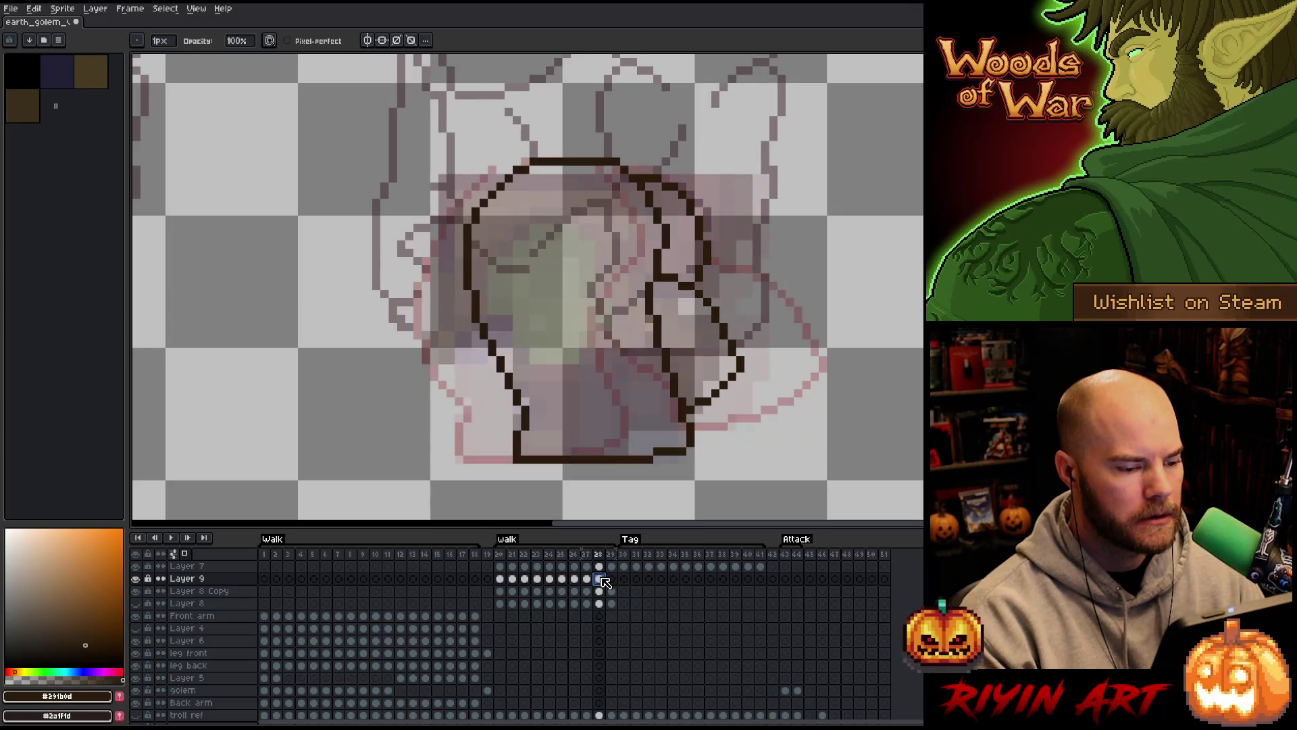
{"action": "left_click", "coordinate": [550, 580]}
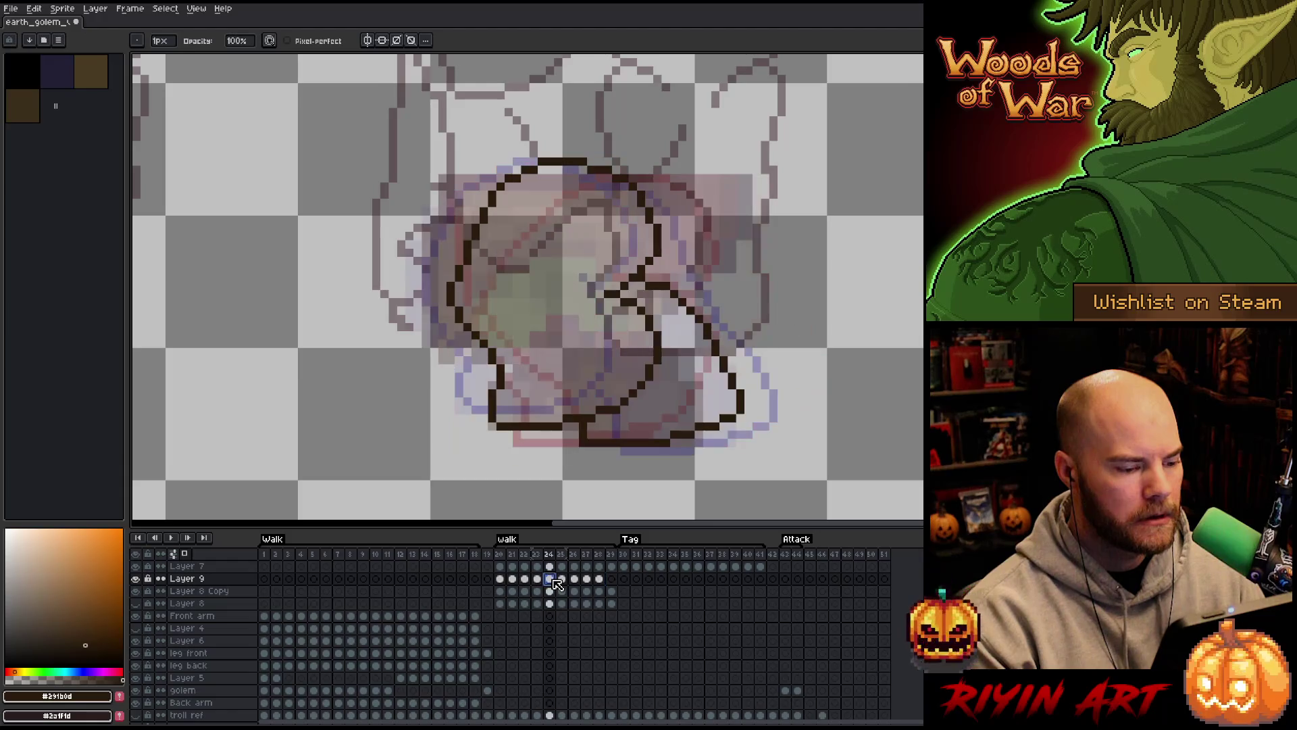
{"action": "left_click", "coordinate": [601, 581]}
{"action": "key", "text": "Left"}
{"action": "key", "text": "Right"}
{"action": "key", "text": "Left"}
{"action": "key", "text": "Right"}
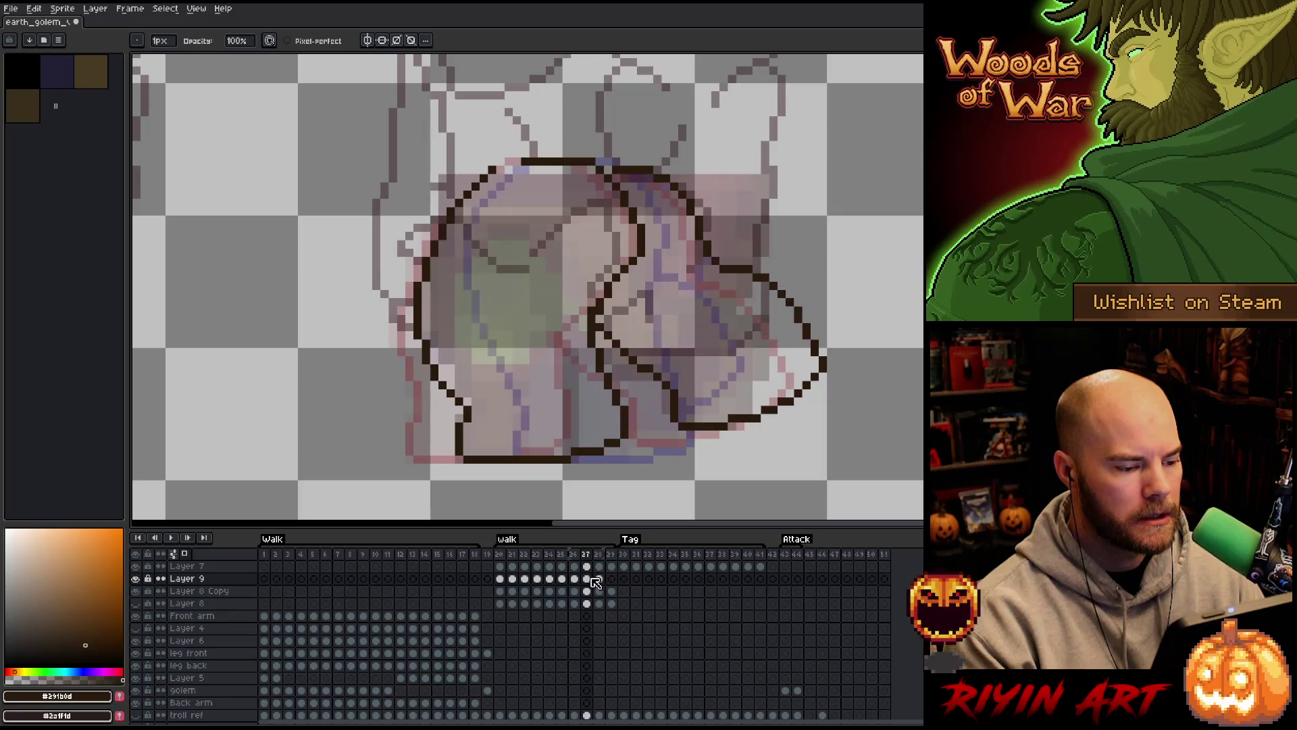
{"action": "key", "text": "Left"}
{"action": "key", "text": "Left"}
{"action": "key", "text": "Left"}
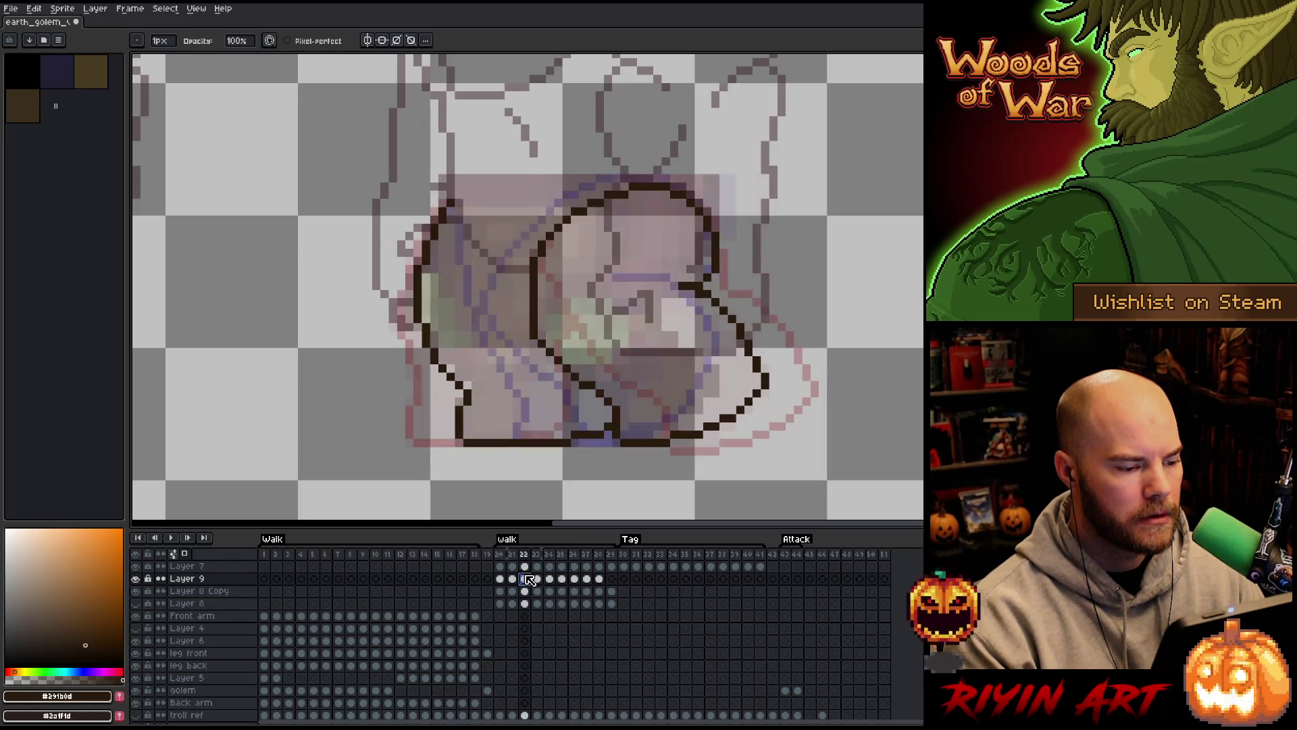
{"action": "left_click", "coordinate": [550, 579]}
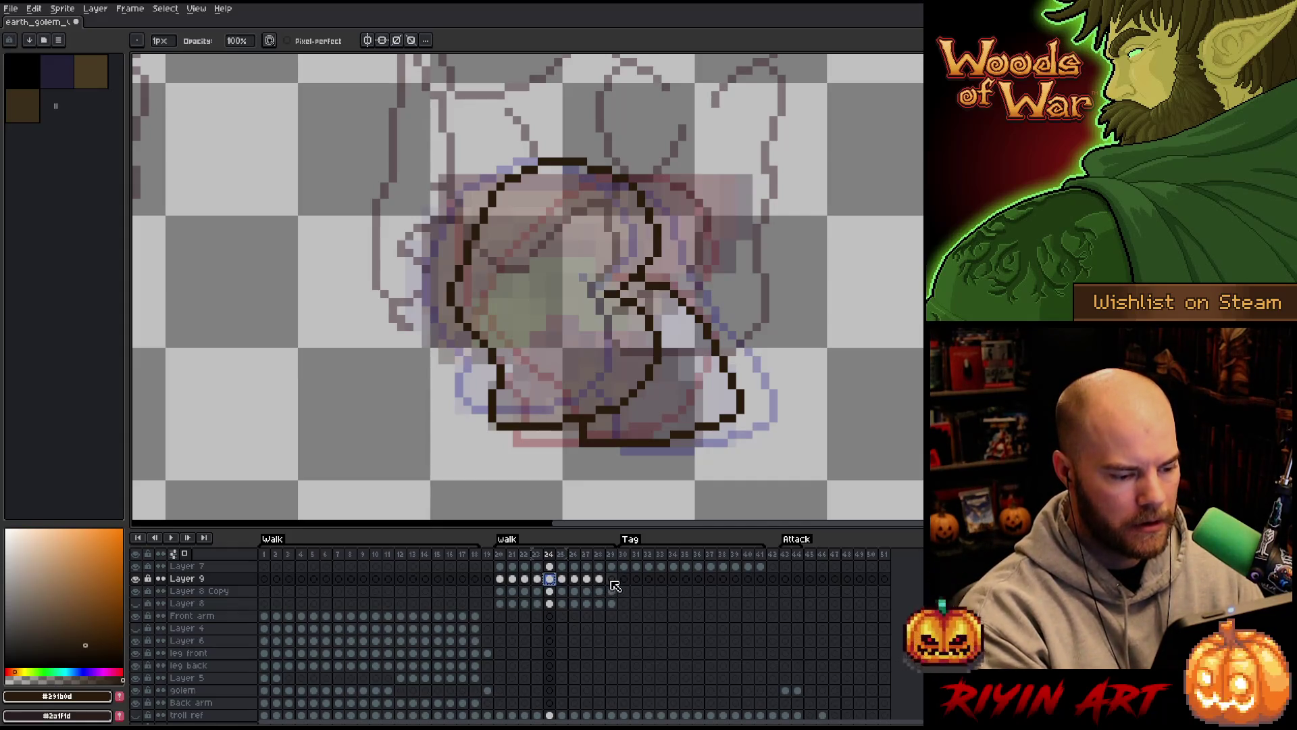
{"action": "key", "text": "Return"}
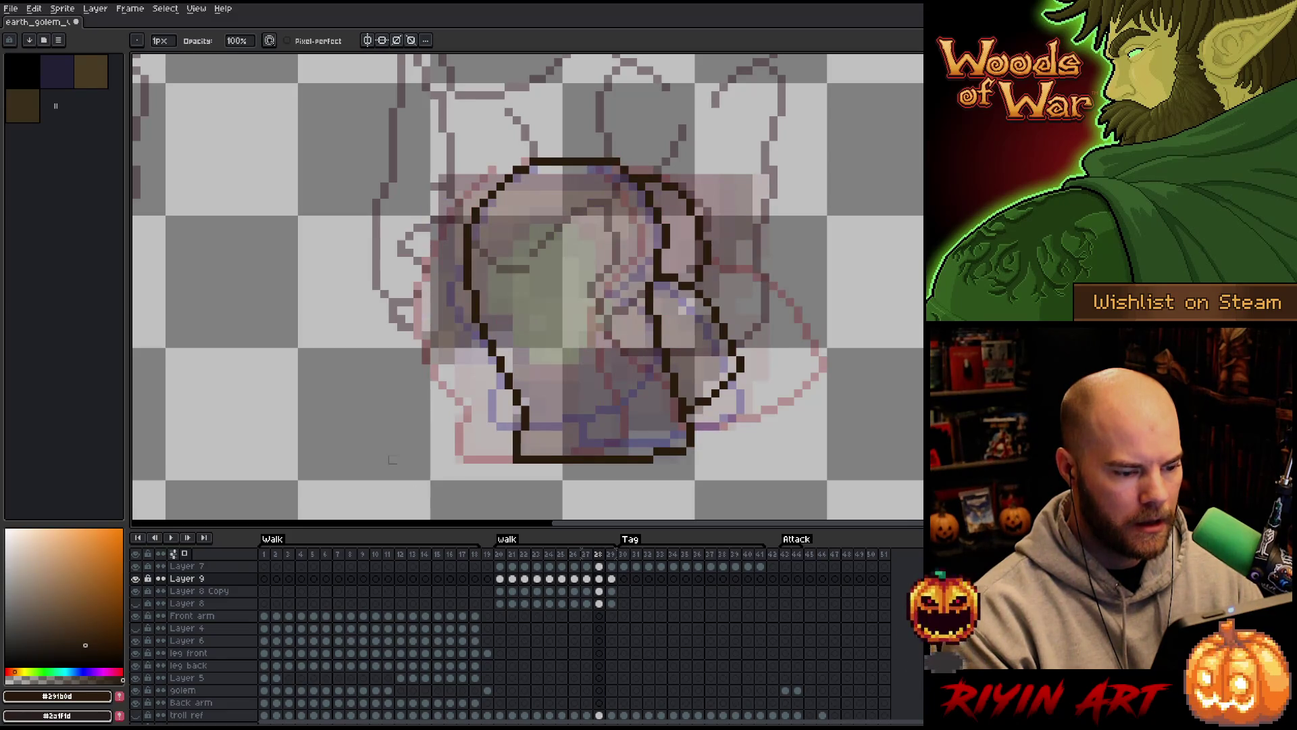
{"action": "key", "text": "Right"}
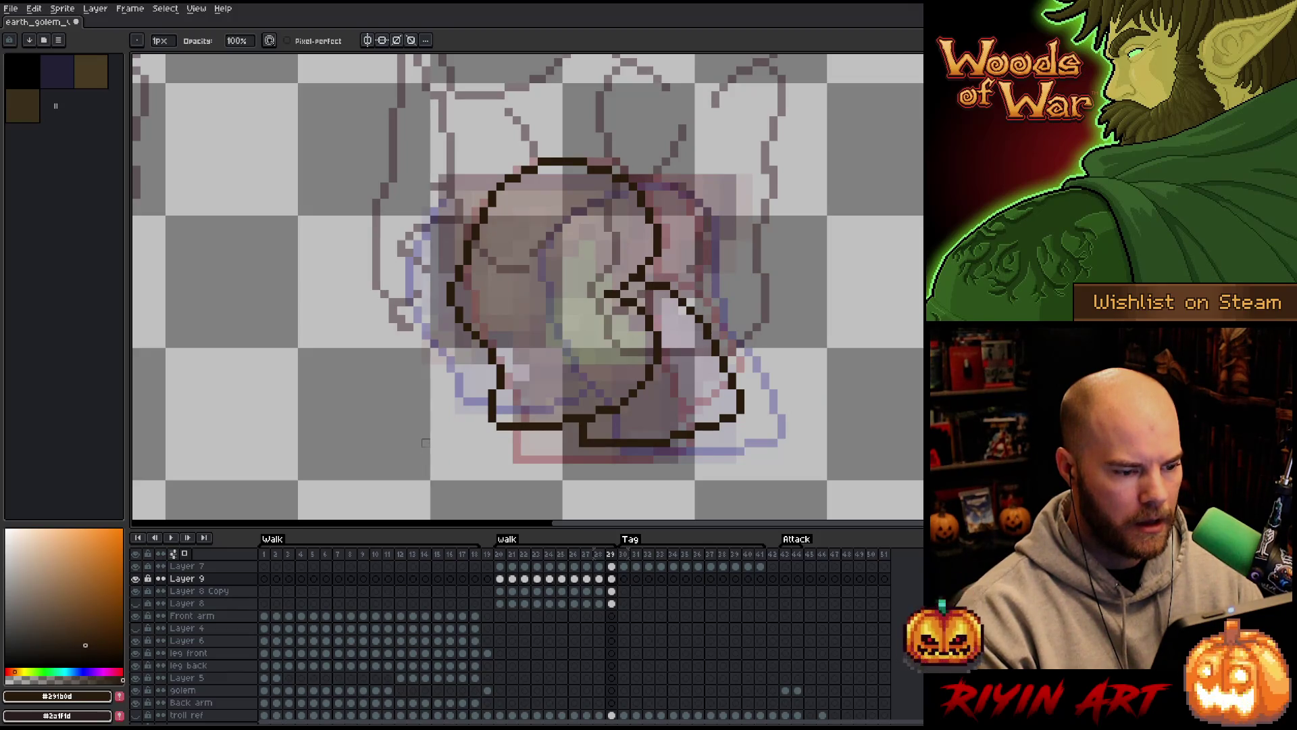
{"action": "key", "text": "m"}
{"action": "mouse_move", "coordinate": [641, 291]}
{"action": "left_mouse_down"}
{"action": "mouse_move", "coordinate": [703, 280]}
{"action": "mouse_move", "coordinate": [758, 432]}
{"action": "mouse_move", "coordinate": [588, 463]}
{"action": "mouse_move", "coordinate": [593, 430]}
{"action": "left_mouse_up"}
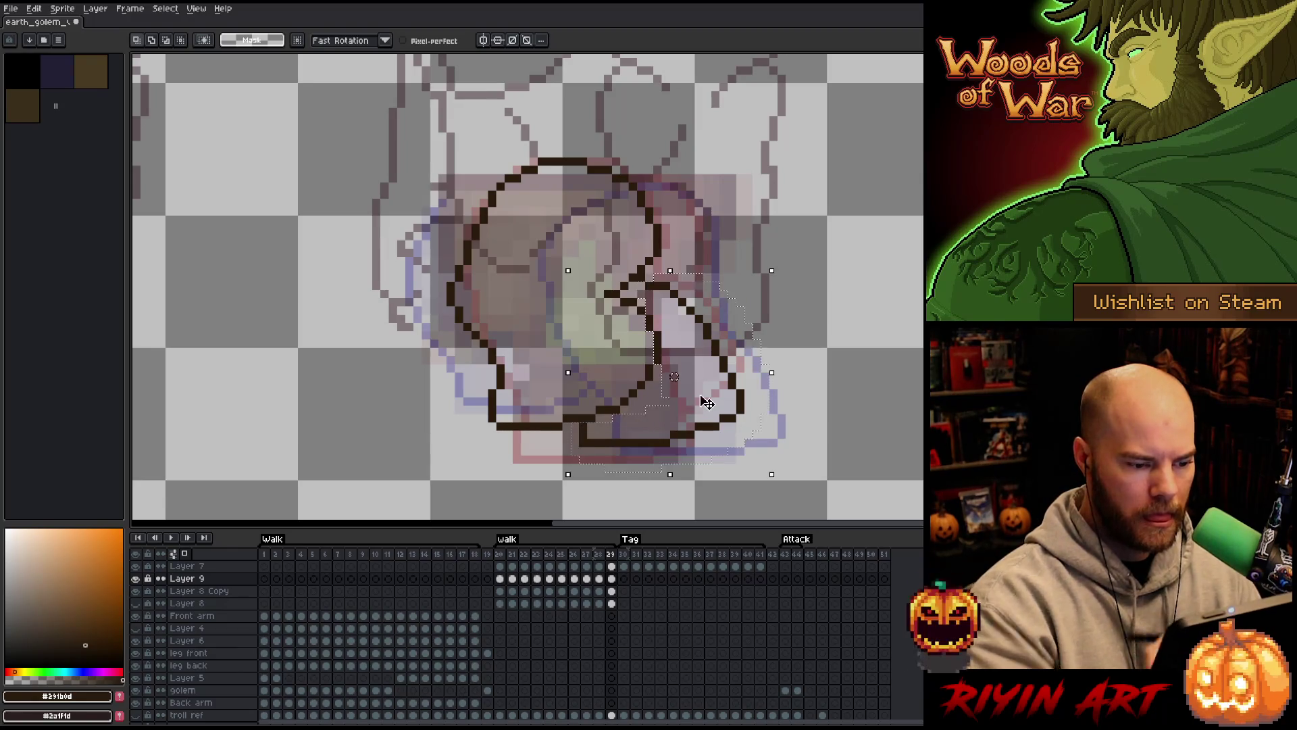
Shift the selected outline down two pixels, commit it, and return to the Pencil
{"action": "key", "text": "Down"}
{"action": "key", "text": "Down"}
{"action": "key", "text": "Return"}
{"action": "key", "text": "ctrl+d"}
{"action": "key", "text": "b"}
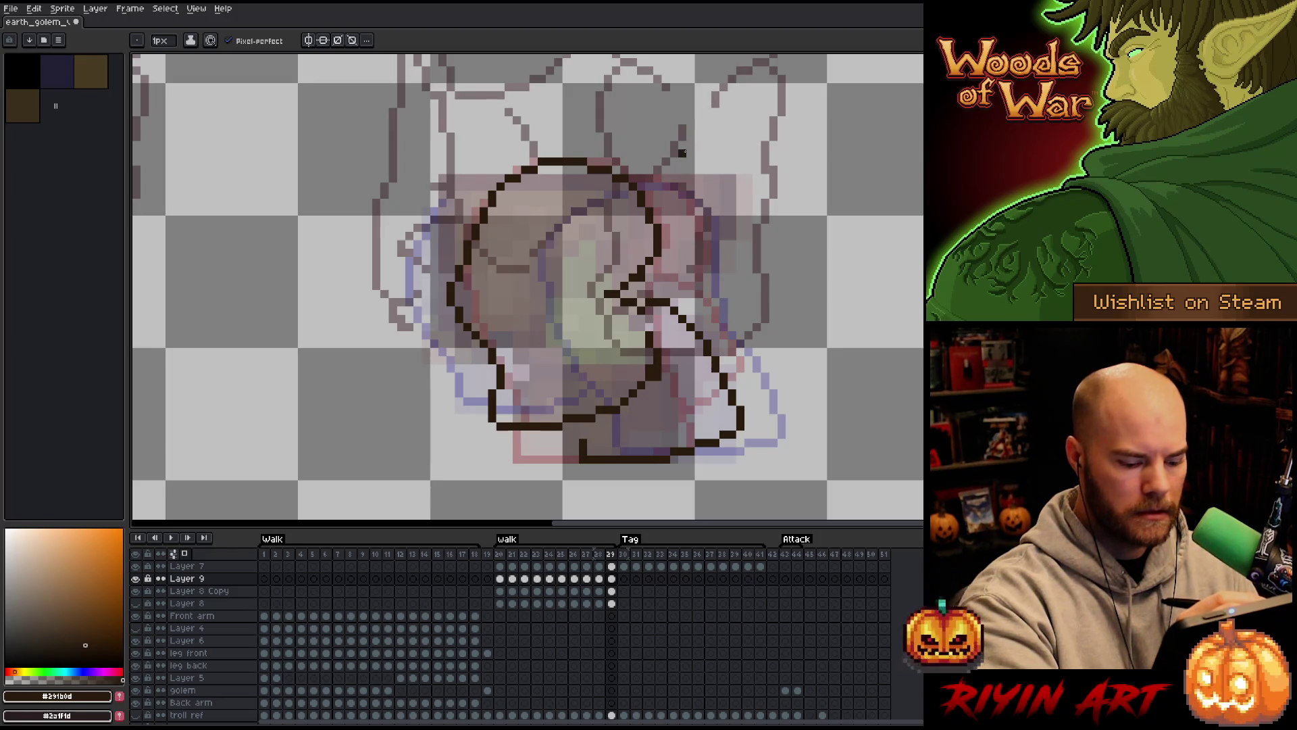
Compare neighbouring walk frames and lasso the lower-right leg section
{"action": "key", "text": "Left"}
{"action": "key", "text": "Right"}
{"action": "key", "text": "Right"}
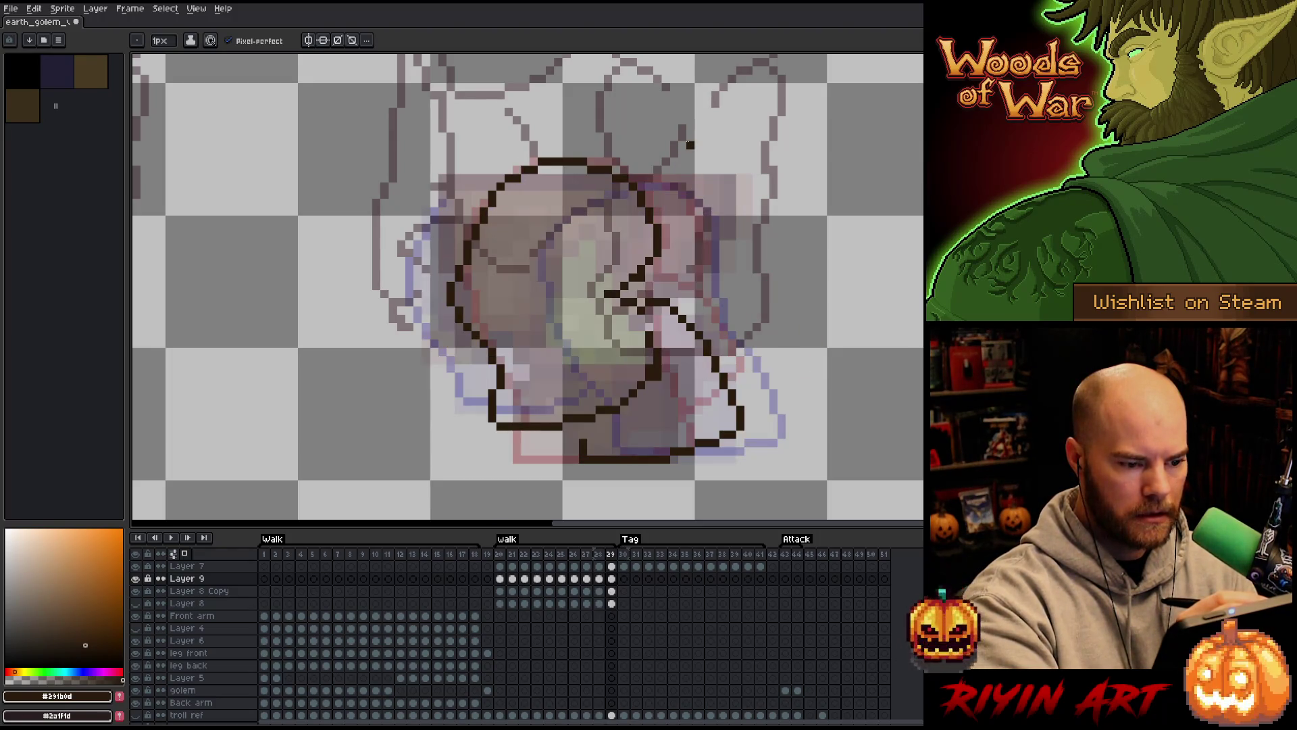
{"action": "key", "text": "Right"}
{"action": "key", "text": "Left"}
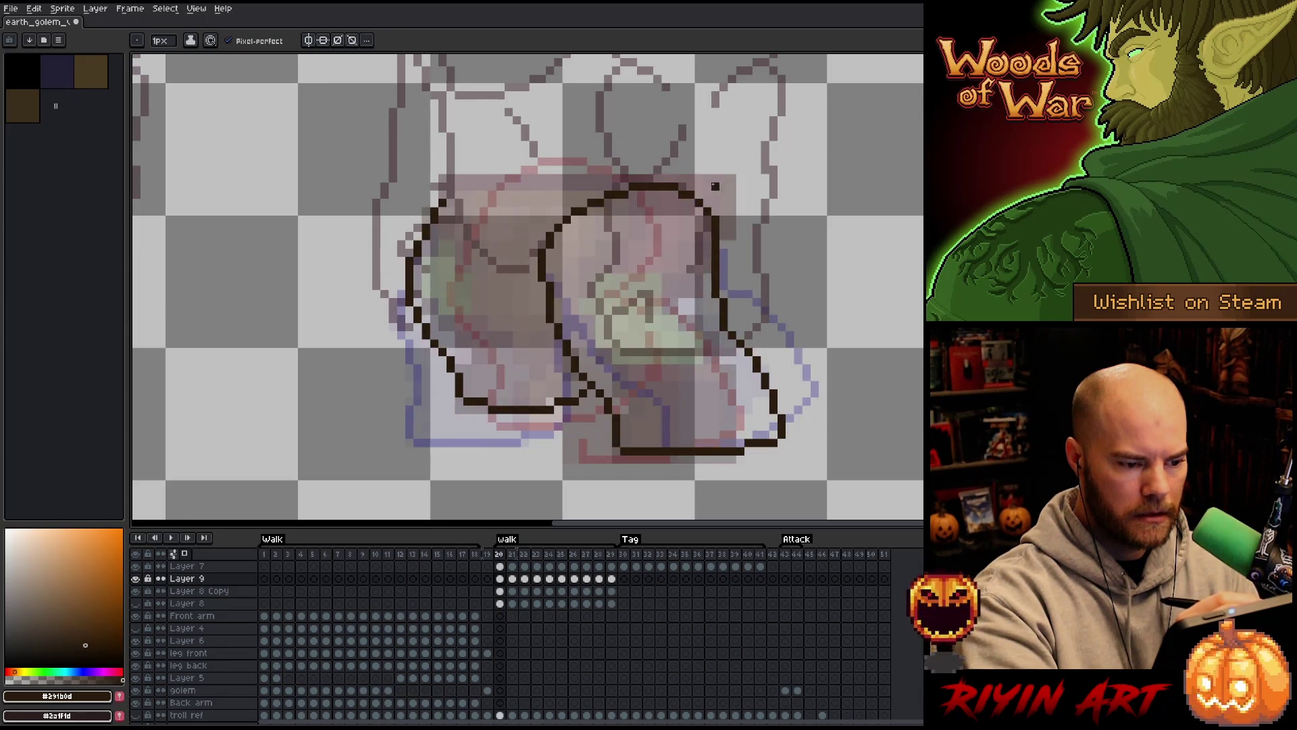
{"action": "mouse_move", "coordinate": [814, 424]}
{"action": "left_mouse_down"}
{"action": "mouse_move", "coordinate": [753, 323]}
{"action": "mouse_move", "coordinate": [619, 331]}
{"action": "mouse_move", "coordinate": [589, 405]}
{"action": "mouse_move", "coordinate": [618, 485]}
{"action": "left_mouse_up"}
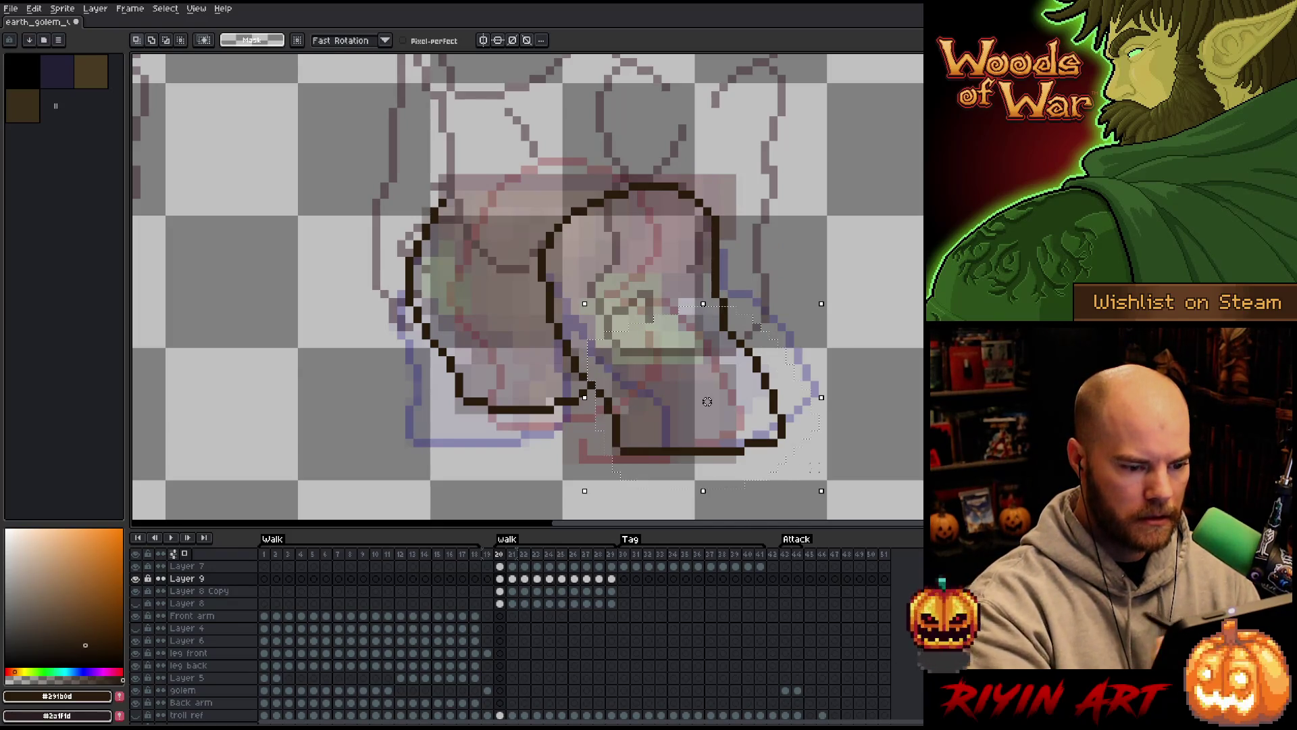
On frame 29, nudge the lassoed leg outline right and down, then reposition and commit it
{"action": "key", "text": "Left"}
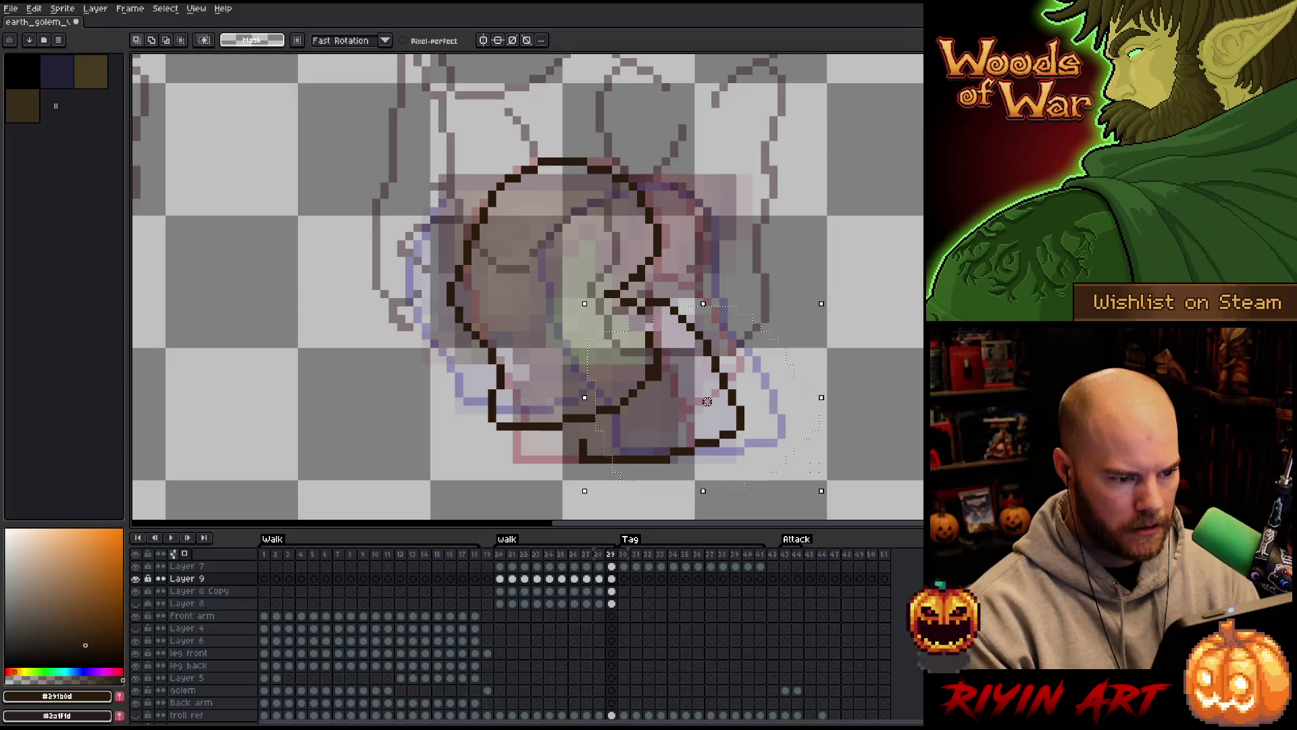
{"action": "key", "text": "Right"}
{"action": "key", "text": "Right"}
{"action": "key", "text": "Right"}
{"action": "key", "text": "Down"}
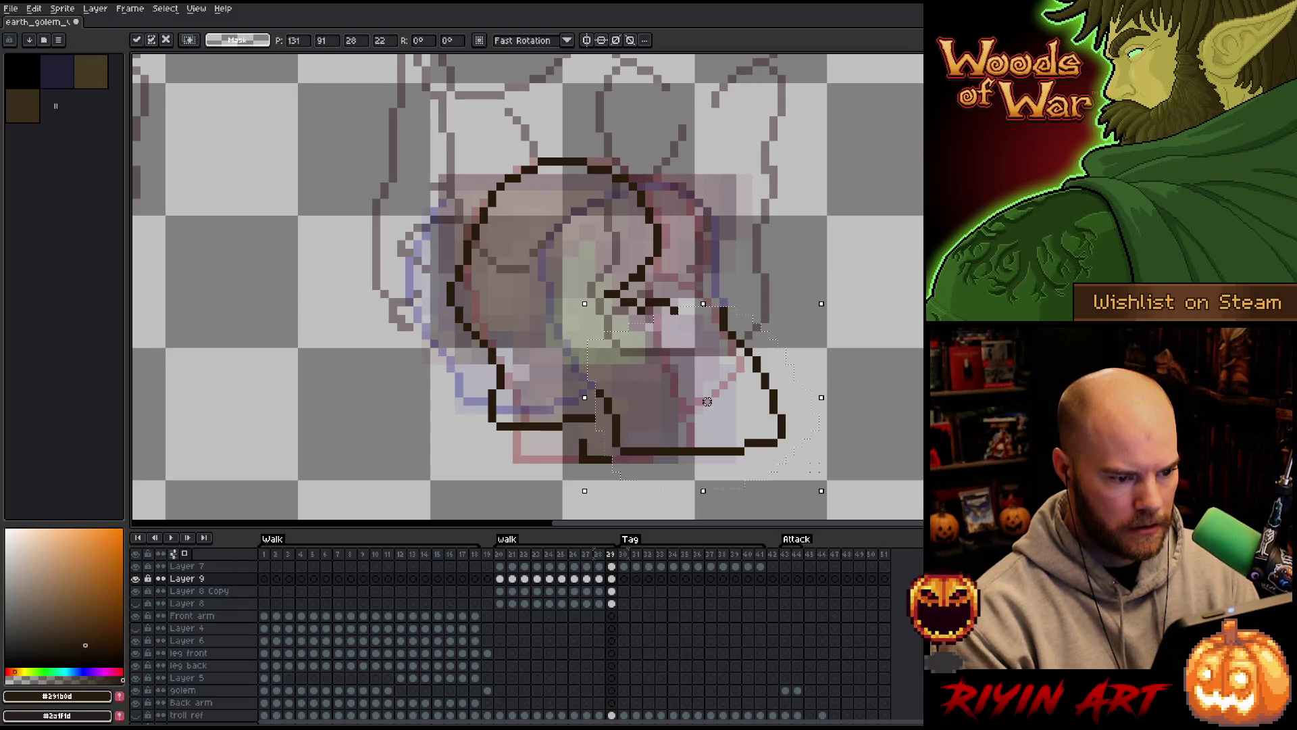
{"action": "left_click_drag", "start_coordinate": [707, 401], "coordinate": [674, 409]}
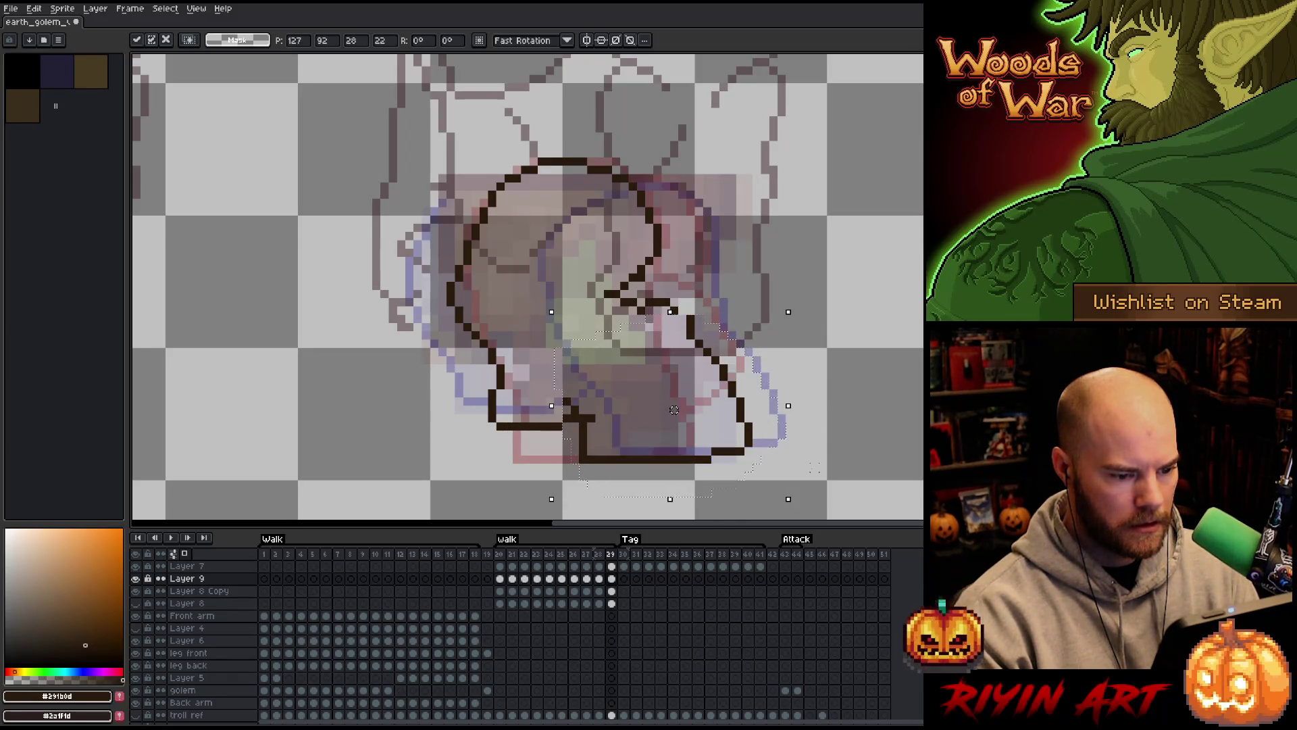
{"action": "key", "text": "period"}
{"action": "key", "text": "period"}
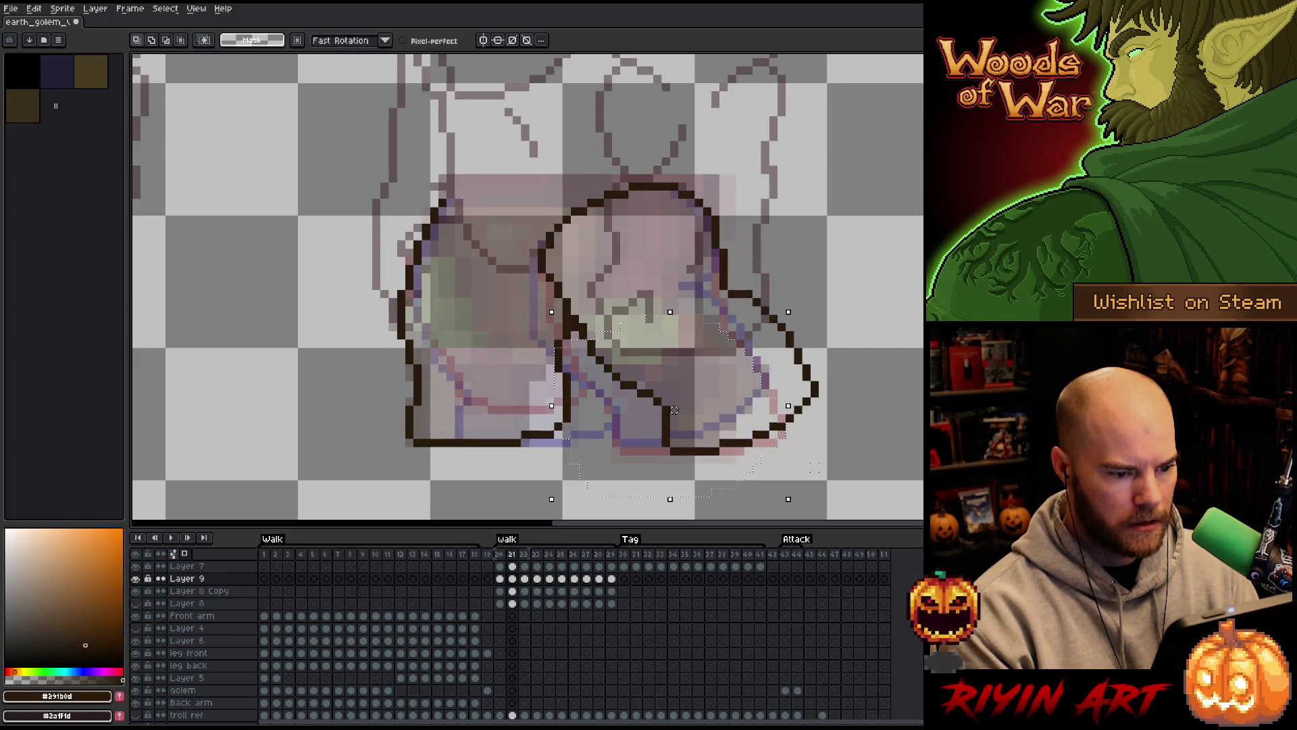
Undo a stray lasso on frame 20, then lasso the lower-right leg outline on frame 21
{"action": "key", "text": "Left"}
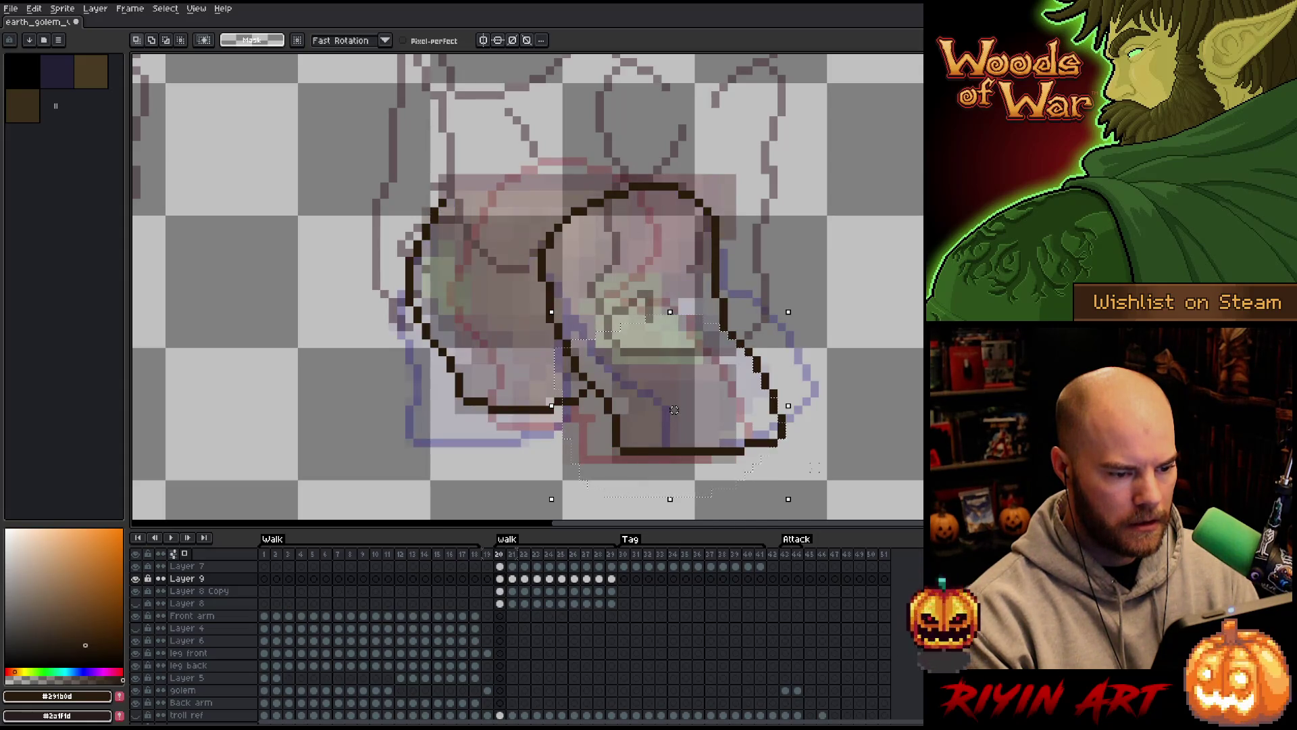
{"action": "key", "text": "ctrl+d"}
{"action": "mouse_move", "coordinate": [840, 424]}
{"action": "left_mouse_down"}
{"action": "mouse_move", "coordinate": [756, 328]}
{"action": "mouse_move", "coordinate": [703, 368]}
{"action": "mouse_move", "coordinate": [615, 398]}
{"action": "left_mouse_up"}
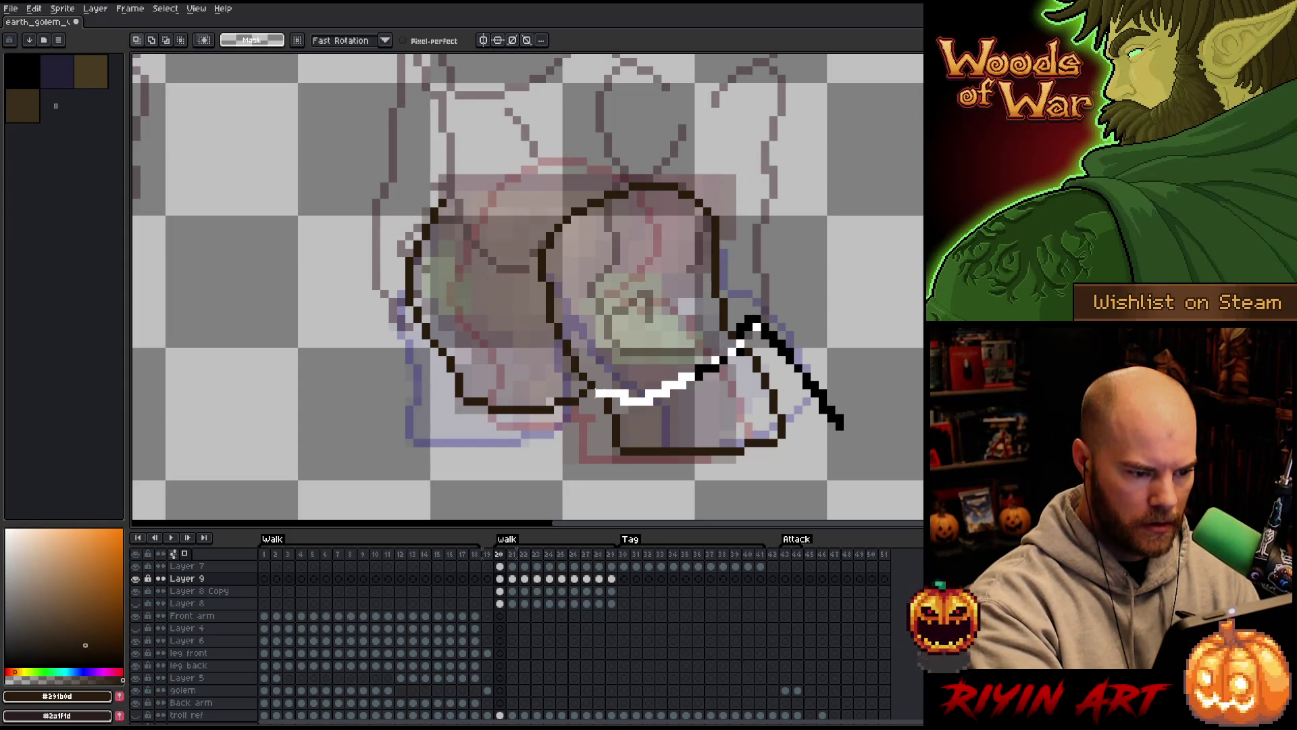
{"action": "key", "text": "ctrl+z"}
{"action": "key", "text": "ctrl+z"}
{"action": "key", "text": "ctrl+z"}
{"action": "key", "text": "ctrl+z"}
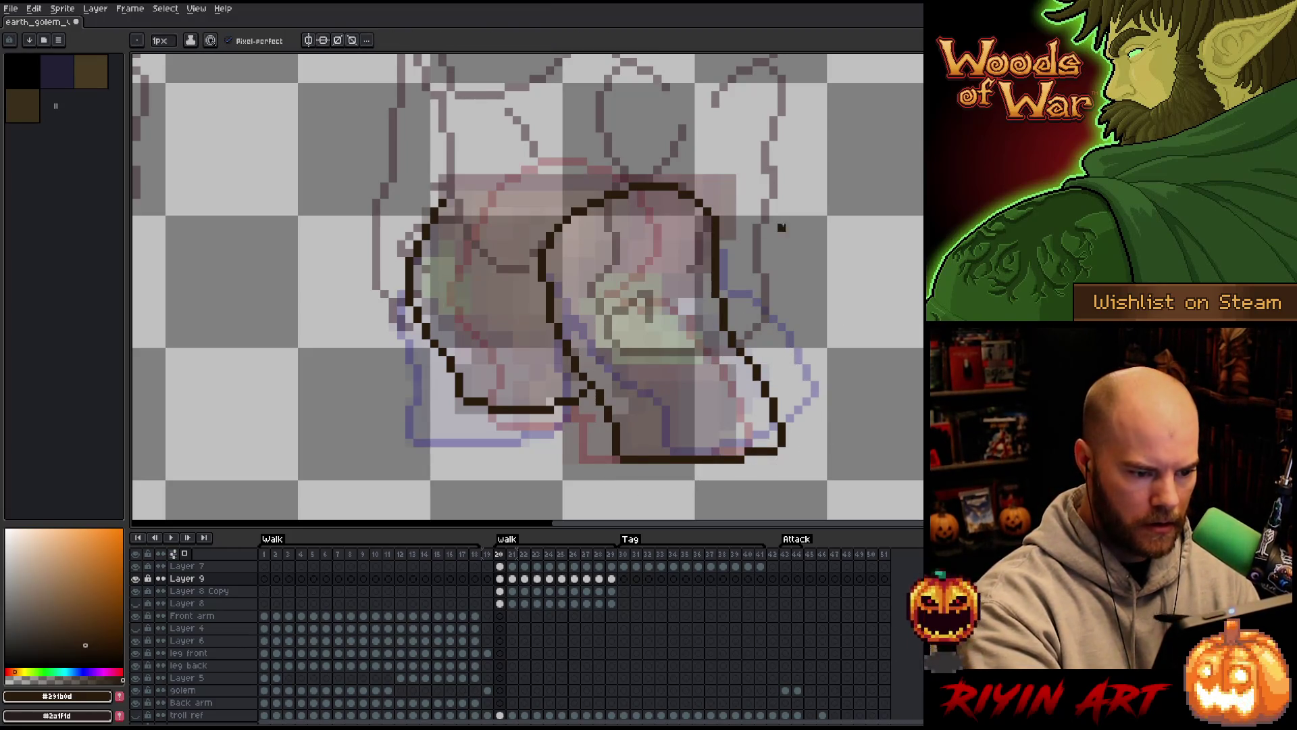
{"action": "key", "text": "period"}
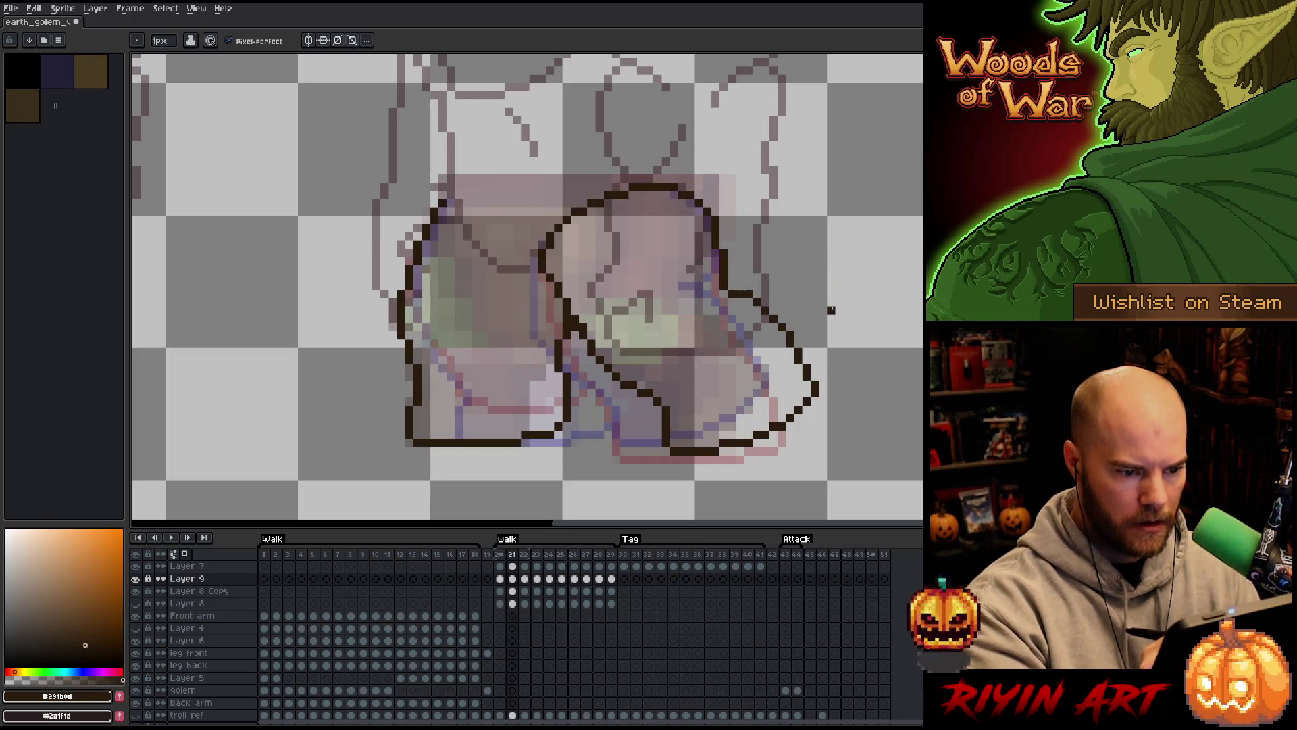
{"action": "mouse_move", "coordinate": [857, 421]}
{"action": "left_mouse_down"}
{"action": "mouse_move", "coordinate": [784, 300]}
{"action": "mouse_move", "coordinate": [730, 275]}
{"action": "left_mouse_up"}
{"action": "mouse_move", "coordinate": [777, 227]}
{"action": "left_mouse_down"}
{"action": "mouse_move", "coordinate": [703, 236]}
{"action": "mouse_move", "coordinate": [650, 283]}
{"action": "mouse_move", "coordinate": [642, 325]}
{"action": "mouse_move", "coordinate": [658, 368]}
{"action": "mouse_move", "coordinate": [581, 332]}
{"action": "mouse_move", "coordinate": [690, 506]}
{"action": "mouse_move", "coordinate": [690, 459]}
{"action": "mouse_move", "coordinate": [852, 412]}
{"action": "mouse_move", "coordinate": [801, 196]}
{"action": "mouse_move", "coordinate": [811, 424]}
{"action": "left_mouse_up"}
{"action": "left_click", "coordinate": [811, 424]}
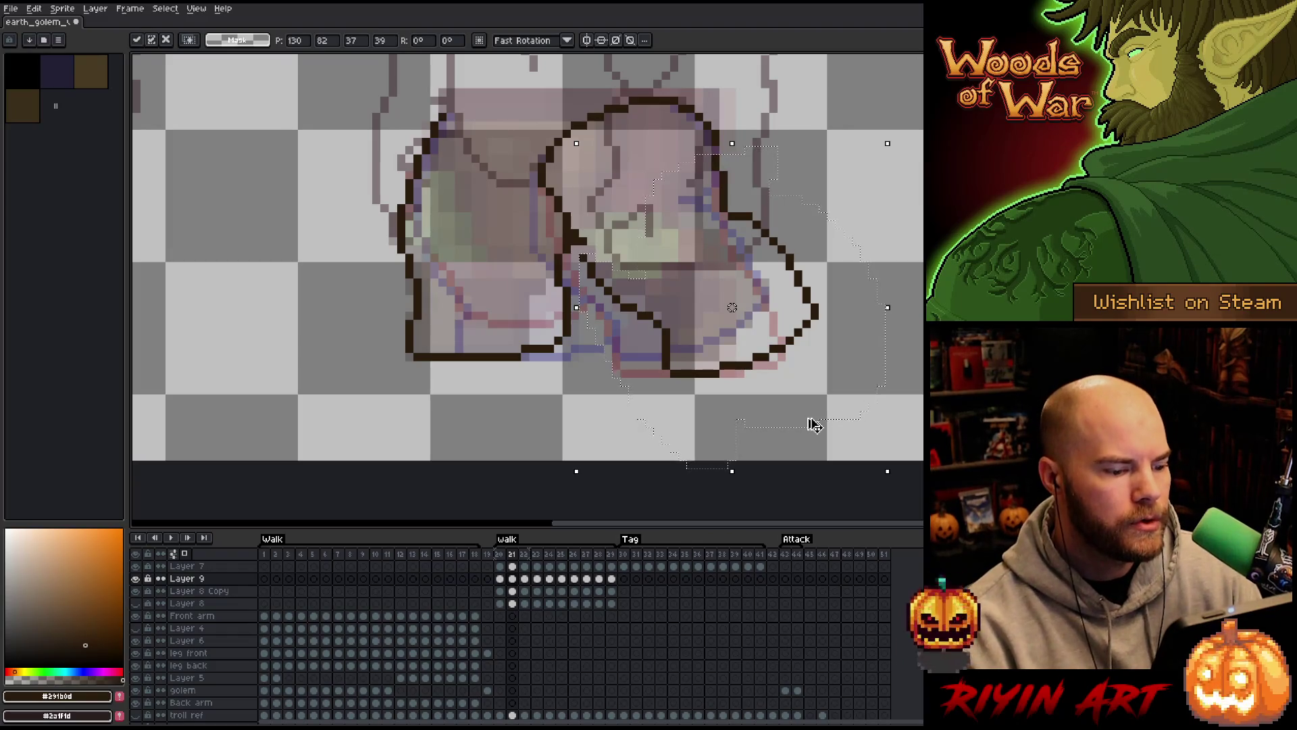
Step through the walk frames, then play and stop the walk animation preview
{"action": "key", "text": "b"}
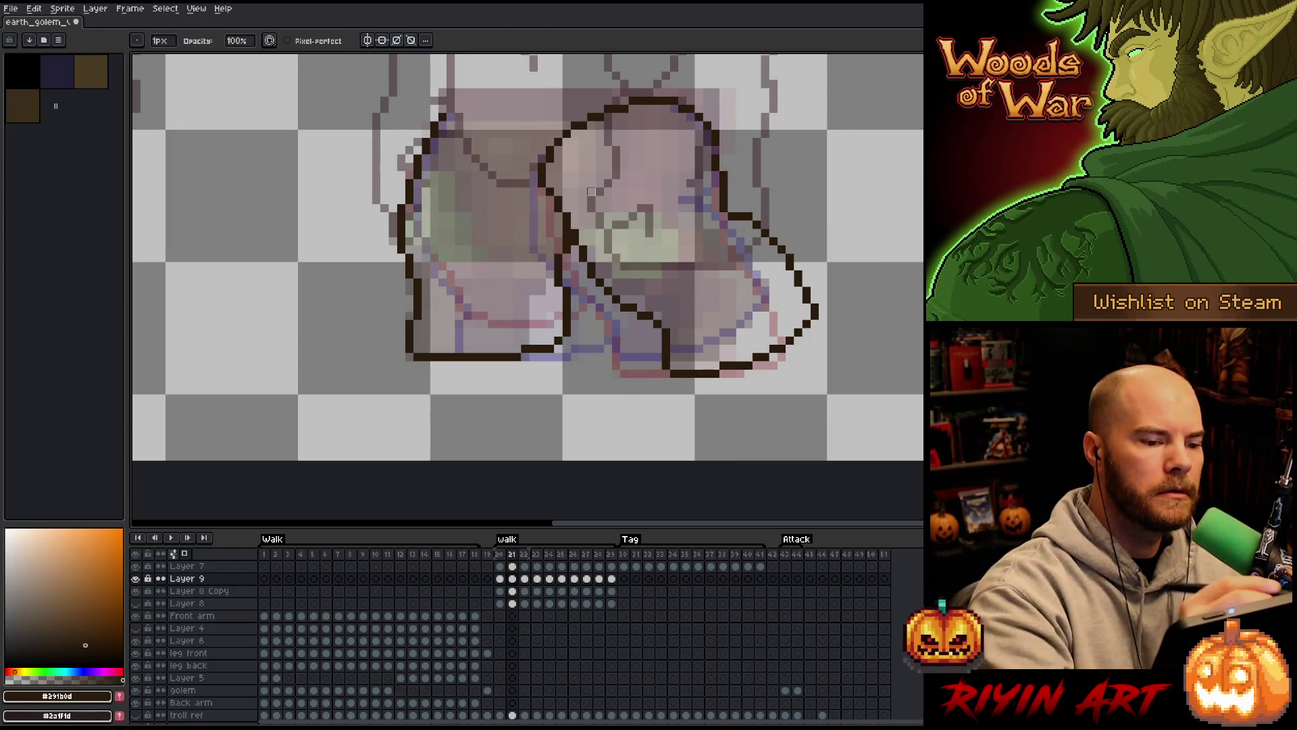
{"action": "scroll", "coordinate": [705, 216], "scroll_direction": "up", "scroll_amount": 2}
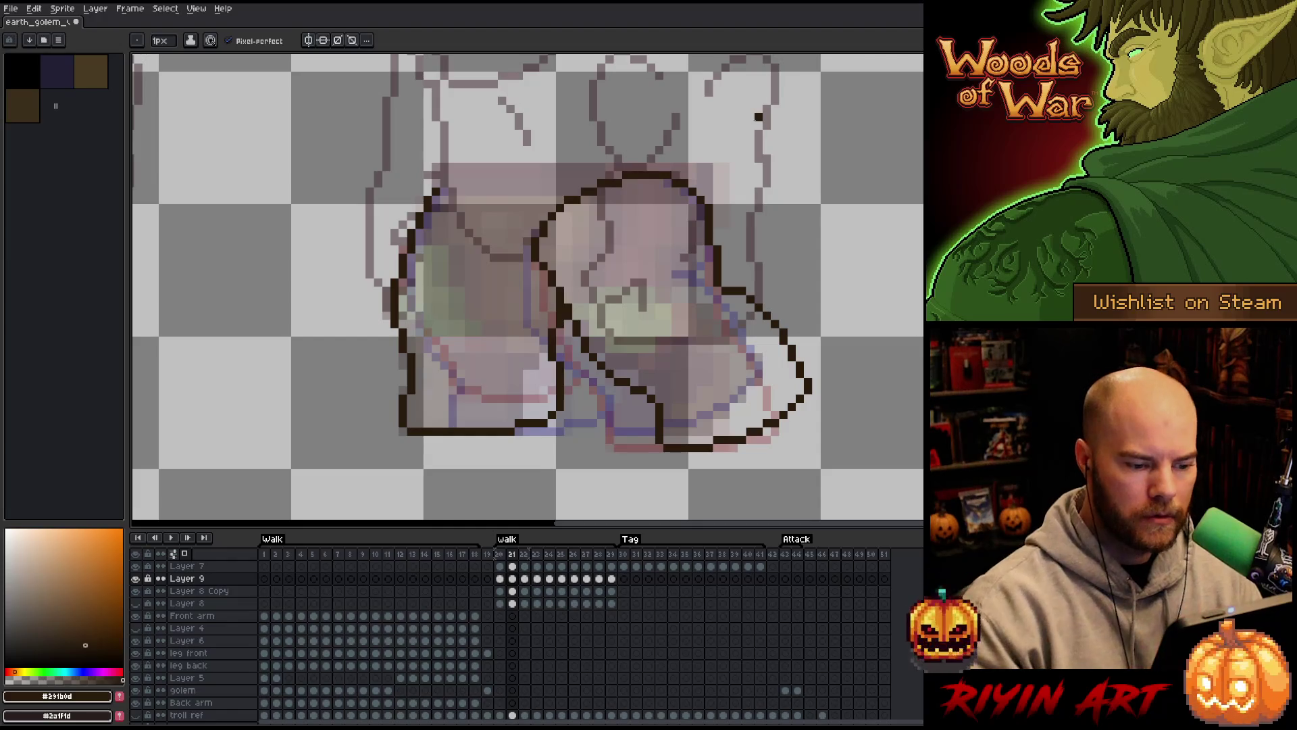
{"action": "key", "text": "period"}
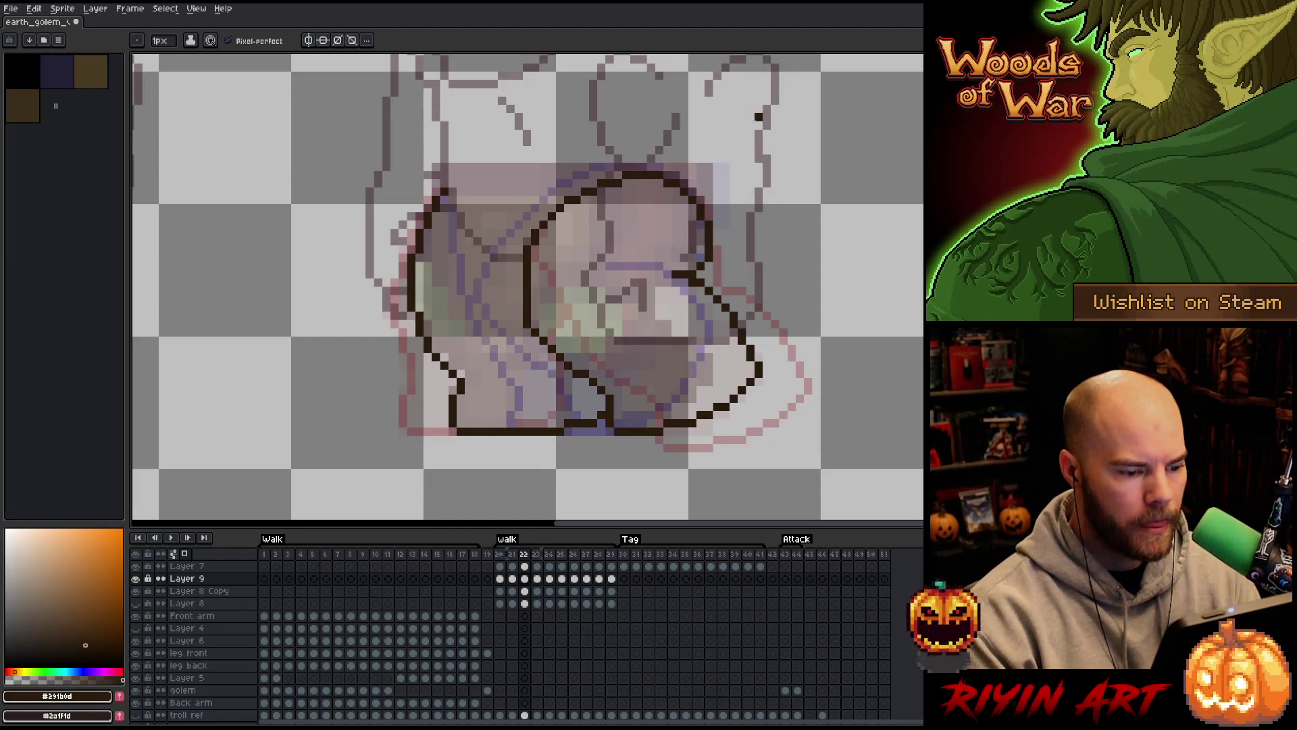
{"action": "key", "text": "period"}
{"action": "key", "text": "period"}
{"action": "key", "text": "period"}
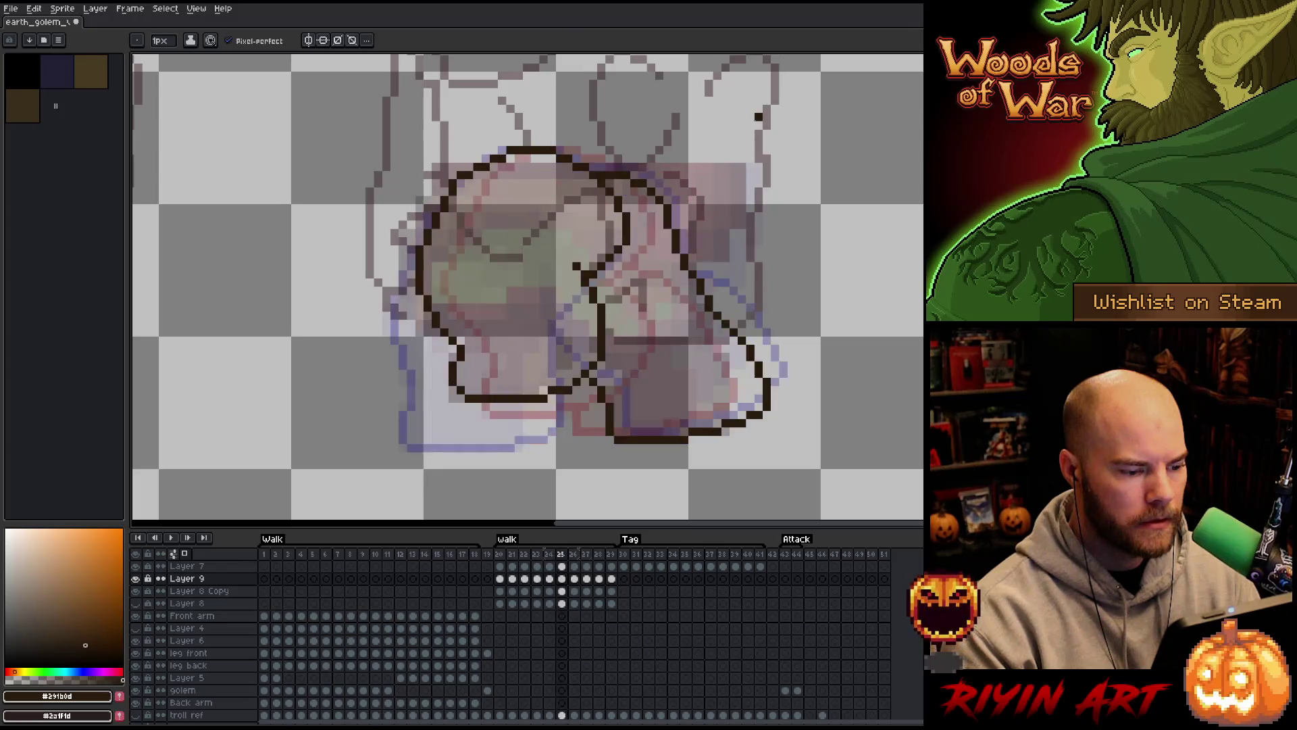
{"action": "key", "text": "Return"}
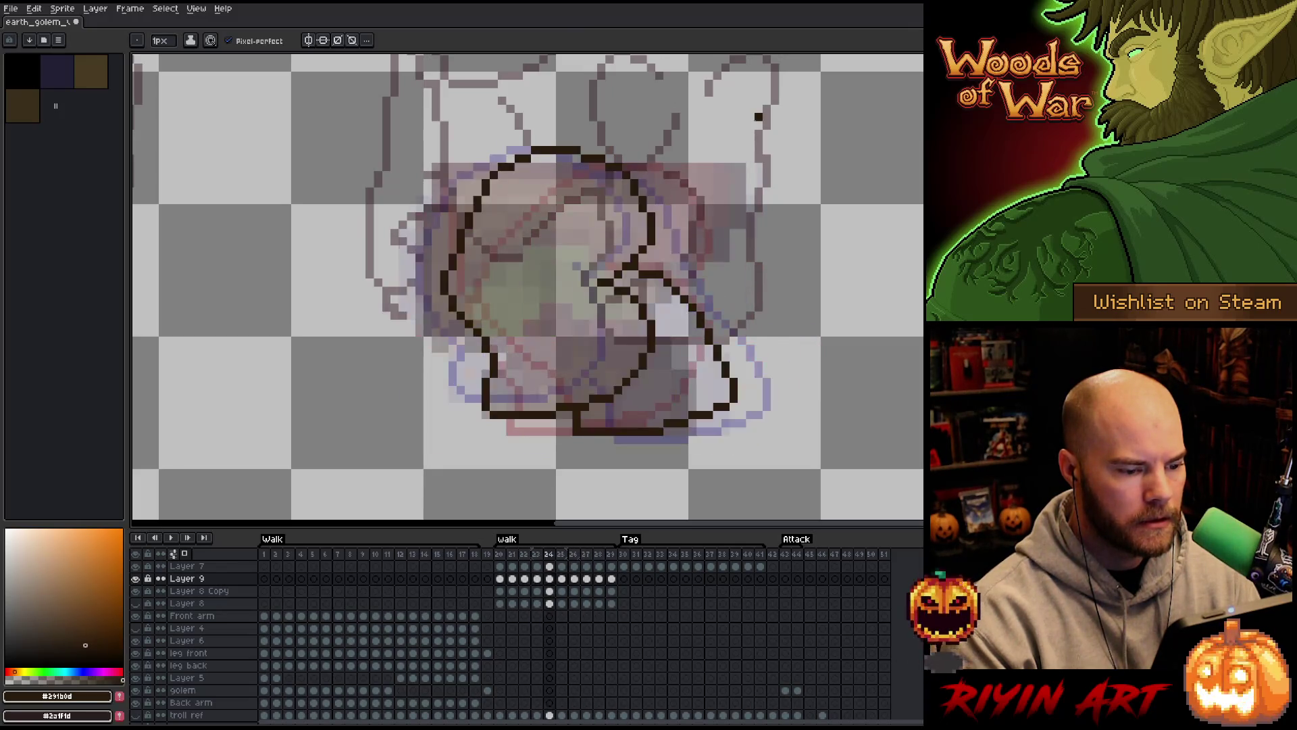
{"action": "key", "text": "Return"}
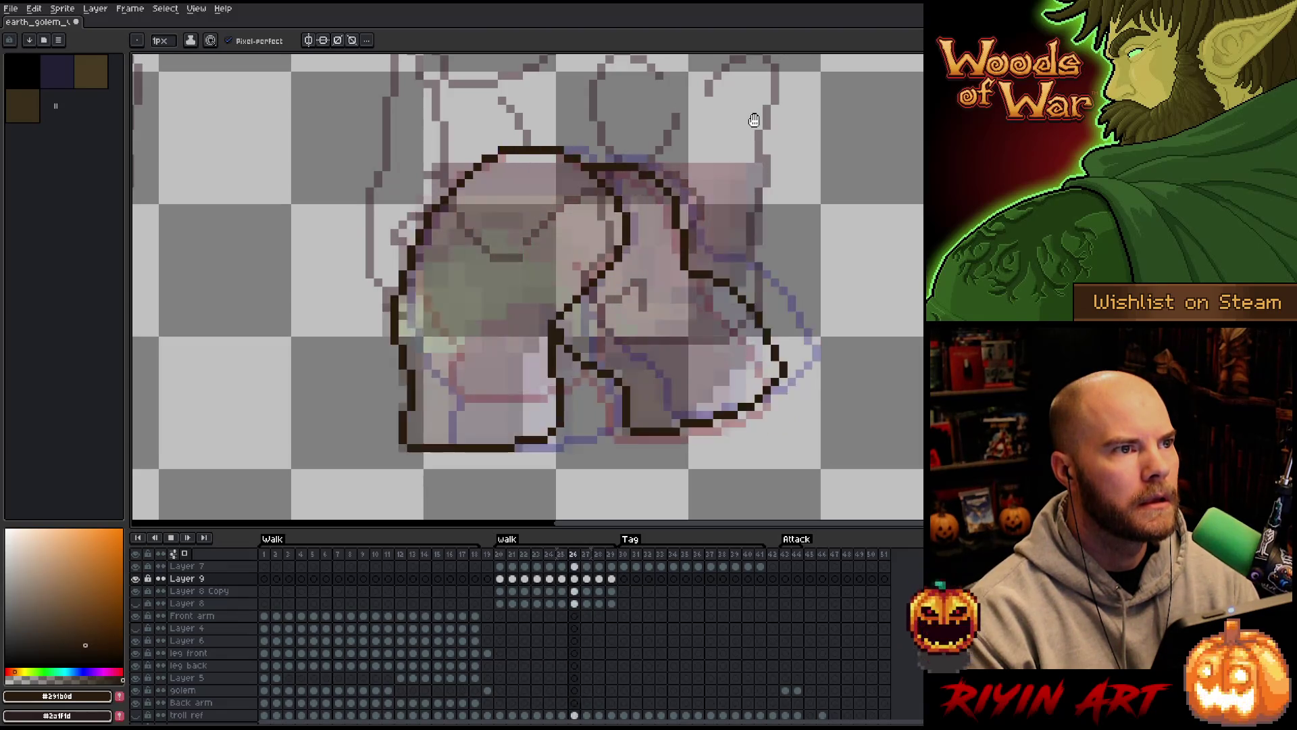
{"action": "key", "text": "Return"}
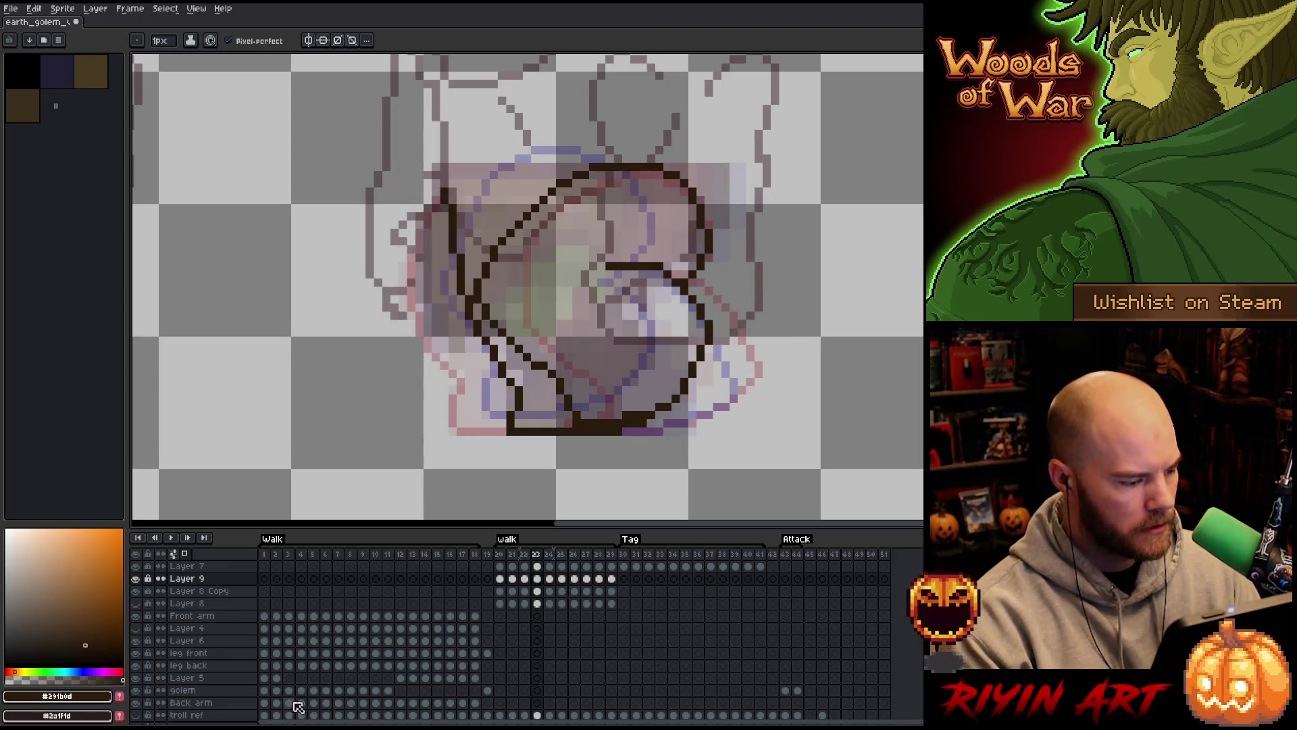
Hide Layer 8 Copy and compare frames 28 and 29 with the colour reference toggled
{"action": "left_click", "coordinate": [137, 592]}
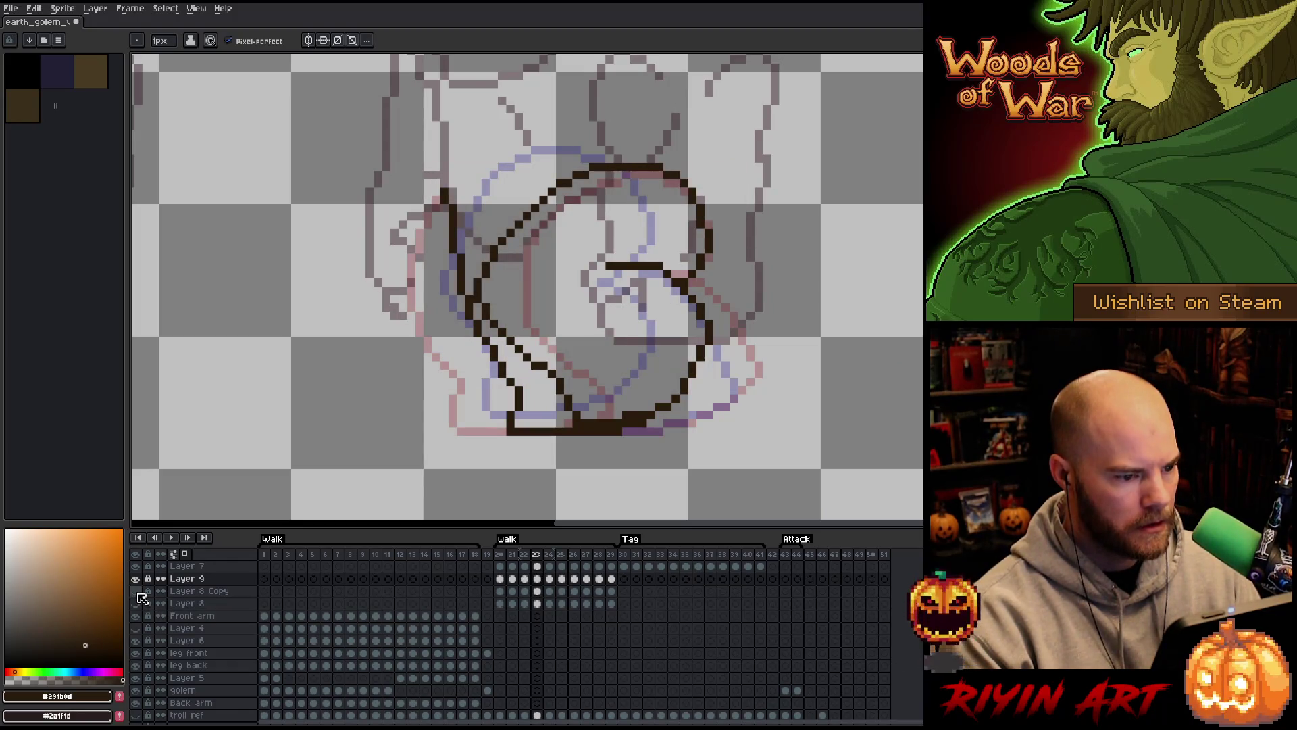
{"action": "left_click", "coordinate": [613, 554]}
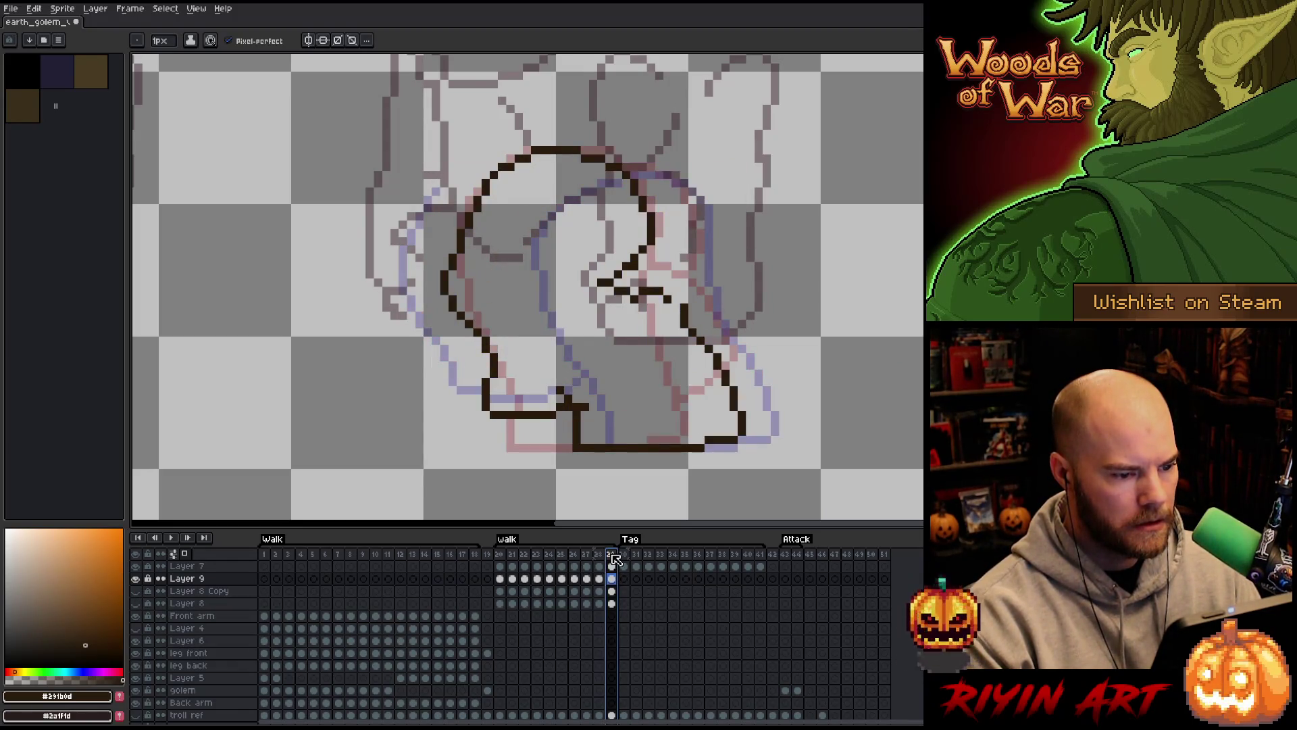
{"action": "key", "text": "Left"}
{"action": "key", "text": "Right"}
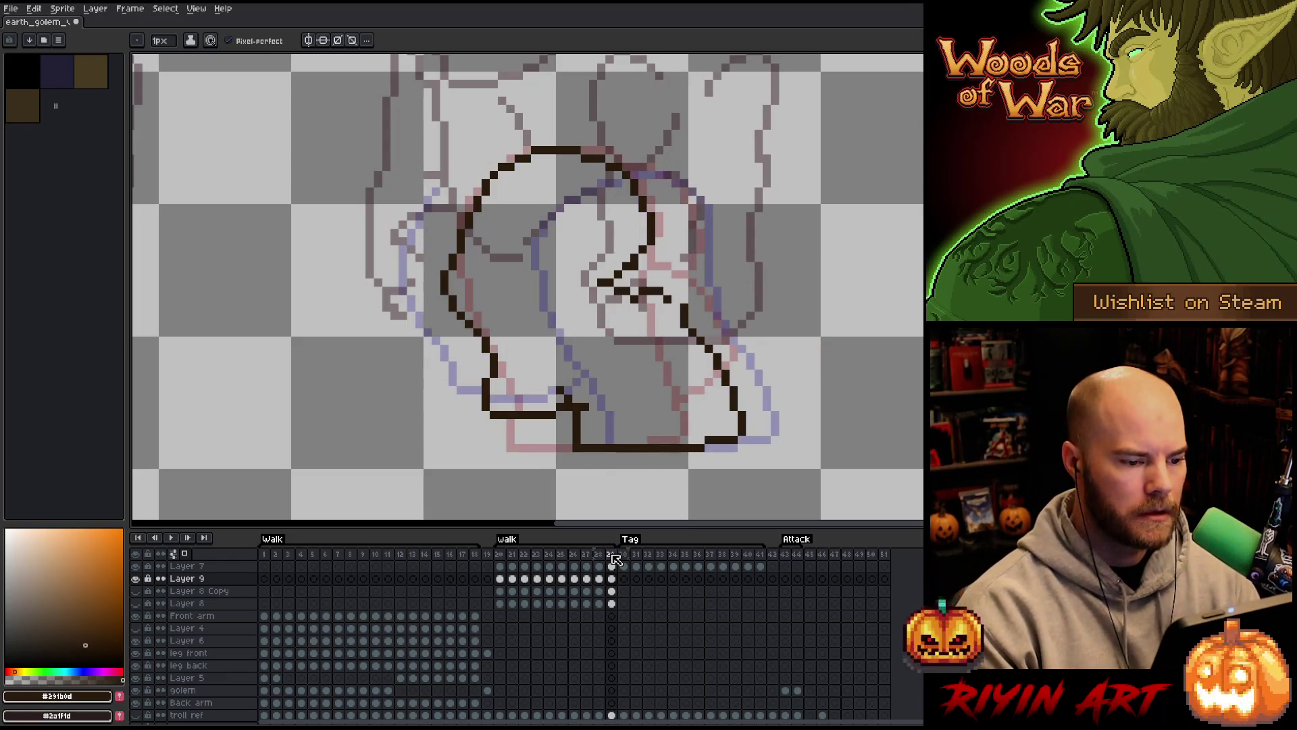
{"action": "key", "text": "Left"}
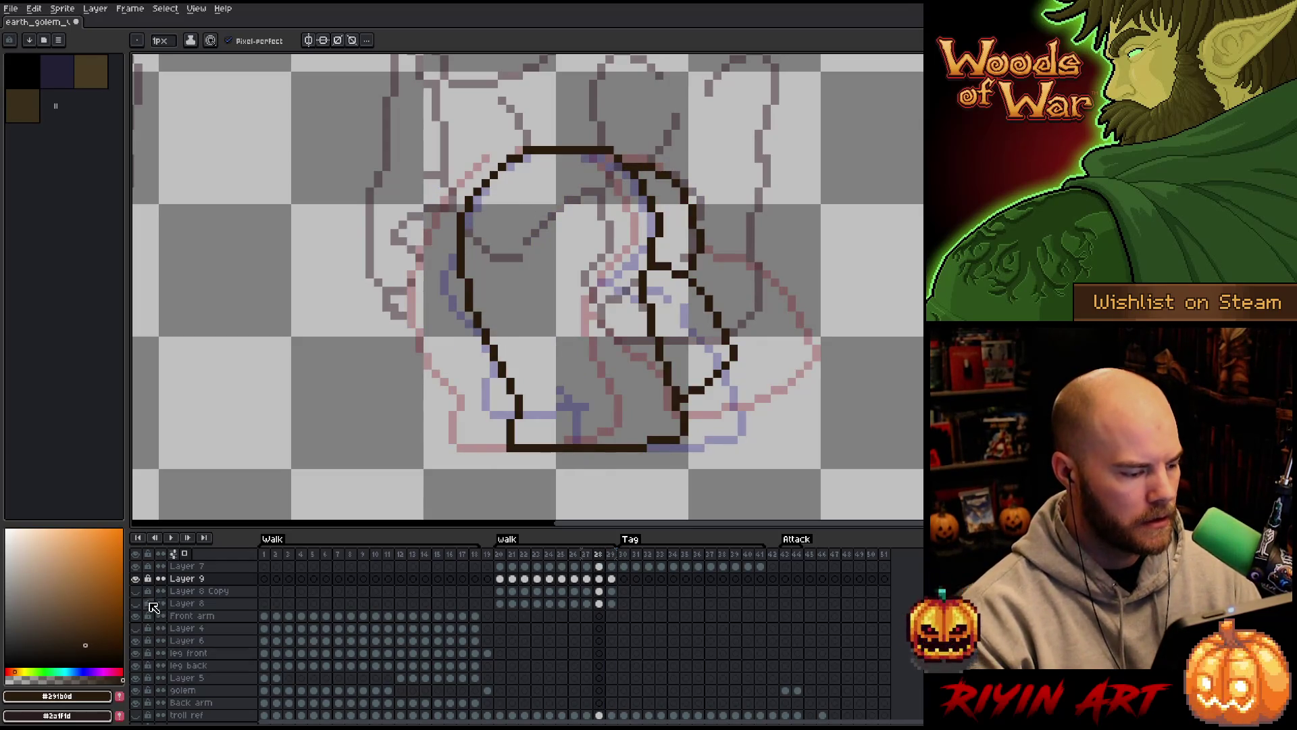
{"action": "key", "text": "Right"}
{"action": "left_click", "coordinate": [136, 599]}
{"action": "left_click", "coordinate": [136, 600]}
{"action": "left_click", "coordinate": [136, 600]}
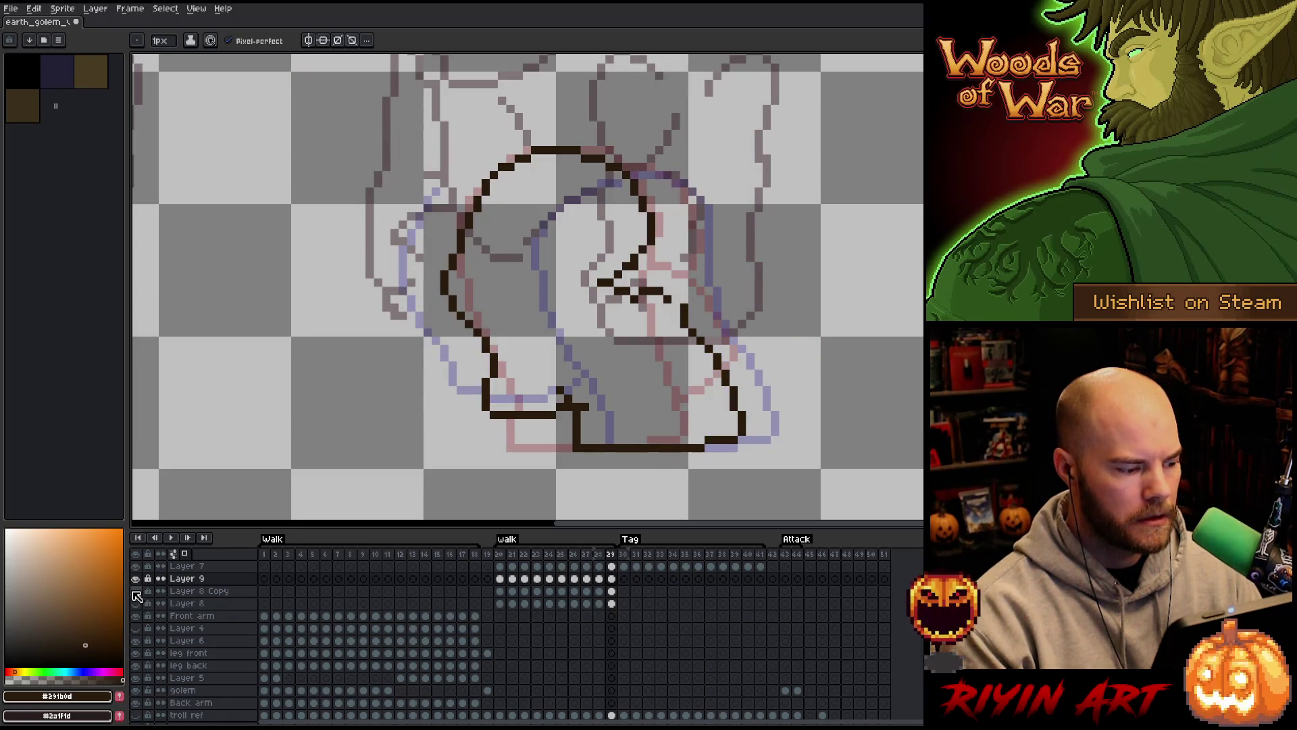
Step through the walk loop between frame 20 and frame 29
{"action": "key", "text": "Right"}
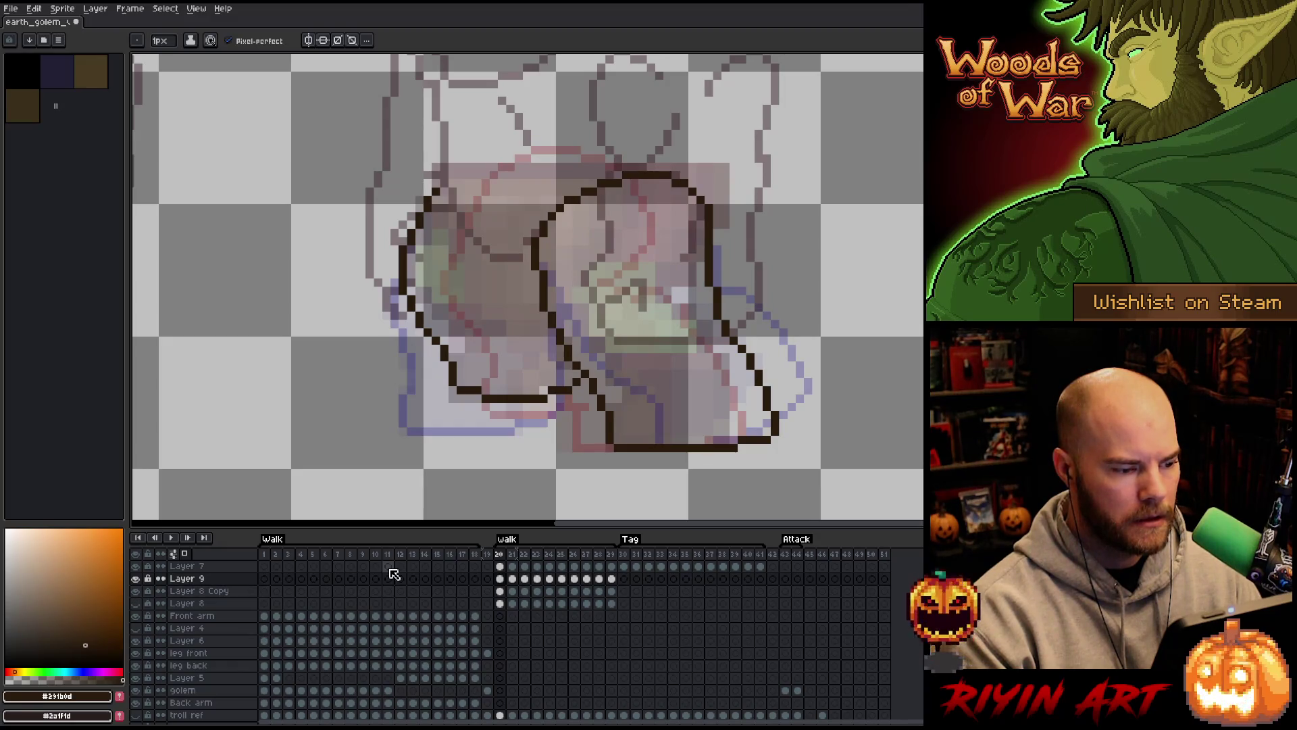
{"action": "key", "text": "Left"}
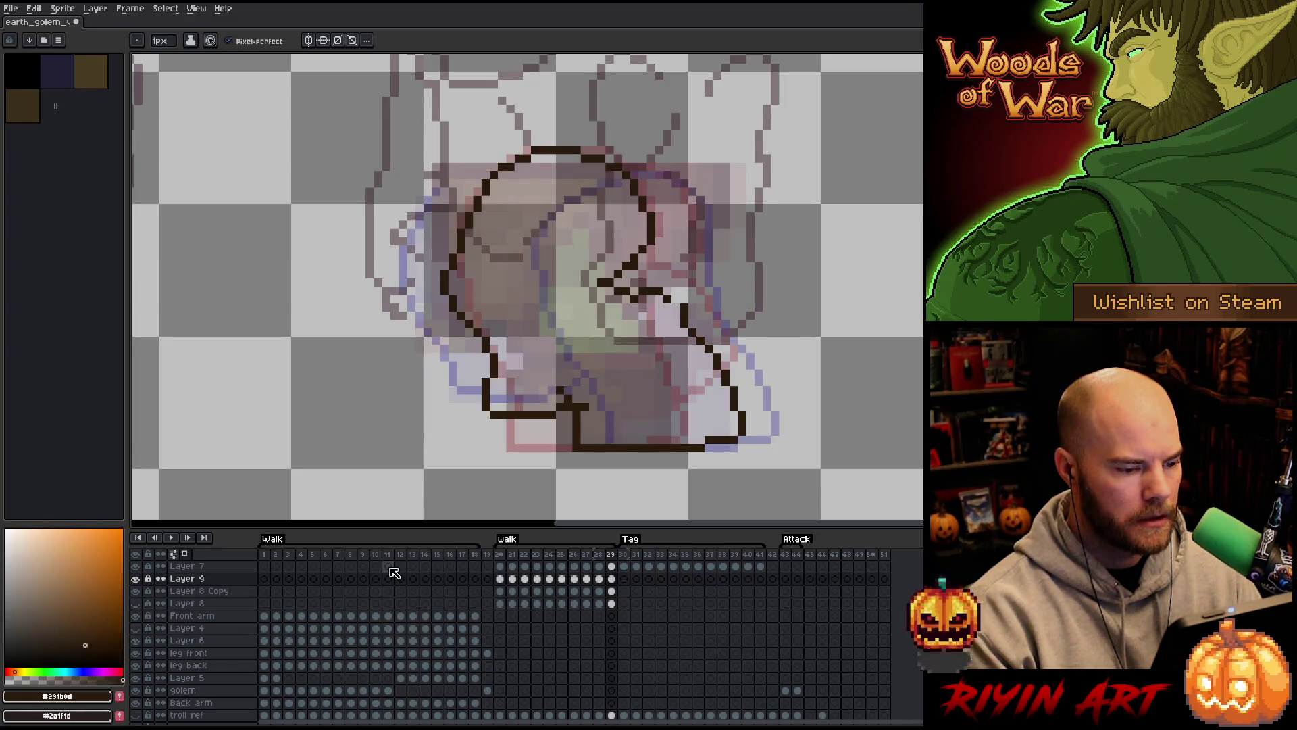
{"action": "key", "text": "Left"}
{"action": "key", "text": "Right"}
{"action": "key", "text": "Right"}
{"action": "key", "text": "Left"}
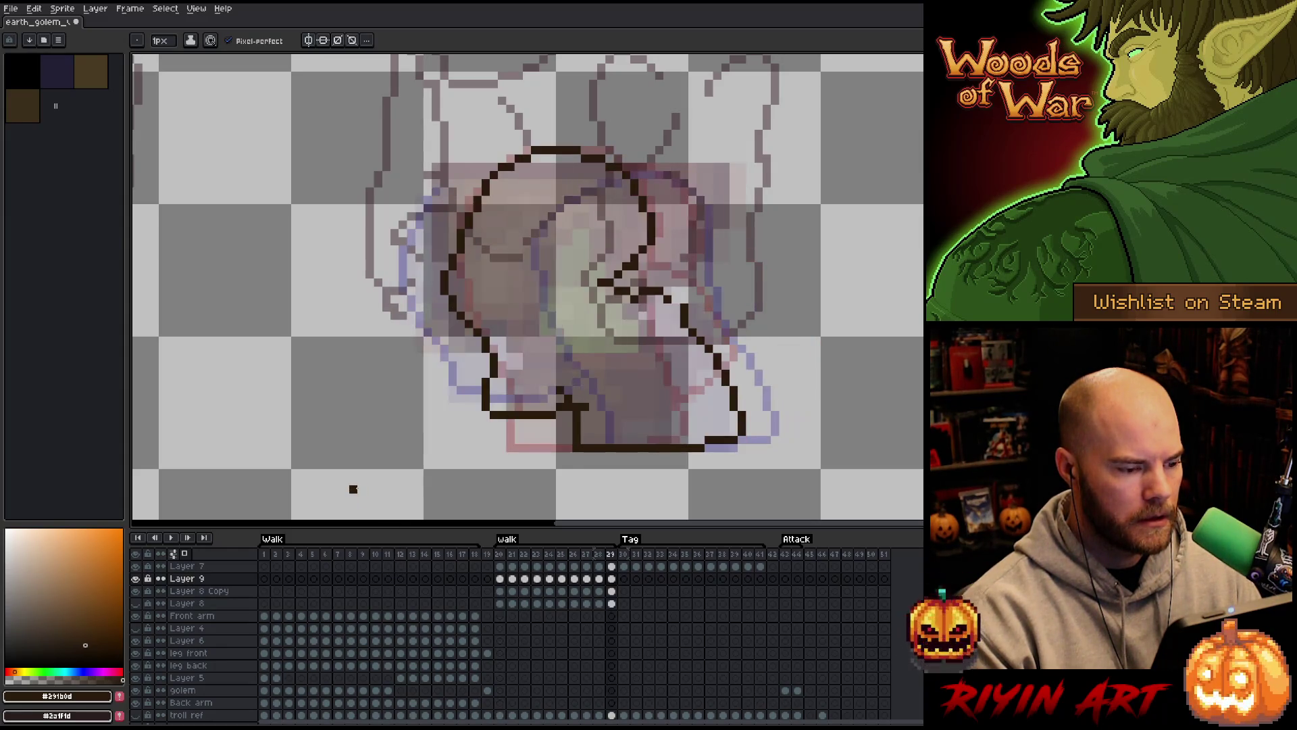
{"action": "scroll", "coordinate": [461, 430], "scroll_direction": "up", "scroll_amount": 1}
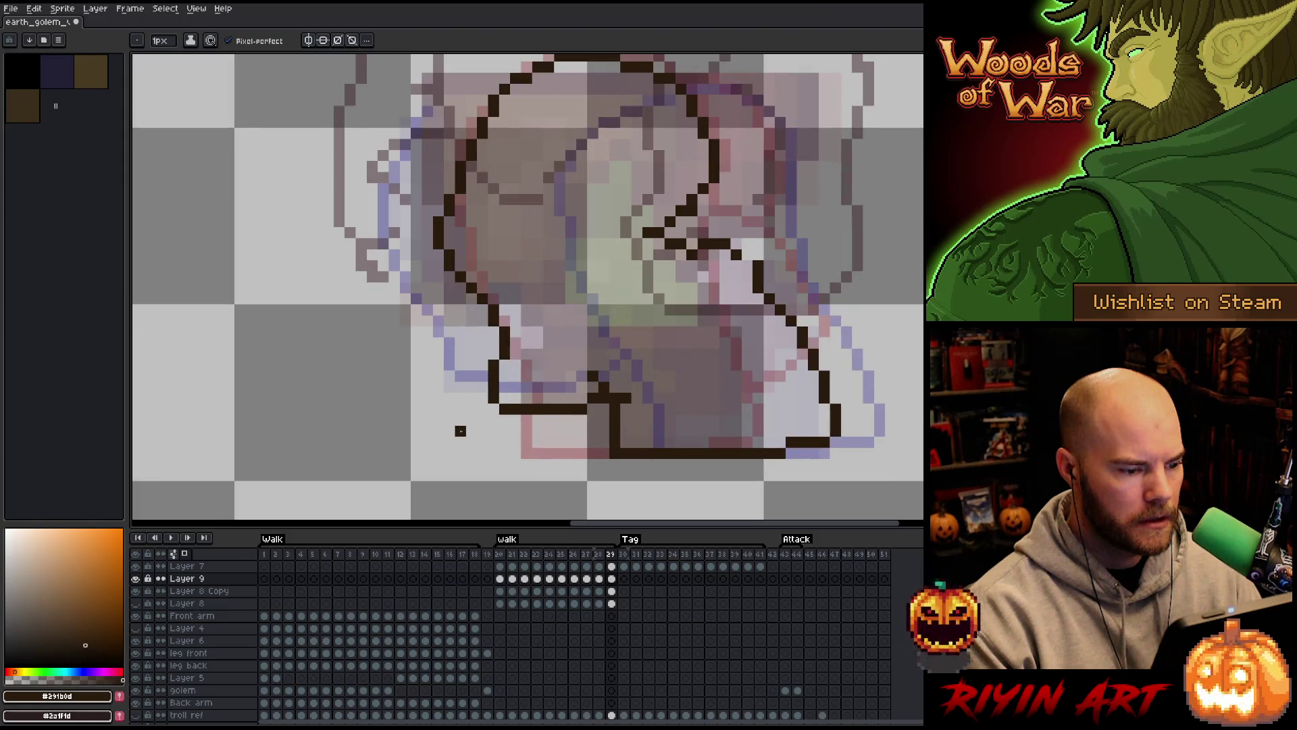
{"action": "scroll", "coordinate": [460, 431], "scroll_direction": "down", "scroll_amount": 1}
Select part of frame 29's leg outline and shift it right, then open Layer 8 Copy's properties
{"action": "key", "text": "m"}
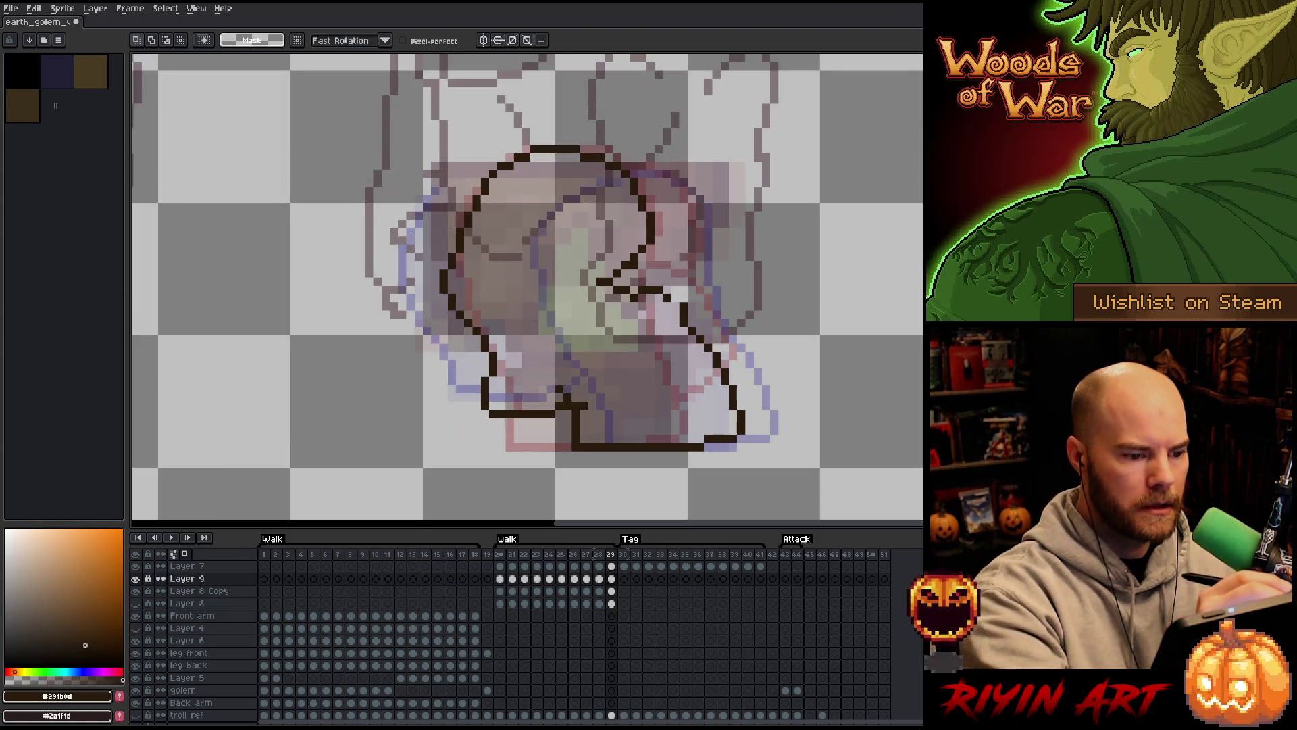
{"action": "mouse_move", "coordinate": [676, 122]}
{"action": "left_mouse_down"}
{"action": "mouse_move", "coordinate": [683, 160]}
{"action": "mouse_move", "coordinate": [642, 273]}
{"action": "mouse_move", "coordinate": [538, 265]}
{"action": "mouse_move", "coordinate": [530, 334]}
{"action": "mouse_move", "coordinate": [544, 384]}
{"action": "mouse_move", "coordinate": [400, 300]}
{"action": "left_mouse_up"}
{"action": "left_click_drag", "start_coordinate": [551, 281], "coordinate": [575, 281]}
{"action": "key", "text": "ctrl+d"}
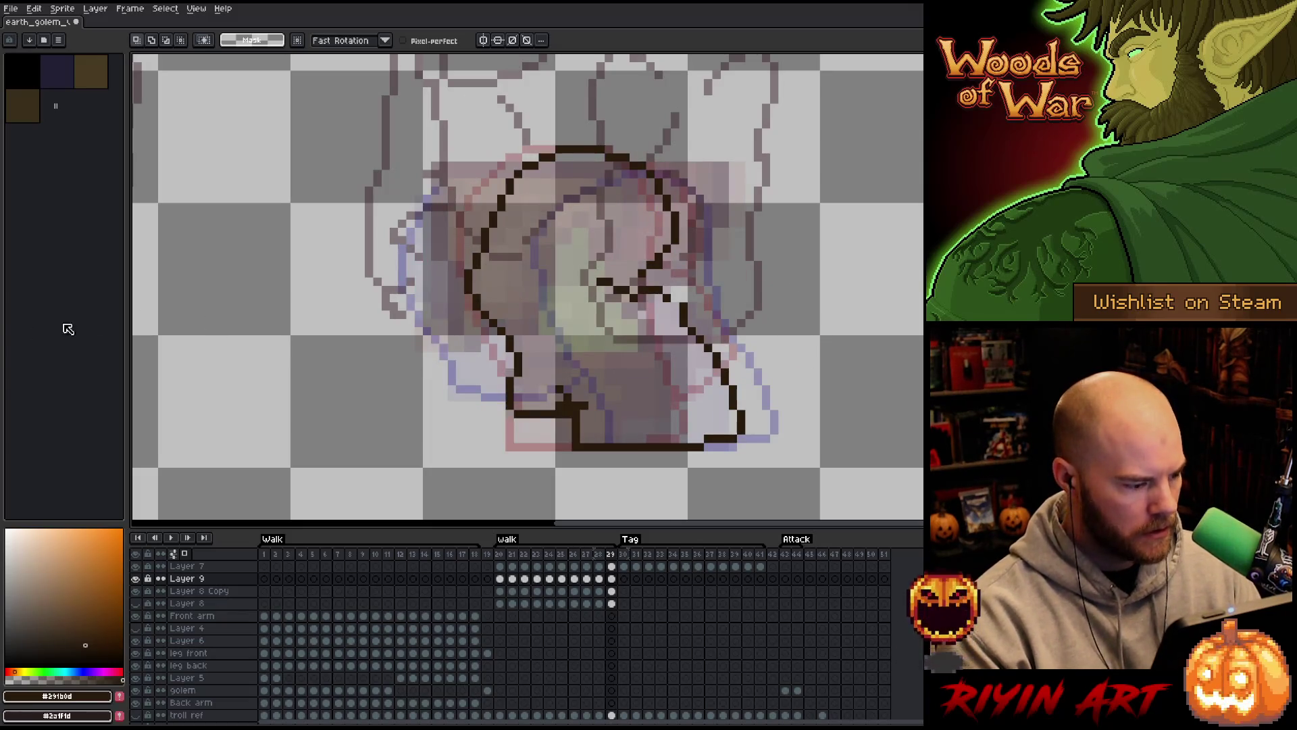
{"action": "double_click", "coordinate": [199, 590]}
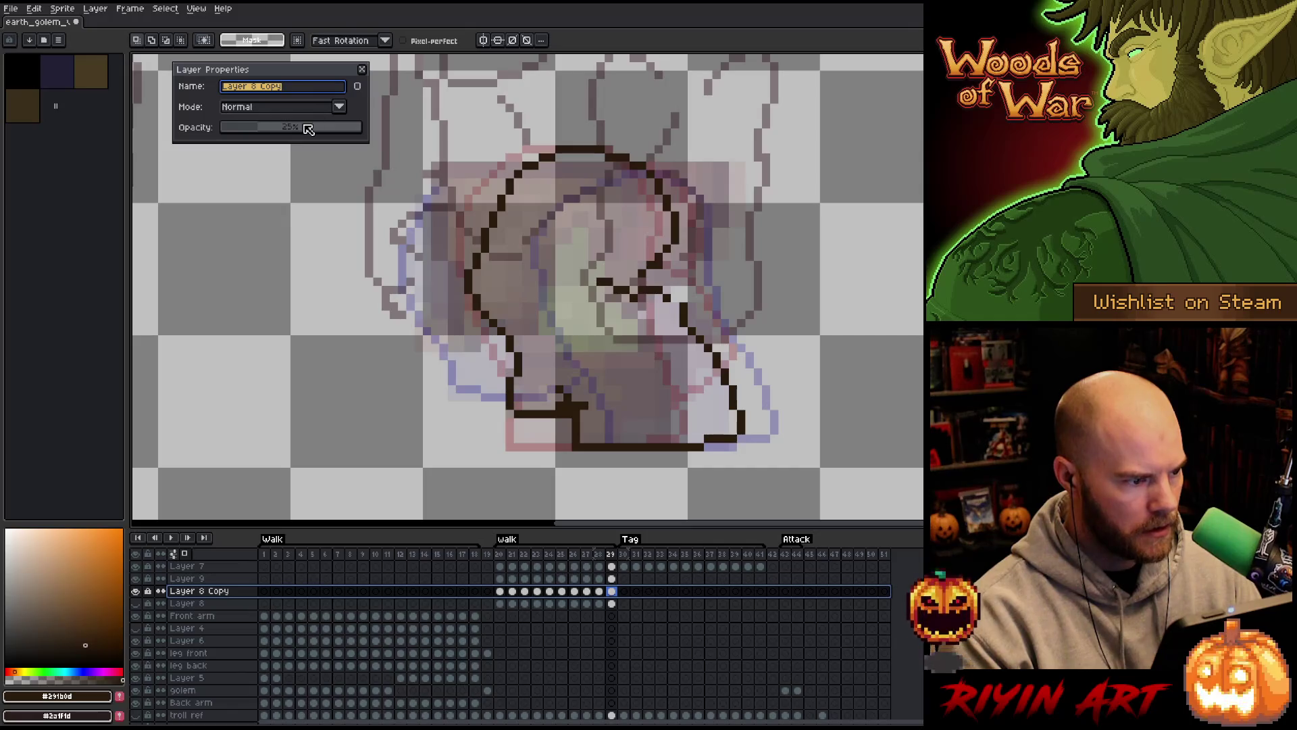
Settle Layer 8 Copy's opacity at 21%, then select part of Layer 9's frame 29 leg outline
{"action": "left_click", "coordinate": [309, 128]}
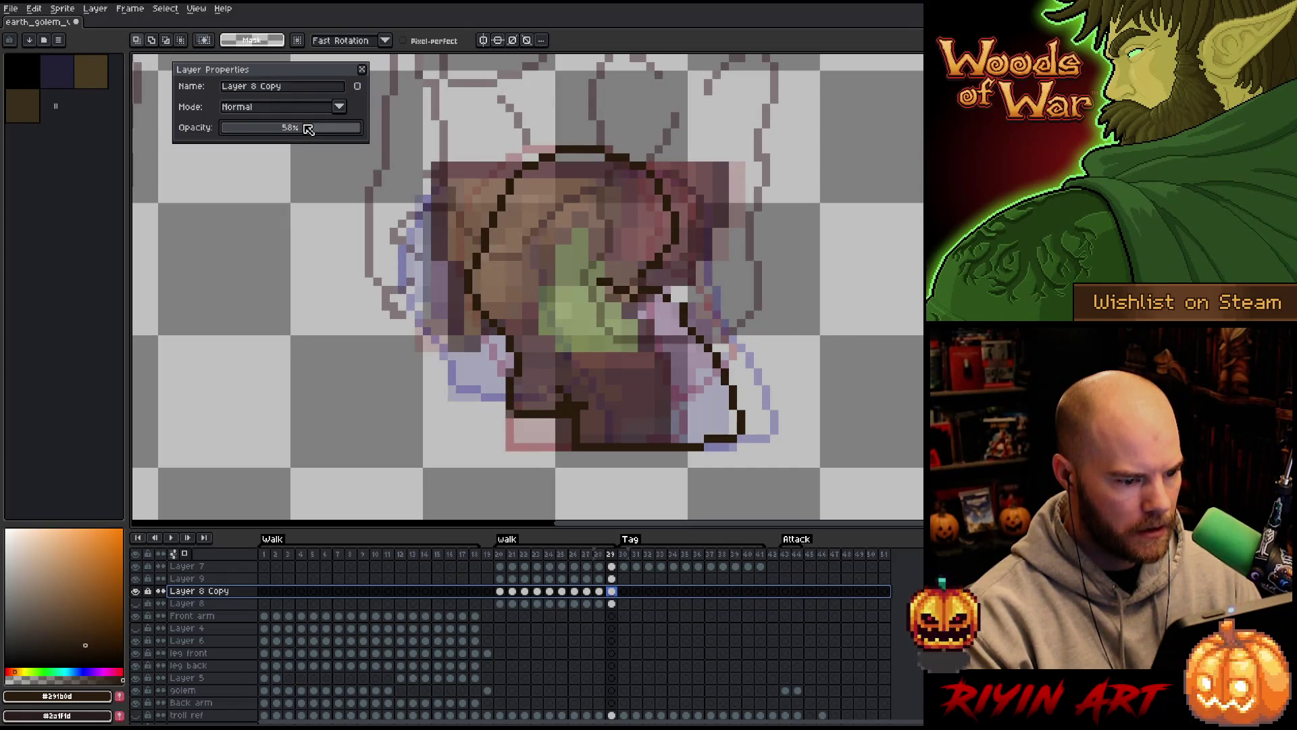
{"action": "key", "text": "Left"}
{"action": "key", "text": "Right"}
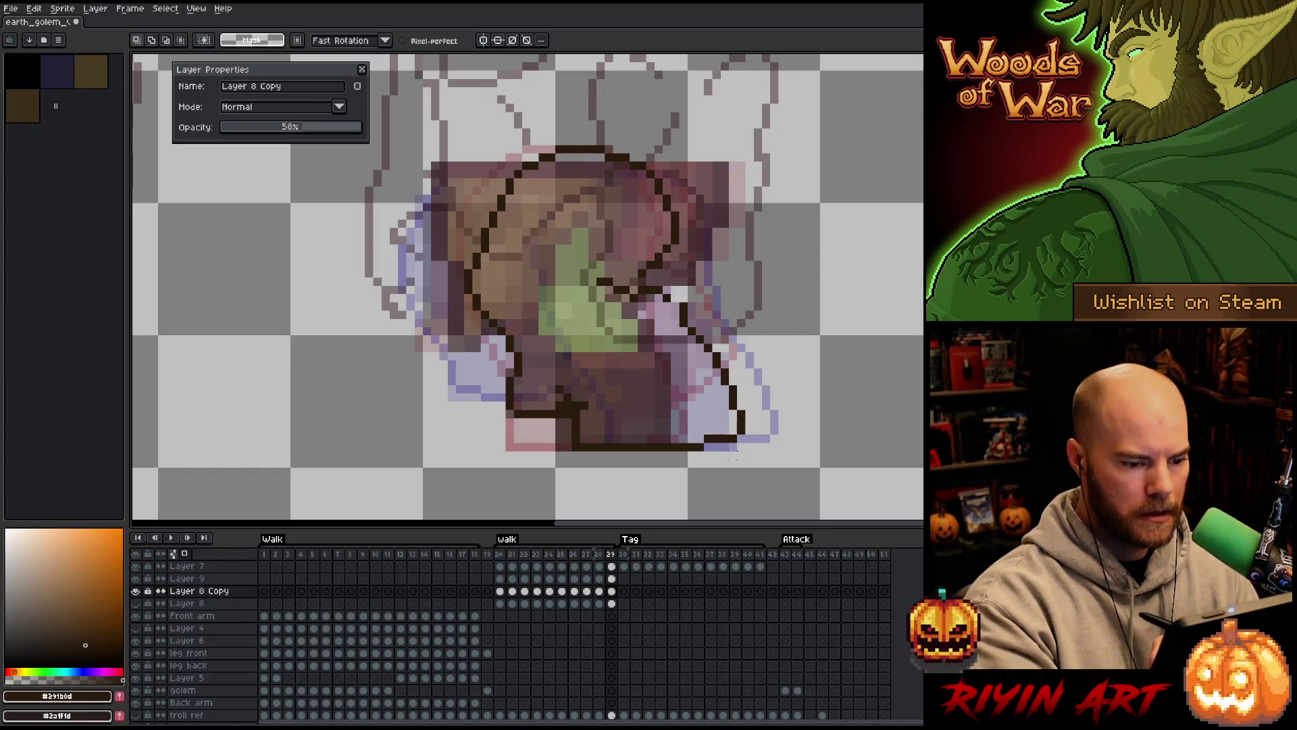
{"action": "left_click", "coordinate": [265, 127]}
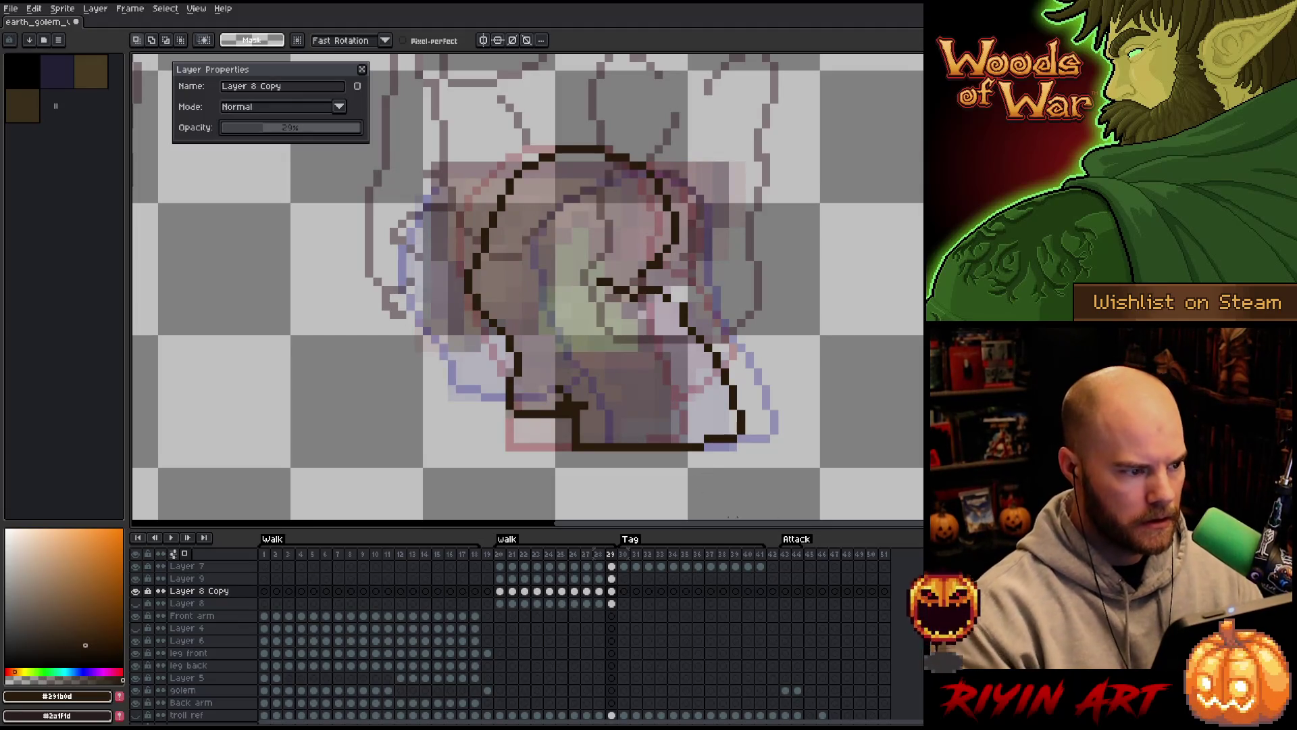
{"action": "left_click", "coordinate": [343, 128]}
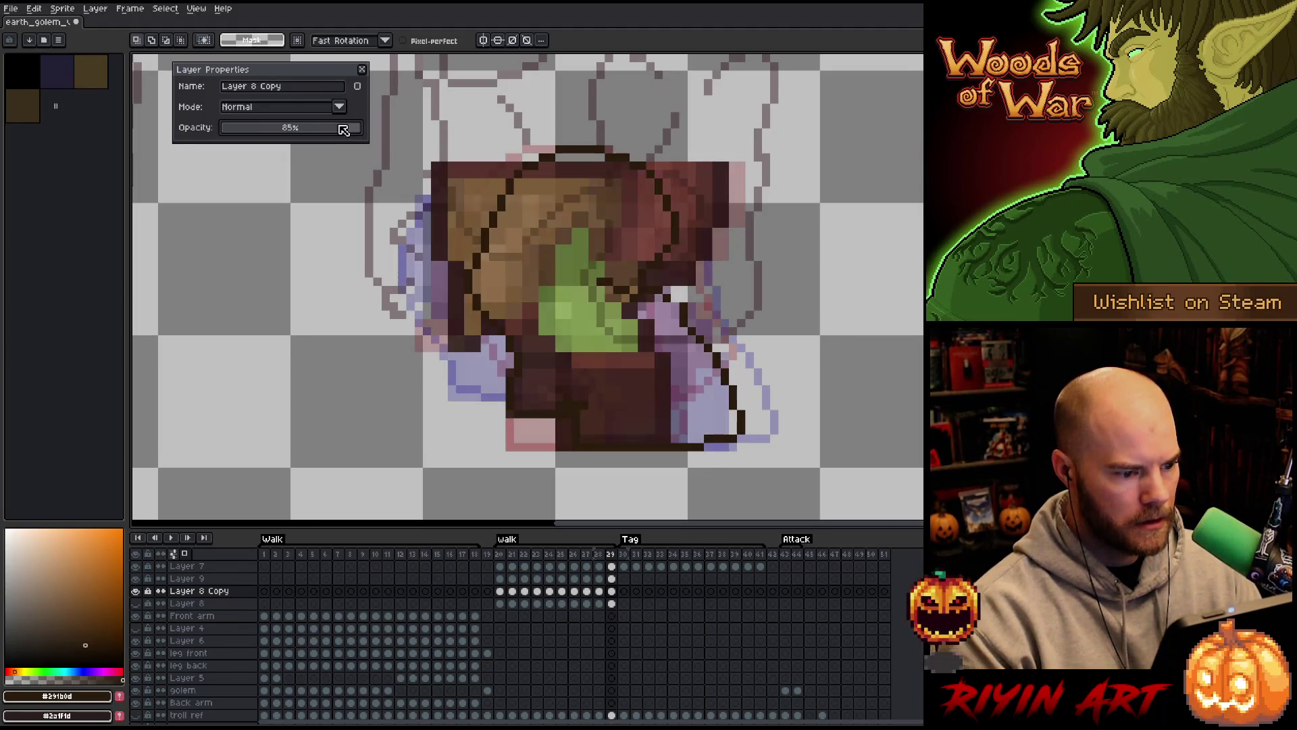
{"action": "left_click", "coordinate": [251, 129]}
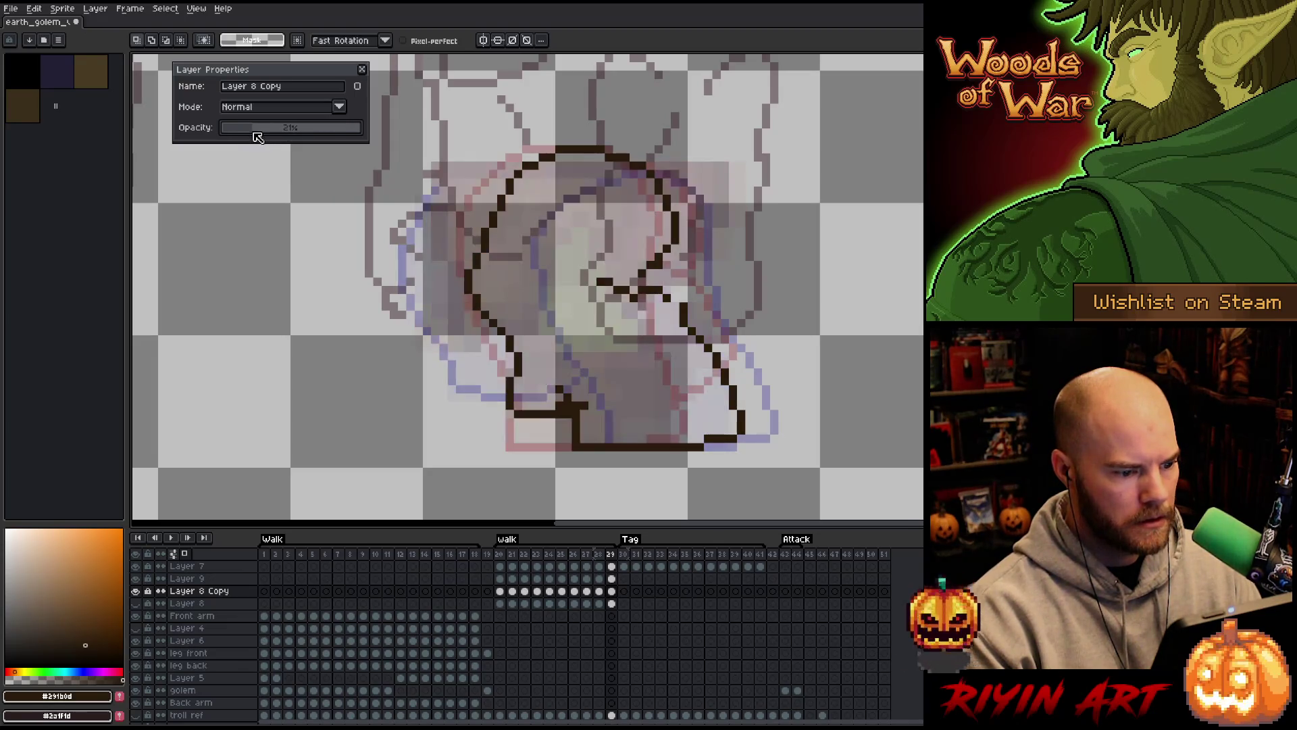
{"action": "mouse_move", "coordinate": [792, 438]}
{"action": "left_mouse_down"}
{"action": "mouse_move", "coordinate": [699, 291]}
{"action": "mouse_move", "coordinate": [585, 390]}
{"action": "mouse_move", "coordinate": [574, 426]}
{"action": "mouse_move", "coordinate": [693, 480]}
{"action": "mouse_move", "coordinate": [757, 450]}
{"action": "left_mouse_up"}
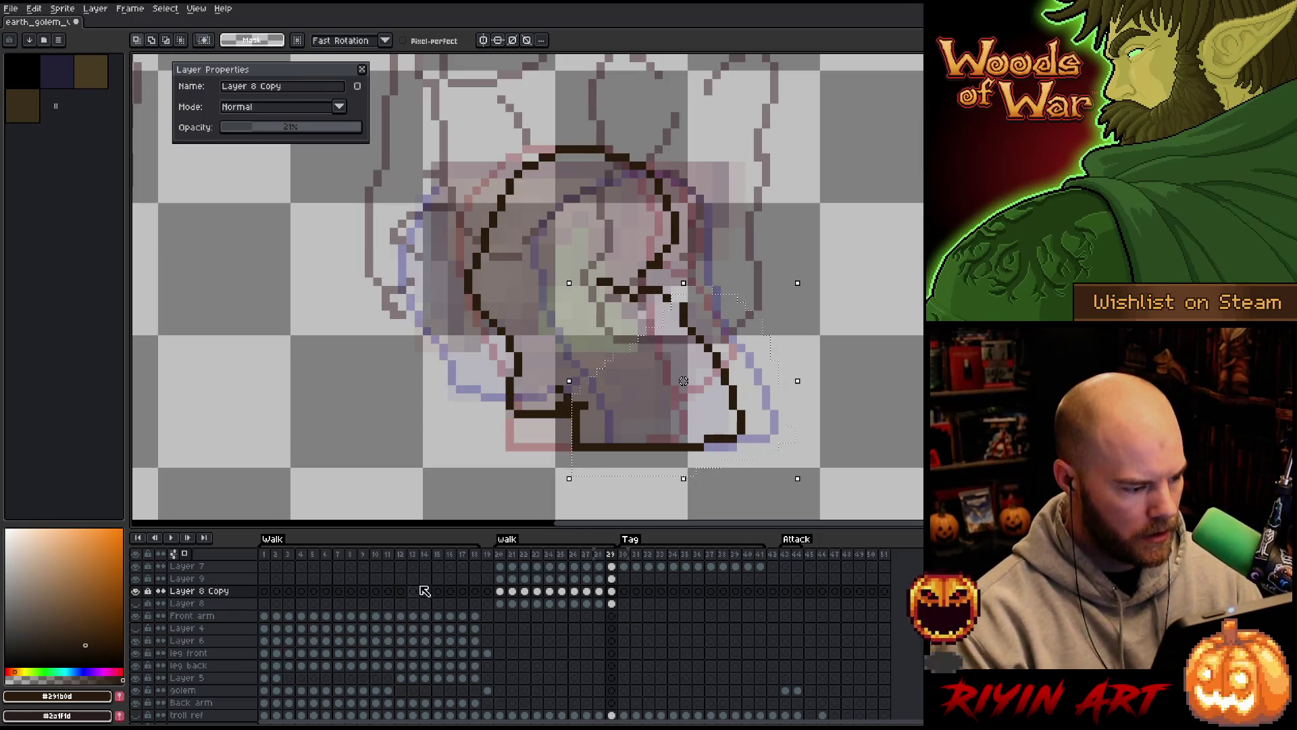
{"action": "left_click", "coordinate": [611, 579]}
Nudge the selected leg pixels one pixel left, then set Layer 8 Copy's opacity to 68%
{"action": "key", "text": "Left"}
{"action": "key", "text": "Left"}
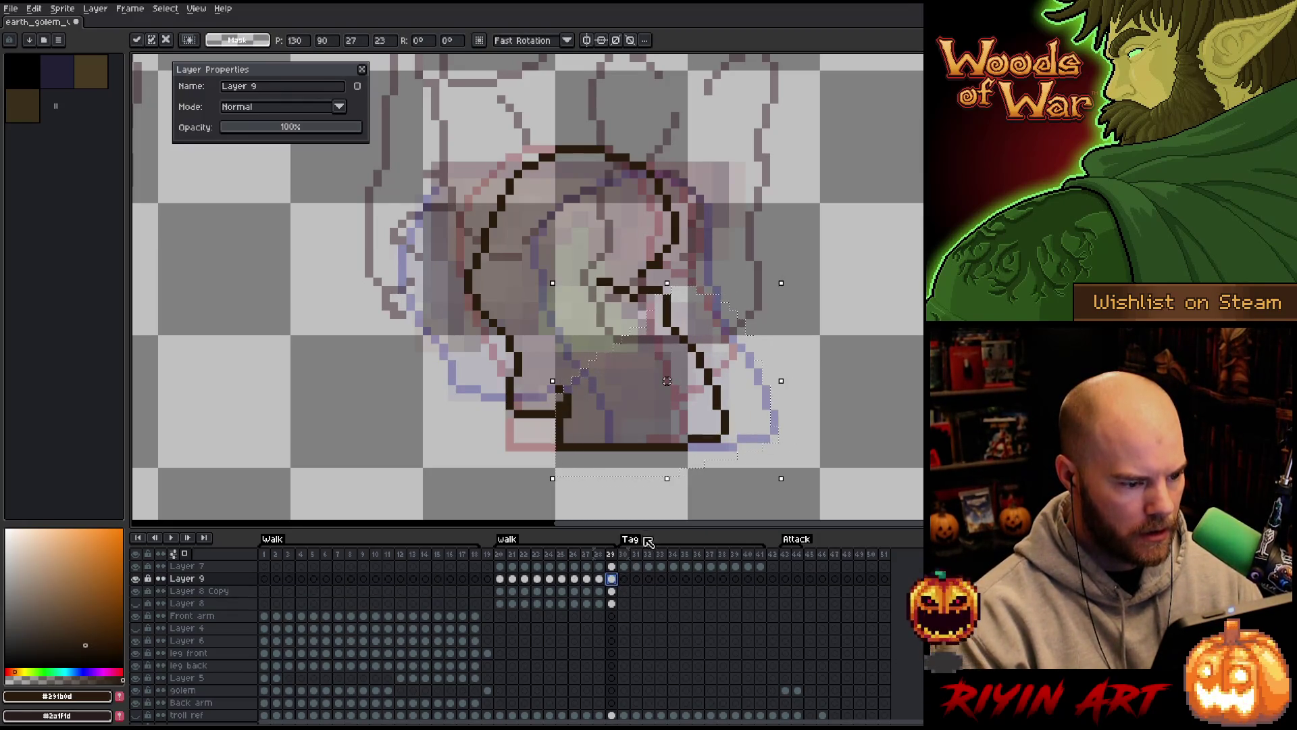
{"action": "left_click", "coordinate": [800, 471]}
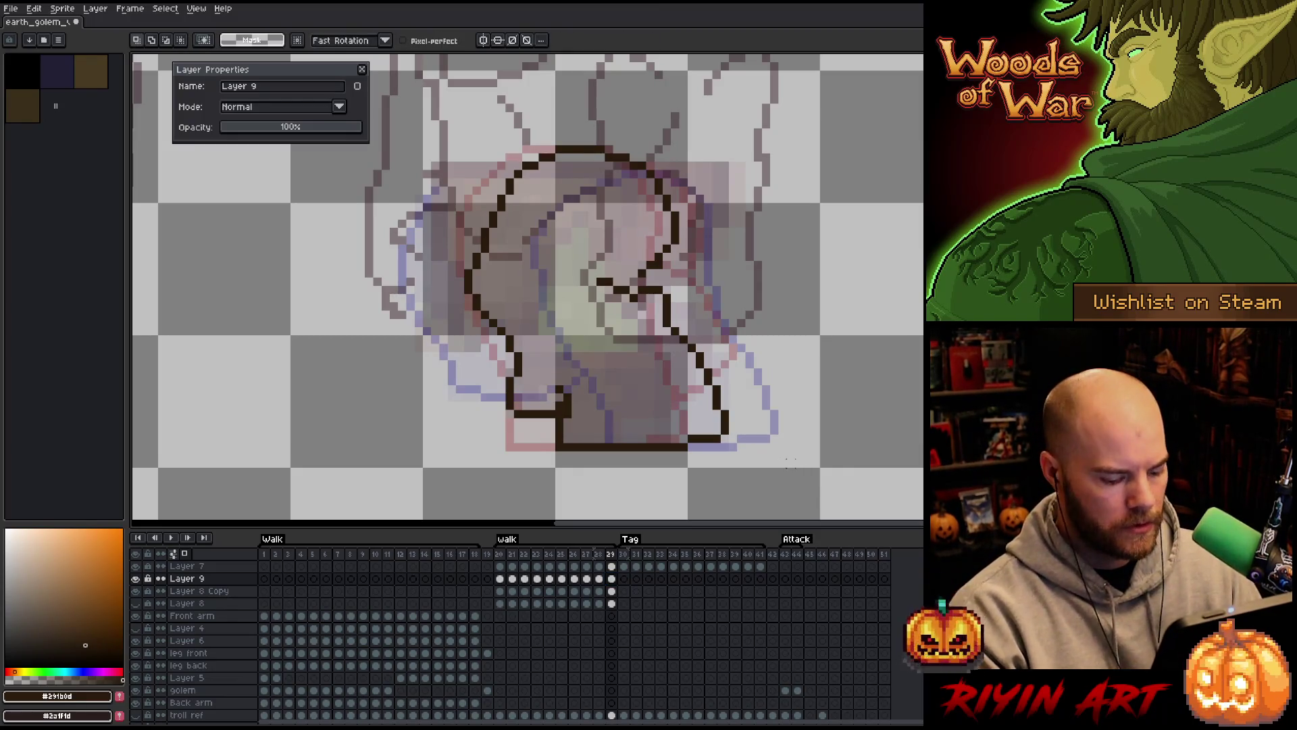
{"action": "key", "text": "Left"}
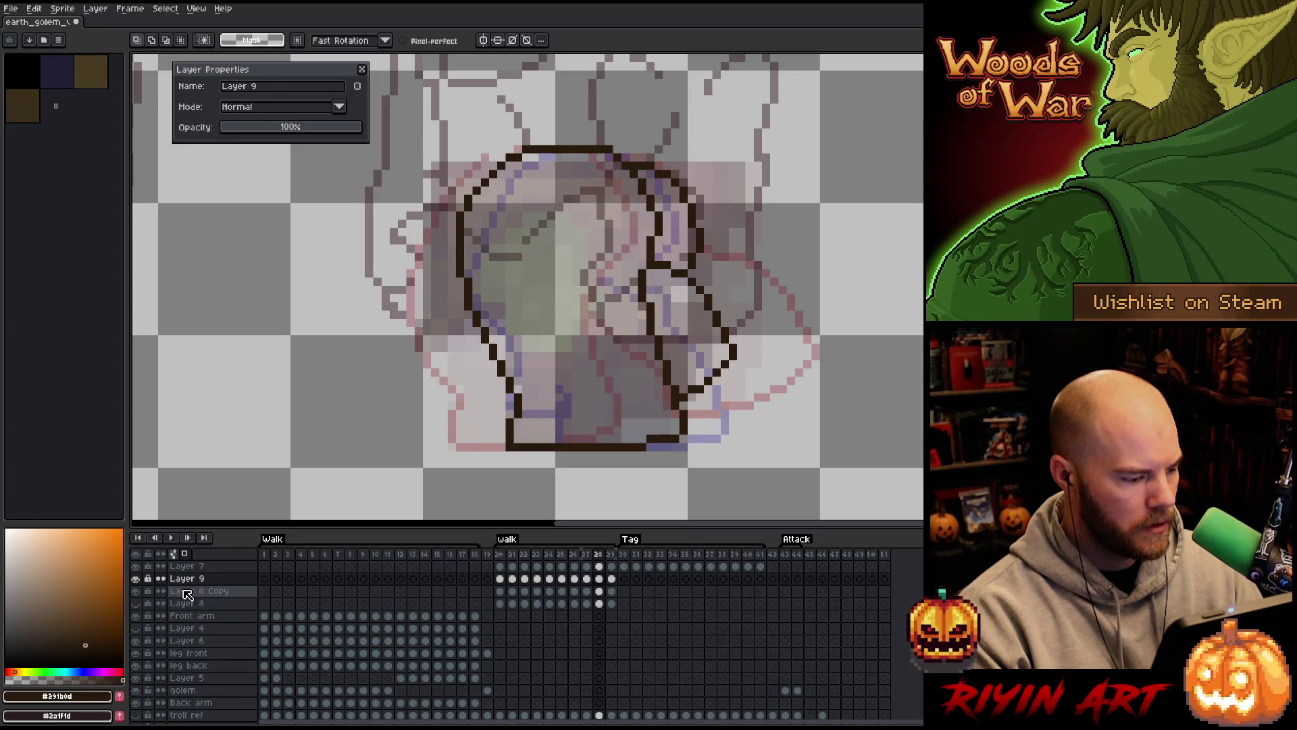
{"action": "left_click", "coordinate": [187, 591]}
{"action": "left_click_drag", "start_coordinate": [313, 128], "coordinate": [319, 128]}
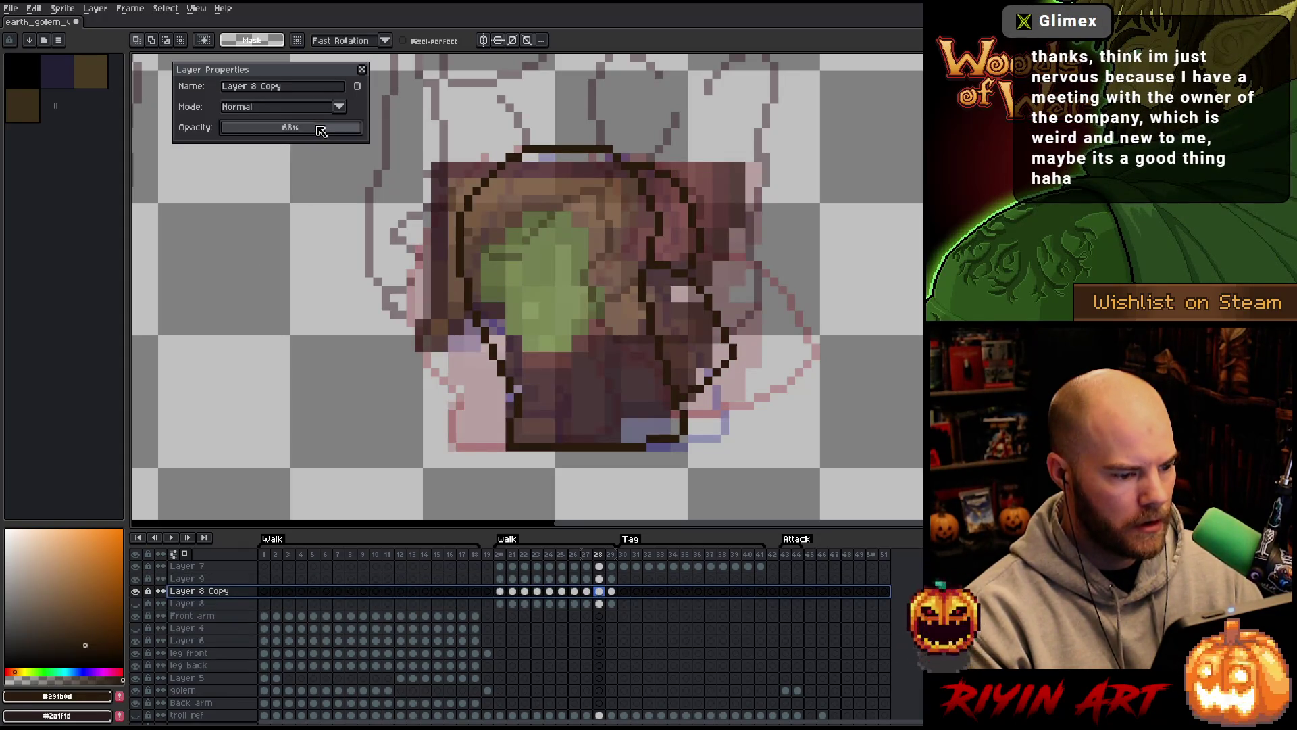
Compare frames 20 and 21, then lasso the right leg outline on frame 21
{"action": "key", "text": "Left"}
{"action": "key", "text": "Left"}
{"action": "key", "text": "Left"}
{"action": "key", "text": "Left"}
{"action": "key", "text": "Left"}
{"action": "key", "text": "Left"}
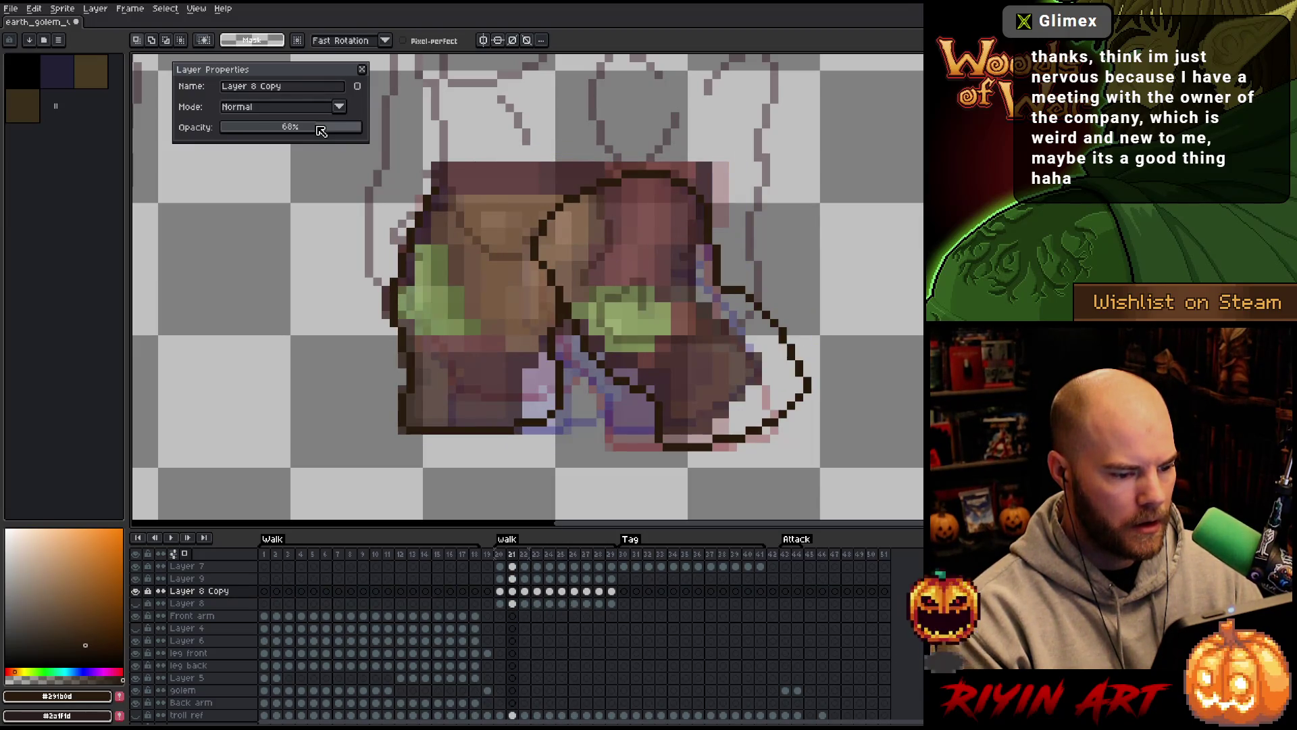
{"action": "key", "text": "Right"}
{"action": "key", "text": "Right"}
{"action": "key", "text": "Right"}
{"action": "key", "text": "Left"}
{"action": "key", "text": "Left"}
{"action": "key", "text": "Left"}
{"action": "key", "text": "Left"}
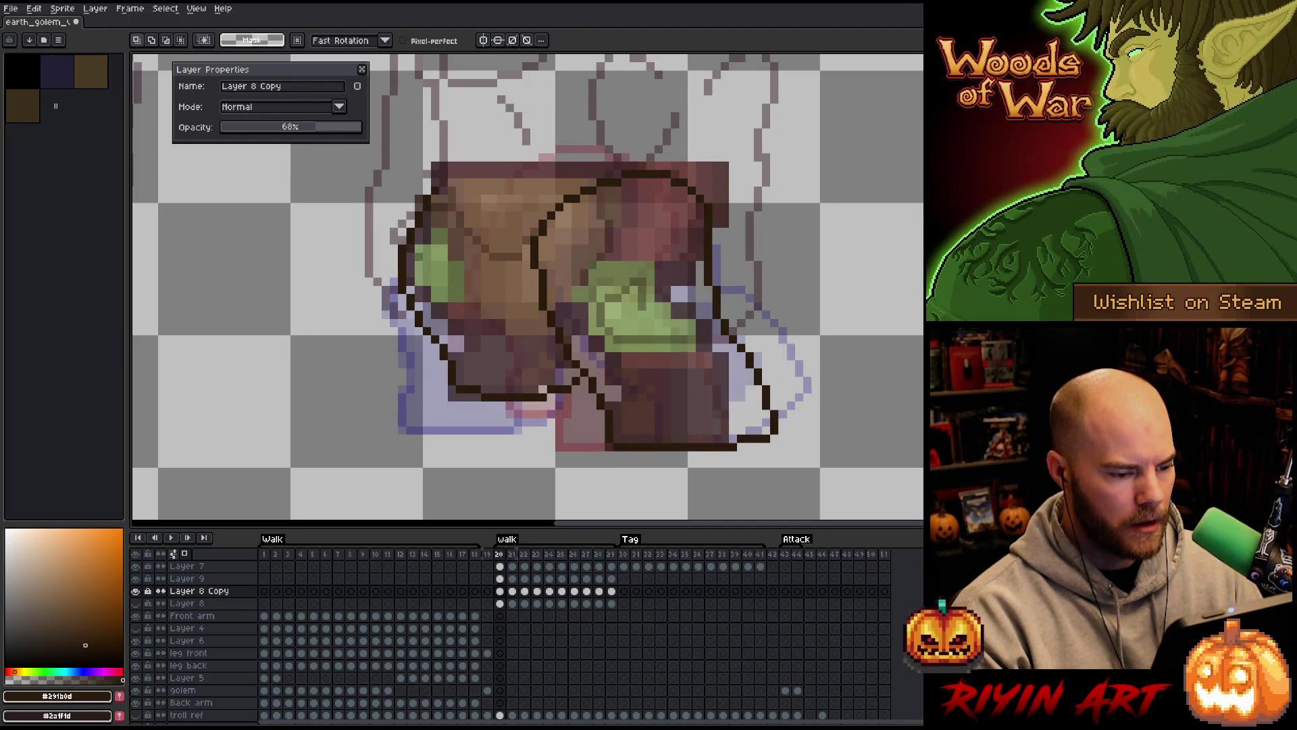
{"action": "key", "text": "Right"}
{"action": "key", "text": "Left"}
{"action": "key", "text": "Right"}
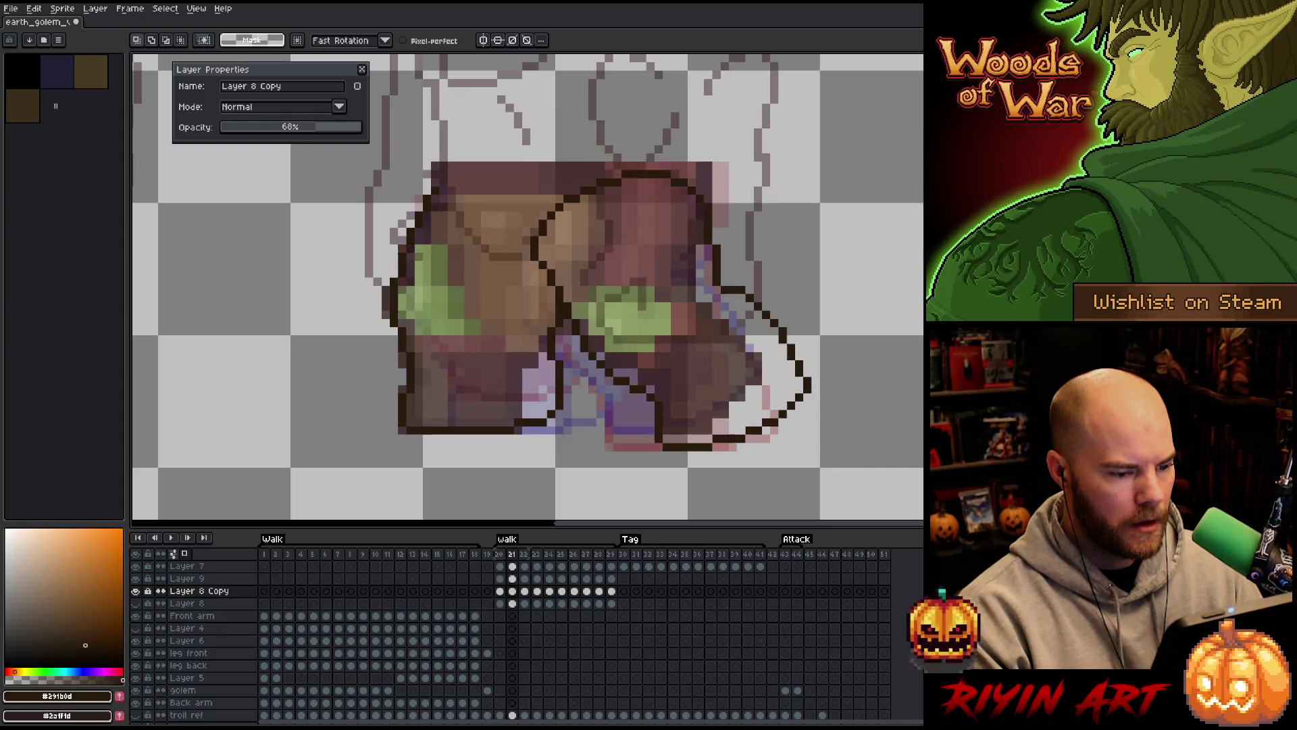
{"action": "key", "text": "Left"}
{"action": "key", "text": "Right"}
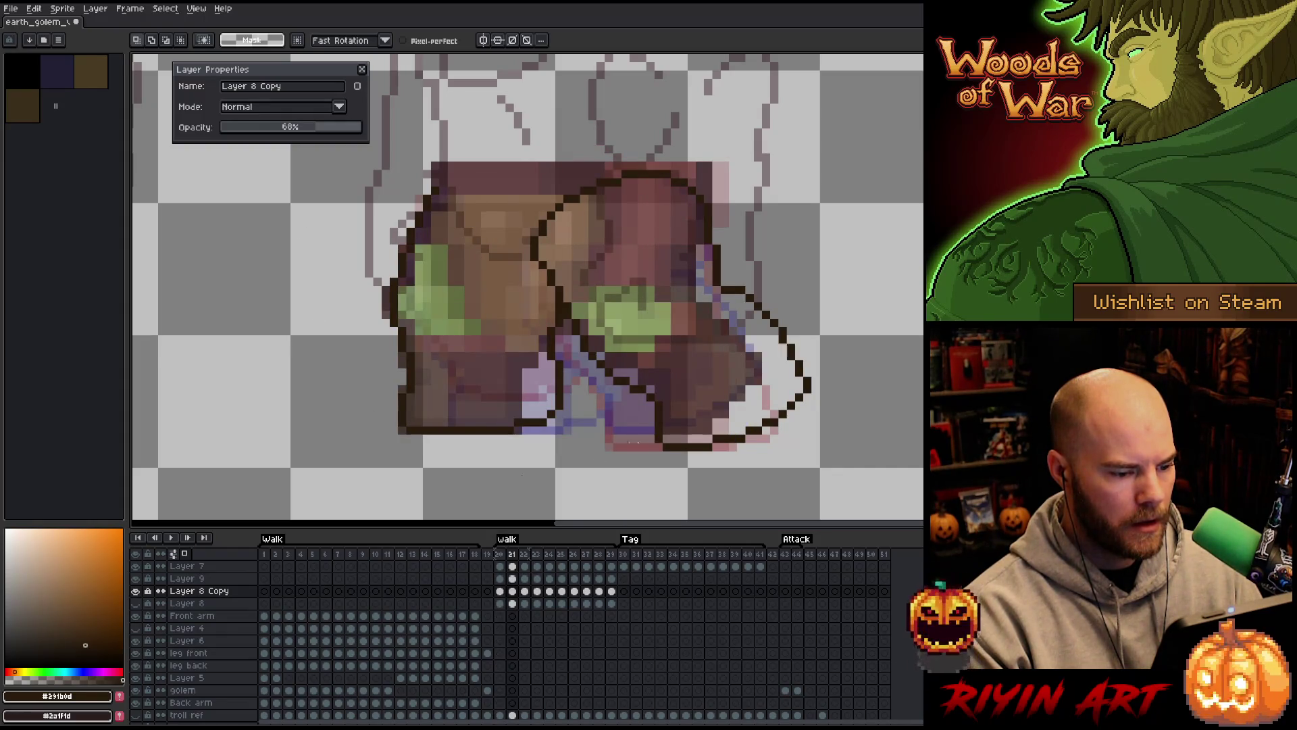
{"action": "mouse_move", "coordinate": [873, 439]}
{"action": "left_mouse_down"}
{"action": "mouse_move", "coordinate": [764, 238]}
{"action": "mouse_move", "coordinate": [665, 239]}
{"action": "mouse_move", "coordinate": [589, 323]}
{"action": "mouse_move", "coordinate": [568, 310]}
{"action": "mouse_move", "coordinate": [580, 358]}
{"action": "mouse_move", "coordinate": [662, 466]}
{"action": "mouse_move", "coordinate": [811, 469]}
{"action": "left_mouse_up"}
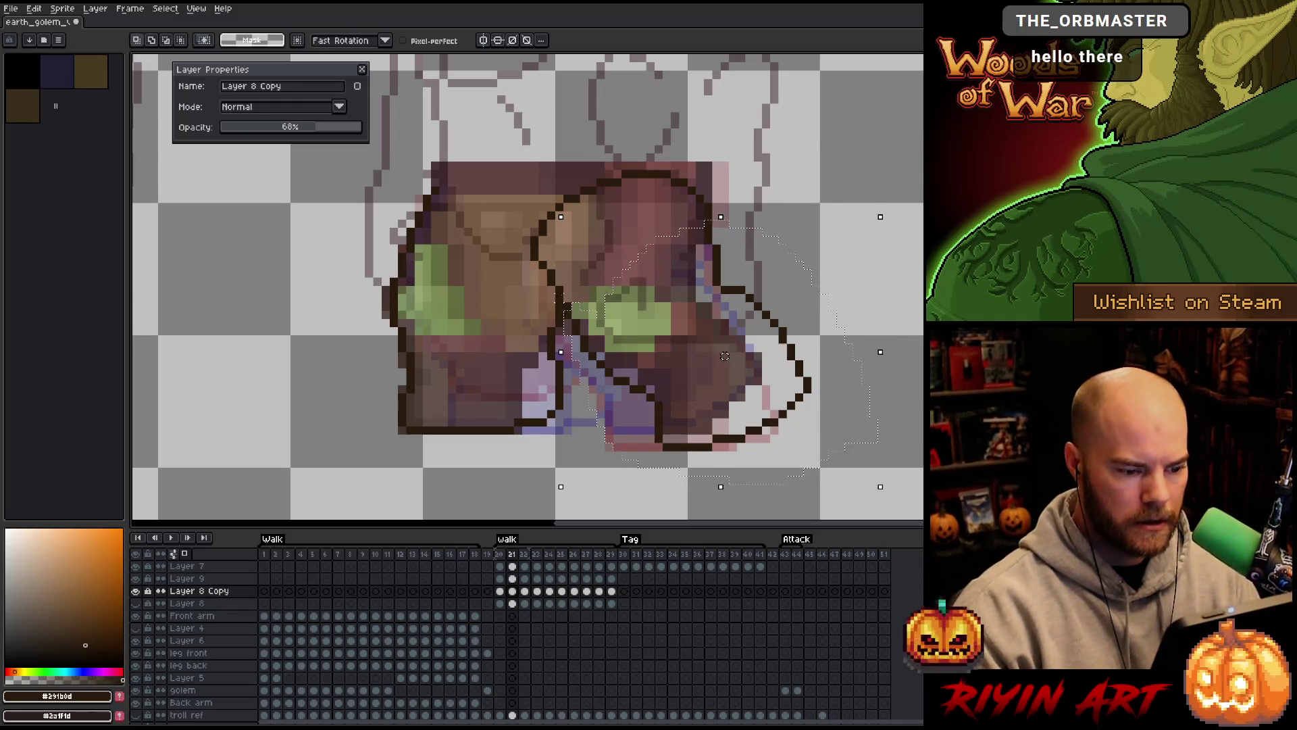
Raise Layer 9's frame 21 leg outline one pixel and compare it with frames 20 and 22
{"action": "left_click", "coordinate": [512, 579]}
{"action": "key", "text": "Up"}
{"action": "key", "text": "Left"}
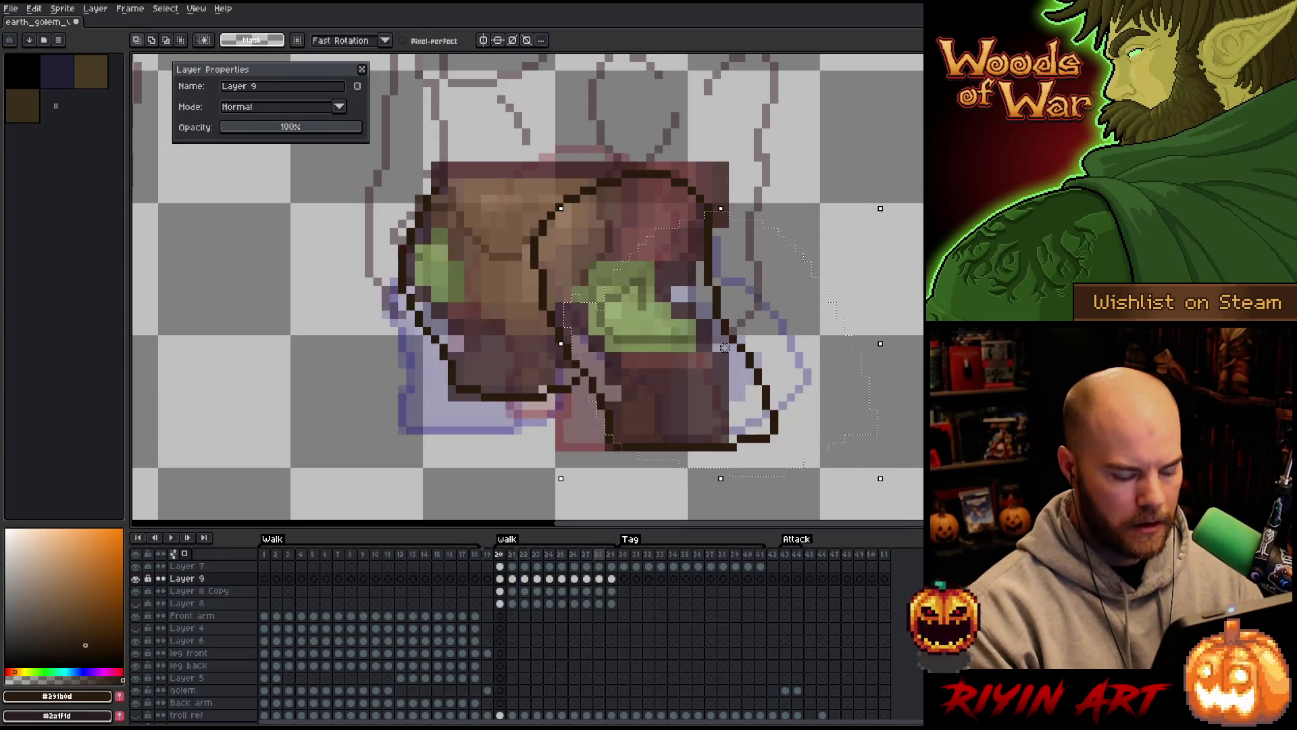
{"action": "key", "text": "Right"}
{"action": "key", "text": "Right"}
{"action": "key", "text": "Left"}
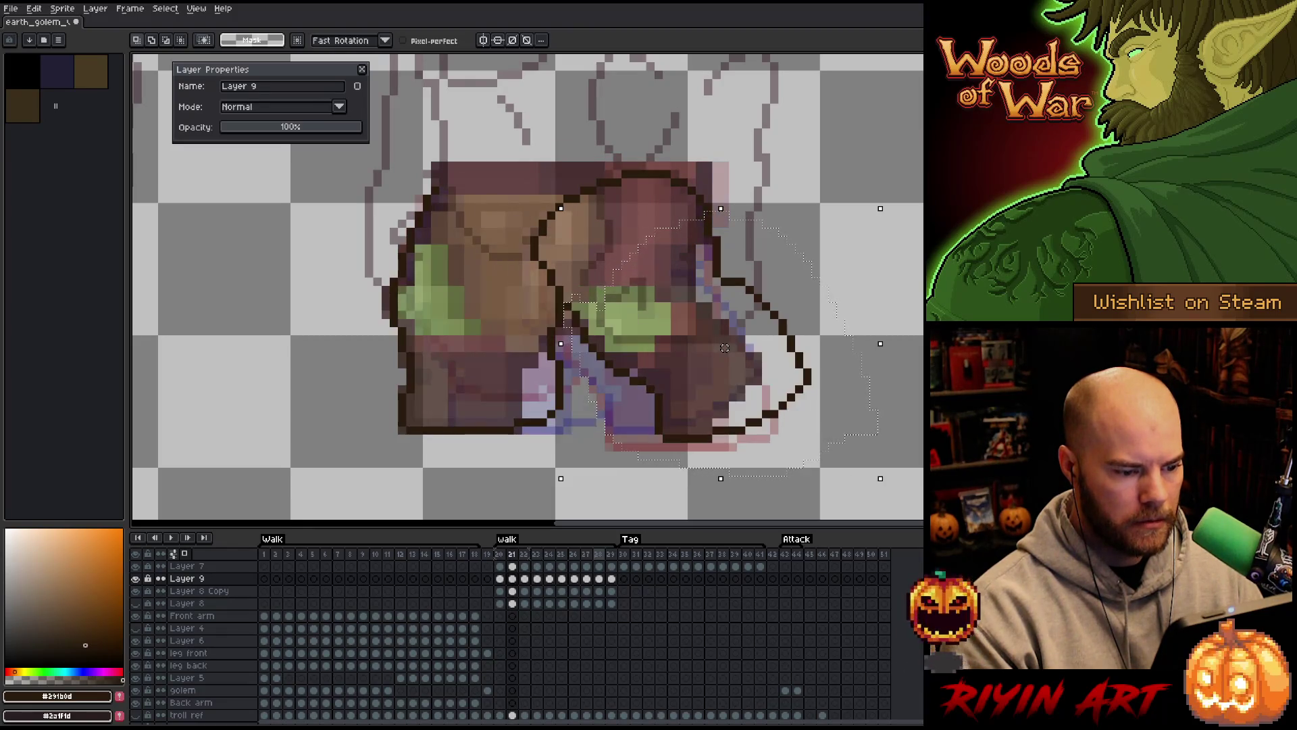
{"action": "key", "text": "Right"}
Flip through frames 21 to 25 to check the walk motion
{"action": "key", "text": "Left"}
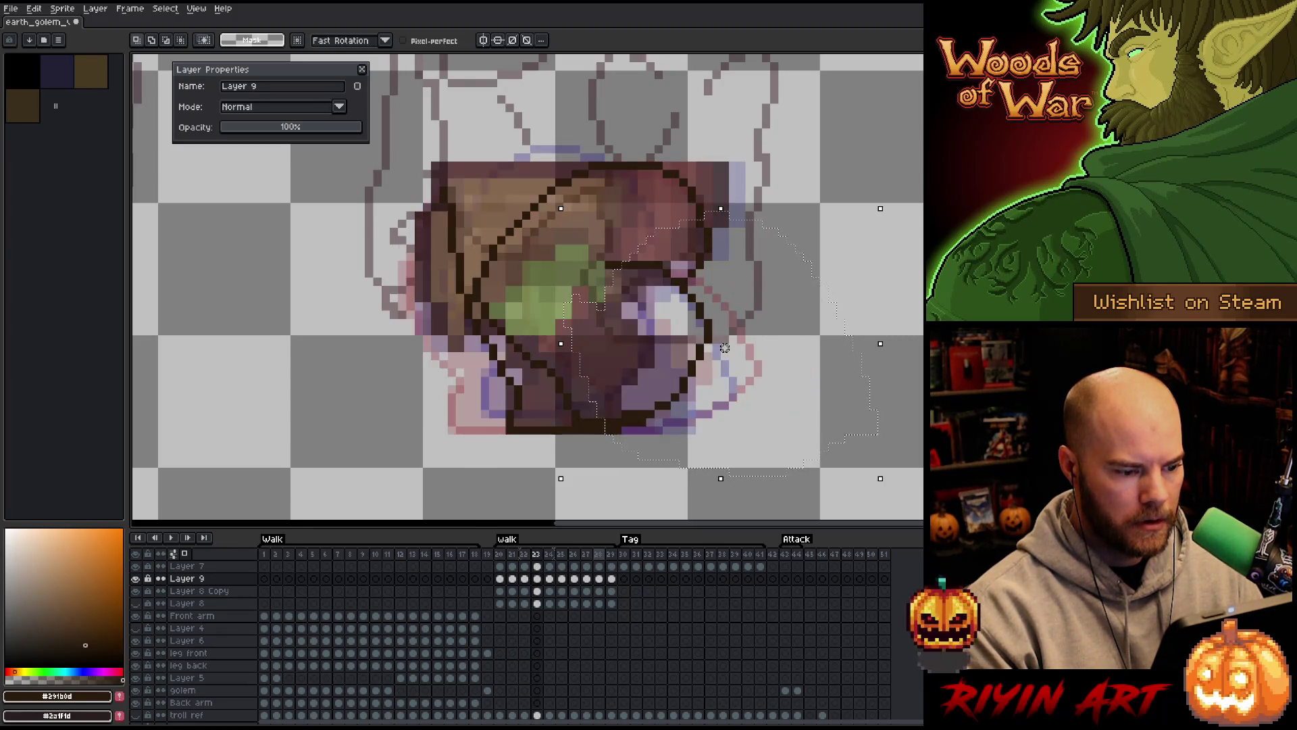
{"action": "key", "text": "Right"}
{"action": "key", "text": "Left"}
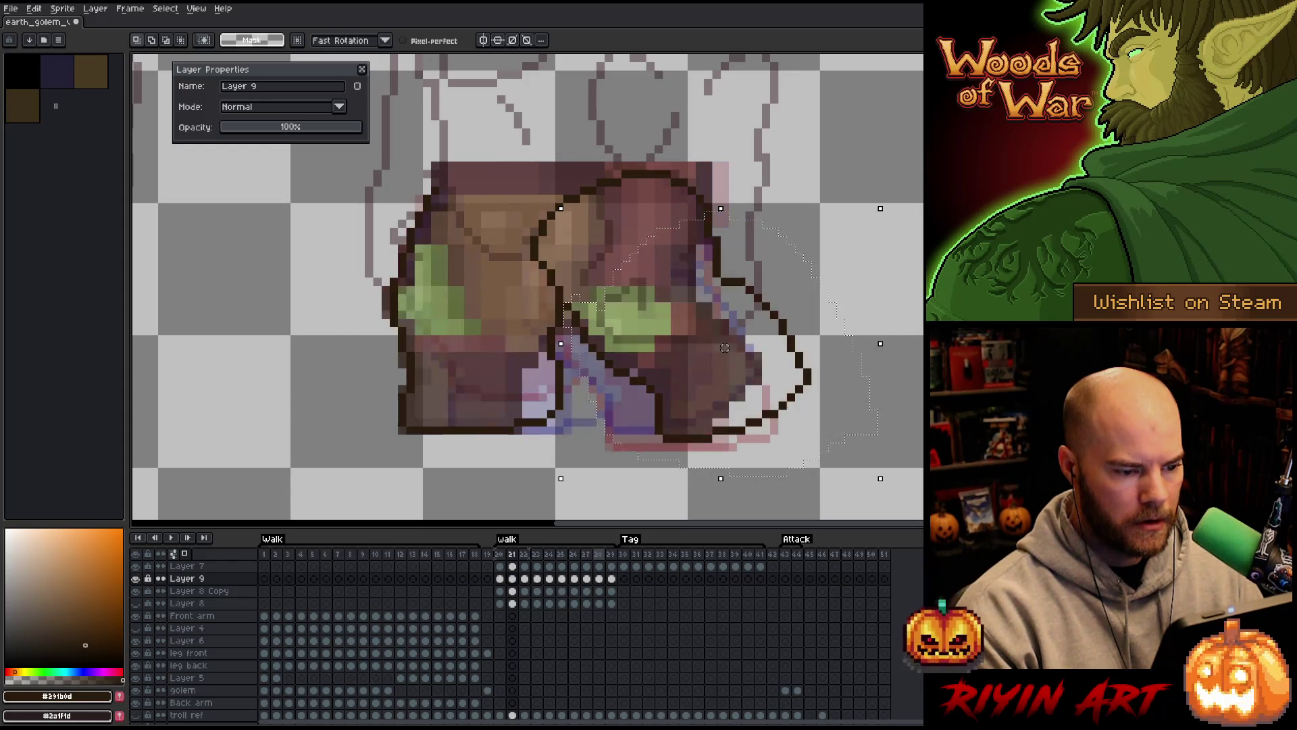
{"action": "key", "text": "Right"}
{"action": "key", "text": "Right"}
{"action": "key", "text": "Right"}
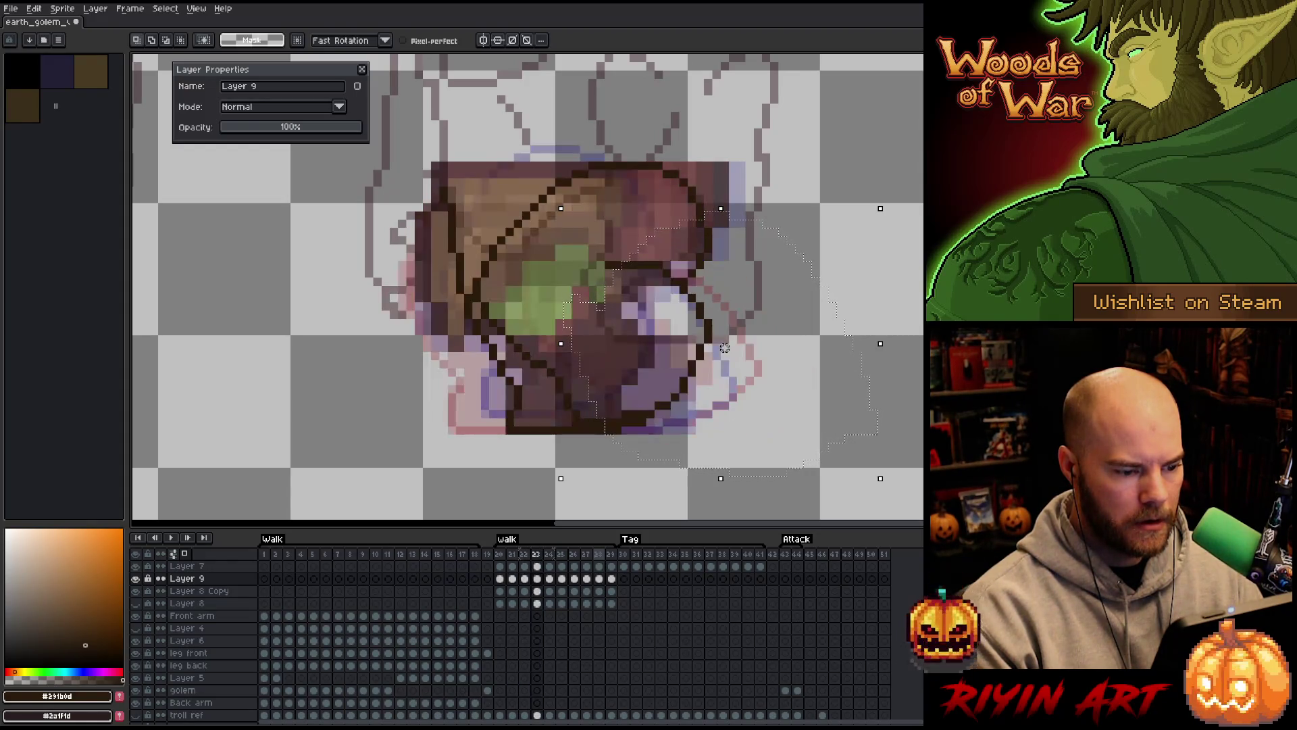
{"action": "key", "text": "Right"}
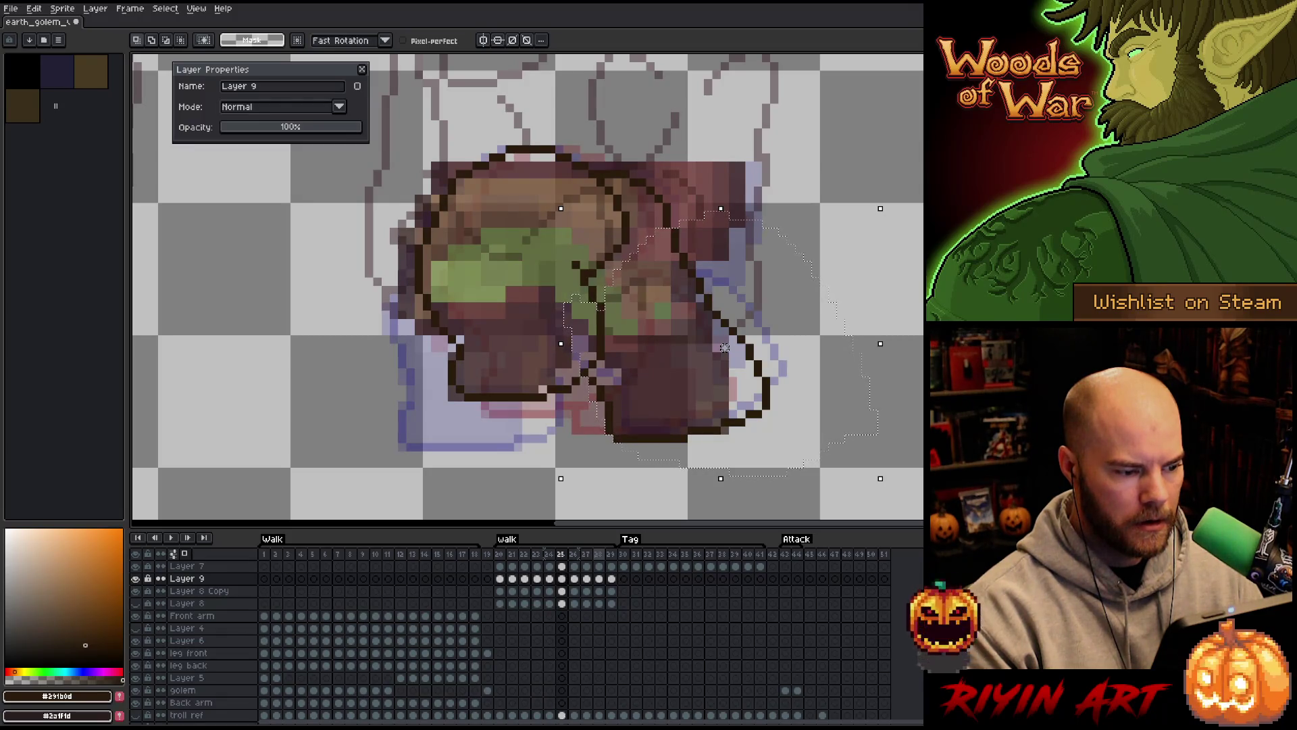
Drop the selection and alternate between Pencil and Eraser while advancing a frame
{"action": "key", "text": "ctrl+d"}
{"action": "key", "text": "b"}
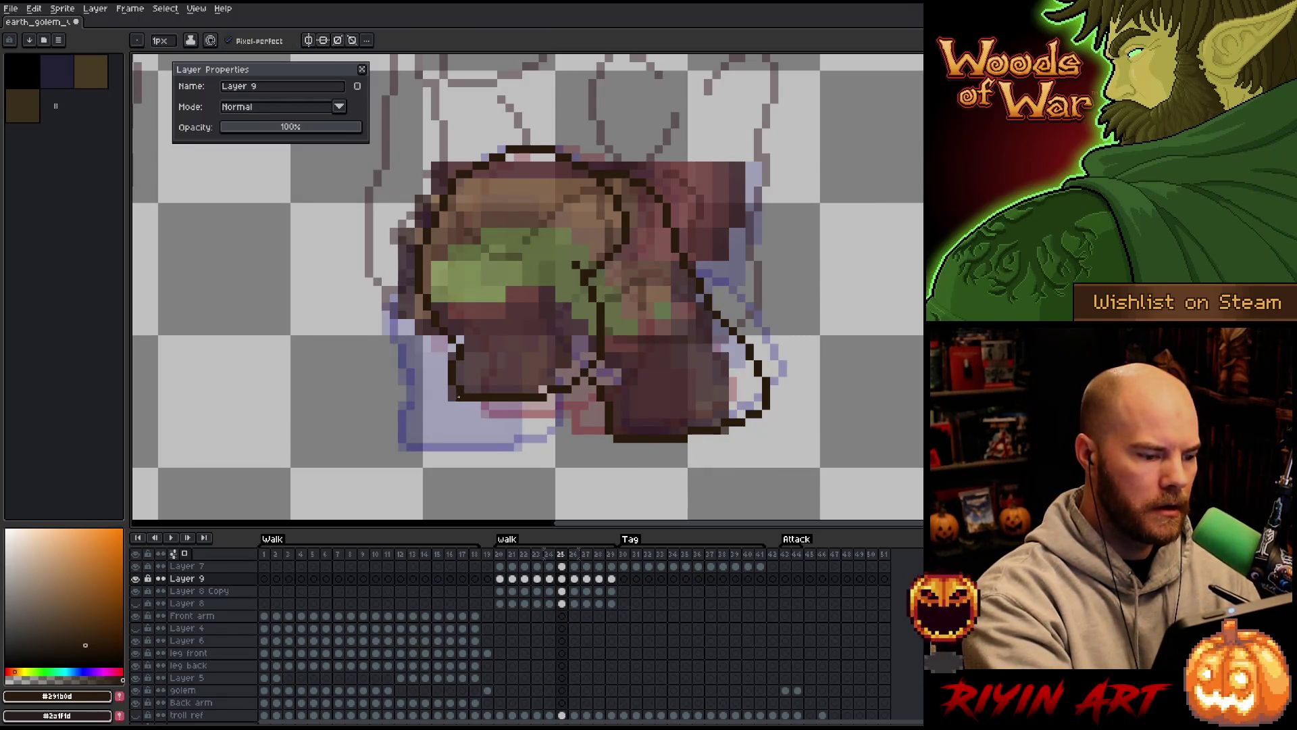
{"action": "key", "text": "e"}
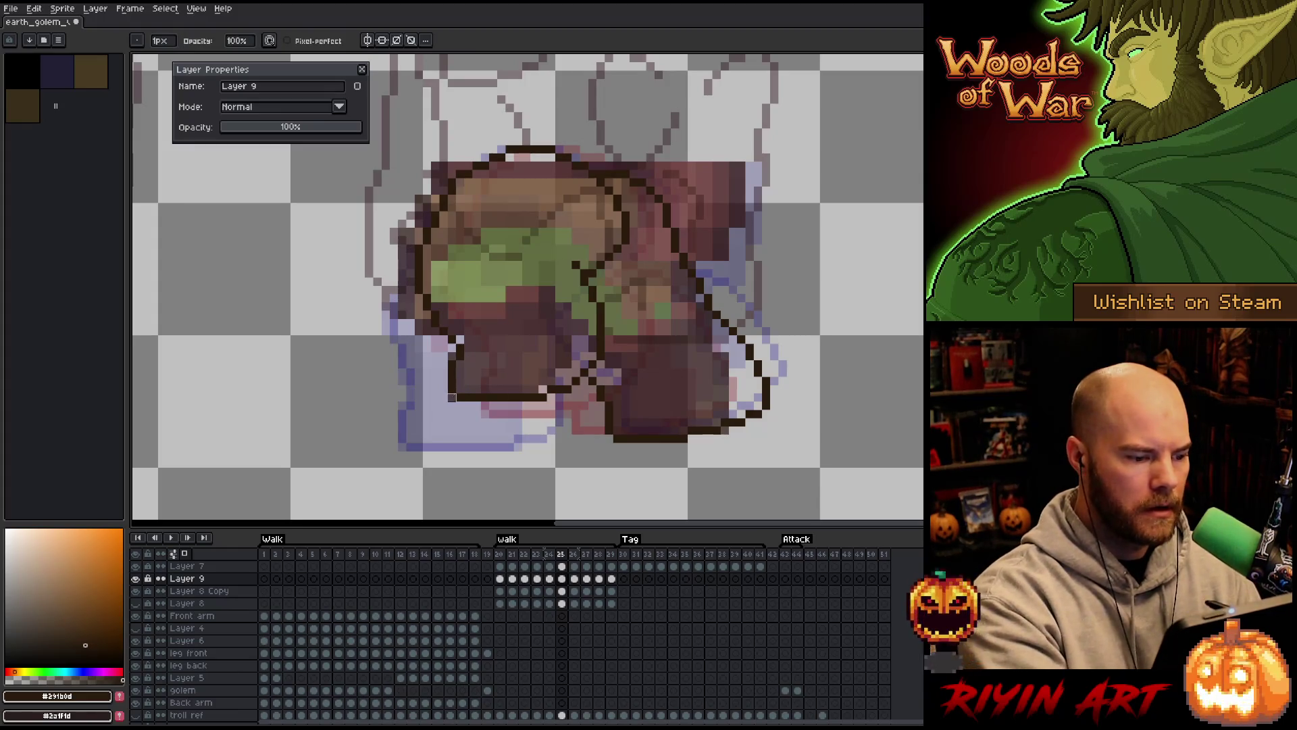
{"action": "key", "text": "b"}
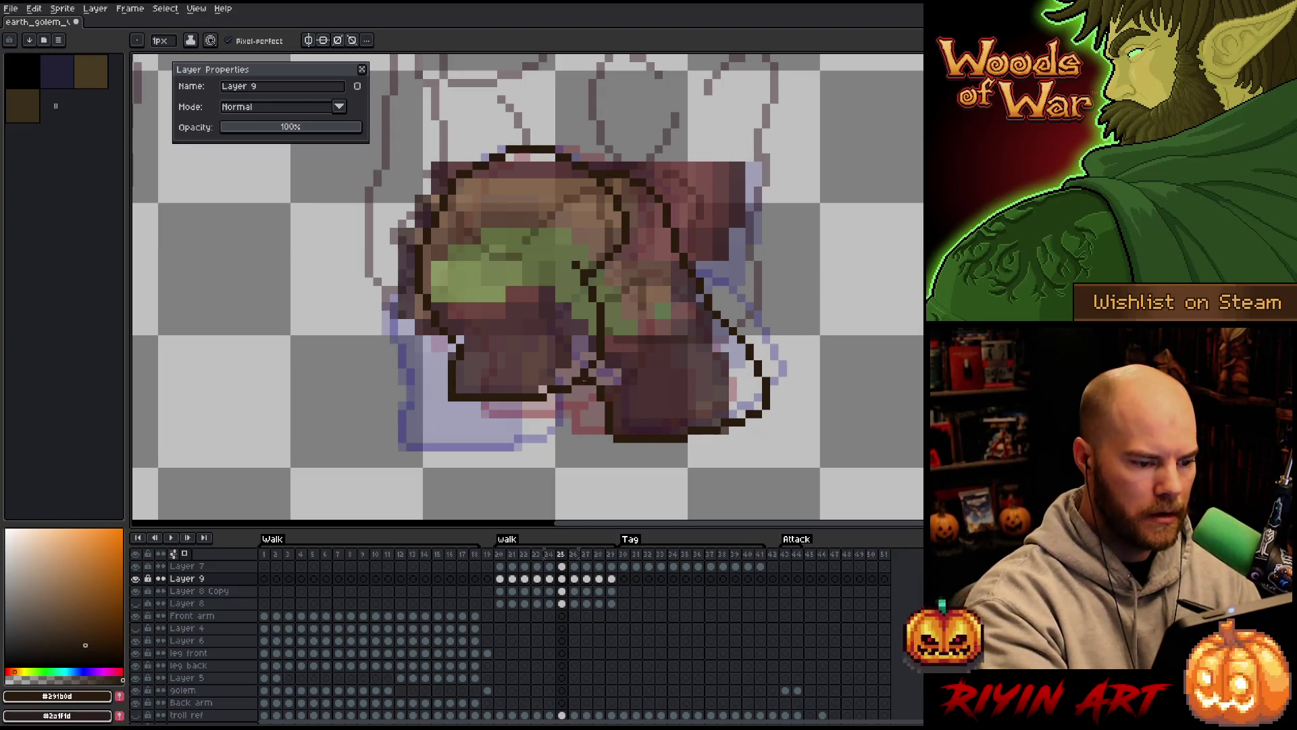
{"action": "key", "text": "e"}
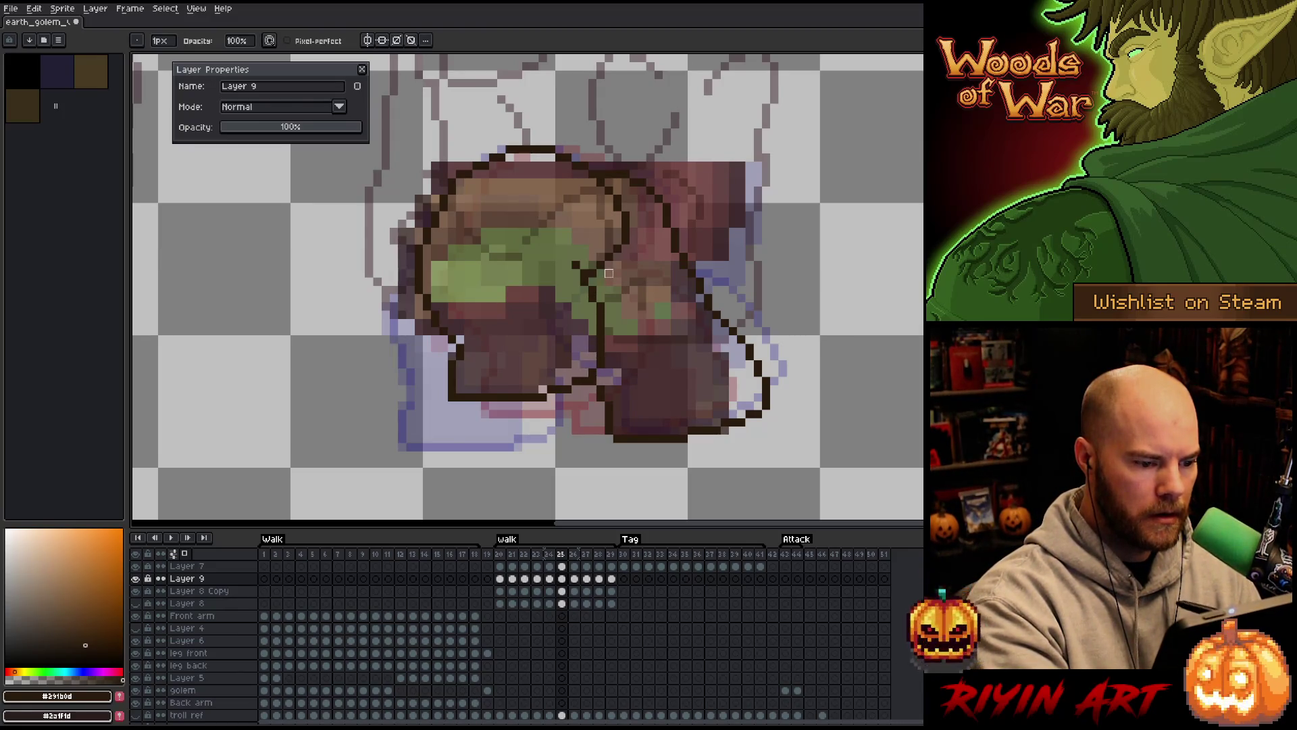
{"action": "key", "text": "Right"}
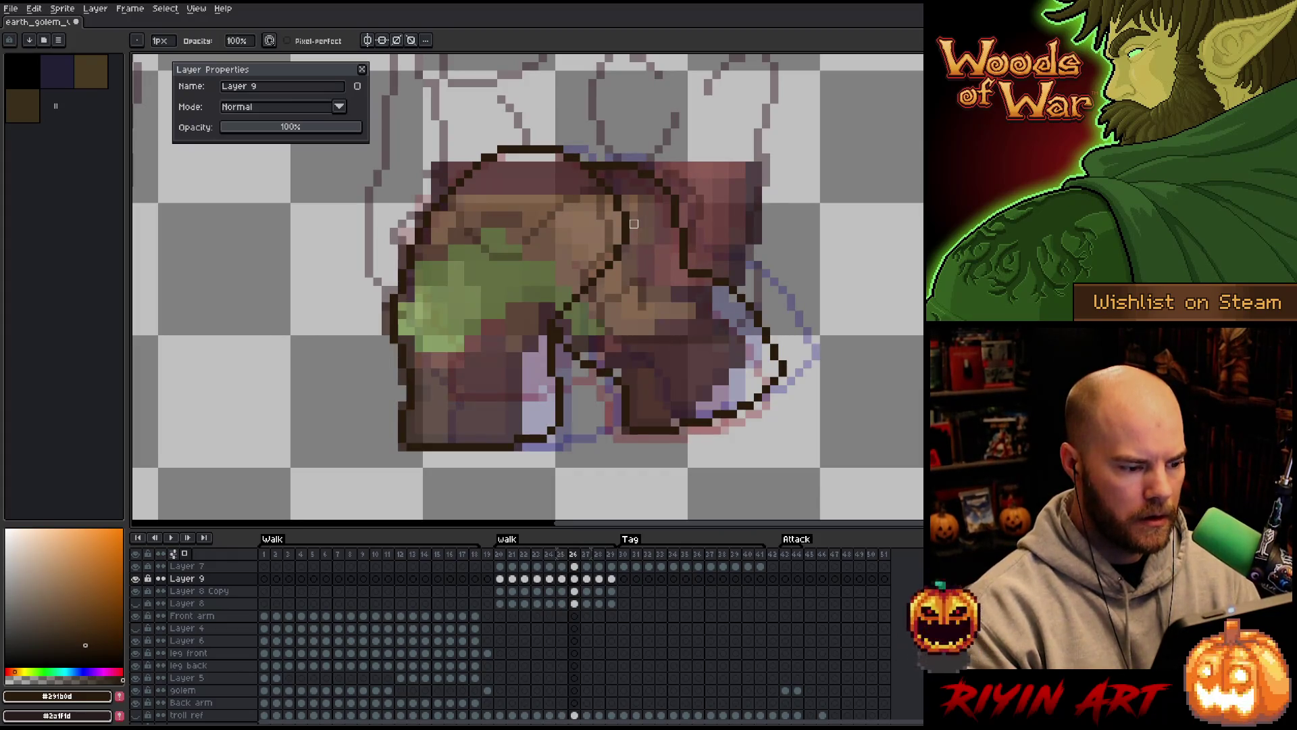
{"action": "key", "text": "b"}
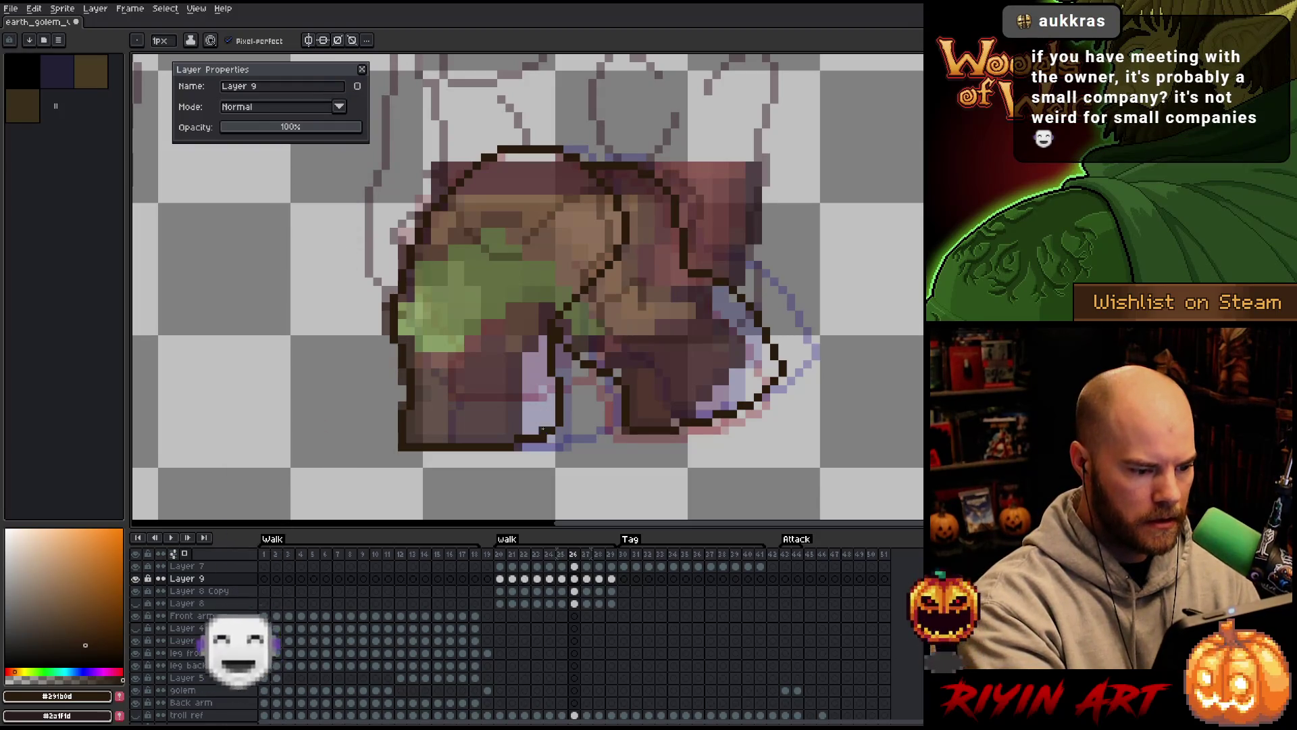
Flip between frames 26 and 27 to compare, settling on frame 27
{"action": "key", "text": "Right"}
{"action": "key", "text": "Right"}
{"action": "key", "text": "Right"}
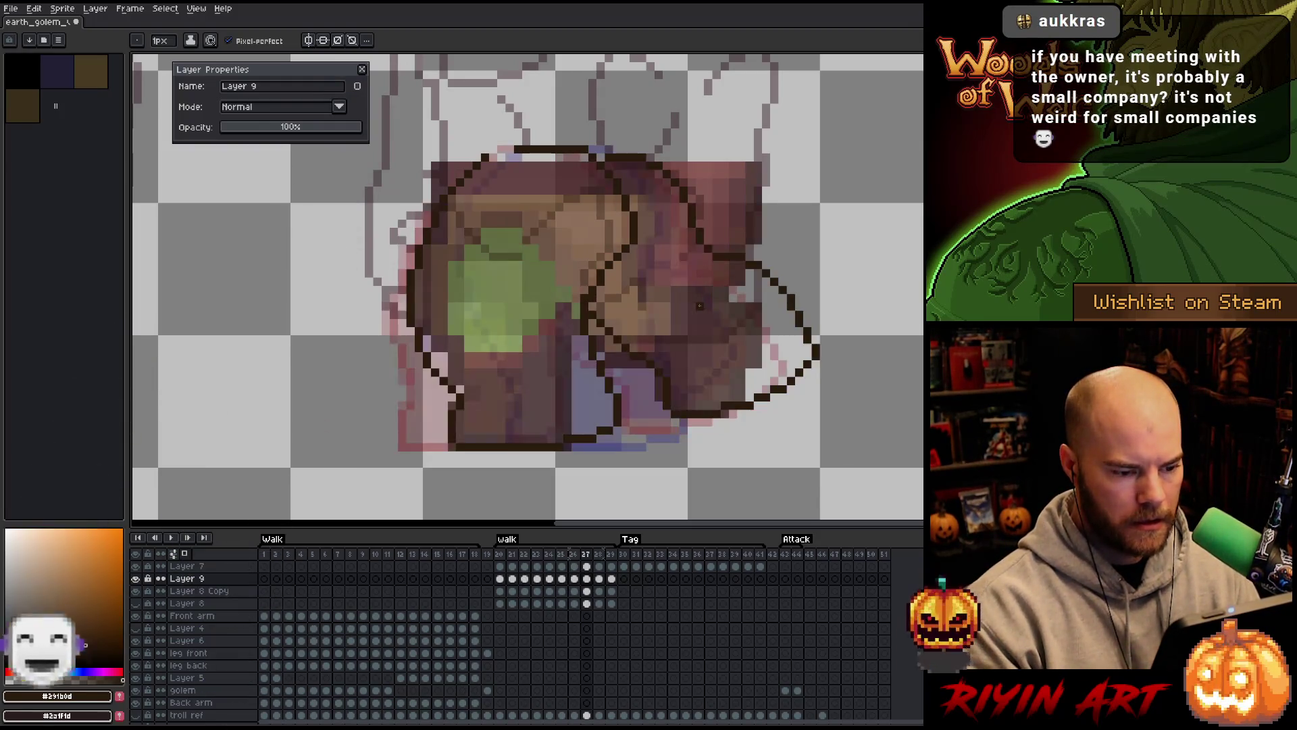
{"action": "key", "text": "Left"}
{"action": "key", "text": "Left"}
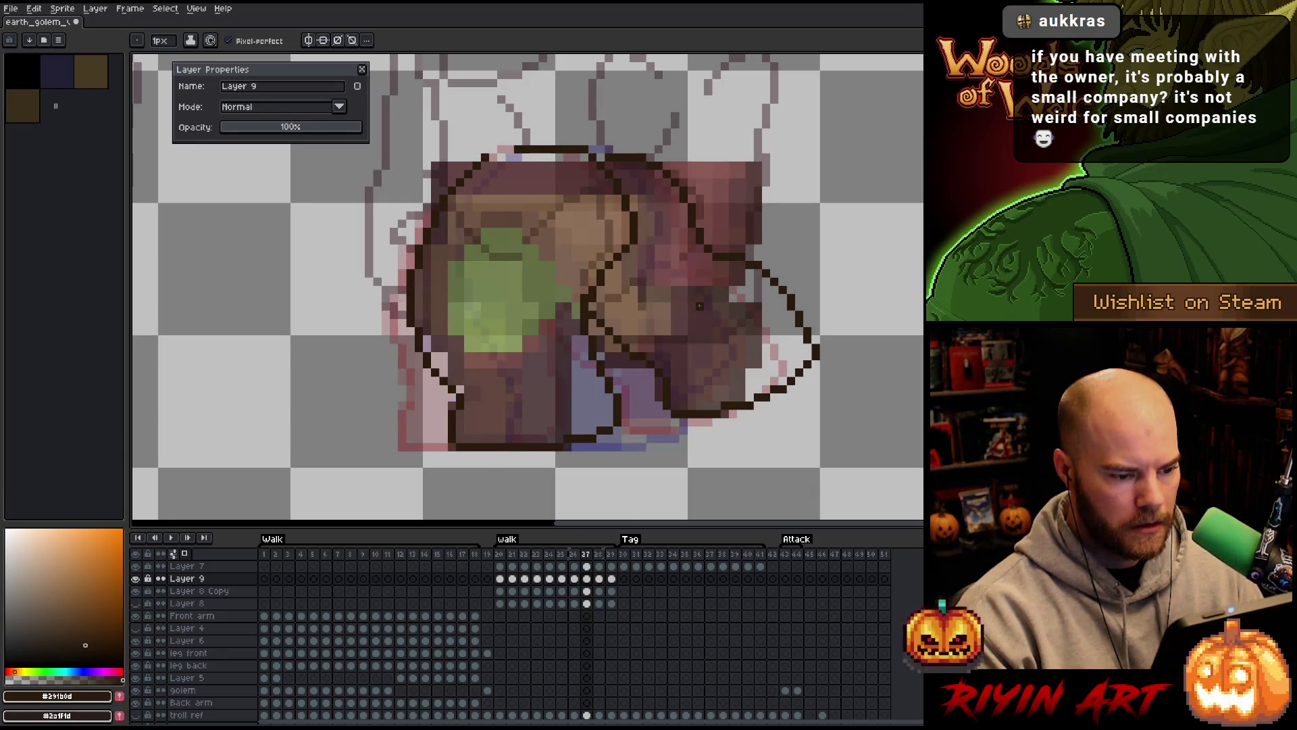
{"action": "key", "text": "Left"}
{"action": "key", "text": "Right"}
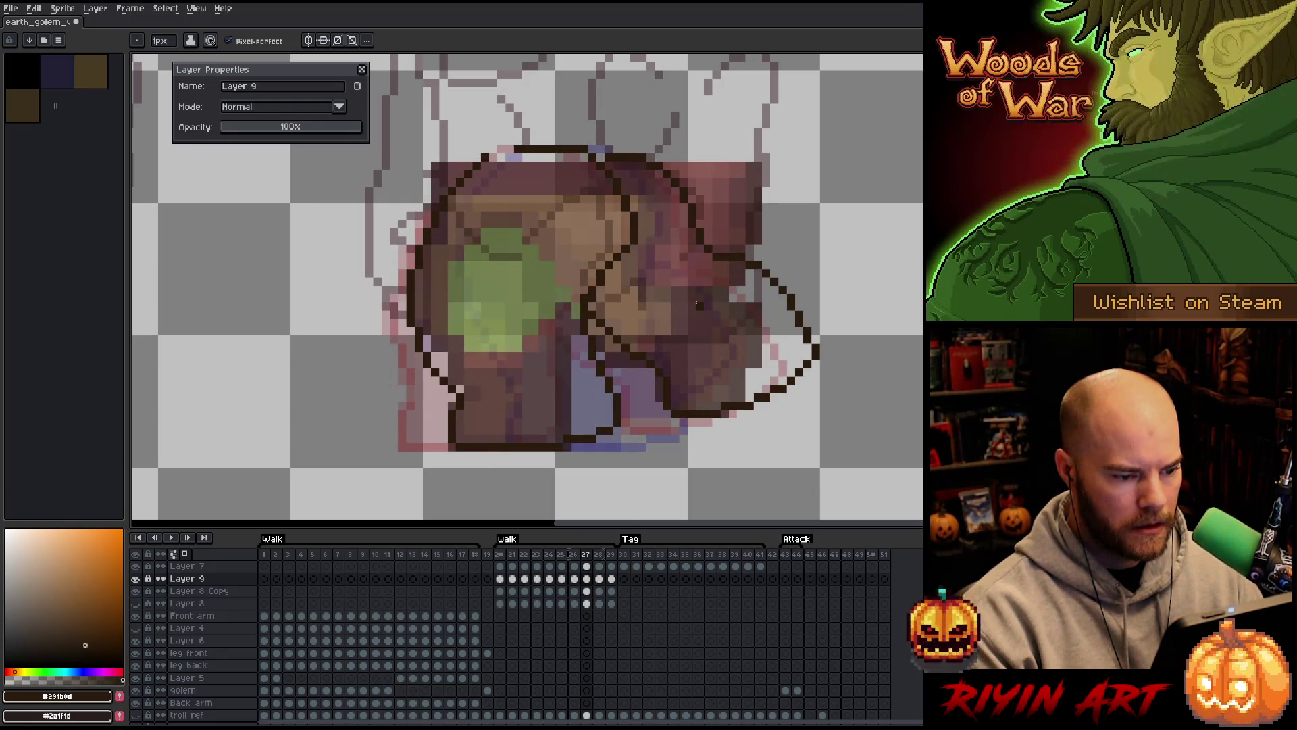
{"action": "key", "text": "Left"}
{"action": "key", "text": "Right"}
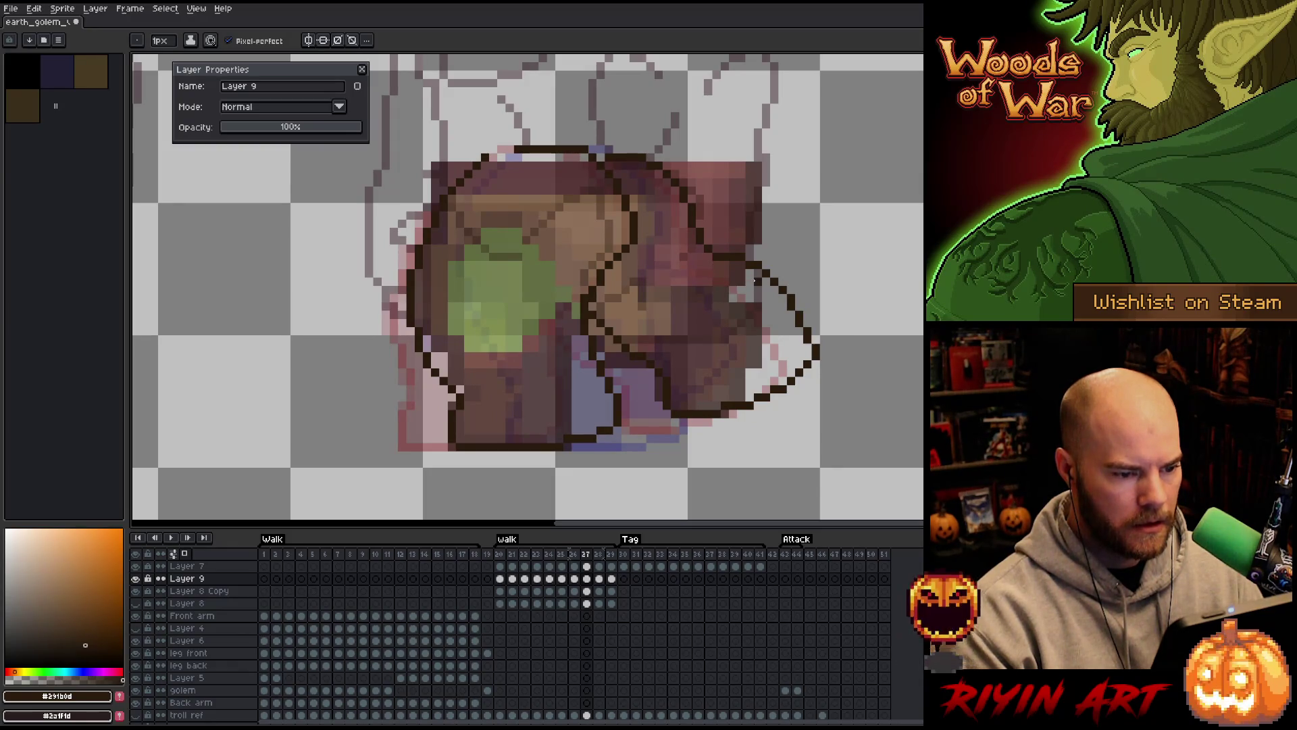
Lasso the right leg stroke on frame 27 and shift it one pixel left
{"action": "key", "text": "q"}
{"action": "mouse_move", "coordinate": [858, 389]}
{"action": "left_mouse_down"}
{"action": "mouse_move", "coordinate": [840, 304]}
{"action": "mouse_move", "coordinate": [748, 232]}
{"action": "mouse_move", "coordinate": [690, 348]}
{"action": "mouse_move", "coordinate": [653, 345]}
{"action": "mouse_move", "coordinate": [638, 358]}
{"action": "mouse_move", "coordinate": [645, 432]}
{"action": "mouse_move", "coordinate": [672, 439]}
{"action": "left_mouse_up"}
{"action": "key", "text": "Delete"}
{"action": "mouse_move", "coordinate": [786, 240]}
{"action": "left_mouse_down"}
{"action": "mouse_move", "coordinate": [730, 254]}
{"action": "mouse_move", "coordinate": [715, 350]}
{"action": "mouse_move", "coordinate": [632, 314]}
{"action": "mouse_move", "coordinate": [600, 317]}
{"action": "mouse_move", "coordinate": [652, 436]}
{"action": "mouse_move", "coordinate": [679, 459]}
{"action": "left_mouse_up"}
{"action": "left_click_drag", "start_coordinate": [692, 348], "coordinate": [684, 348]}
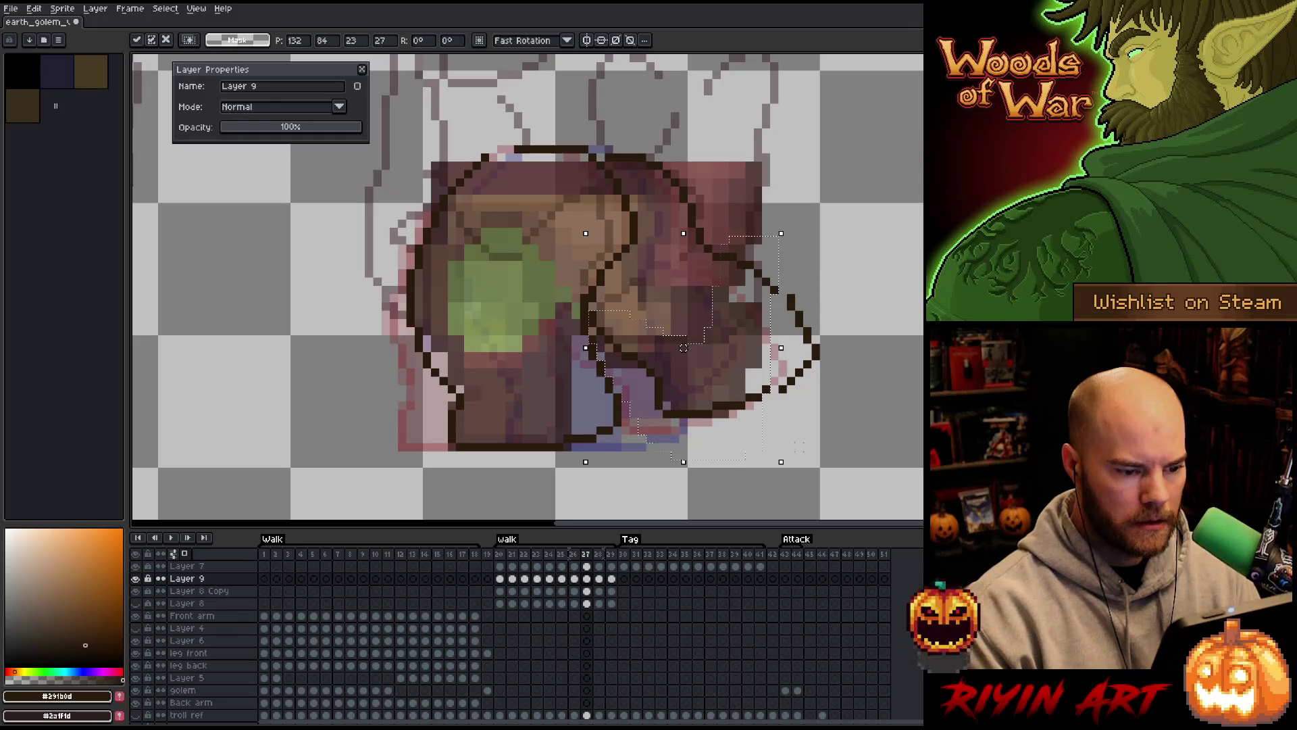
{"action": "key", "text": "ctrl+d"}
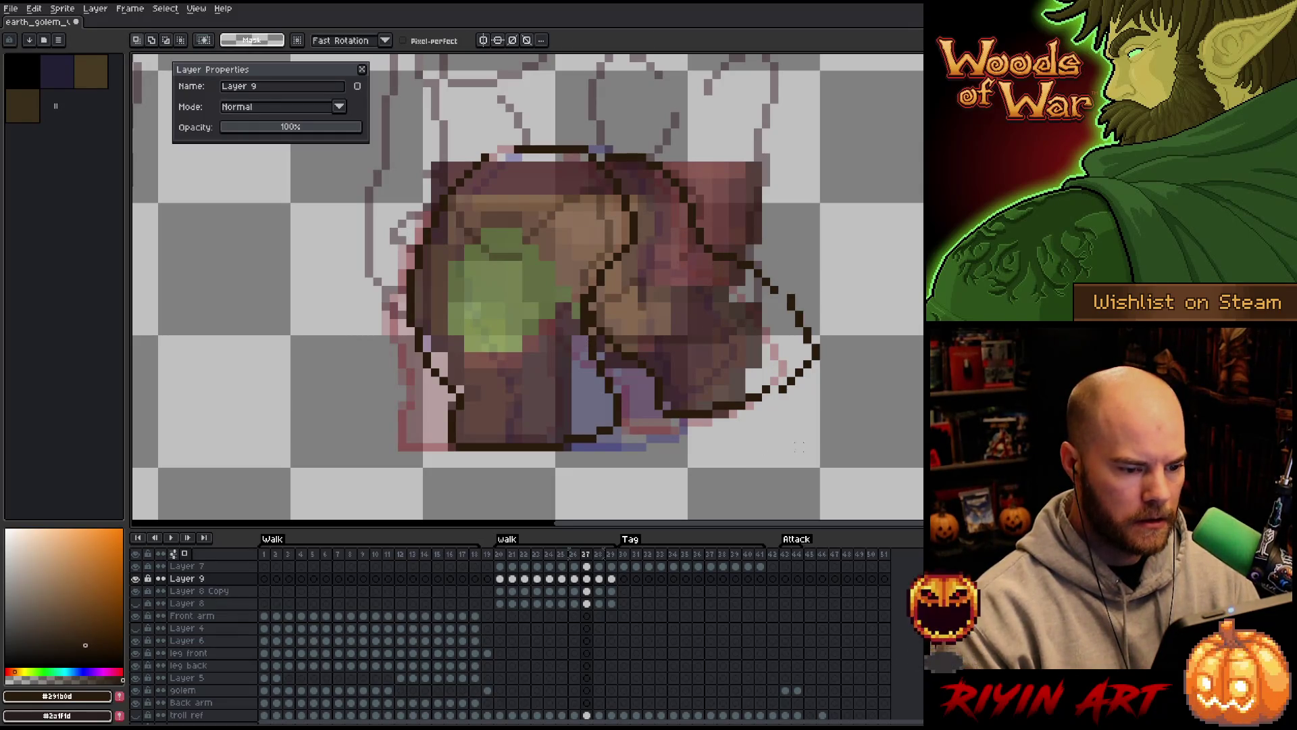
Shift the right arc outline one pixel left, then step ahead to frame 28
{"action": "mouse_move", "coordinate": [855, 375]}
{"action": "left_mouse_down"}
{"action": "mouse_move", "coordinate": [854, 358]}
{"action": "mouse_move", "coordinate": [771, 358]}
{"action": "mouse_move", "coordinate": [852, 379]}
{"action": "mouse_move", "coordinate": [807, 365]}
{"action": "left_mouse_up"}
{"action": "key", "text": "ctrl+d"}
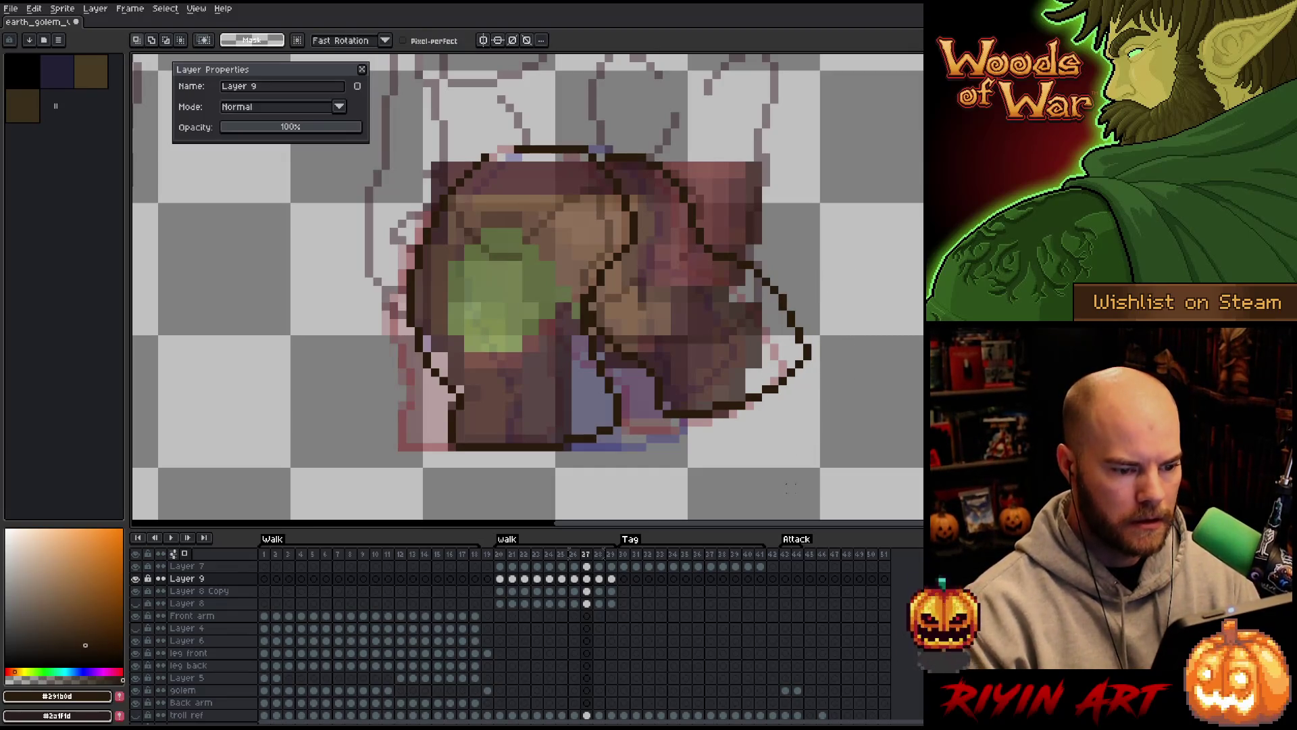
{"action": "key", "text": "Left"}
{"action": "key", "text": "Right"}
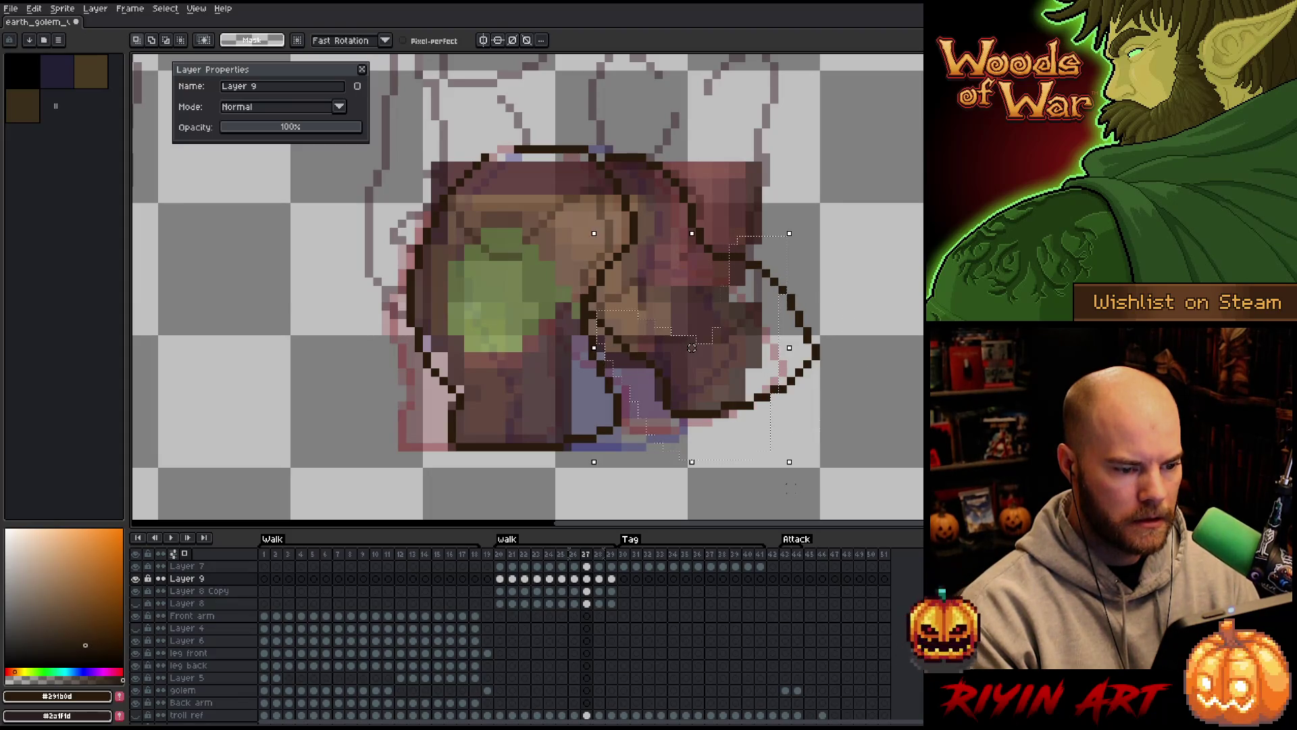
{"action": "key", "text": "Right"}
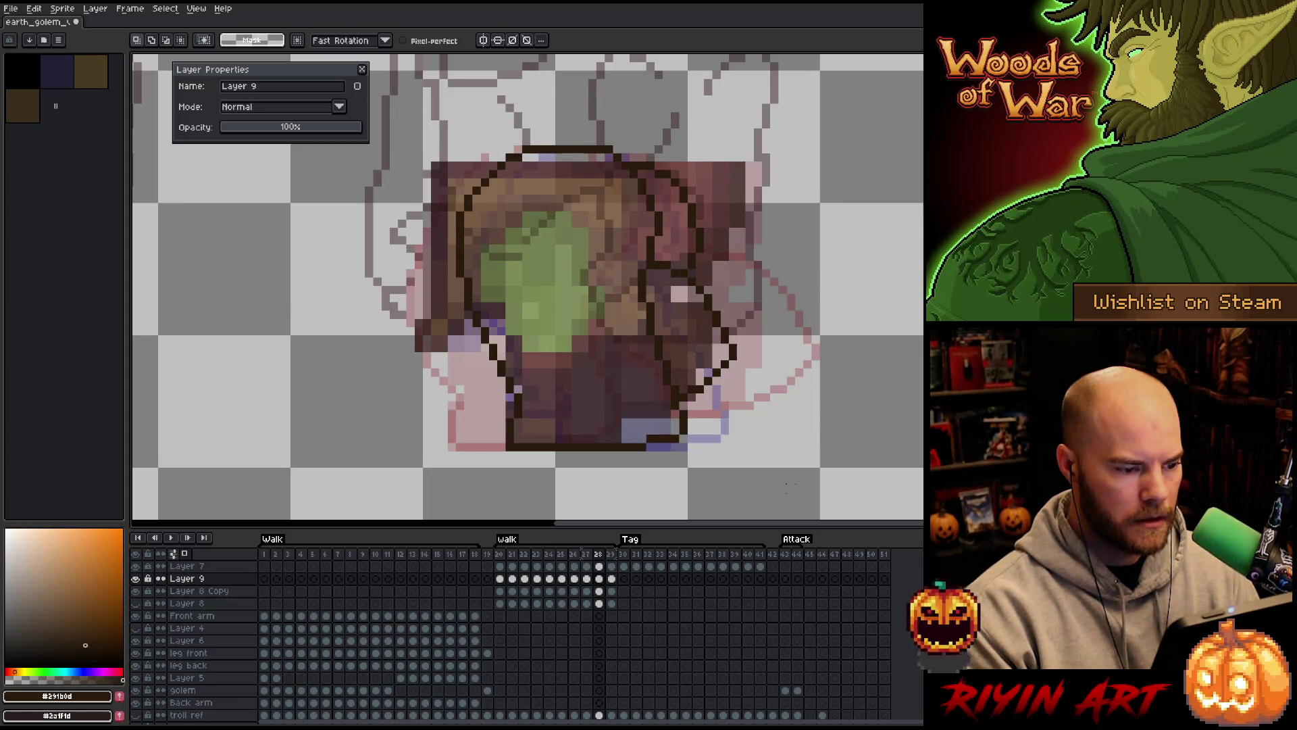
Compare neighbouring frames, settle on frame 29 and hide the coloured Layer 8 Copy fill
{"action": "key", "text": "Right"}
{"action": "key", "text": "Right"}
{"action": "key", "text": "Left"}
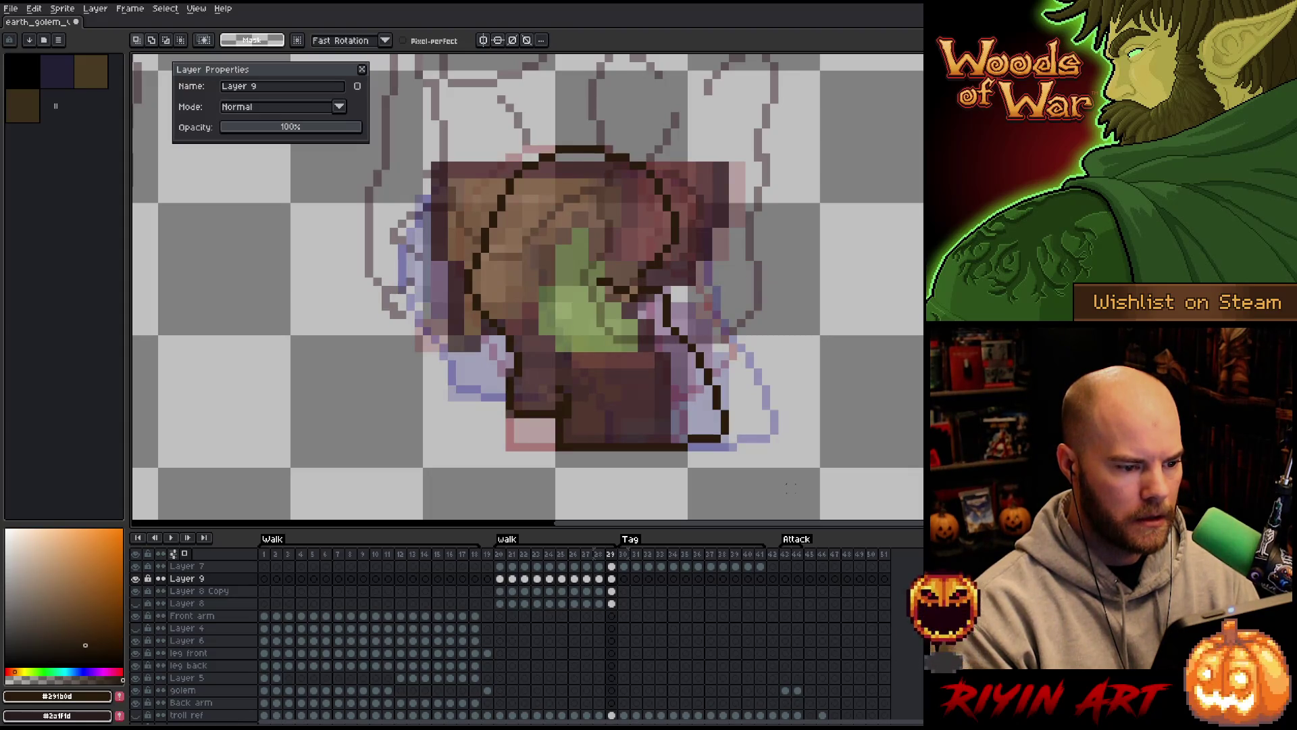
{"action": "key", "text": "Left"}
{"action": "key", "text": "Right"}
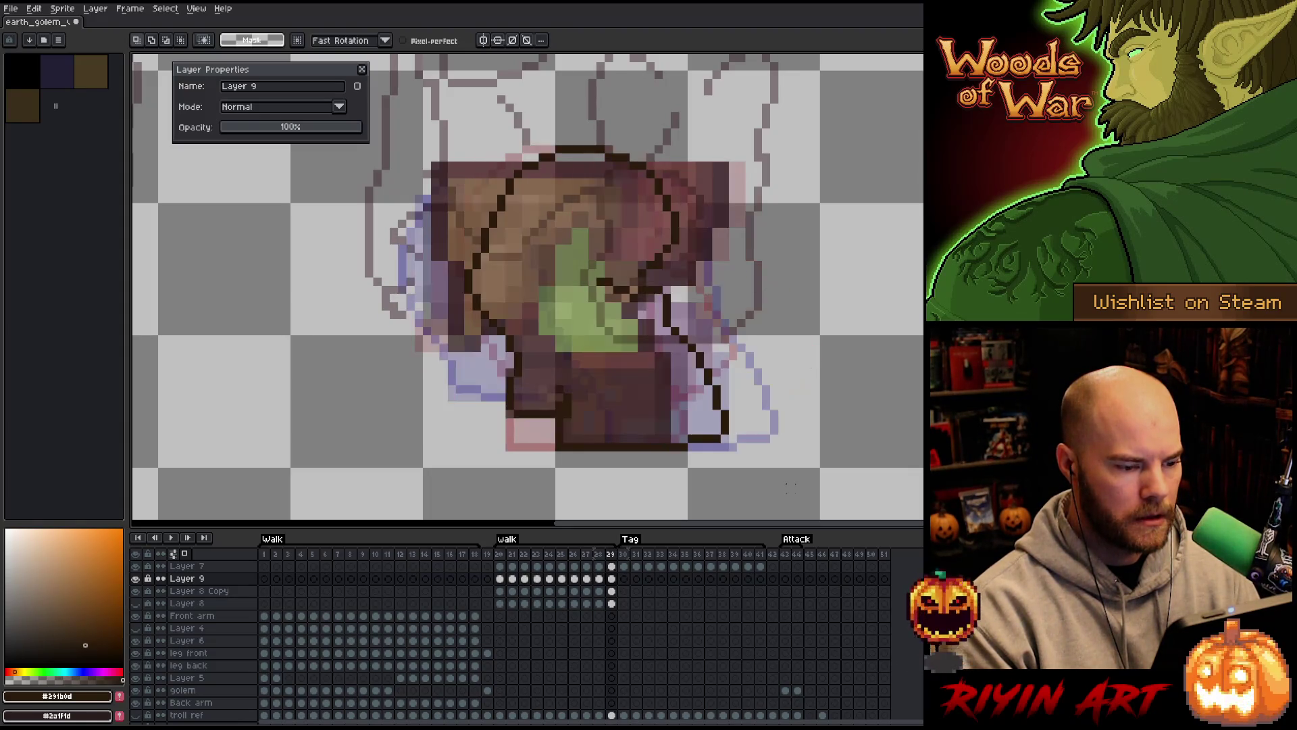
{"action": "key", "text": "b"}
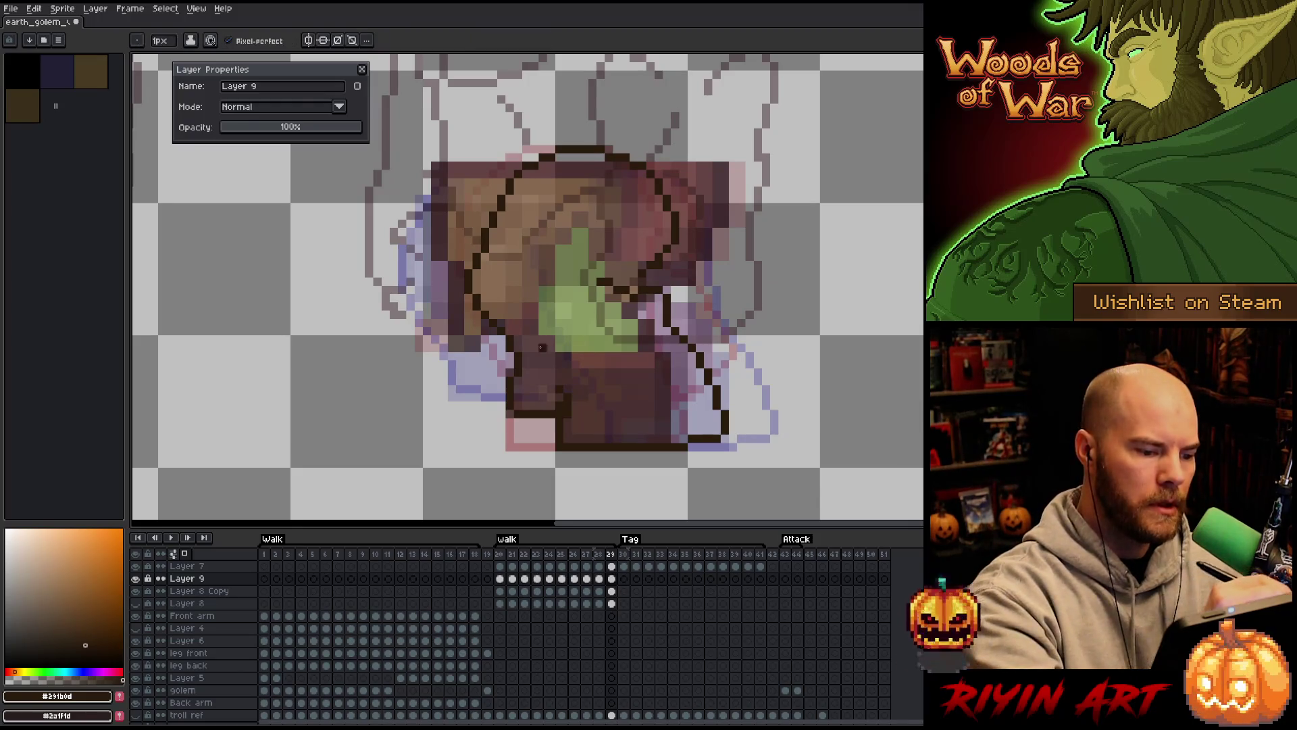
{"action": "key", "text": "Left"}
{"action": "key", "text": "Right"}
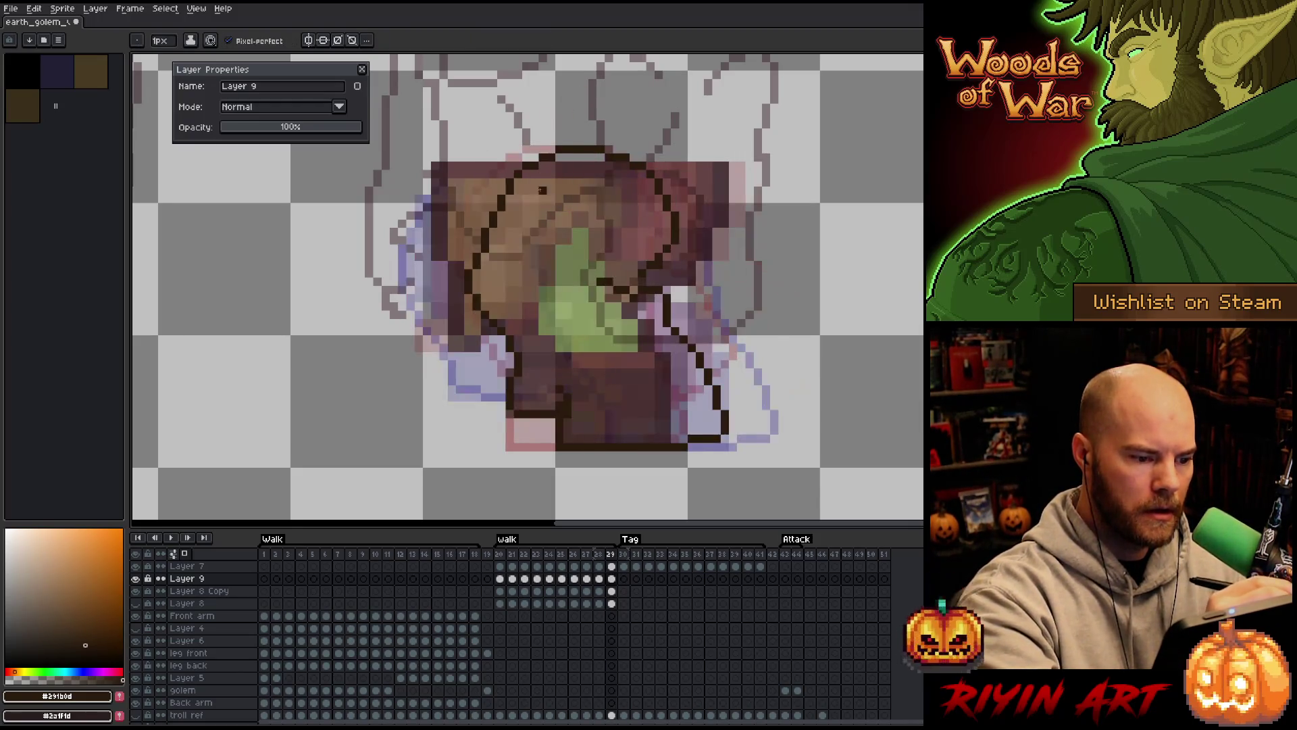
{"action": "left_click", "coordinate": [136, 591]}
Redraw the diagonal leg lines on the lower and right leg, erasing stray strokes
{"action": "left_click_drag", "start_coordinate": [516, 353], "coordinate": [558, 390]}
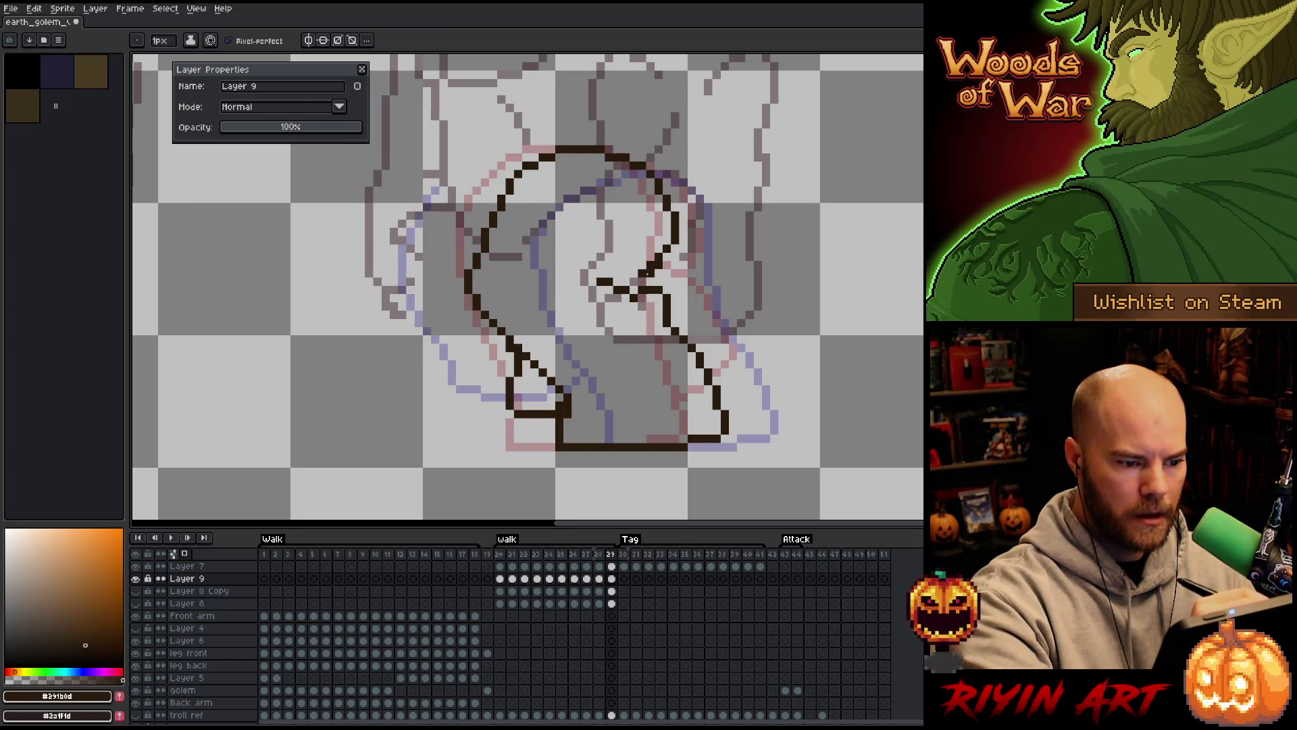
{"action": "left_click_drag", "start_coordinate": [653, 282], "coordinate": [694, 346]}
{"action": "key", "text": "e"}
{"action": "left_click_drag", "start_coordinate": [657, 298], "coordinate": [675, 339]}
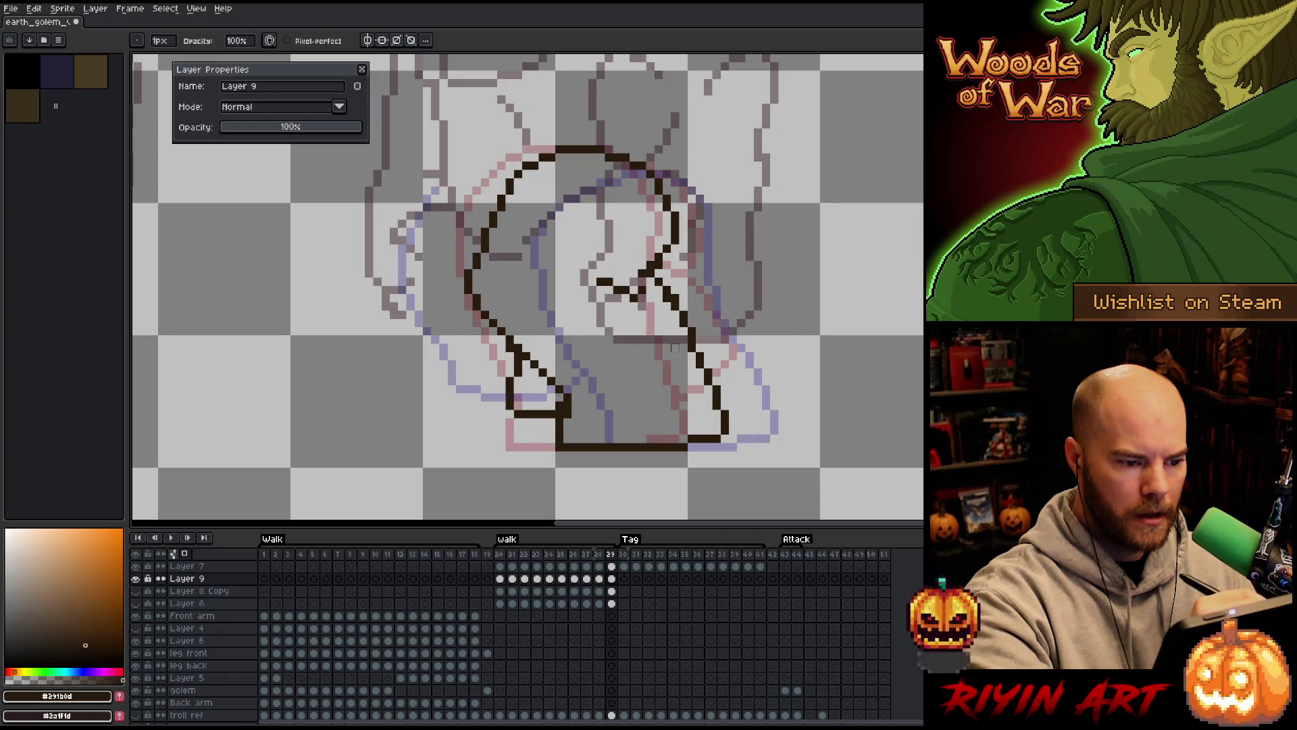
{"action": "mouse_move", "coordinate": [632, 297]}
{"action": "left_mouse_down"}
{"action": "mouse_move", "coordinate": [642, 304]}
{"action": "mouse_move", "coordinate": [592, 272]}
{"action": "left_mouse_up"}
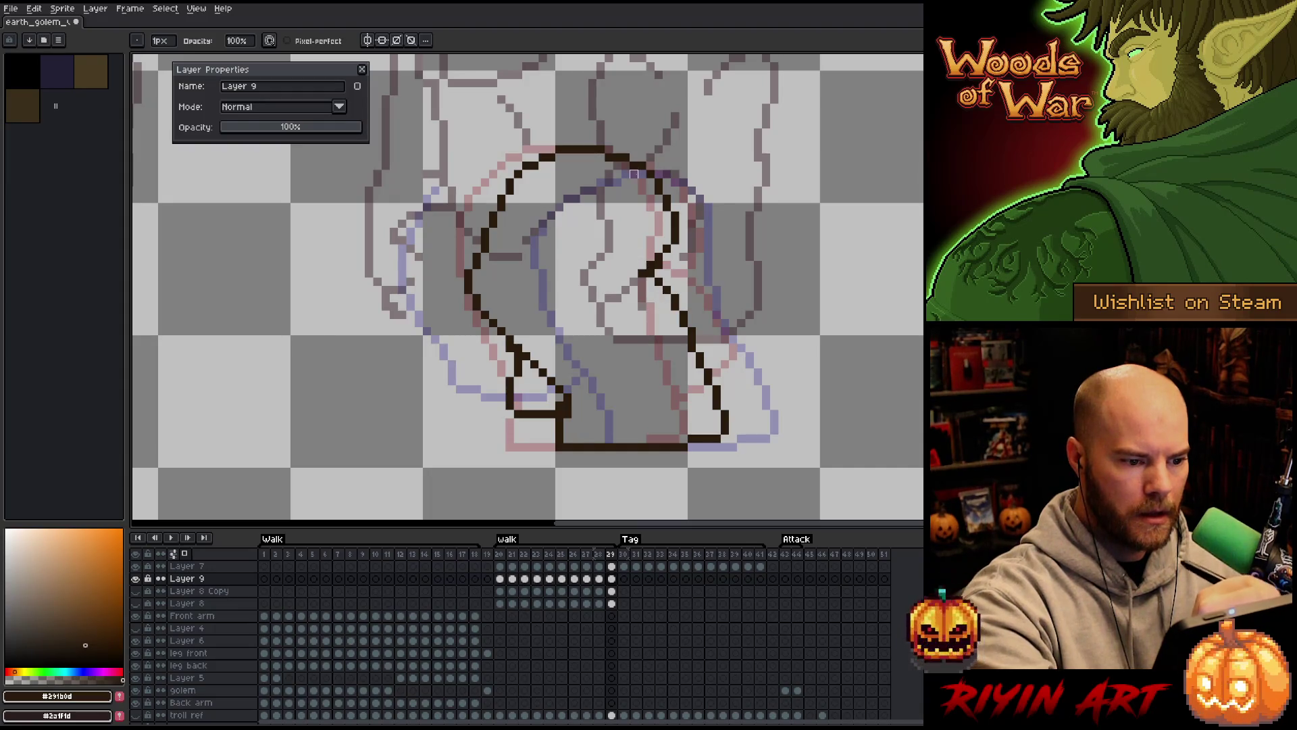
{"action": "key", "text": "b"}
{"action": "left_click", "coordinate": [658, 298]}
{"action": "mouse_move", "coordinate": [658, 298]}
{"action": "left_mouse_down"}
{"action": "mouse_move", "coordinate": [672, 303]}
{"action": "mouse_move", "coordinate": [669, 253]}
{"action": "left_mouse_up"}
{"action": "mouse_move", "coordinate": [659, 297]}
{"action": "left_mouse_down"}
{"action": "mouse_move", "coordinate": [659, 272]}
{"action": "mouse_move", "coordinate": [682, 306]}
{"action": "mouse_move", "coordinate": [652, 264]}
{"action": "mouse_move", "coordinate": [642, 280]}
{"action": "left_mouse_up"}
{"action": "key", "text": "e"}
Nudge a selected section of the leg outline down one pixel
{"action": "key", "text": "m"}
{"action": "mouse_move", "coordinate": [515, 222]}
{"action": "left_mouse_down"}
{"action": "mouse_move", "coordinate": [551, 232]}
{"action": "mouse_move", "coordinate": [457, 258]}
{"action": "mouse_move", "coordinate": [466, 310]}
{"action": "mouse_move", "coordinate": [517, 348]}
{"action": "mouse_move", "coordinate": [572, 358]}
{"action": "left_mouse_up"}
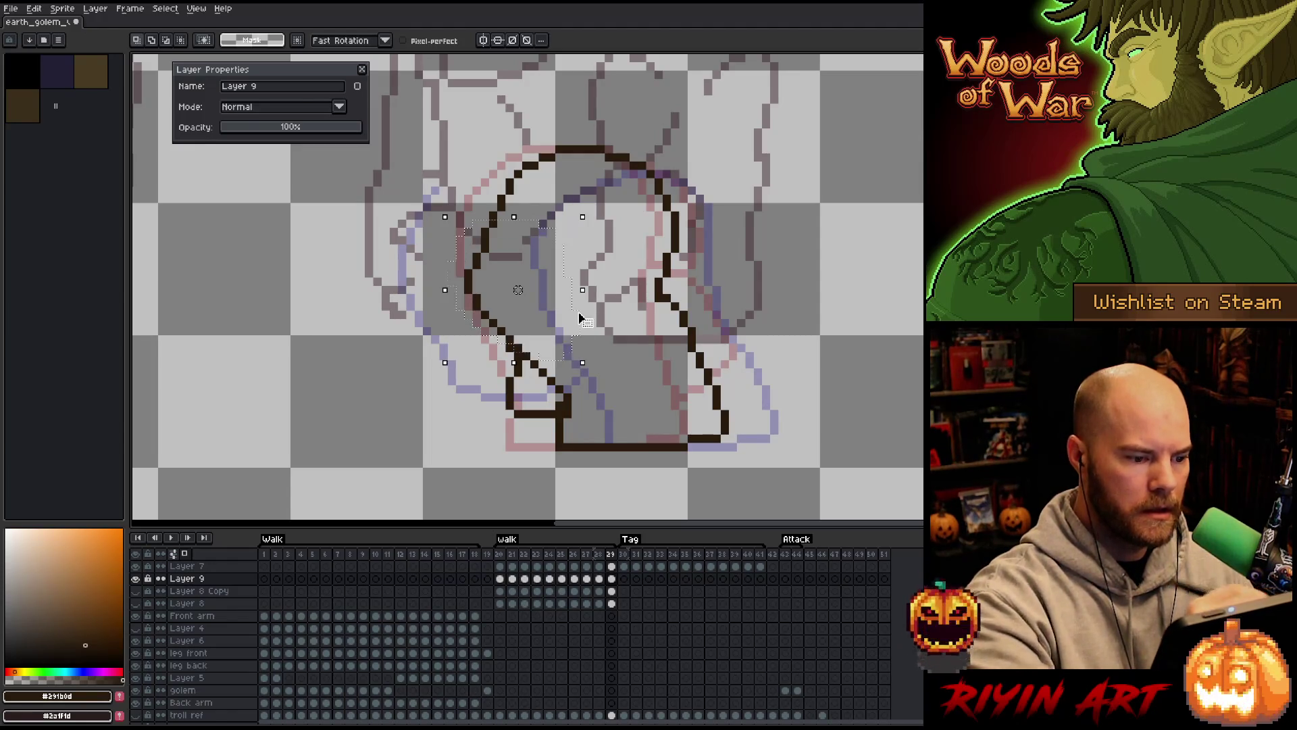
{"action": "key", "text": "Down"}
{"action": "key", "text": "ctrl+d"}
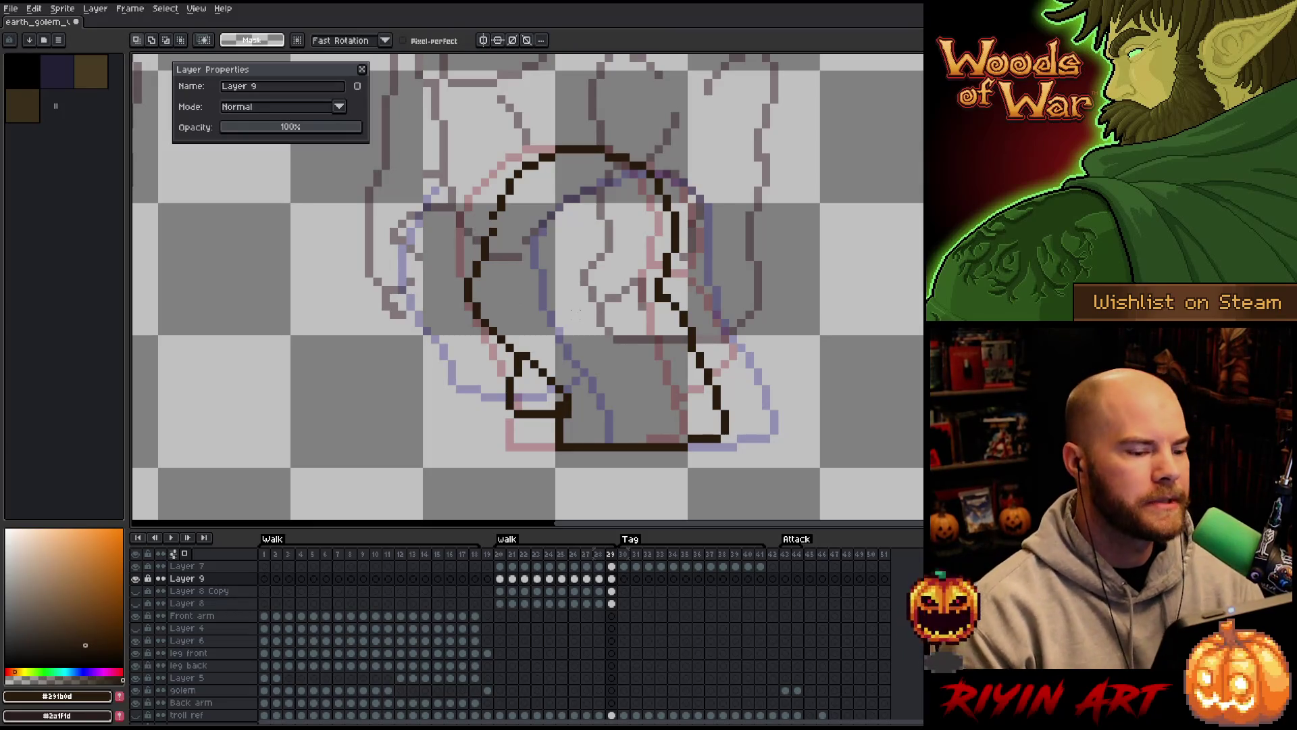
{"action": "key", "text": "b"}
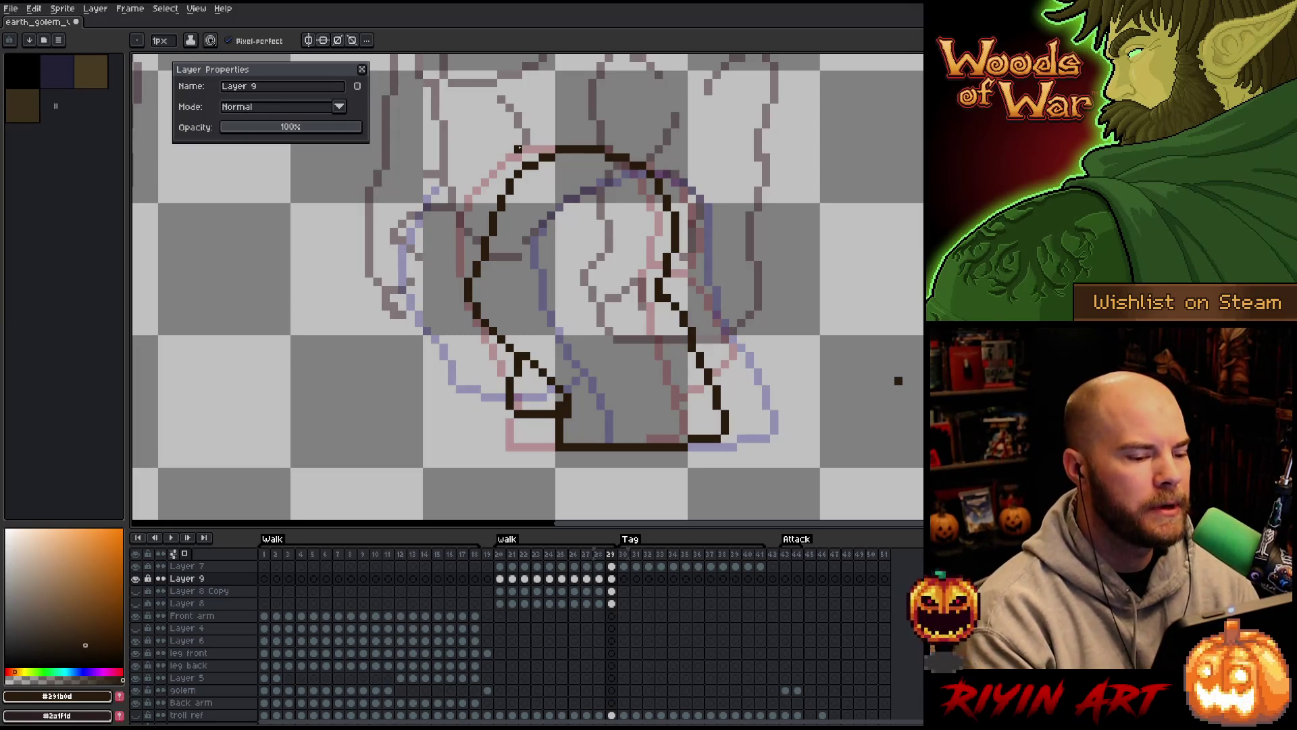
Redraw the right edge of the leg outline and swing its lower end further right
{"action": "key", "text": "e"}
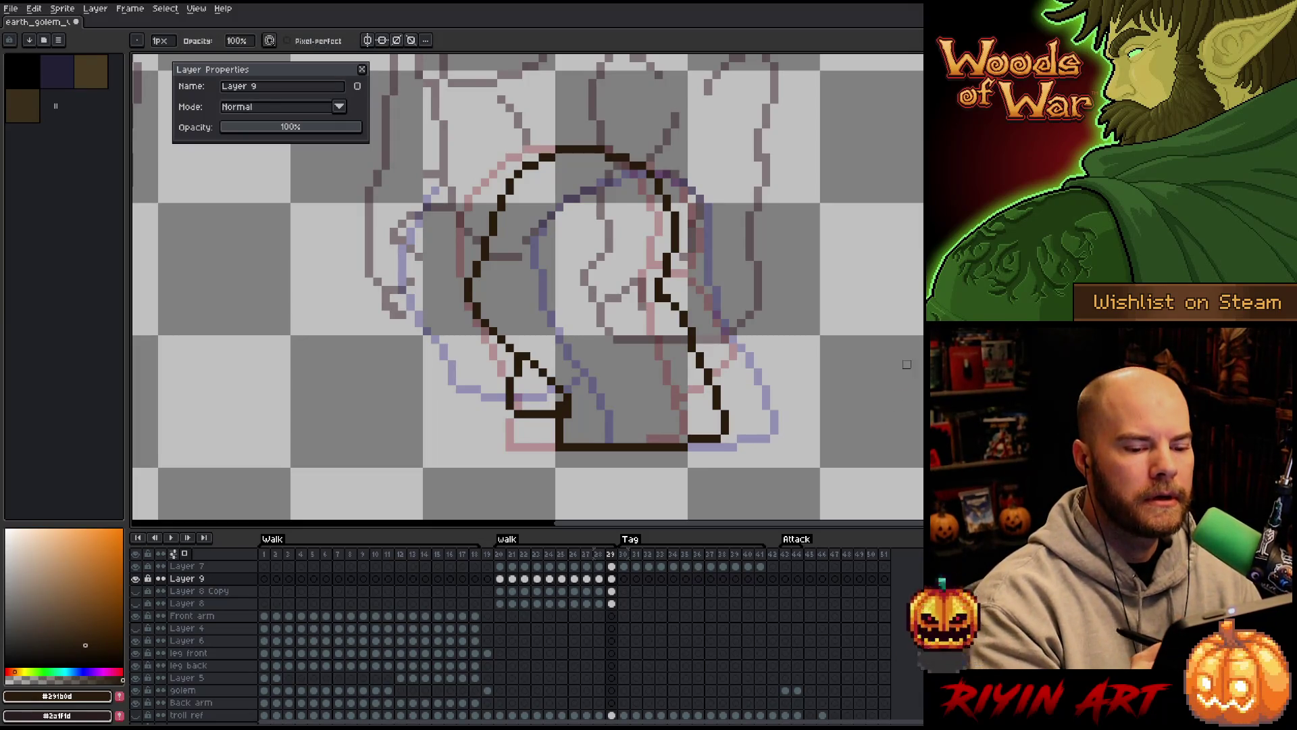
{"action": "mouse_move", "coordinate": [782, 424]}
{"action": "left_mouse_down"}
{"action": "mouse_move", "coordinate": [736, 330]}
{"action": "mouse_move", "coordinate": [675, 321]}
{"action": "mouse_move", "coordinate": [665, 381]}
{"action": "mouse_move", "coordinate": [740, 331]}
{"action": "mouse_move", "coordinate": [788, 464]}
{"action": "left_mouse_up"}
{"action": "key", "text": "Delete"}
{"action": "key", "text": "Return"}
{"action": "key", "text": "b"}
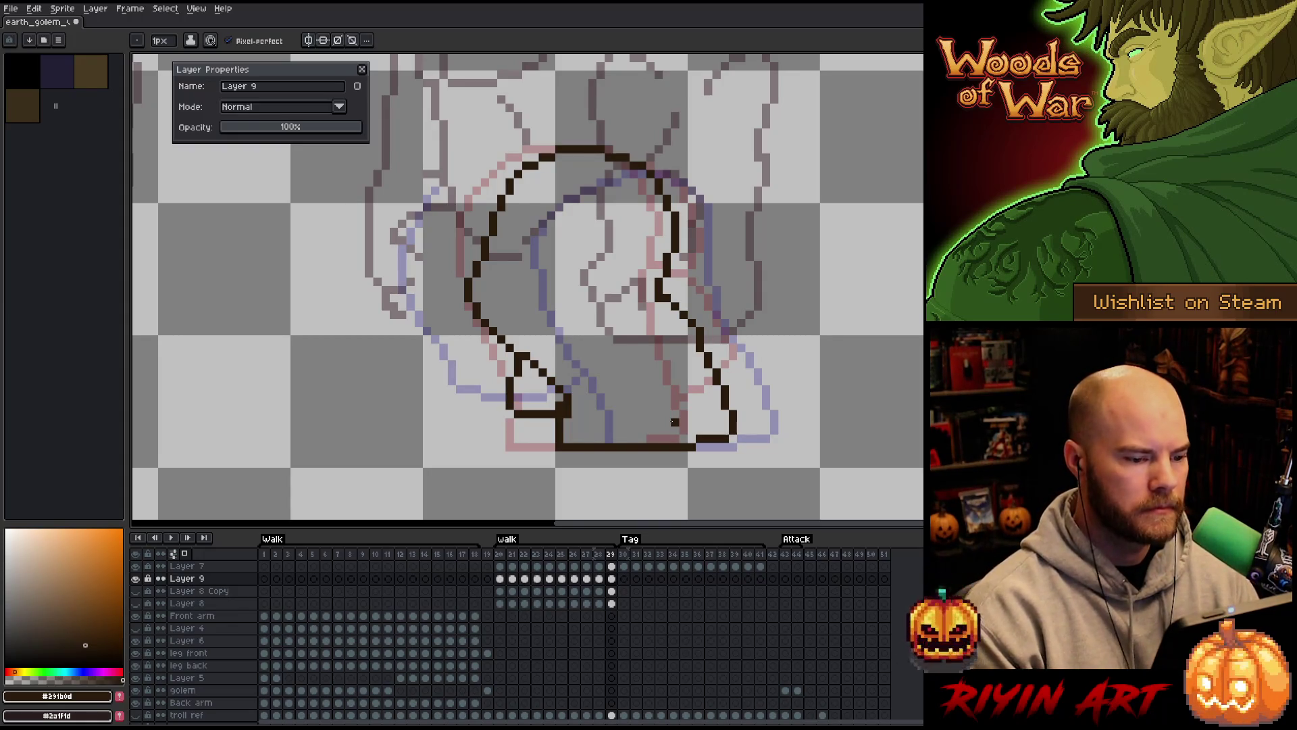
Shift the leg's left edge slightly with a freehand selection, then play the walk animation
{"action": "key", "text": "m"}
{"action": "mouse_move", "coordinate": [465, 289]}
{"action": "left_mouse_down"}
{"action": "mouse_move", "coordinate": [467, 269]}
{"action": "mouse_move", "coordinate": [497, 283]}
{"action": "mouse_move", "coordinate": [492, 357]}
{"action": "mouse_move", "coordinate": [460, 315]}
{"action": "left_mouse_up"}
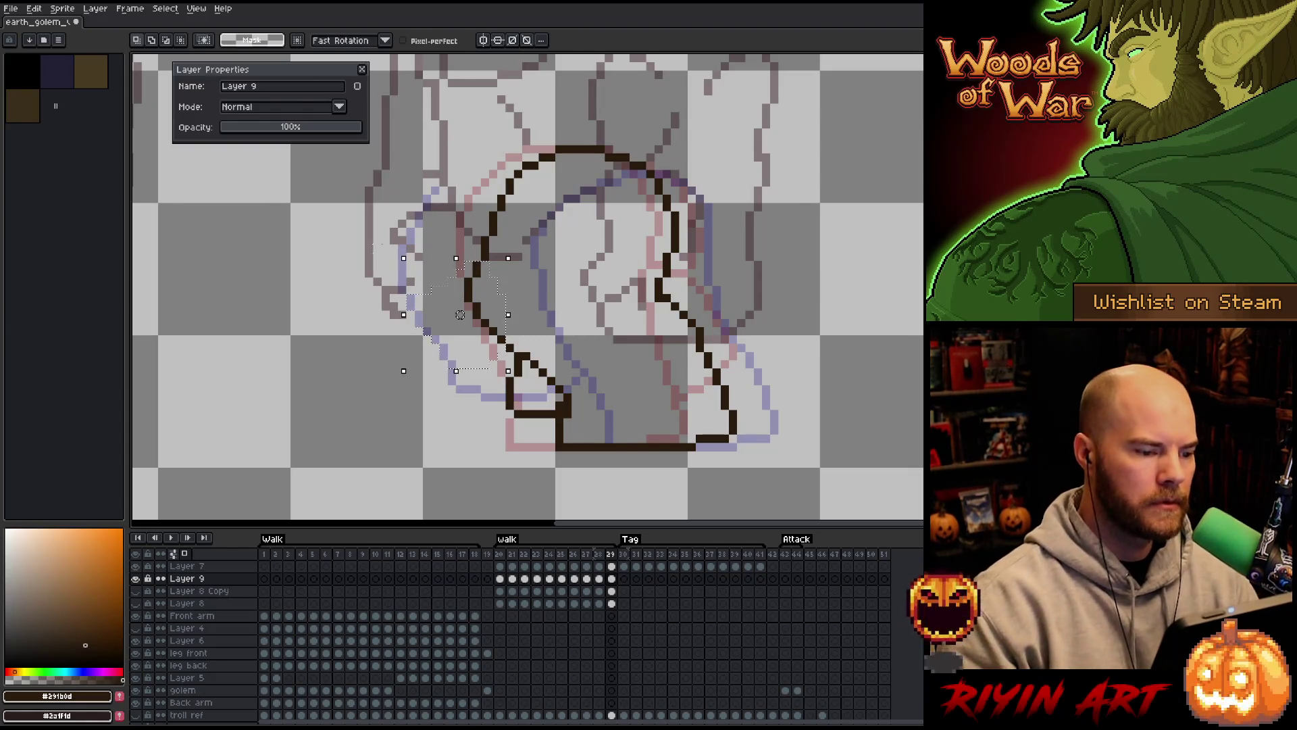
{"action": "key", "text": "ctrl+d"}
{"action": "key", "text": "b"}
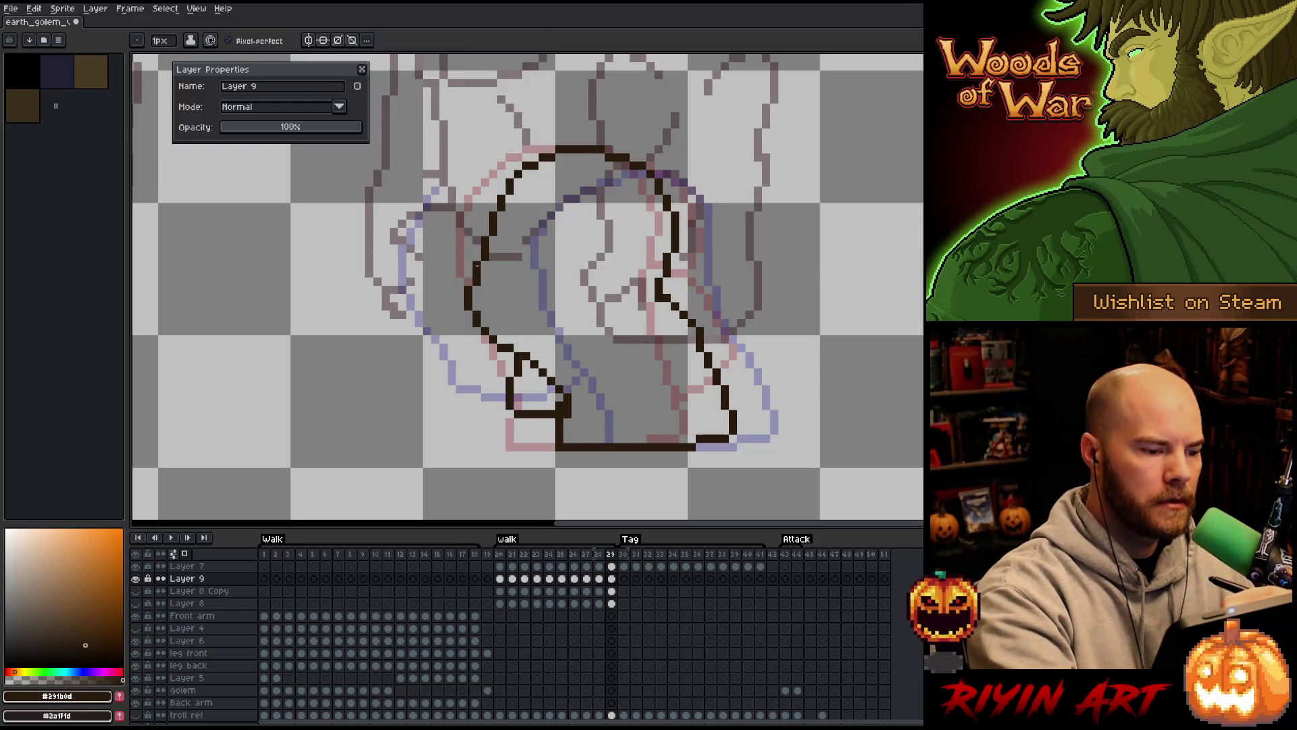
{"action": "key", "text": "q"}
{"action": "mouse_move", "coordinate": [567, 114]}
{"action": "left_mouse_down"}
{"action": "mouse_move", "coordinate": [556, 236]}
{"action": "mouse_move", "coordinate": [494, 357]}
{"action": "mouse_move", "coordinate": [422, 246]}
{"action": "left_mouse_up"}
{"action": "left_click_drag", "start_coordinate": [501, 240], "coordinate": [510, 240]}
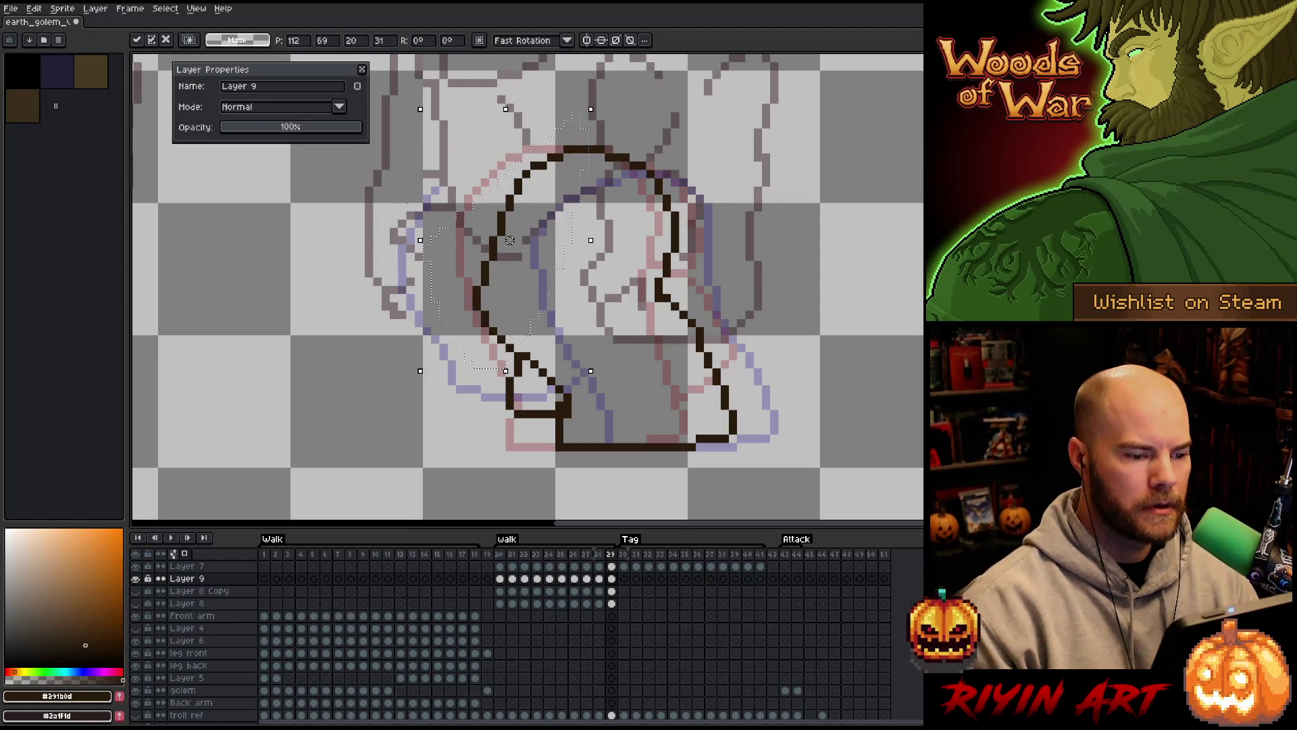
{"action": "key", "text": "ctrl+d"}
{"action": "key", "text": "Return"}
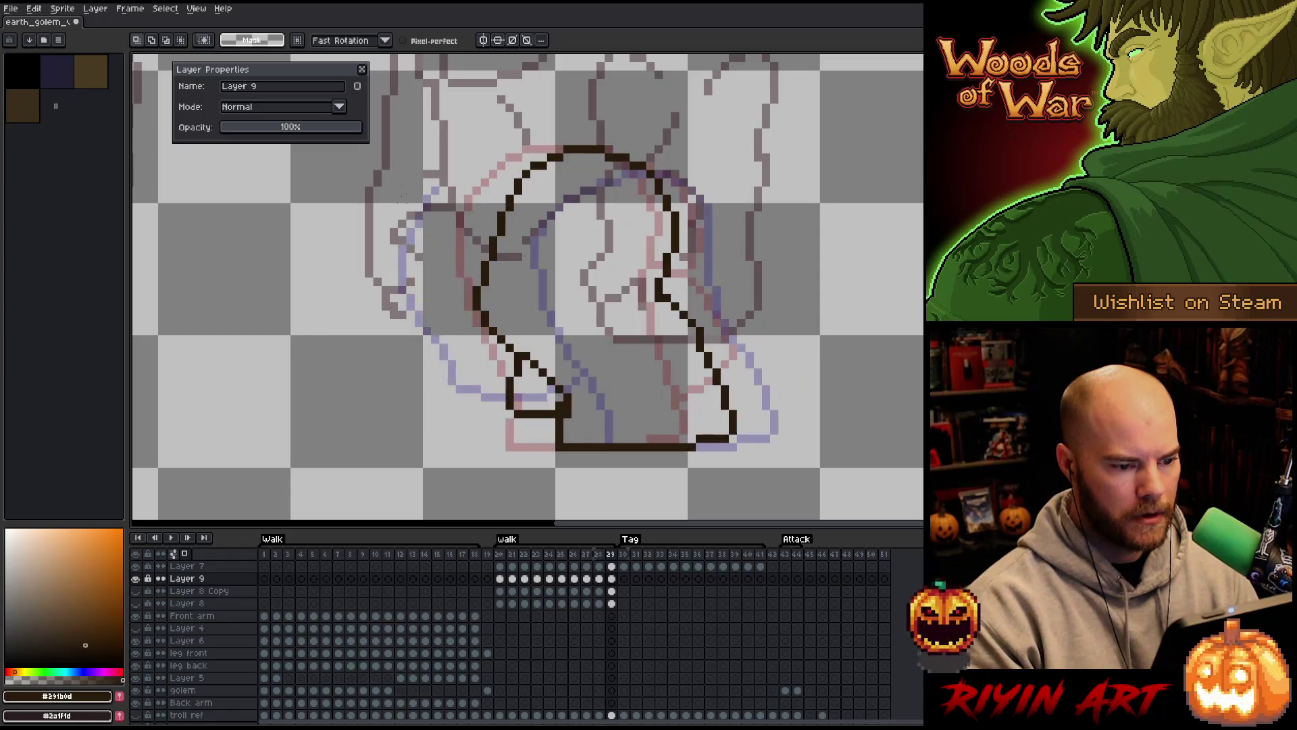
Turn off onion skinning, show the dark background layer and pan to both golem sprites
{"action": "left_click", "coordinate": [175, 553]}
{"action": "scroll", "coordinate": [194, 662], "scroll_direction": "down", "scroll_amount": 1}
{"action": "left_click", "coordinate": [136, 704]}
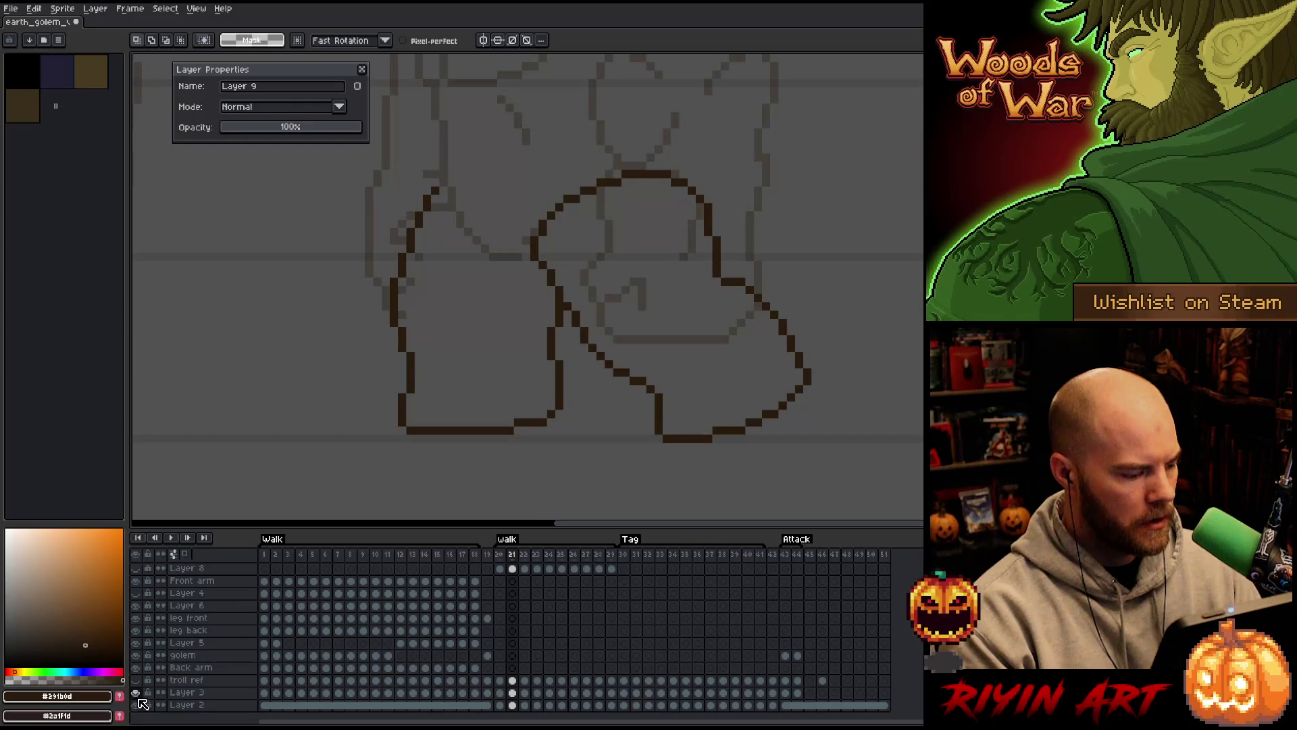
{"action": "scroll", "coordinate": [143, 684], "scroll_direction": "up", "scroll_amount": 1}
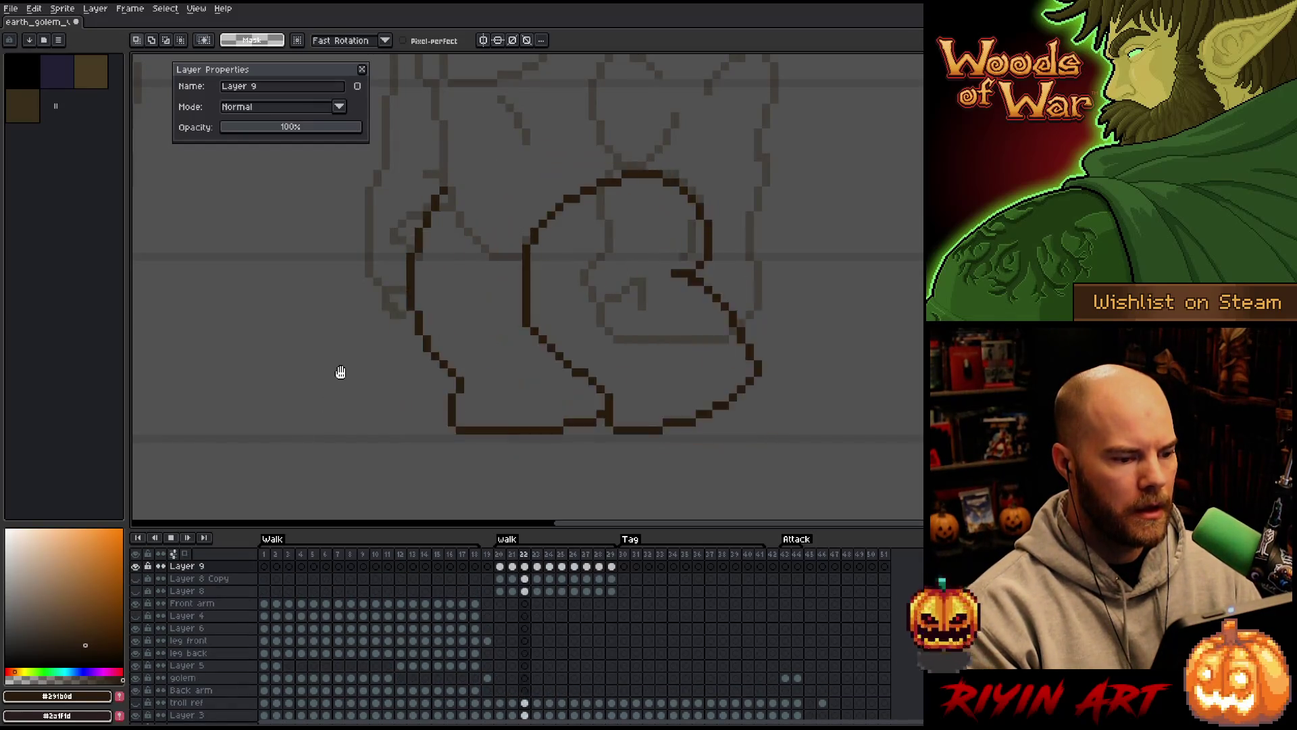
{"action": "scroll", "coordinate": [338, 371], "scroll_direction": "down", "scroll_amount": 1}
{"action": "scroll", "coordinate": [312, 354], "scroll_direction": "down", "scroll_amount": 1}
{"action": "mouse_move", "coordinate": [311, 355]}
{"action": "left_mouse_down"}
{"action": "mouse_move", "coordinate": [296, 299]}
{"action": "mouse_move", "coordinate": [507, 304]}
{"action": "left_mouse_up"}
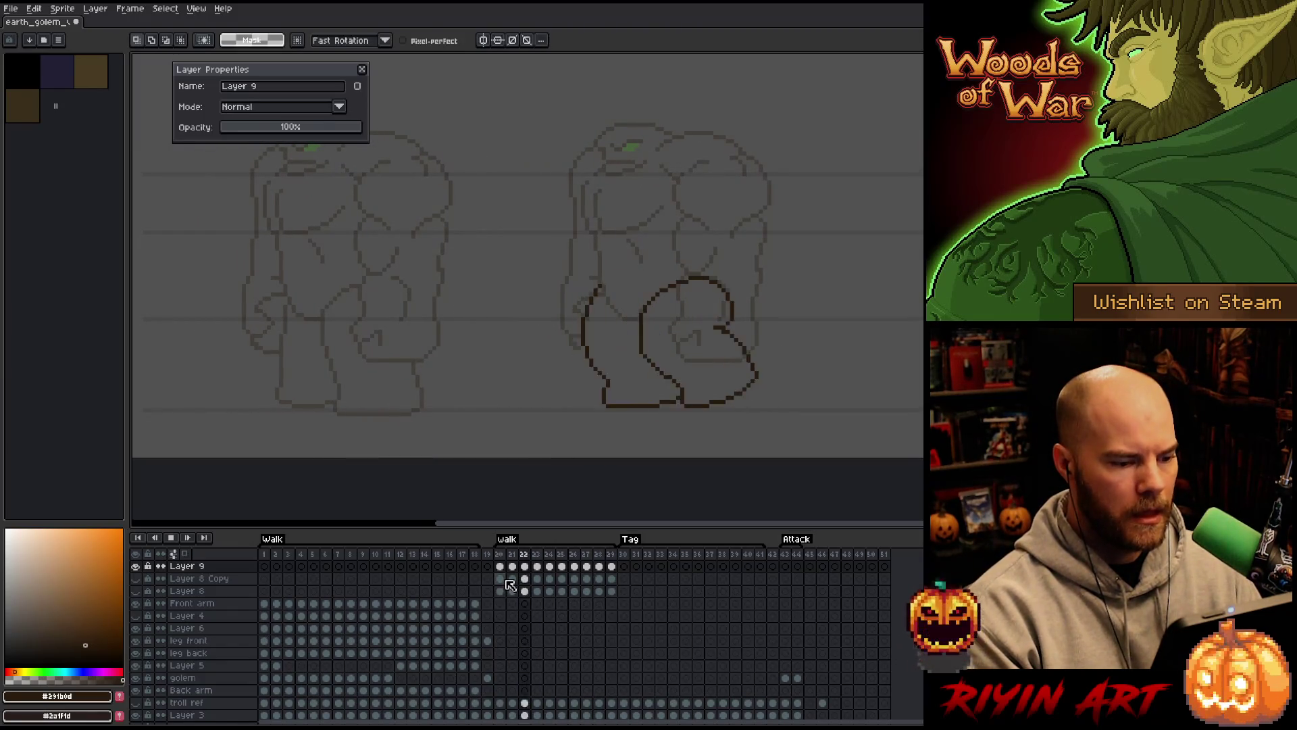
Stop on frame 20 and give frames 20–29 a new duration in Frame Properties
{"action": "left_click", "coordinate": [500, 554]}
{"action": "left_click", "coordinate": [610, 554], "text": "shift"}
{"action": "right_click", "coordinate": [613, 555]}
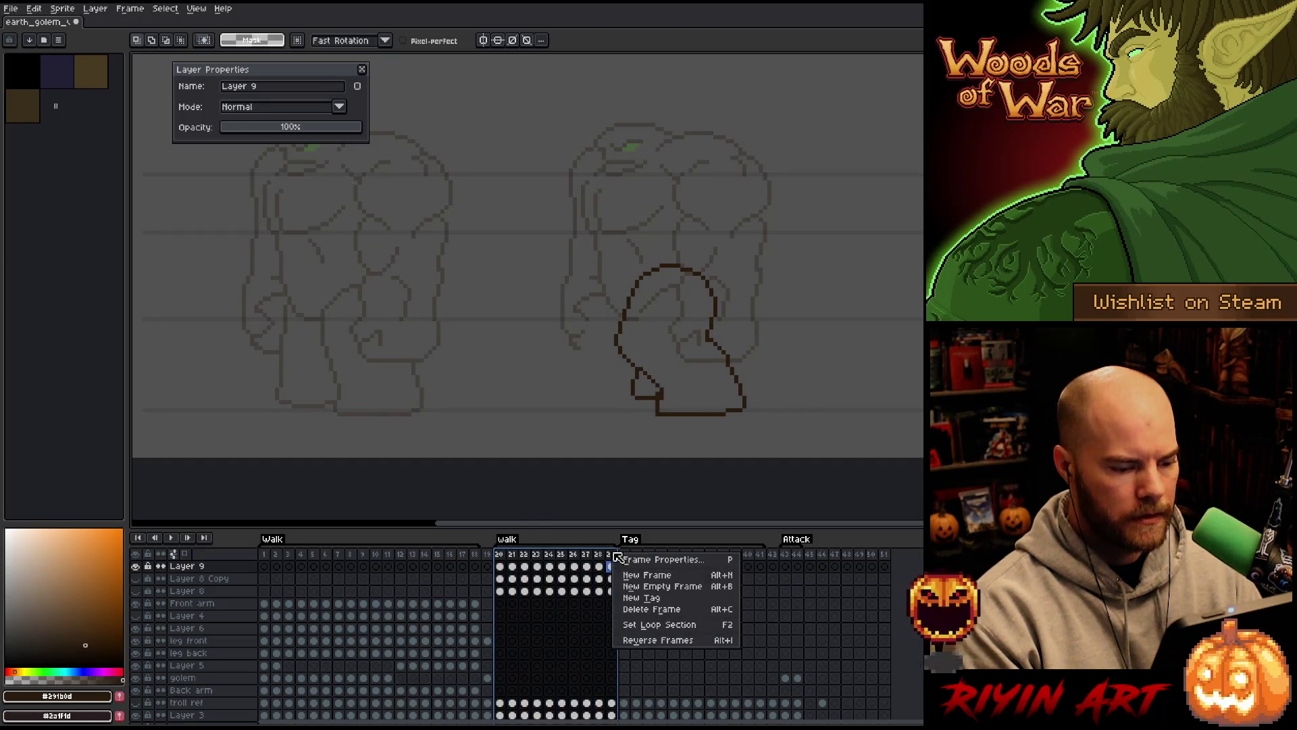
{"action": "left_click", "coordinate": [628, 558]}
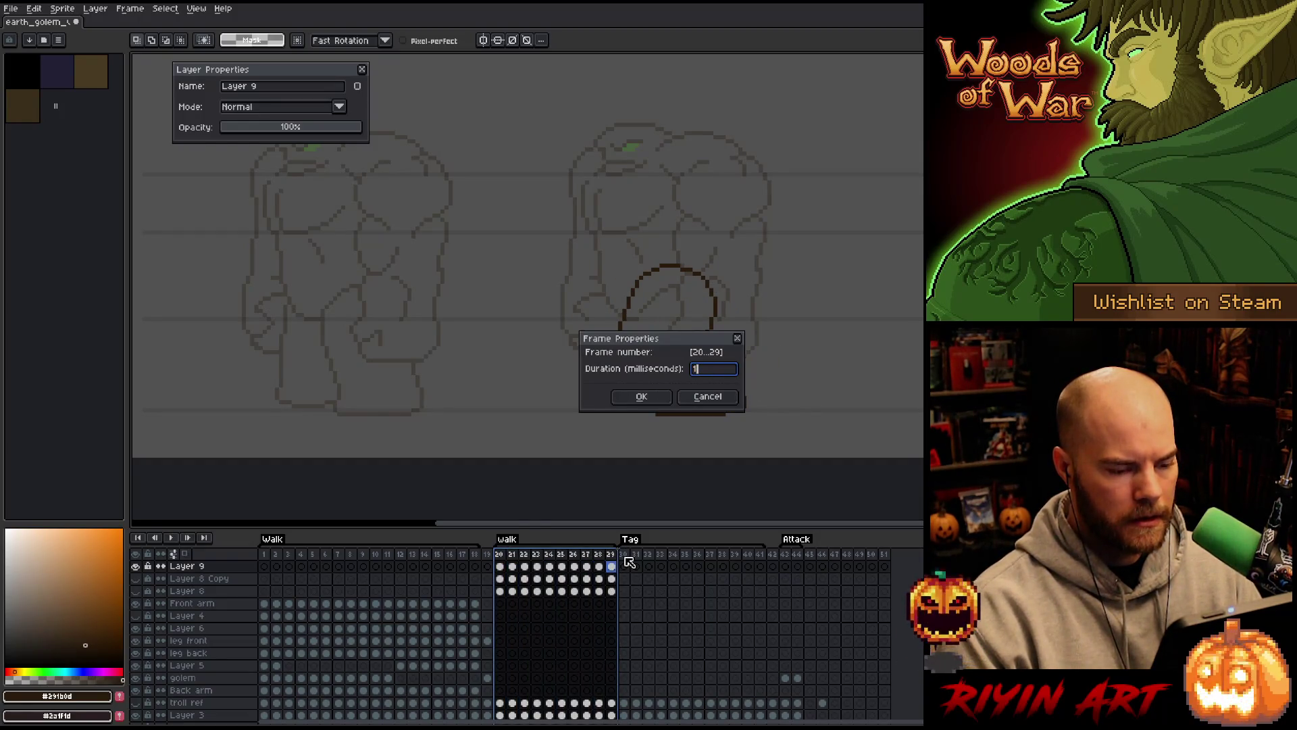
{"action": "key", "text": "Return"}
{"action": "key", "text": "Return"}
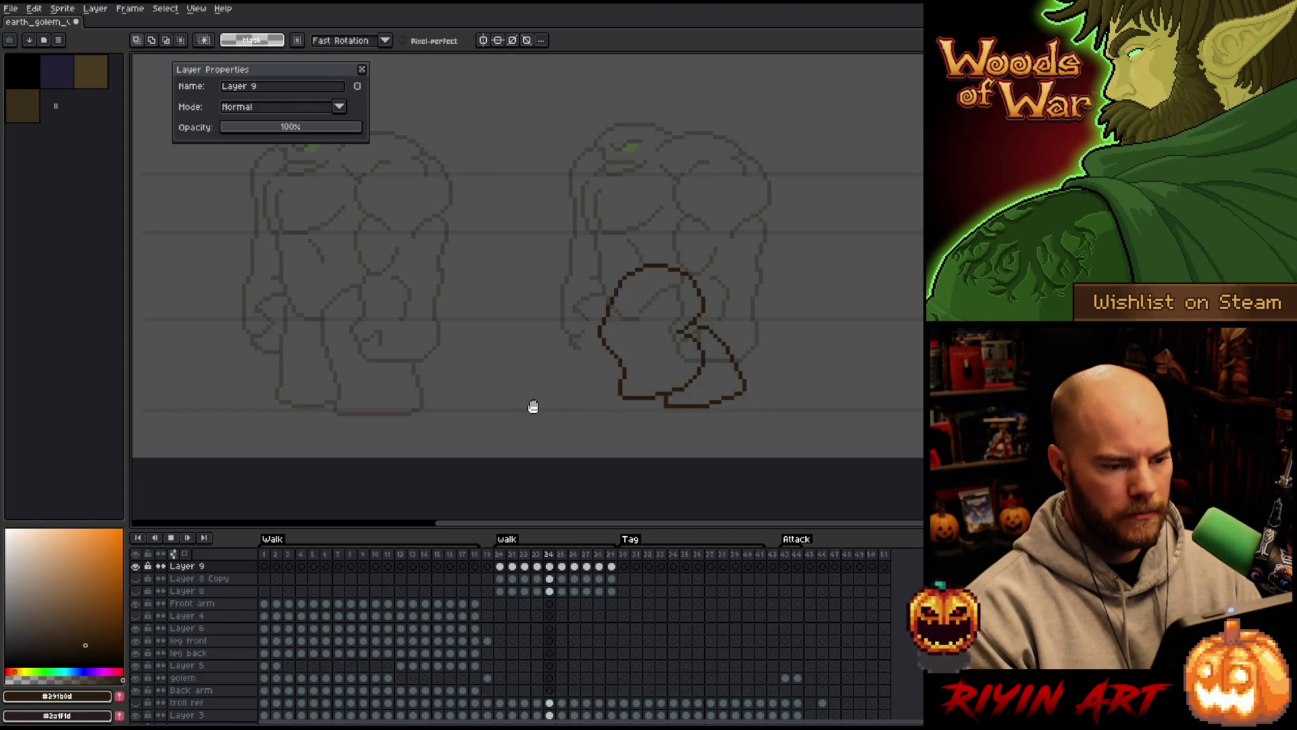
{"action": "scroll", "coordinate": [675, 344], "scroll_direction": "right", "scroll_amount": 2}
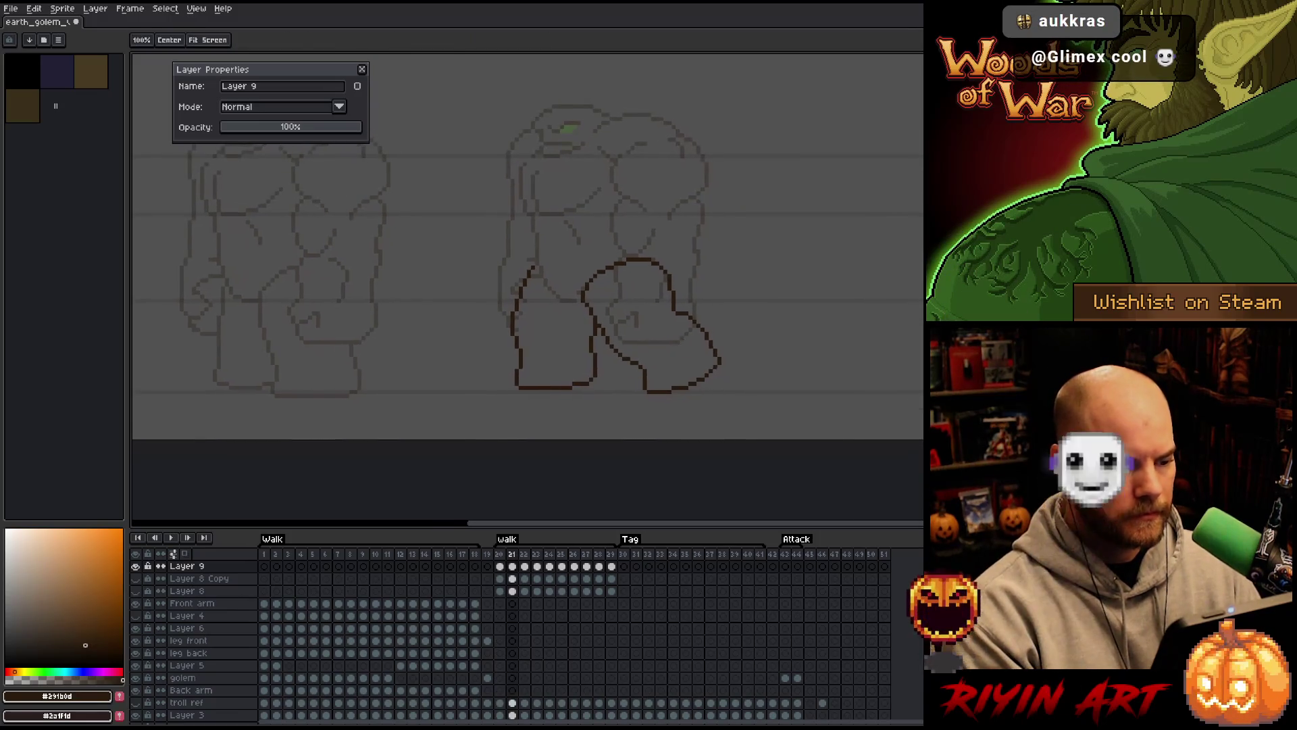
On frame 24, move the top of the legs down one pixel
{"action": "scroll", "coordinate": [663, 220], "scroll_direction": "up", "scroll_amount": 1}
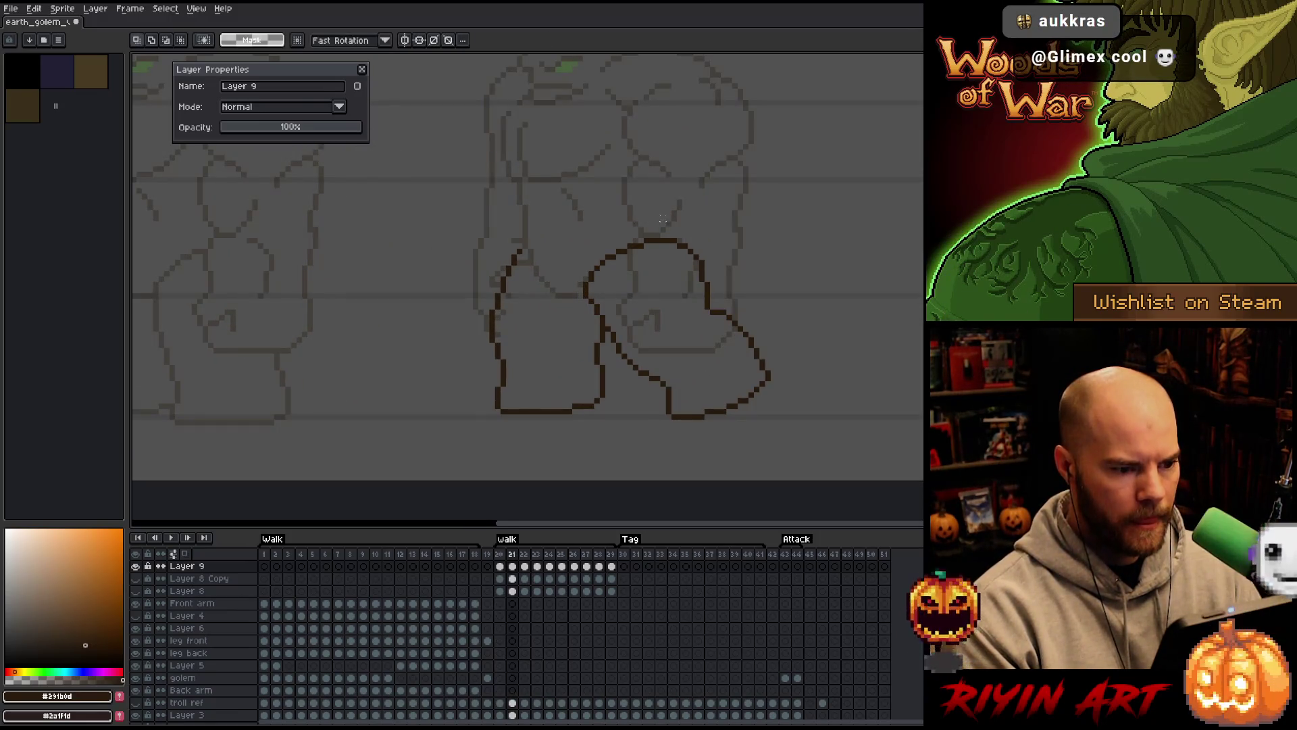
{"action": "left_click_drag", "start_coordinate": [693, 236], "coordinate": [465, 215]}
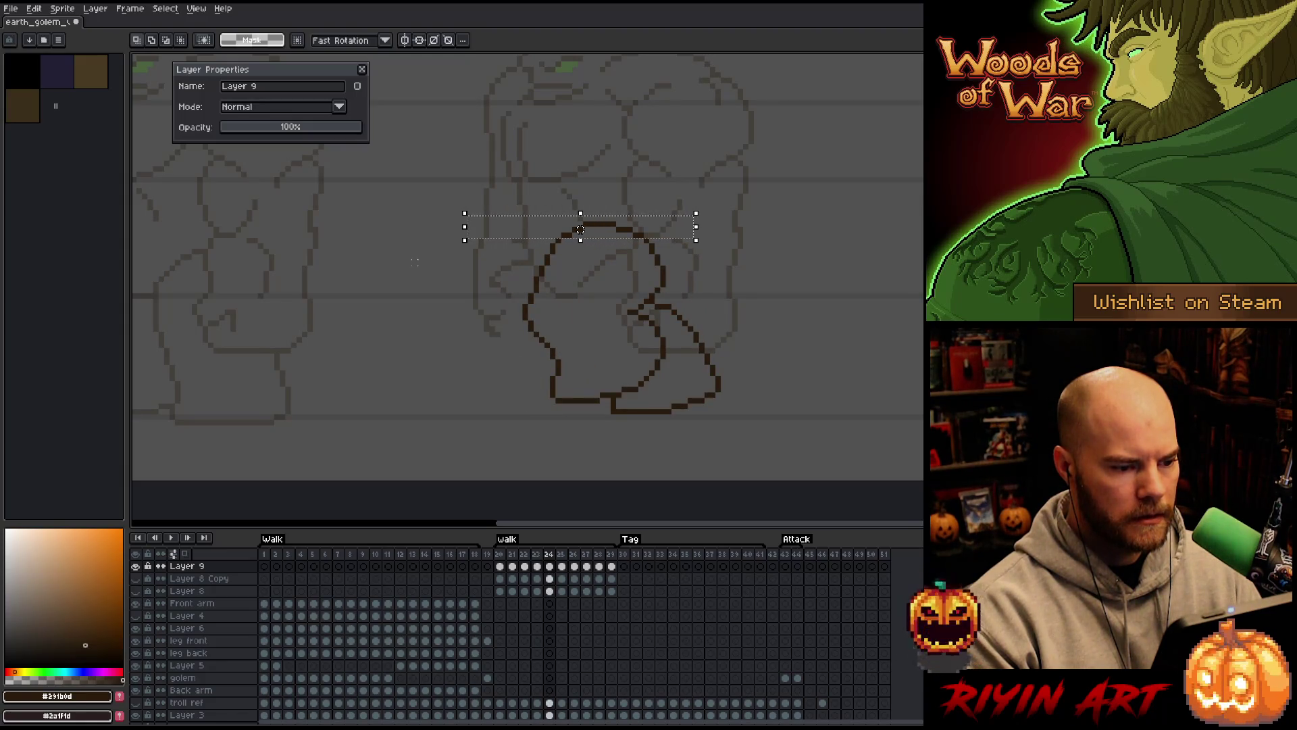
{"action": "key", "text": "Left"}
{"action": "key", "text": "Right"}
{"action": "mouse_move", "coordinate": [775, 173]}
{"action": "left_mouse_down"}
{"action": "mouse_move", "coordinate": [519, 270]}
{"action": "mouse_move", "coordinate": [409, 269]}
{"action": "mouse_move", "coordinate": [405, 284]}
{"action": "left_mouse_up"}
{"action": "key", "text": "Down"}
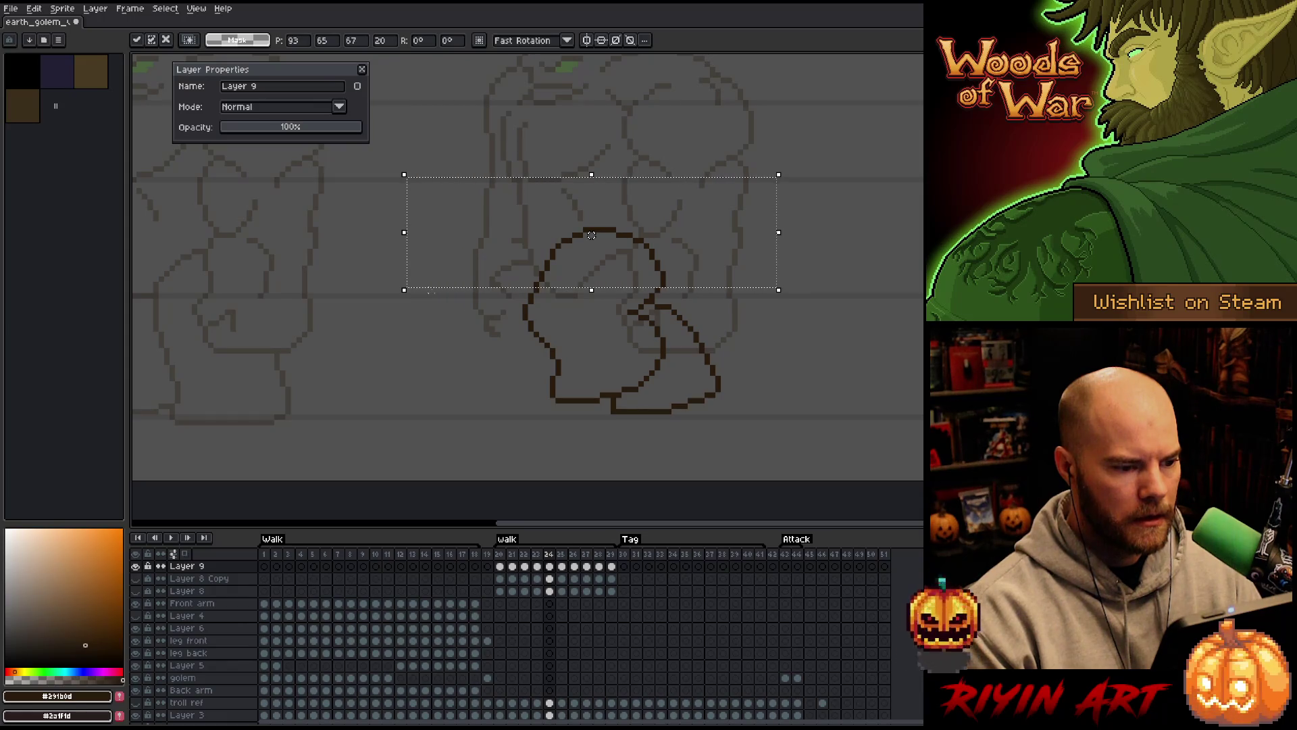
{"action": "left_click", "coordinate": [851, 169]}
Shift the leg outline's top arc upward, comparing against neighbouring frames
{"action": "mouse_move", "coordinate": [811, 147]}
{"action": "left_mouse_down"}
{"action": "mouse_move", "coordinate": [469, 241]}
{"action": "mouse_move", "coordinate": [453, 261]}
{"action": "left_mouse_up"}
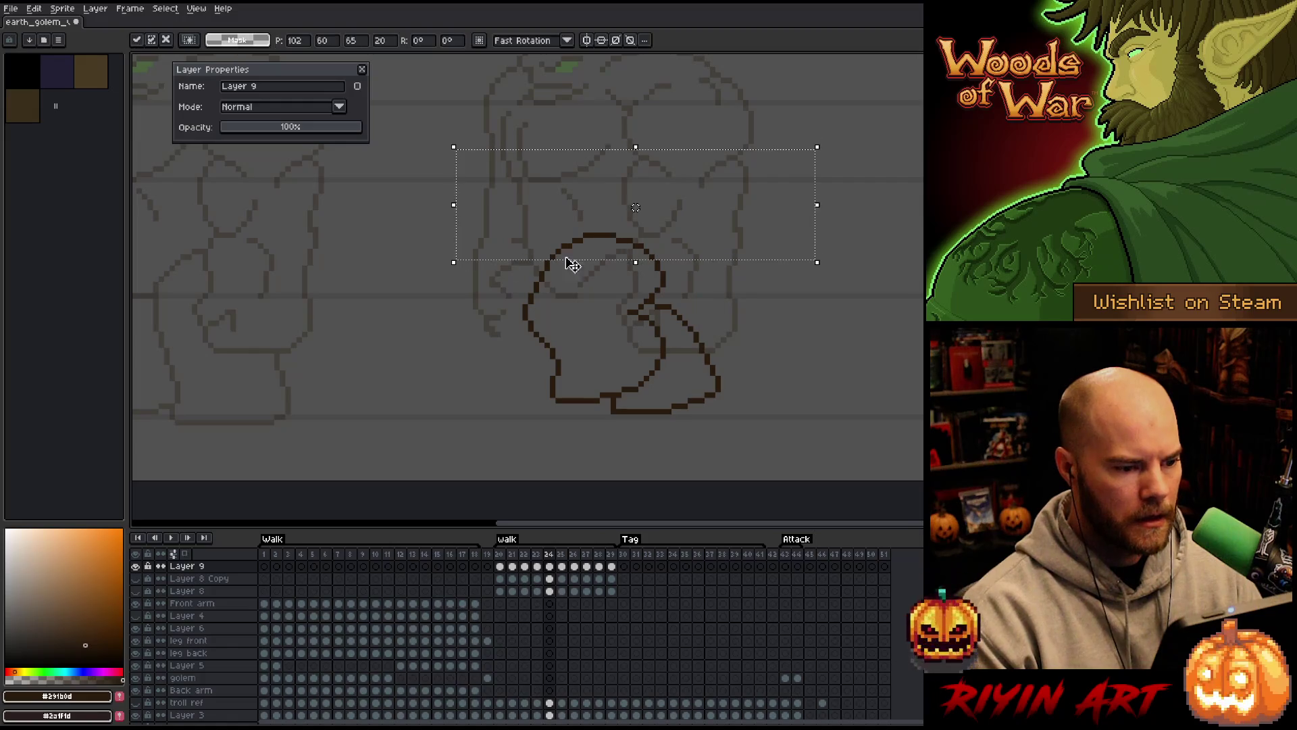
{"action": "key", "text": "period"}
{"action": "key", "text": "comma"}
{"action": "key", "text": "comma"}
{"action": "key", "text": "comma"}
{"action": "key", "text": "period"}
{"action": "key", "text": "period"}
{"action": "key", "text": "Up"}
{"action": "key", "text": "comma"}
{"action": "key", "text": "period"}
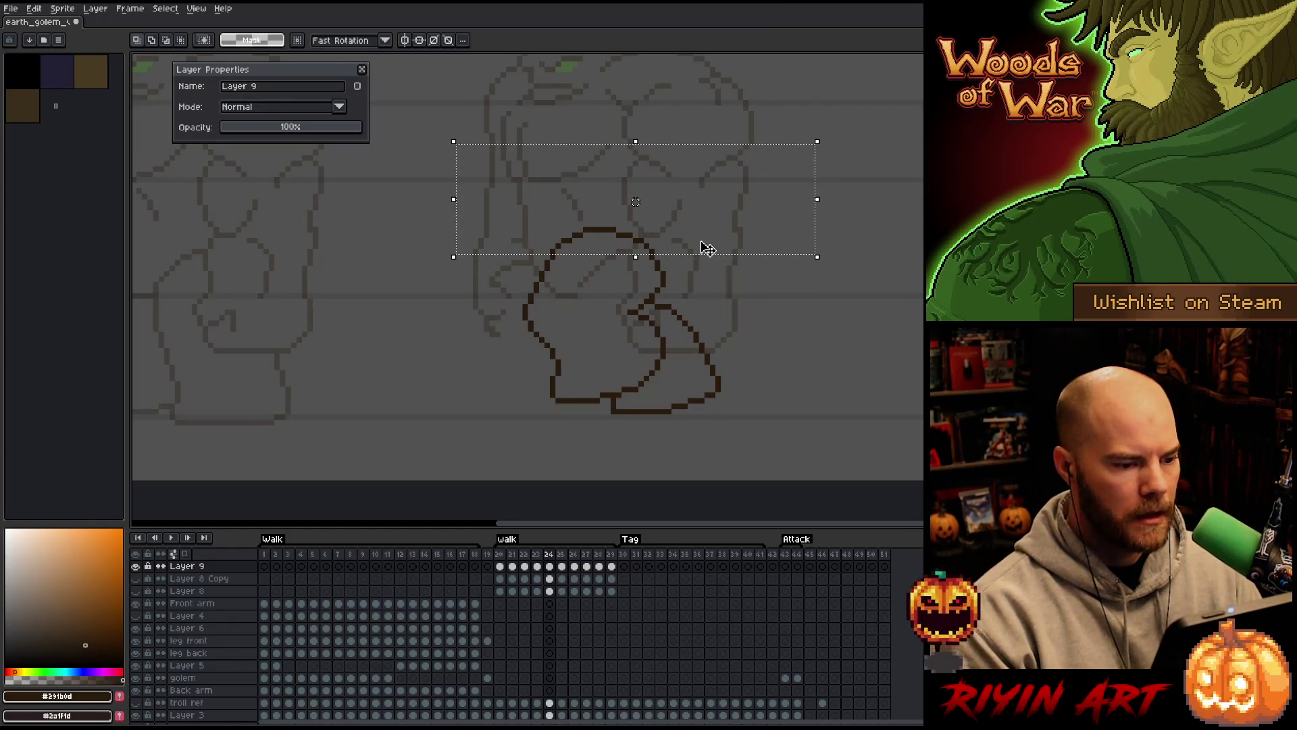
{"action": "key", "text": "period"}
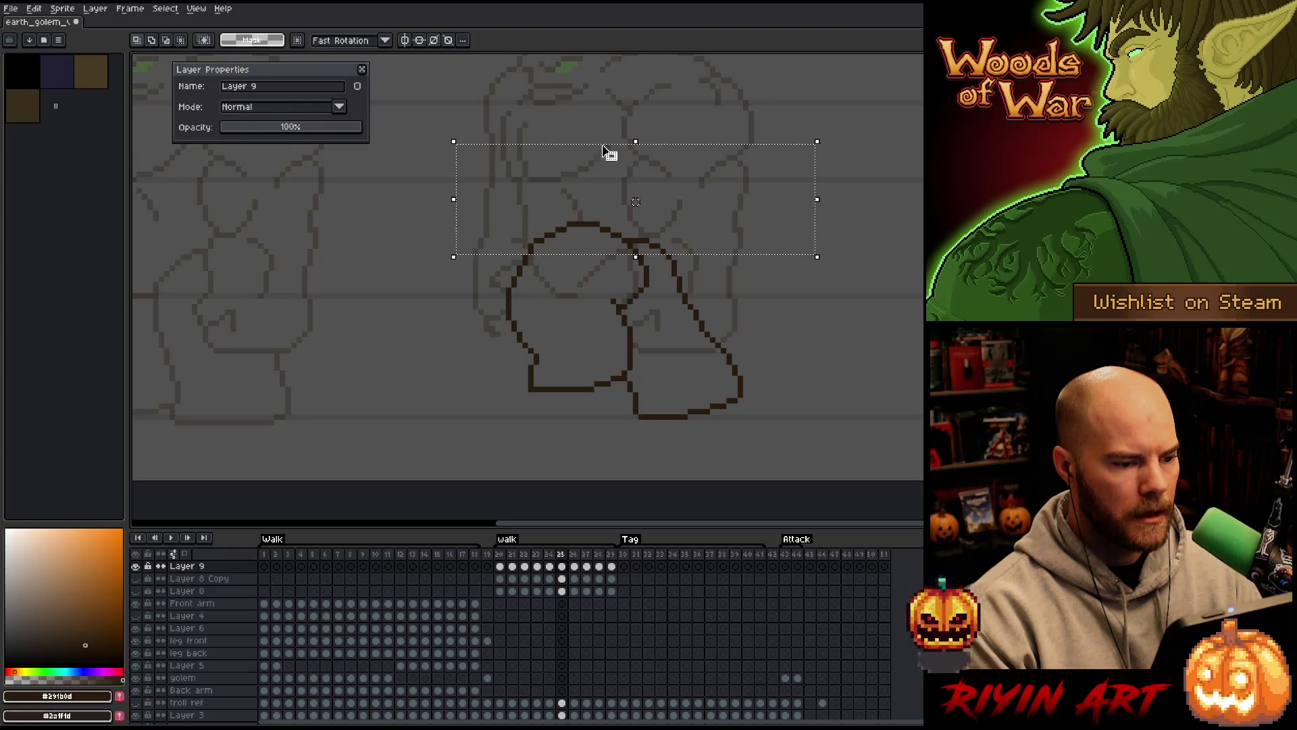
On frame 26, draw a new curve for the leg outline and compare with frame 25
{"action": "key", "text": "Right"}
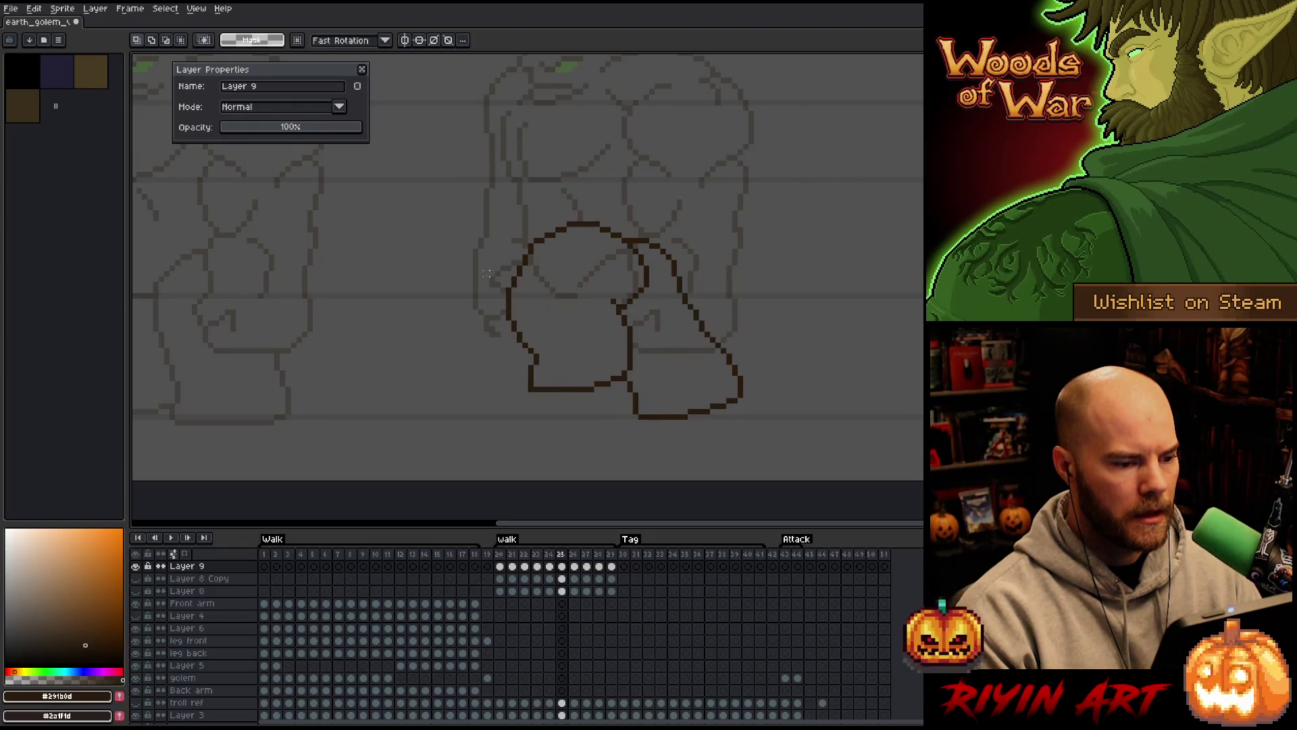
{"action": "key", "text": "Right"}
{"action": "key", "text": "Left"}
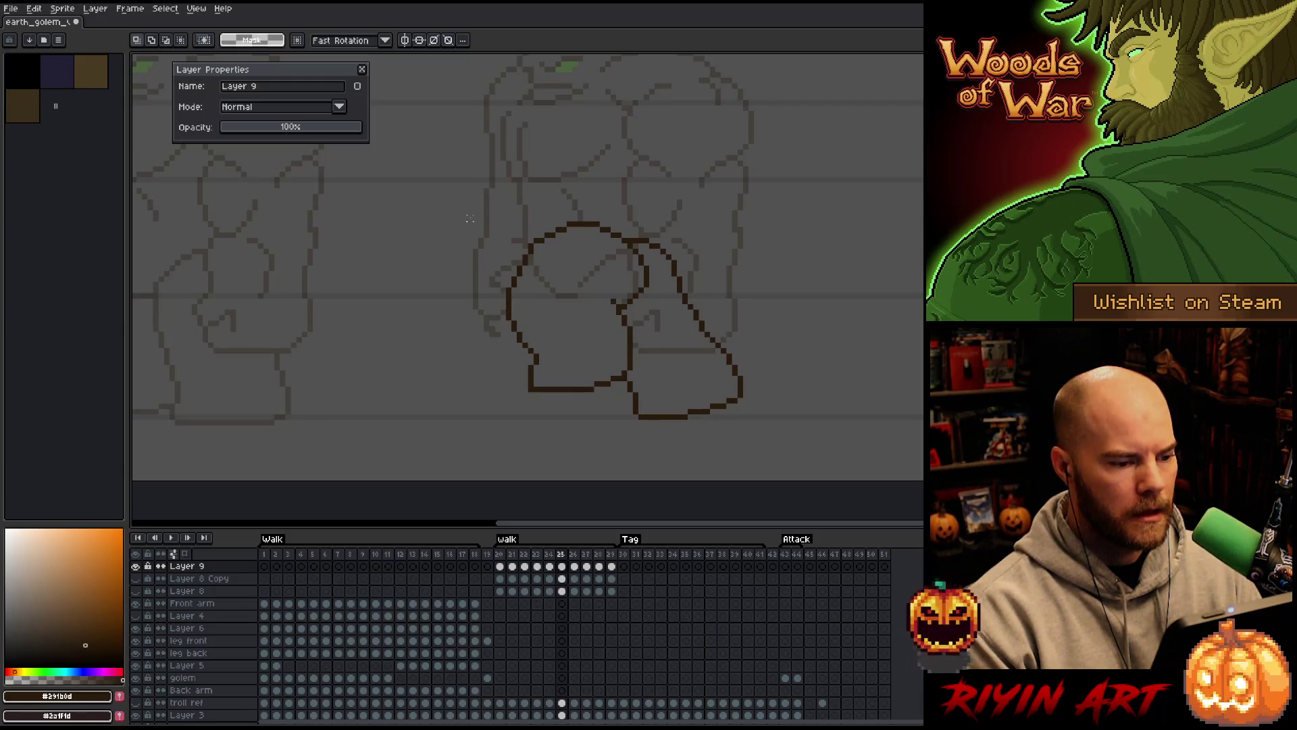
{"action": "key", "text": "Right"}
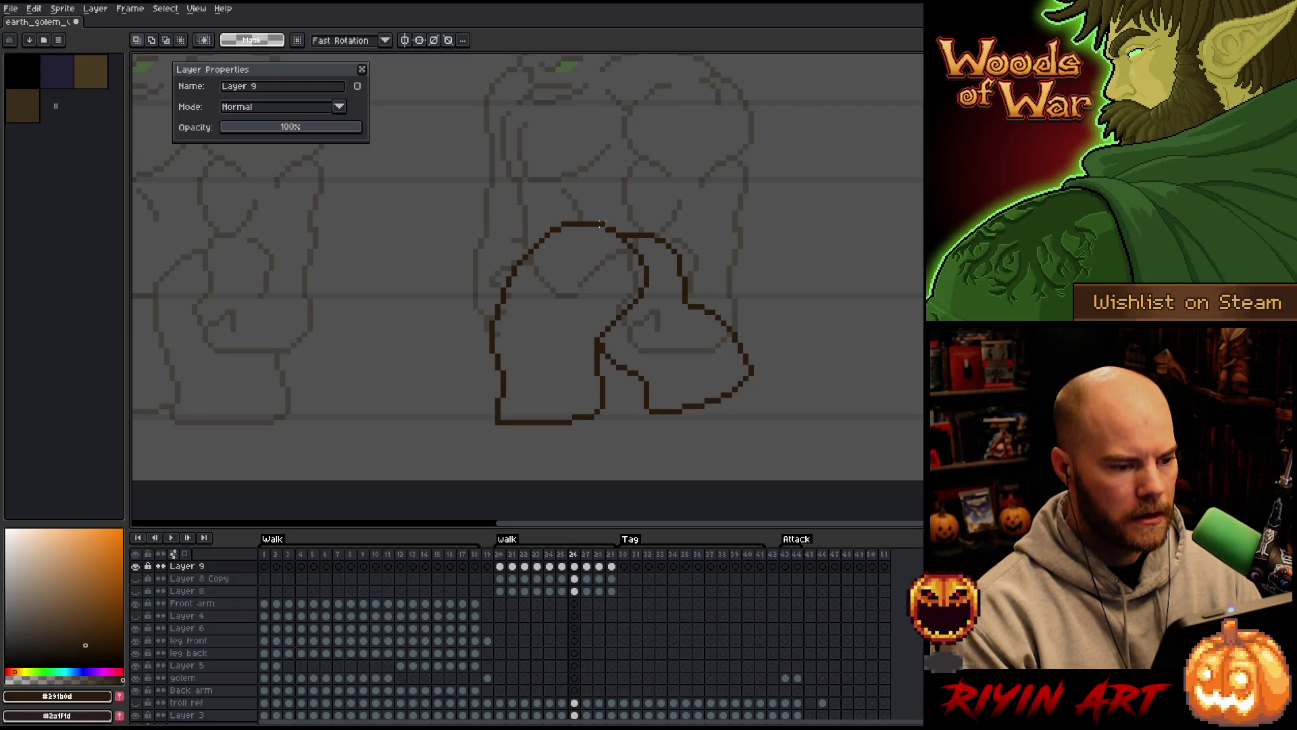
{"action": "key", "text": "b"}
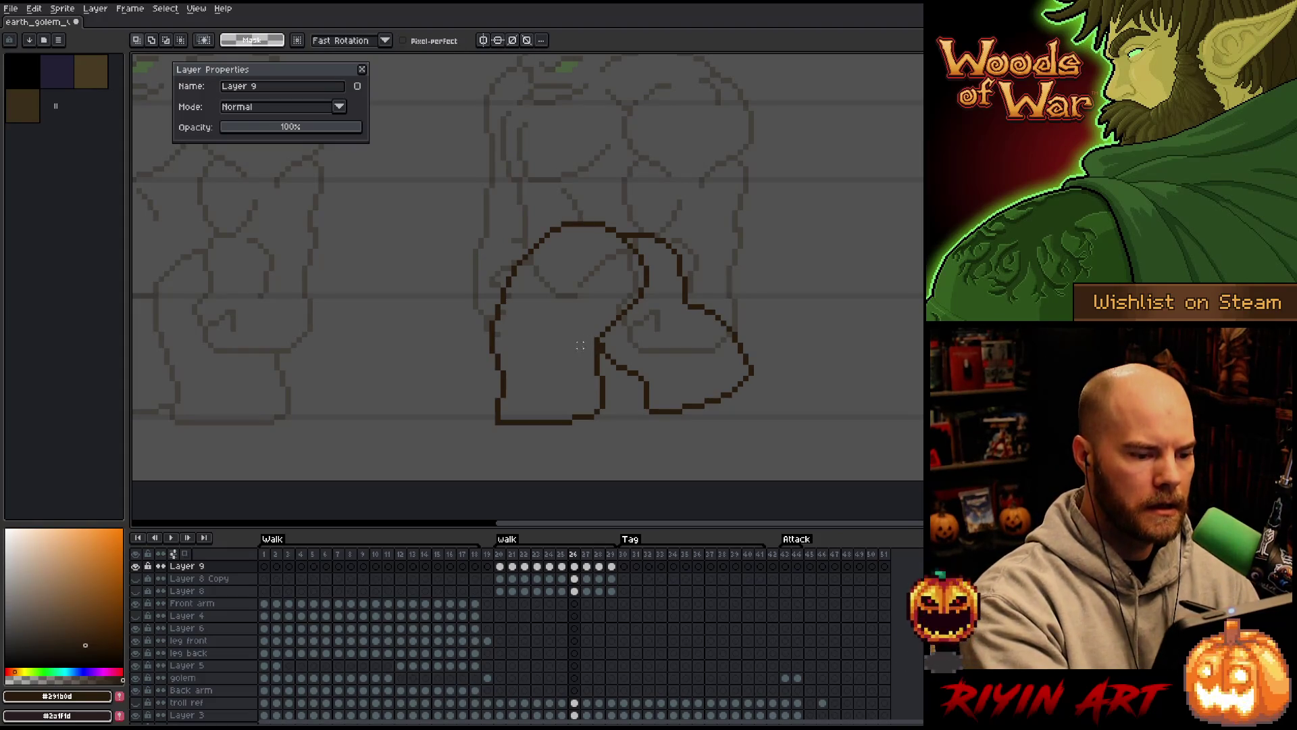
{"action": "mouse_move", "coordinate": [581, 354]}
{"action": "left_mouse_down"}
{"action": "mouse_move", "coordinate": [659, 301]}
{"action": "mouse_move", "coordinate": [631, 249]}
{"action": "mouse_move", "coordinate": [579, 206]}
{"action": "mouse_move", "coordinate": [507, 243]}
{"action": "mouse_move", "coordinate": [481, 331]}
{"action": "mouse_move", "coordinate": [551, 358]}
{"action": "left_mouse_up"}
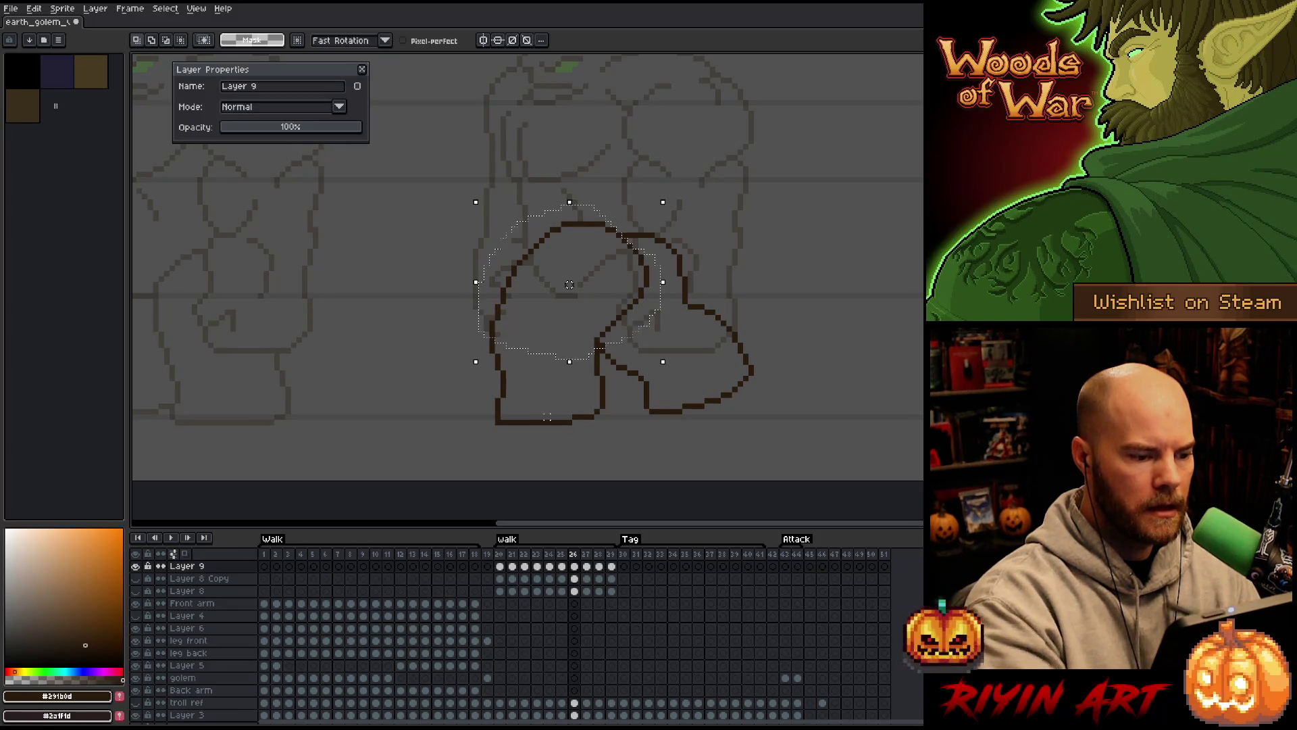
{"action": "key", "text": "Left"}
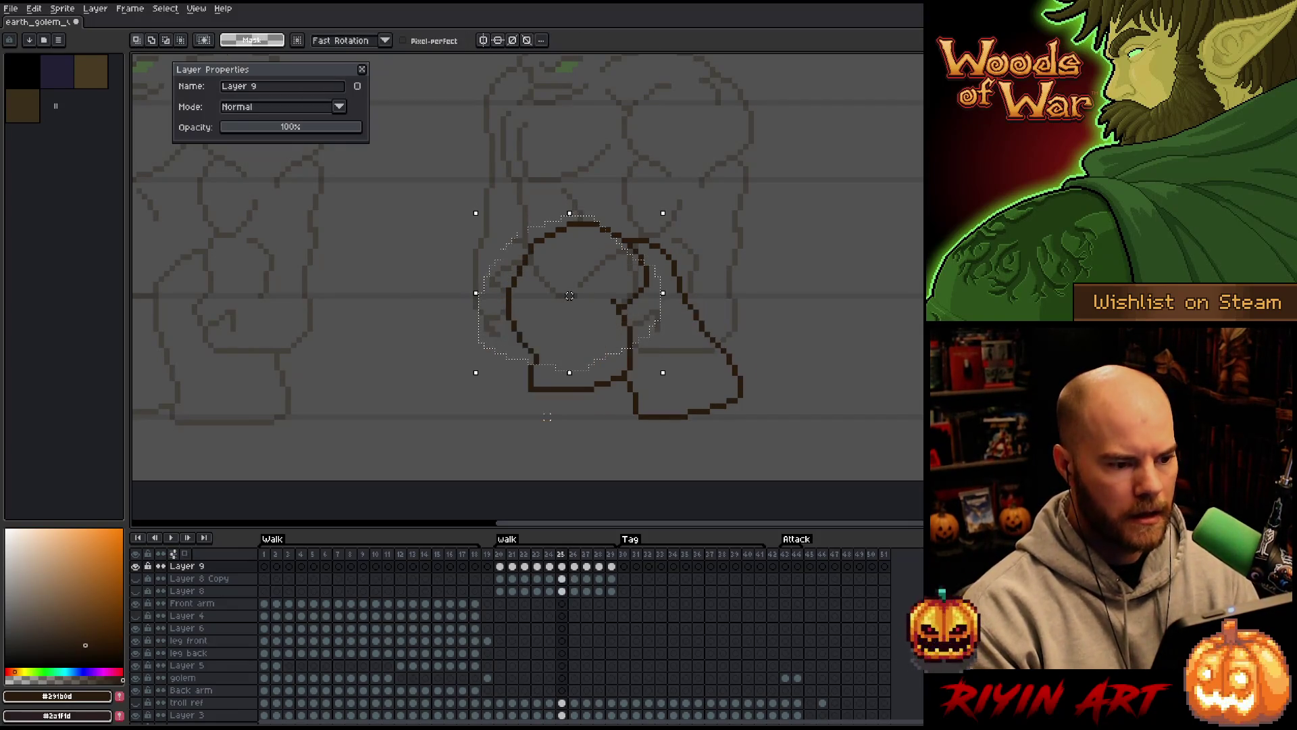
{"action": "key", "text": "Right"}
{"action": "key", "text": "Left"}
{"action": "key", "text": "Right"}
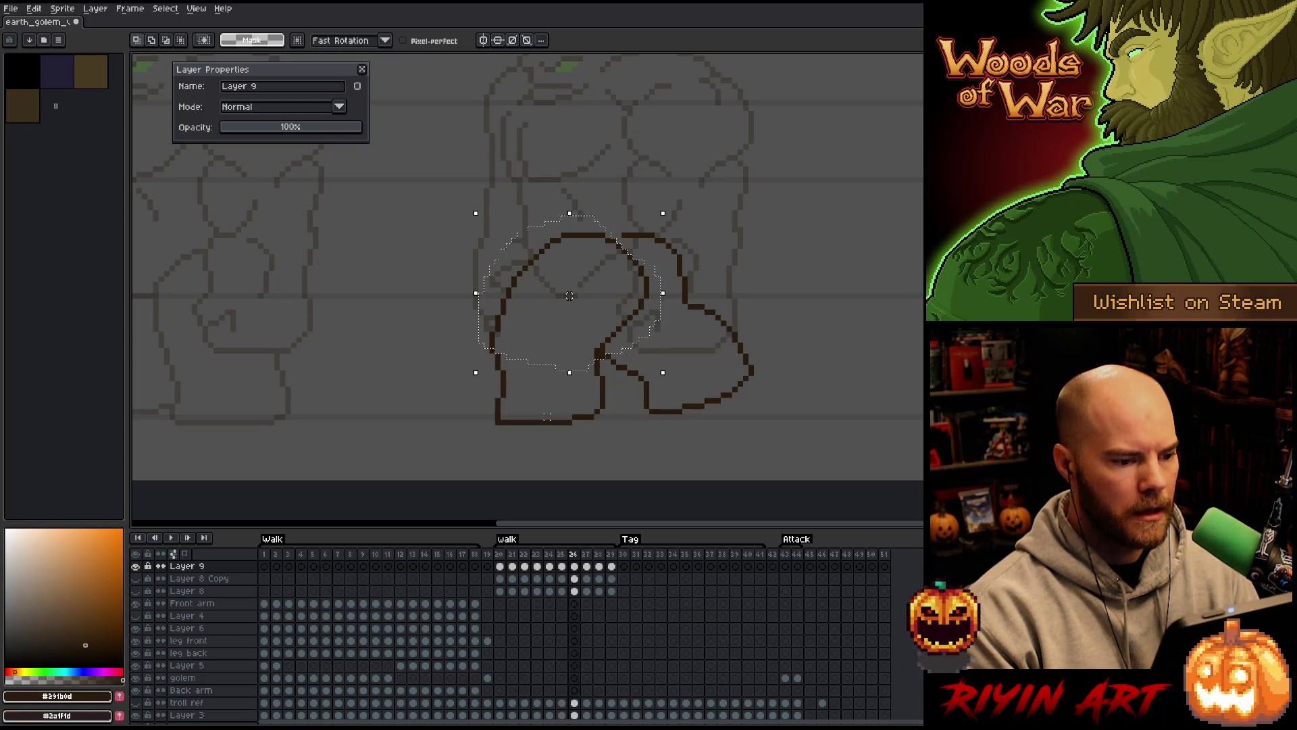
On frame 27, lower the top of the front leg outline and compare with frame 26
{"action": "key", "text": "Right"}
{"action": "key", "text": "Left"}
{"action": "key", "text": "Right"}
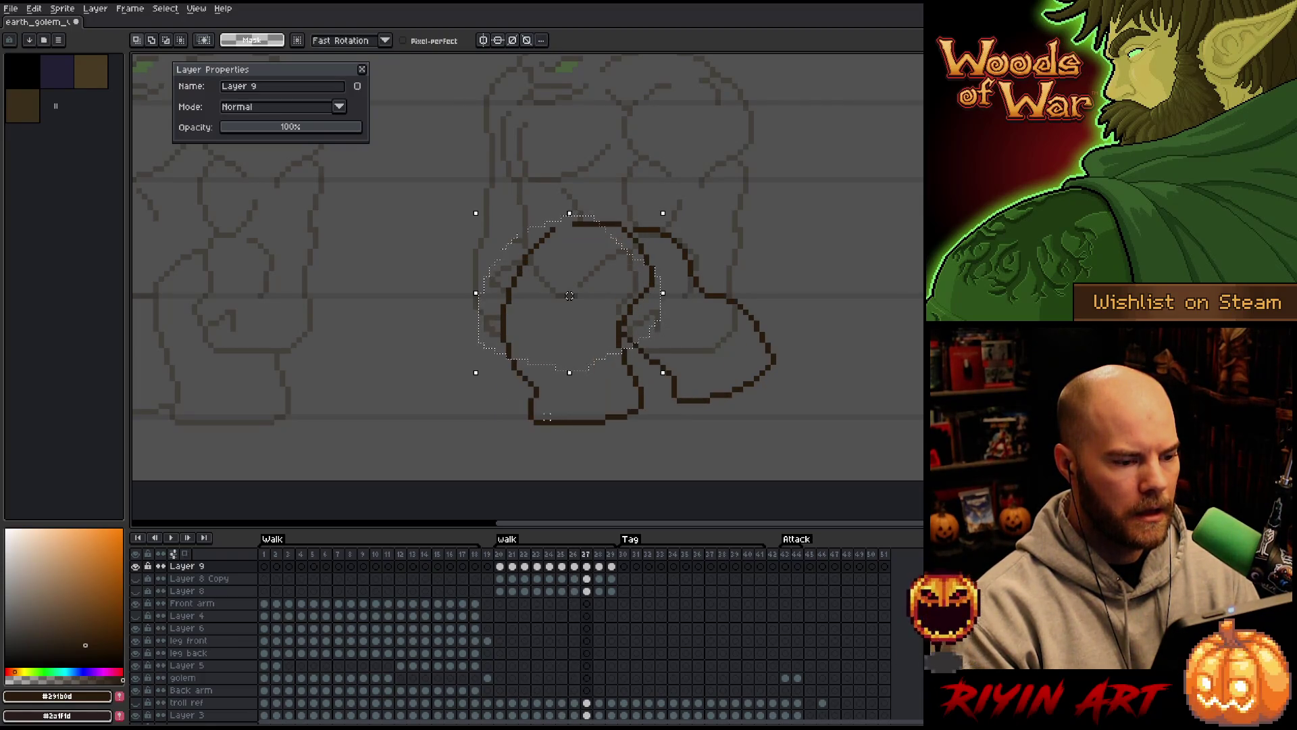
{"action": "key", "text": "ctrl+d"}
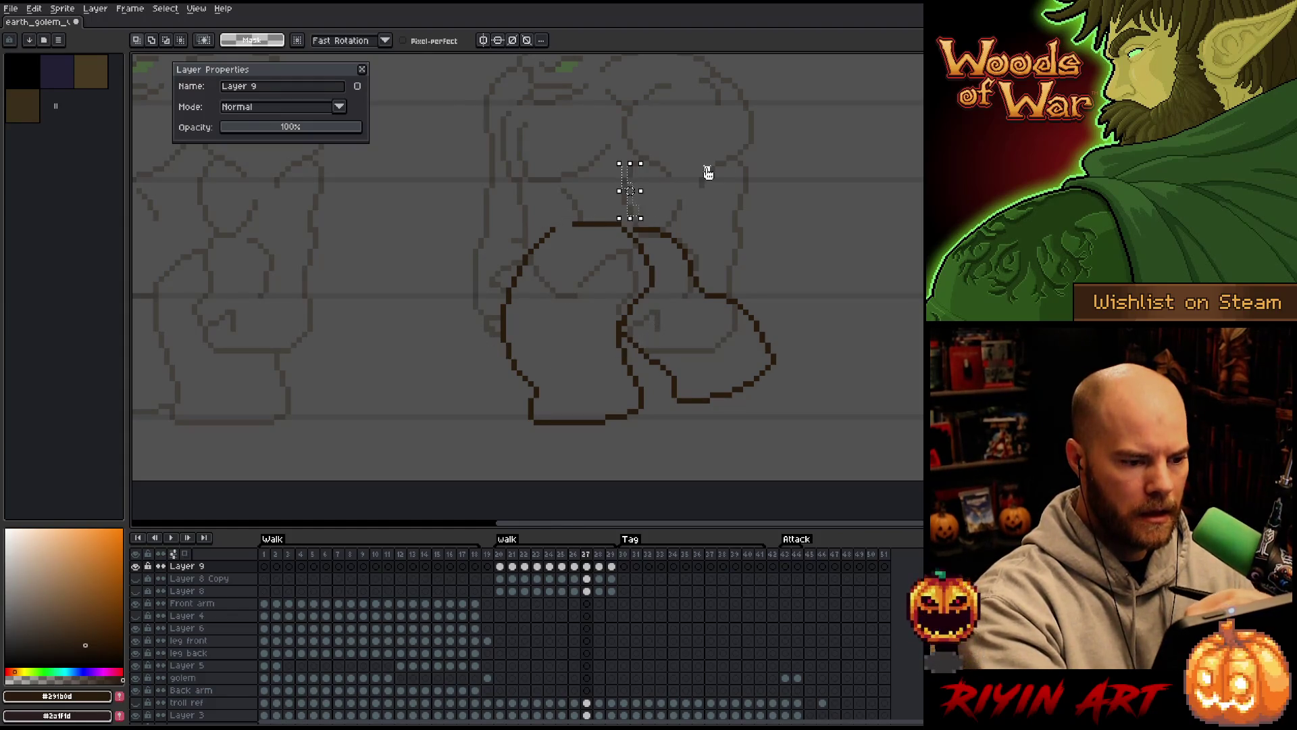
{"action": "mouse_move", "coordinate": [613, 334]}
{"action": "left_mouse_down"}
{"action": "mouse_move", "coordinate": [479, 299]}
{"action": "mouse_move", "coordinate": [585, 143]}
{"action": "left_mouse_up"}
{"action": "left_click_drag", "start_coordinate": [570, 246], "coordinate": [570, 256]}
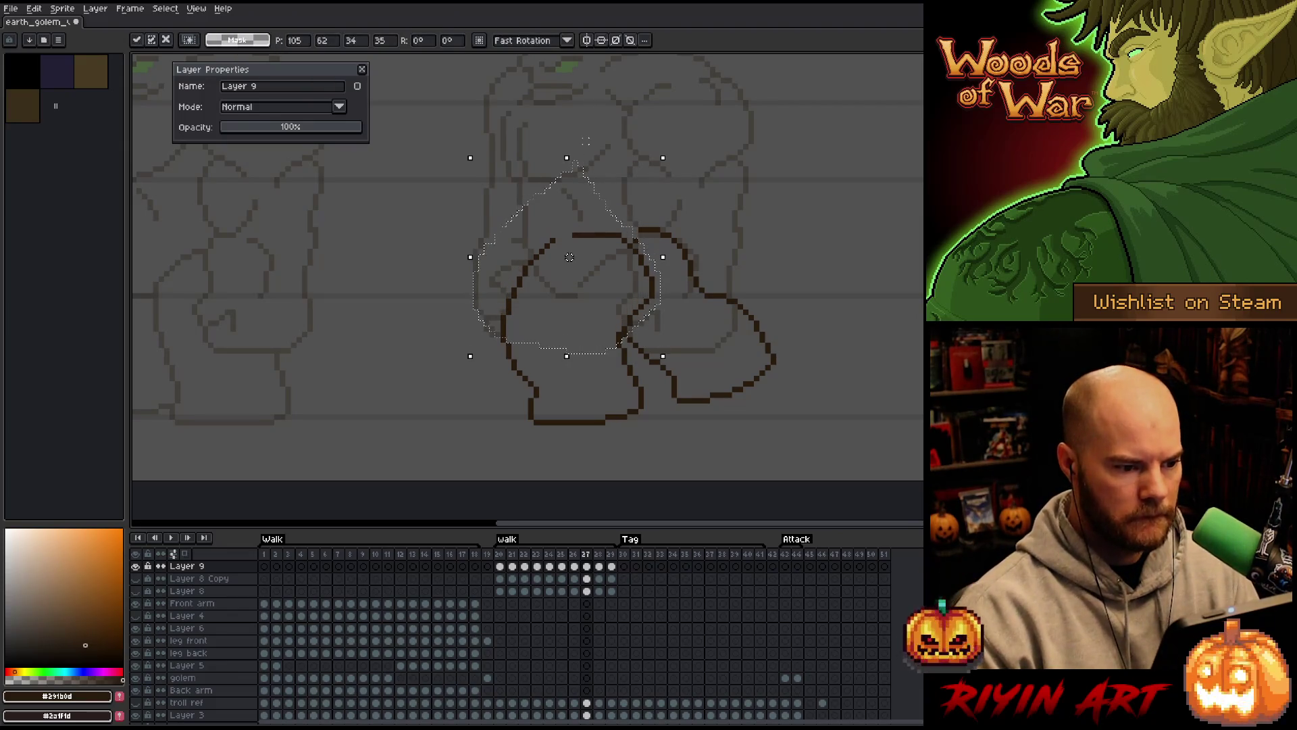
{"action": "key", "text": "Return"}
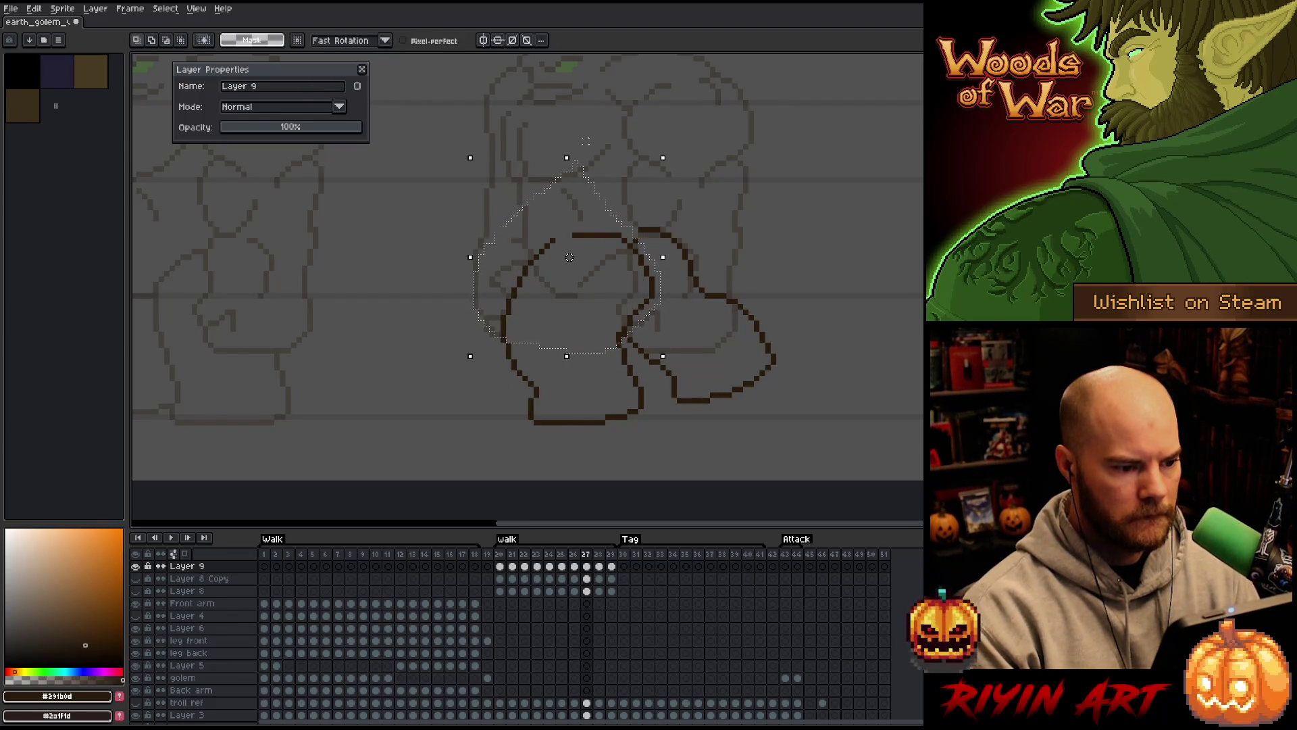
{"action": "key", "text": "Left"}
{"action": "key", "text": "Right"}
{"action": "key", "text": "Left"}
{"action": "key", "text": "Right"}
{"action": "key", "text": "ctrl+d"}
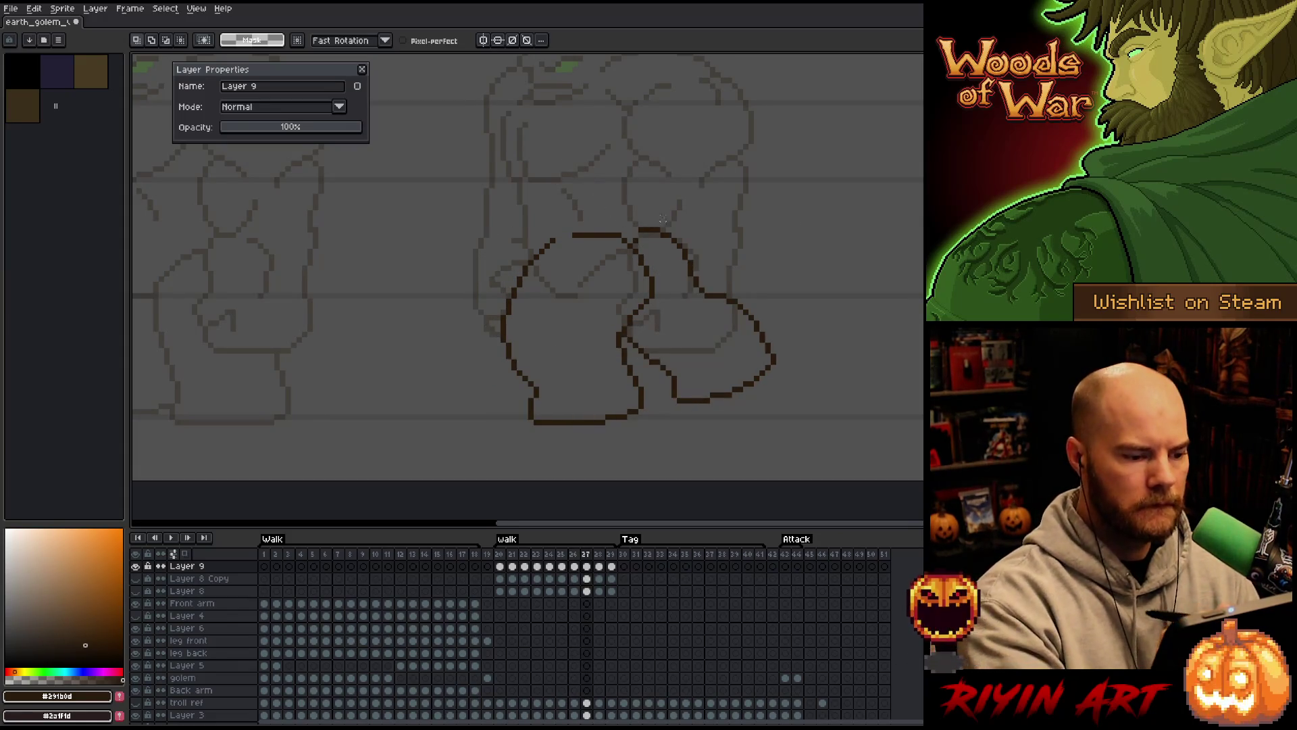